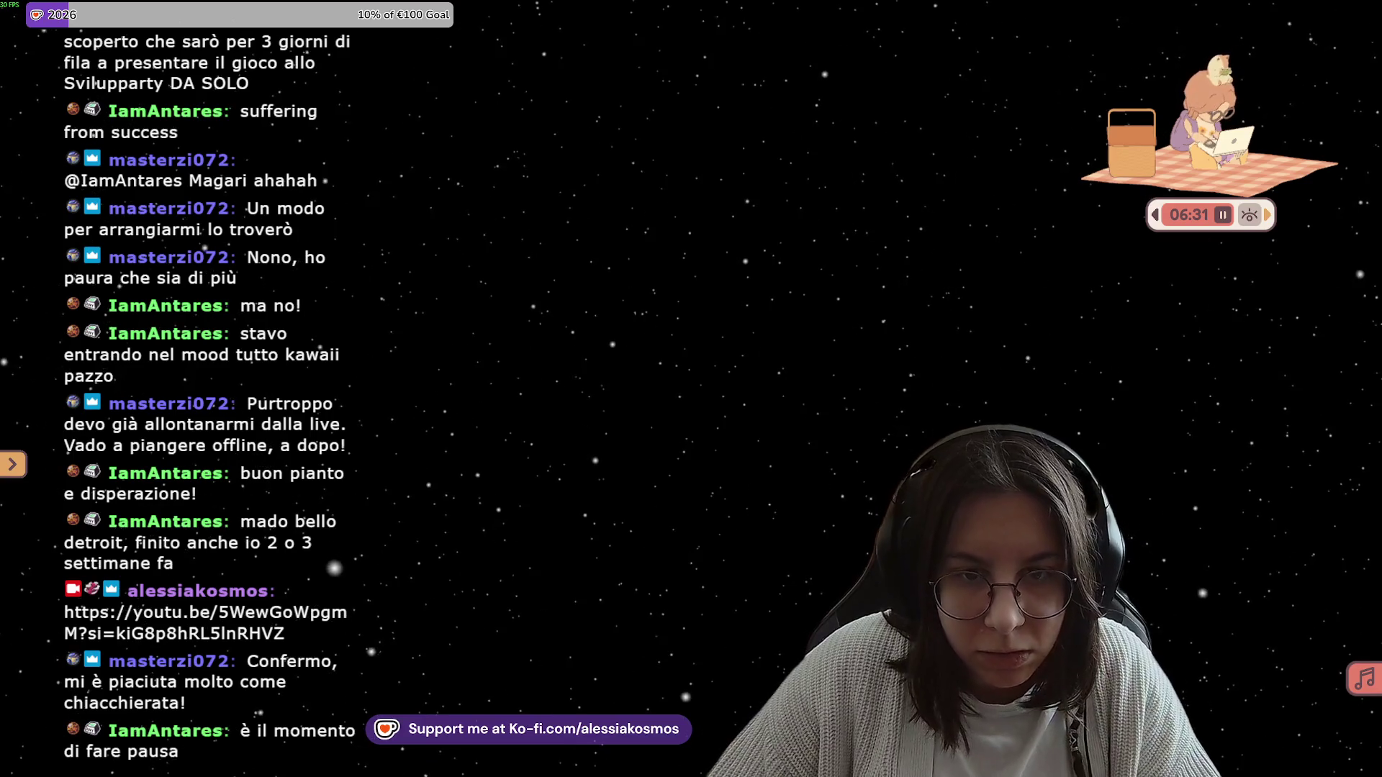
# Step: Move the pomodoro timer from the top-right corner onto the chat at the top-left
pyautogui.moveTo(1230, 169)
pyautogui.mouseDown()
pyautogui.moveTo(572, 175)
pyautogui.moveTo(637, 139)
pyautogui.moveTo(575, 151)
pyautogui.moveTo(421, 133)
pyautogui.moveTo(547, 135)
pyautogui.moveTo(392, 137)
pyautogui.mouseUp()
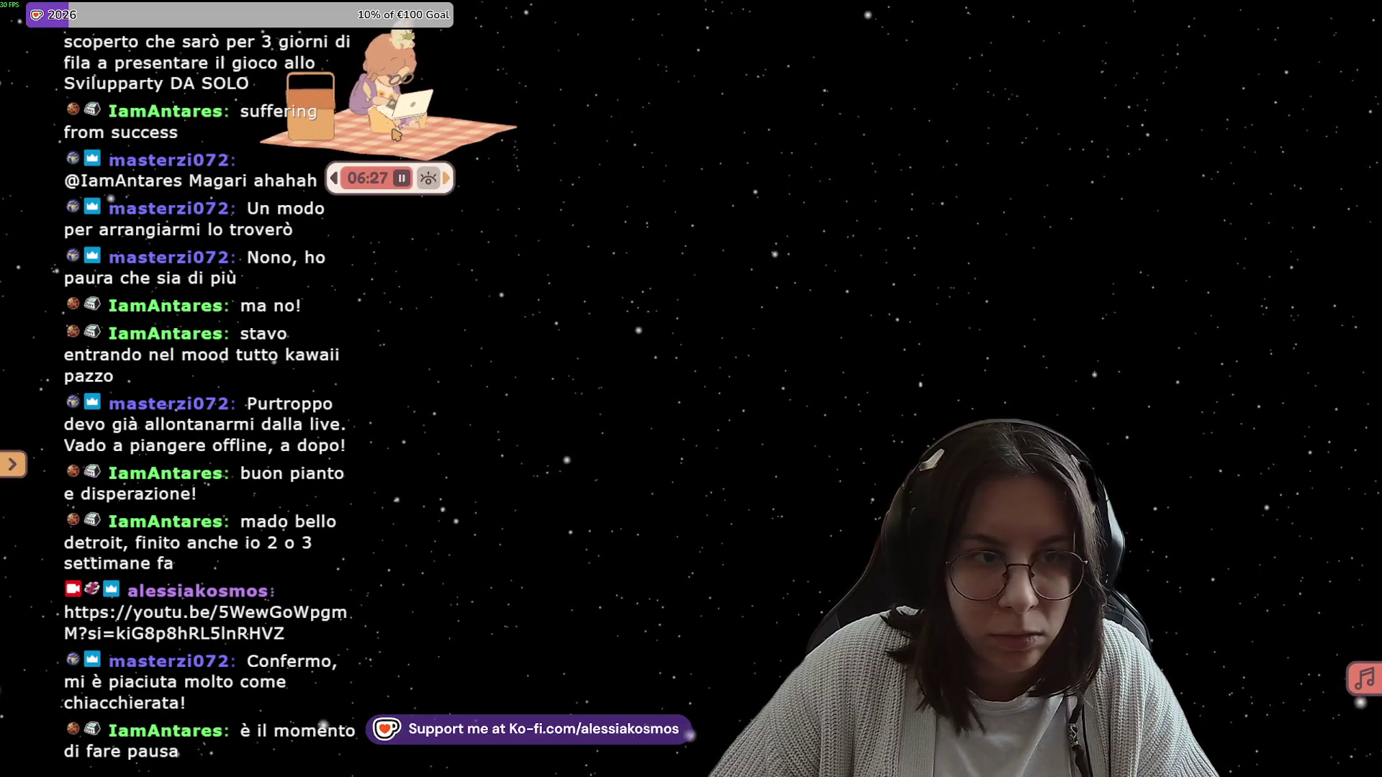
pyautogui.moveTo(157, 187); pyautogui.dragTo(162, 173)
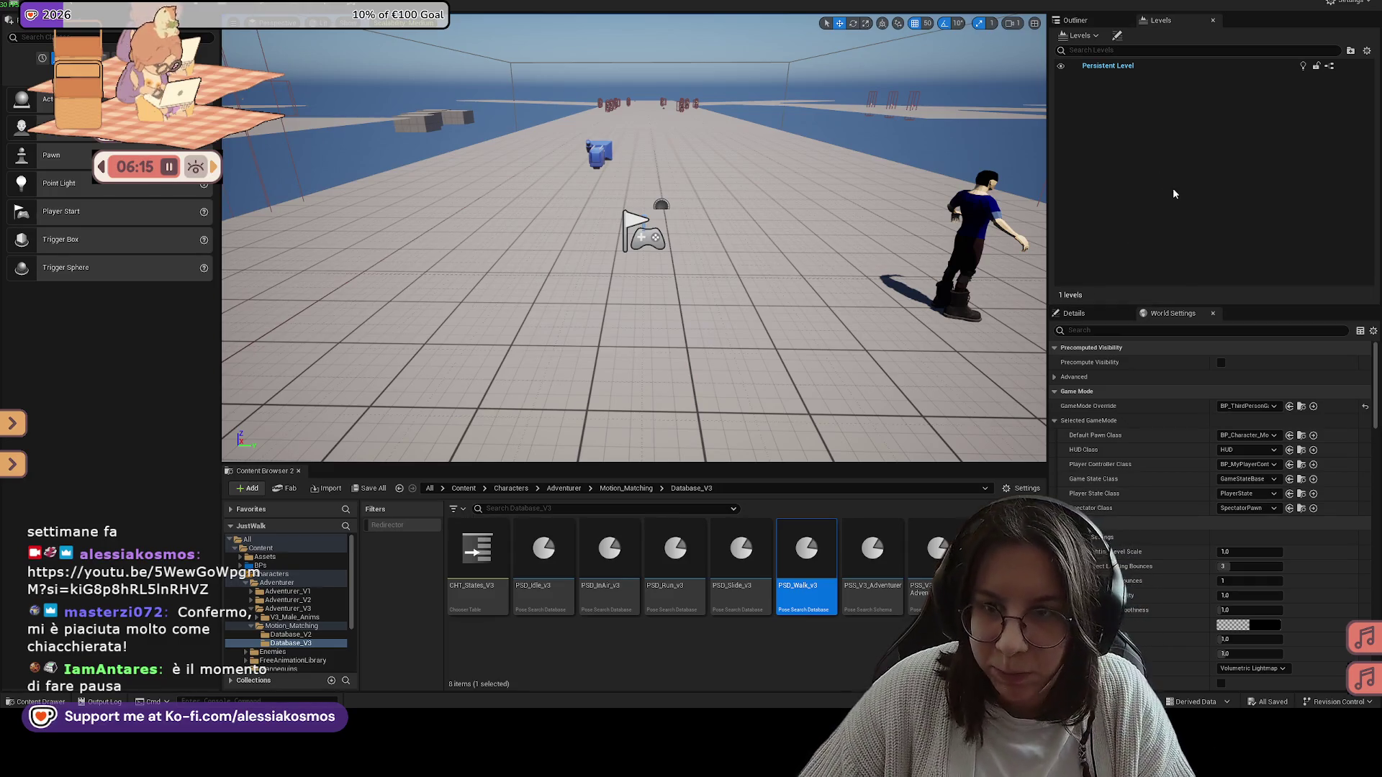
# Step: Fly the viewport camera up and forward over the platforms to the VARIABLE TESTS area
pyautogui.click(1075, 21)
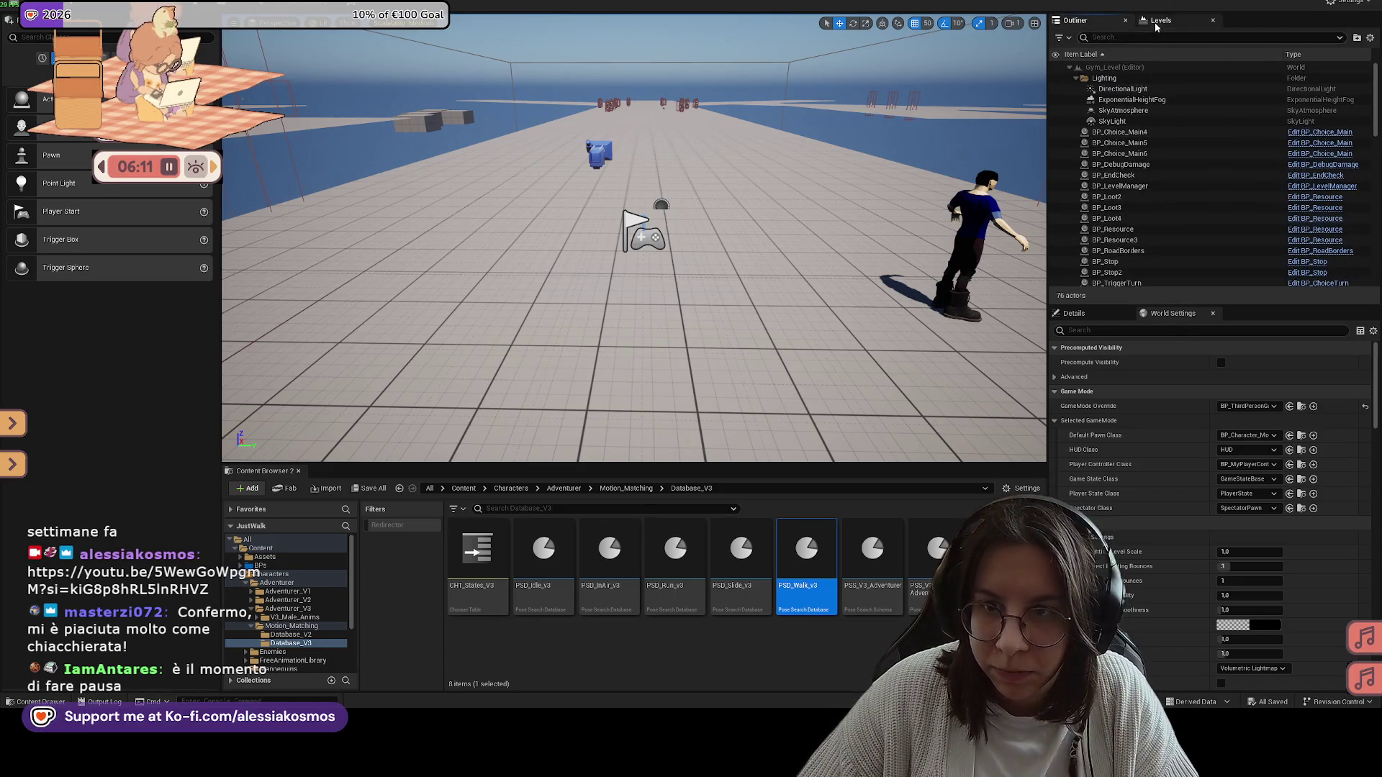
pyautogui.click(1160, 20)
pyautogui.moveTo(634, 237); pyautogui.dragTo(583, 205)
pyautogui.moveTo(518, 432); pyautogui.dragTo(555, 410)
pyautogui.moveTo(585, 247)
pyautogui.mouseDown()
pyautogui.moveTo(547, 237)
pyautogui.moveTo(586, 248)
pyautogui.mouseUp()
# Step: Play from the VARIABLE TESTS spot, start walking, and run forward into the slide breakpoint
pyautogui.rightClick(585, 248)
pyautogui.click(619, 618)
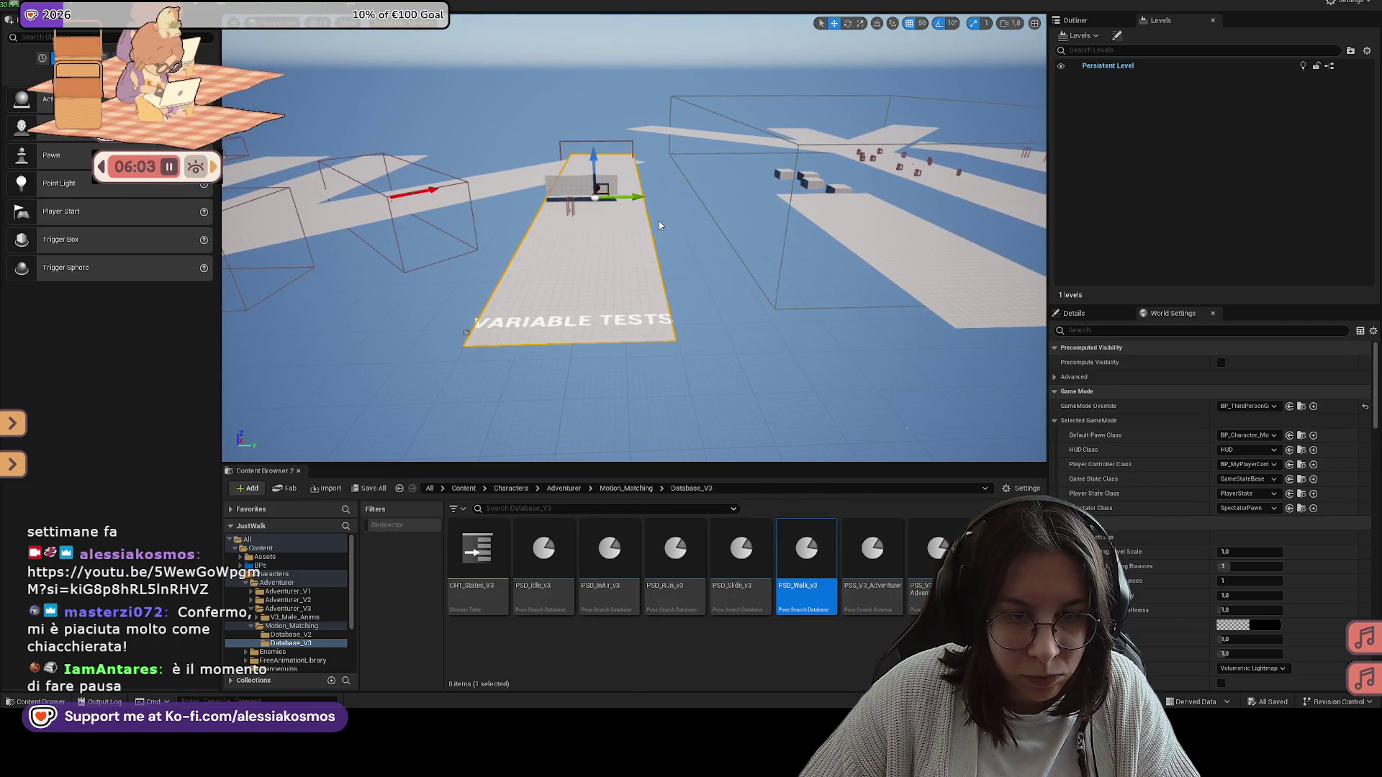
pyautogui.click(719, 241)
pyautogui.press('w')
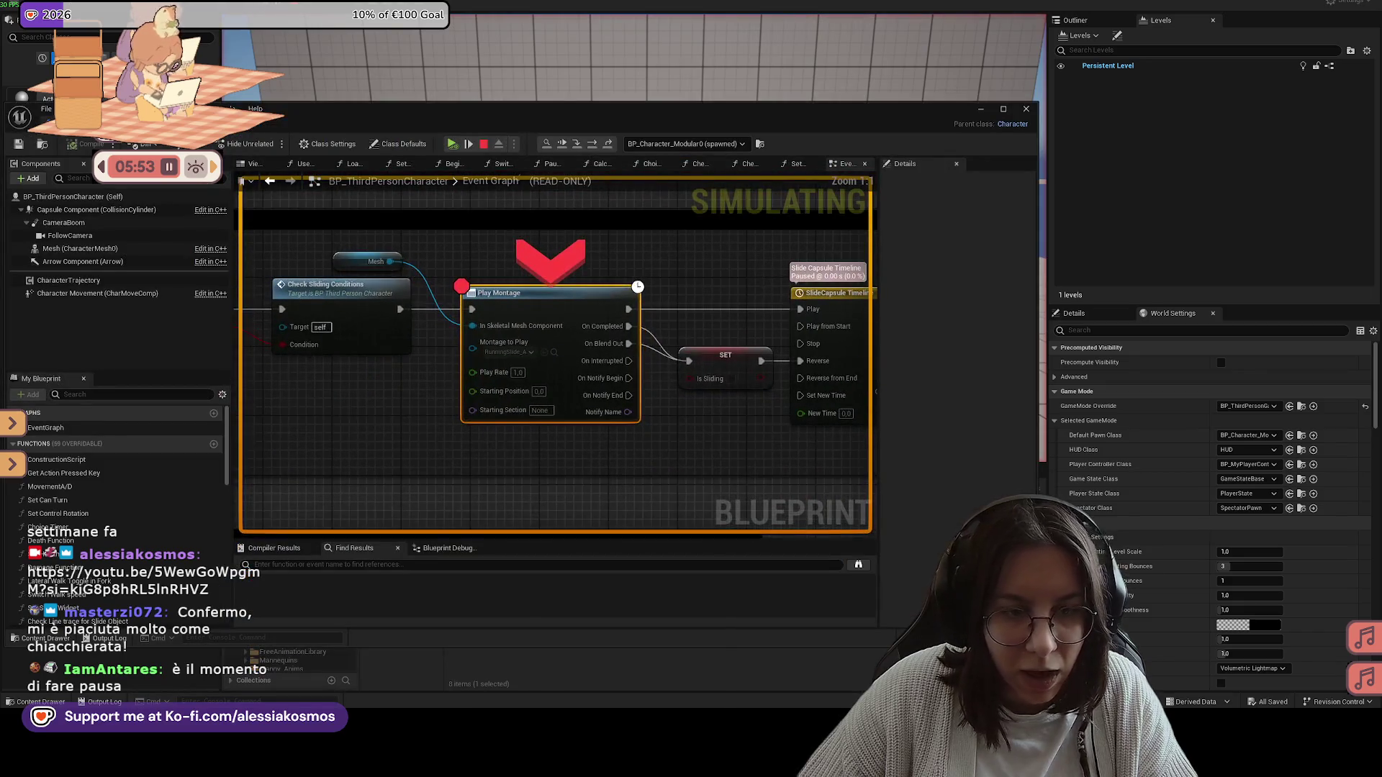
# Step: Check which montage Play Montage uses, resume the paused game, then stop the play session
pyautogui.press('super')
pyautogui.press('Escape')
pyautogui.click(623, 373)
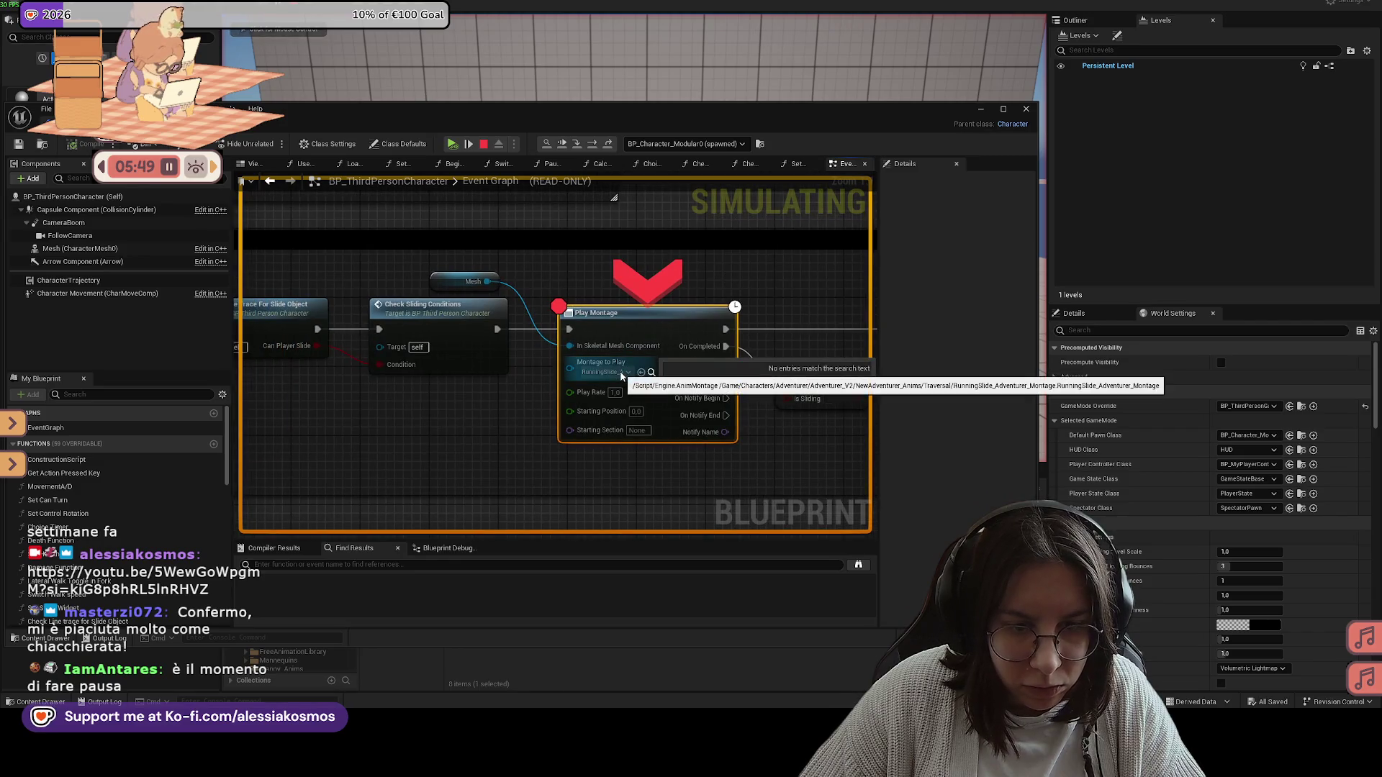
pyautogui.click(621, 207)
pyautogui.press('F8')
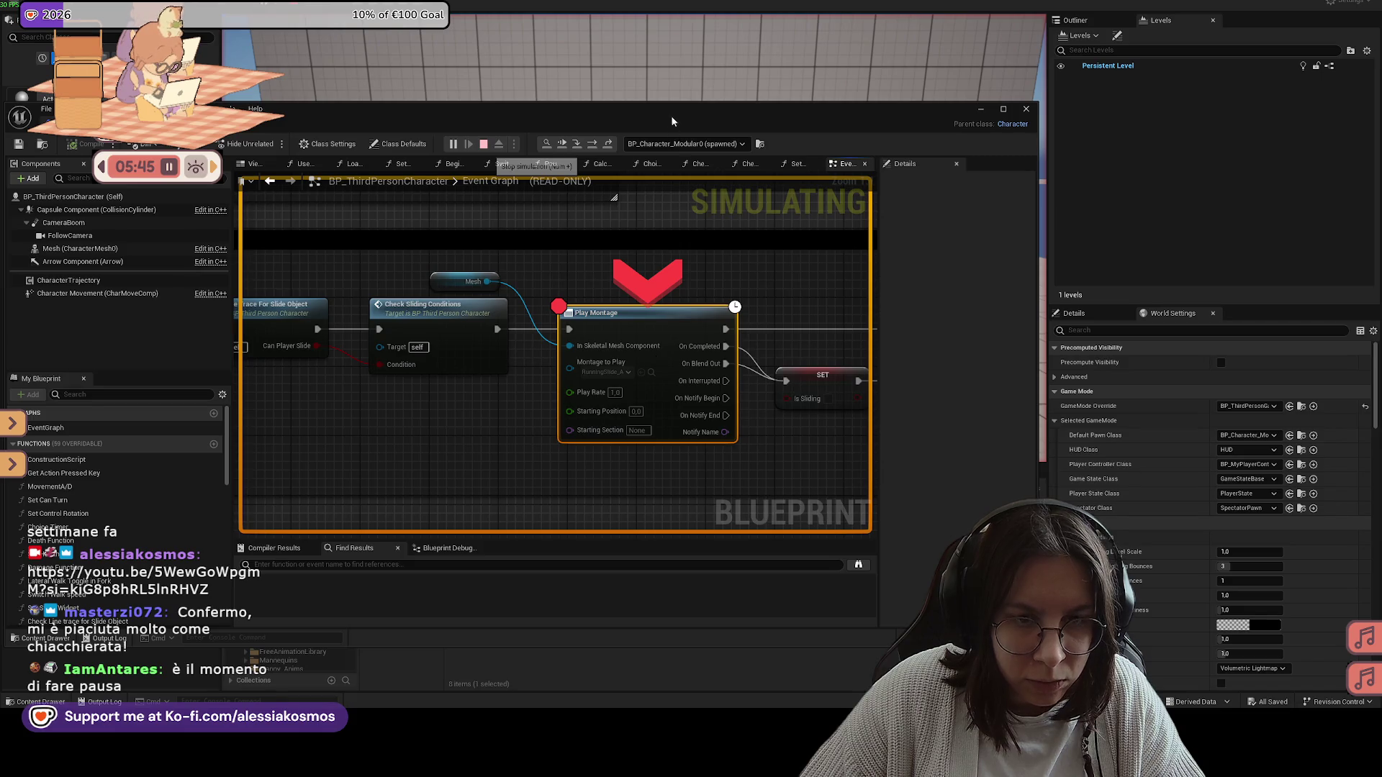
pyautogui.moveTo(771, 112); pyautogui.dragTo(868, 110)
pyautogui.press('Escape')
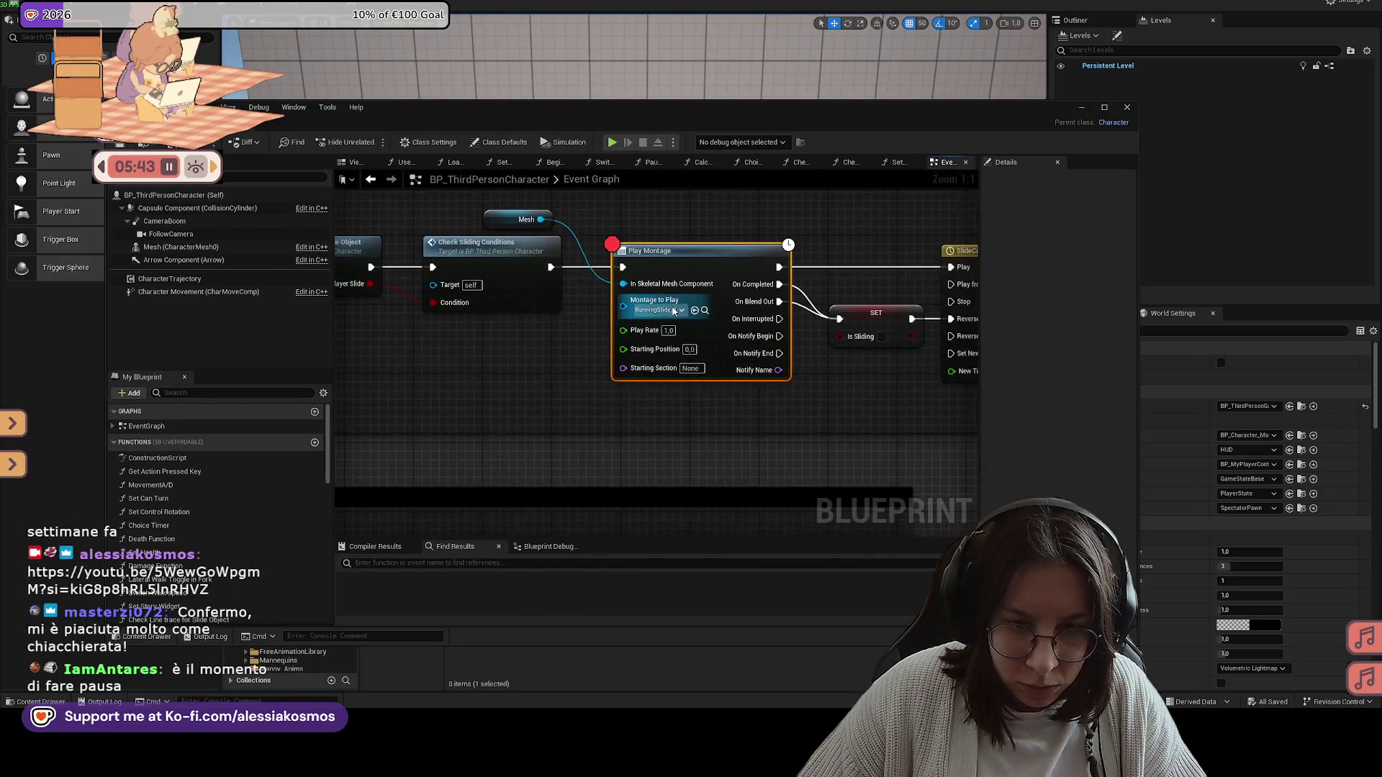
# Step: Set Play Montage to RunningSlide_Adventurer_Montage via a 'slide' search, save, and replay
pyautogui.click(677, 311)
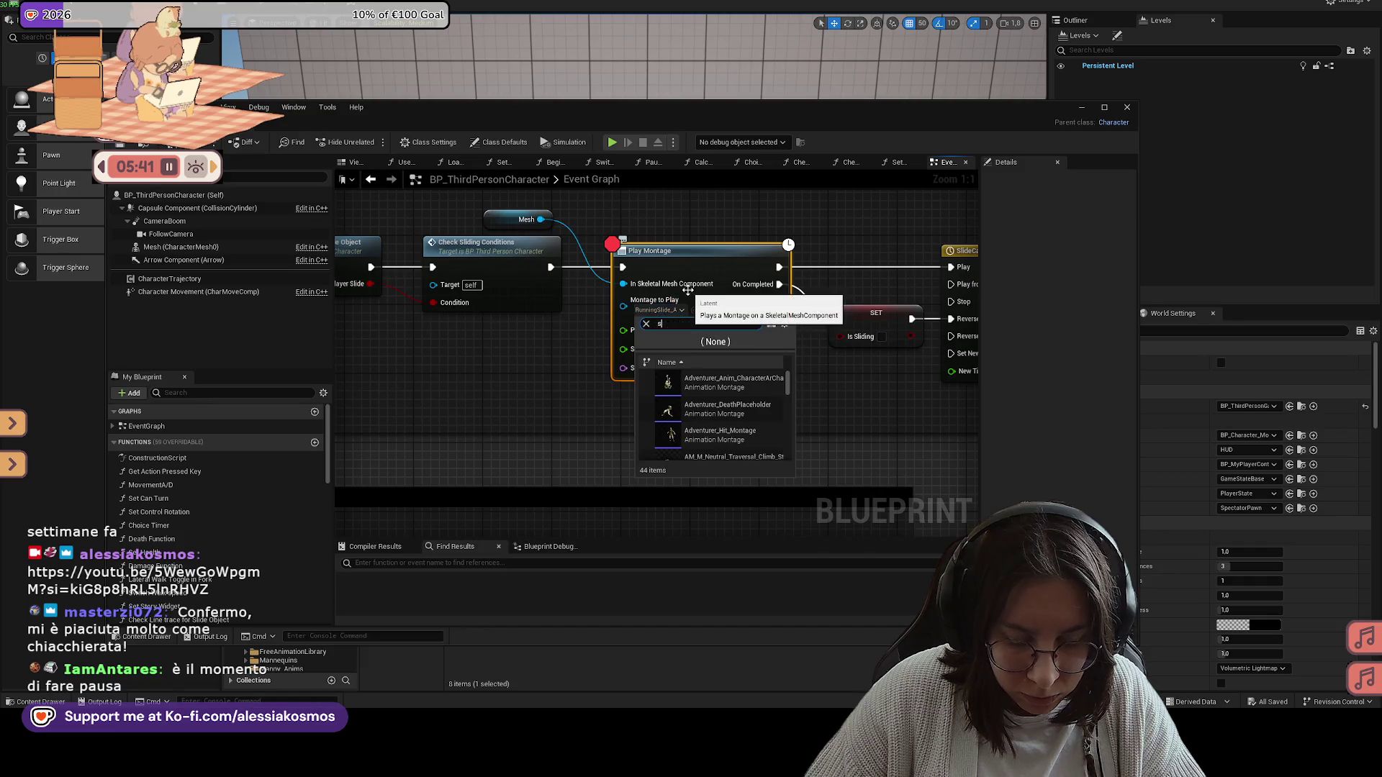
pyautogui.write('slide')
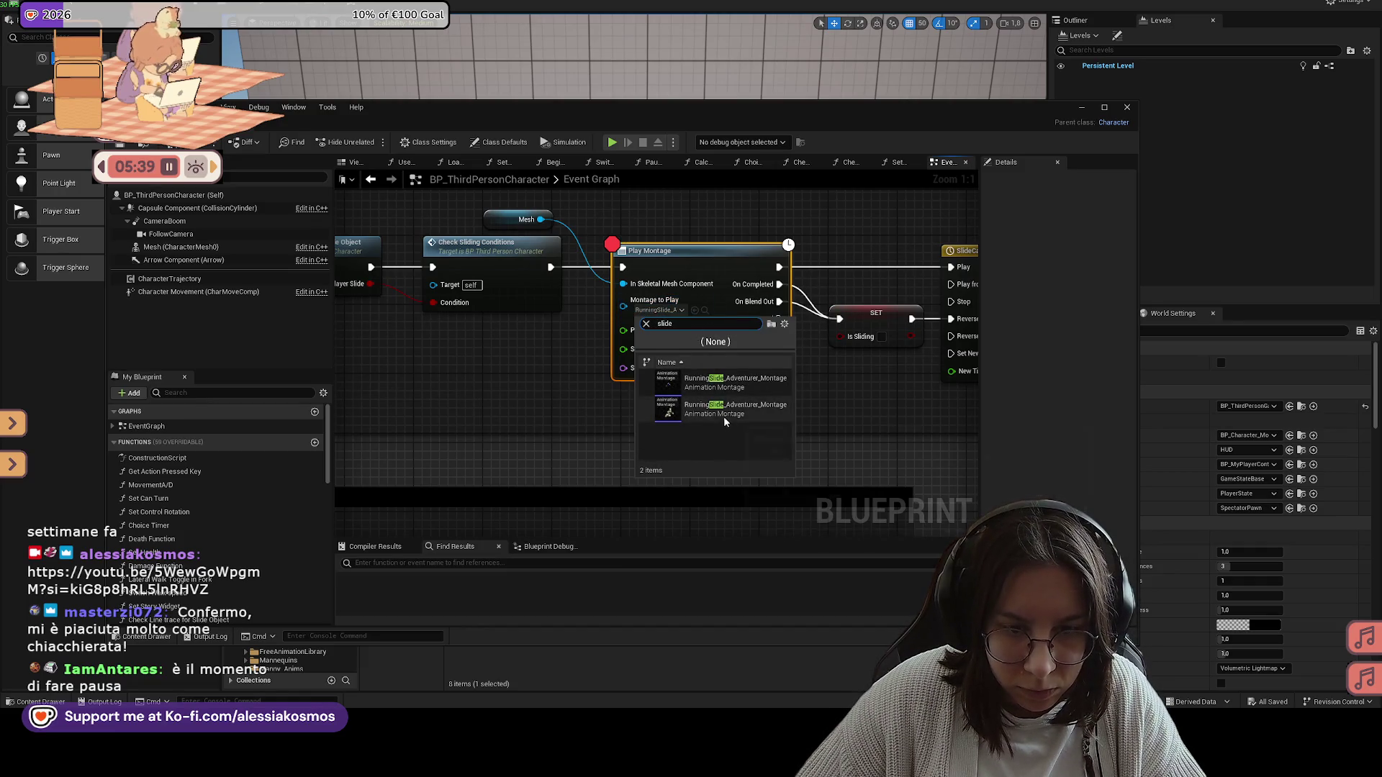
pyautogui.click(727, 390)
pyautogui.moveTo(282, 147)
pyautogui.mouseDown()
pyautogui.moveTo(574, 128)
pyautogui.moveTo(485, 144)
pyautogui.moveTo(231, 305)
pyautogui.mouseUp()
pyautogui.click(275, 145)
pyautogui.hotkey('alt', 'p')
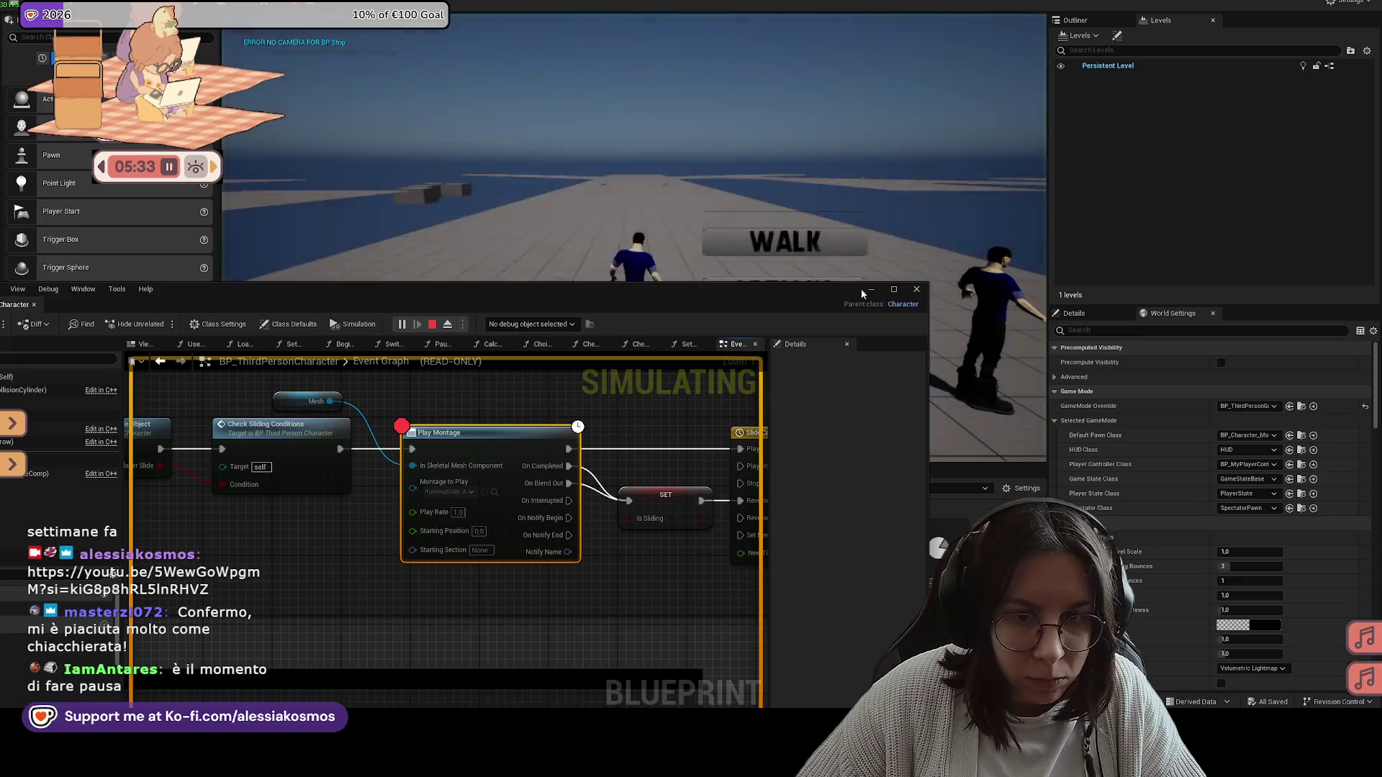
# Step: Walk and slide twice in-game, resuming past the Play Montage breakpoint each time
pyautogui.click(754, 241)
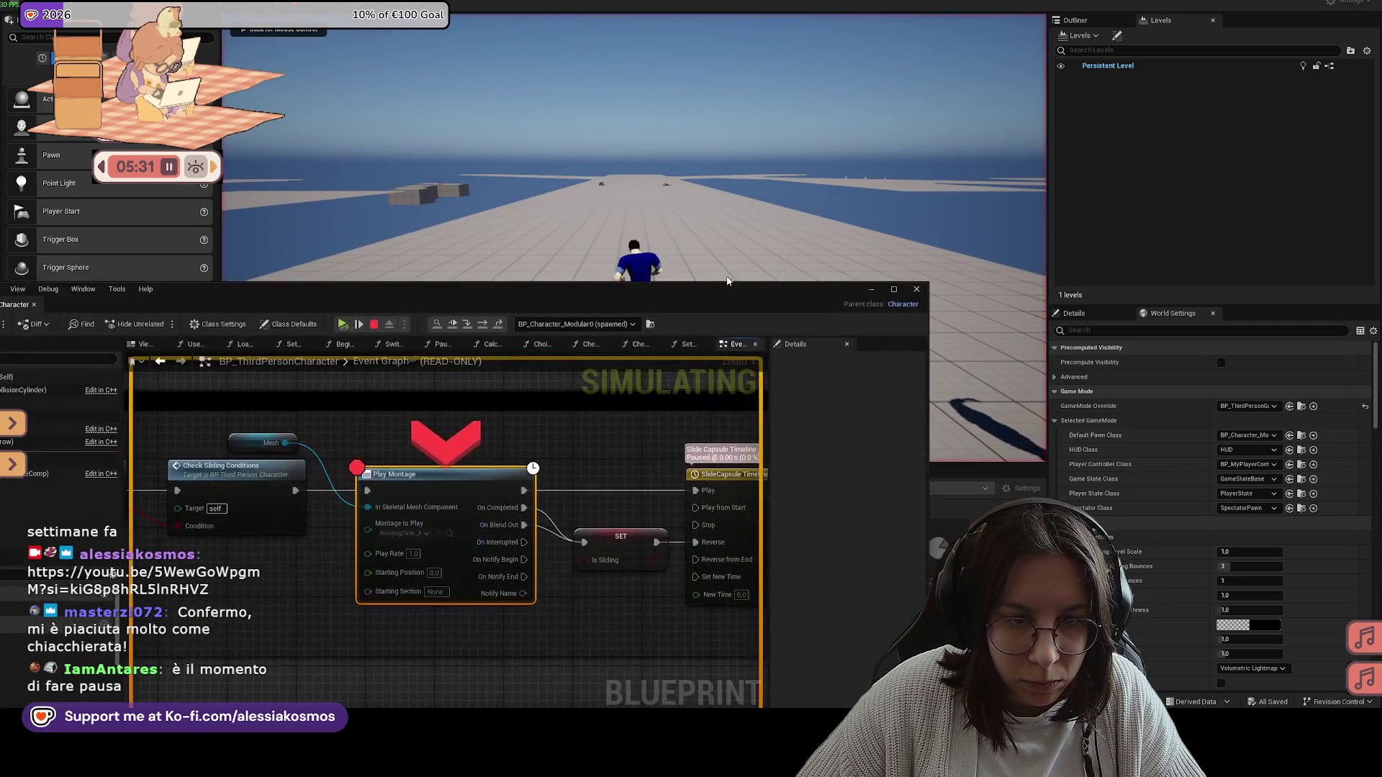
pyautogui.click(454, 327)
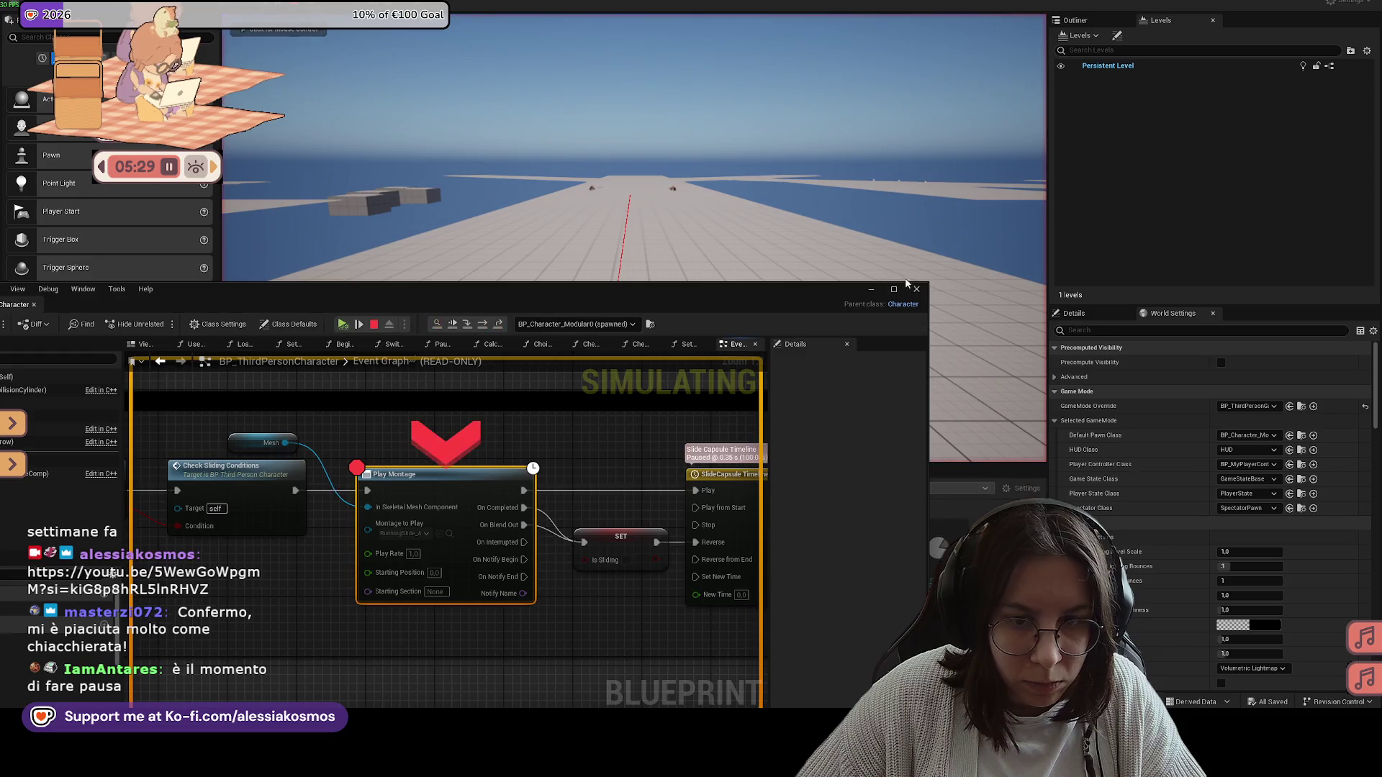
pyautogui.click(869, 290)
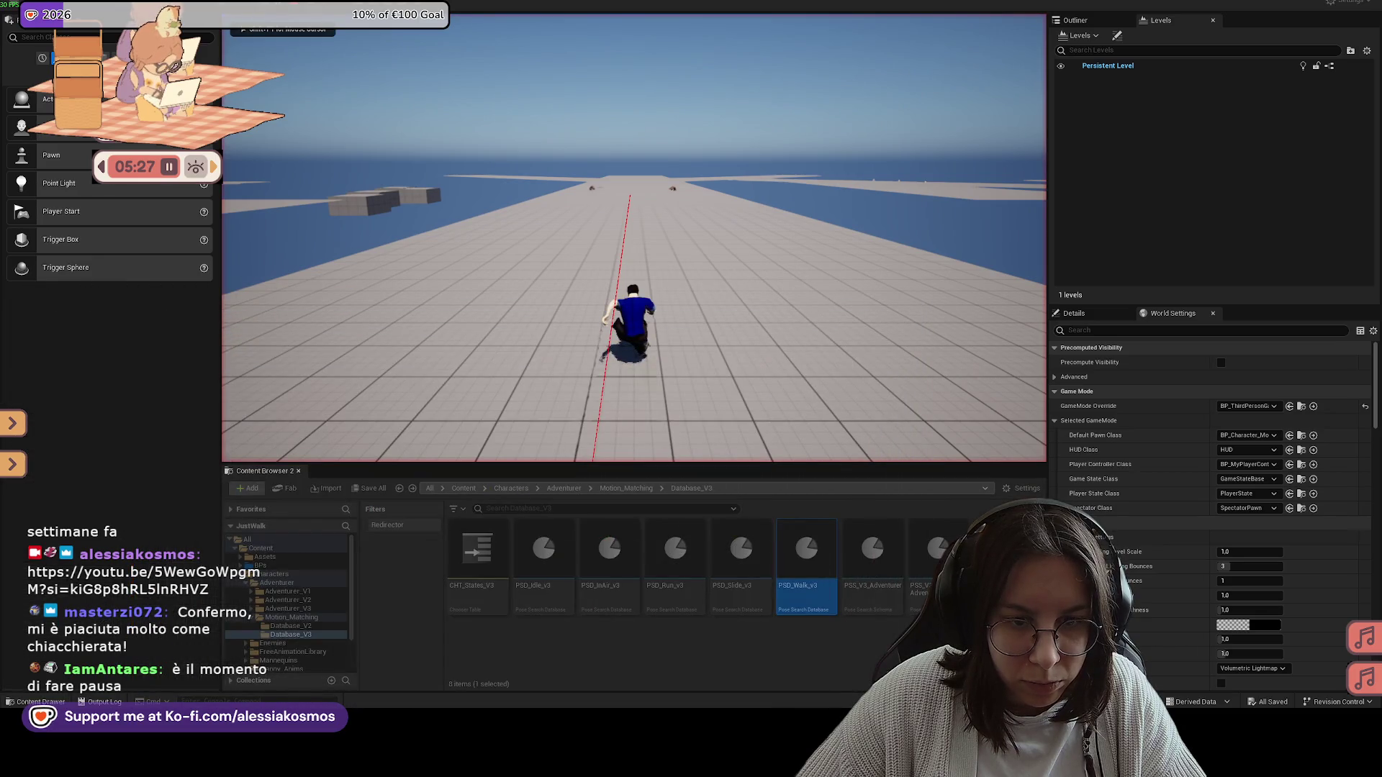
pyautogui.press('super')
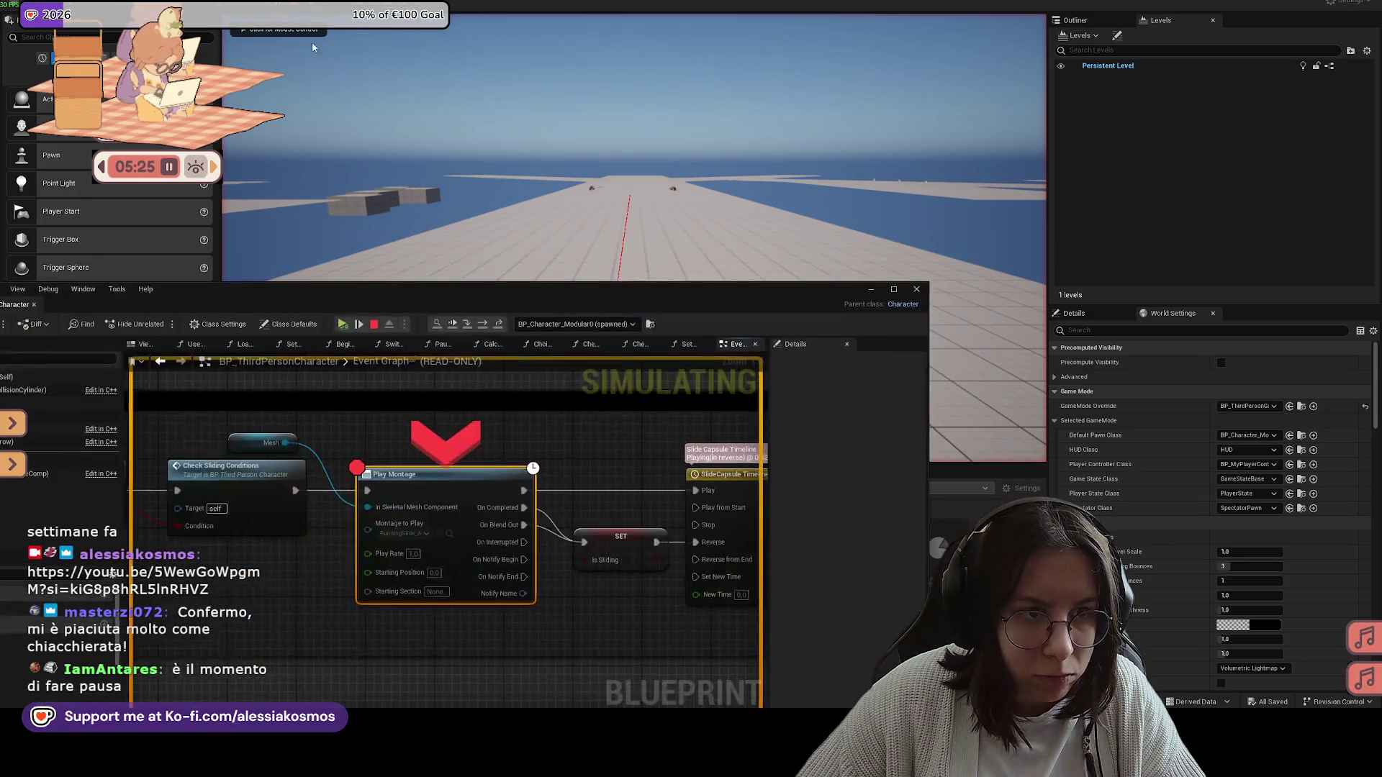
pyautogui.click(464, 326)
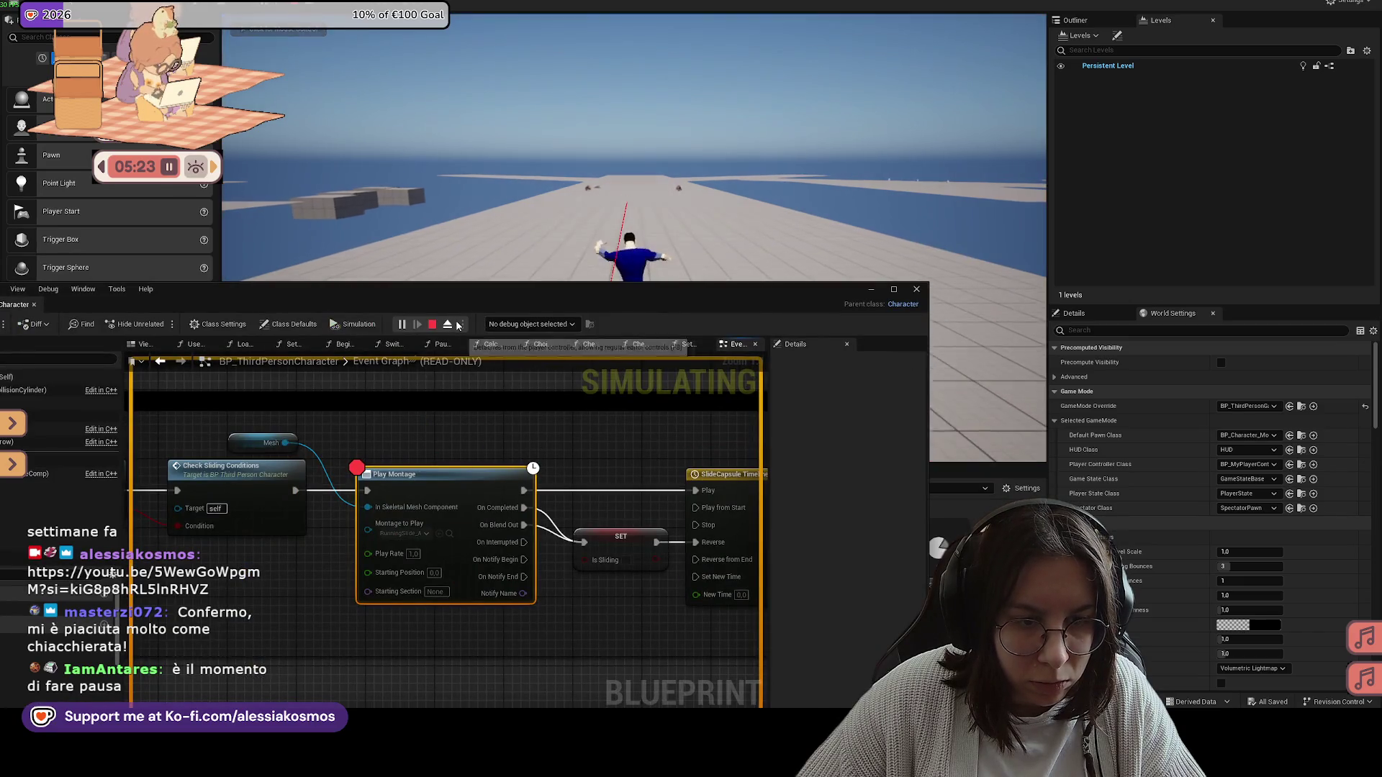
pyautogui.moveTo(681, 286)
pyautogui.mouseDown()
pyautogui.moveTo(919, 287)
pyautogui.moveTo(921, 255)
pyautogui.mouseUp()
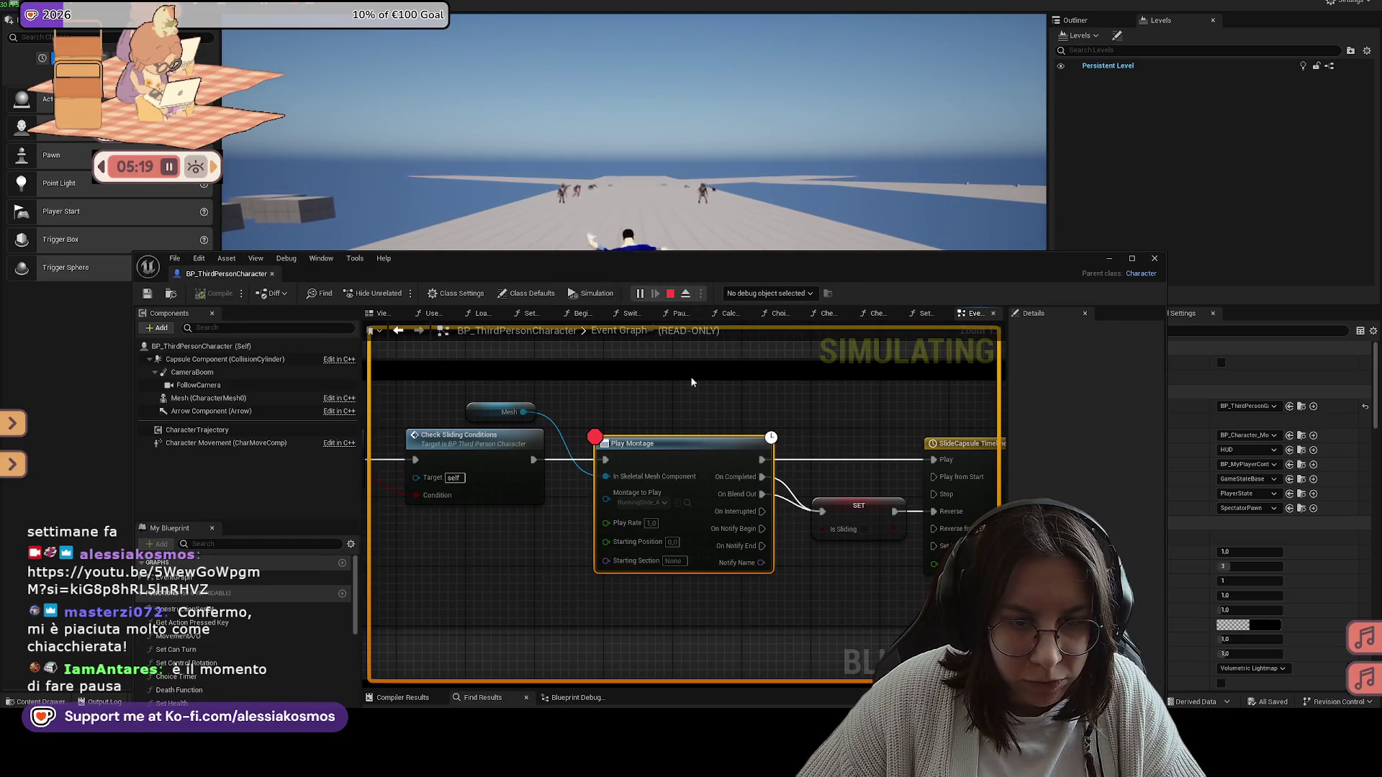
# Step: Stop play, switch Play Montage to the other RunningSlide montage, then compile and save
pyautogui.click(670, 293)
pyautogui.click(660, 504)
pyautogui.write('slide')
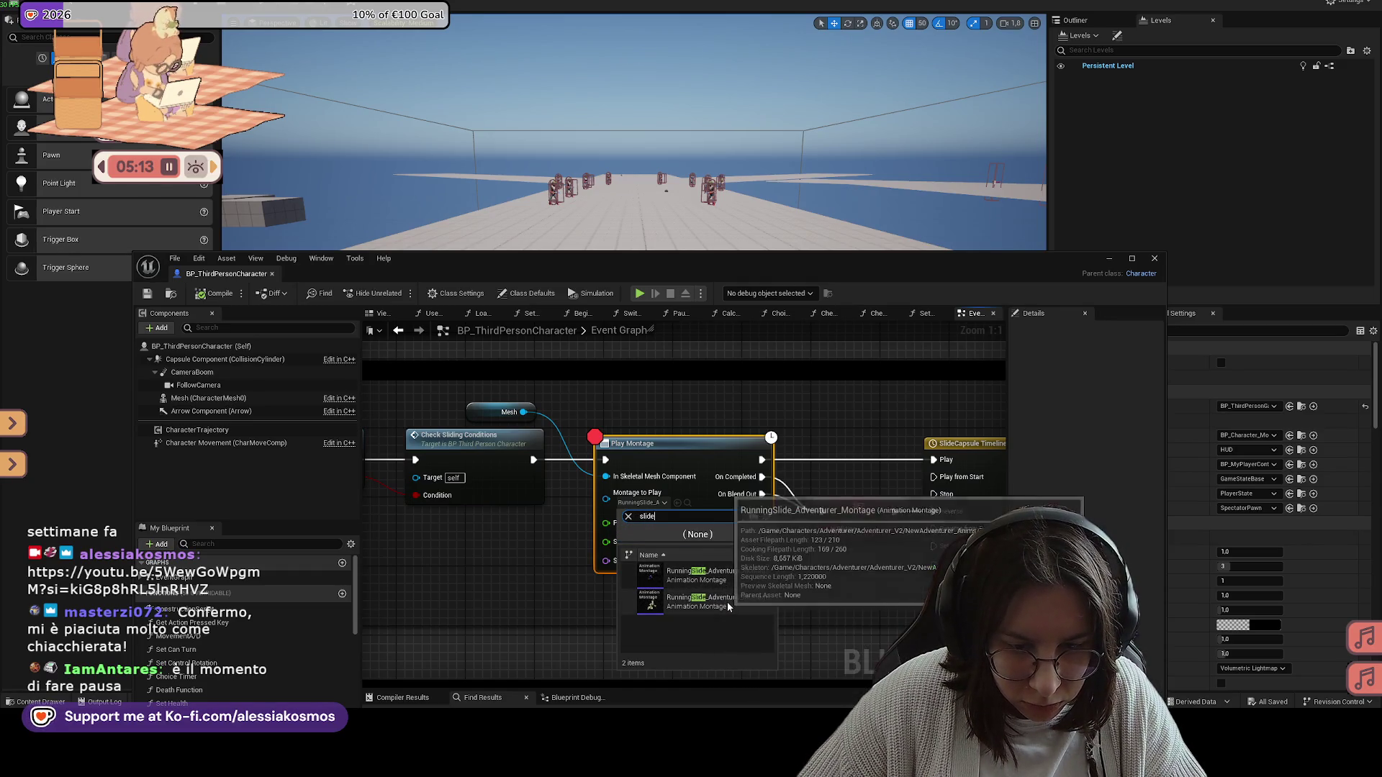
pyautogui.click(753, 582)
pyautogui.scroll(-3, 771, 412)
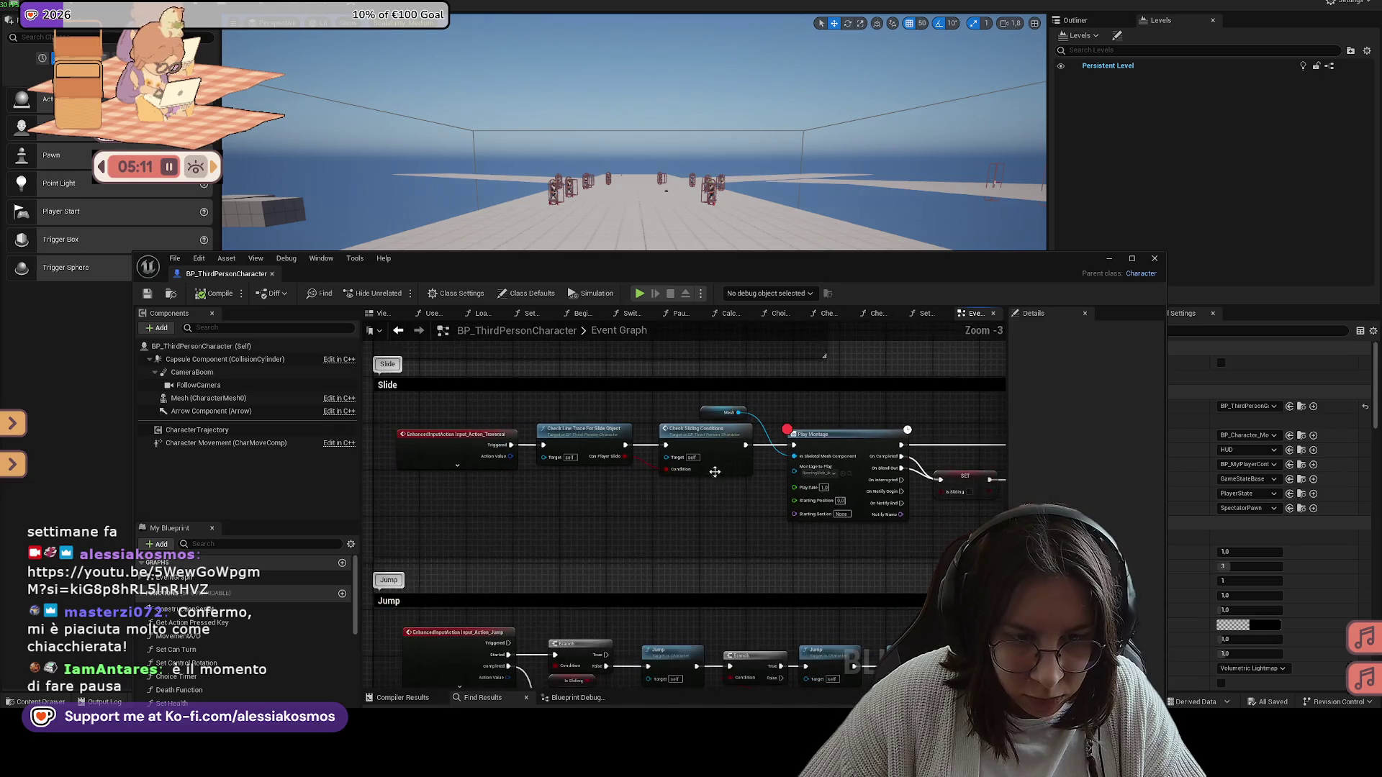
pyautogui.scroll(2, 865, 452)
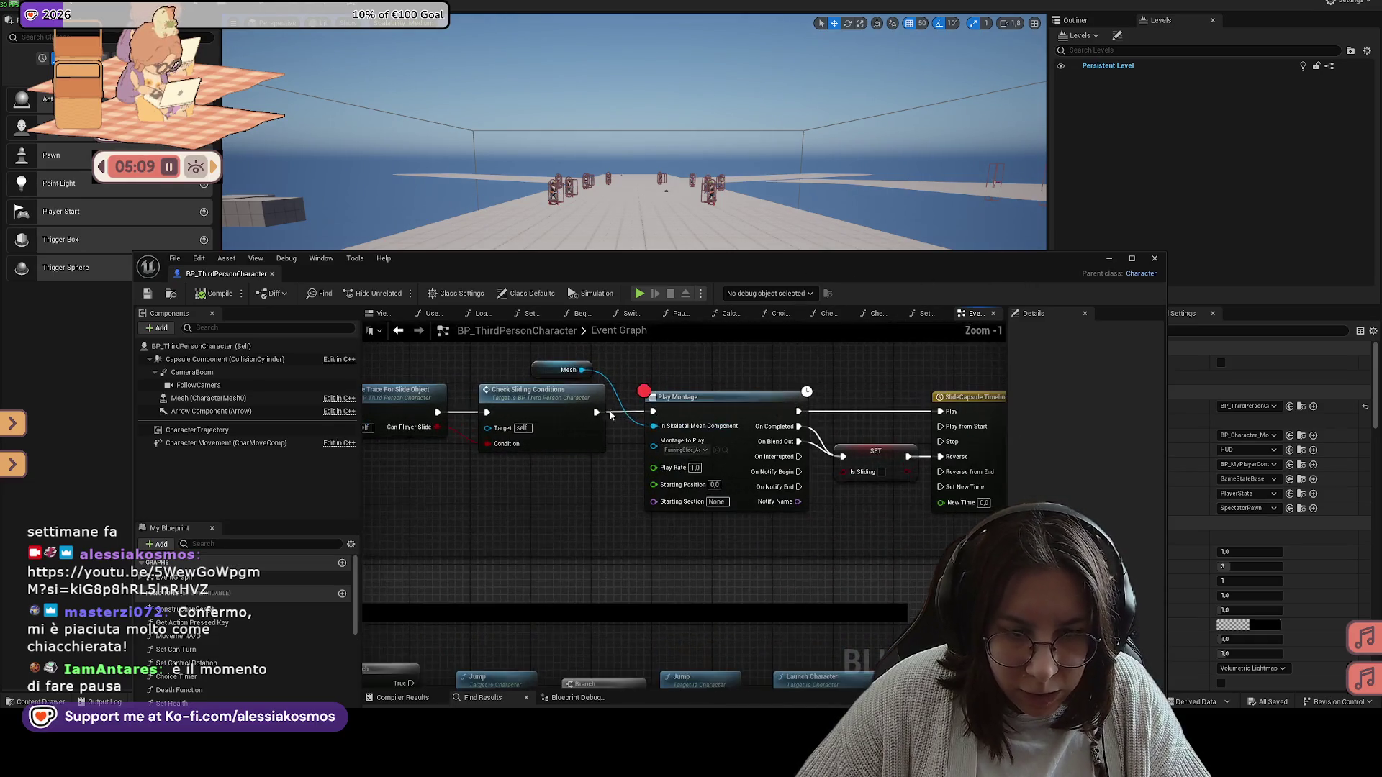
pyautogui.moveTo(833, 387); pyautogui.dragTo(774, 387)
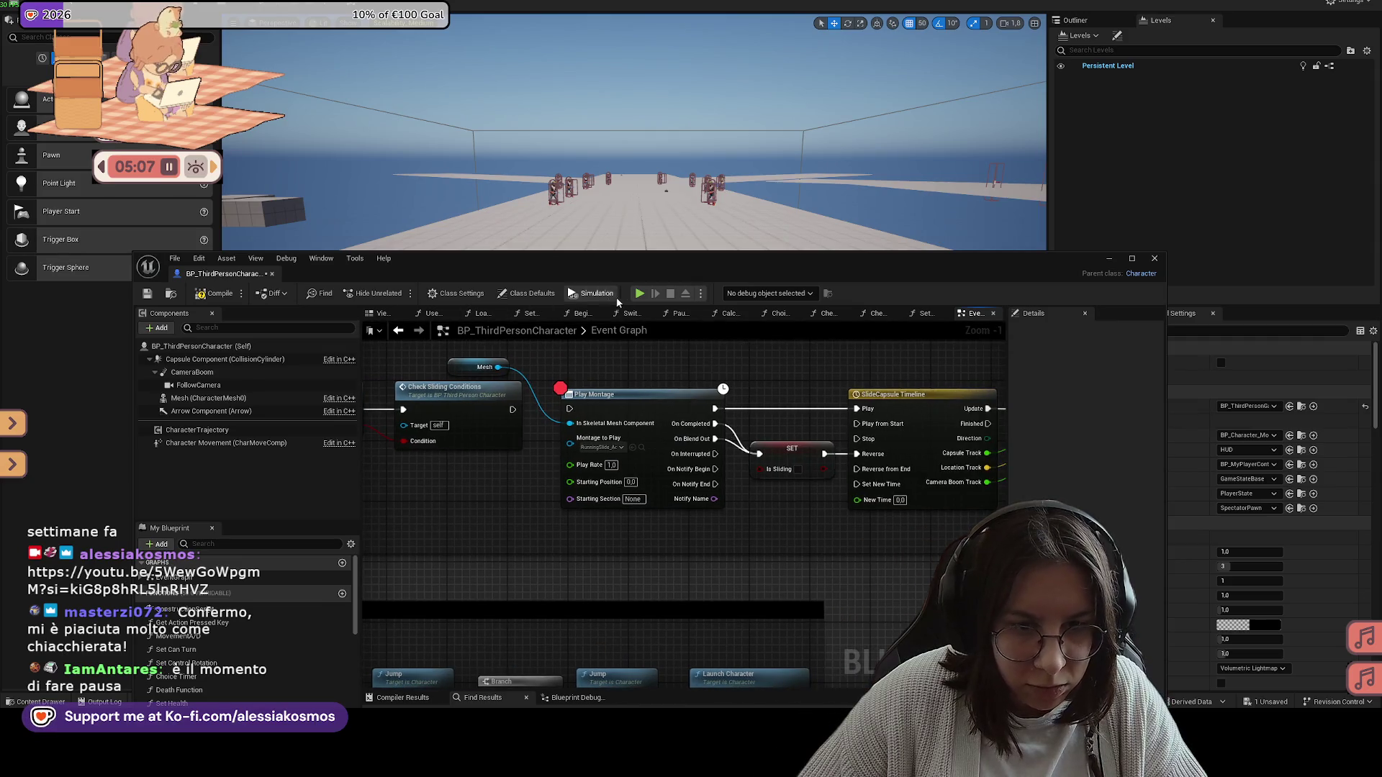
pyautogui.click(188, 297)
pyautogui.click(154, 295)
# Step: Copy-paste the IsSliding SET node, wire it before Play Montage, compile, save, and play-test
pyautogui.moveTo(524, 398)
pyautogui.mouseDown()
pyautogui.moveTo(653, 375)
pyautogui.moveTo(722, 380)
pyautogui.moveTo(612, 410)
pyautogui.moveTo(571, 398)
pyautogui.moveTo(781, 388)
pyautogui.mouseUp()
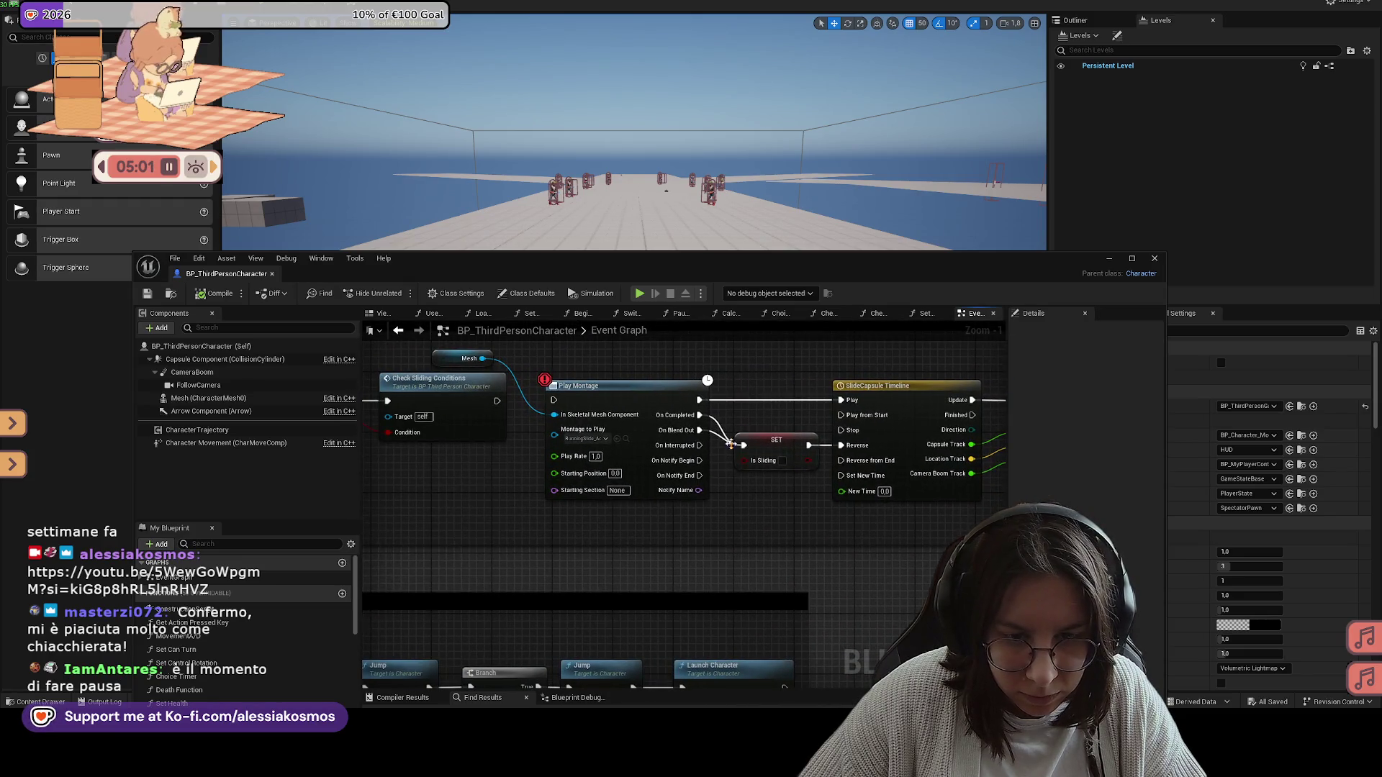
pyautogui.moveTo(757, 442); pyautogui.dragTo(920, 429)
pyautogui.click(920, 429)
pyautogui.hotkey('ctrl', 'c')
pyautogui.hotkey('ctrl', 'v')
pyautogui.moveTo(660, 387); pyautogui.dragTo(644, 453)
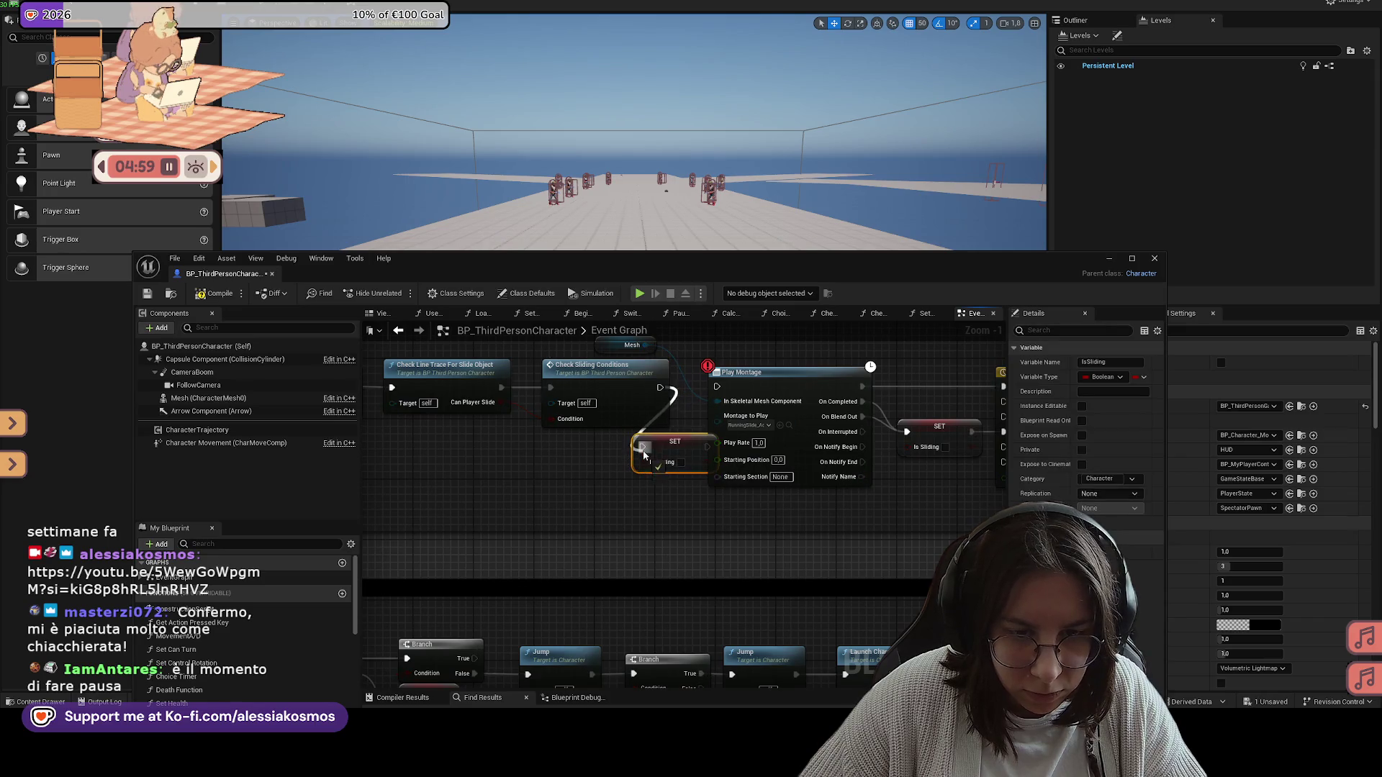
pyautogui.click(214, 295)
pyautogui.click(144, 295)
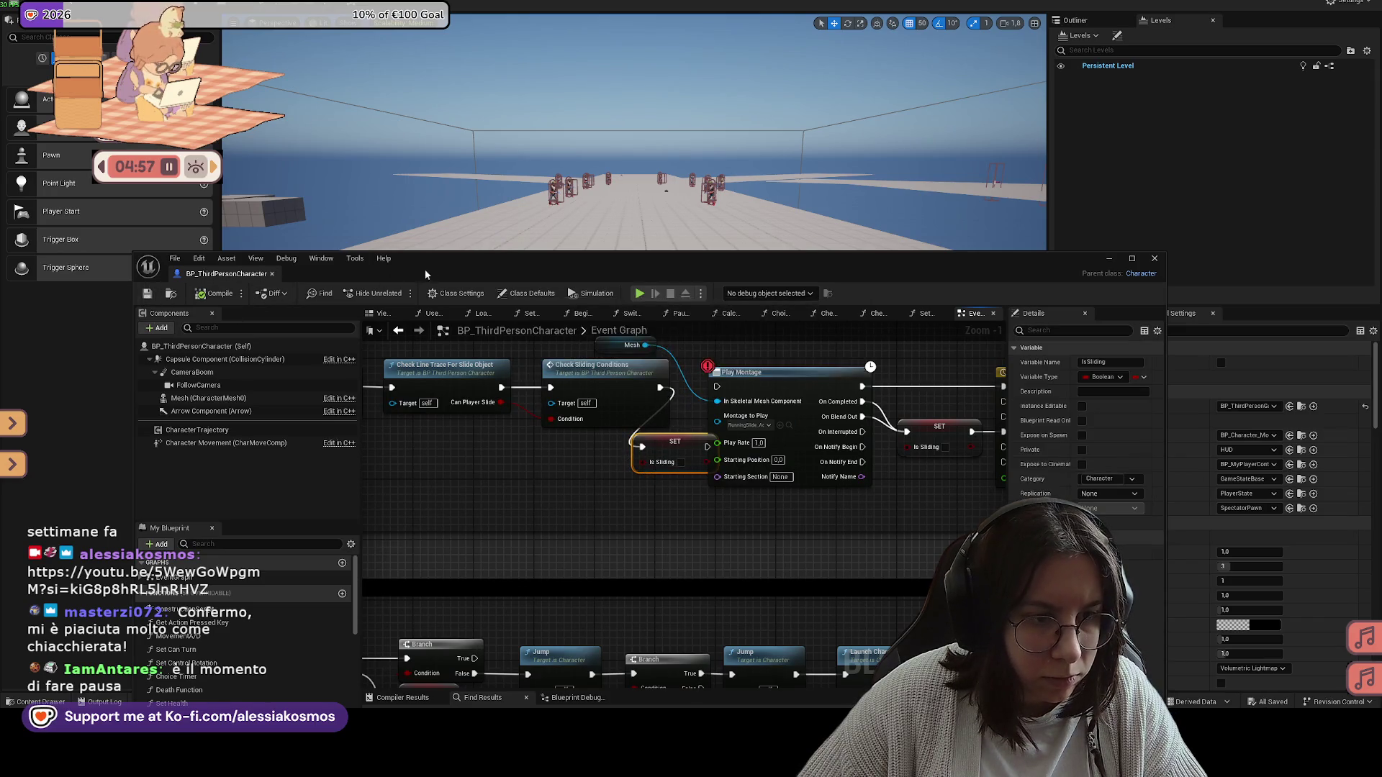
pyautogui.moveTo(501, 258); pyautogui.dragTo(516, 531)
pyautogui.hotkey('alt', 'p')
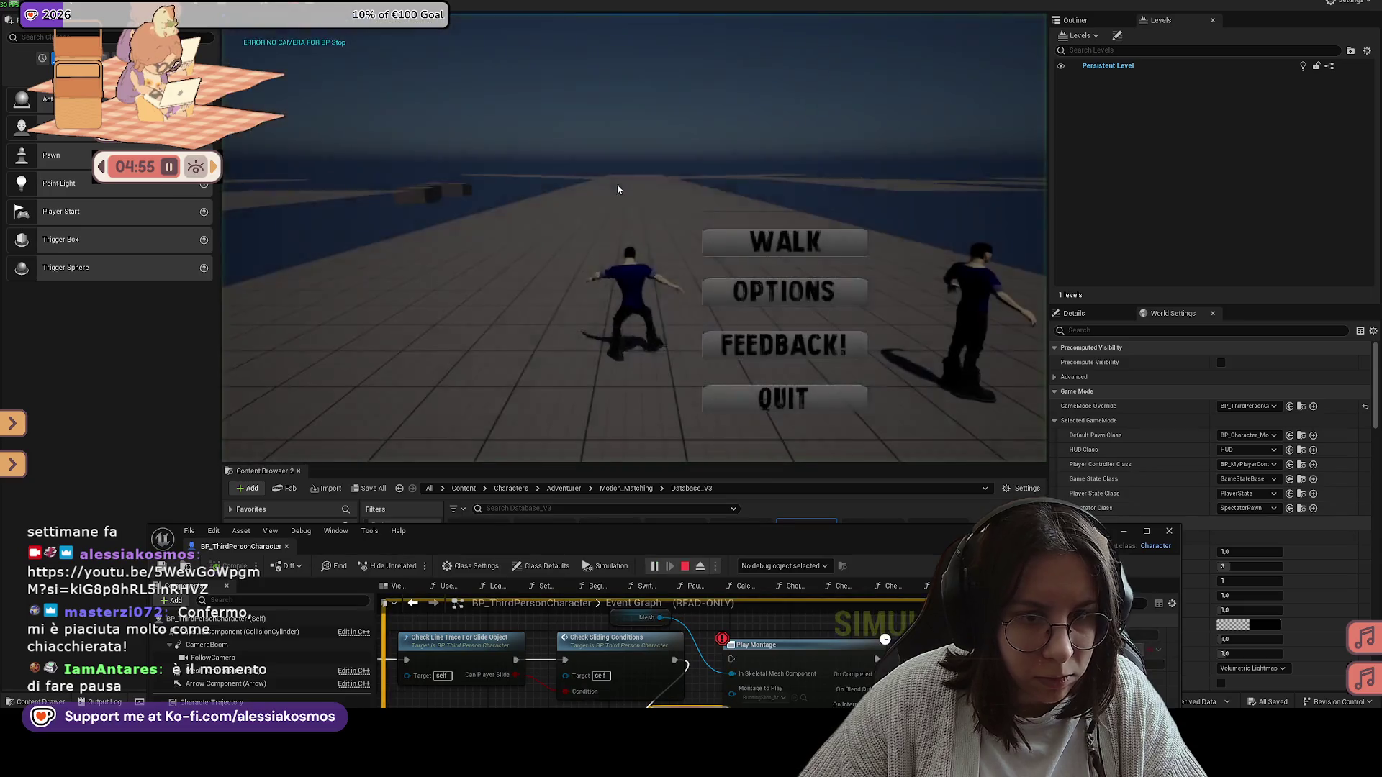
# Step: Run the character down the runway, then quit the session from the in-game menu
pyautogui.press('w')
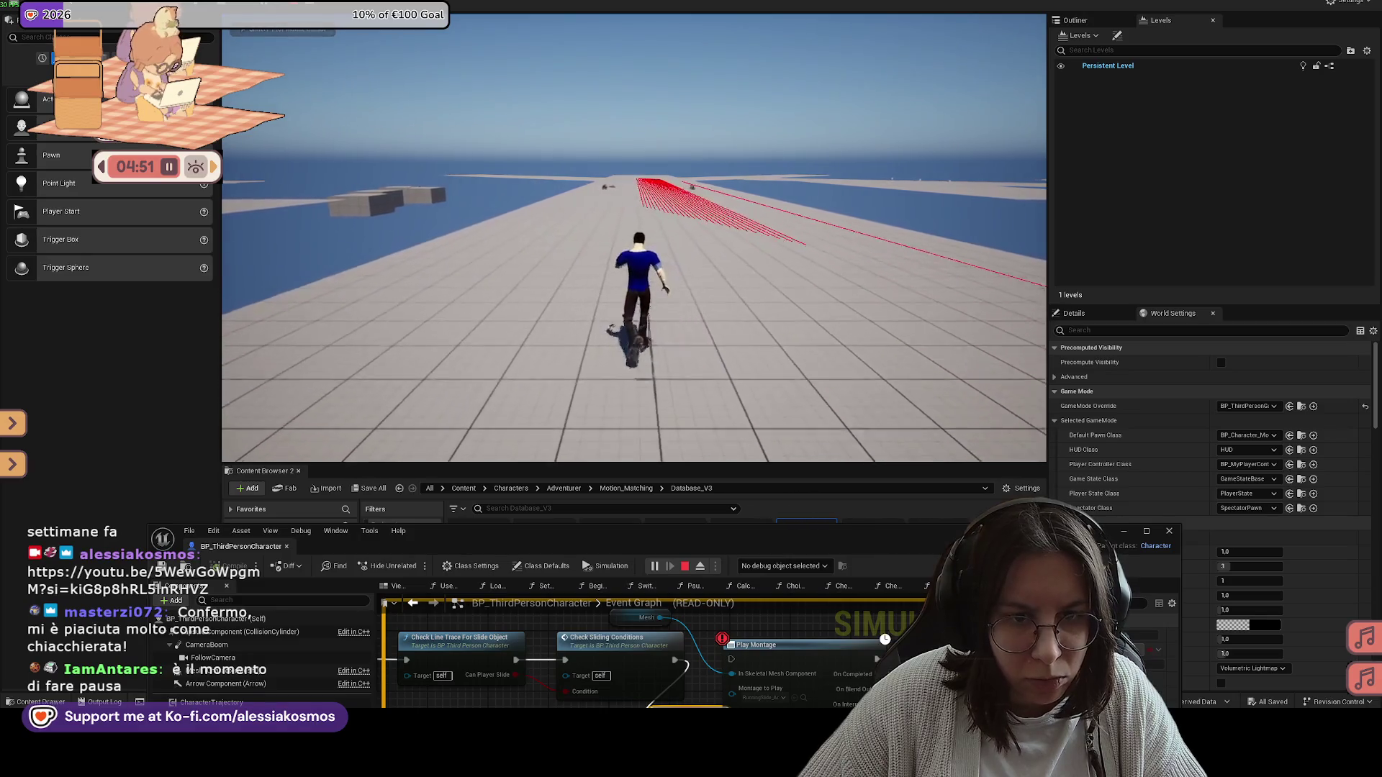
pyautogui.press('Tab')
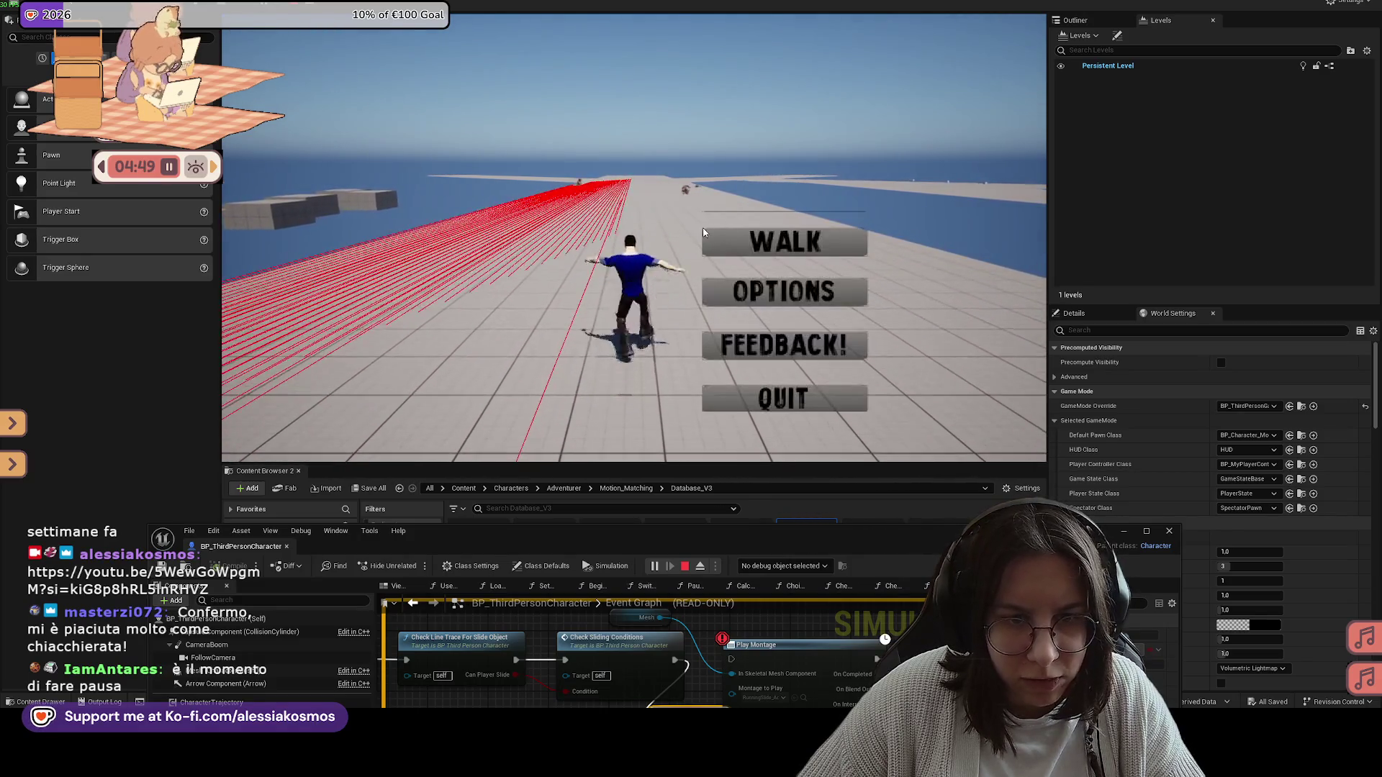
pyautogui.click(776, 400)
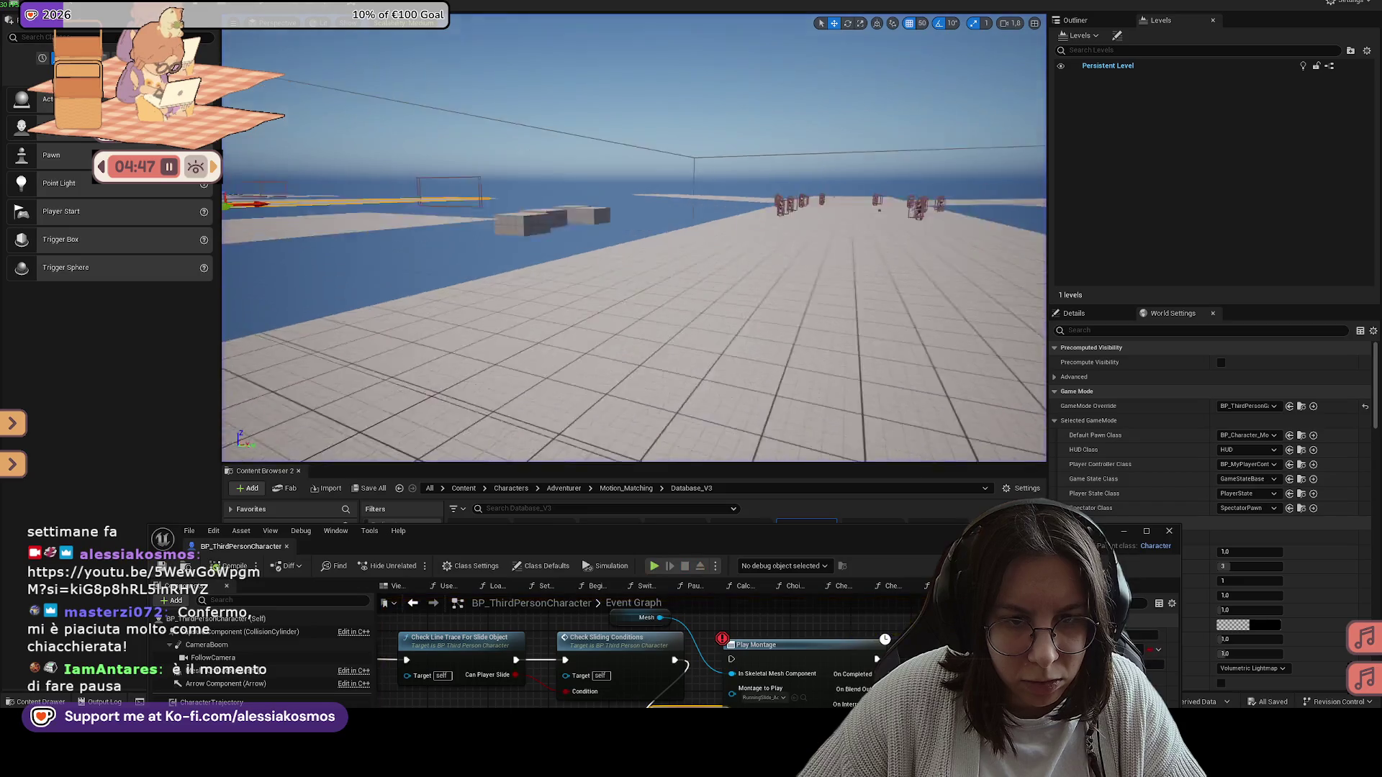
# Step: Play from a runway spot, run at the wall and slide with C, then quit
pyautogui.rightClick(623, 339)
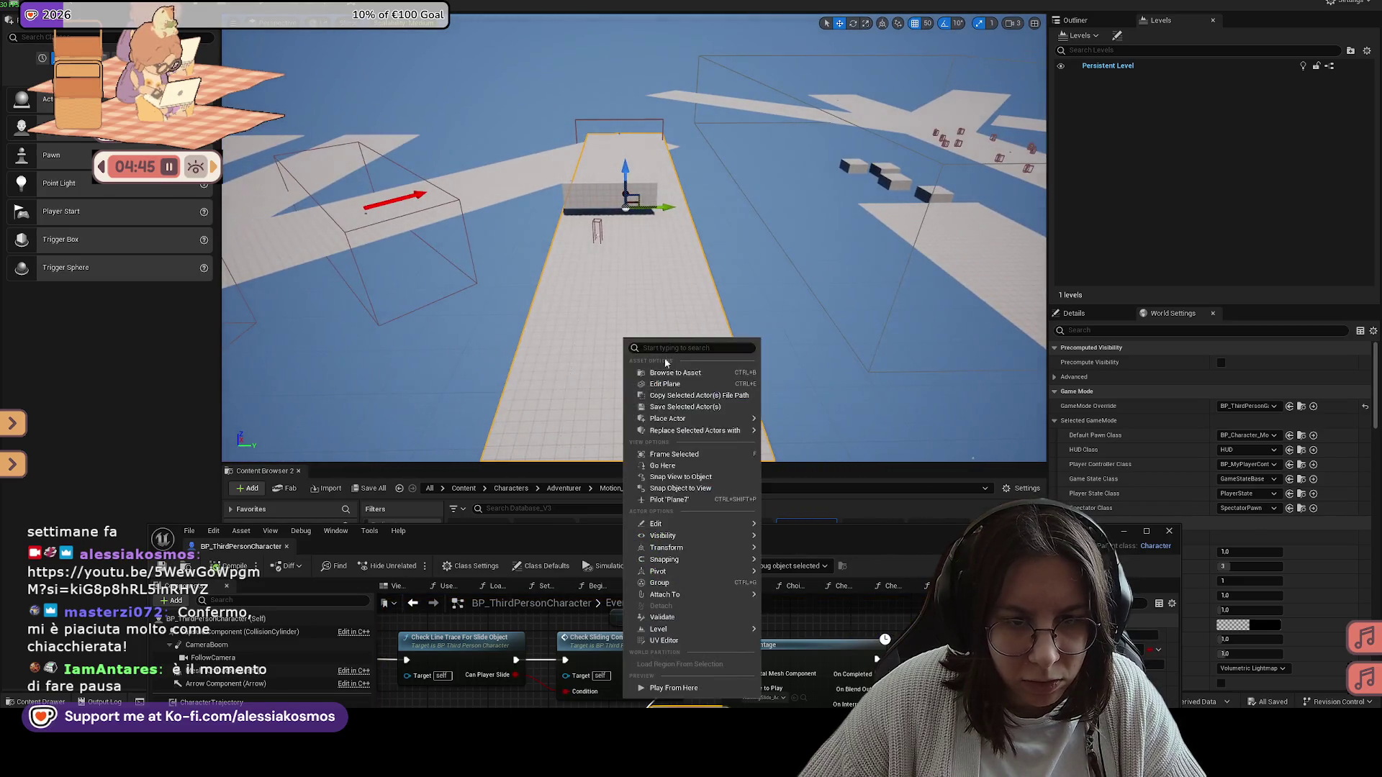
pyautogui.click(668, 690)
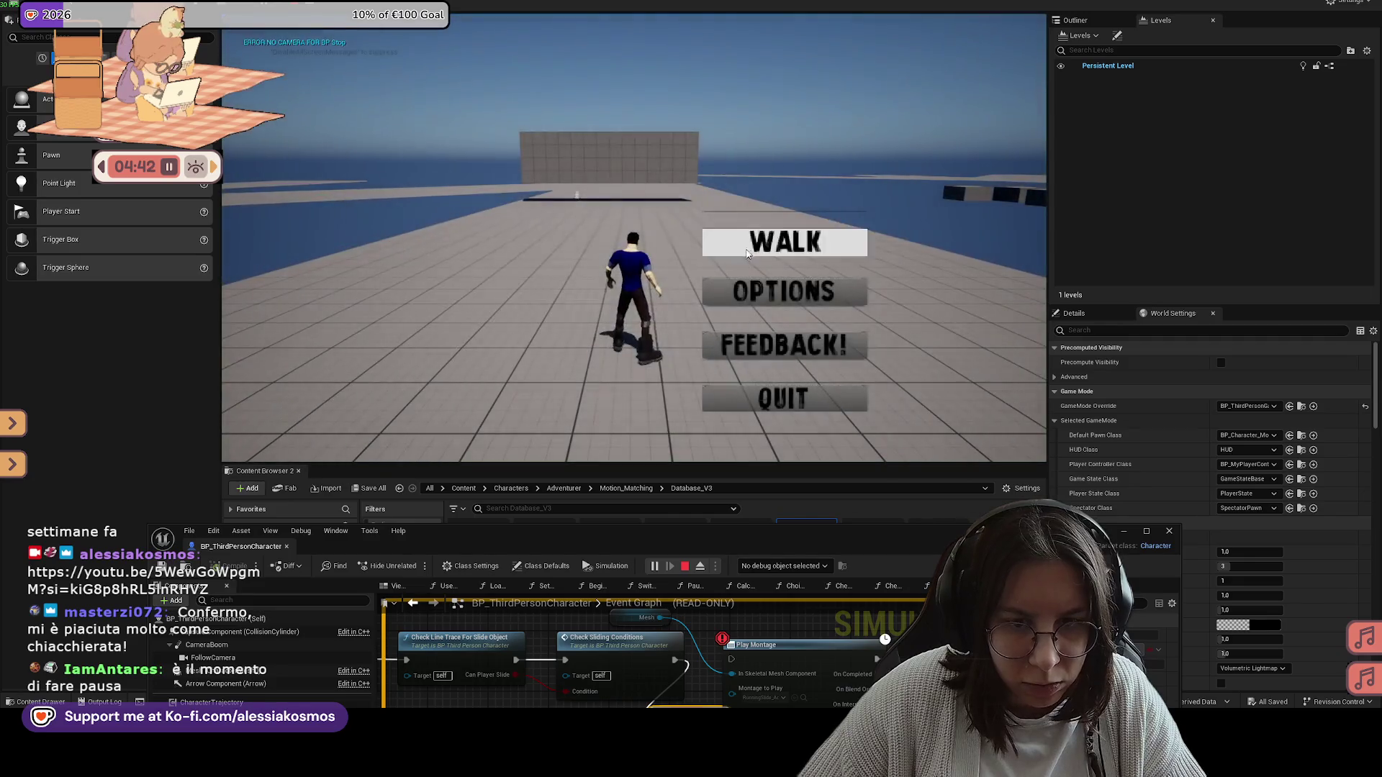
pyautogui.click(779, 238)
pyautogui.press('w')
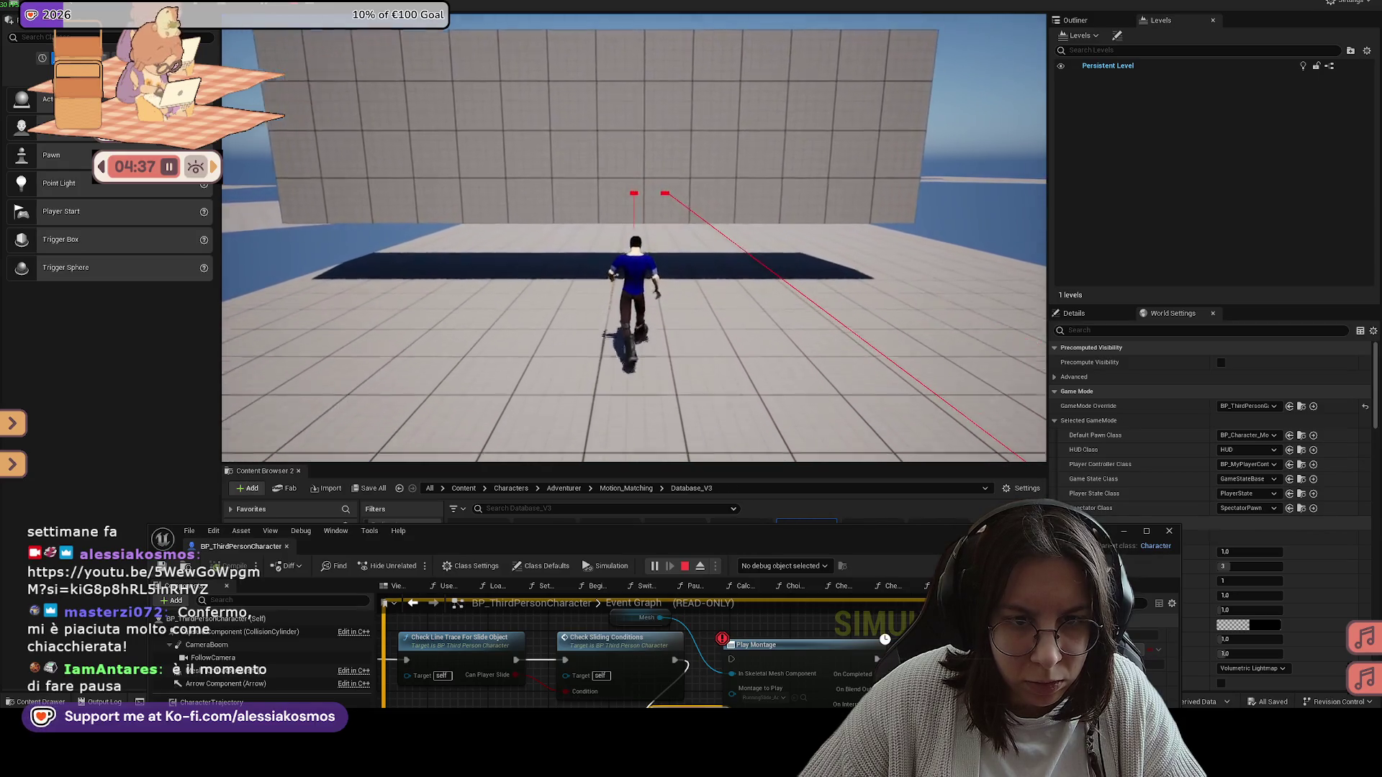
pyautogui.press('c')
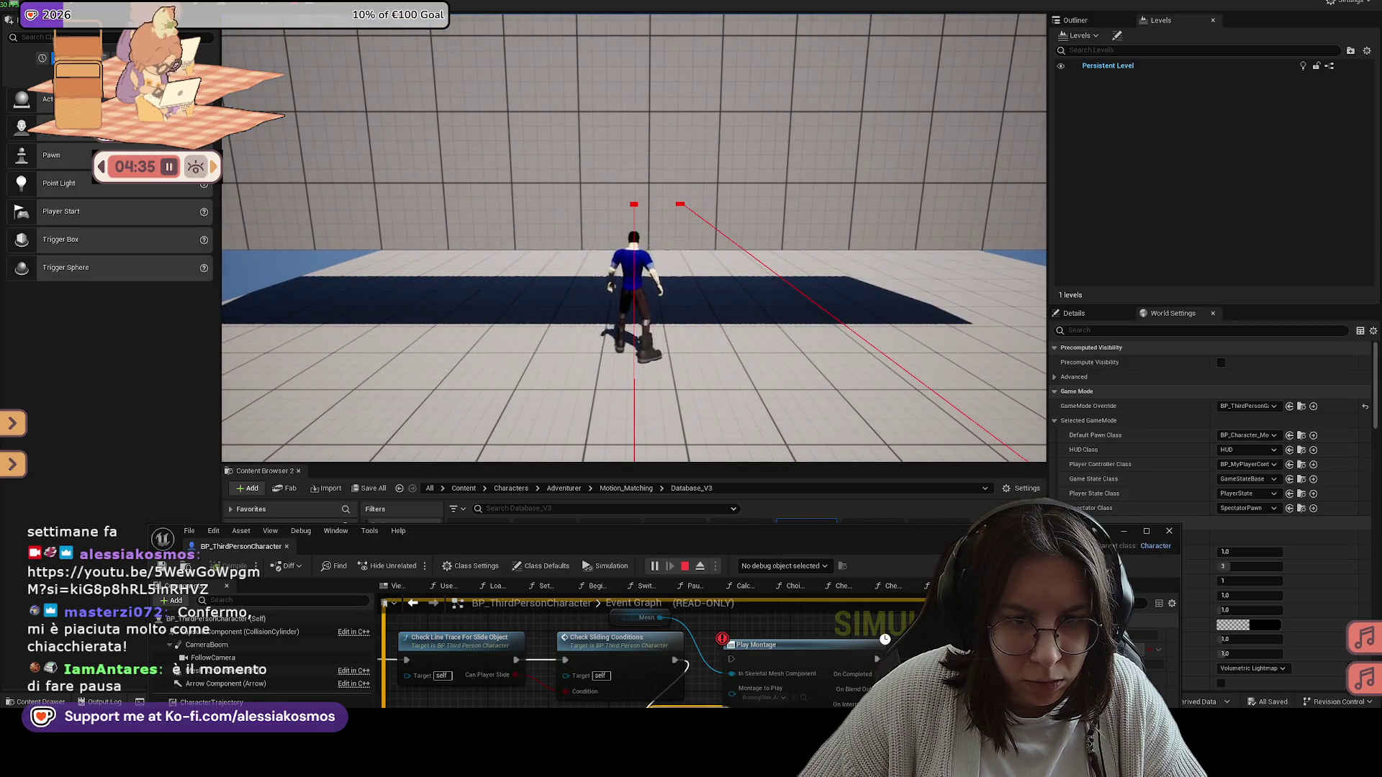
pyautogui.press('Escape')
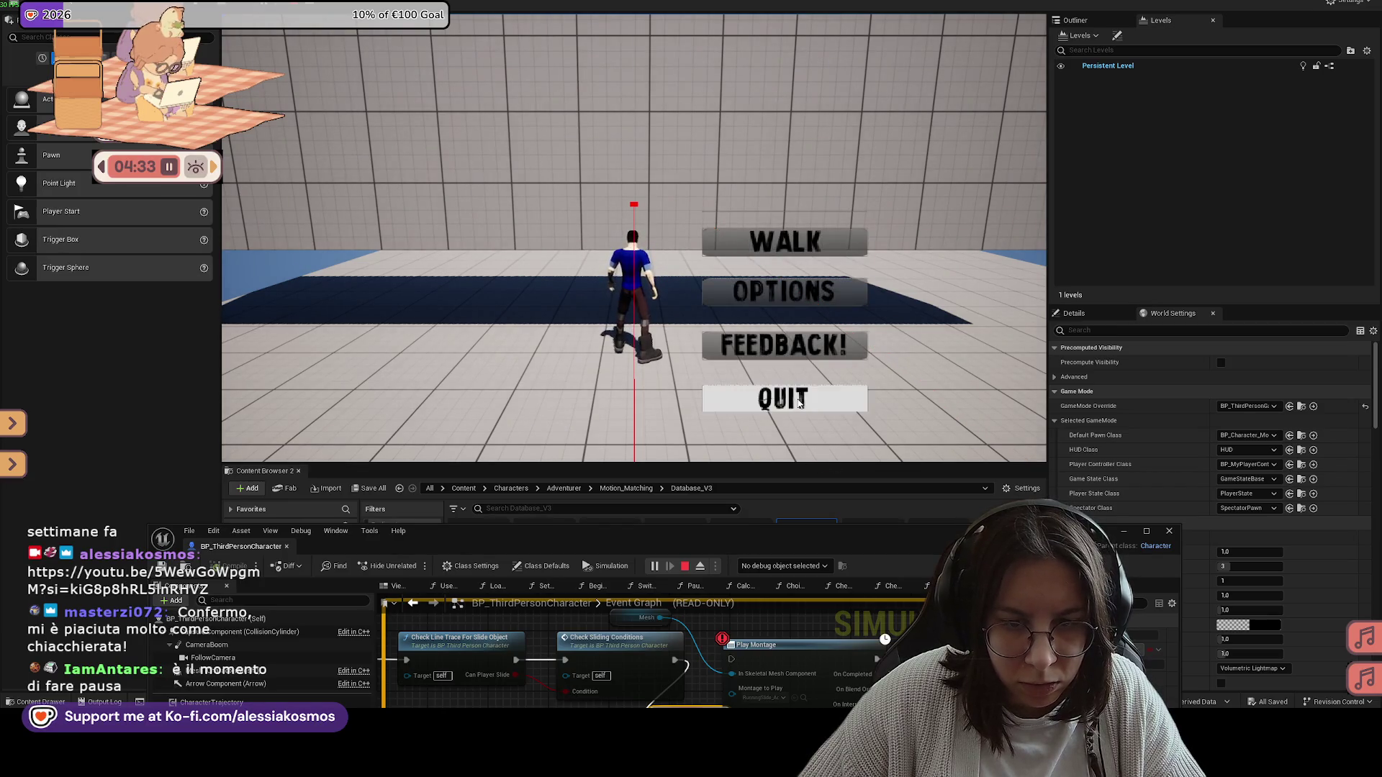
pyautogui.click(804, 396)
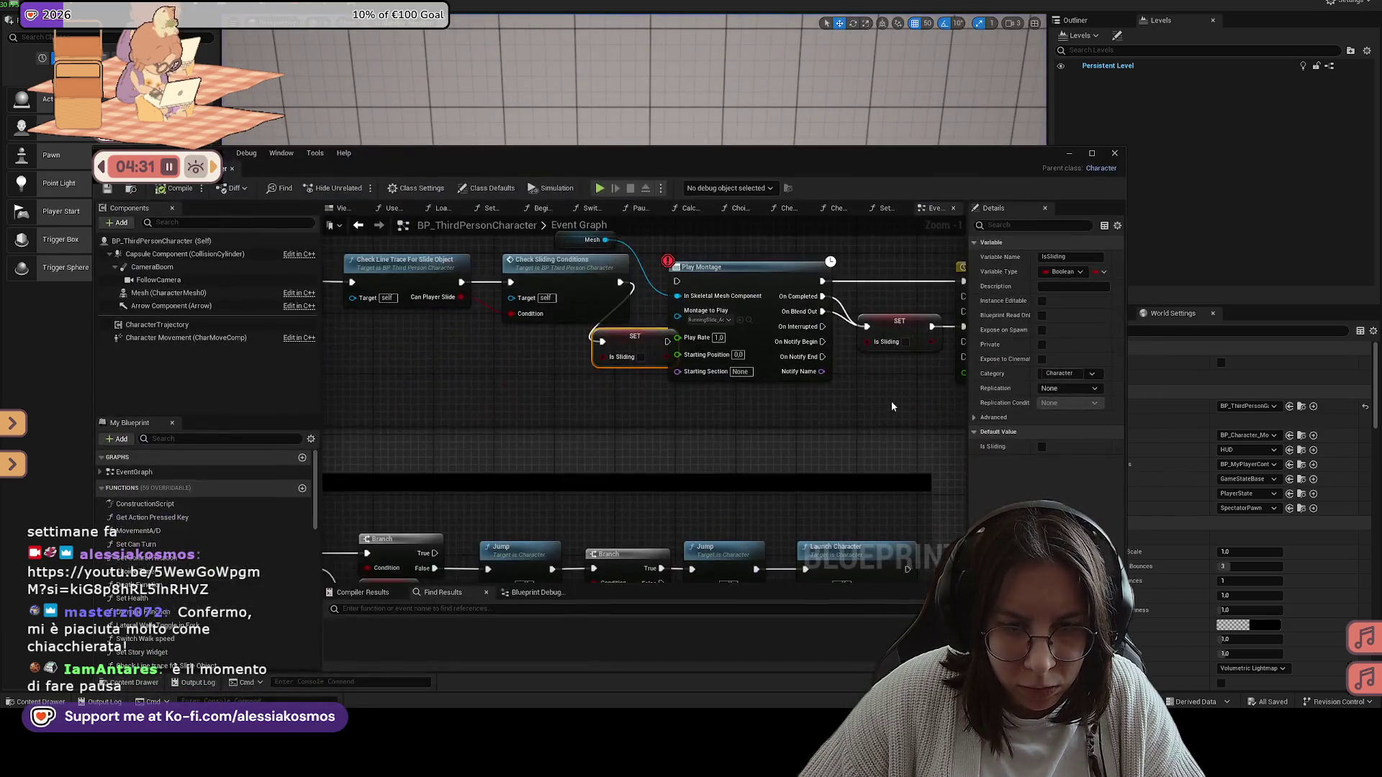
pyautogui.moveTo(892, 407); pyautogui.dragTo(693, 392)
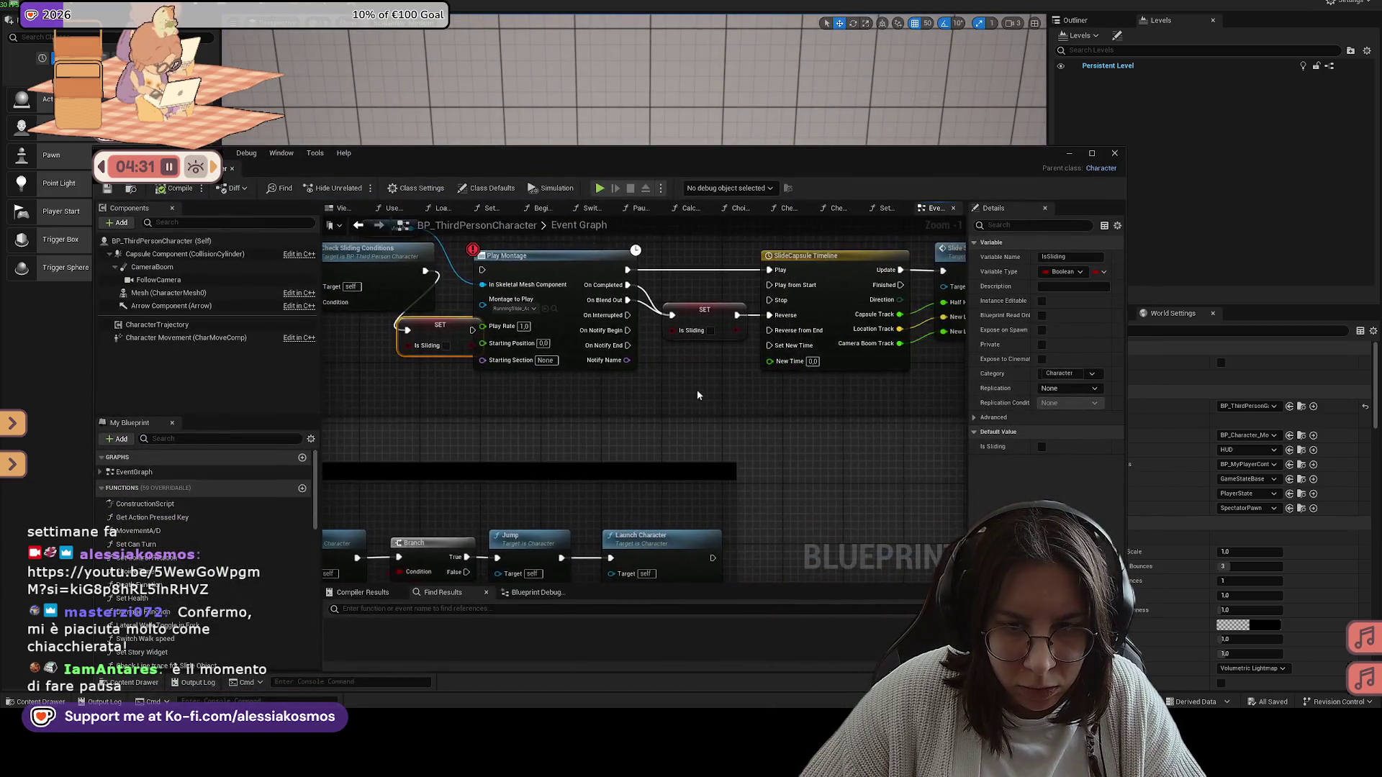
# Step: Open and inspect the Check Sliding Conditions function graph, then minimize the Blueprint editor
pyautogui.moveTo(667, 311); pyautogui.dragTo(805, 391)
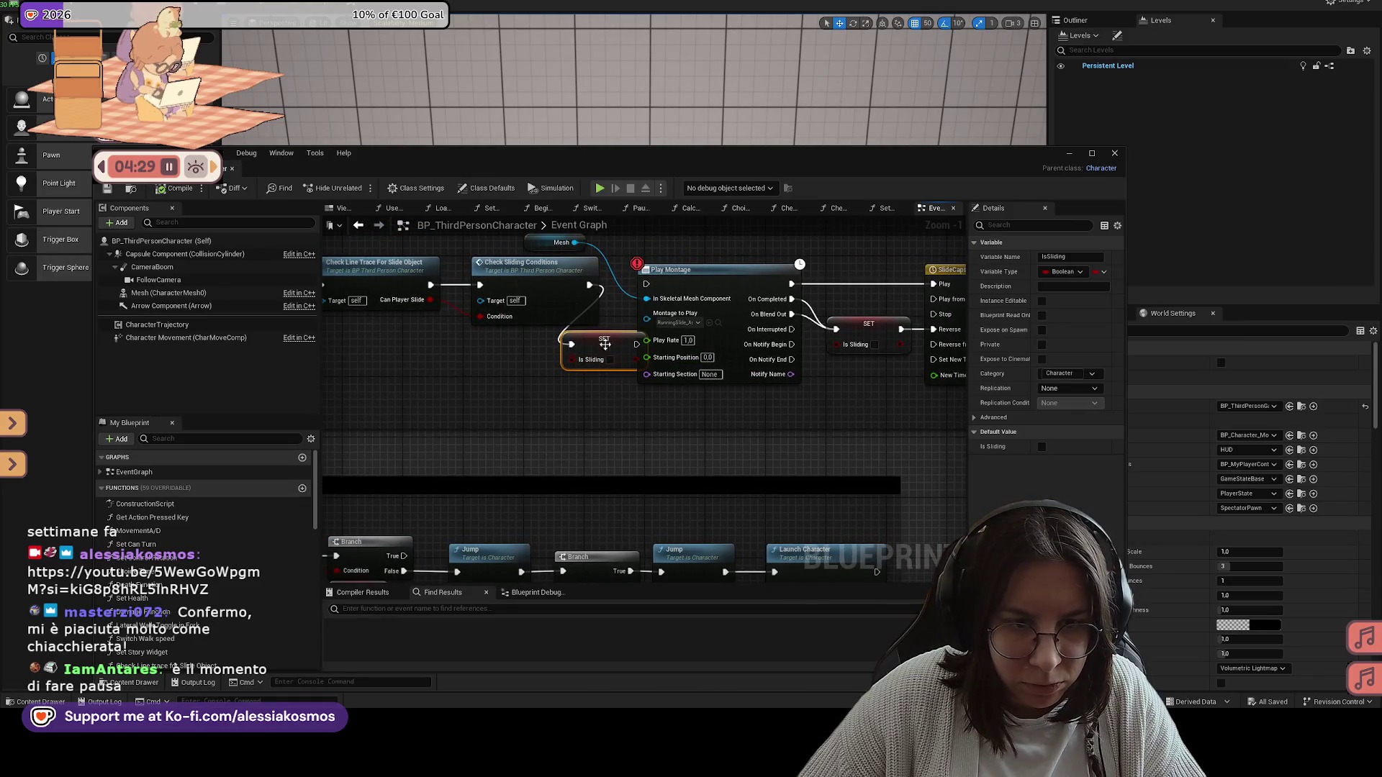
pyautogui.doubleClick(550, 278)
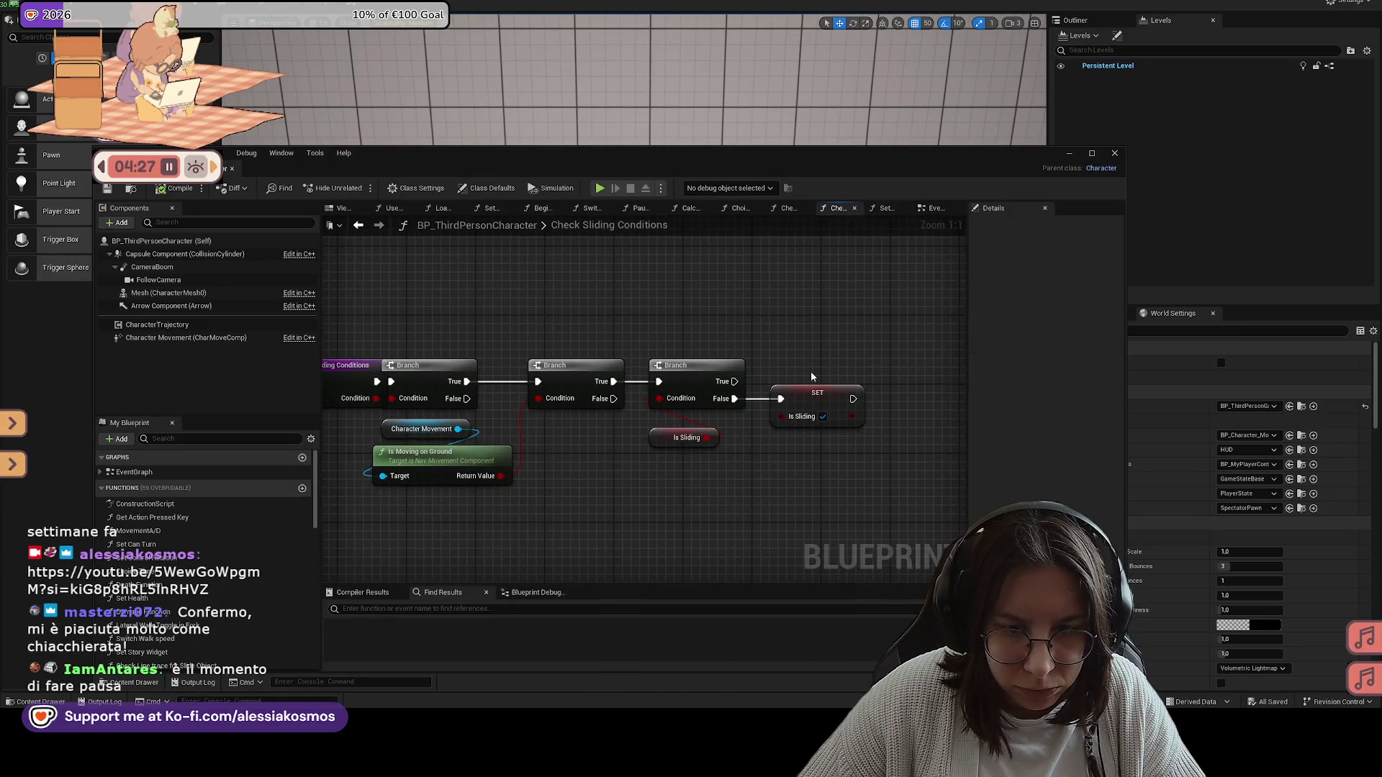
pyautogui.moveTo(811, 377); pyautogui.dragTo(737, 371)
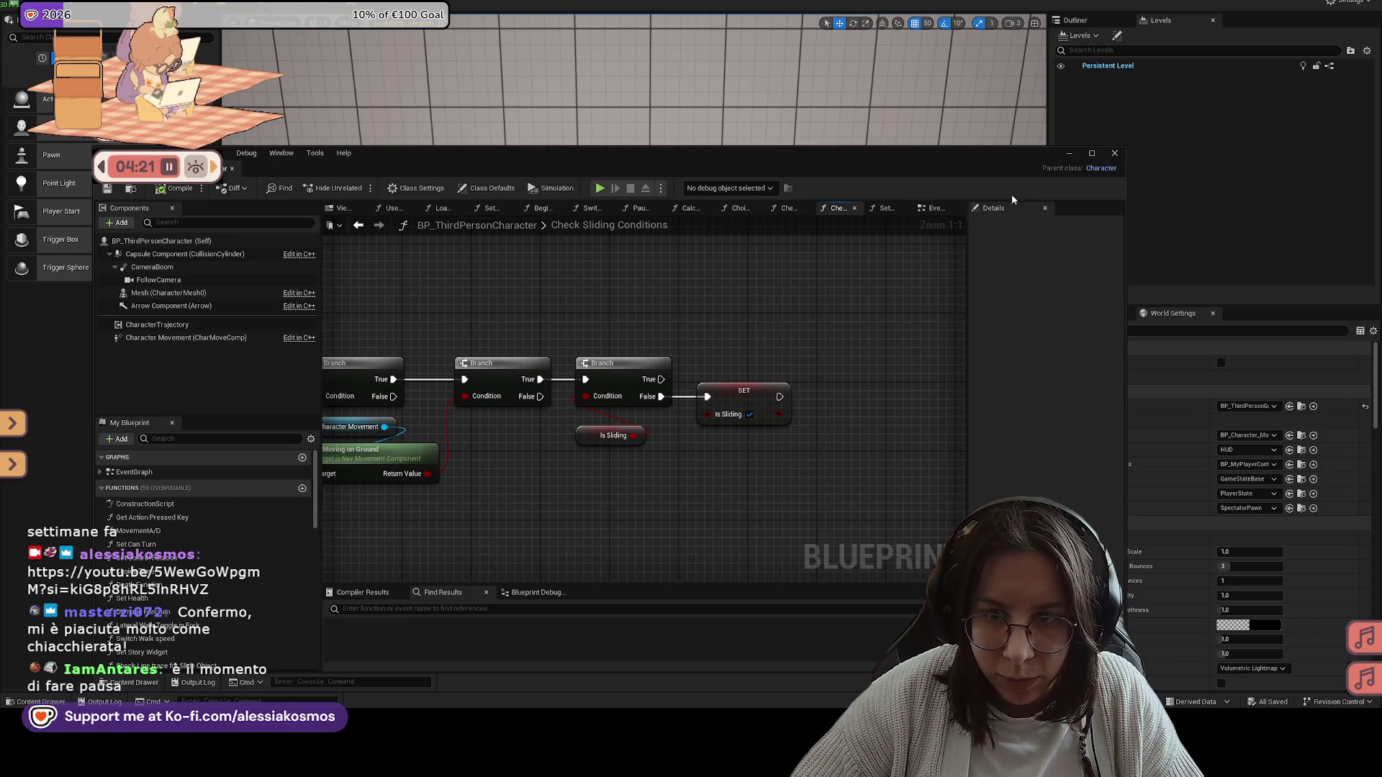
pyautogui.click(1069, 154)
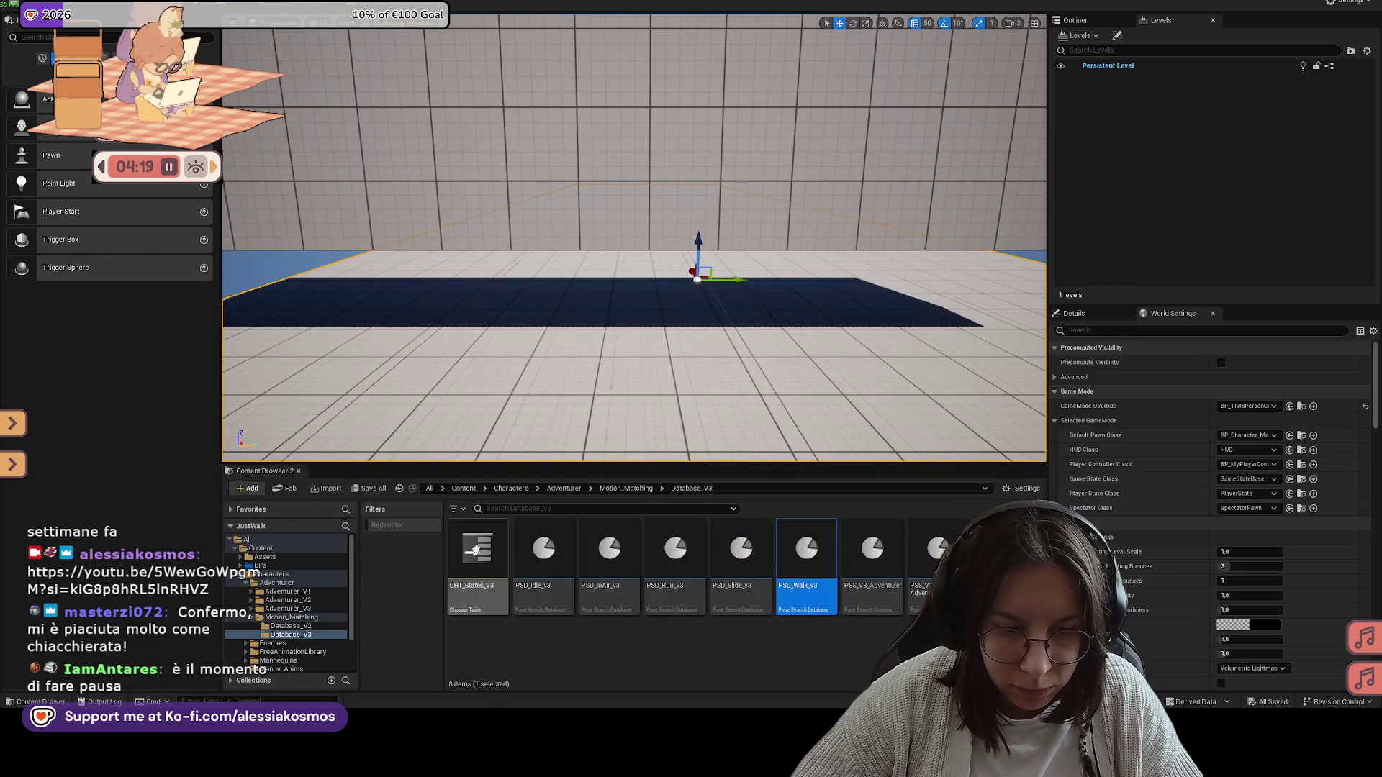
pyautogui.doubleClick(475, 549)
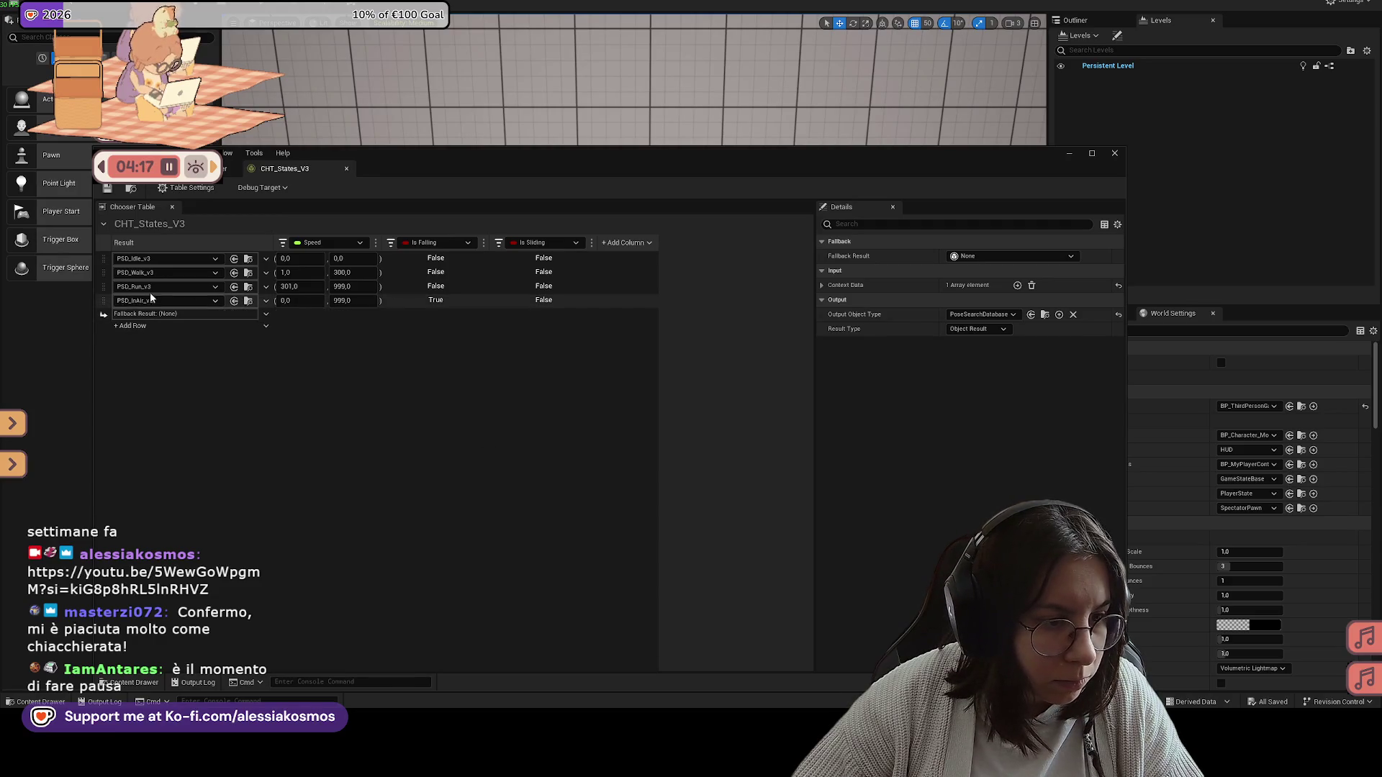
# Step: Explore the chooser table's add-row options and inspect the Walk and Fallback Result rows
pyautogui.click(158, 317)
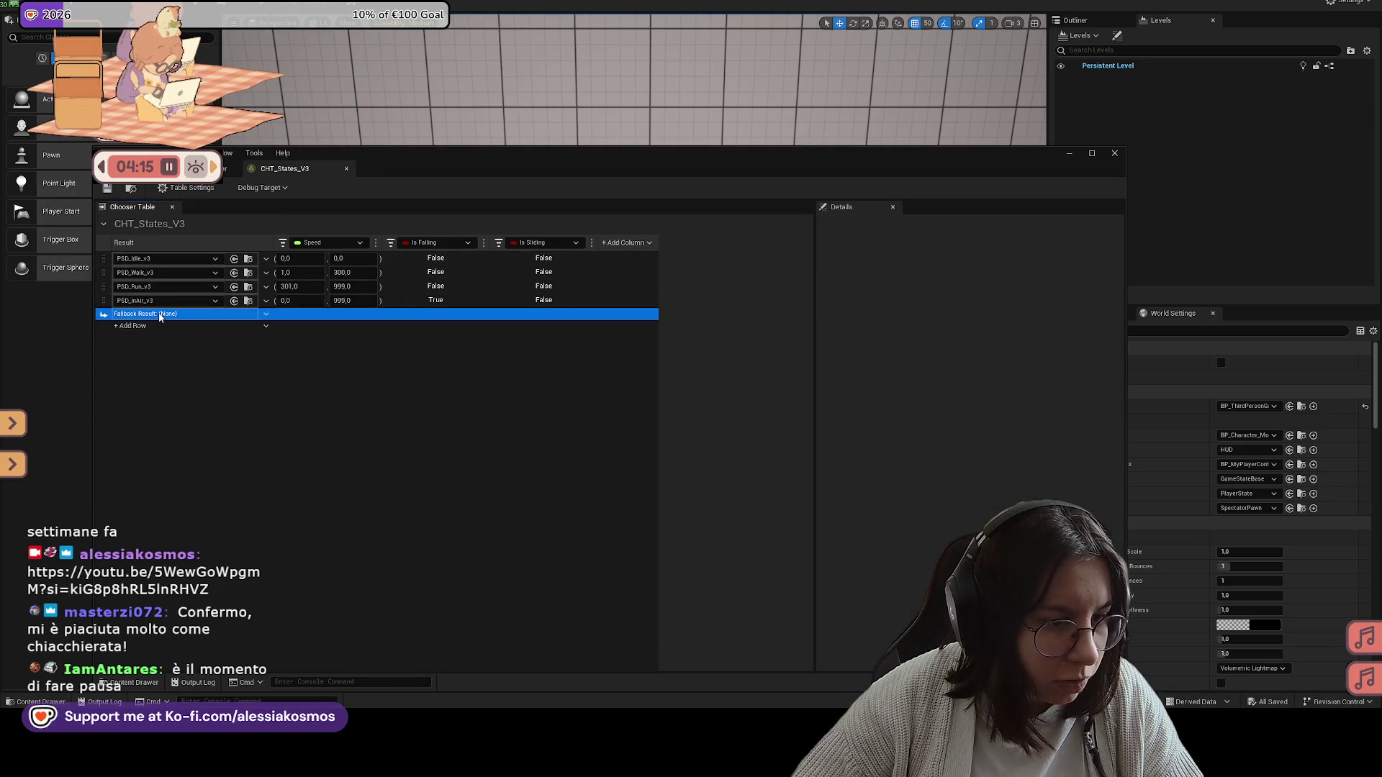
pyautogui.click(158, 326)
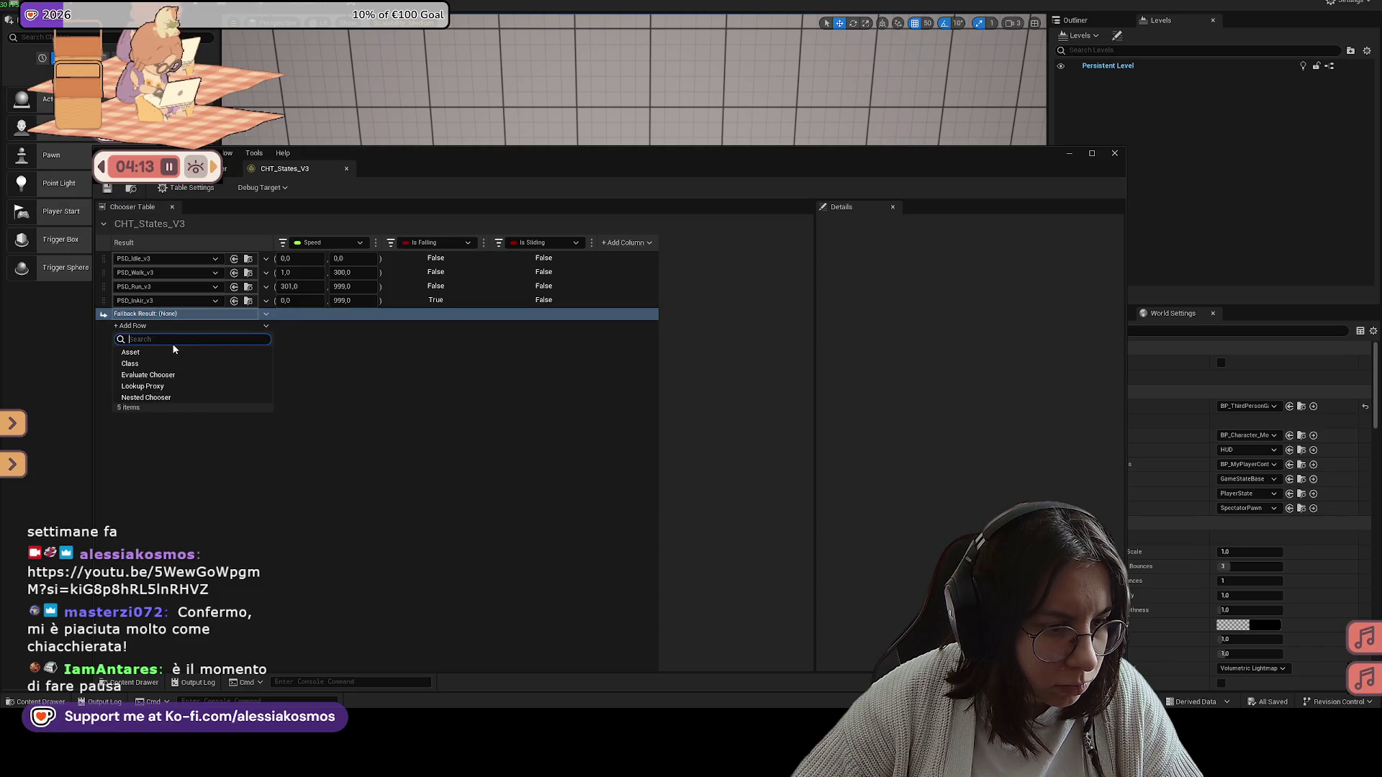
pyautogui.click(331, 368)
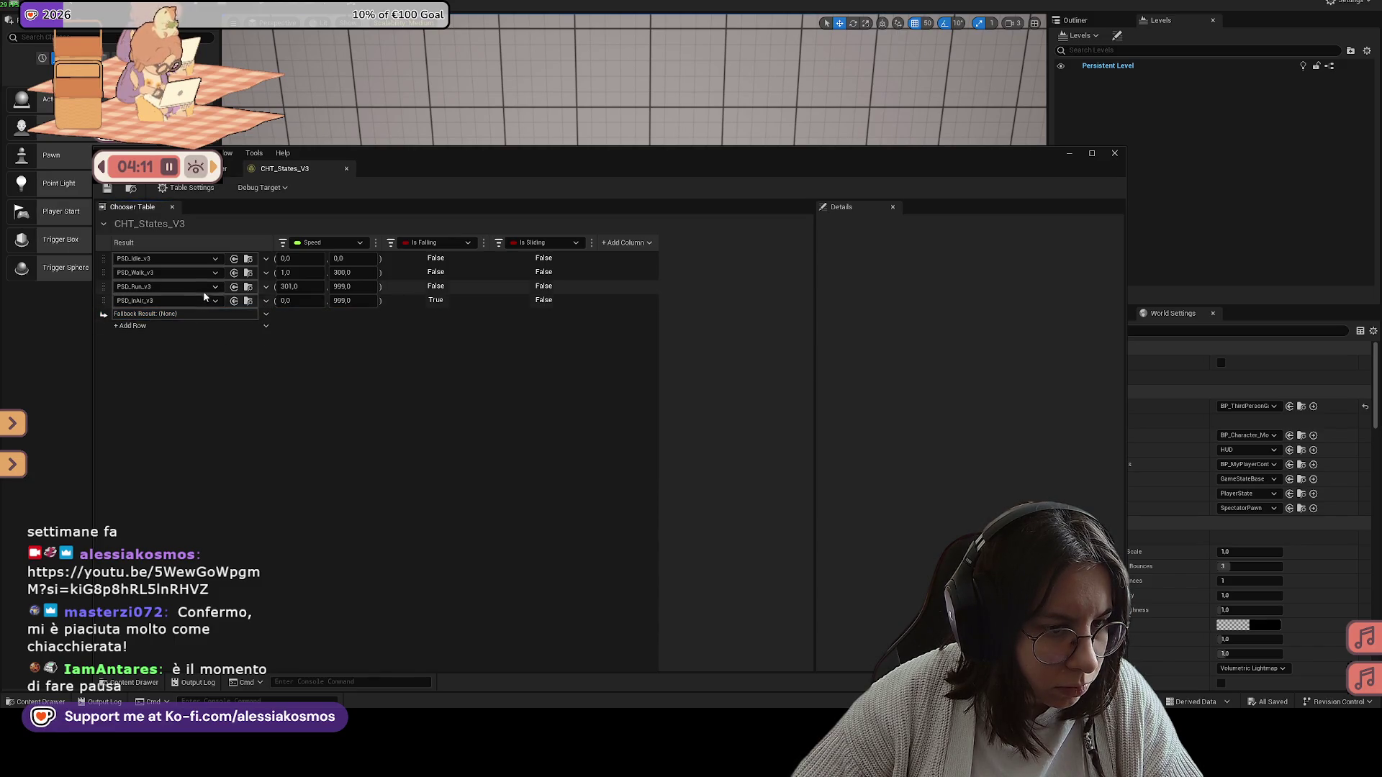
pyautogui.click(215, 272)
pyautogui.press('Escape')
pyautogui.click(110, 274)
pyautogui.click(108, 279)
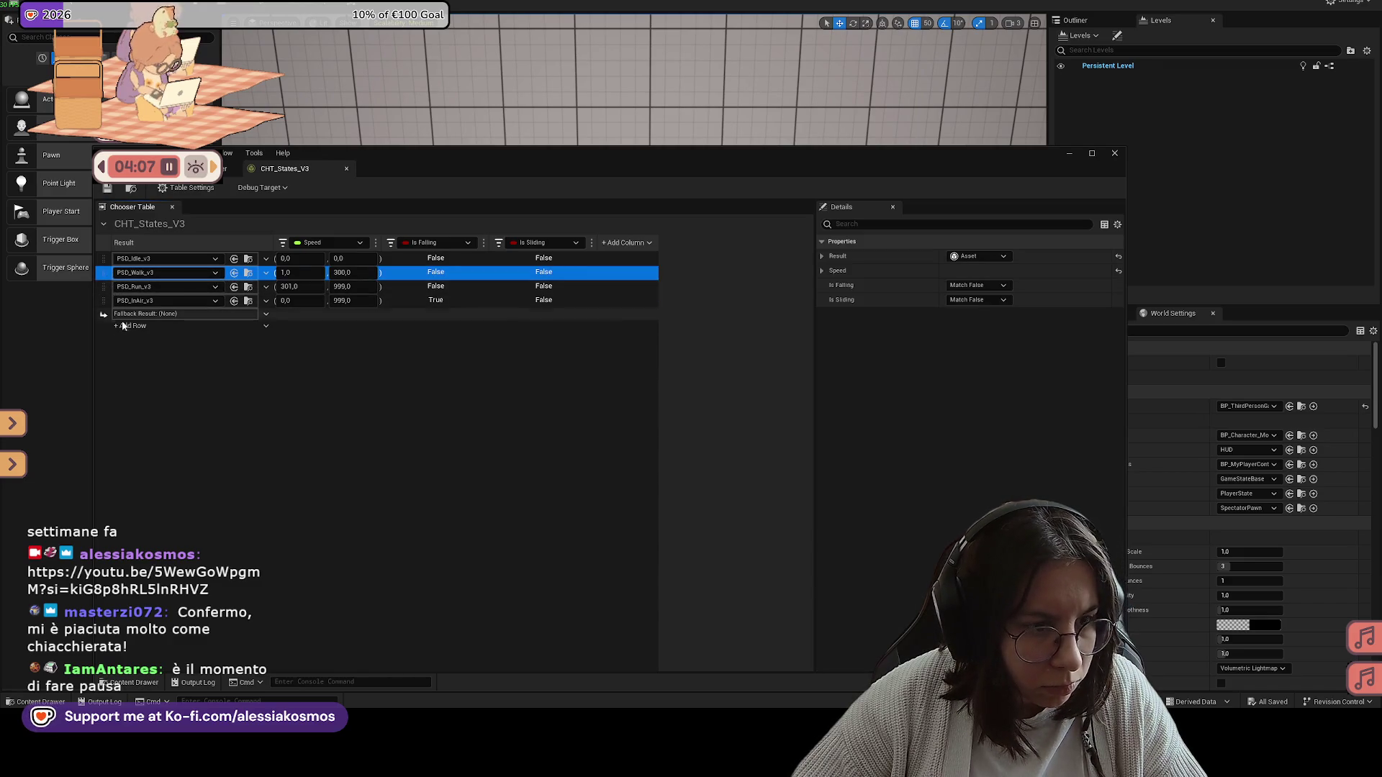
pyautogui.click(223, 347)
pyautogui.click(214, 317)
# Step: Add a new asset row to CHT_States_V3 with PSD_Slide as its result
pyautogui.click(195, 326)
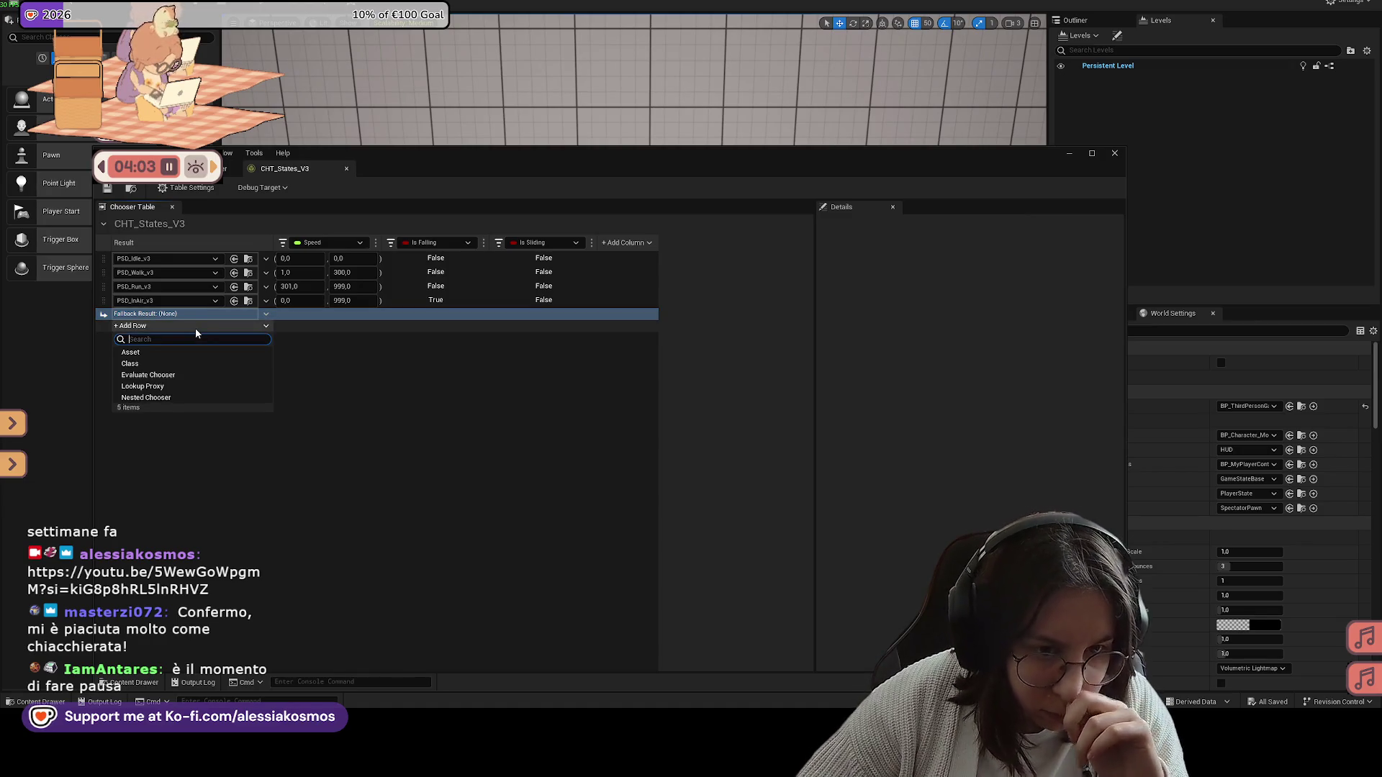
pyautogui.click(183, 351)
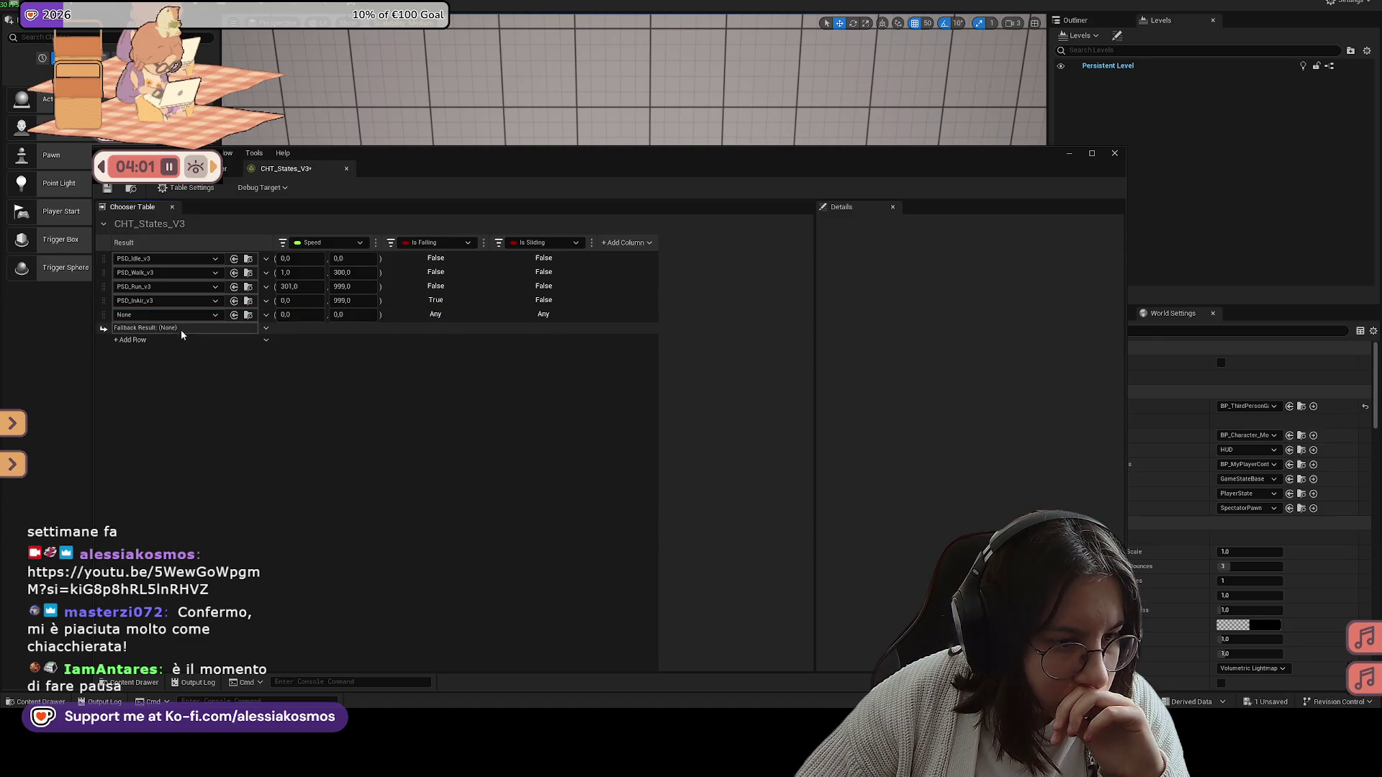
pyautogui.click(178, 316)
pyautogui.scroll(-2, 208, 503)
pyautogui.click(179, 543)
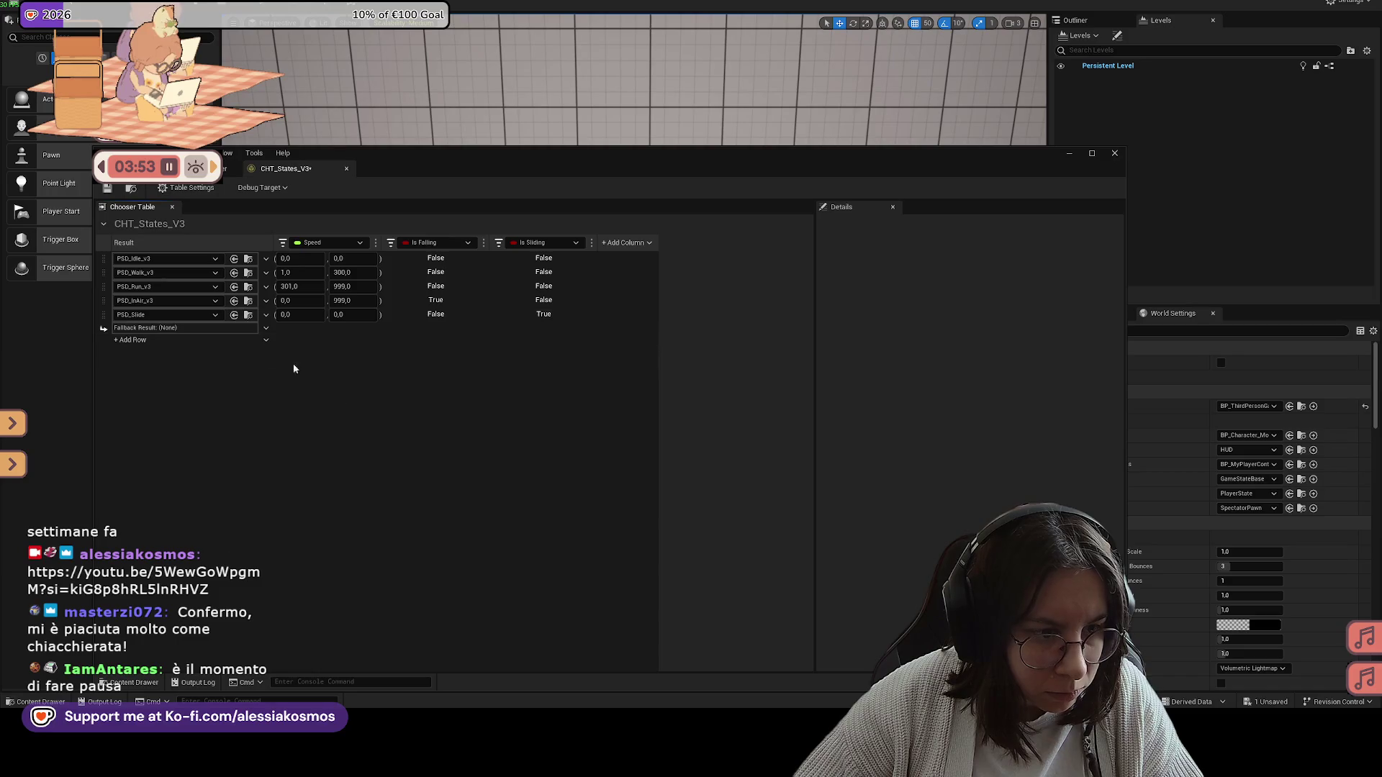
pyautogui.click(1070, 154)
# Step: Run a brief walking play-test, quit it, and restore the Blueprint editor window
pyautogui.hotkey('alt', 'p')
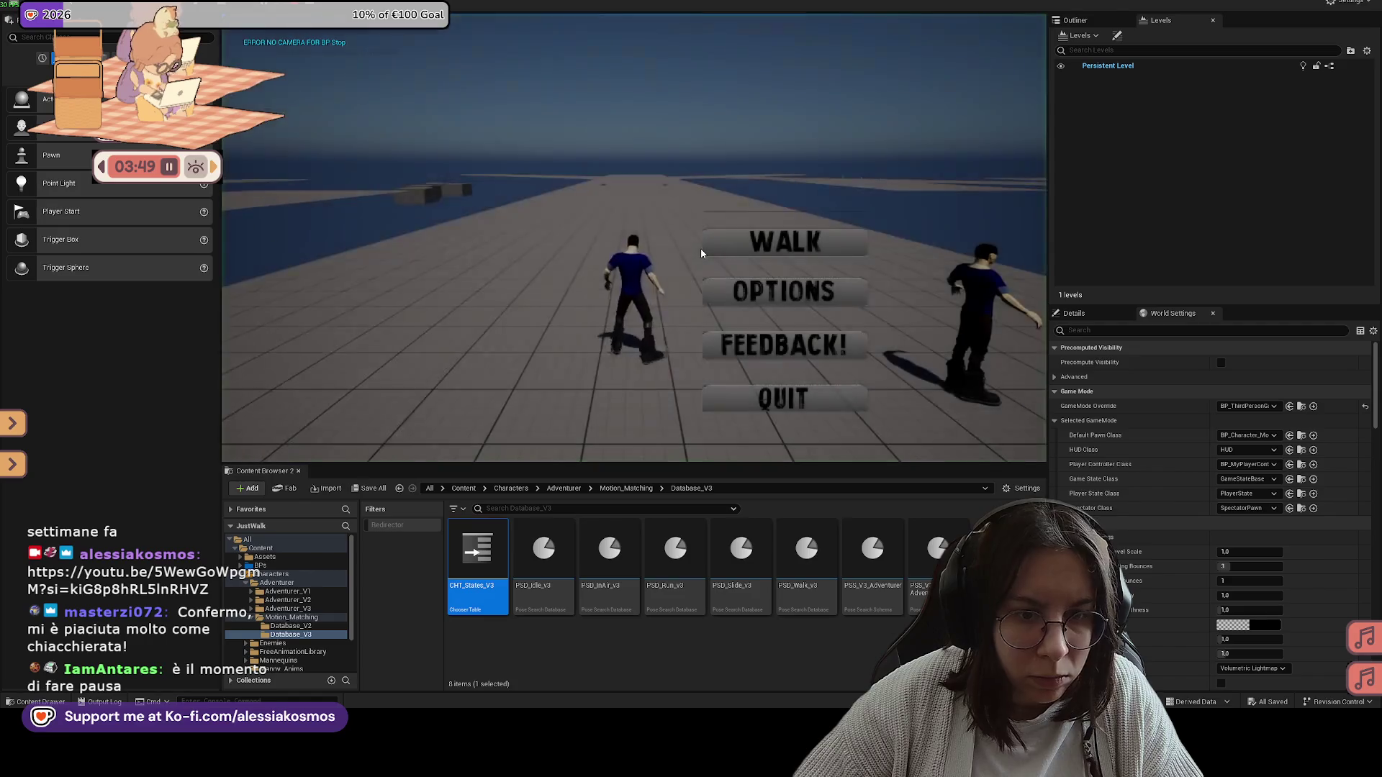
pyautogui.click(701, 244)
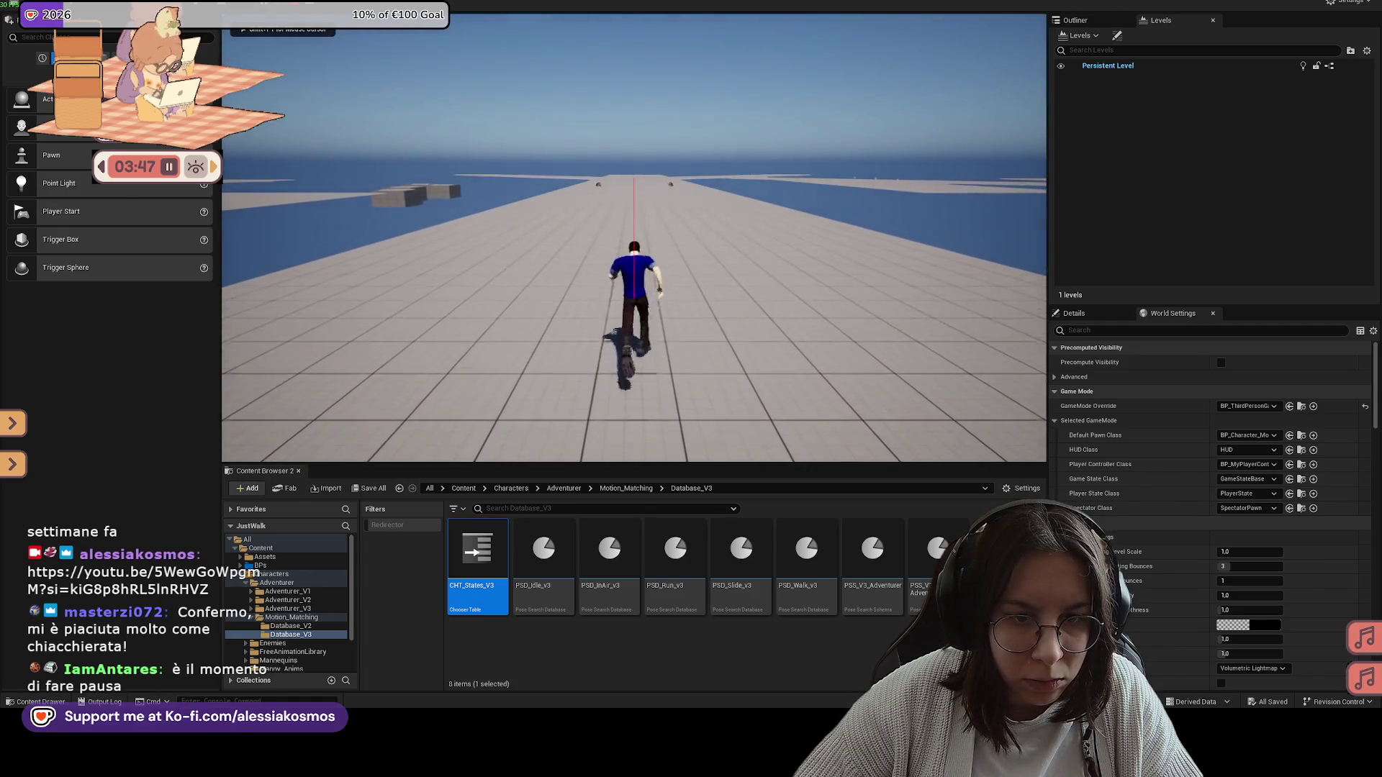
pyautogui.press('Escape')
pyautogui.click(782, 404)
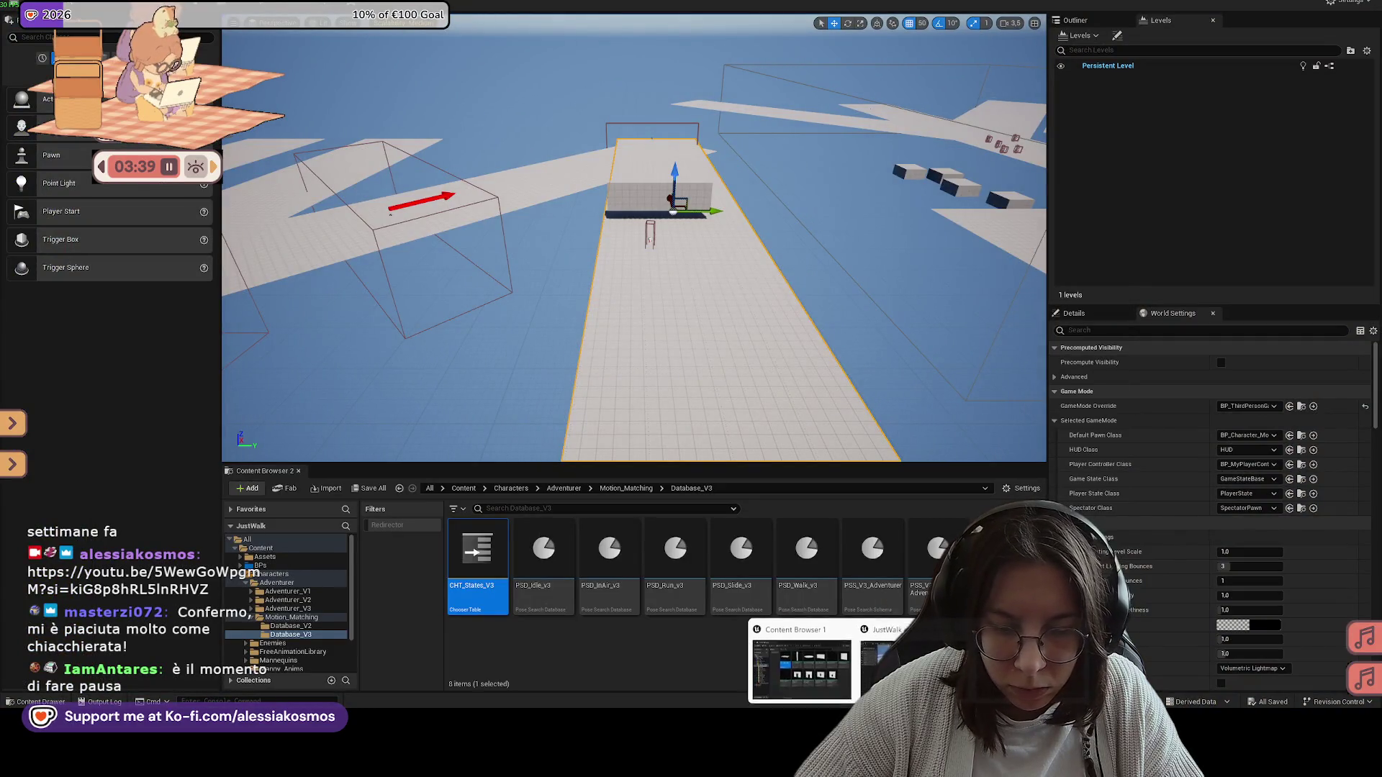
pyautogui.click(824, 656)
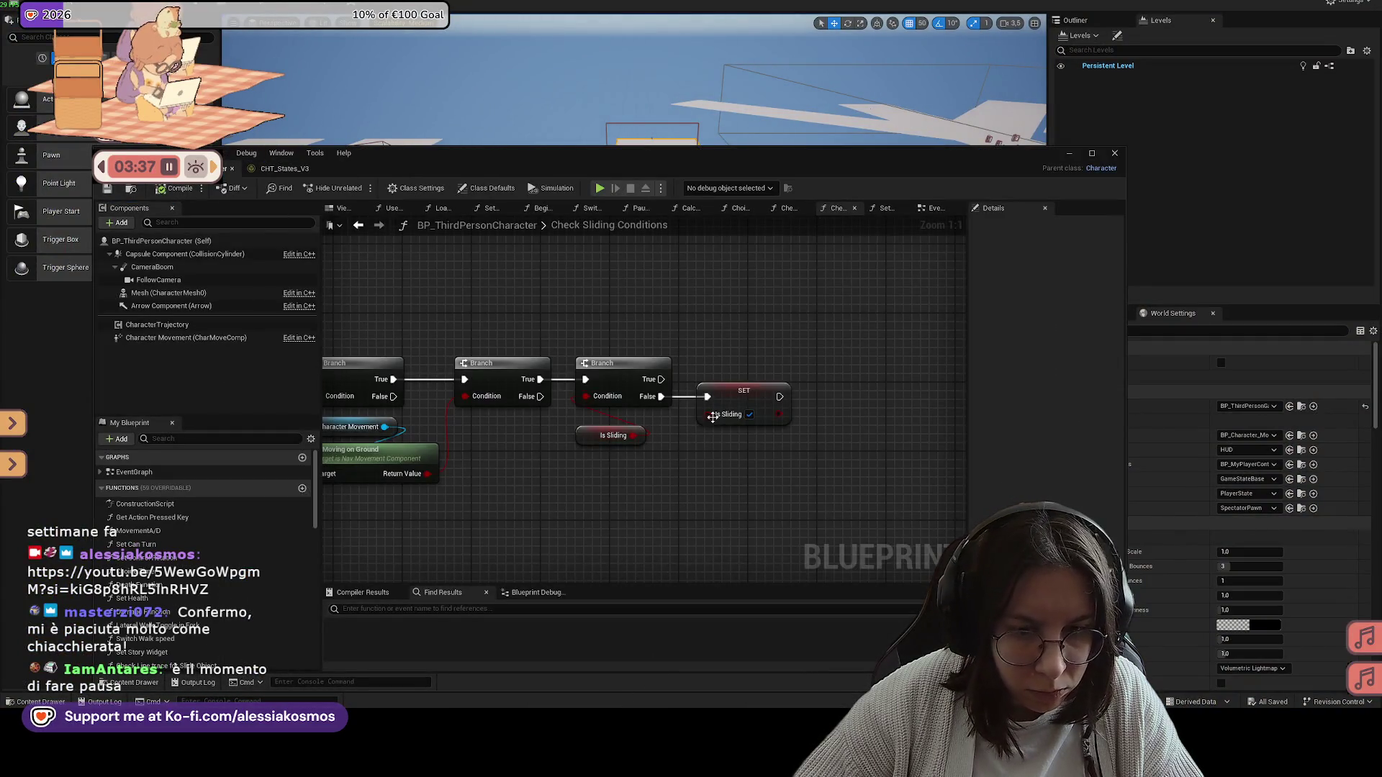
# Step: Add a breakpoint to the SET Is Sliding node in Check Sliding Conditions
pyautogui.rightClick(701, 423)
pyautogui.click(537, 460)
pyautogui.moveTo(537, 460); pyautogui.dragTo(682, 463)
pyautogui.rightClick(901, 396)
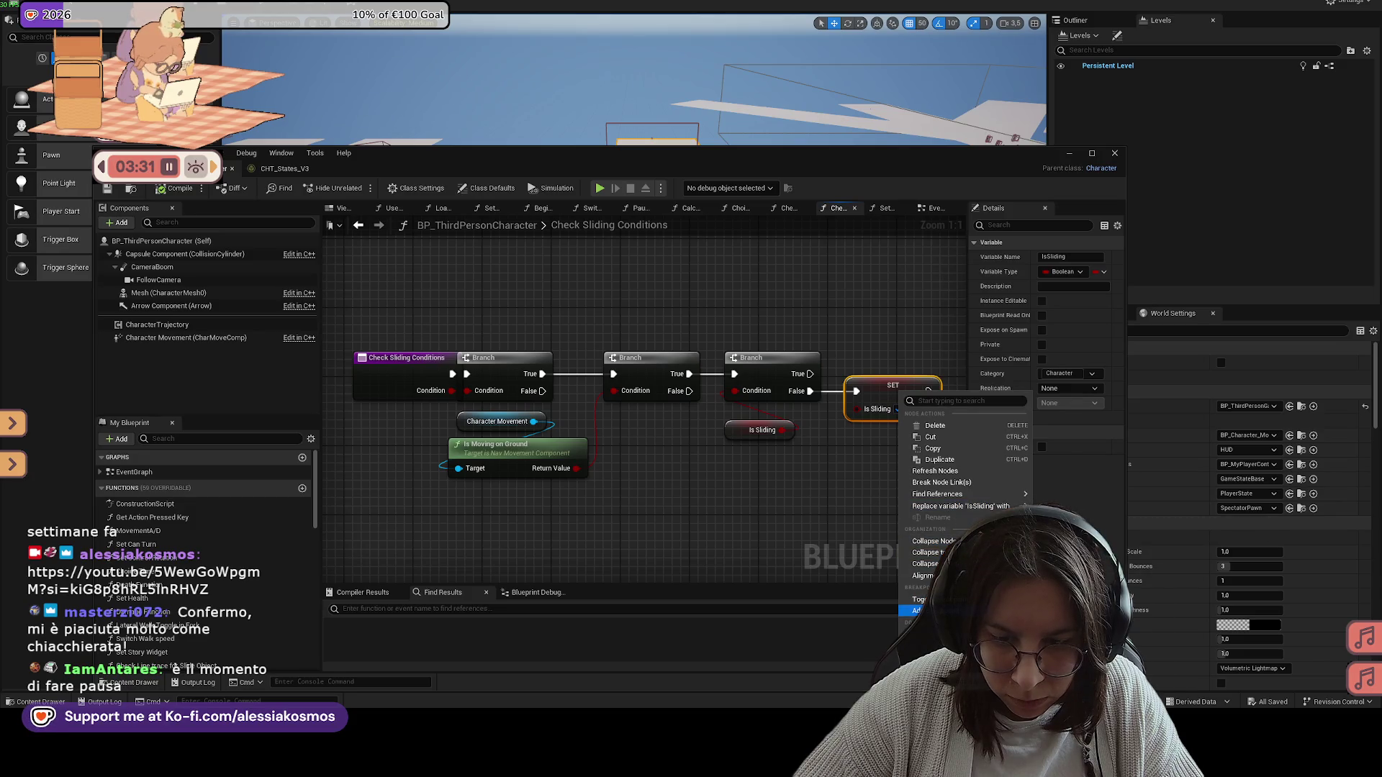
pyautogui.click(915, 610)
pyautogui.moveTo(733, 437); pyautogui.dragTo(515, 421)
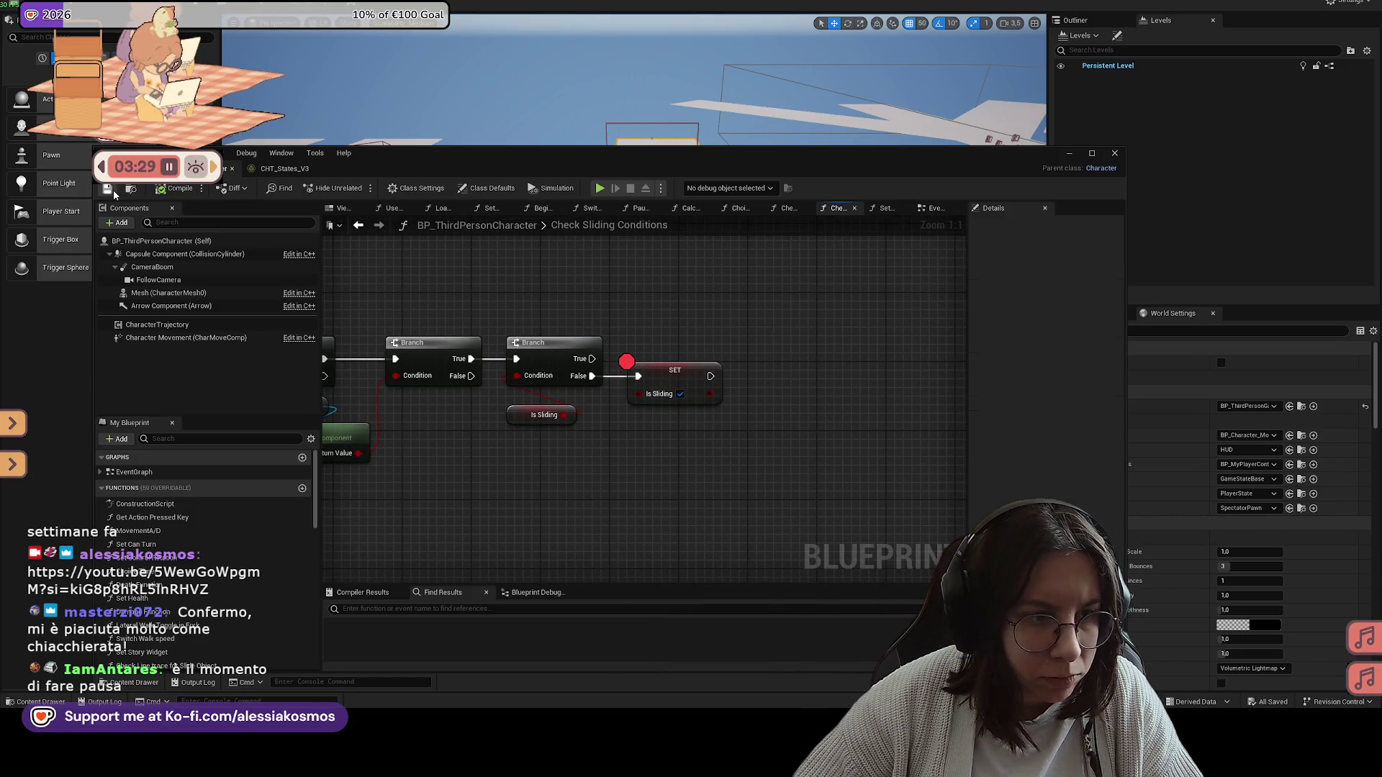
pyautogui.click(1069, 154)
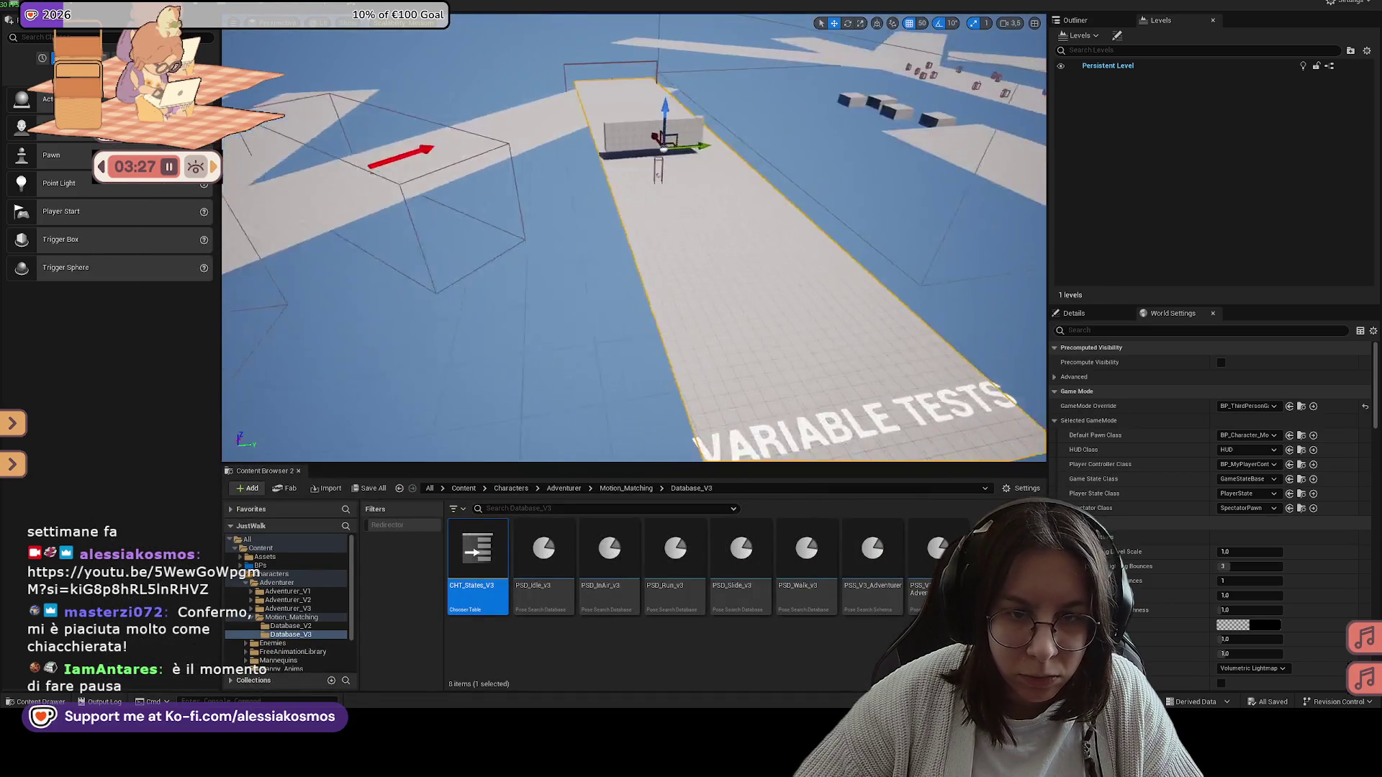
# Step: Play-test from a spot in the level, step out of the breakpointed function, then stop the session
pyautogui.rightClick(691, 213)
pyautogui.click(766, 565)
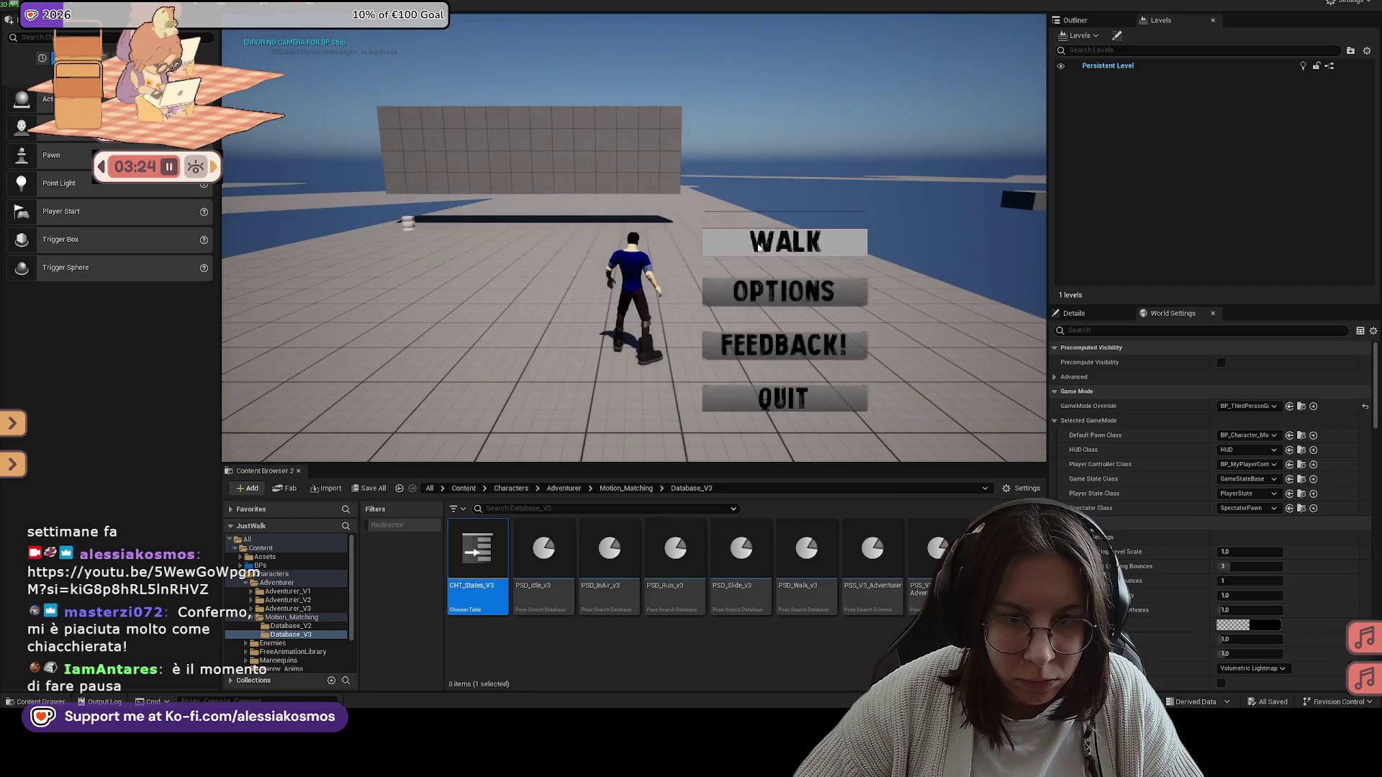
pyautogui.click(765, 245)
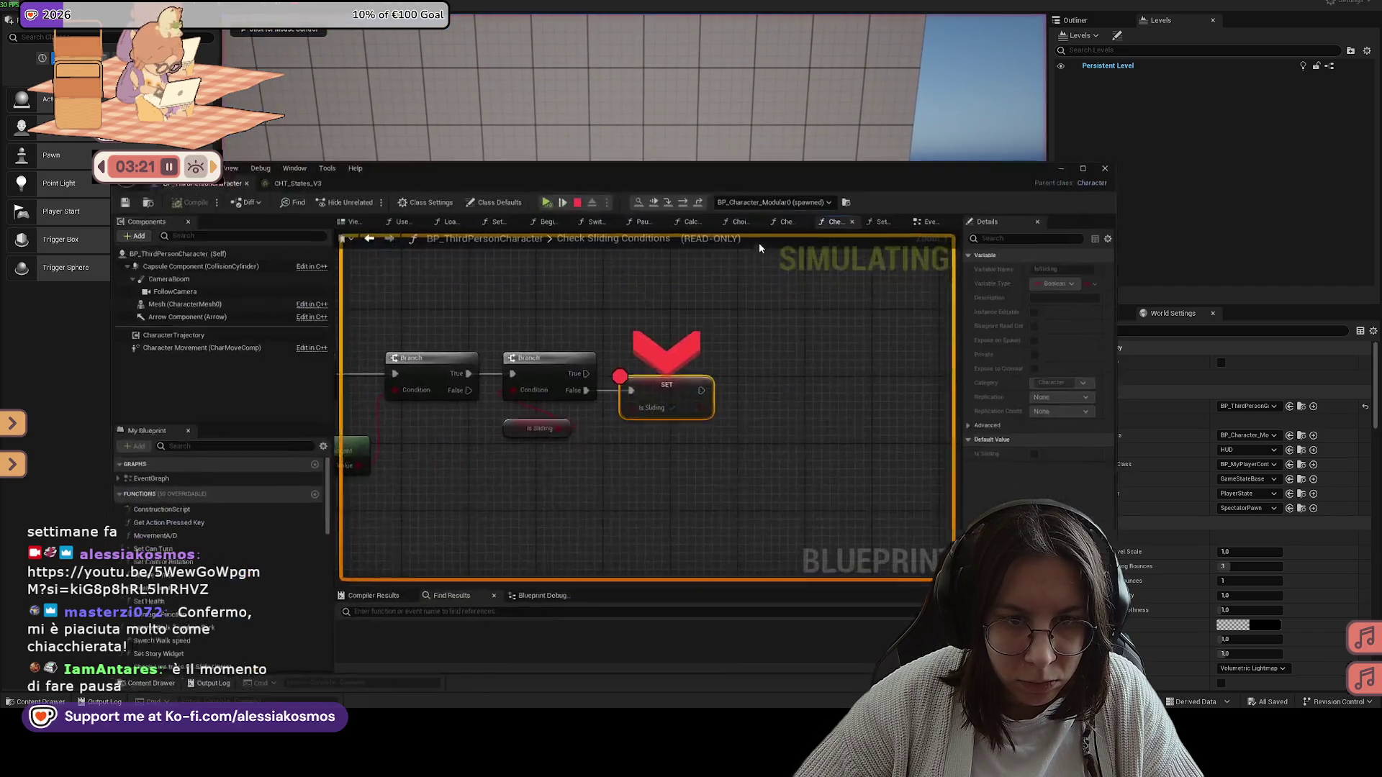
pyautogui.click(696, 188)
pyautogui.moveTo(733, 174); pyautogui.dragTo(767, 421)
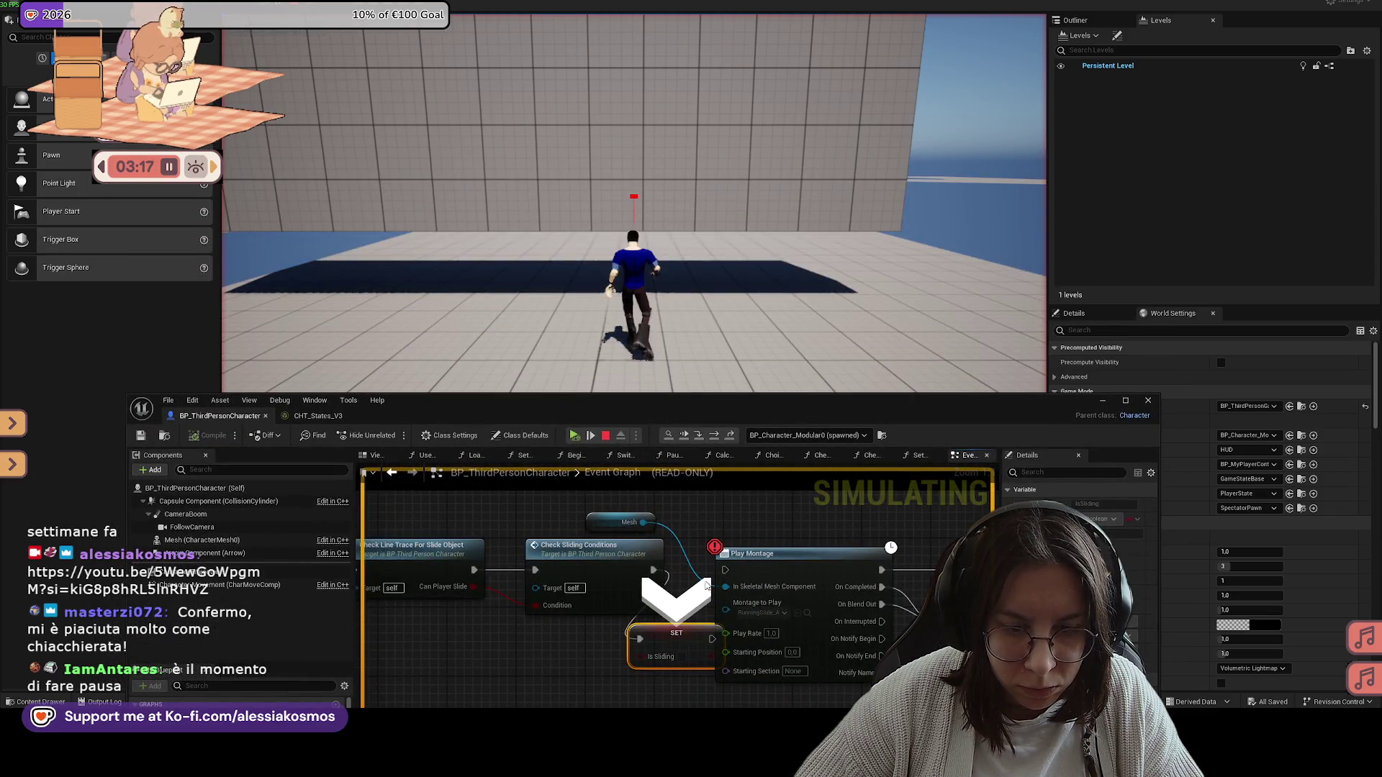
pyautogui.click(684, 437)
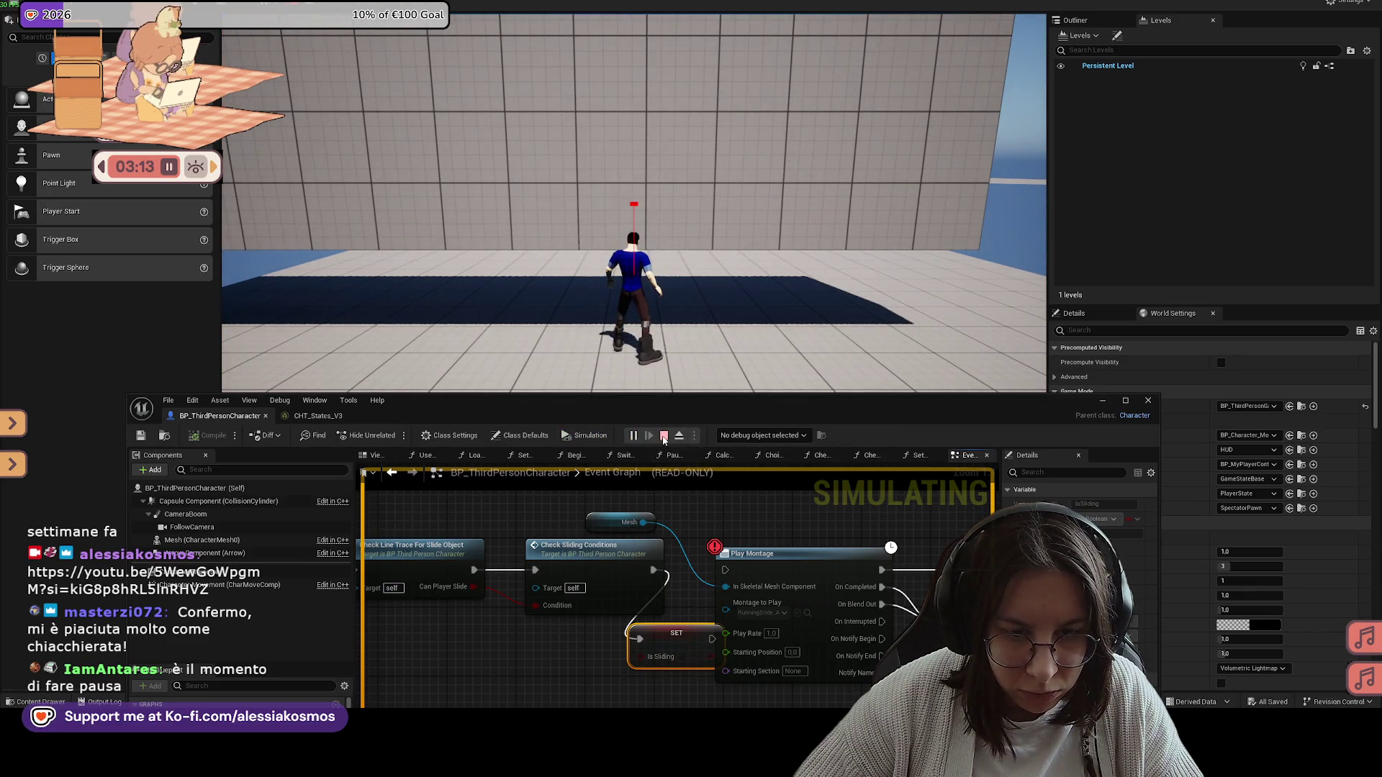
pyautogui.click(663, 437)
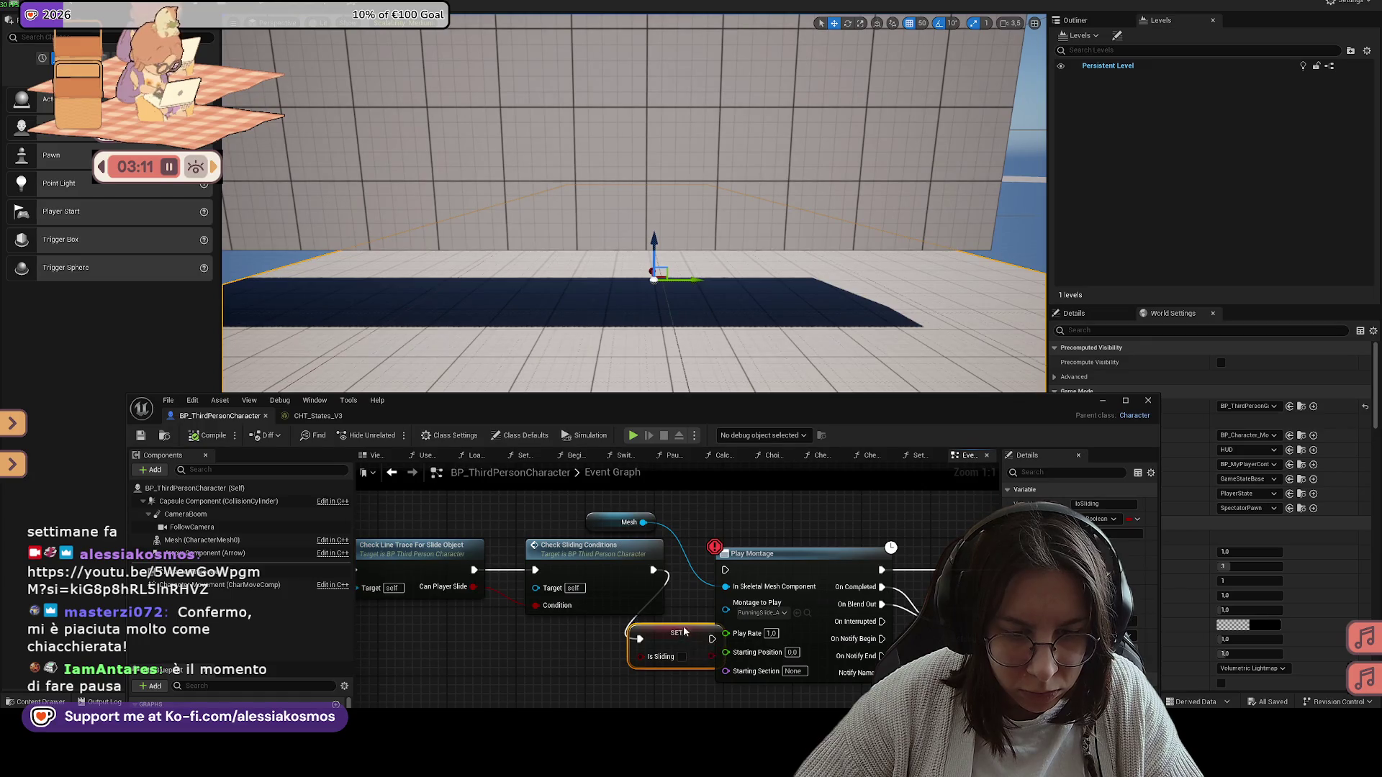
# Step: Delete the SET Is Sliding node after Check Sliding Conditions, then compile and save the Blueprint
pyautogui.moveTo(683, 625); pyautogui.dragTo(658, 652)
pyautogui.press('Delete')
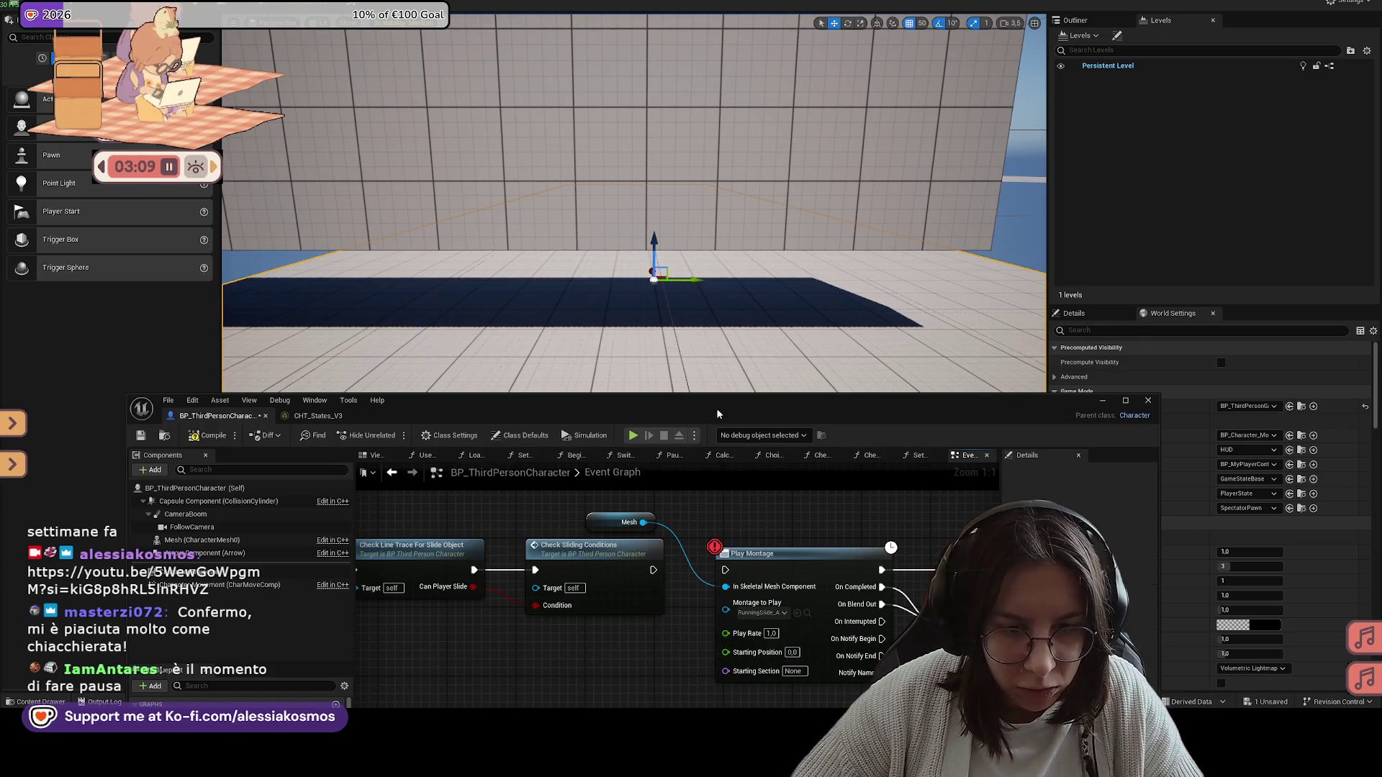
pyautogui.click(209, 435)
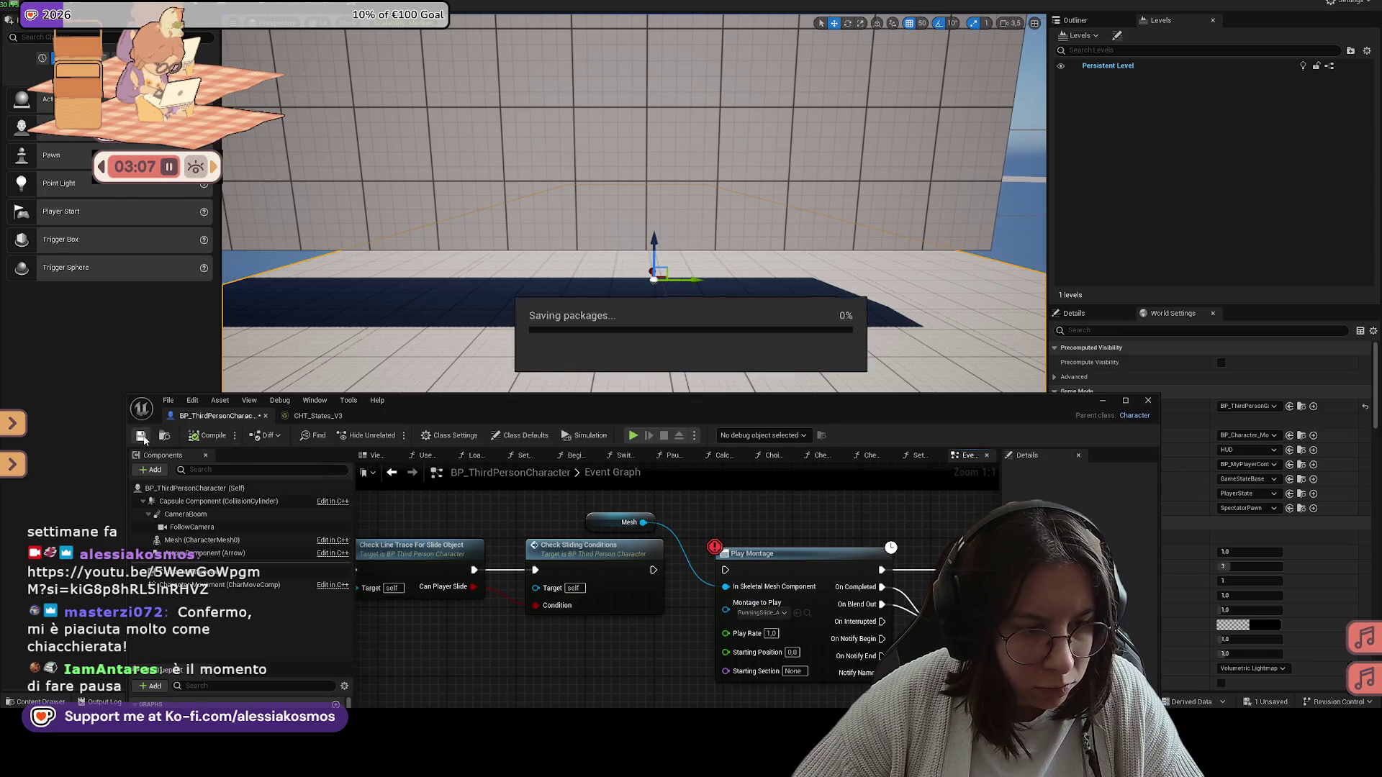
# Step: Play-test the character again from a level spot, then quit the session
pyautogui.moveTo(602, 427); pyautogui.dragTo(603, 697)
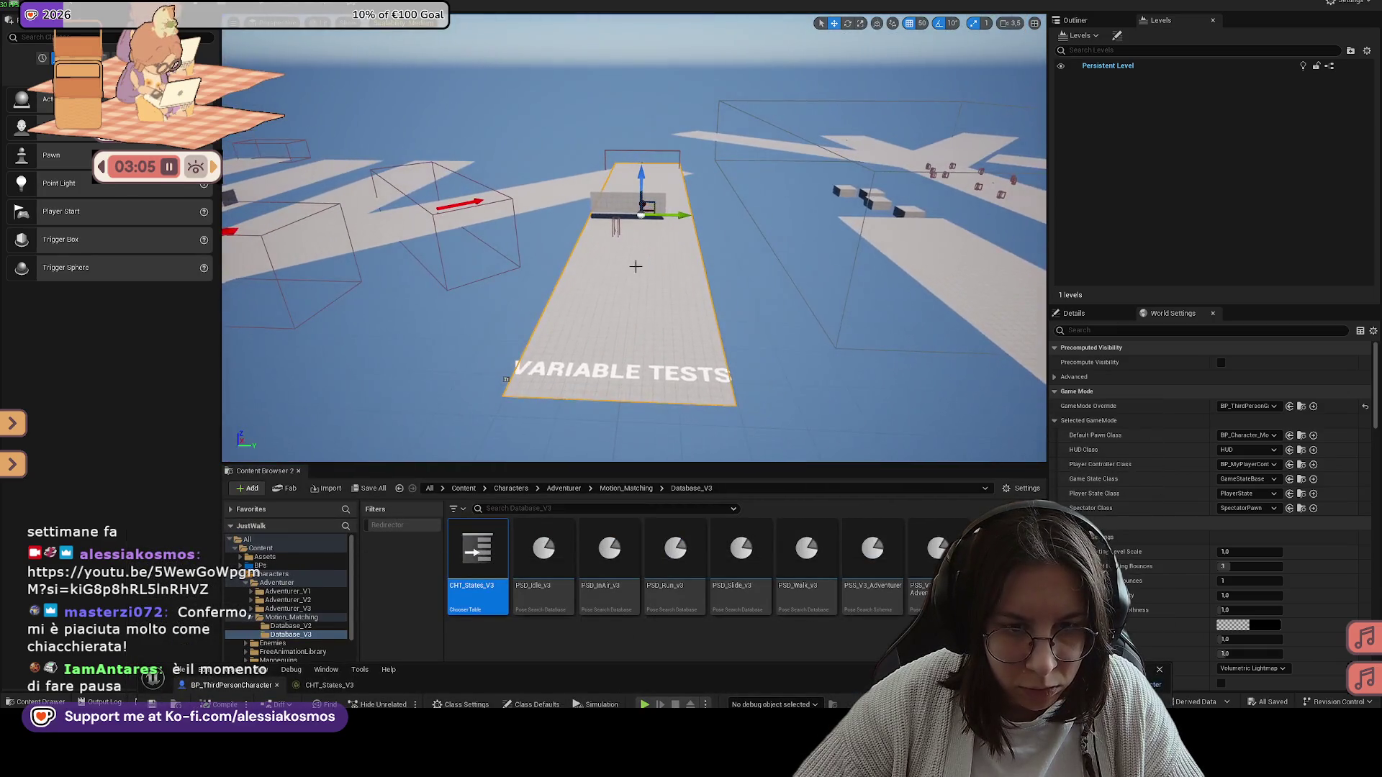
pyautogui.rightClick(641, 243)
pyautogui.click(691, 591)
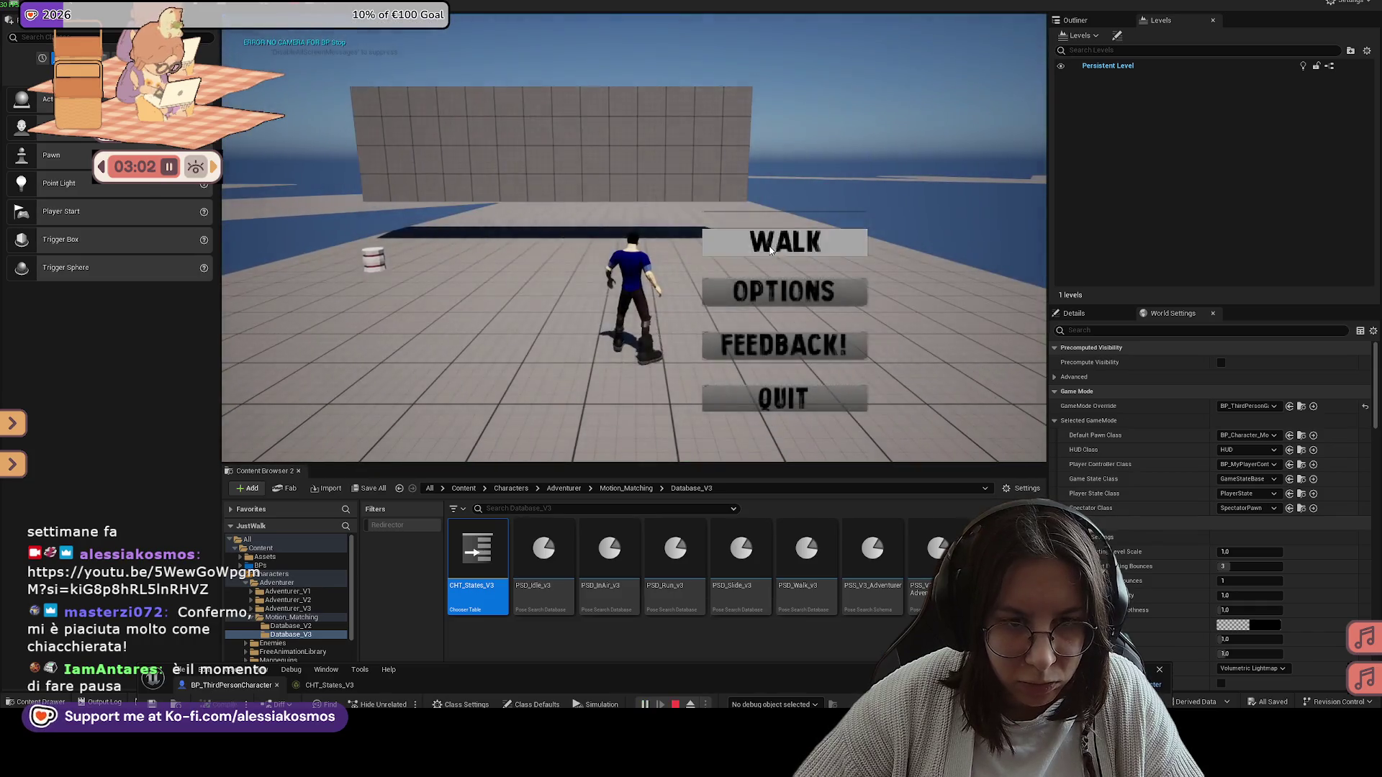
pyautogui.click(770, 249)
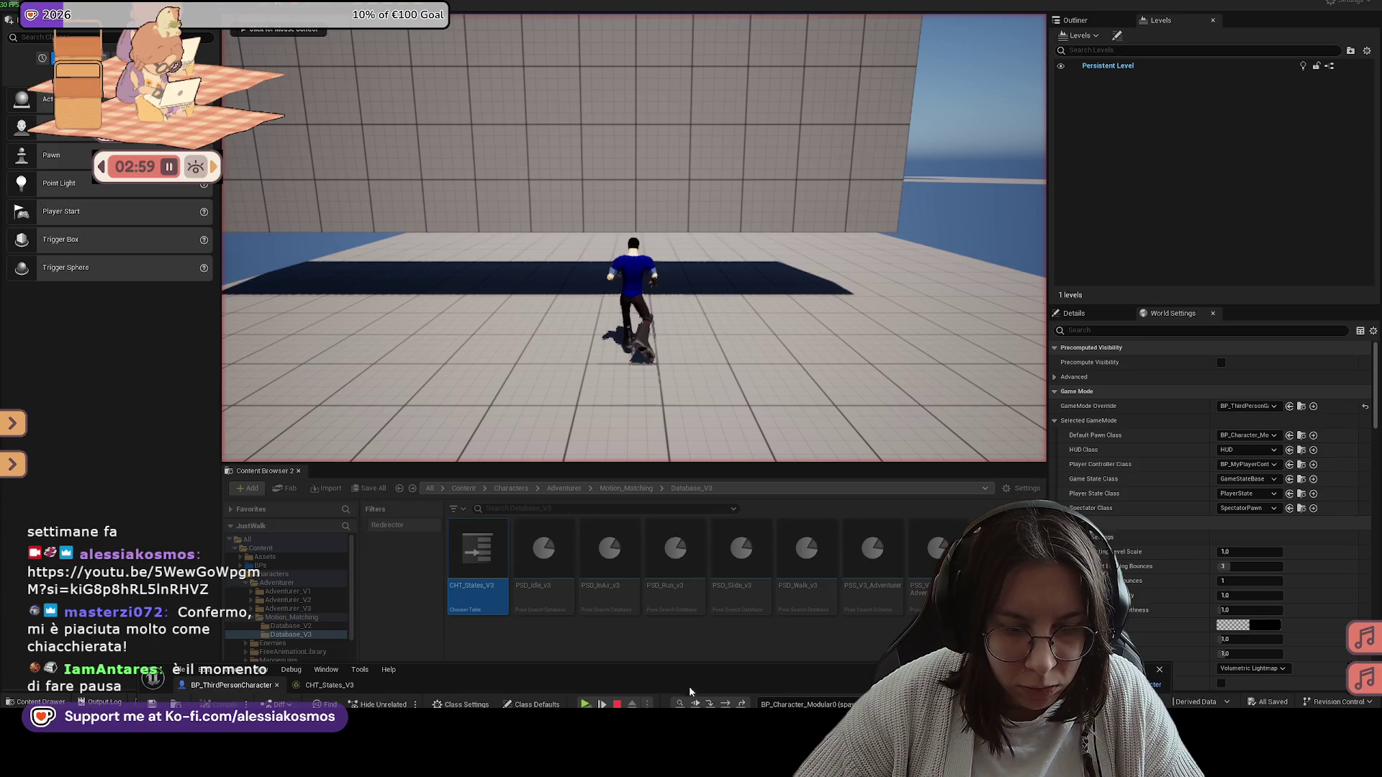
pyautogui.click(648, 360)
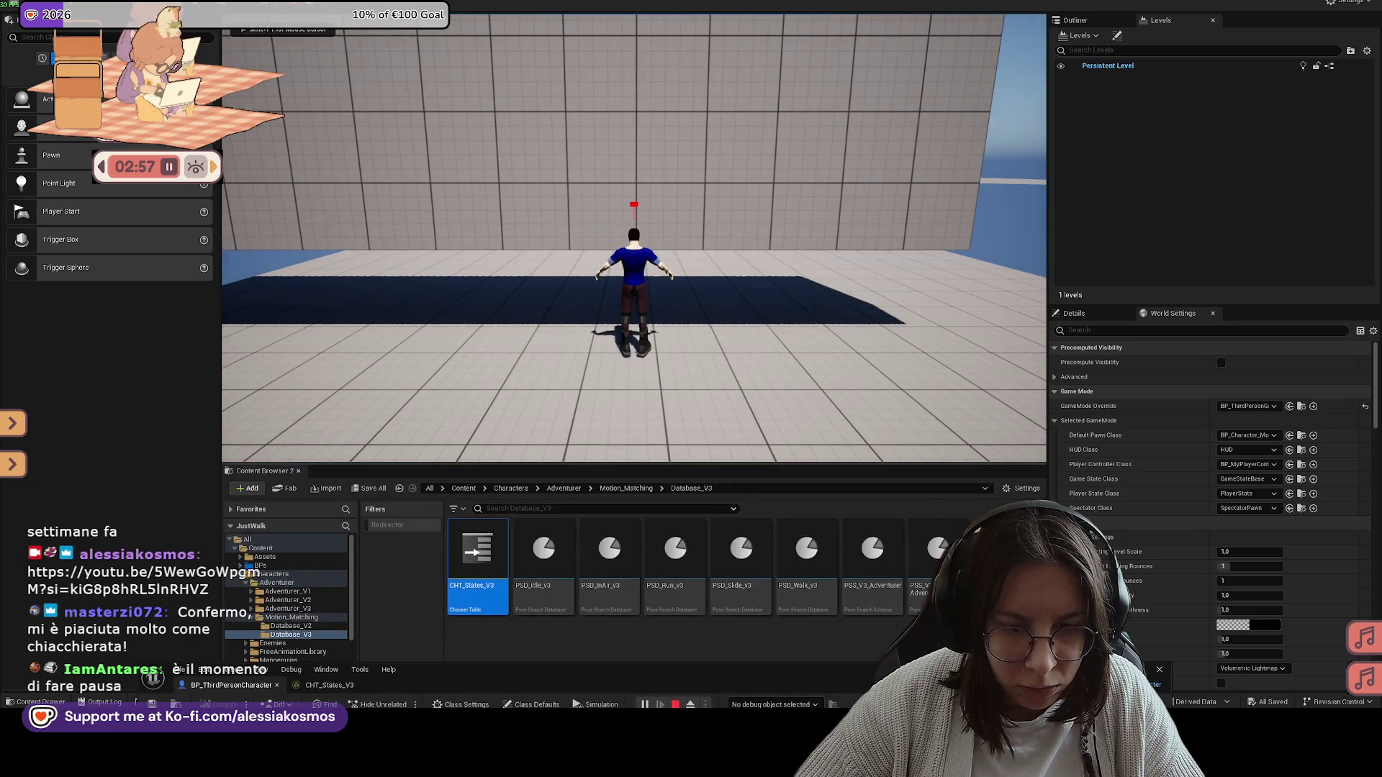
pyautogui.press('Escape')
pyautogui.click(767, 391)
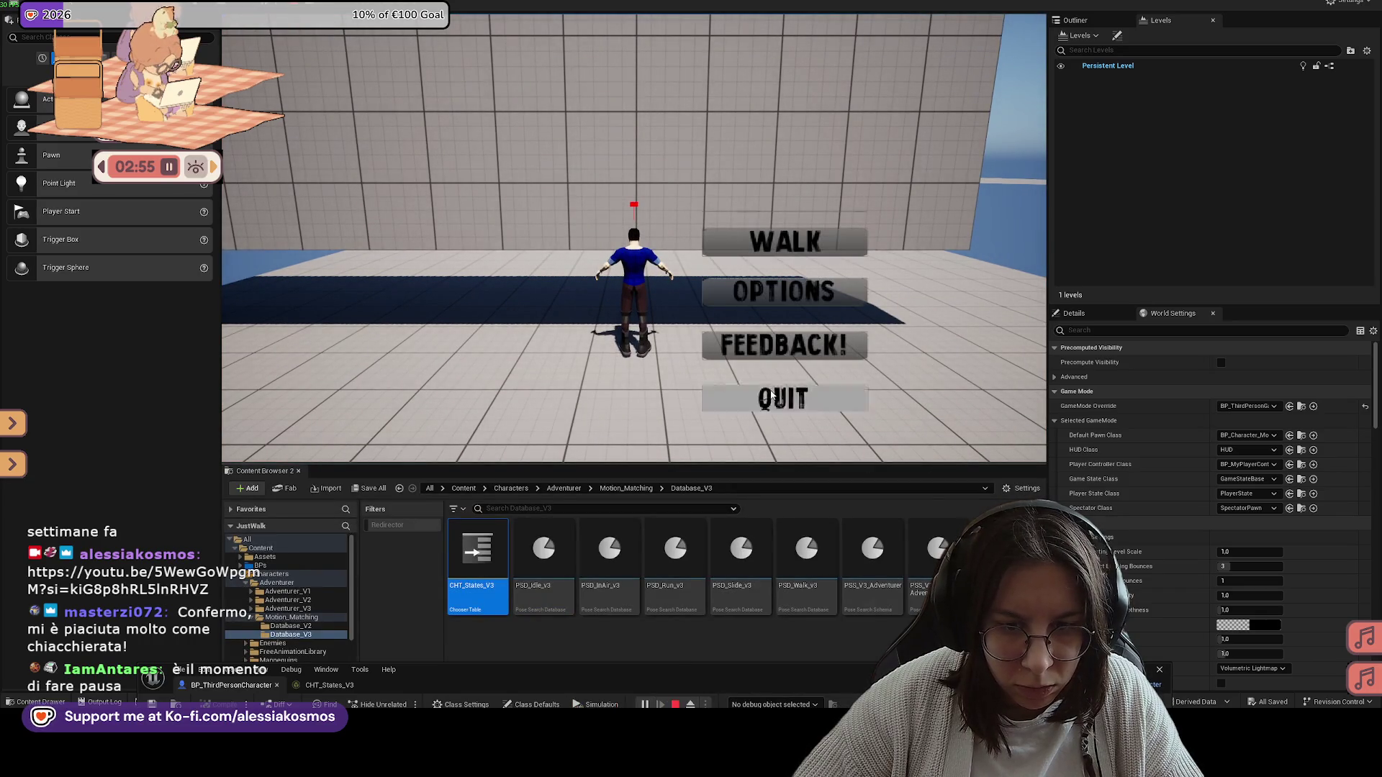
pyautogui.moveTo(867, 684); pyautogui.dragTo(847, 251)
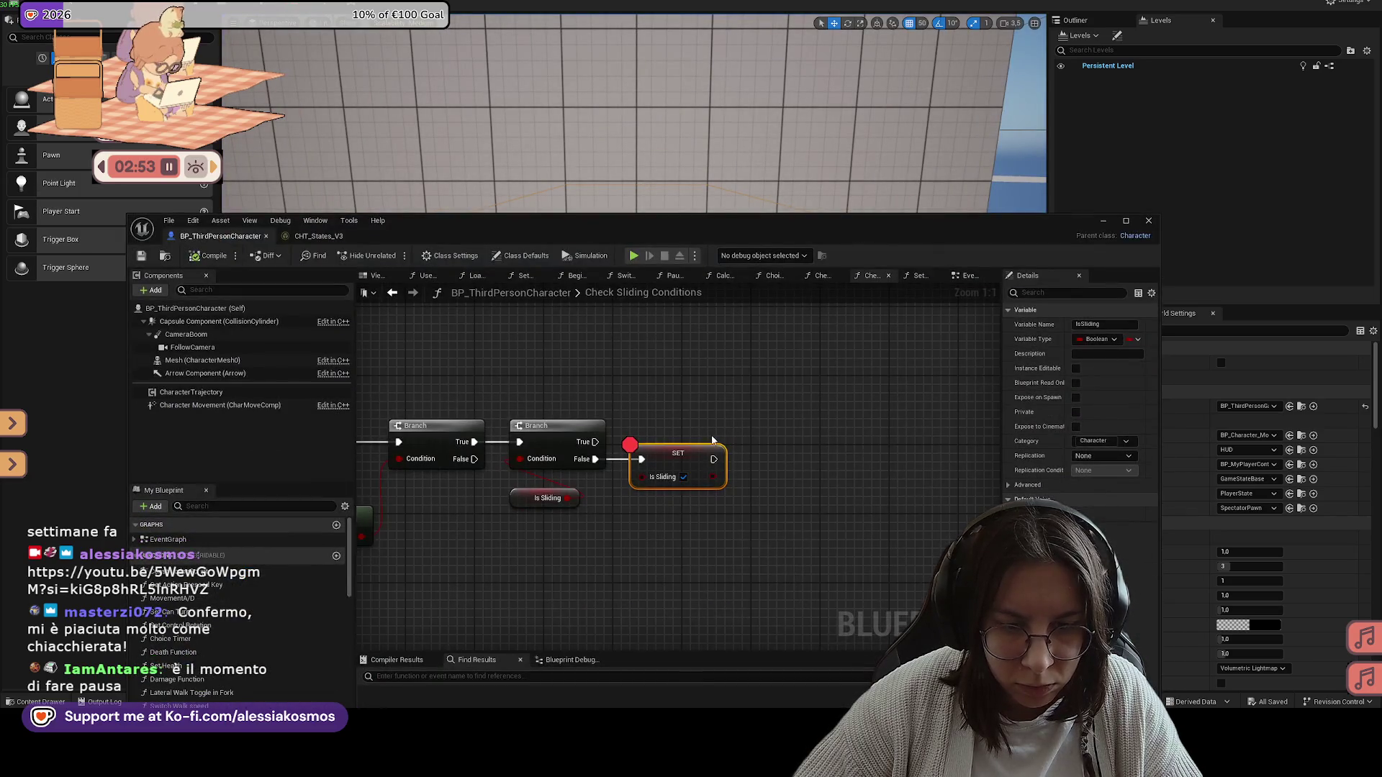
# Step: Switch the slide row of CHT_States_V3 from PSD_Slide to PSD_Slide_v3
pyautogui.click(322, 238)
pyautogui.click(450, 449)
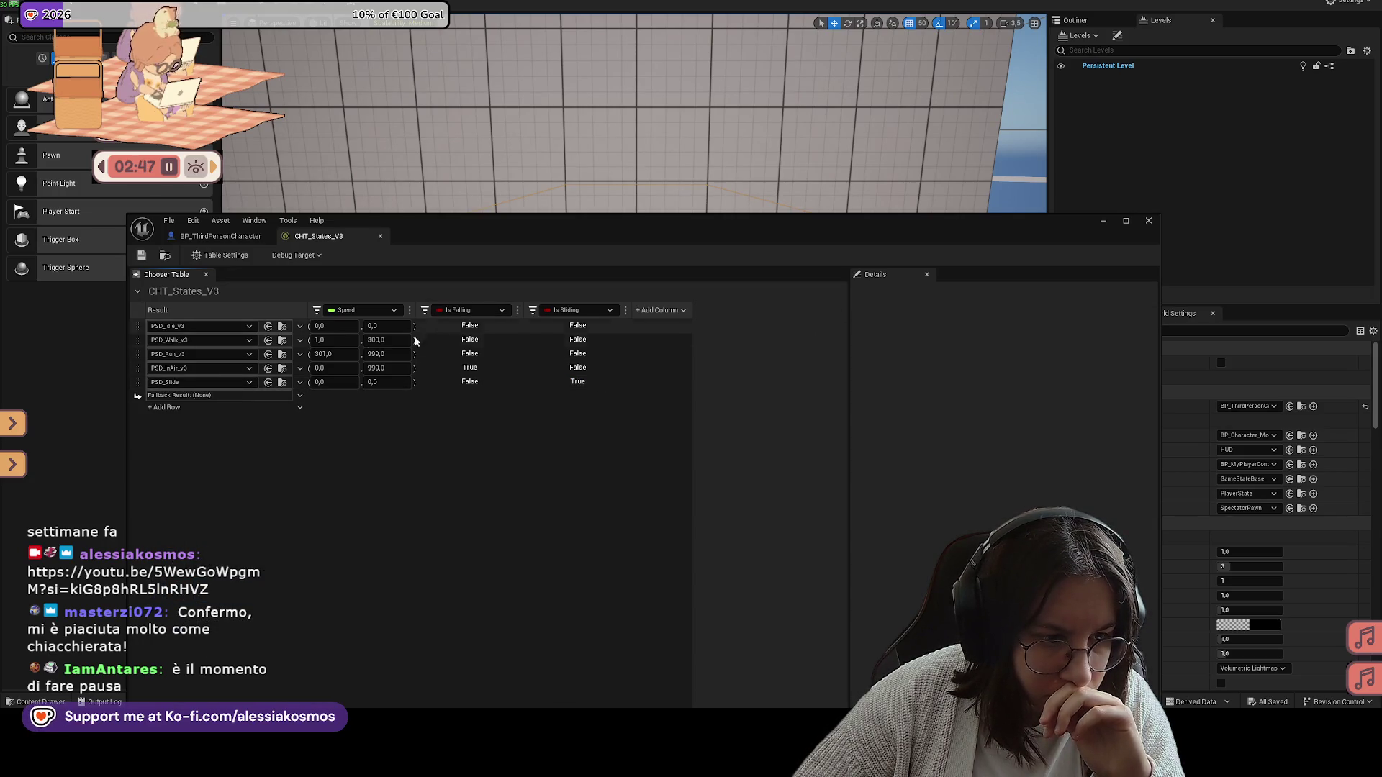
pyautogui.click(202, 382)
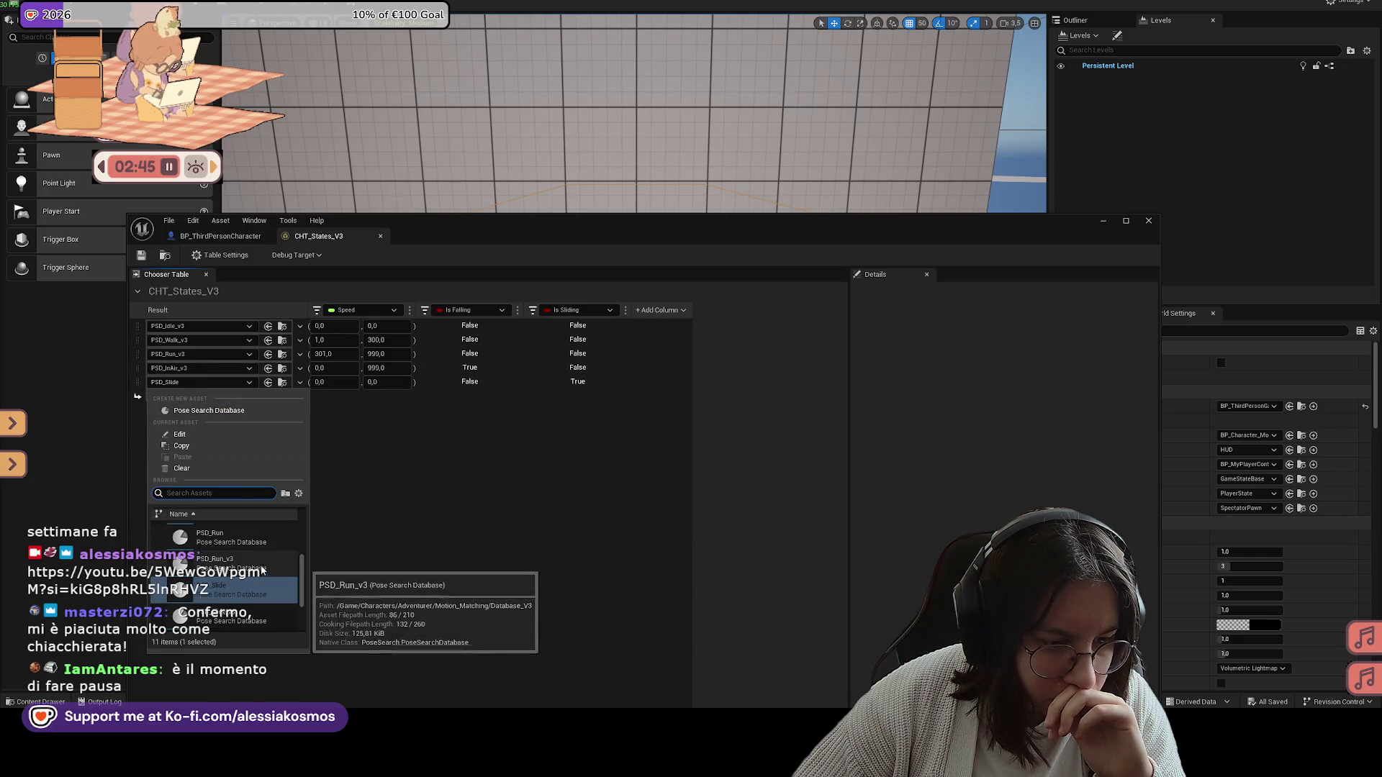
pyautogui.click(223, 613)
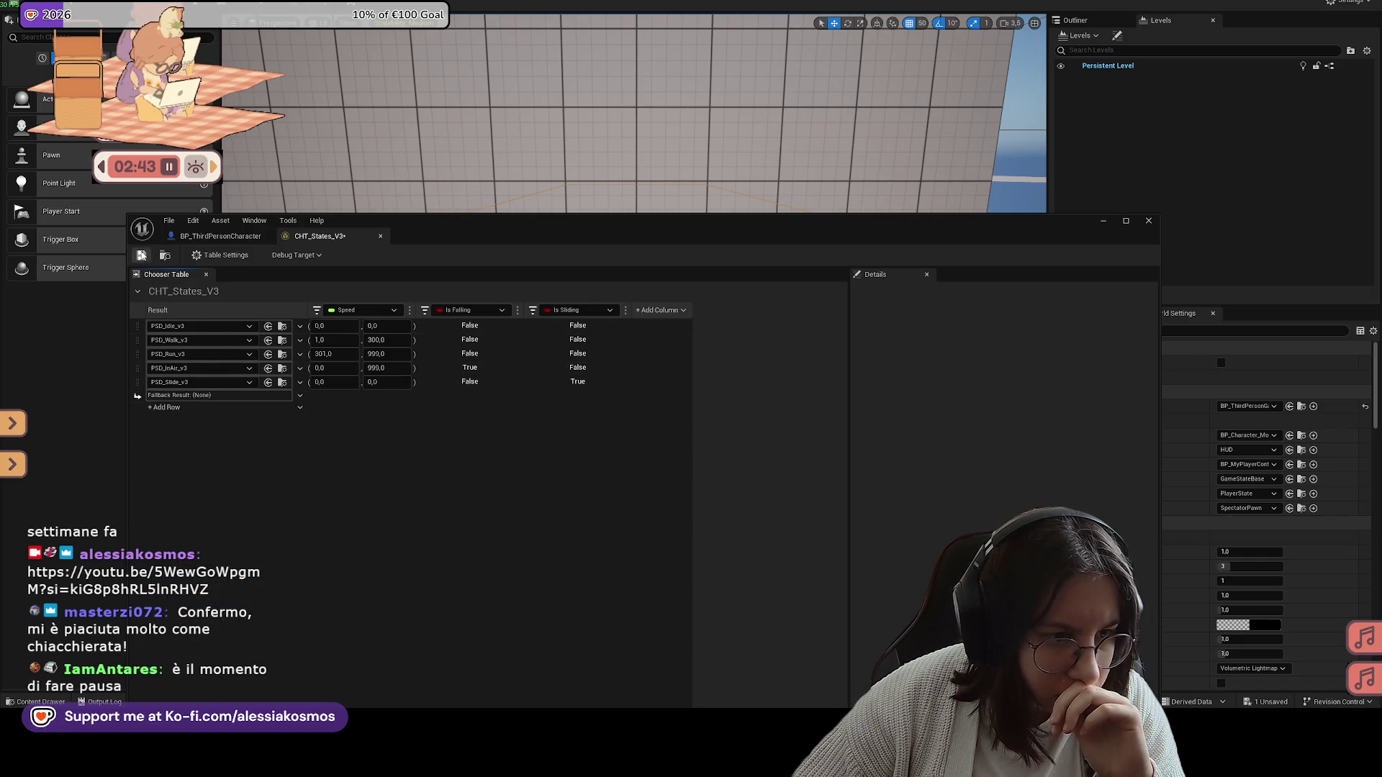
pyautogui.moveTo(667, 243); pyautogui.dragTo(768, 535)
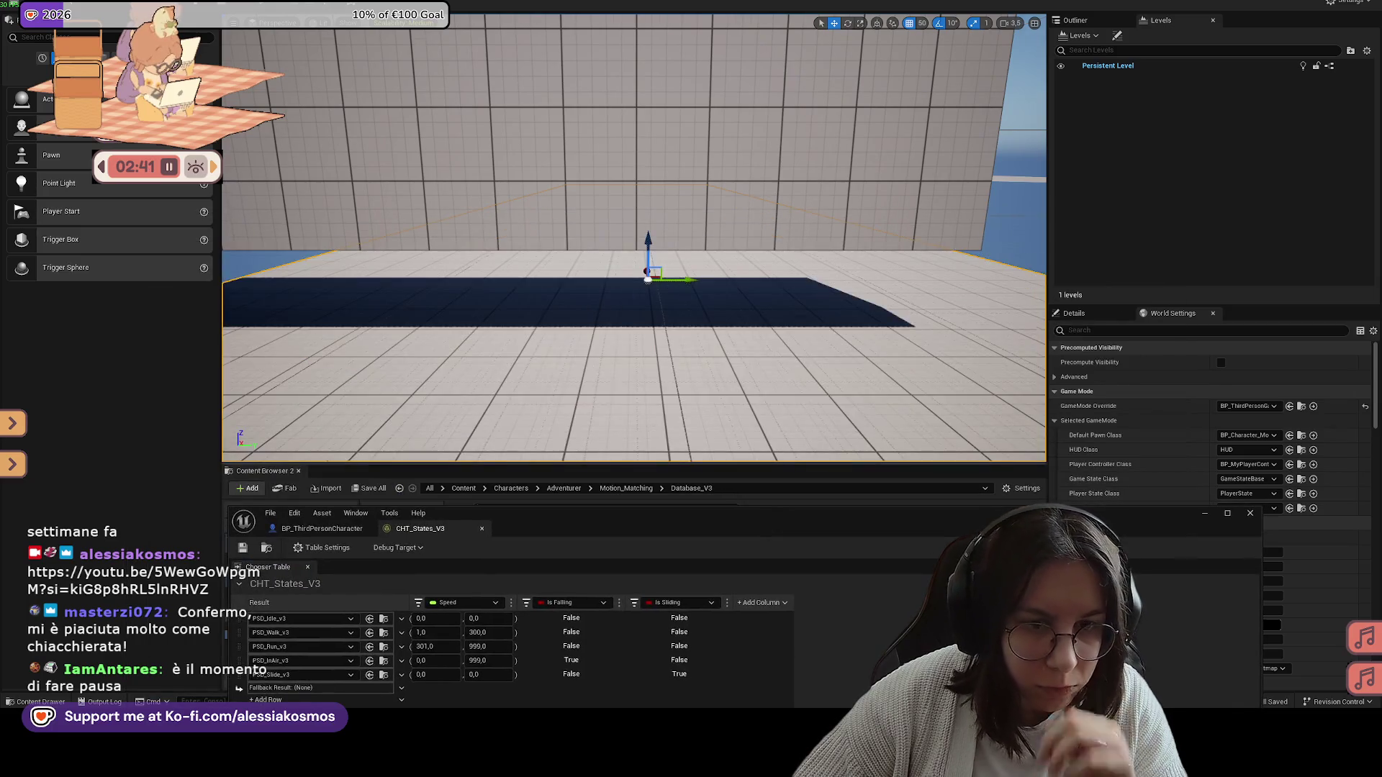
# Step: Play From Here at a floor spot, resume past the breakpoint with F5, then quit
pyautogui.rightClick(639, 273)
pyautogui.rightClick(603, 326)
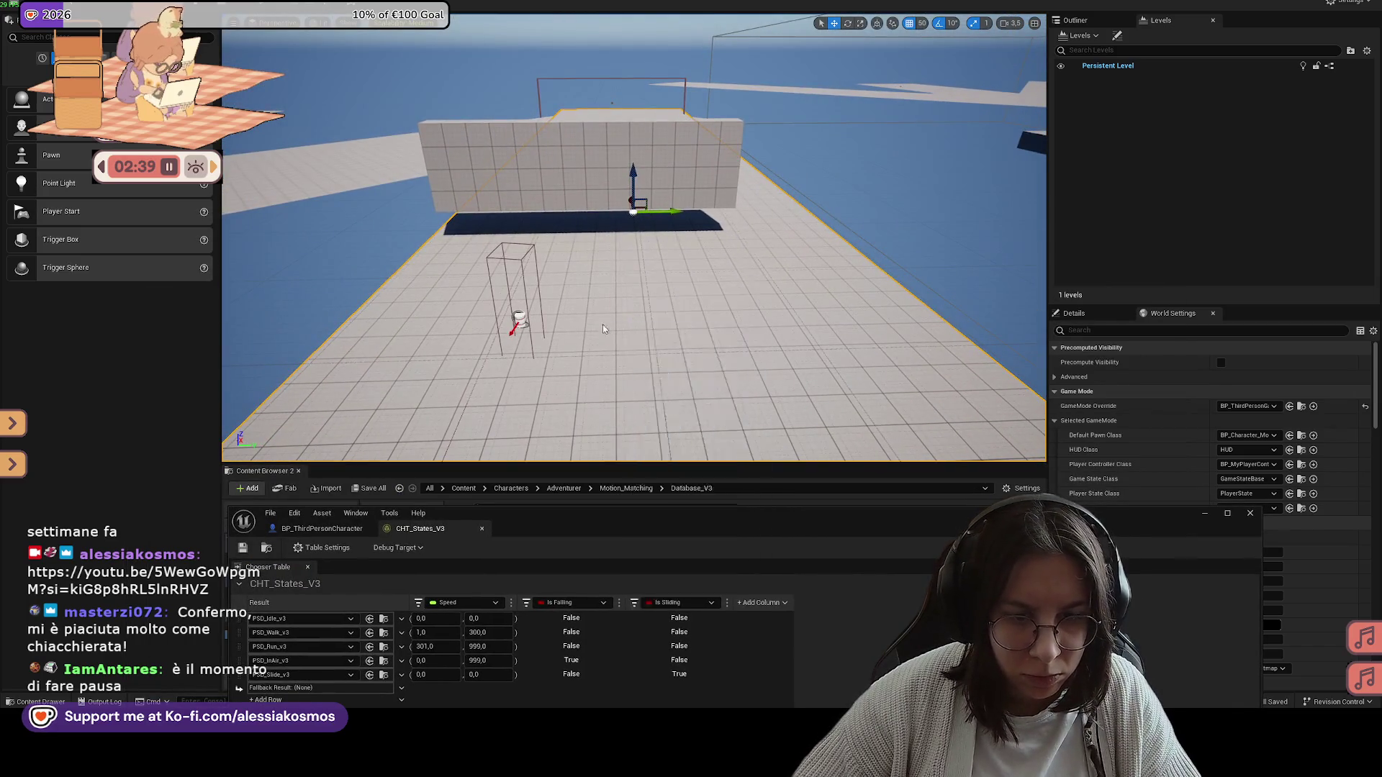
pyautogui.click(627, 675)
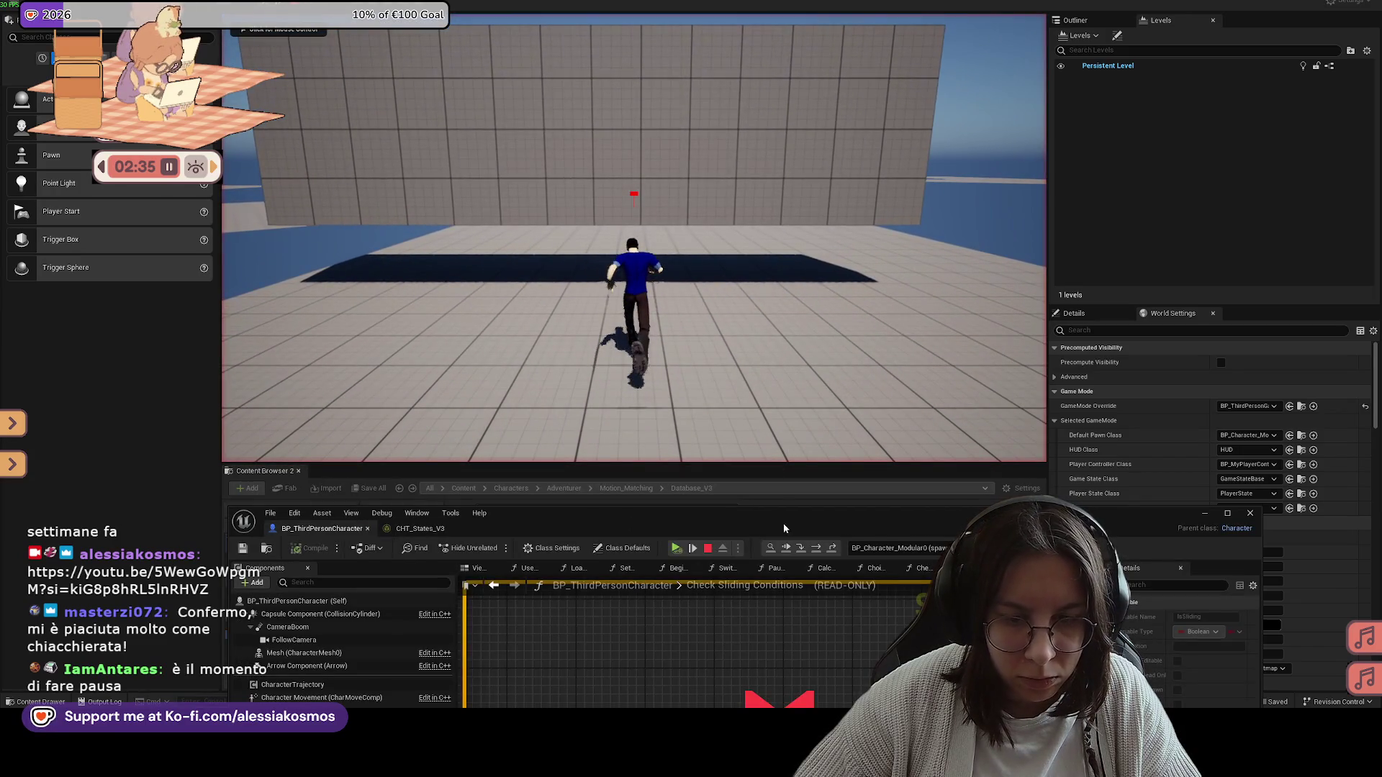
pyautogui.press('F5')
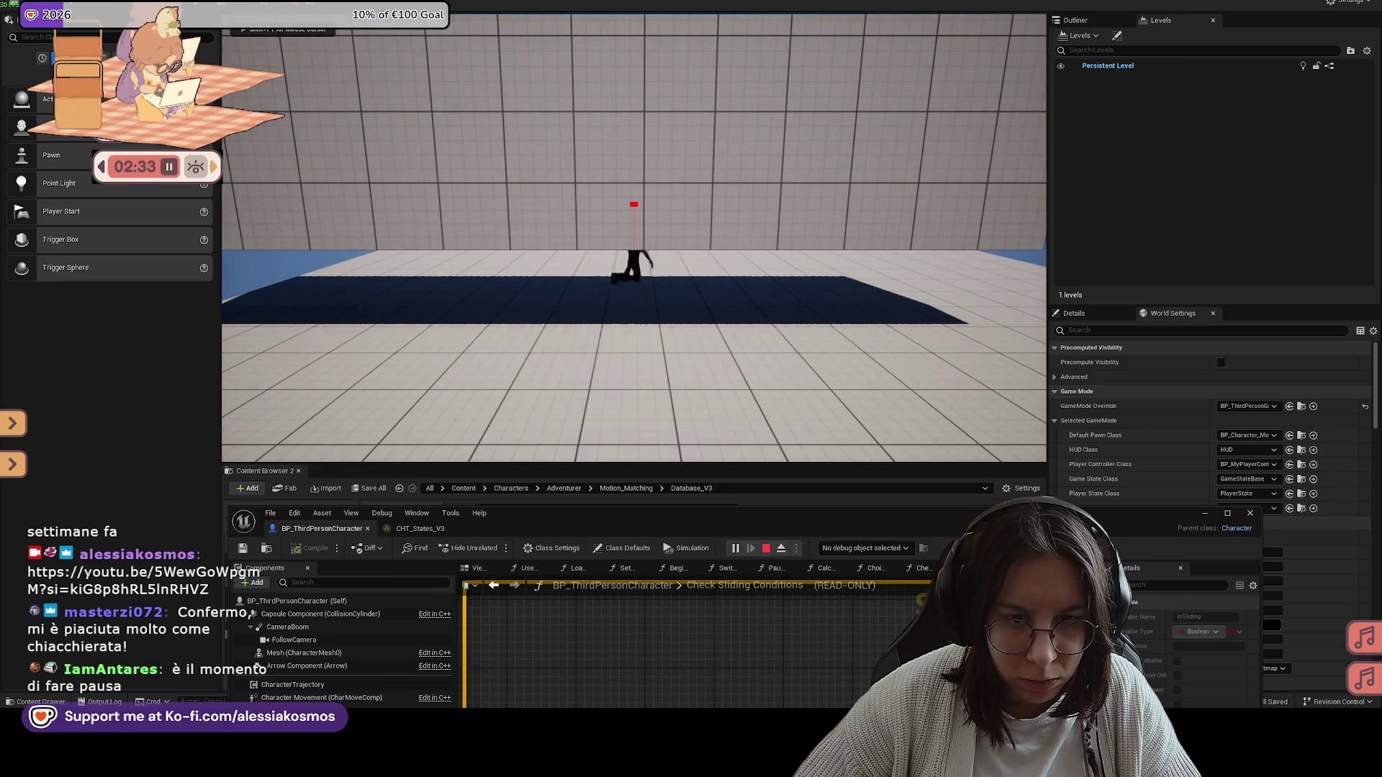
pyautogui.click(804, 401)
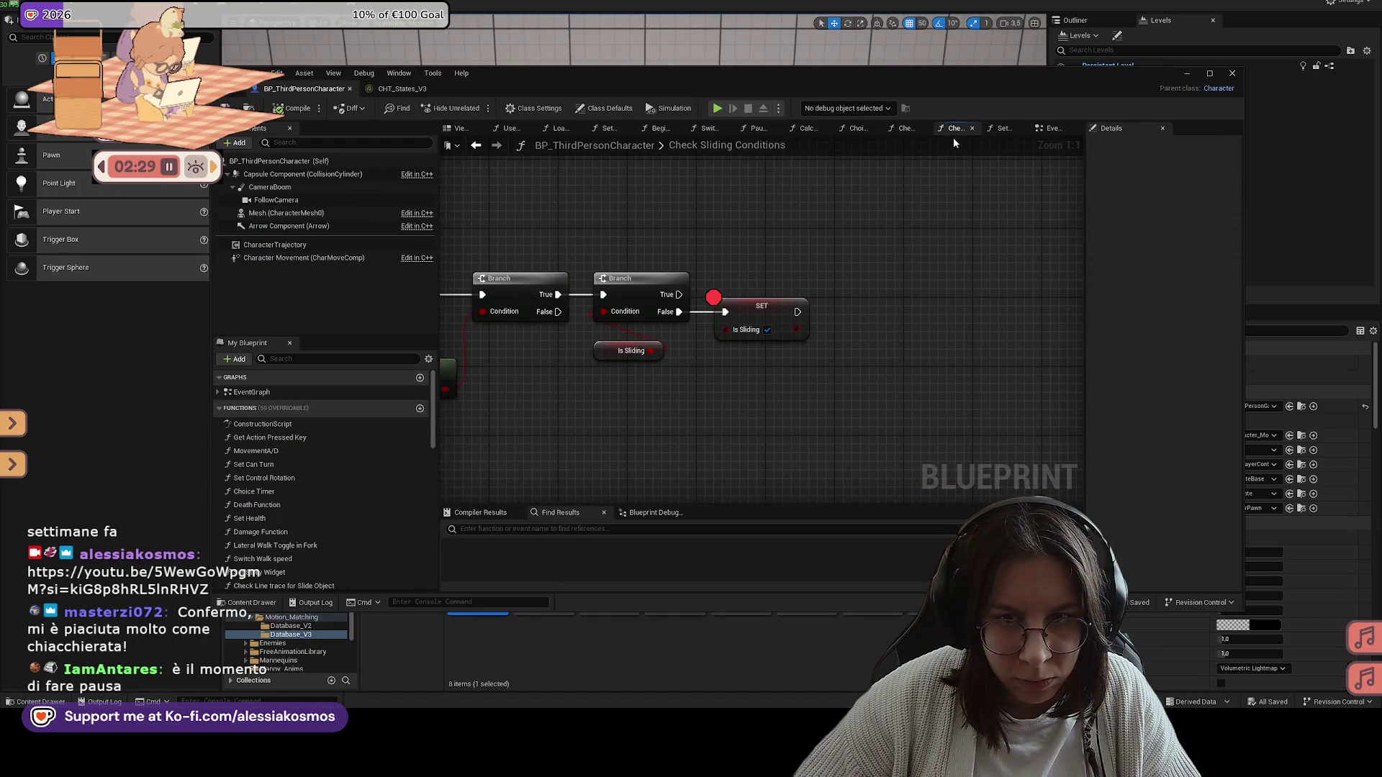
# Step: Set Play Montage's montage to RunningSlide_Adventurer_Montage and browse to it in the Content Browser
pyautogui.click(1056, 130)
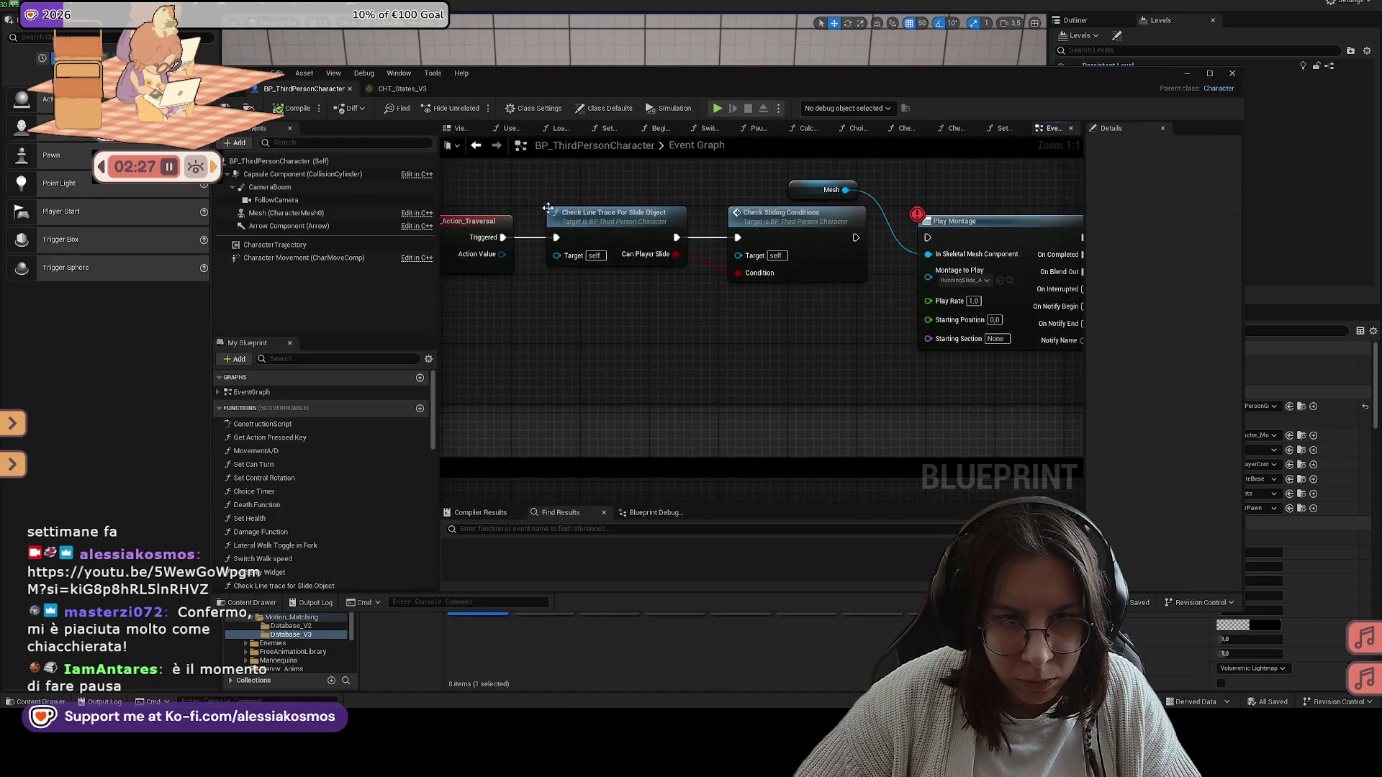
pyautogui.click(403, 90)
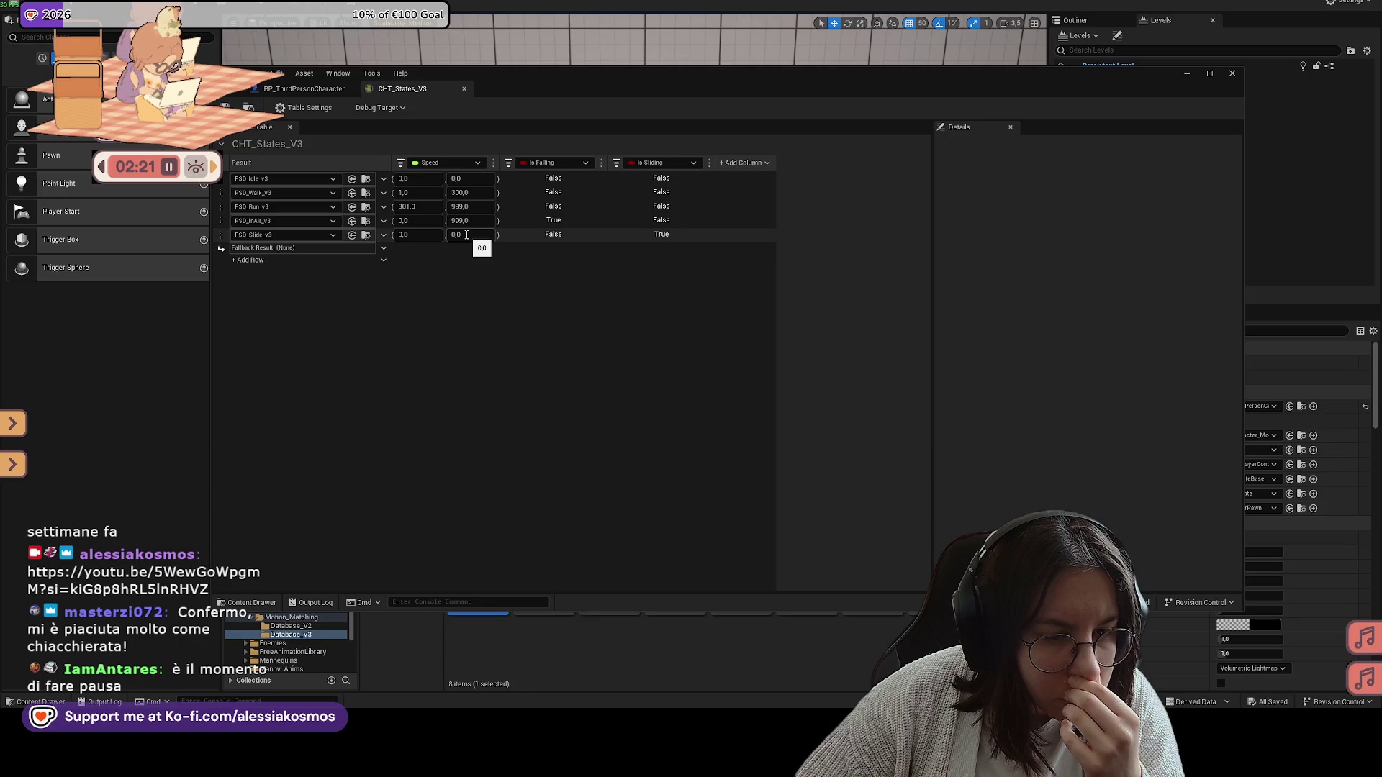
pyautogui.click(314, 91)
pyautogui.scroll(-1, 753, 368)
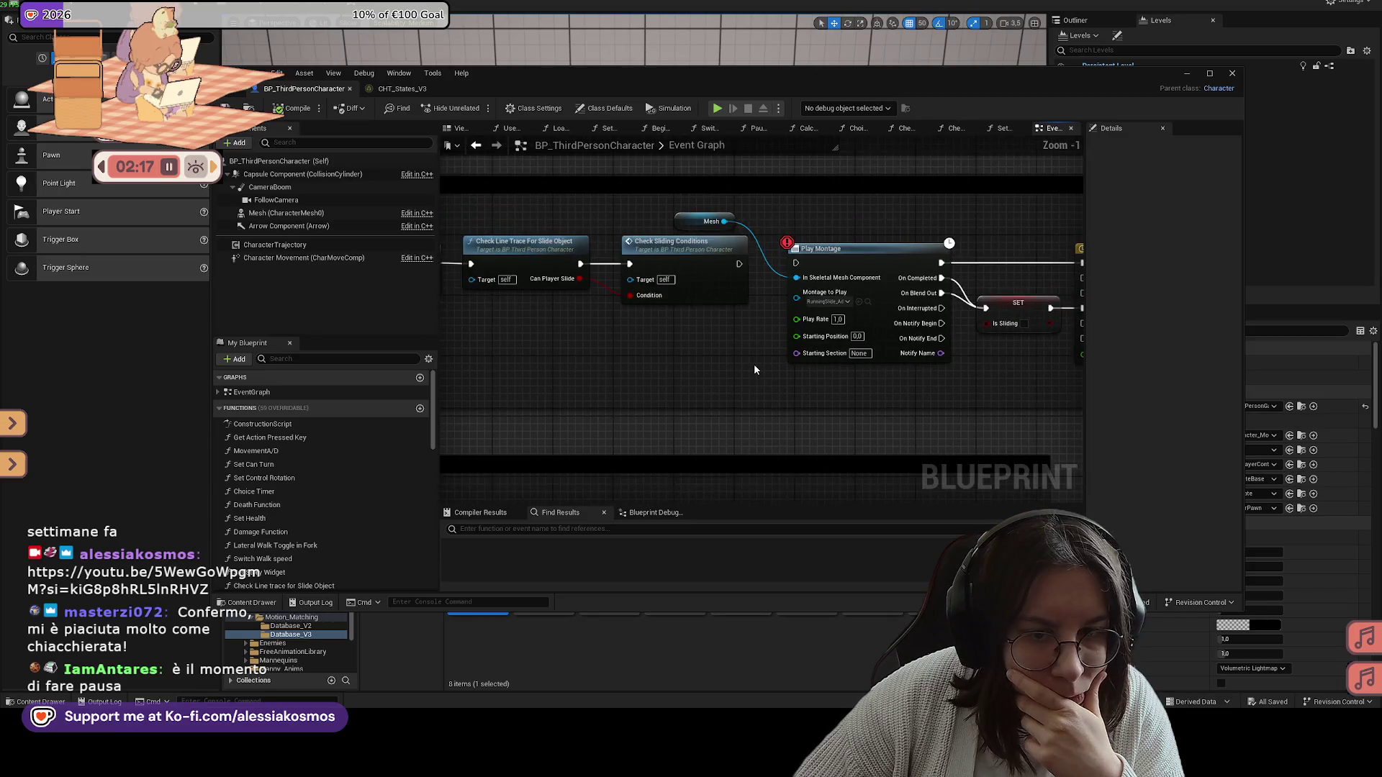
pyautogui.moveTo(754, 364)
pyautogui.mouseDown()
pyautogui.moveTo(681, 366)
pyautogui.moveTo(717, 337)
pyautogui.mouseUp()
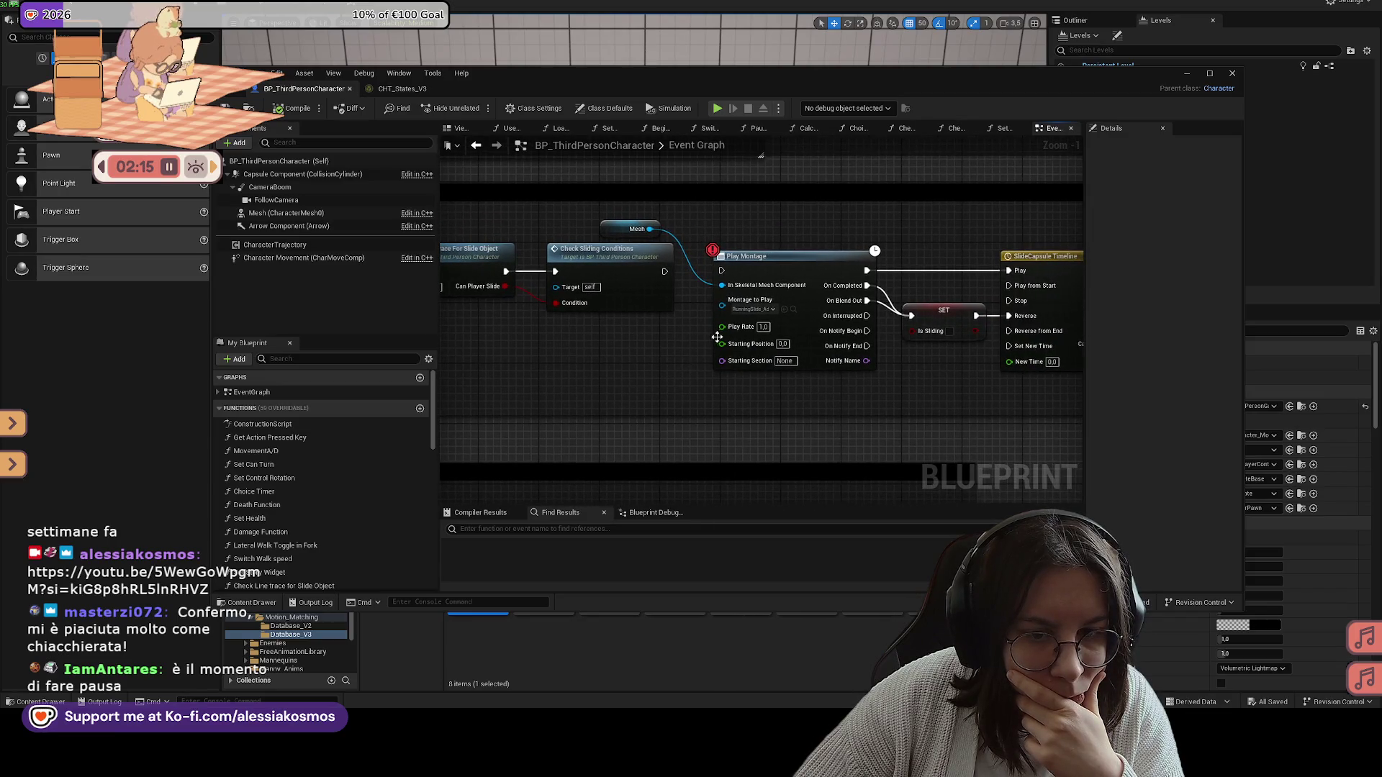
pyautogui.click(752, 308)
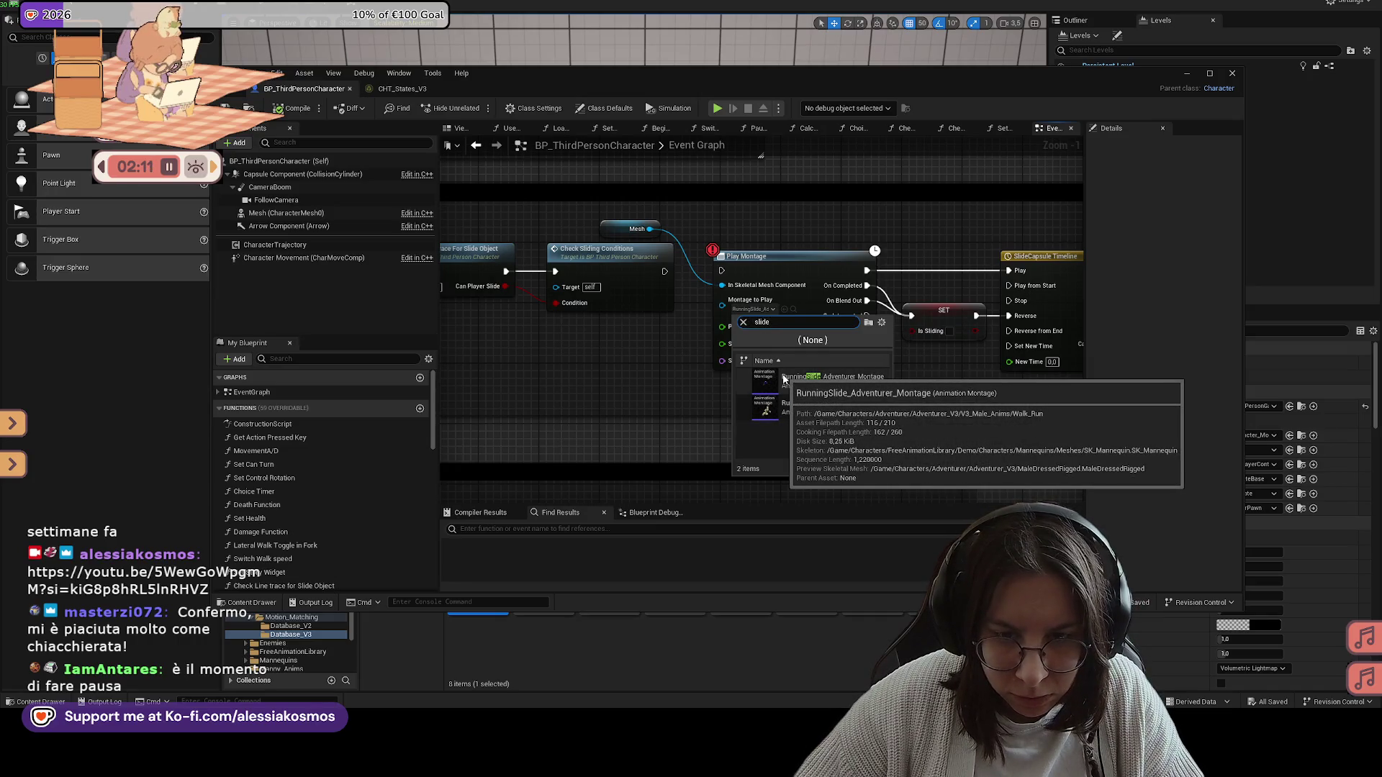
pyautogui.press('Down')
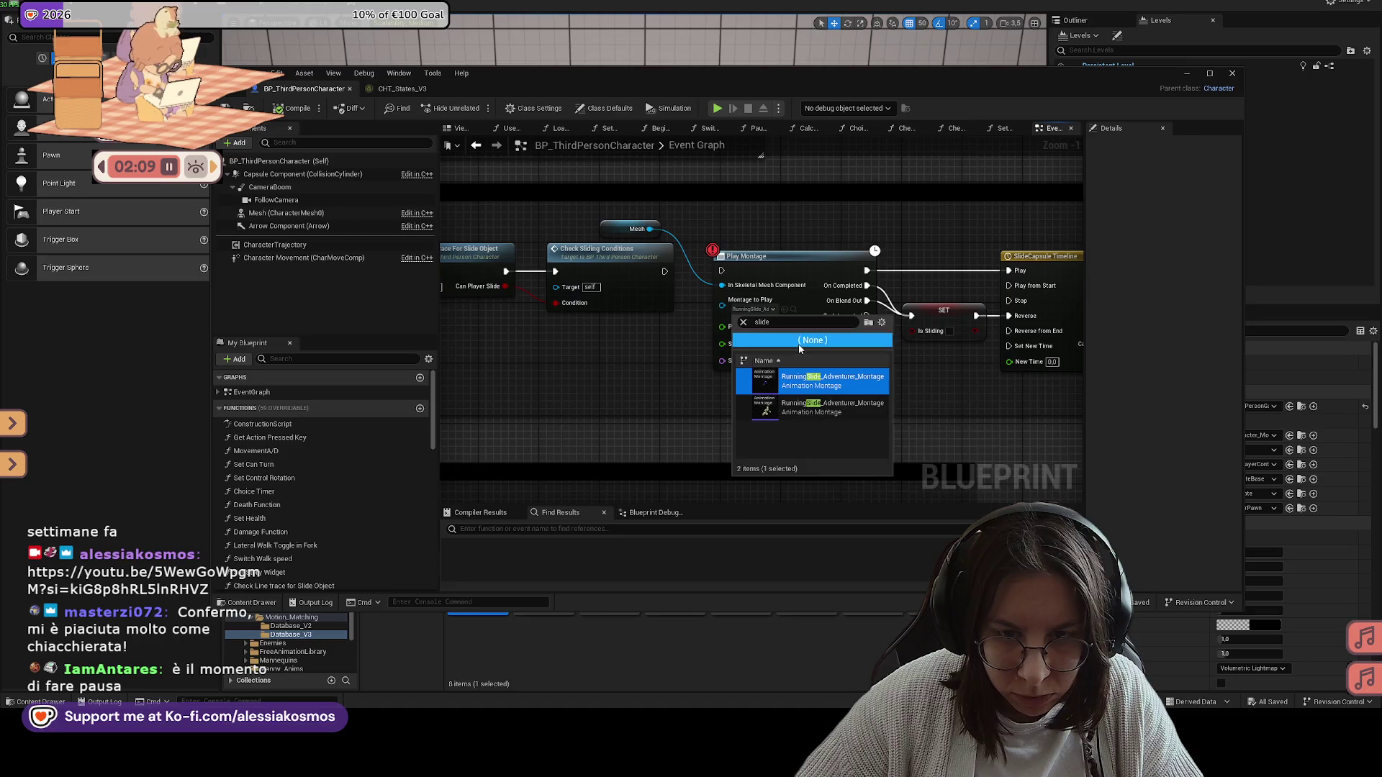
pyautogui.press('Return')
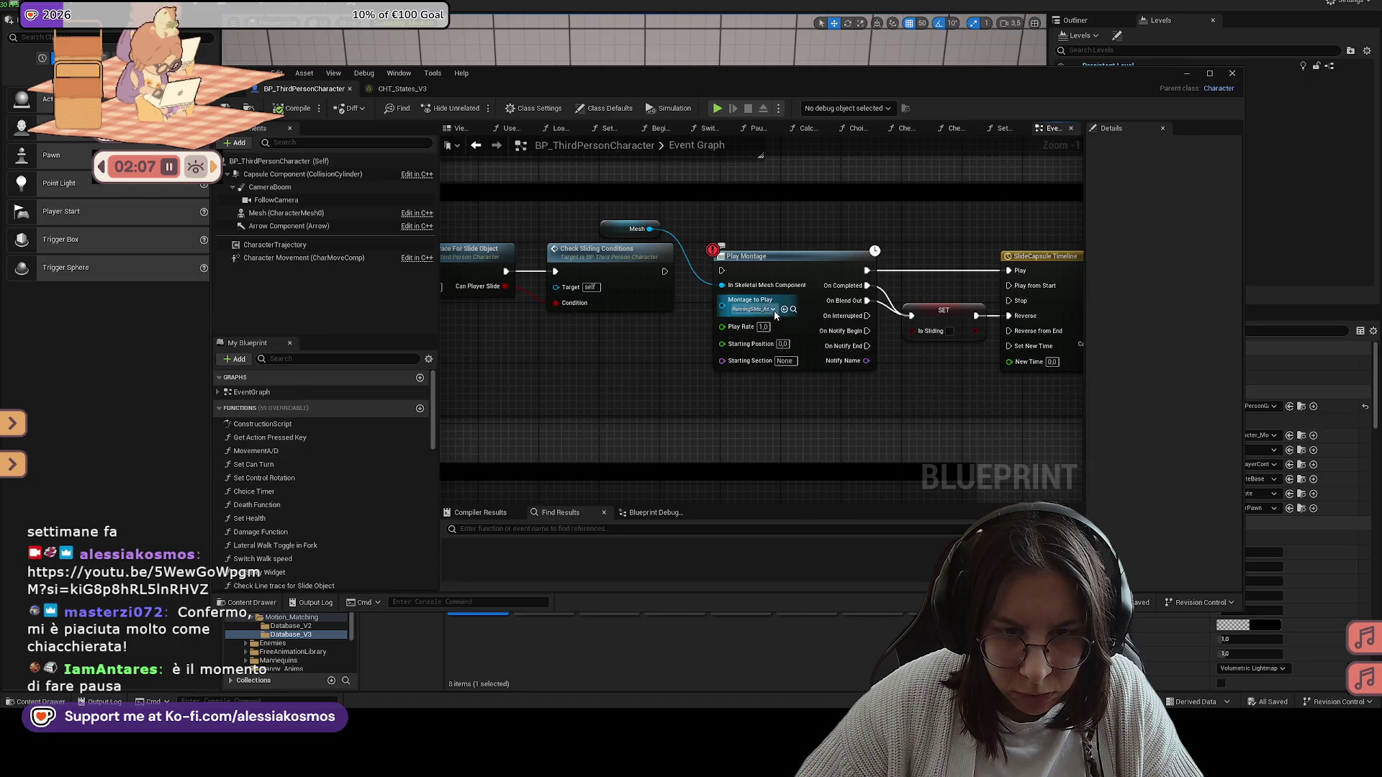
pyautogui.click(793, 309)
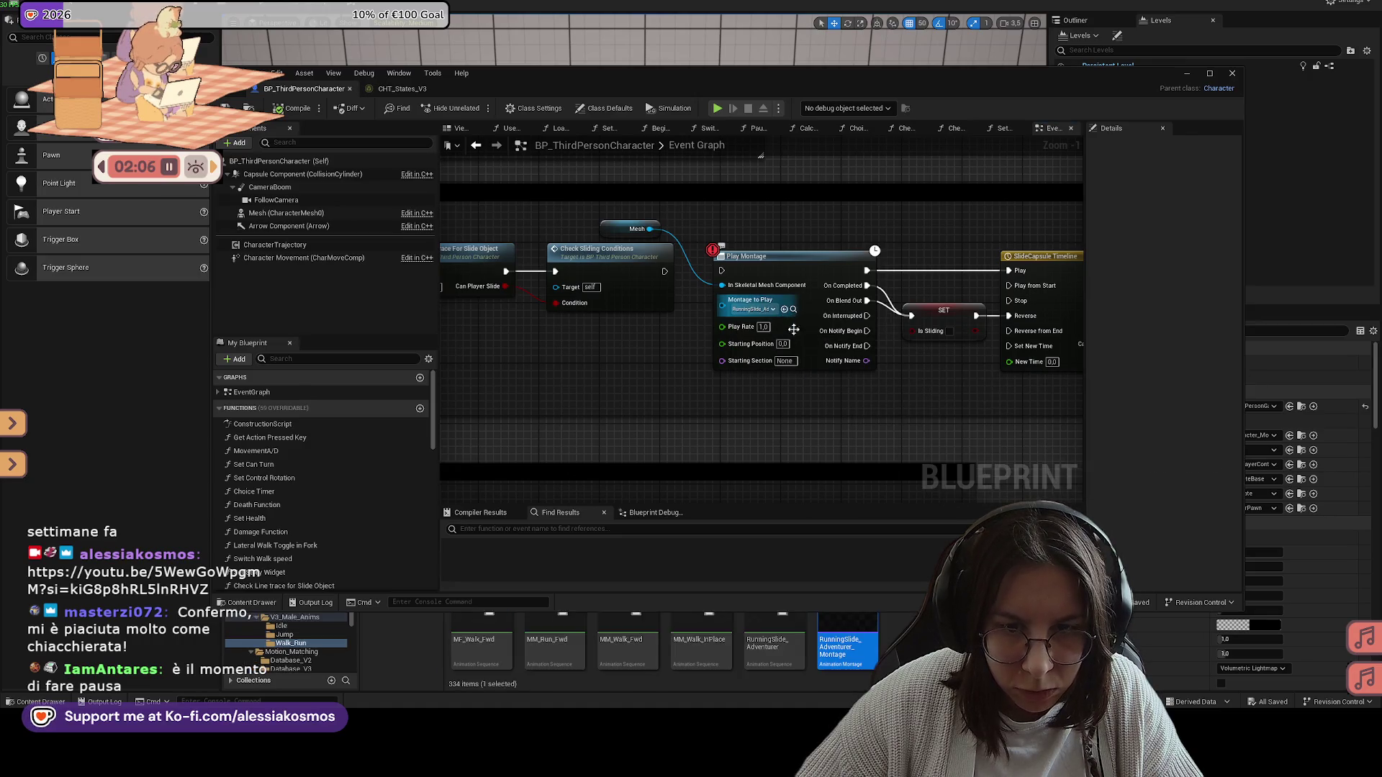
# Step: Open RunningSlide_Adventurer_Montage to preview the slide animation, then close it
pyautogui.doubleClick(858, 633)
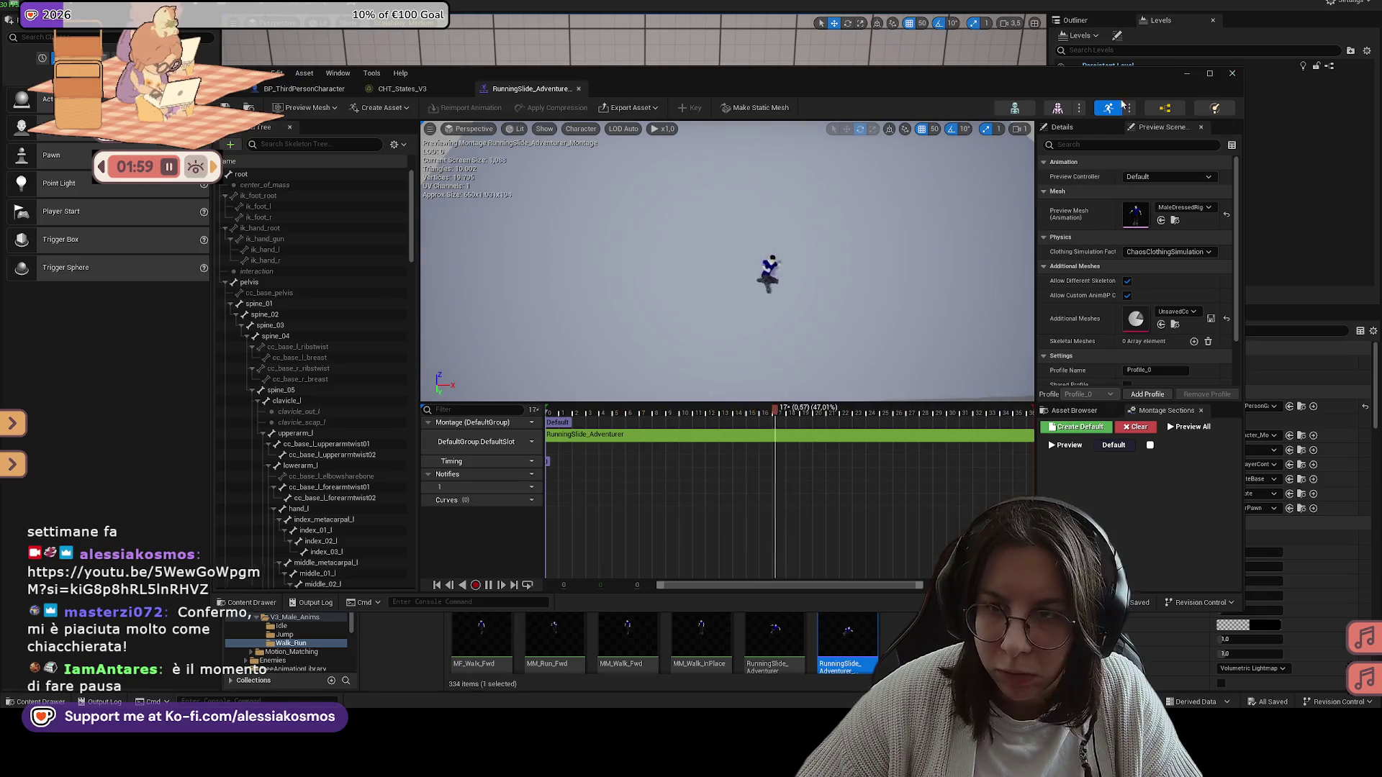
pyautogui.click(1187, 73)
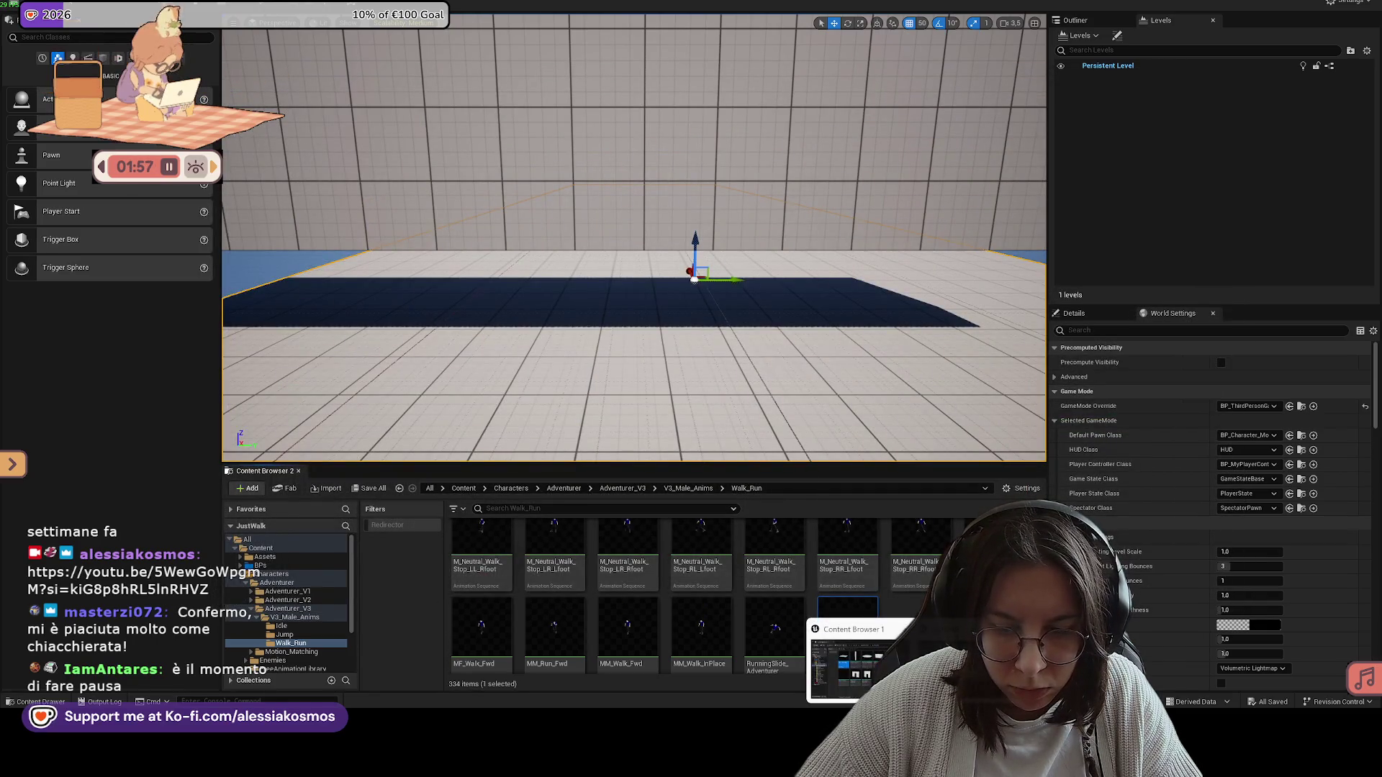
# Step: Search the Content folder for 'third' and briefly open, then close, BP_Character_Modular
pyautogui.moveTo(894, 635)
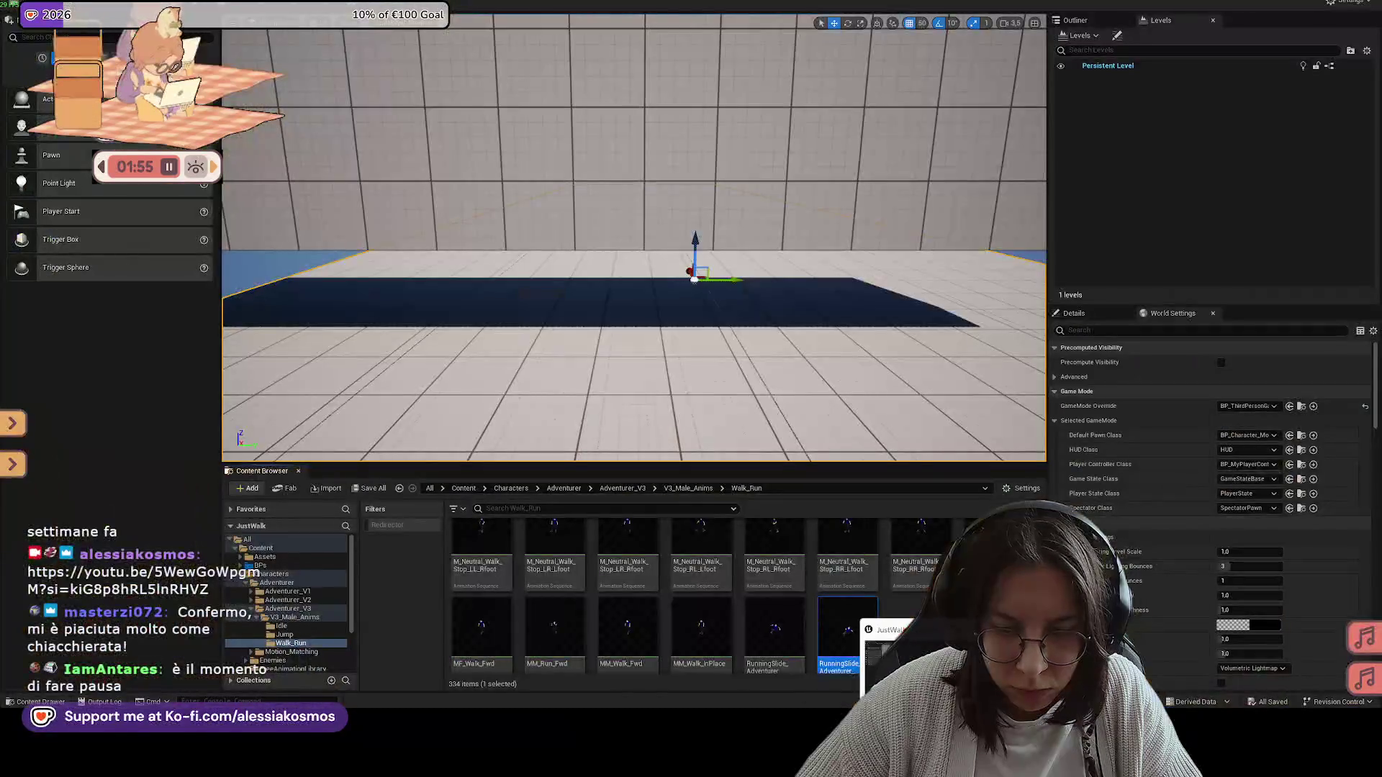
pyautogui.scroll(1, 778, 505)
pyautogui.press('f')
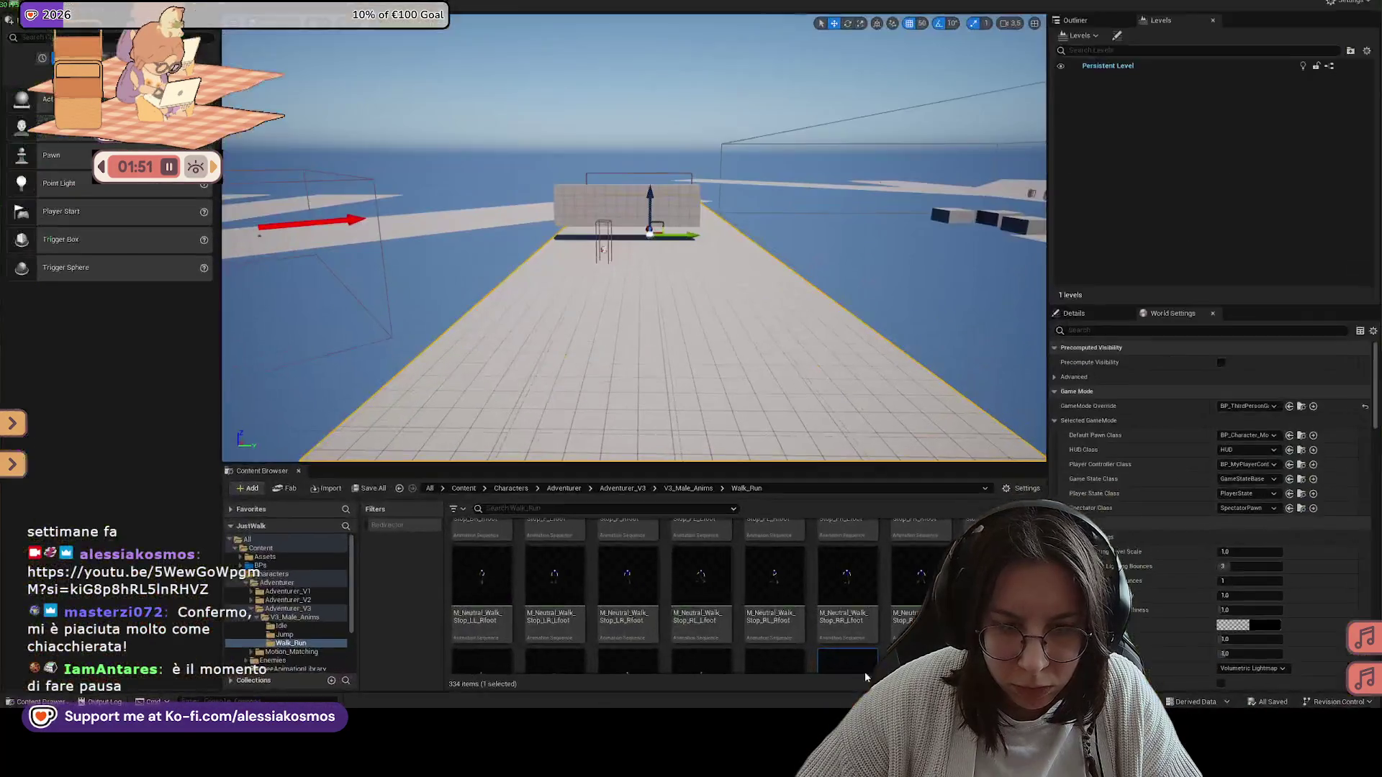
pyautogui.click(464, 489)
pyautogui.click(527, 508)
pyautogui.write('third')
pyautogui.doubleClick(481, 549)
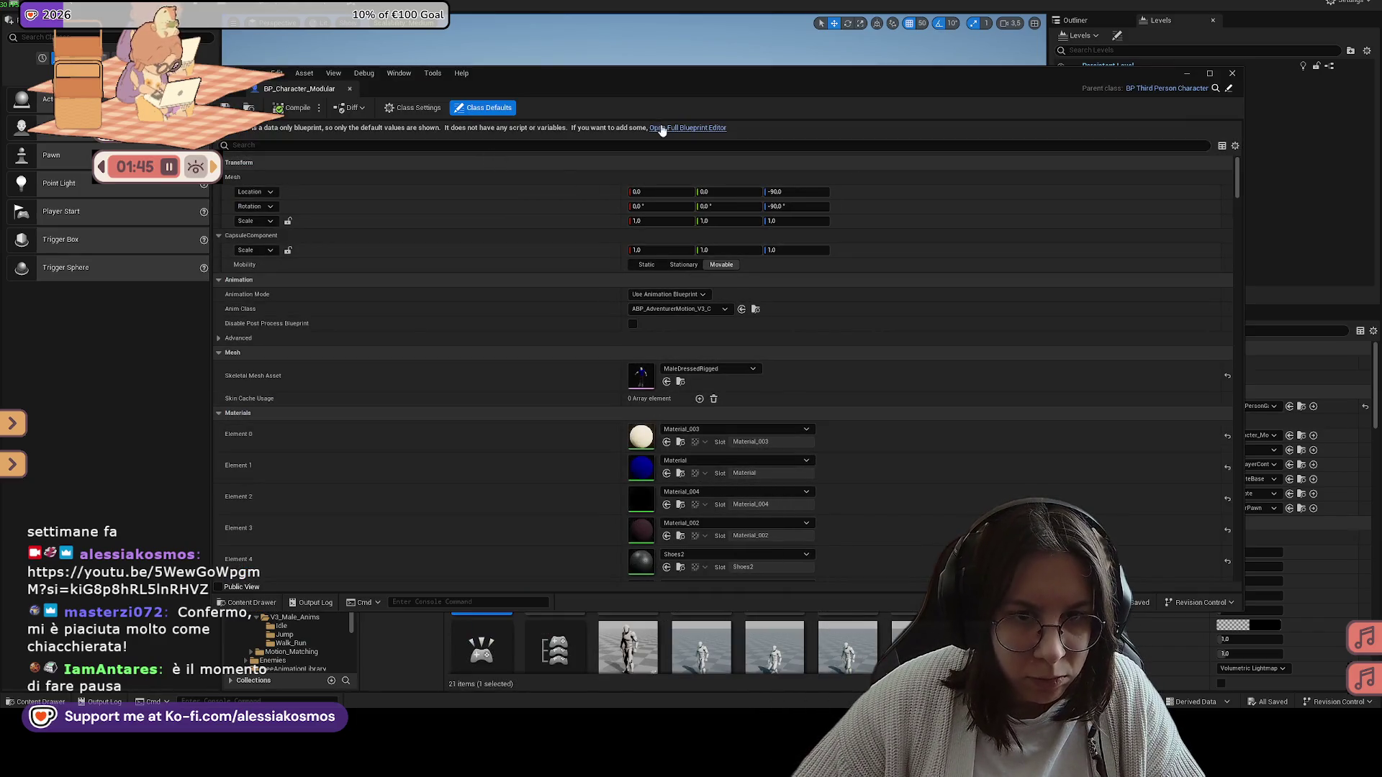
pyautogui.click(661, 129)
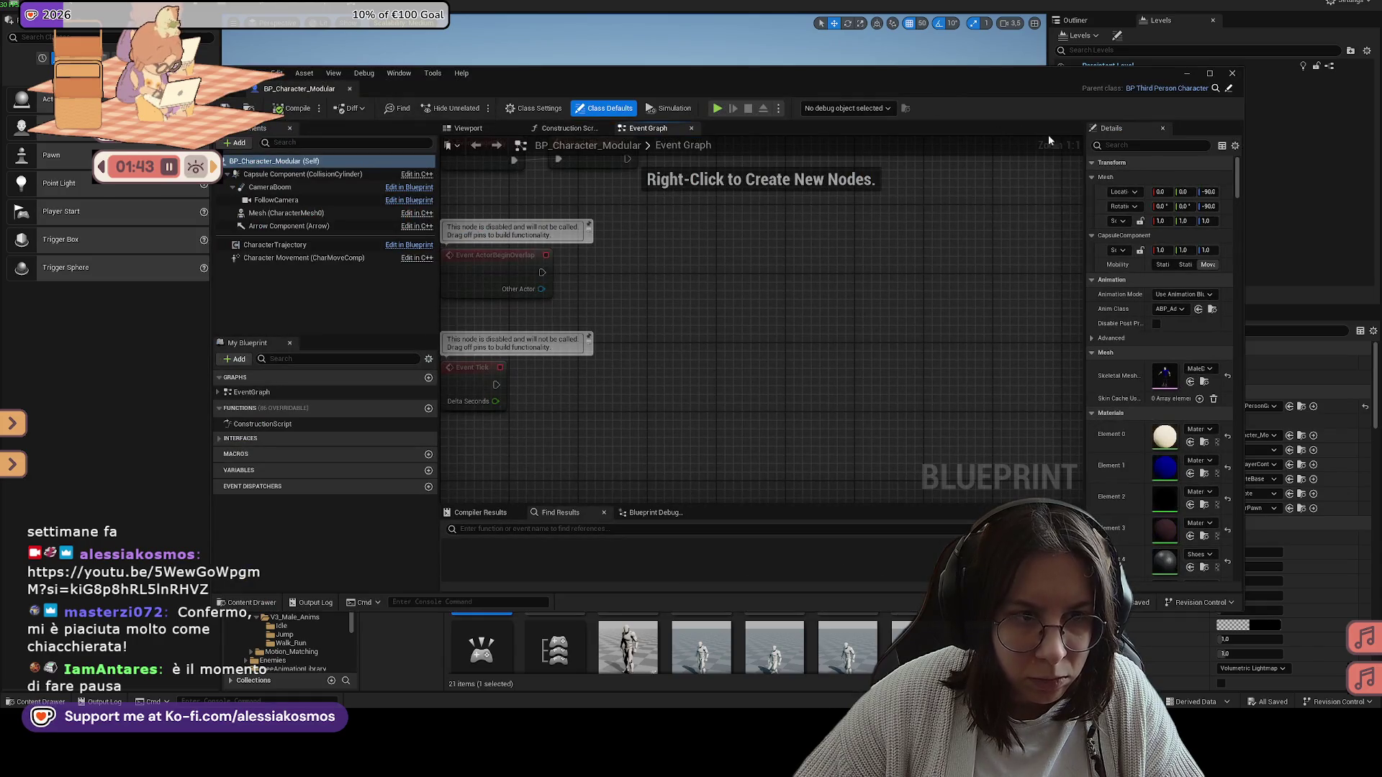
pyautogui.click(1233, 74)
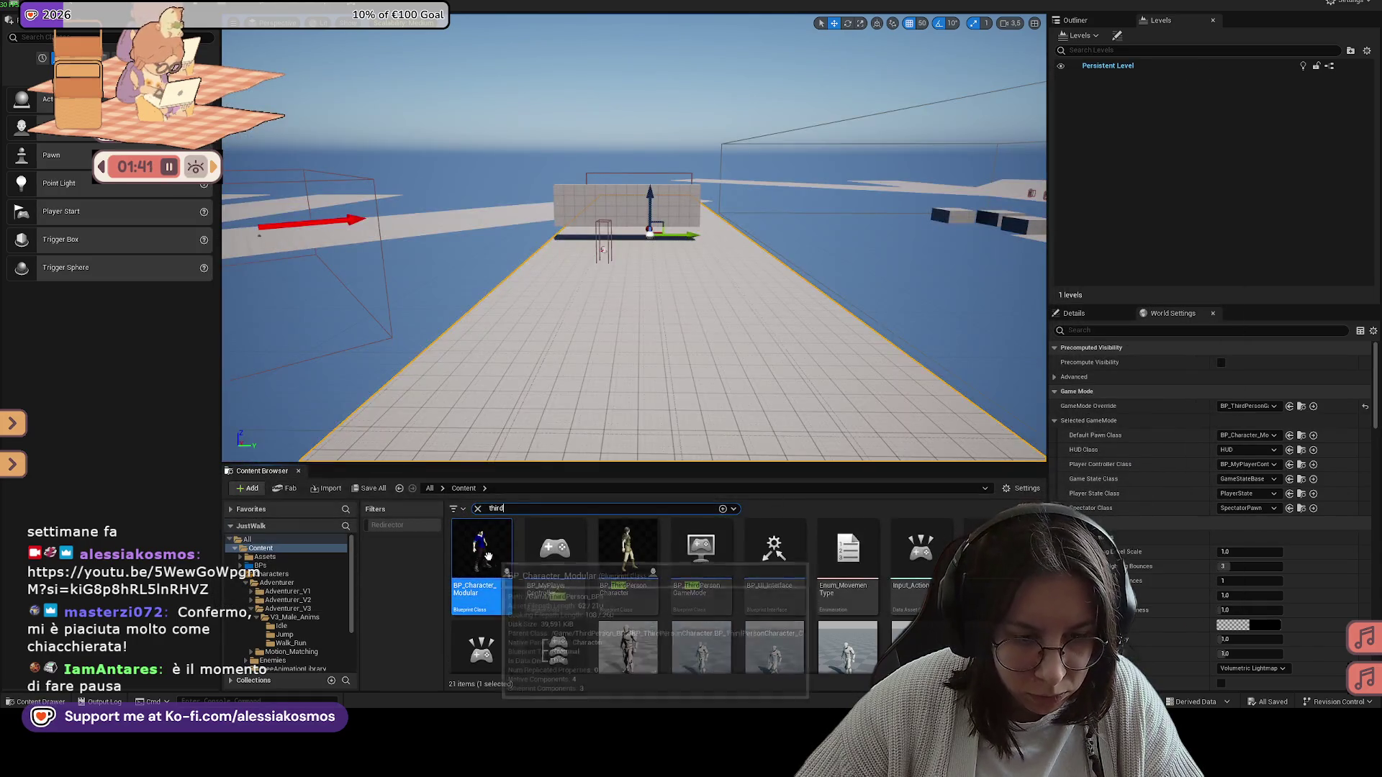
# Step: Open BP_ThirdPersonCharacter, save it, and close the Blueprint window
pyautogui.click(630, 558)
pyautogui.doubleClick(630, 554)
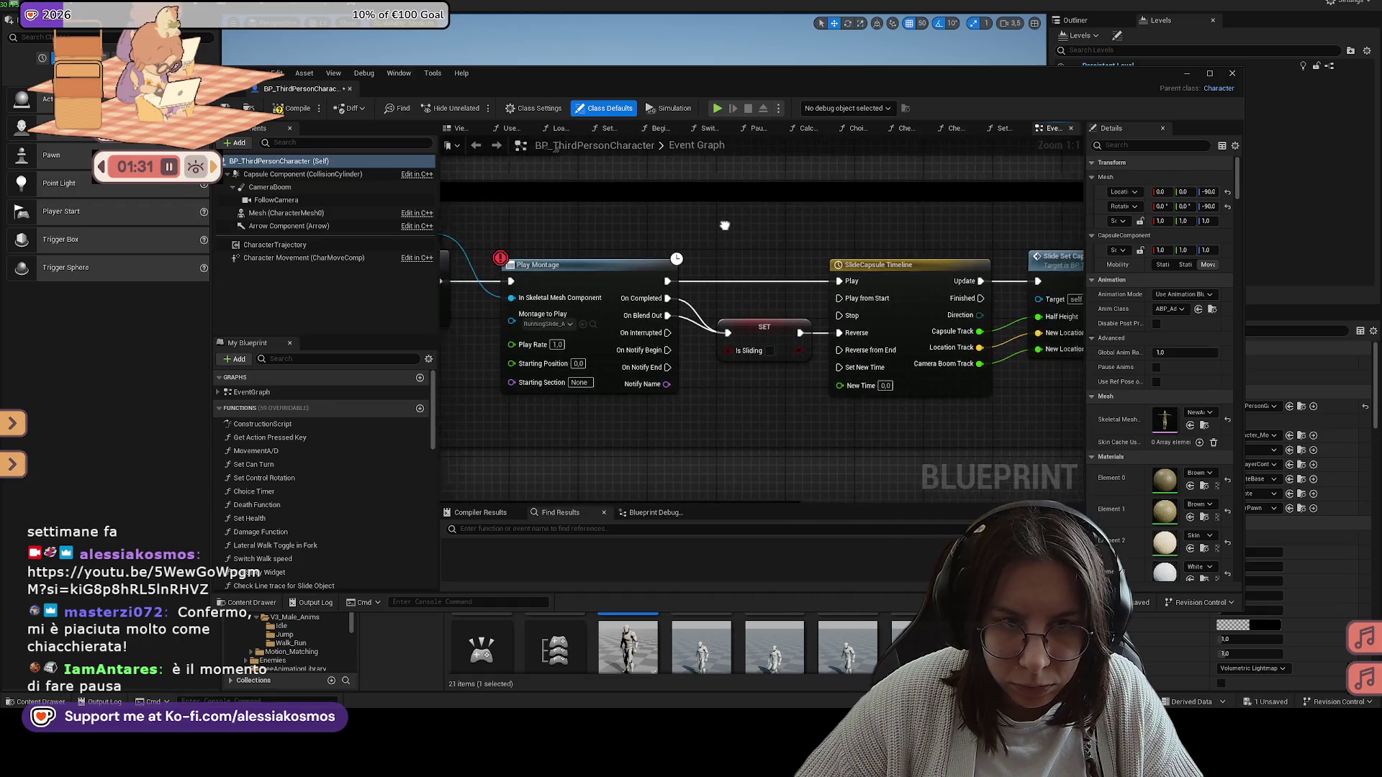
pyautogui.click(226, 108)
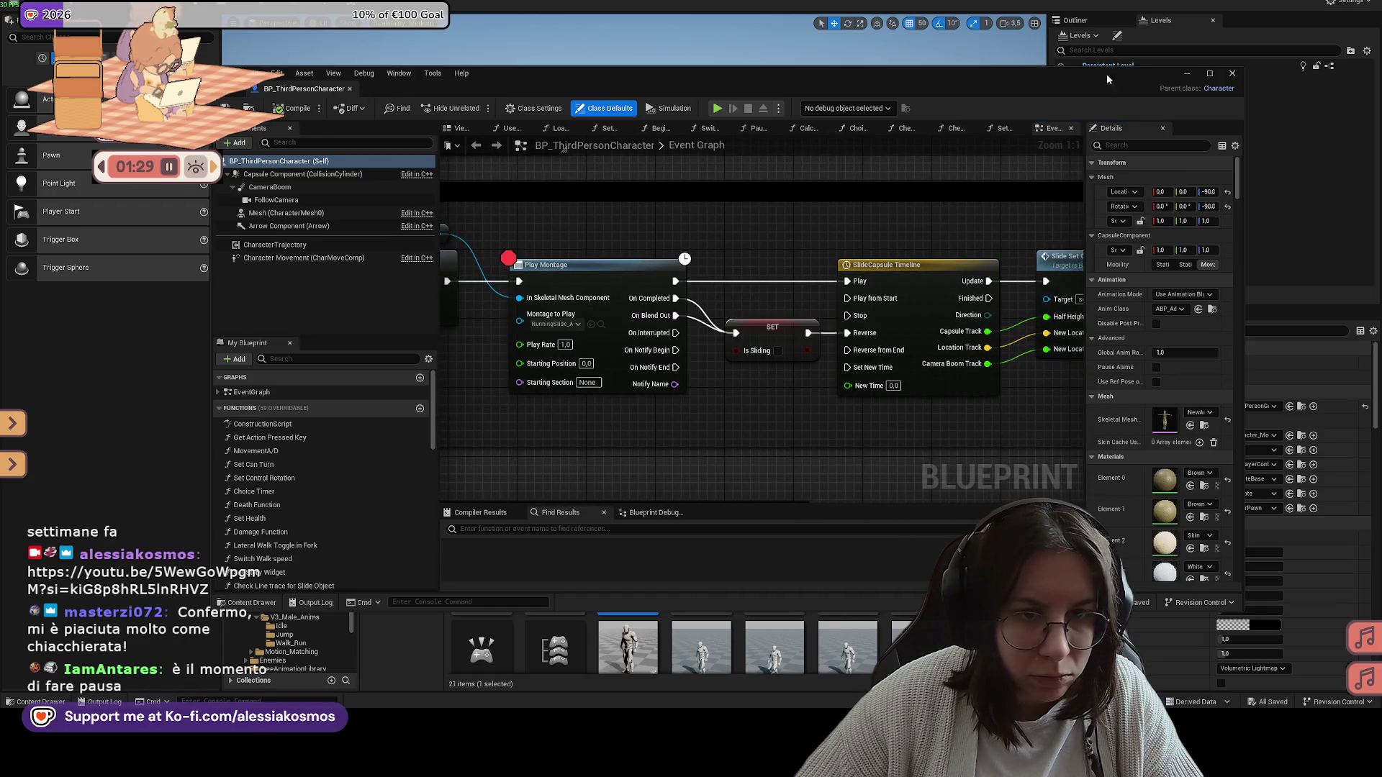
pyautogui.click(1209, 74)
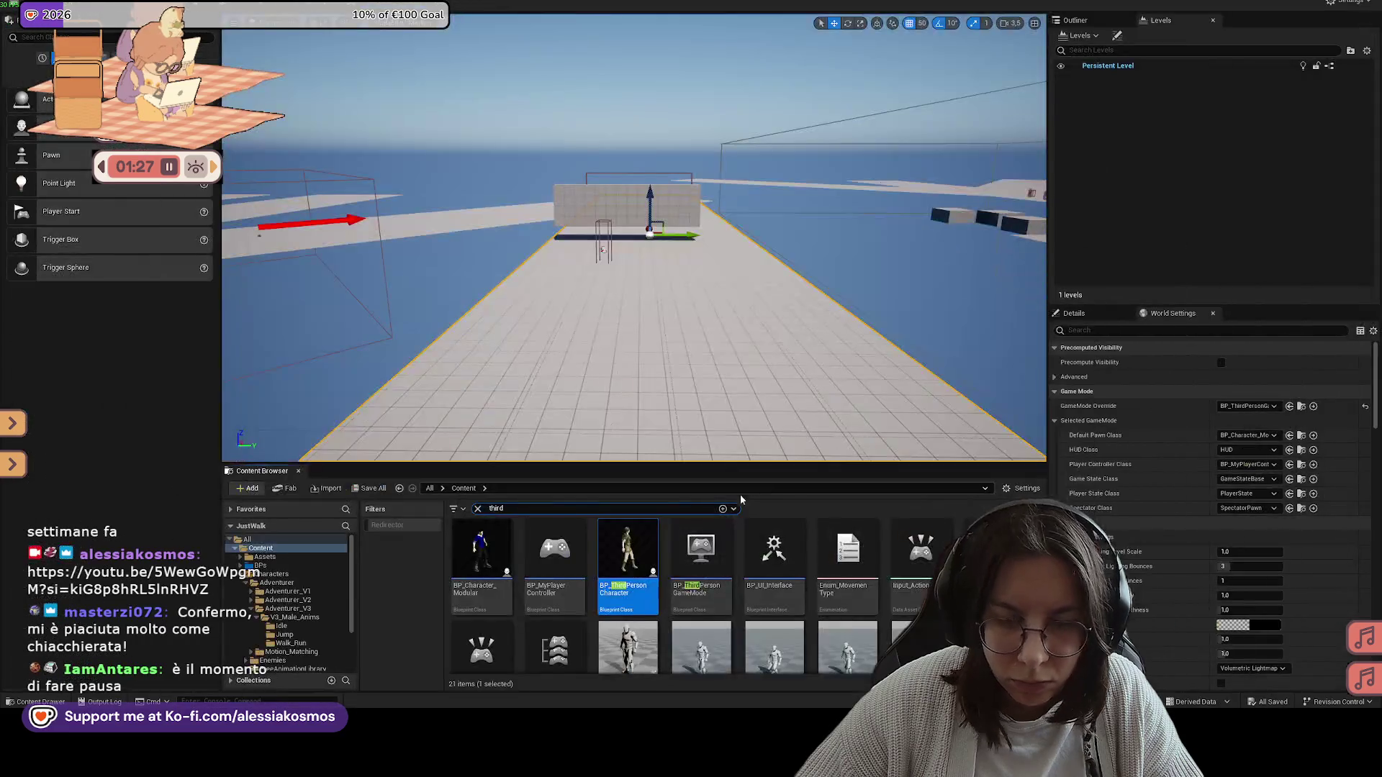
# Step: Search the content for 'motion' and open the CHT_States_V3 chooser table
pyautogui.click(478, 509)
pyautogui.write('m')
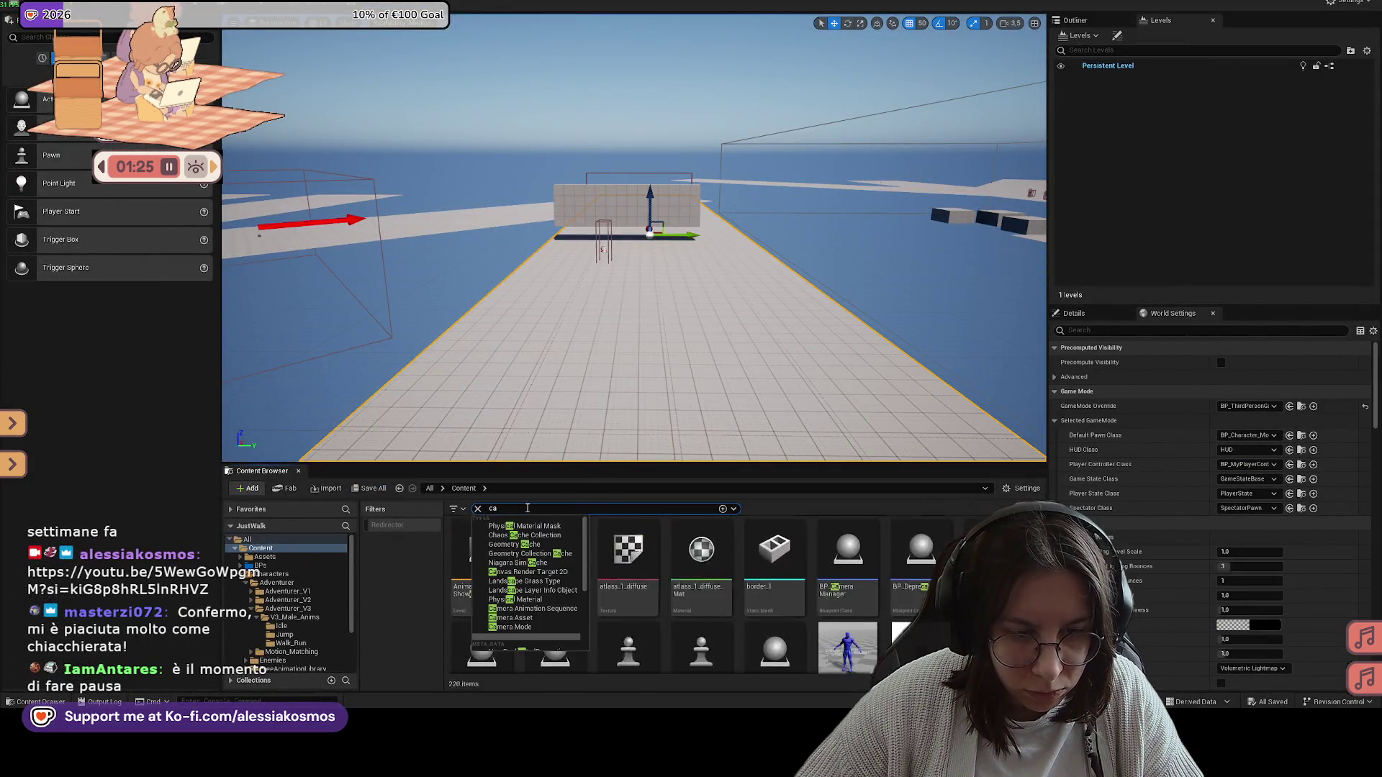
pyautogui.write('otion')
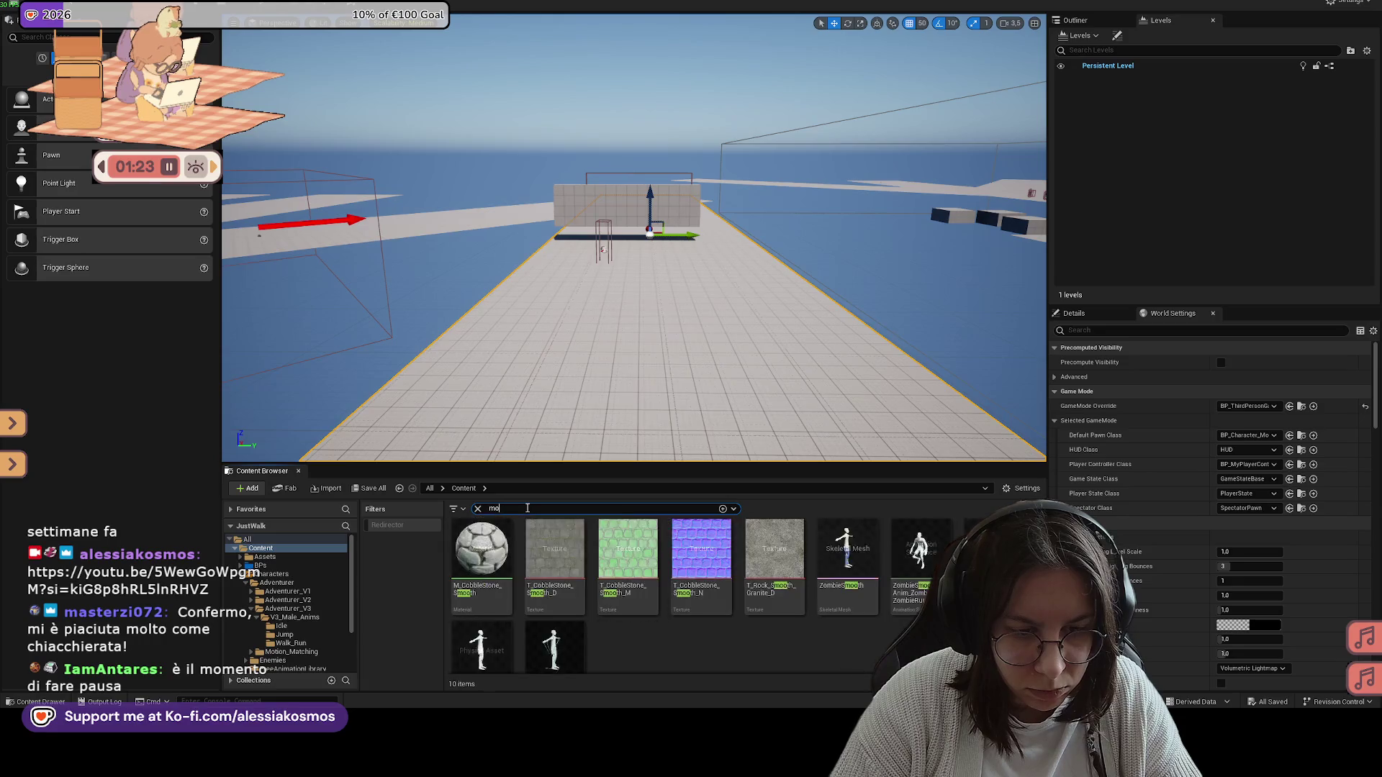
pyautogui.click(626, 554)
pyautogui.click(707, 541)
pyautogui.doubleClick(708, 541)
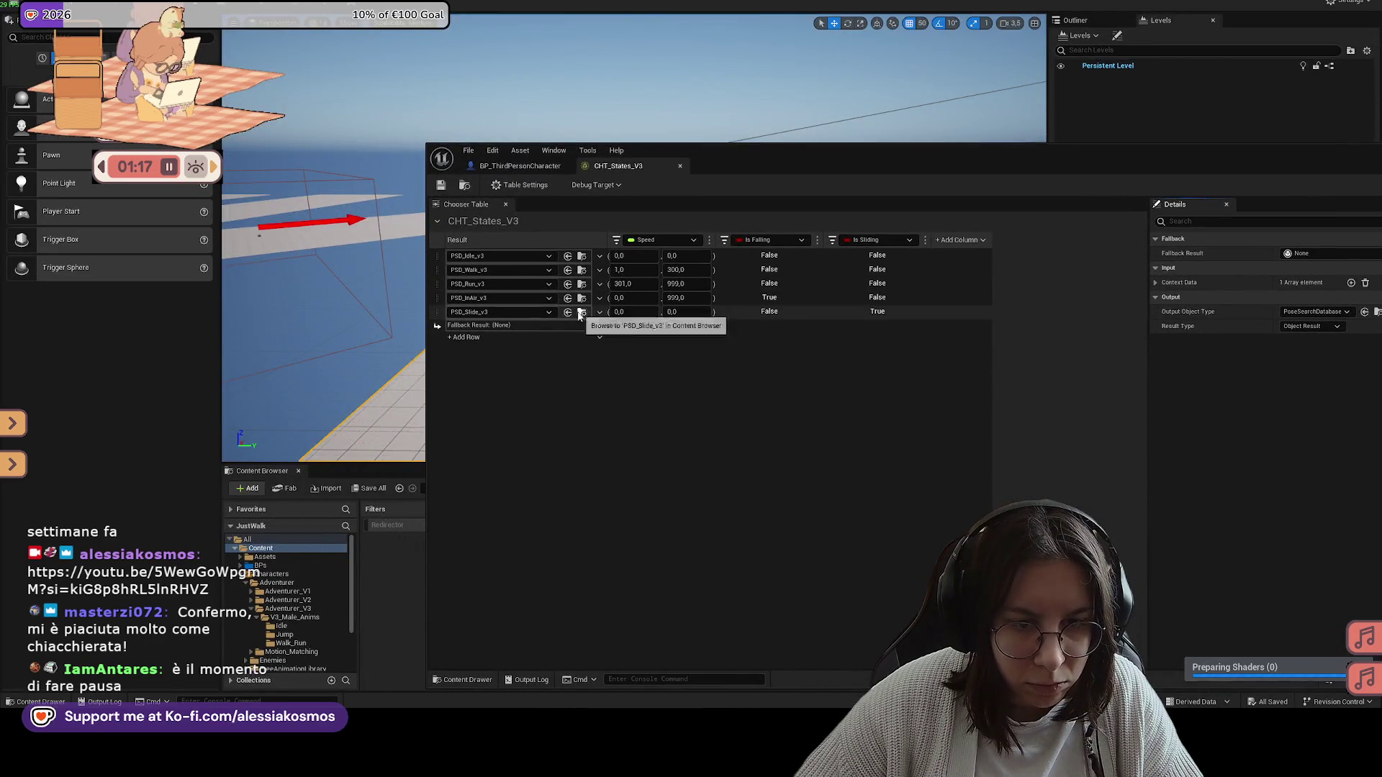
# Step: Clear the PSD_Slide_v3 row's result to None
pyautogui.click(482, 312)
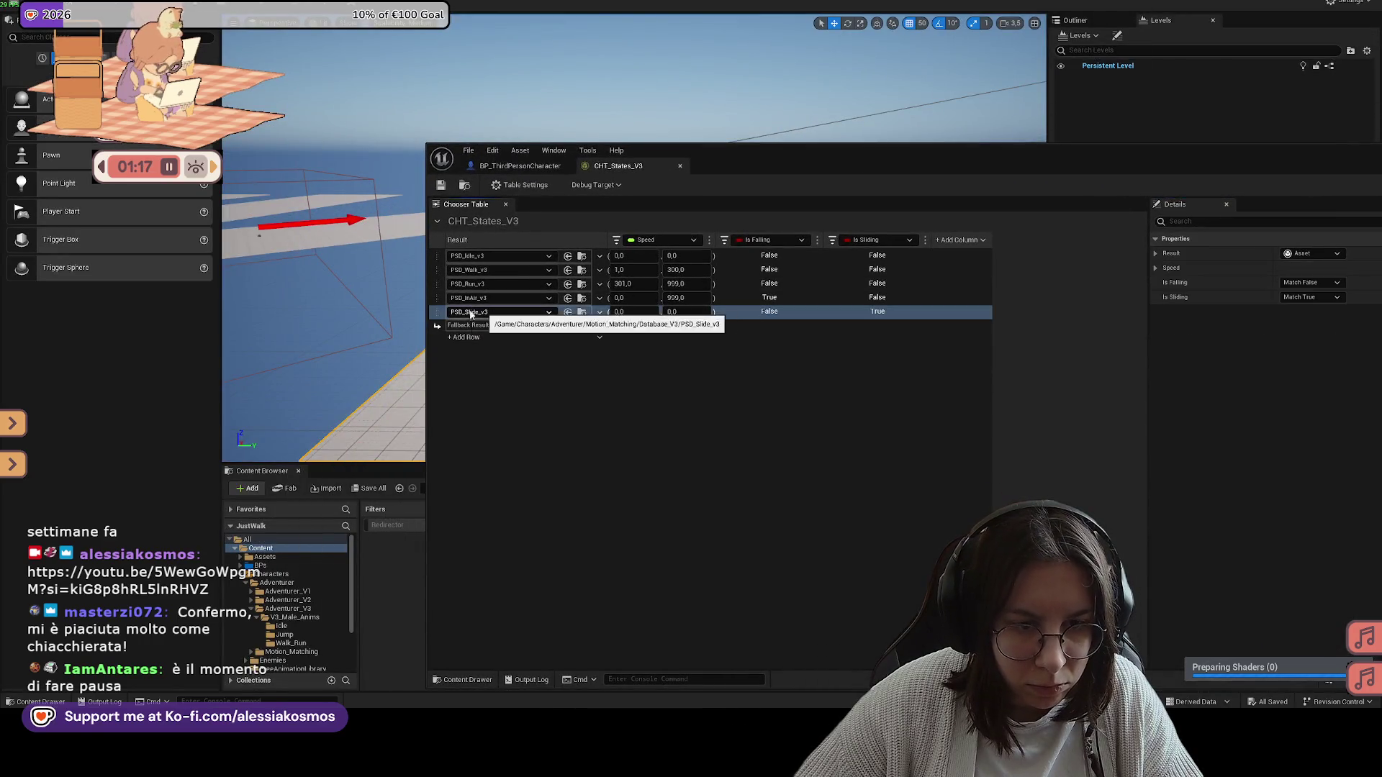
pyautogui.moveTo(956, 163); pyautogui.dragTo(865, 128)
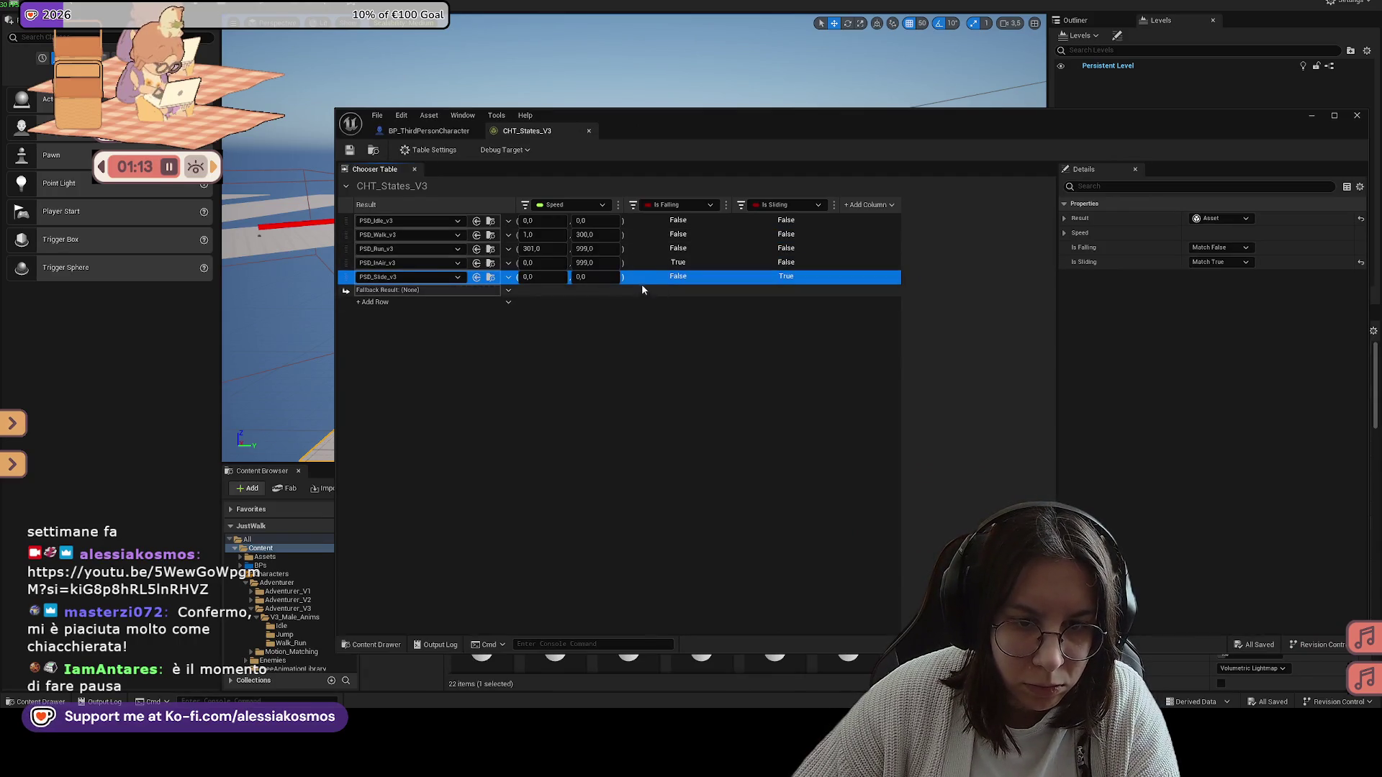
pyautogui.click(465, 278)
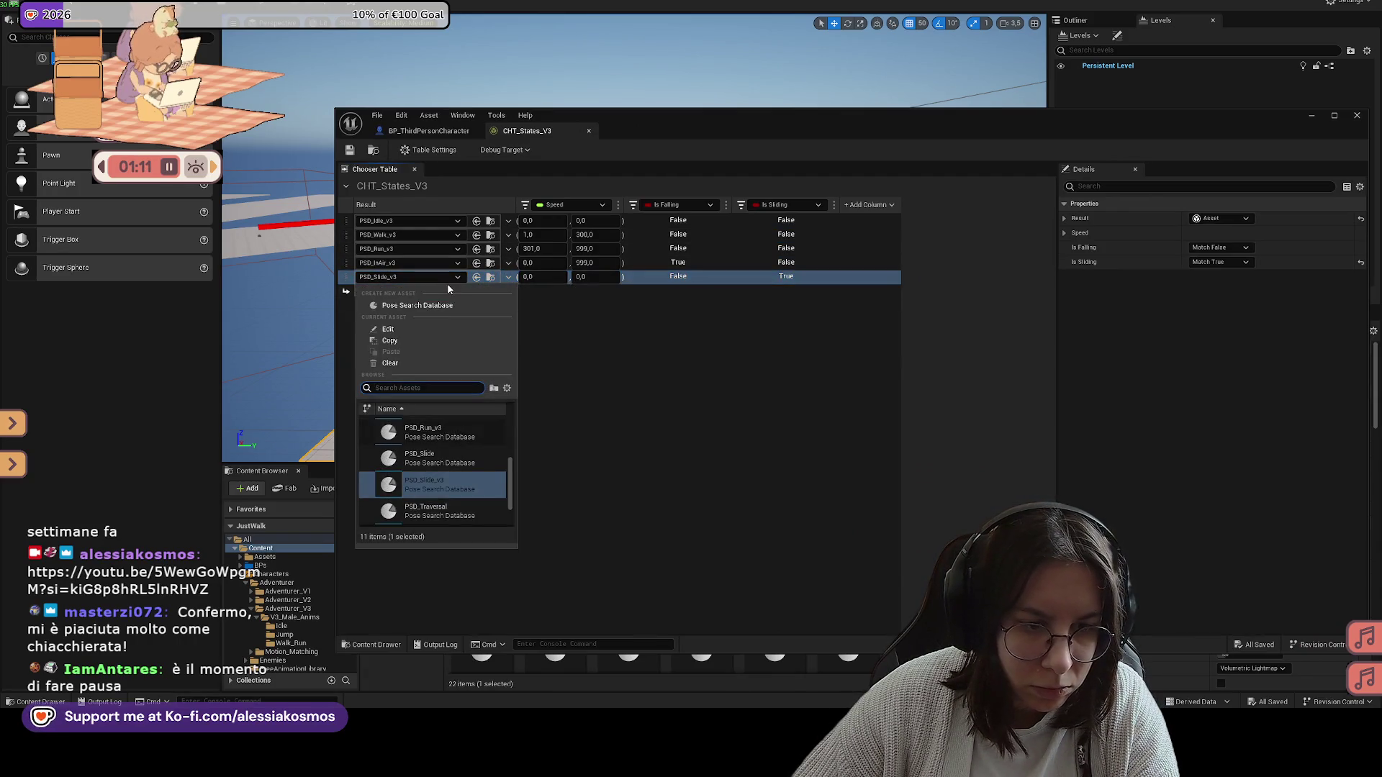
pyautogui.click(393, 352)
pyautogui.click(452, 283)
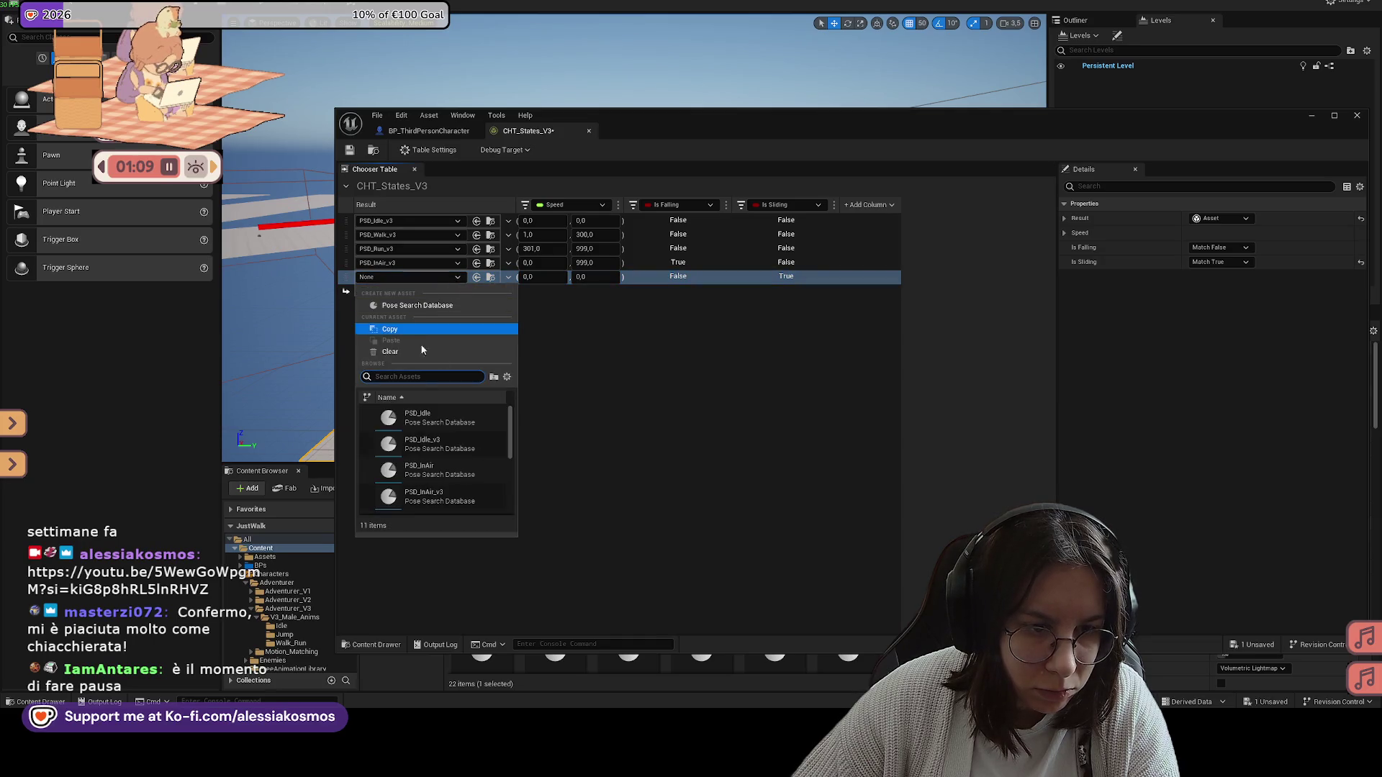
pyautogui.click(408, 287)
pyautogui.moveTo(874, 131); pyautogui.dragTo(774, 131)
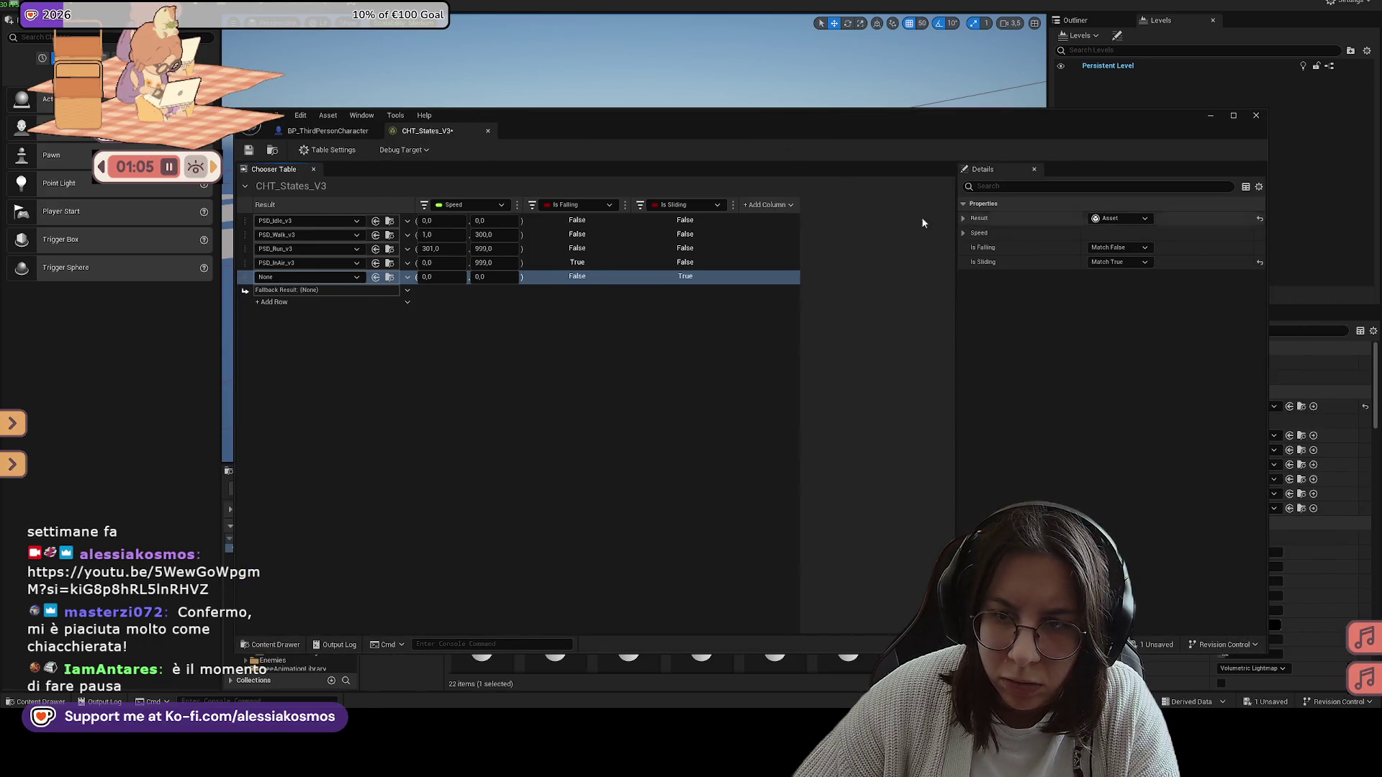
pyautogui.click(633, 275)
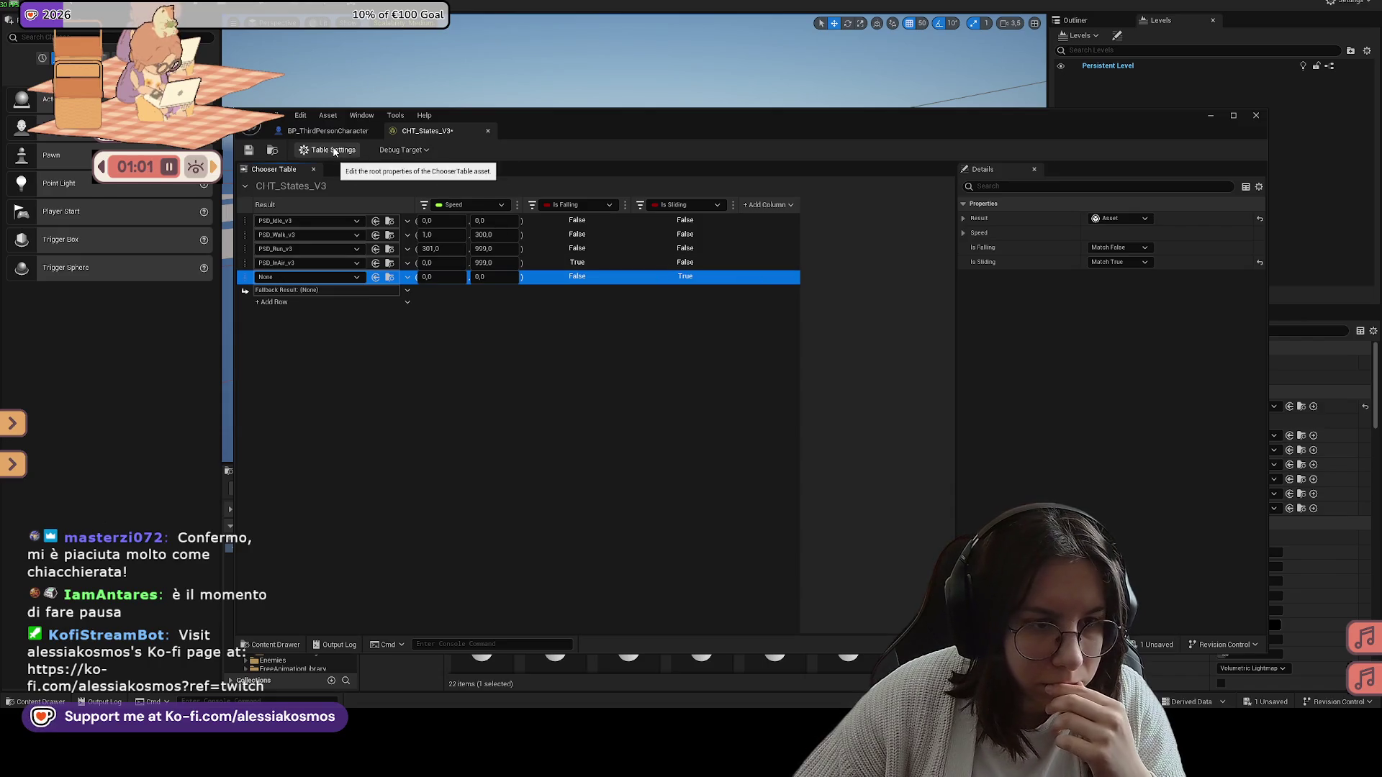
# Step: Set the last row's Is Sliding condition to Any and save the chooser table
pyautogui.click(333, 151)
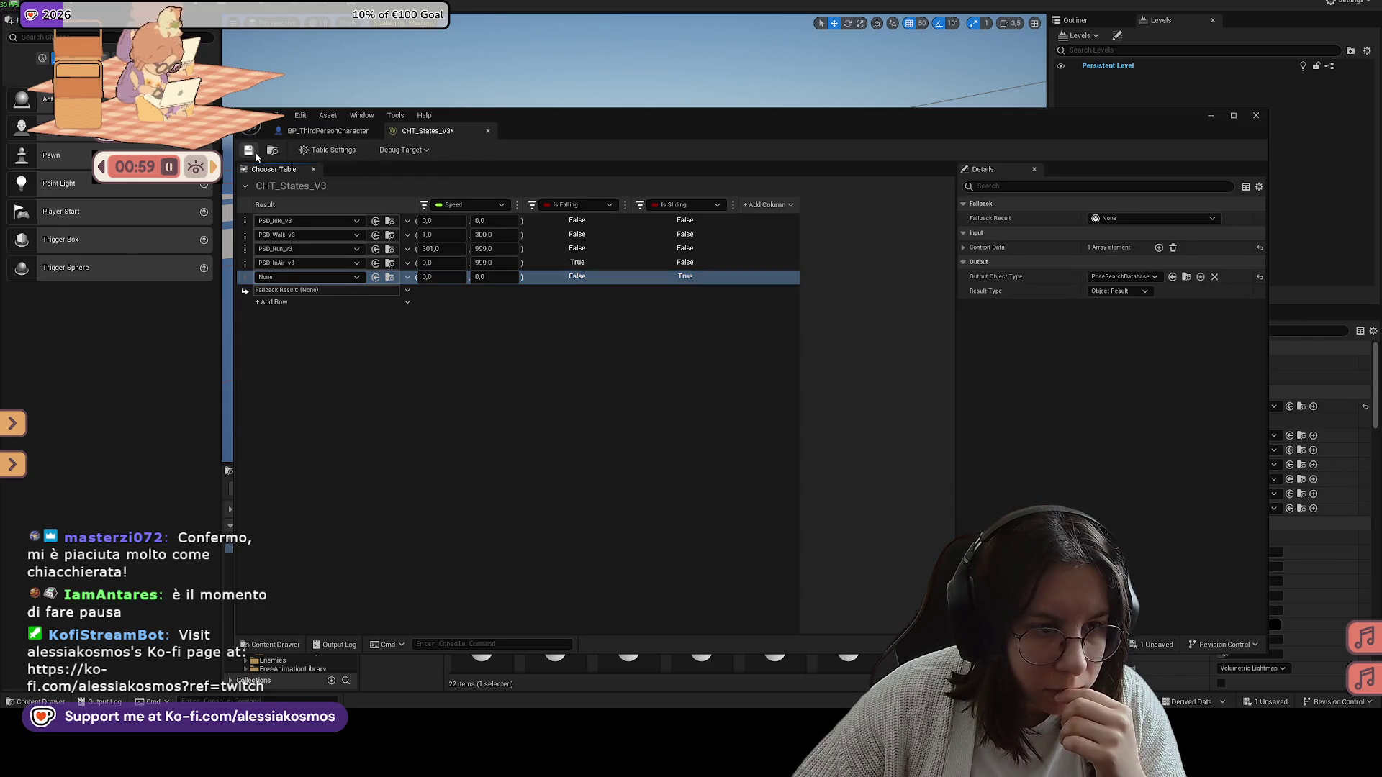
pyautogui.click(594, 417)
pyautogui.click(693, 278)
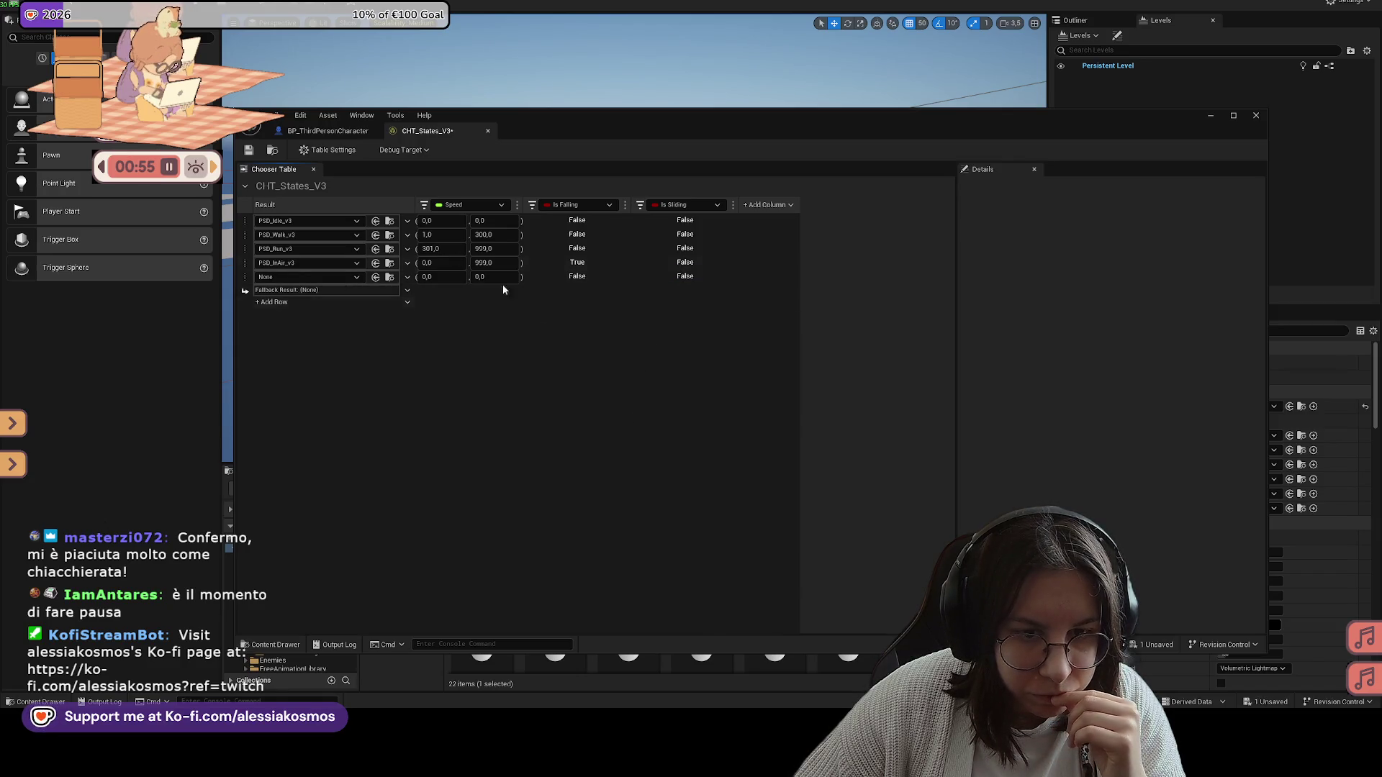
pyautogui.click(248, 150)
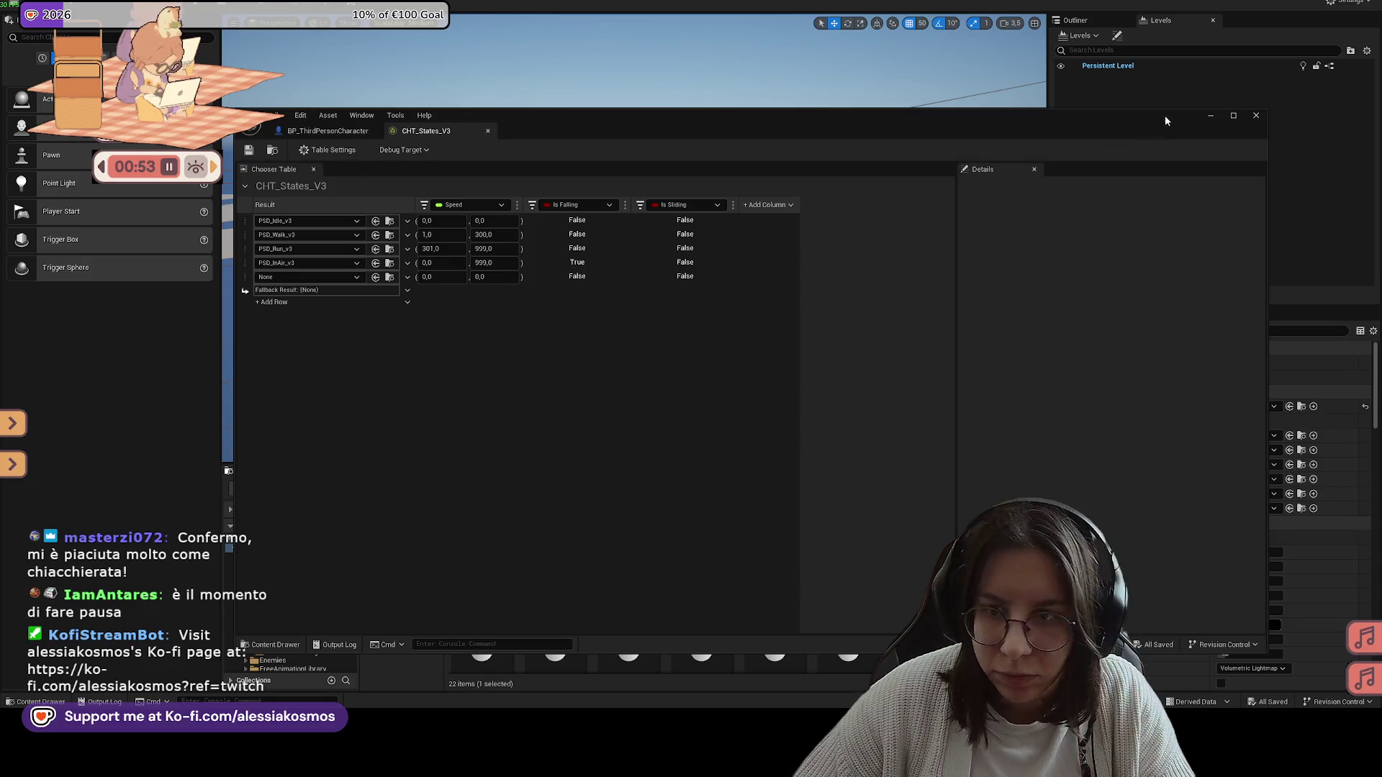
pyautogui.click(1211, 116)
pyautogui.rightClick(639, 201)
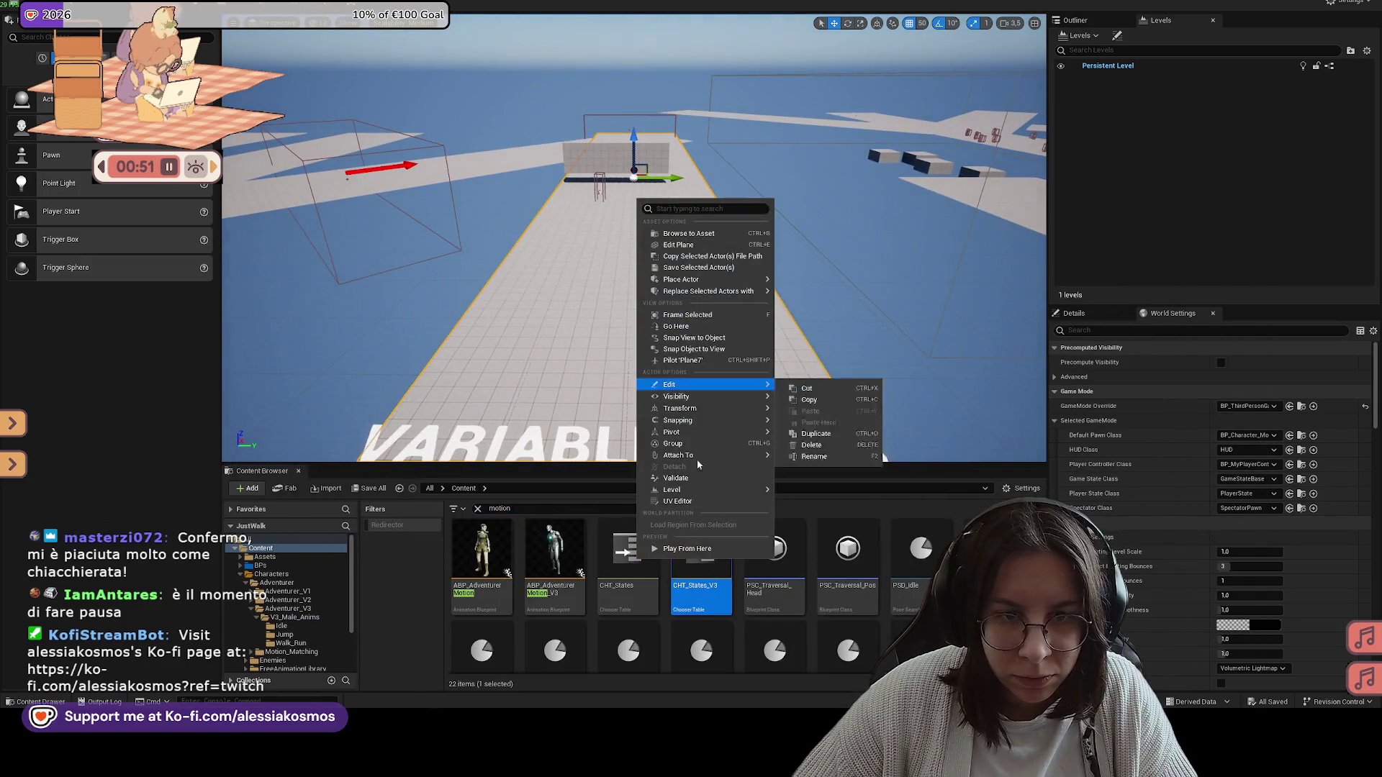
# Step: Play from the floor spot, disable the breakpoint on the SET Is Sliding node, and resume
pyautogui.click(687, 549)
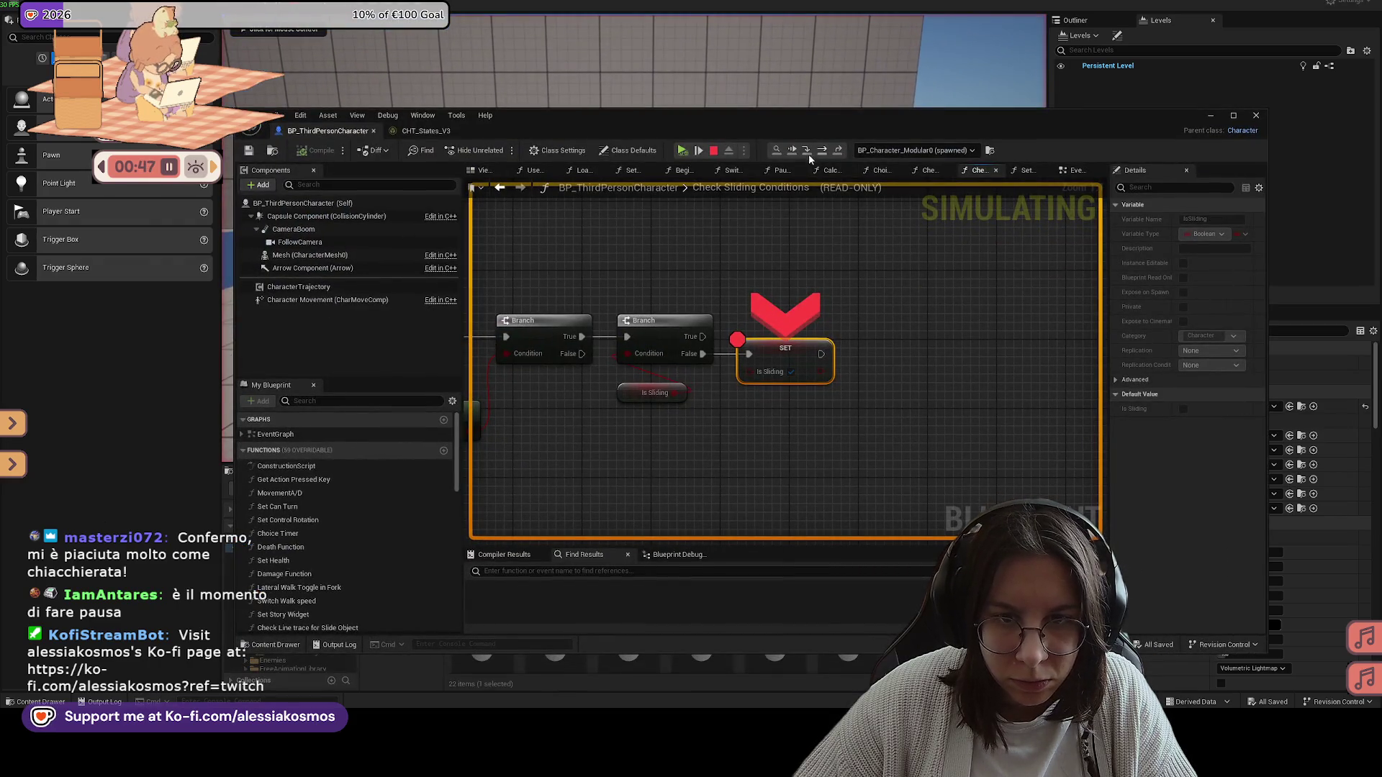
pyautogui.rightClick(771, 343)
pyautogui.click(827, 410)
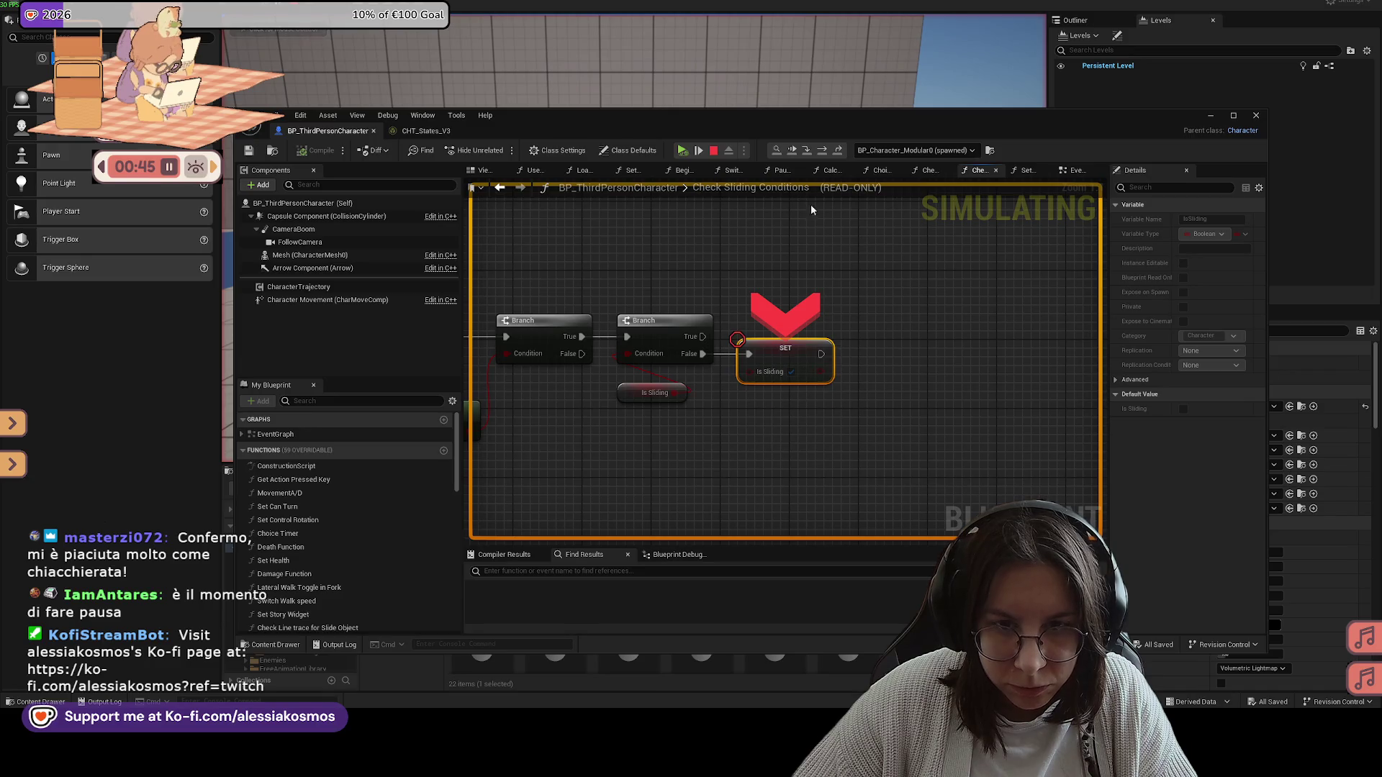
pyautogui.click(807, 148)
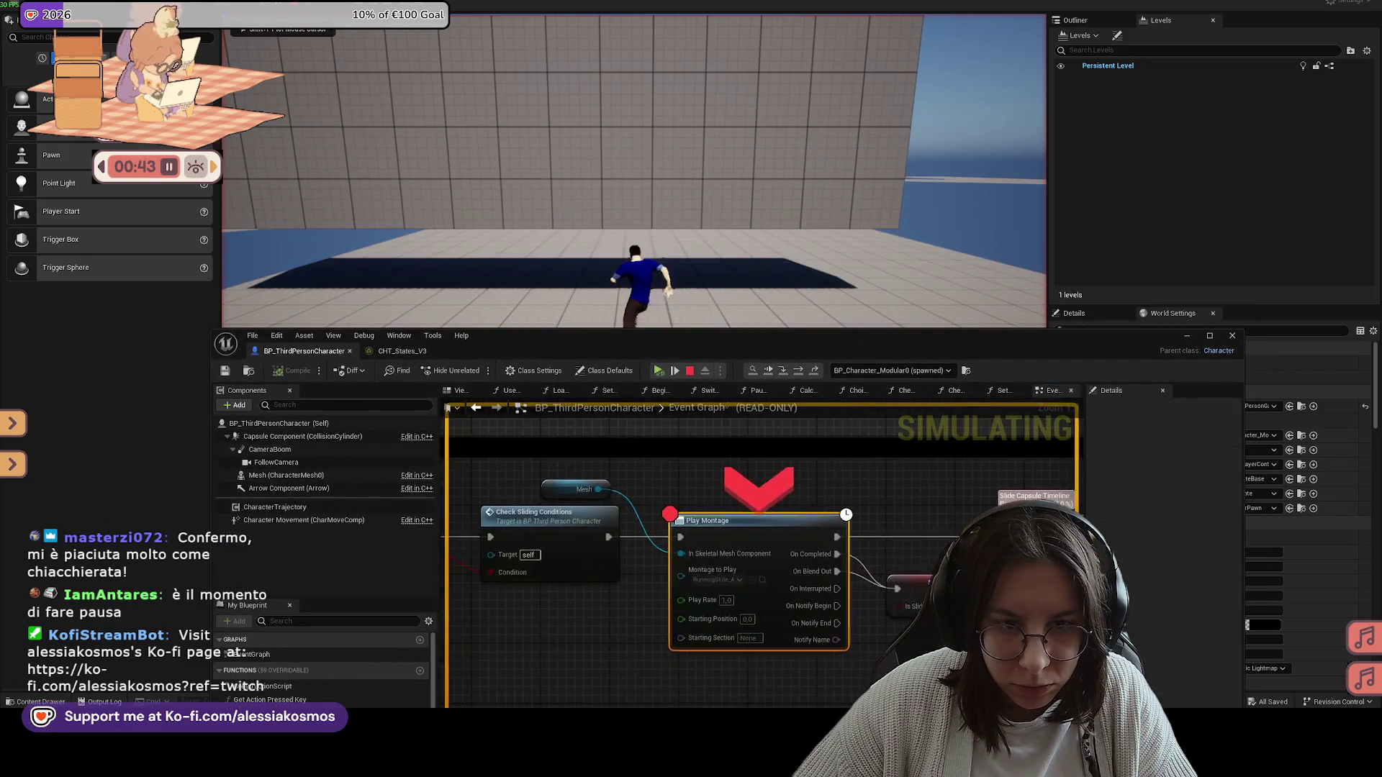
# Step: Disable the Play Montage breakpoint, resume, and watch the character slide
pyautogui.press('super')
pyautogui.press('super')
pyautogui.rightClick(762, 527)
pyautogui.click(789, 599)
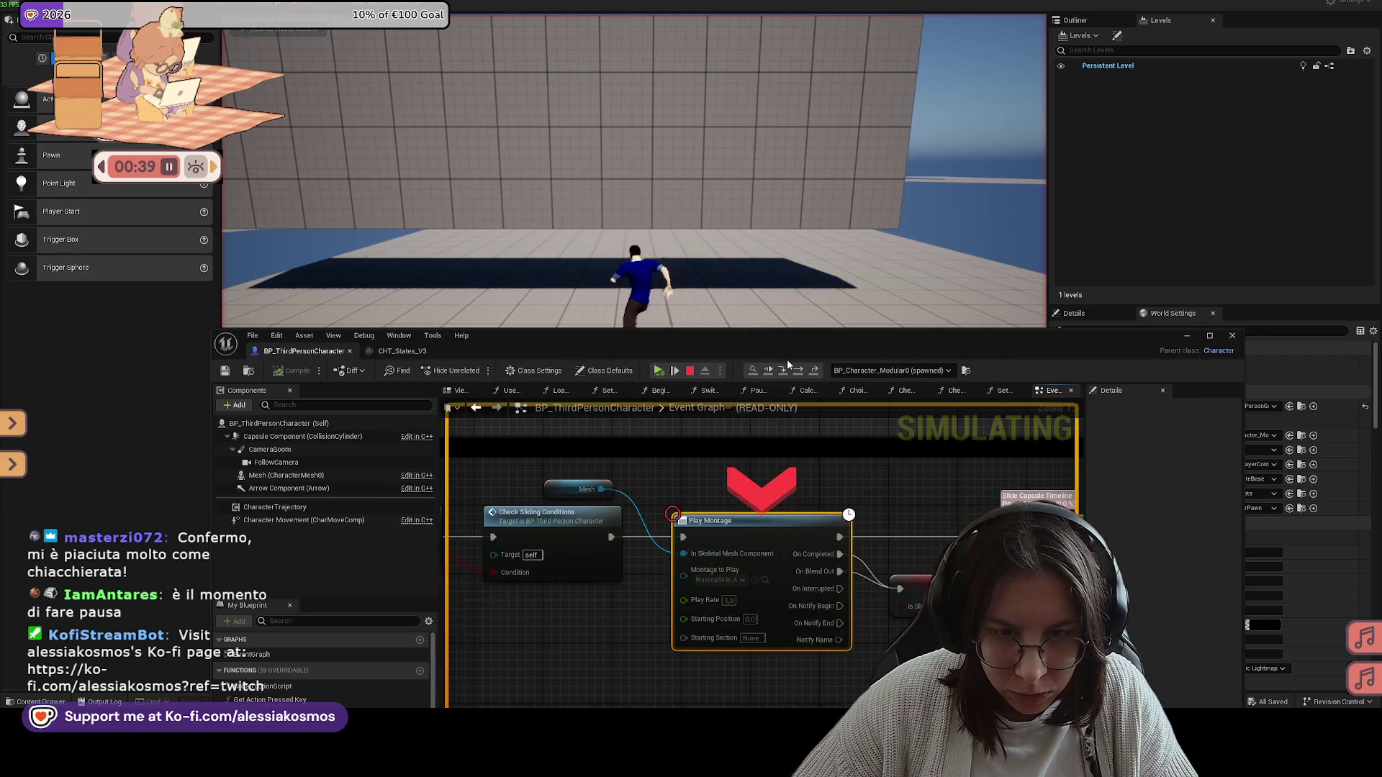
pyautogui.click(767, 369)
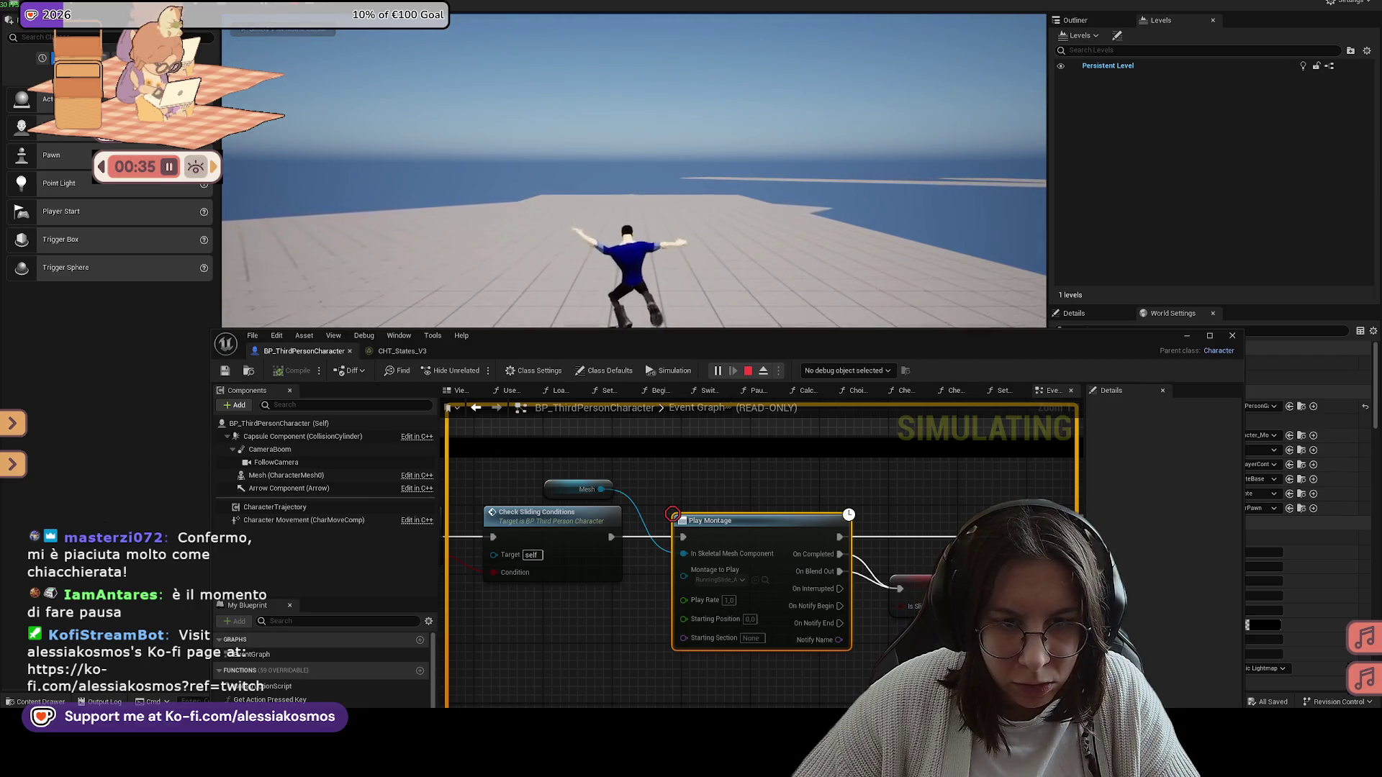
pyautogui.click(976, 456)
pyautogui.moveTo(915, 329)
pyautogui.mouseDown()
pyautogui.moveTo(915, 407)
pyautogui.moveTo(816, 175)
pyautogui.mouseUp()
# Step: Stop the session and inspect the SlideCapsule Timeline curves and Slide Set Capsule Values function
pyautogui.click(797, 401)
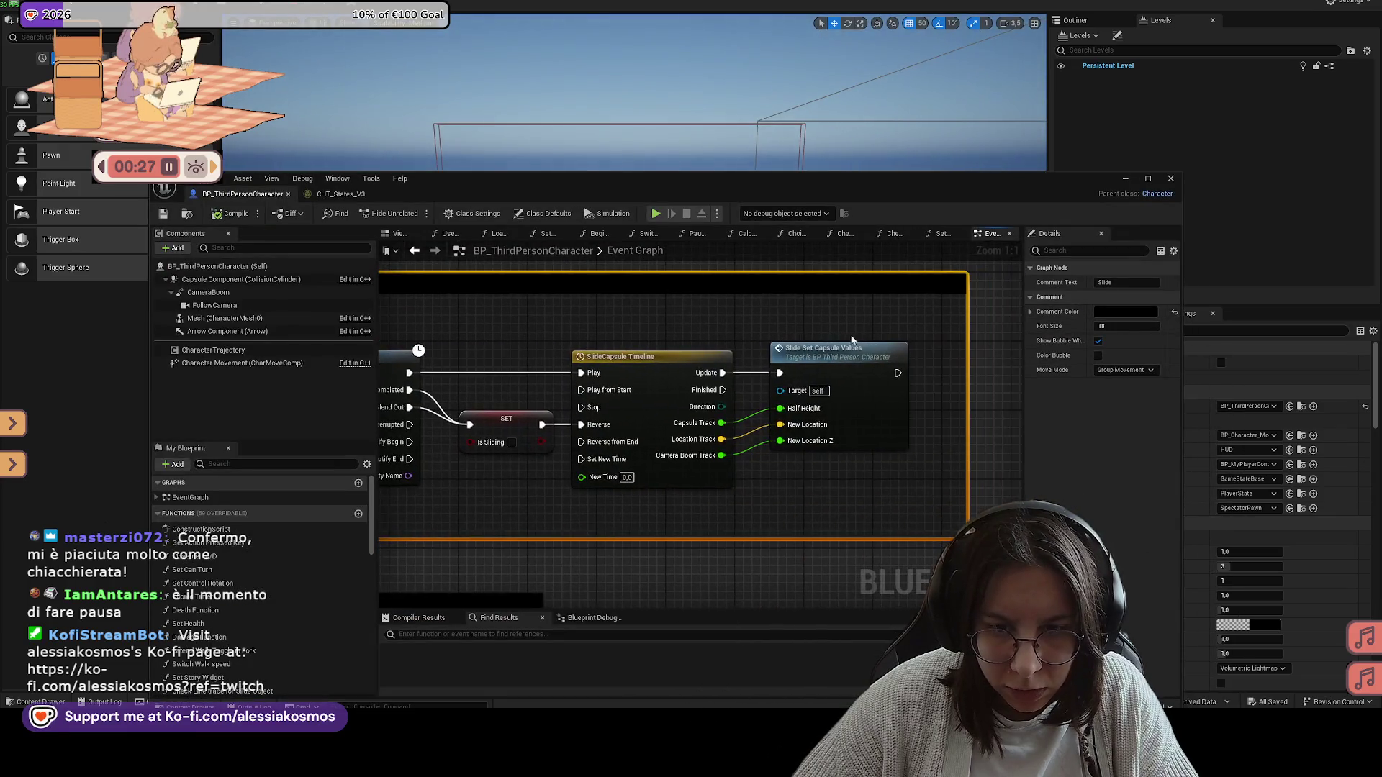
pyautogui.moveTo(723, 344); pyautogui.dragTo(809, 334)
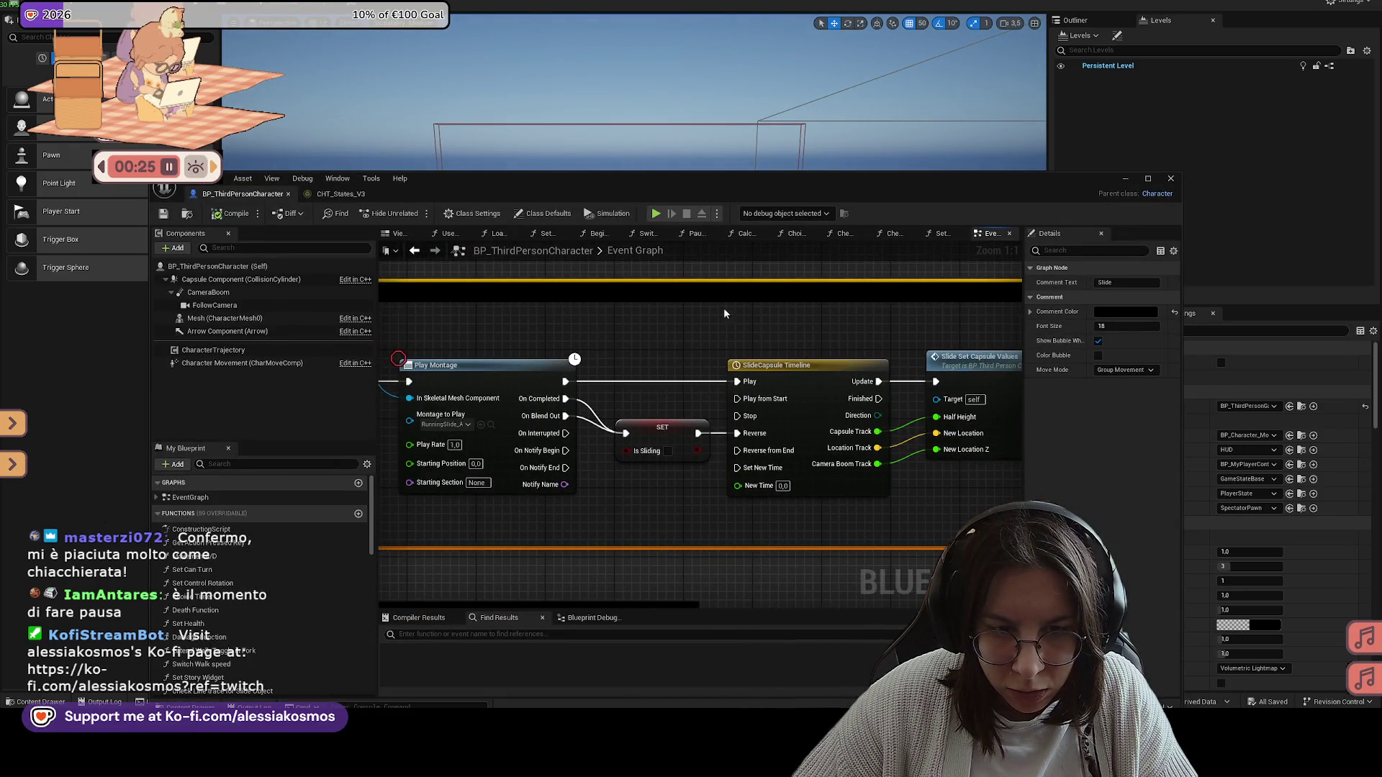
pyautogui.moveTo(725, 314); pyautogui.dragTo(817, 312)
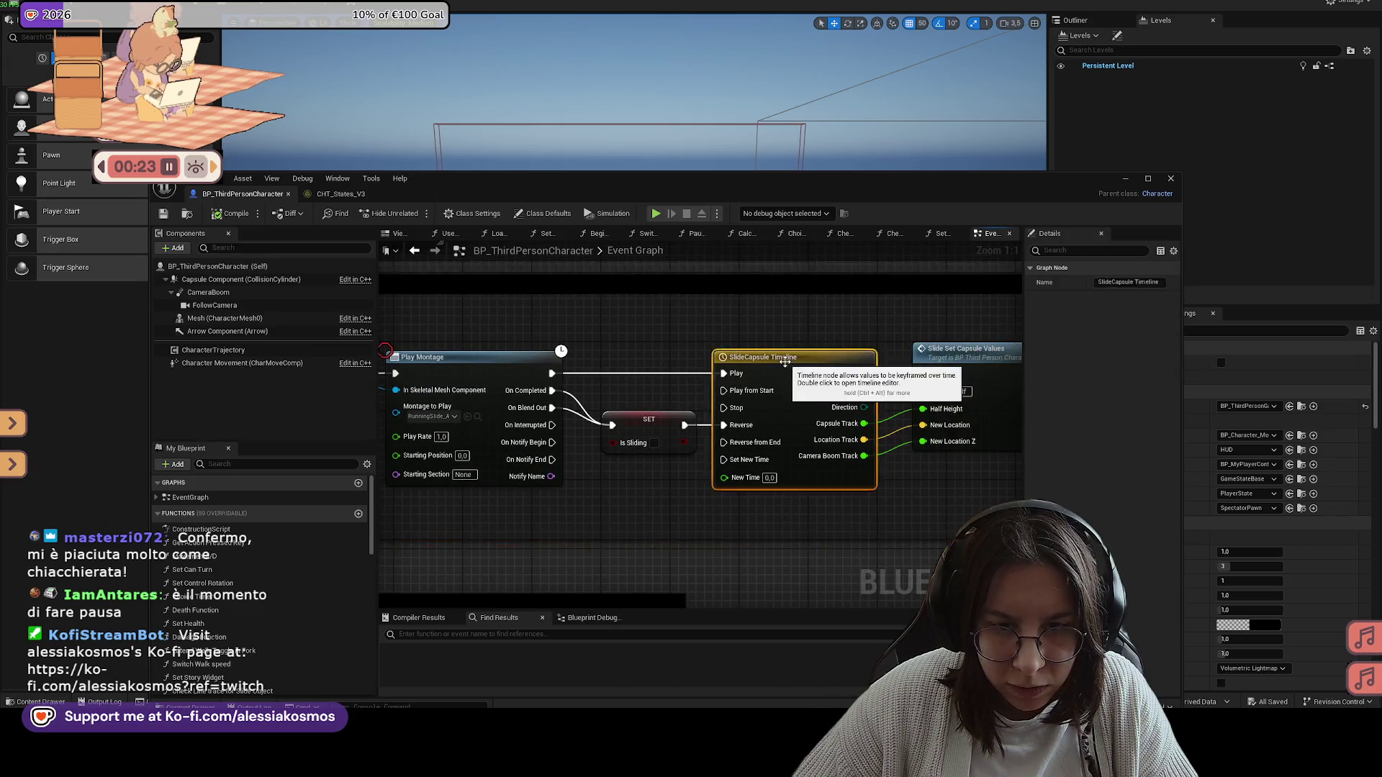
pyautogui.doubleClick(781, 359)
pyautogui.scroll(-5, 938, 339)
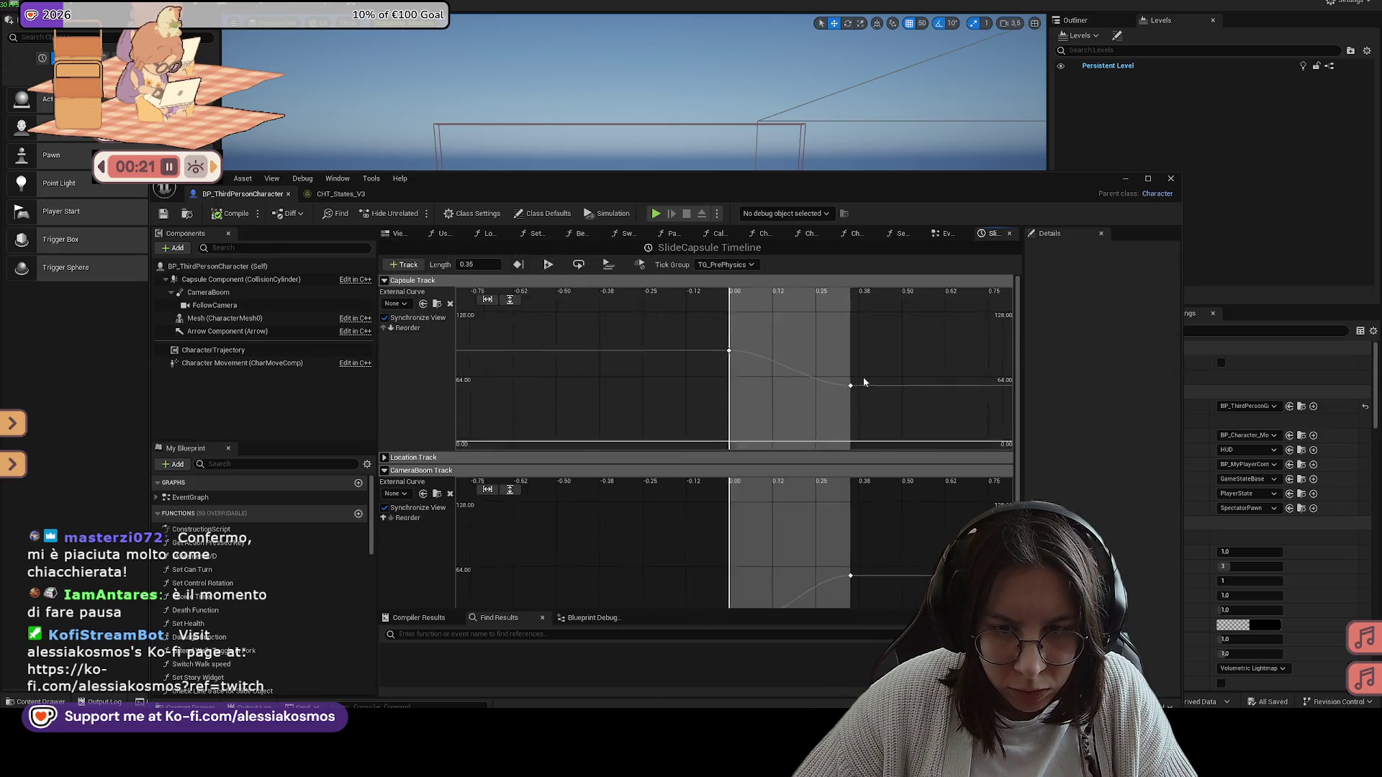
pyautogui.scroll(3, 704, 334)
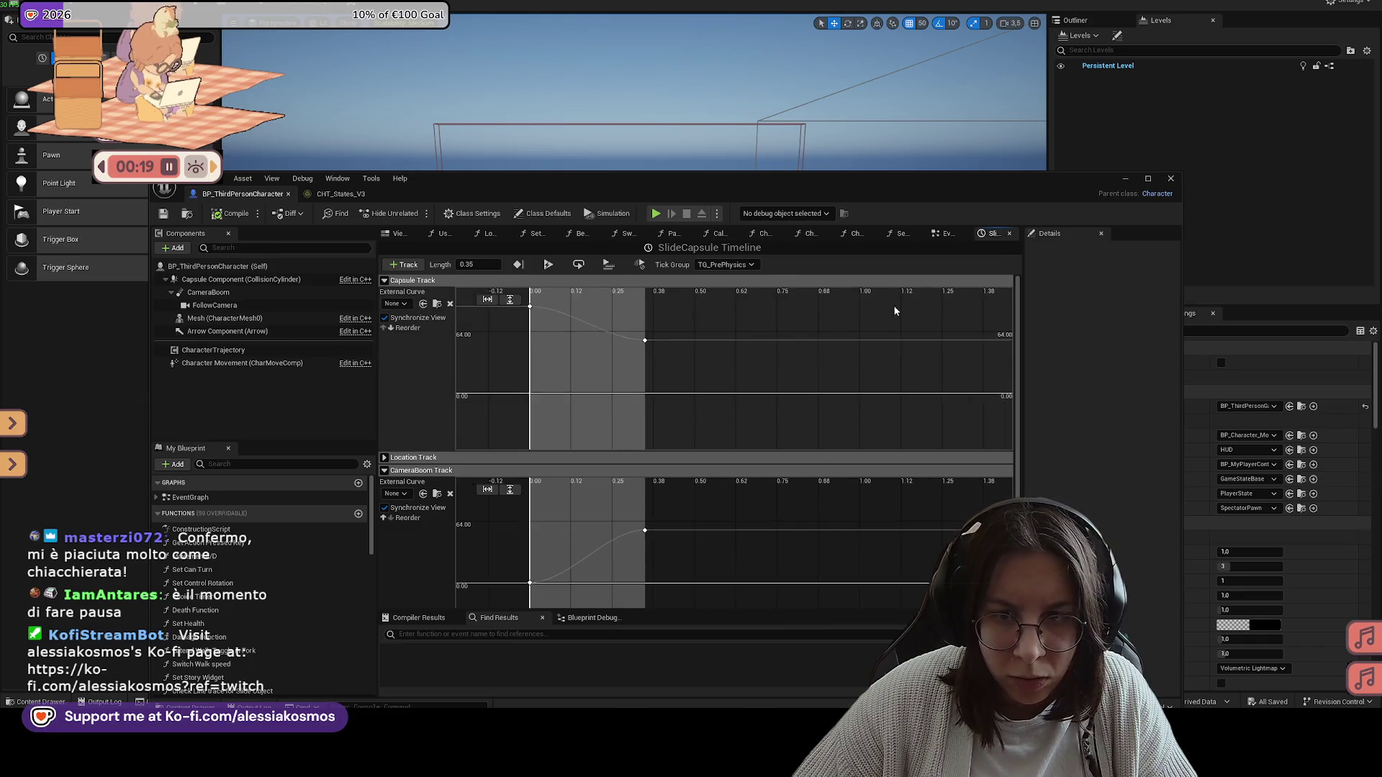
pyautogui.click(1009, 234)
pyautogui.doubleClick(794, 378)
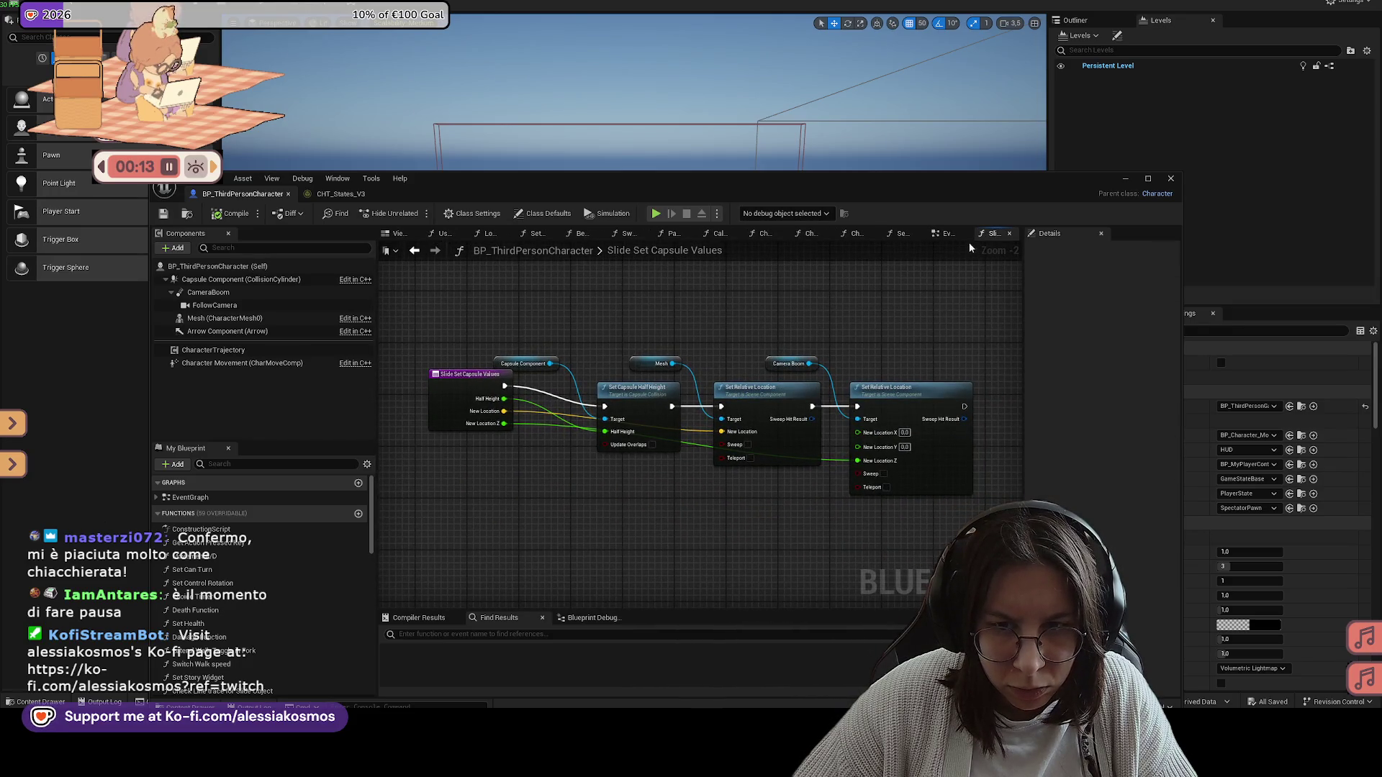
pyautogui.click(947, 233)
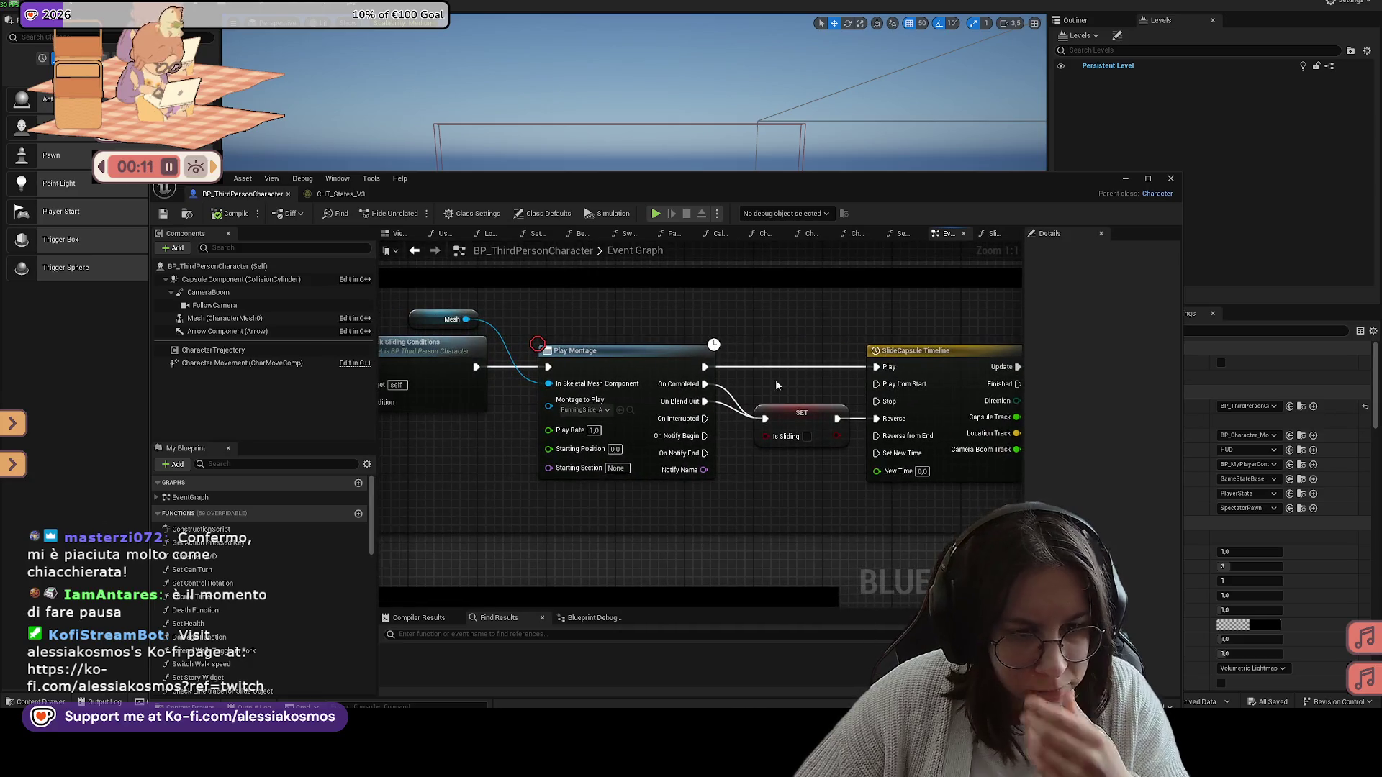
# Step: Pan and zoom out so Check Sliding Conditions, Play Montage and the Slide input event show
pyautogui.moveTo(787, 385); pyautogui.dragTo(867, 384)
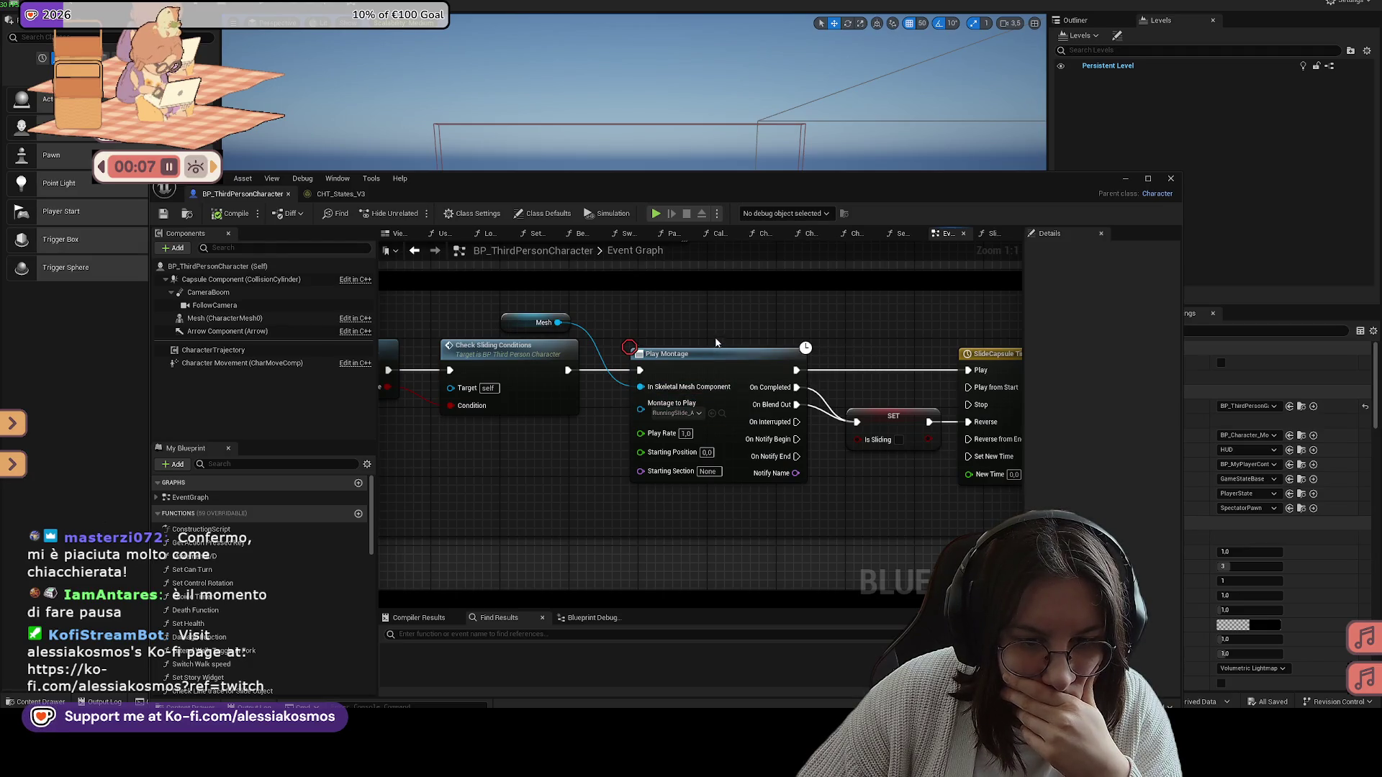
pyautogui.moveTo(866, 310)
pyautogui.mouseDown()
pyautogui.moveTo(836, 322)
pyautogui.moveTo(762, 299)
pyautogui.moveTo(960, 317)
pyautogui.mouseUp()
pyautogui.moveTo(576, 299); pyautogui.dragTo(844, 295)
pyautogui.scroll(-2, 825, 304)
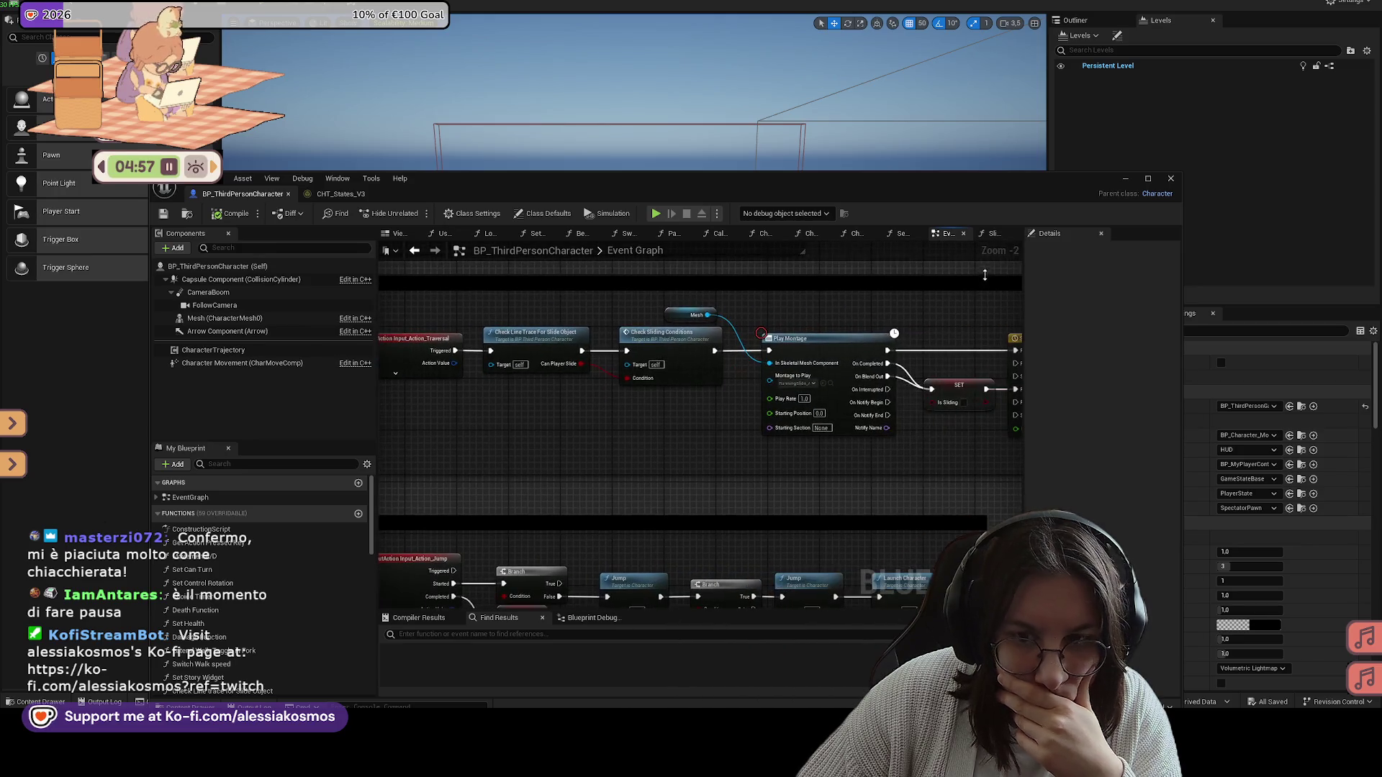
# Step: Set the character's Anim Class to ABP_AdventurerMotion_V3_C, keeping MaleDressedRigged, and save
pyautogui.click(262, 268)
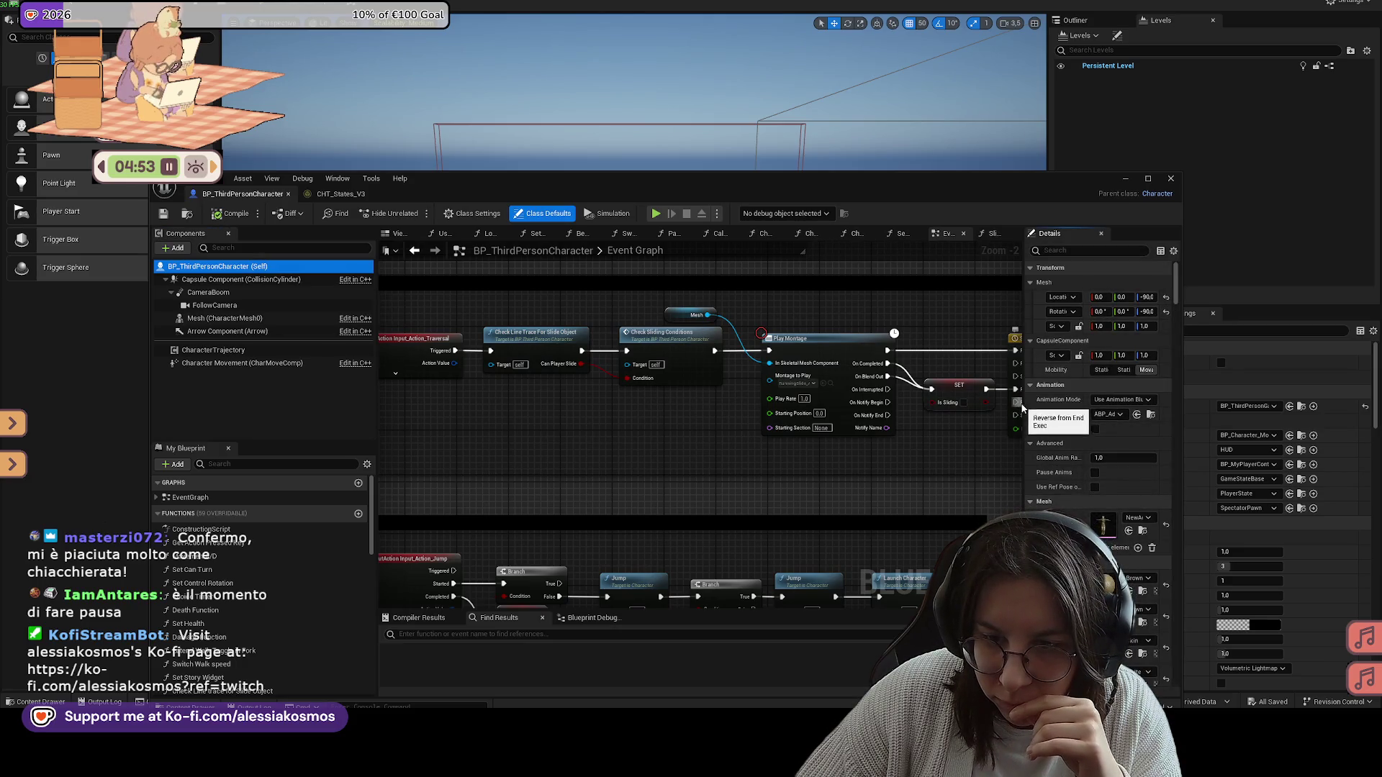
pyautogui.moveTo(1024, 408); pyautogui.dragTo(796, 413)
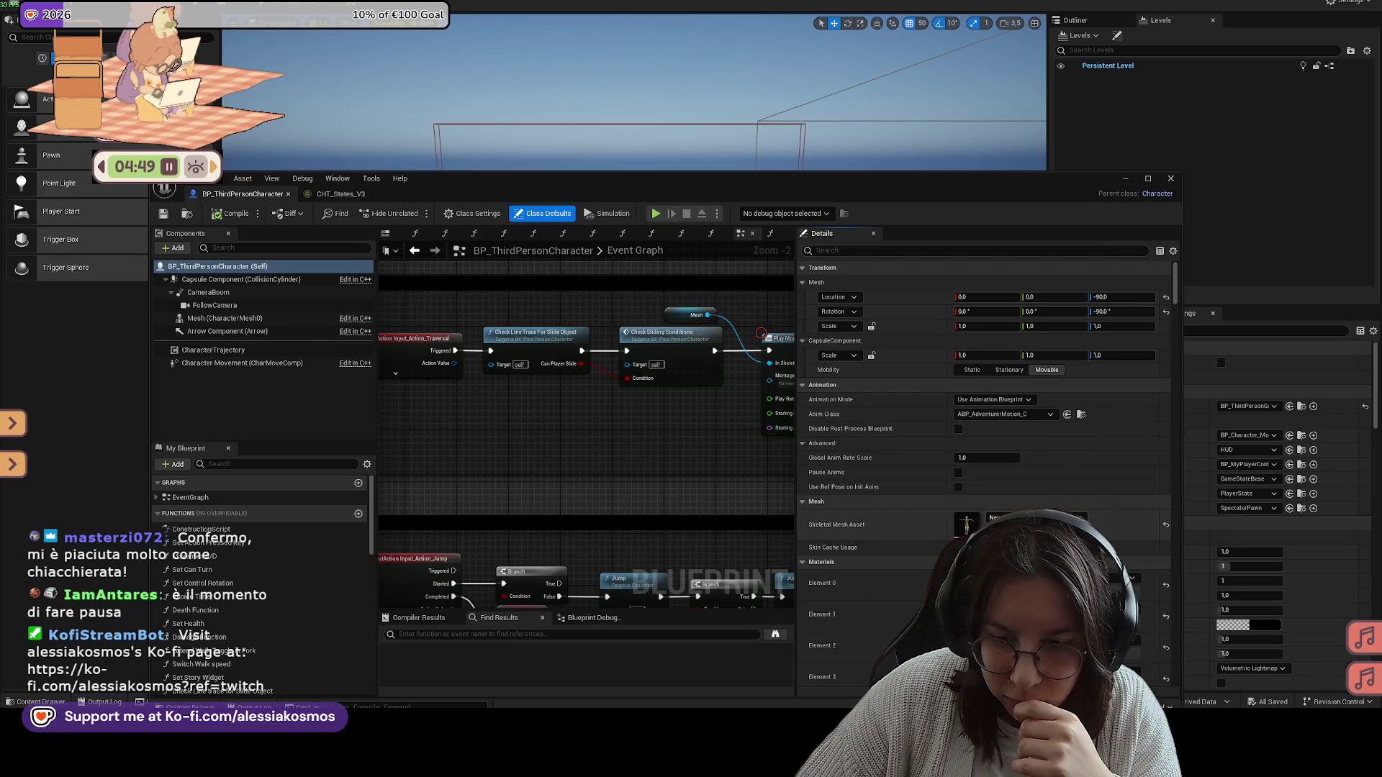
pyautogui.click(1036, 518)
pyautogui.click(1067, 425)
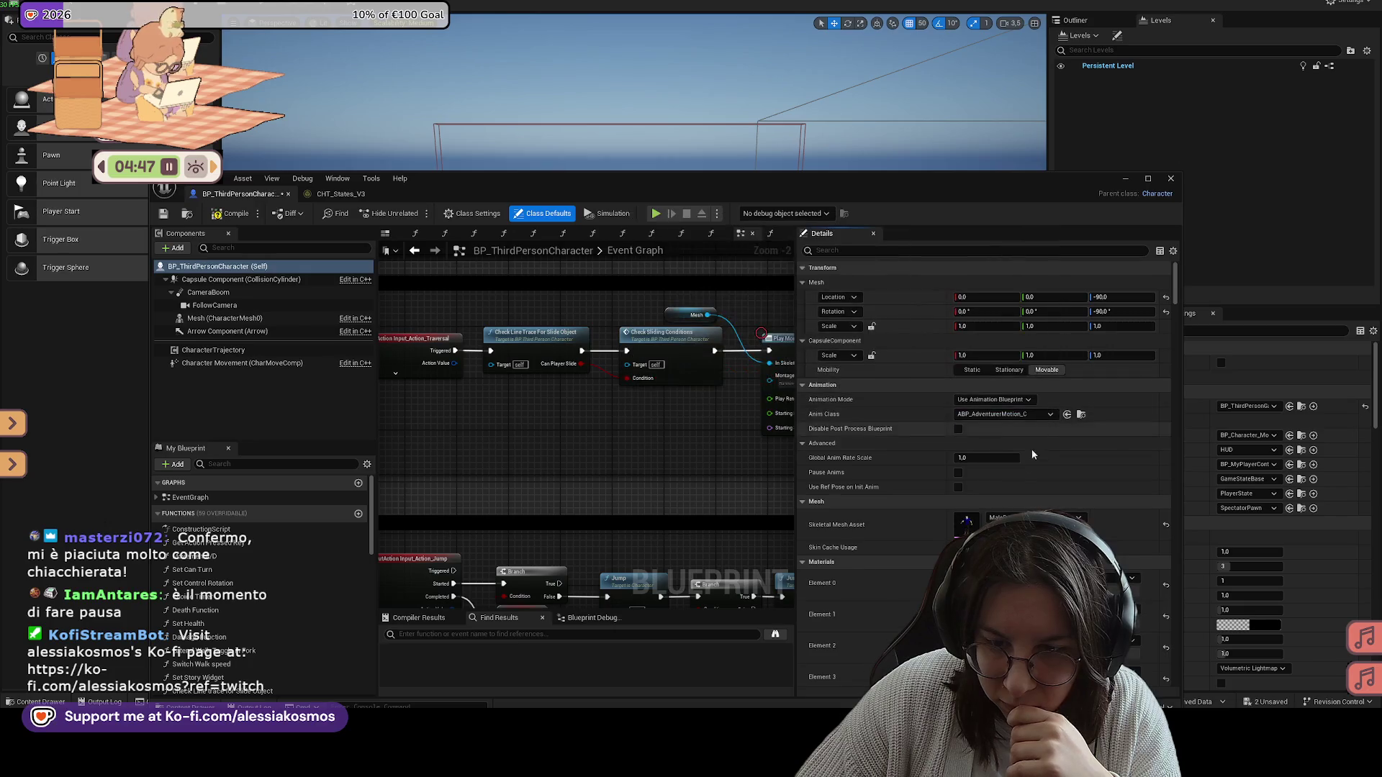
pyautogui.click(1022, 416)
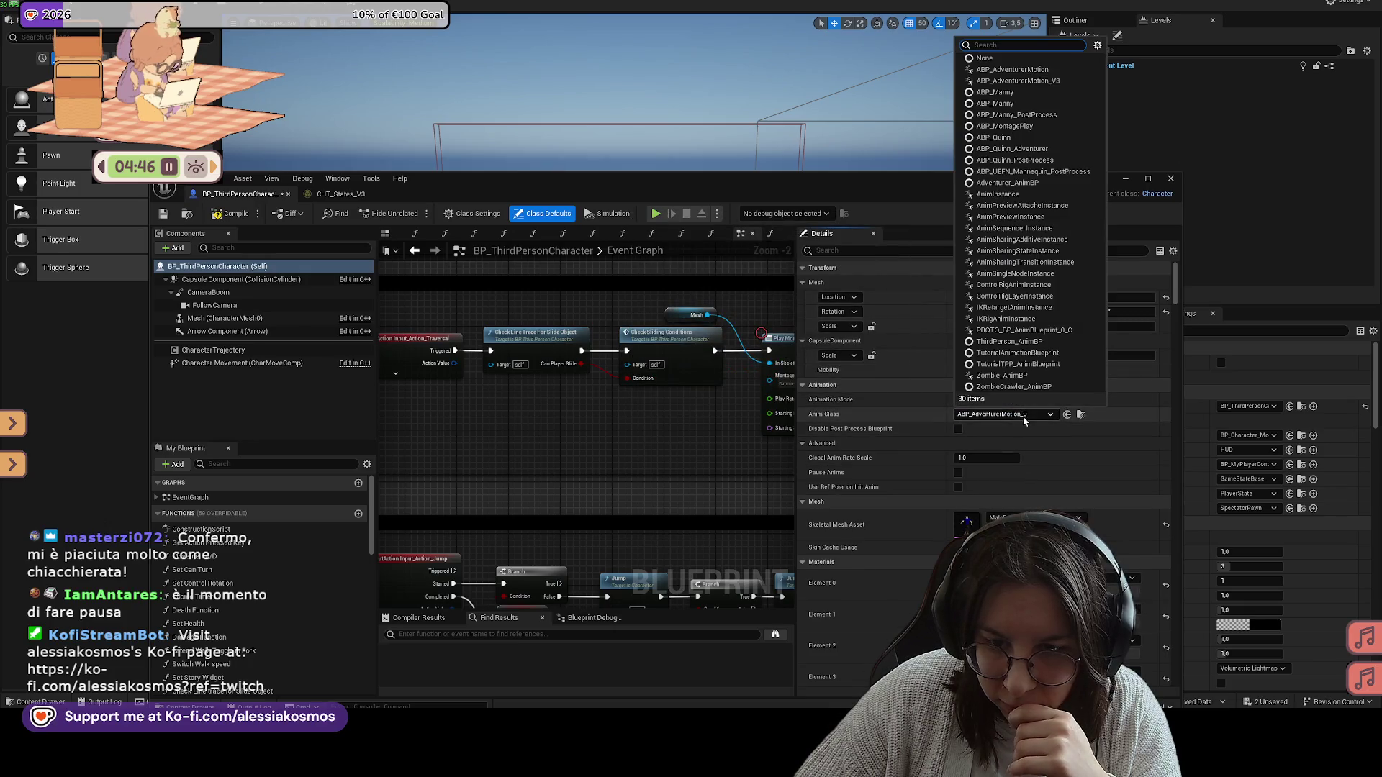
pyautogui.click(1036, 81)
pyautogui.click(163, 213)
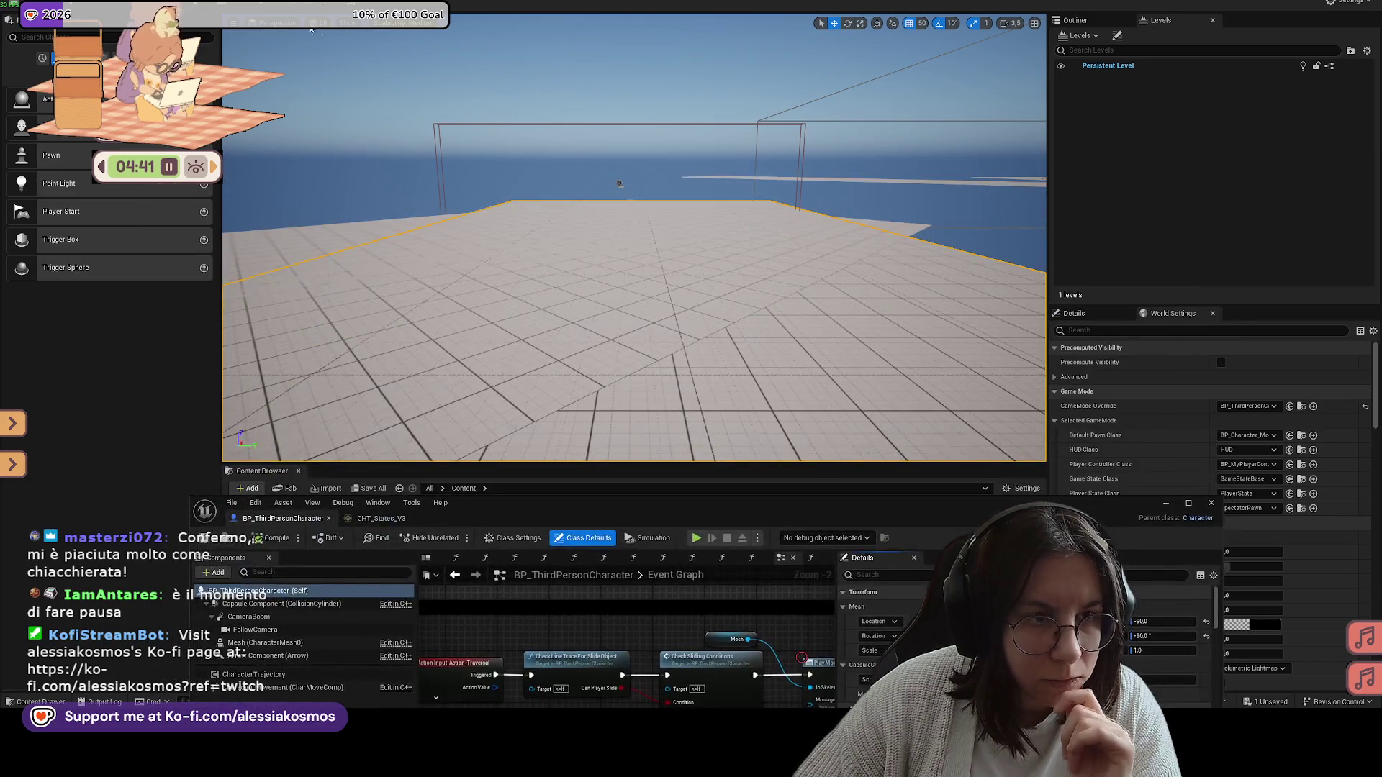
# Step: Play-test the level twice, via Alt+P and the play mode menu, quitting each session
pyautogui.hotkey('alt', 'p')
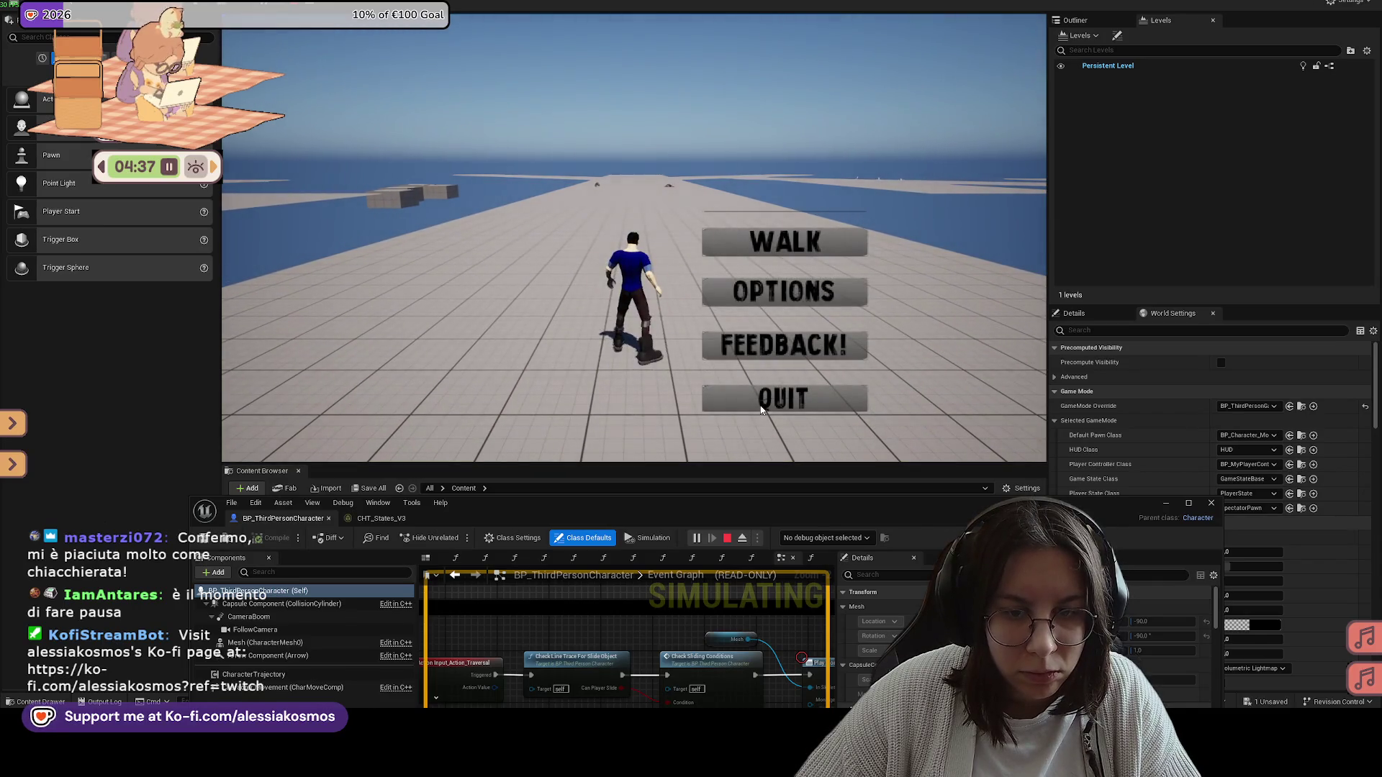
pyautogui.click(760, 409)
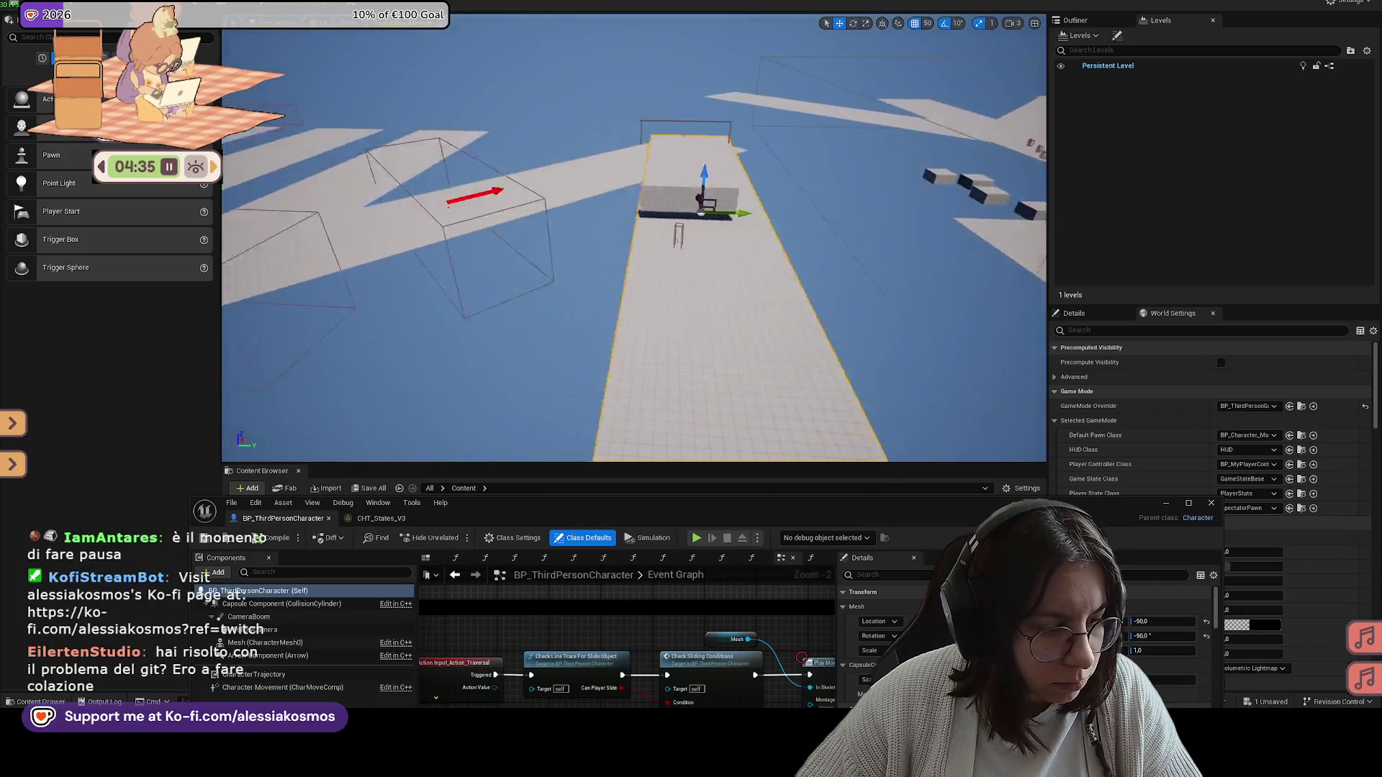
pyautogui.scroll(-1, 633, 274)
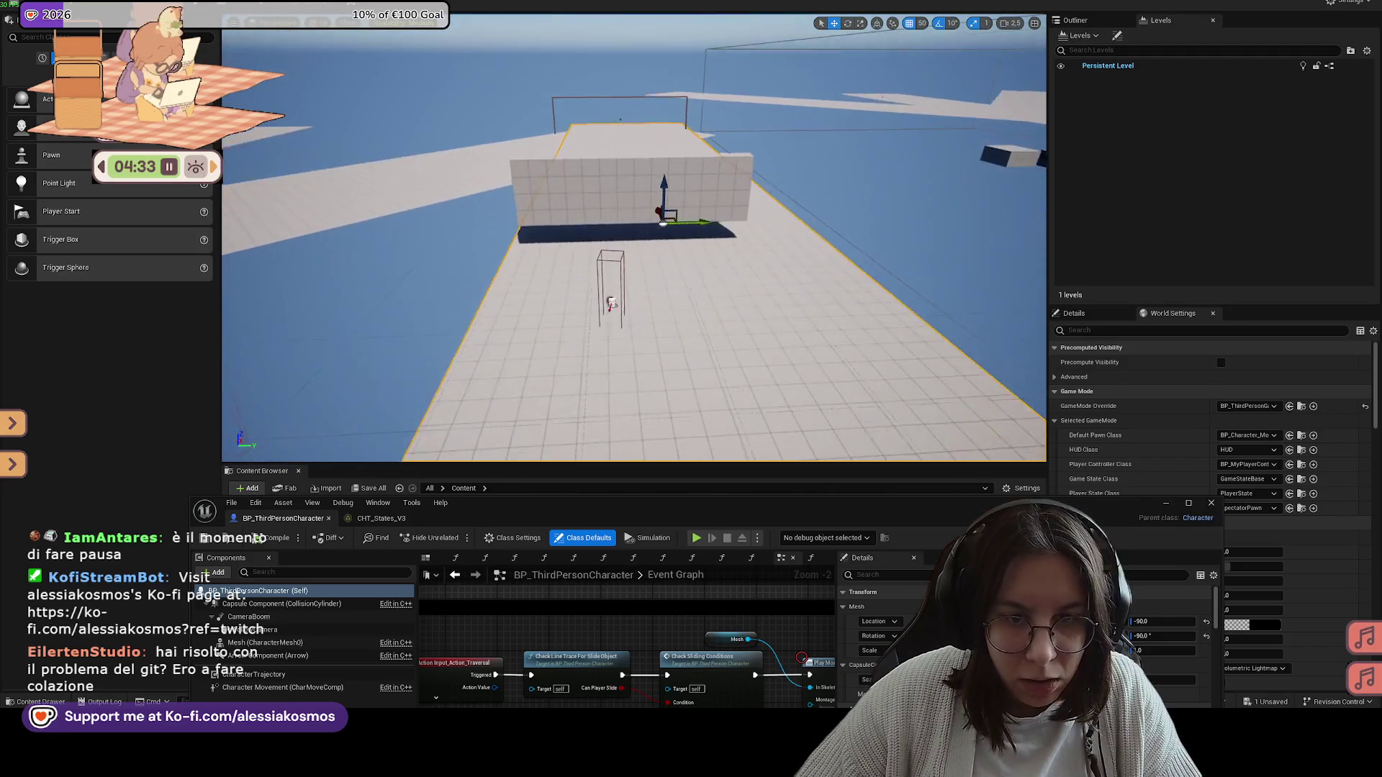
pyautogui.click(757, 538)
pyautogui.click(720, 638)
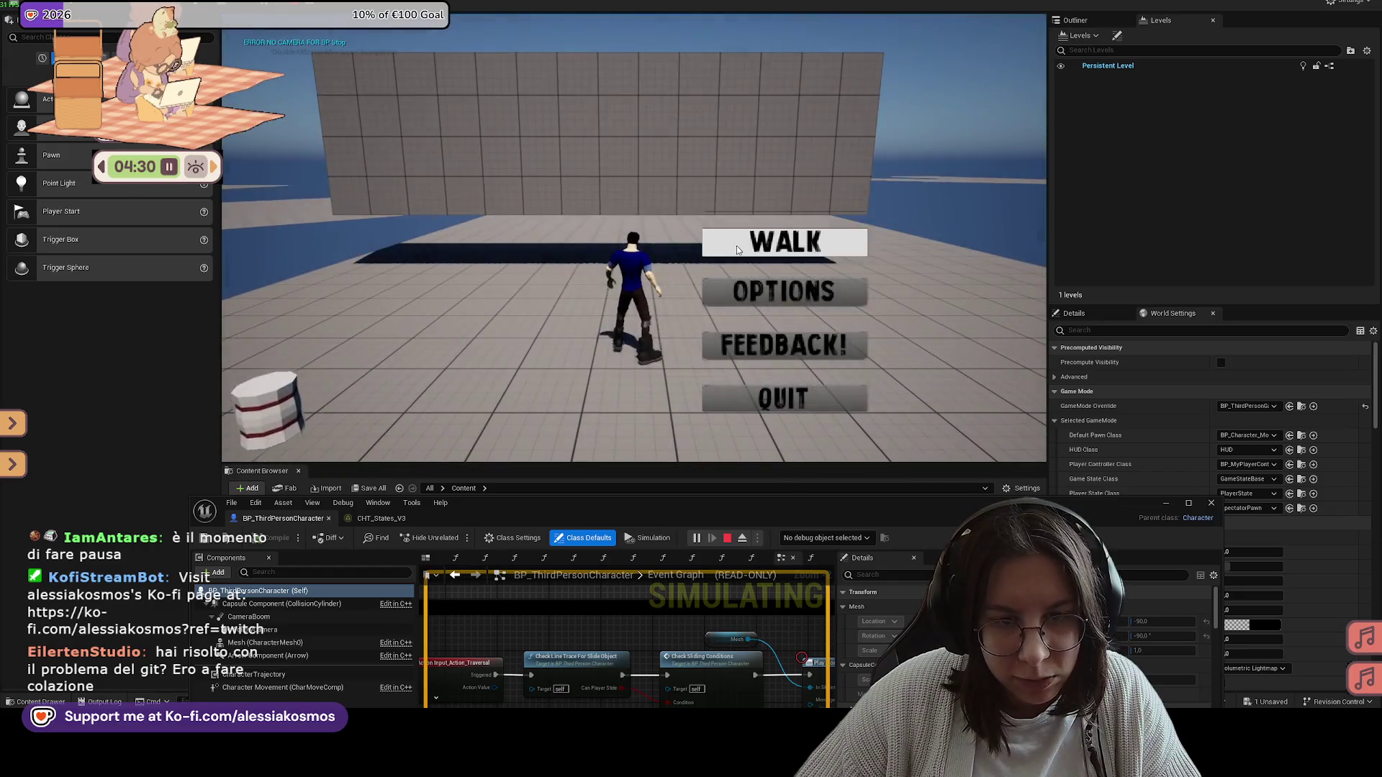
pyautogui.click(786, 238)
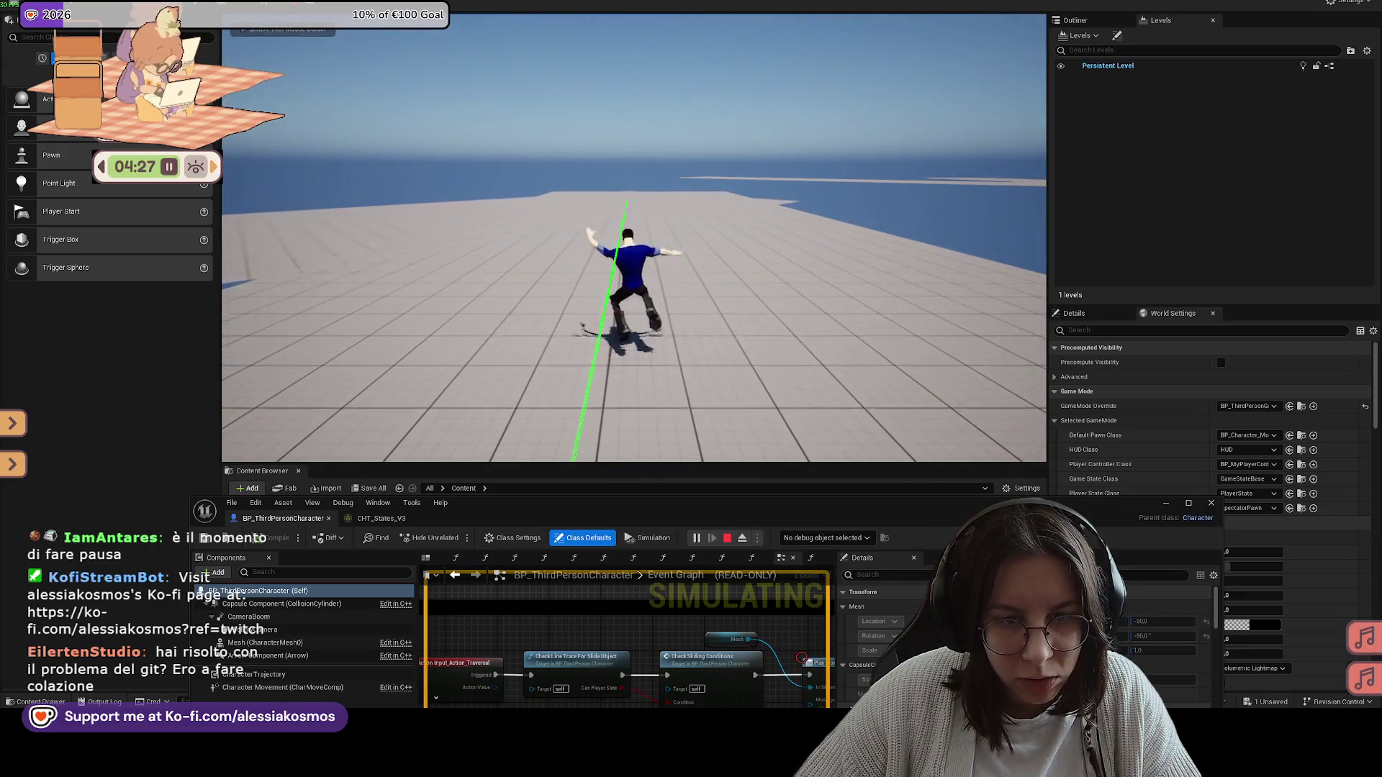
pyautogui.press('Tab')
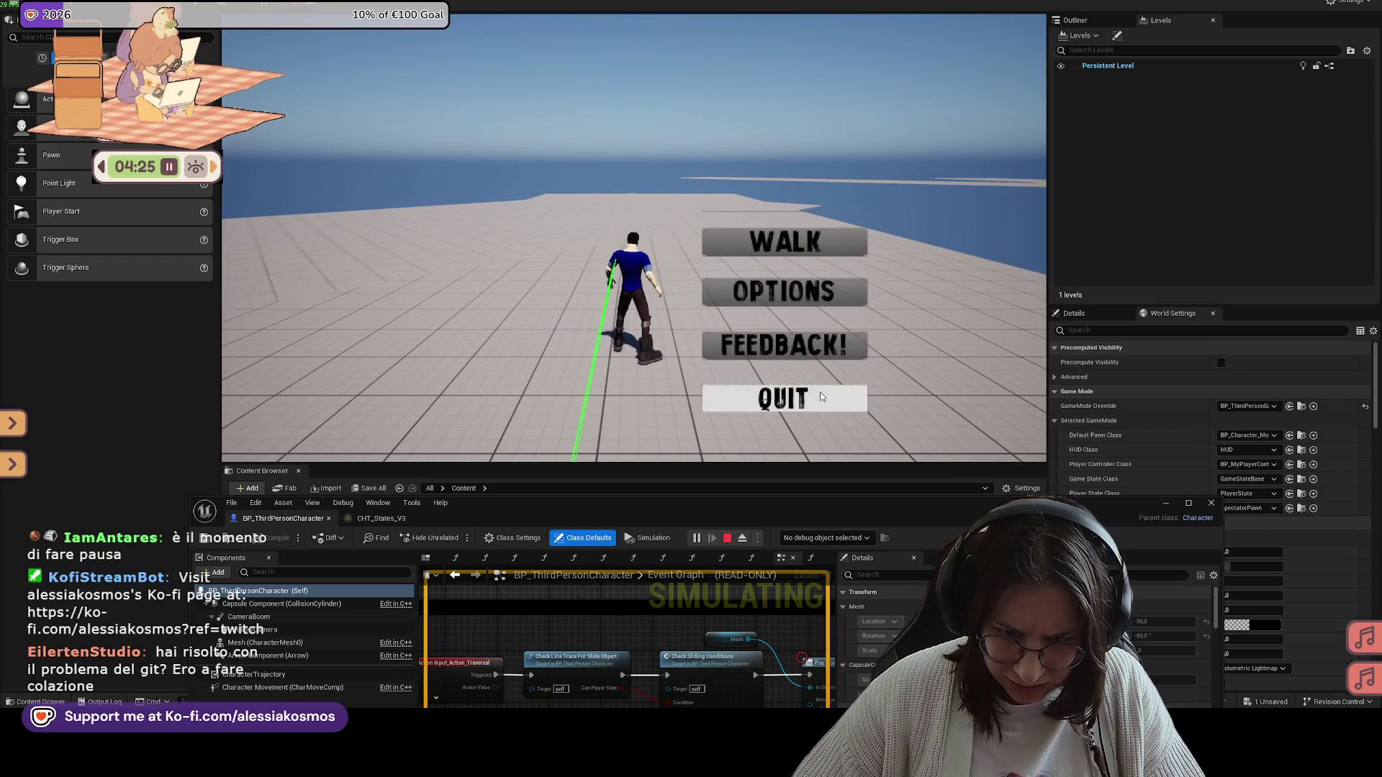
pyautogui.click(820, 396)
pyautogui.moveTo(768, 367)
pyautogui.mouseDown()
pyautogui.moveTo(748, 388)
pyautogui.moveTo(691, 403)
pyautogui.moveTo(632, 392)
pyautogui.moveTo(716, 433)
pyautogui.moveTo(679, 422)
pyautogui.mouseUp()
pyautogui.moveTo(820, 403); pyautogui.dragTo(719, 396)
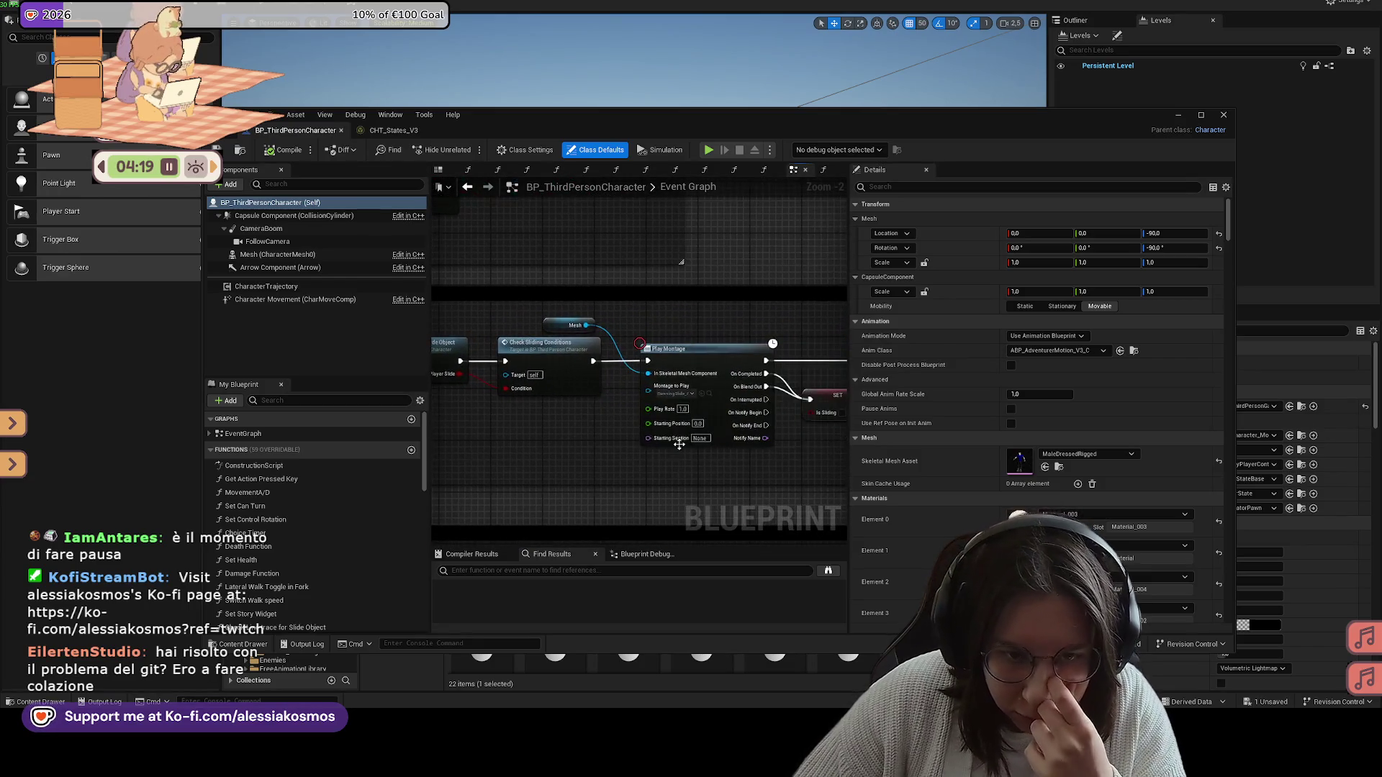
pyautogui.moveTo(850, 317)
pyautogui.mouseDown()
pyautogui.moveTo(930, 321)
pyautogui.moveTo(716, 340)
pyautogui.moveTo(773, 306)
pyautogui.moveTo(680, 287)
pyautogui.mouseUp()
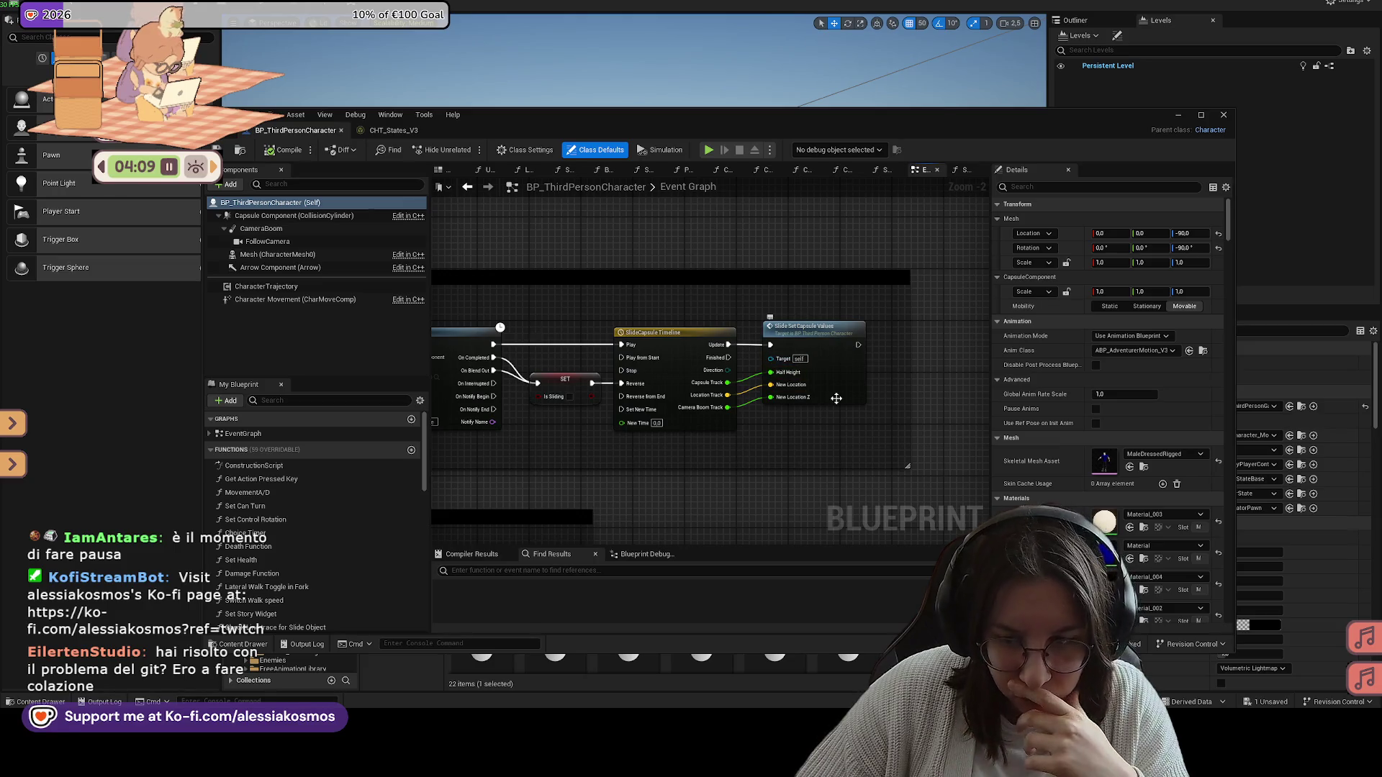
pyautogui.scroll(2, 836, 398)
pyautogui.moveTo(585, 316)
pyautogui.mouseDown()
pyautogui.moveTo(746, 317)
pyautogui.moveTo(799, 348)
pyautogui.moveTo(885, 336)
pyautogui.mouseUp()
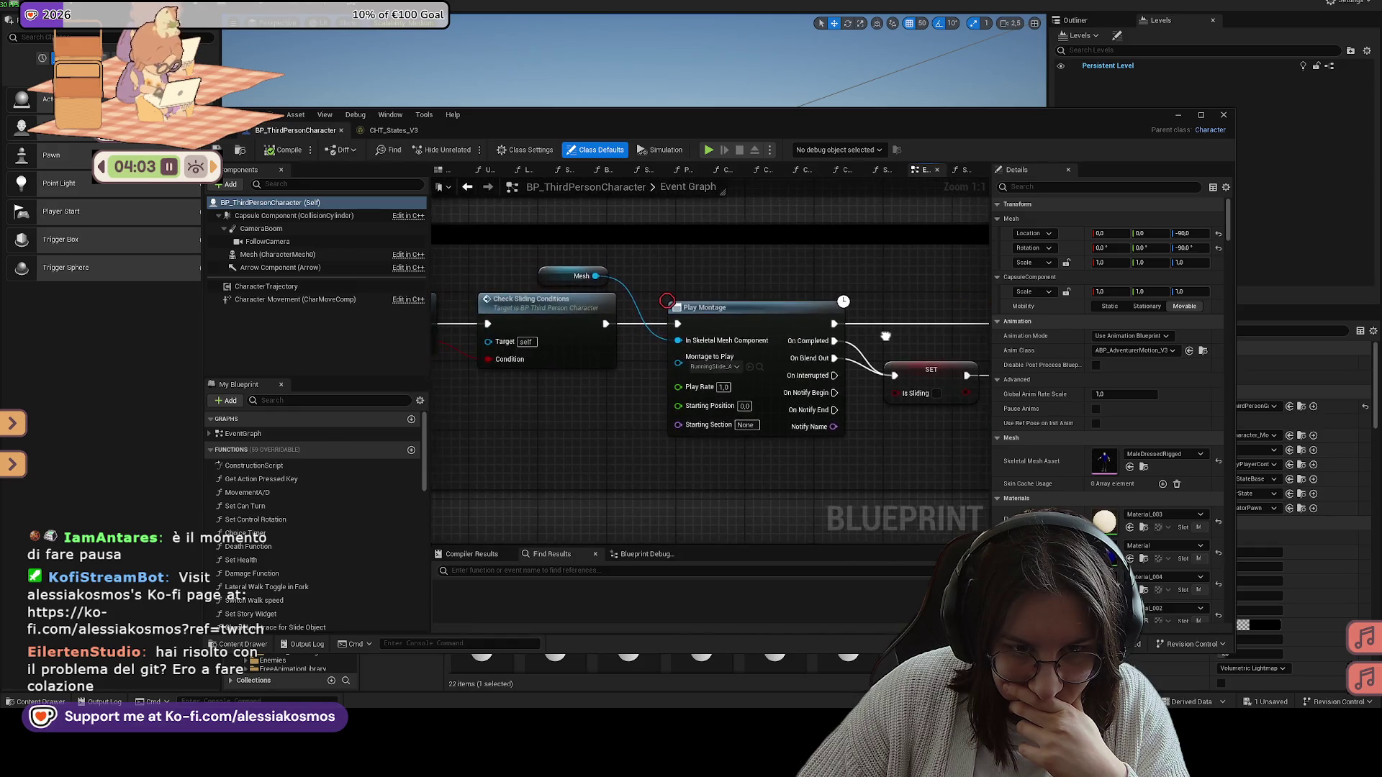
pyautogui.moveTo(553, 389)
pyautogui.mouseDown()
pyautogui.moveTo(652, 410)
pyautogui.moveTo(556, 405)
pyautogui.mouseUp()
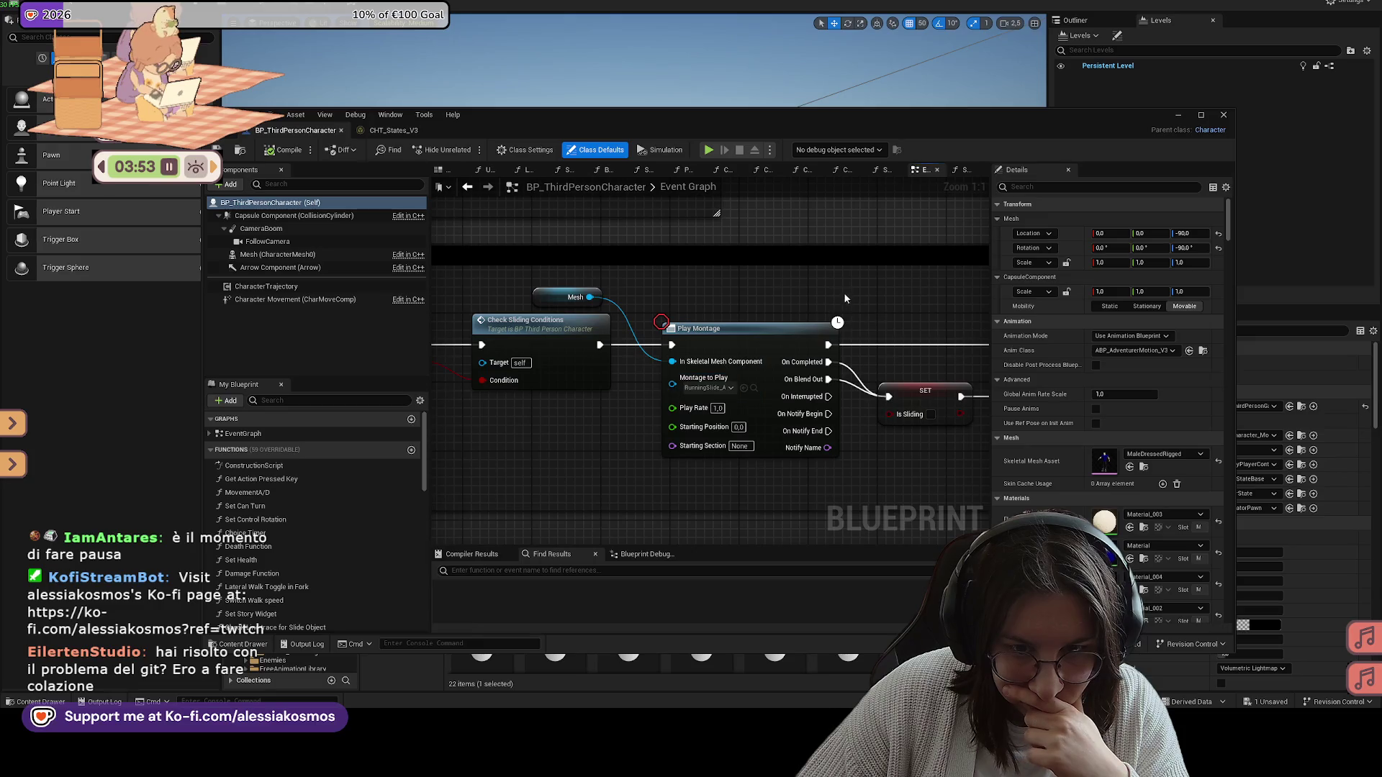
pyautogui.moveTo(736, 308); pyautogui.dragTo(661, 295)
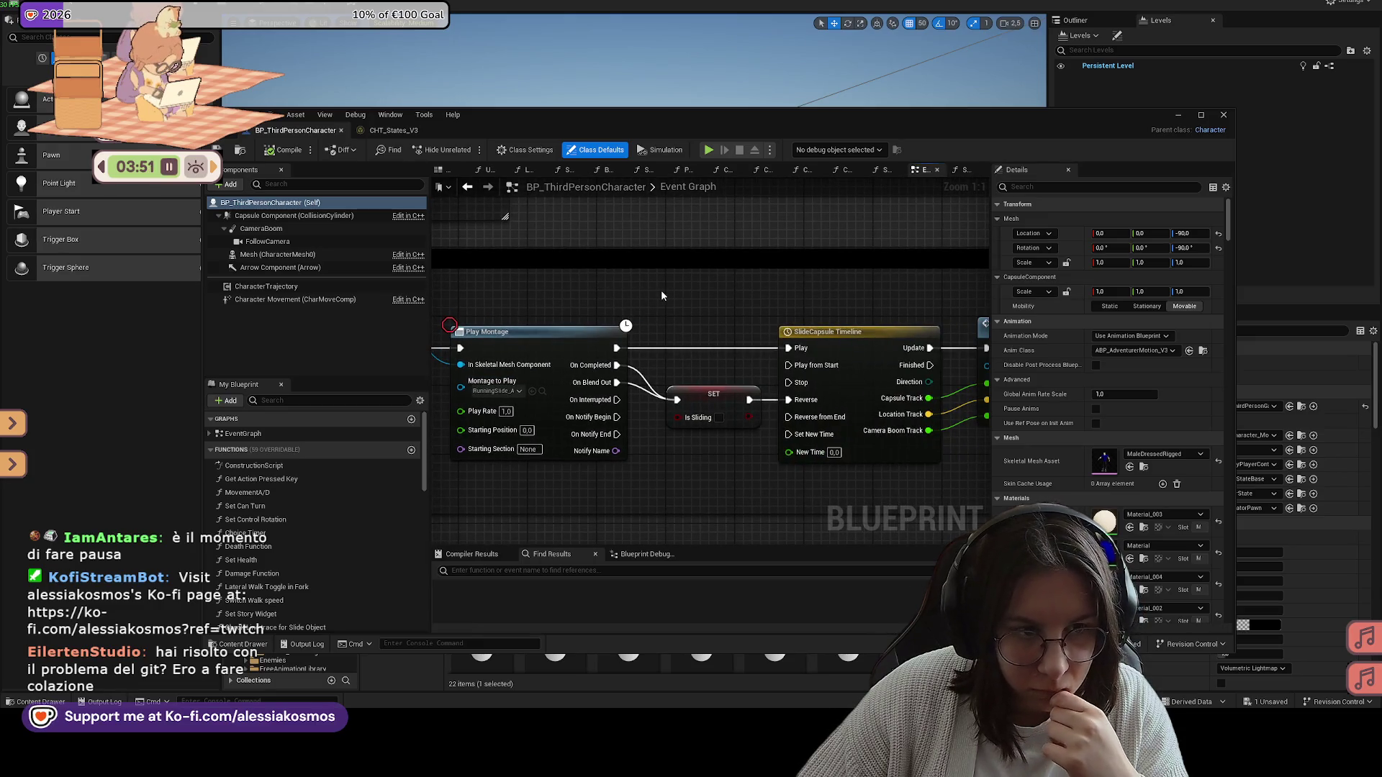
# Step: Open the CHT_States_V3 chooser table and browse the None row's result asset choices
pyautogui.click(1178, 115)
pyautogui.doubleClick(703, 590)
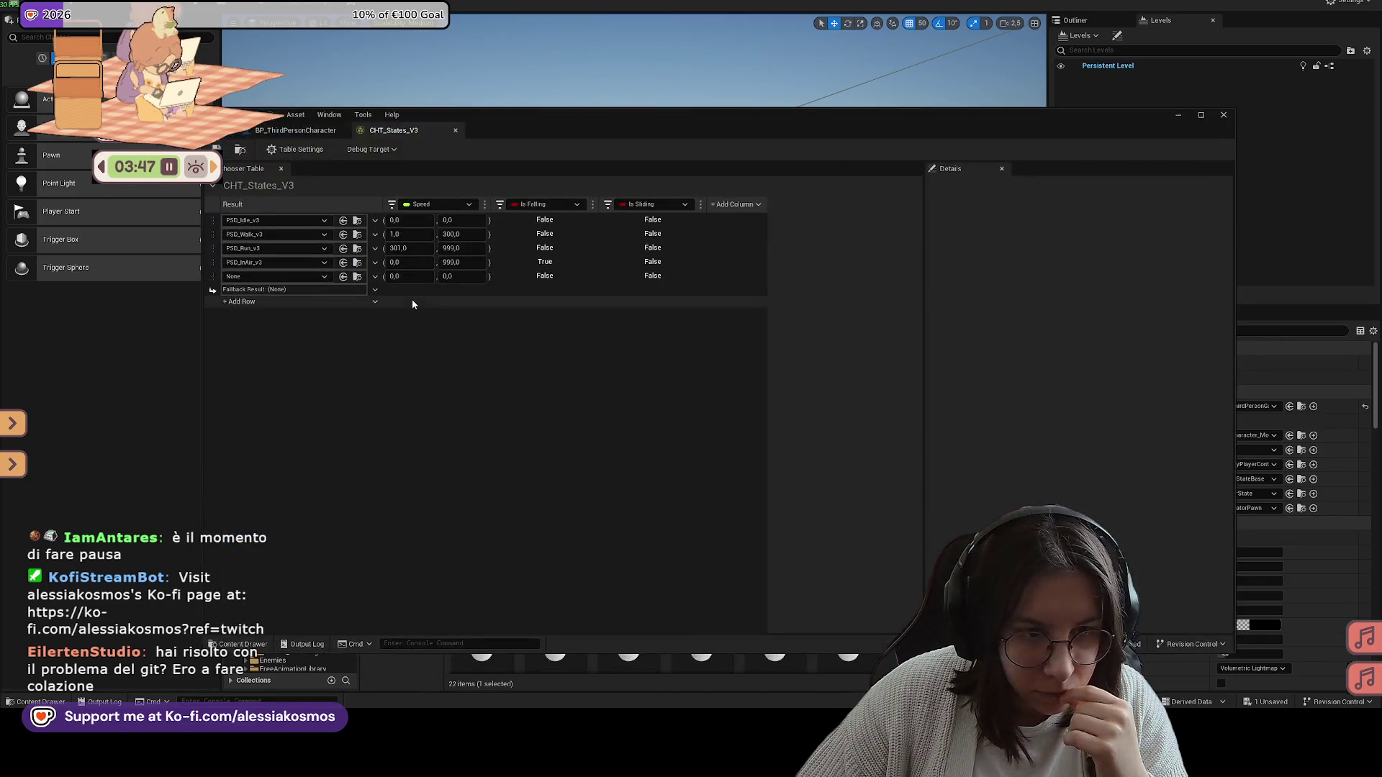
pyautogui.click(311, 276)
pyautogui.click(310, 277)
pyautogui.click(310, 278)
pyautogui.scroll(-3, 343, 464)
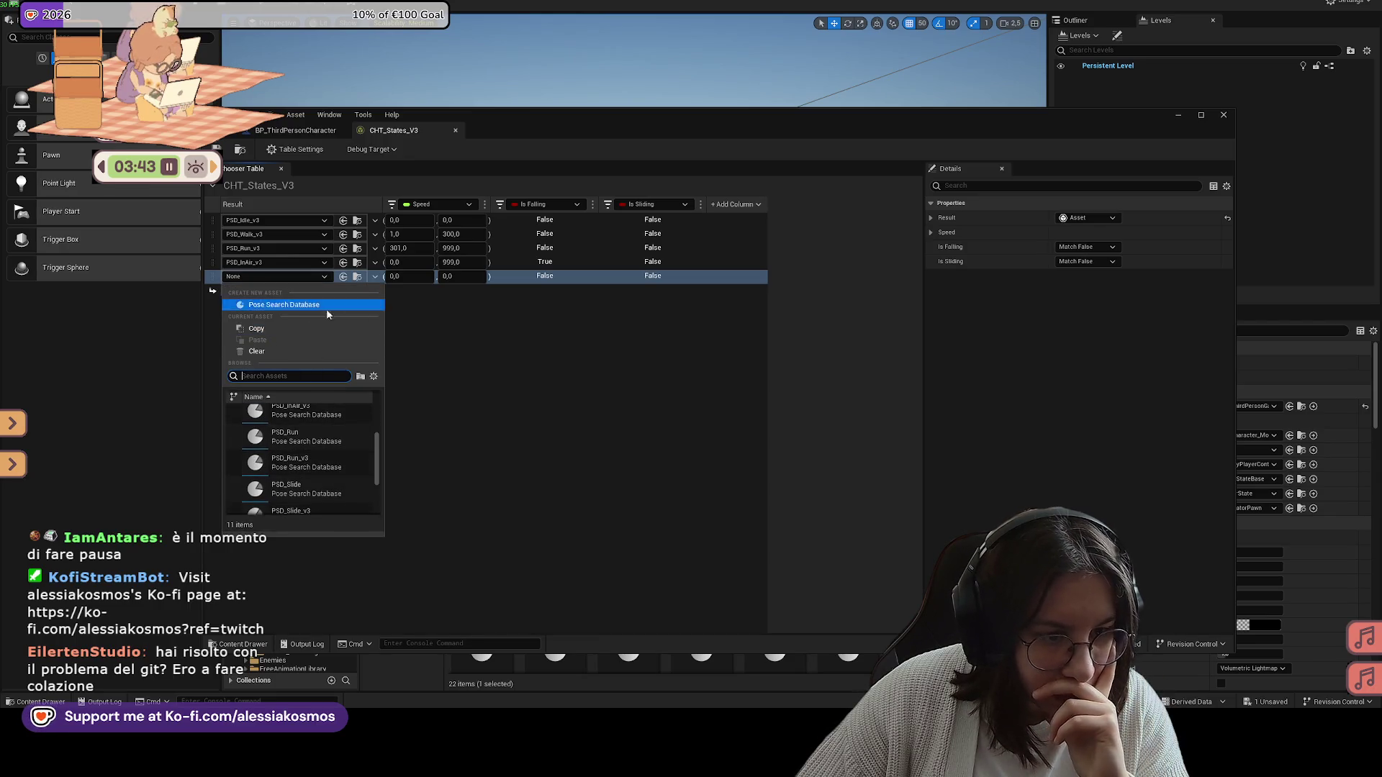
pyautogui.click(367, 276)
# Step: Inspect the None row's conditions, reposition the table window, and look through the File and Edit menus
pyautogui.click(211, 280)
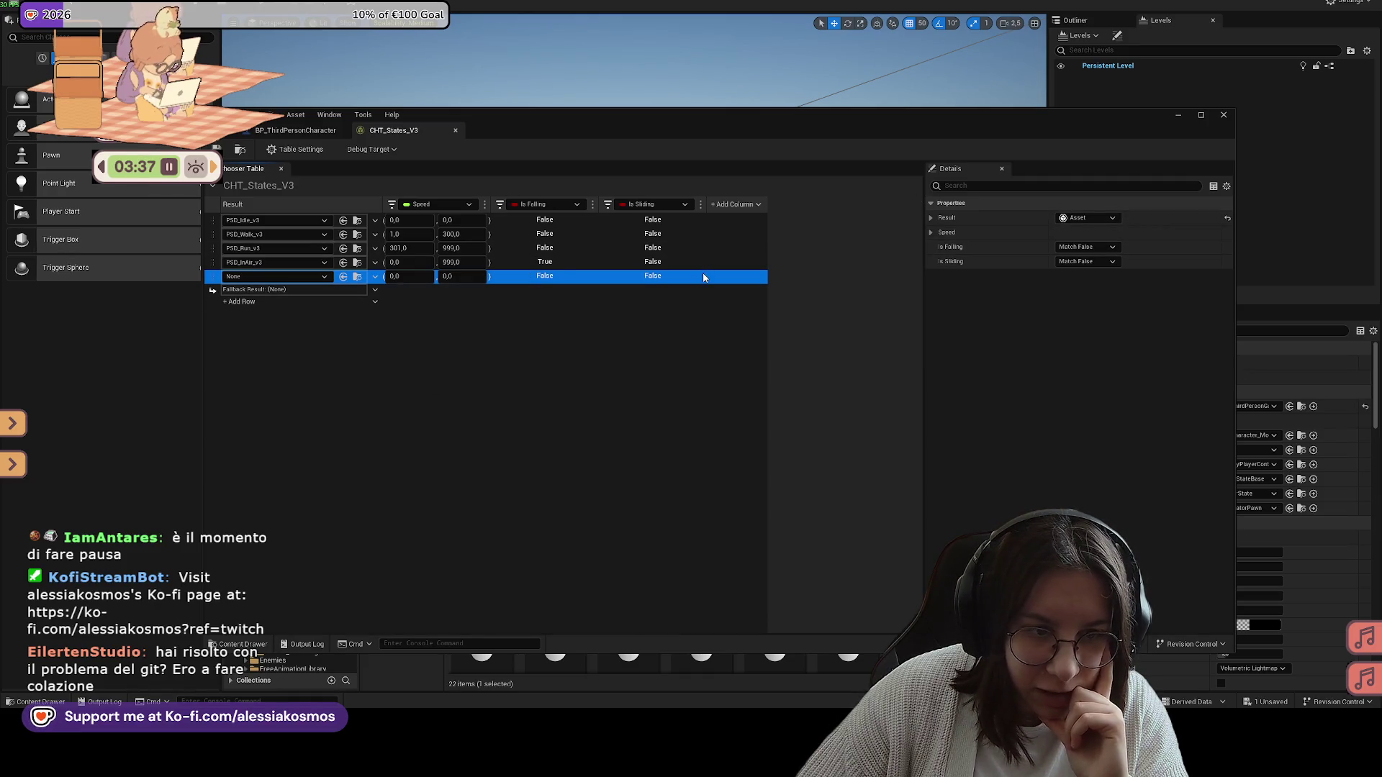
pyautogui.moveTo(275, 129); pyautogui.dragTo(353, 126)
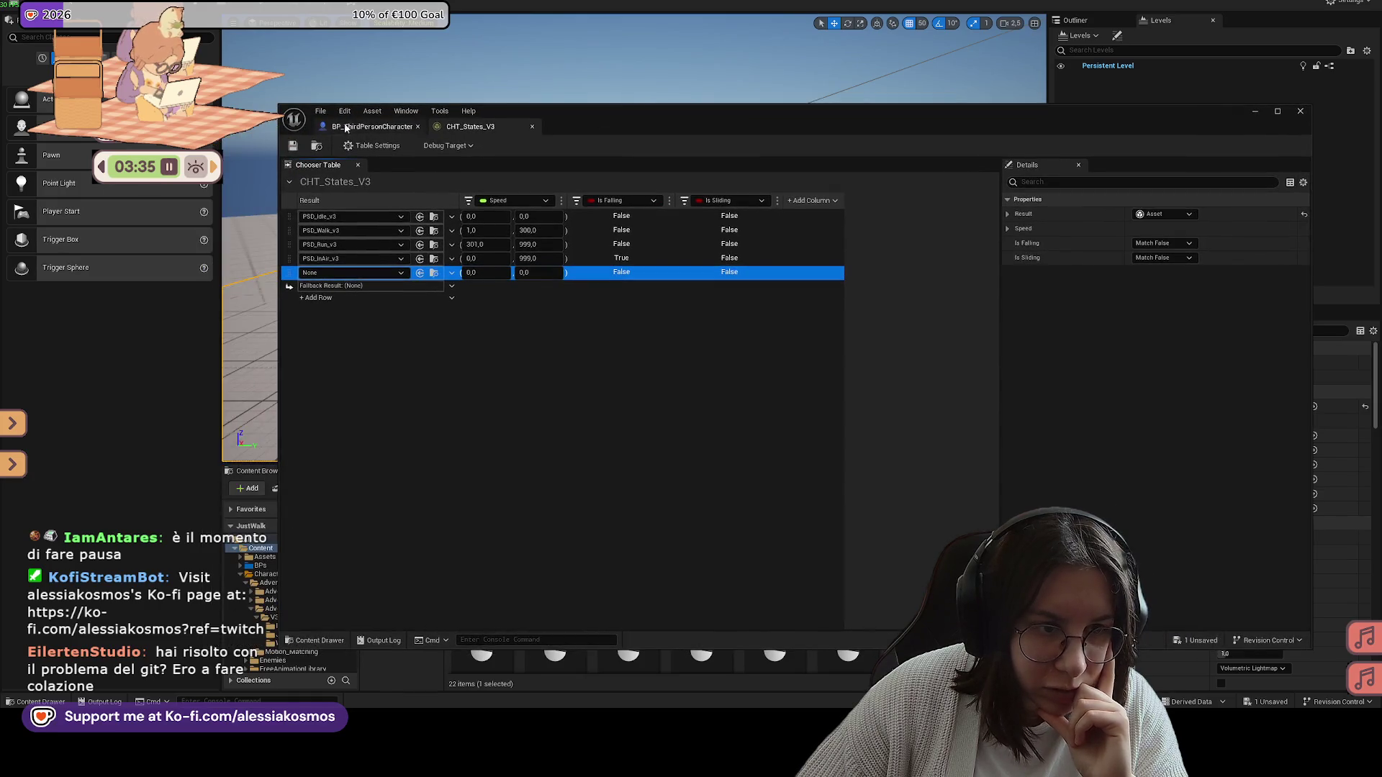
pyautogui.moveTo(614, 109); pyautogui.dragTo(578, 108)
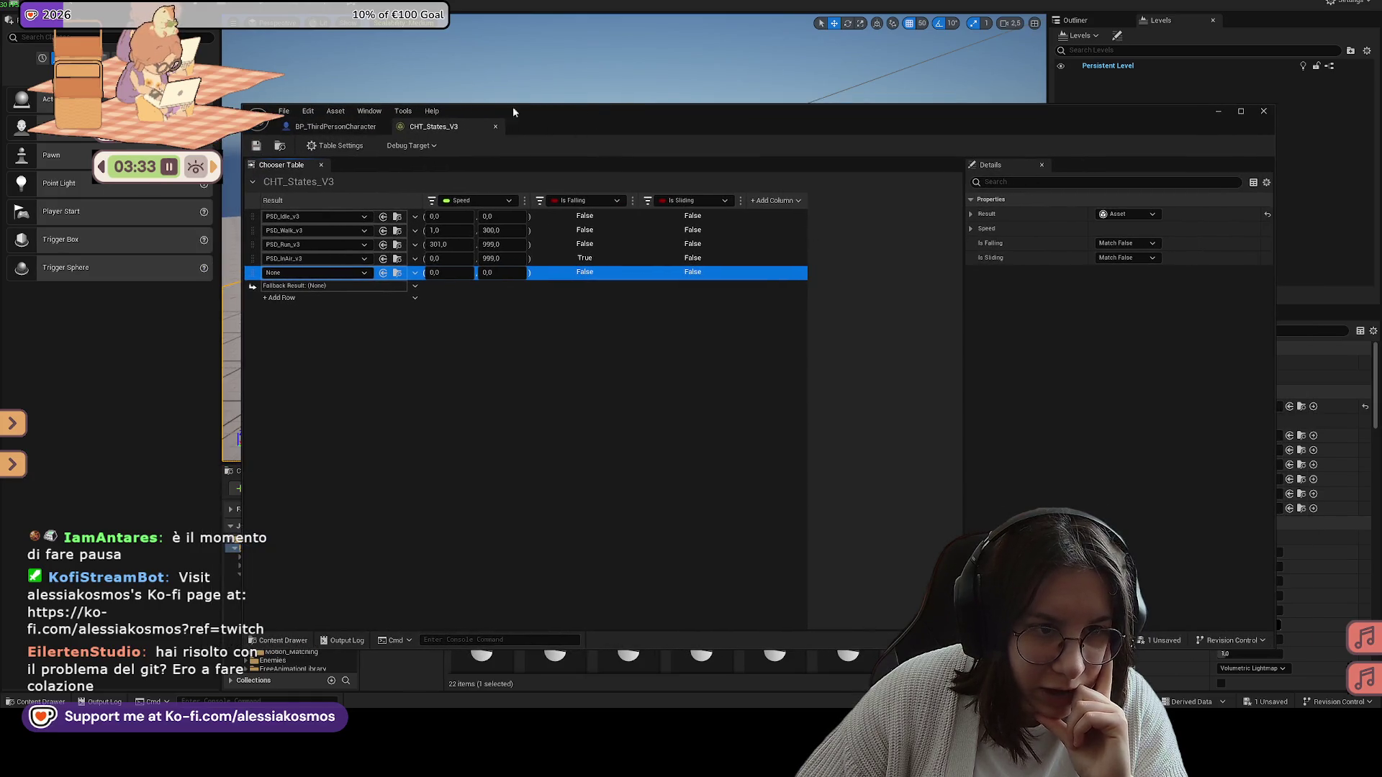
pyautogui.click(284, 112)
pyautogui.click(306, 113)
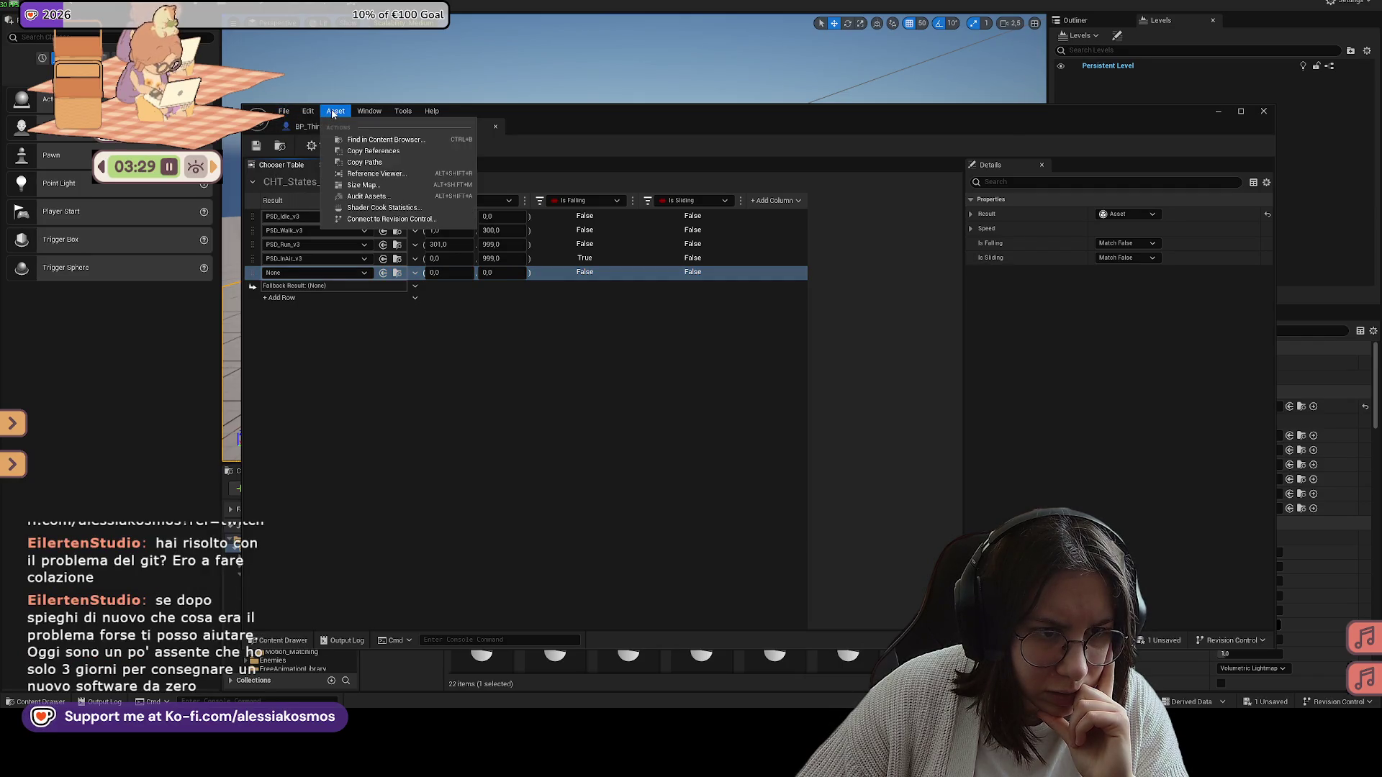
pyautogui.moveTo(371, 113)
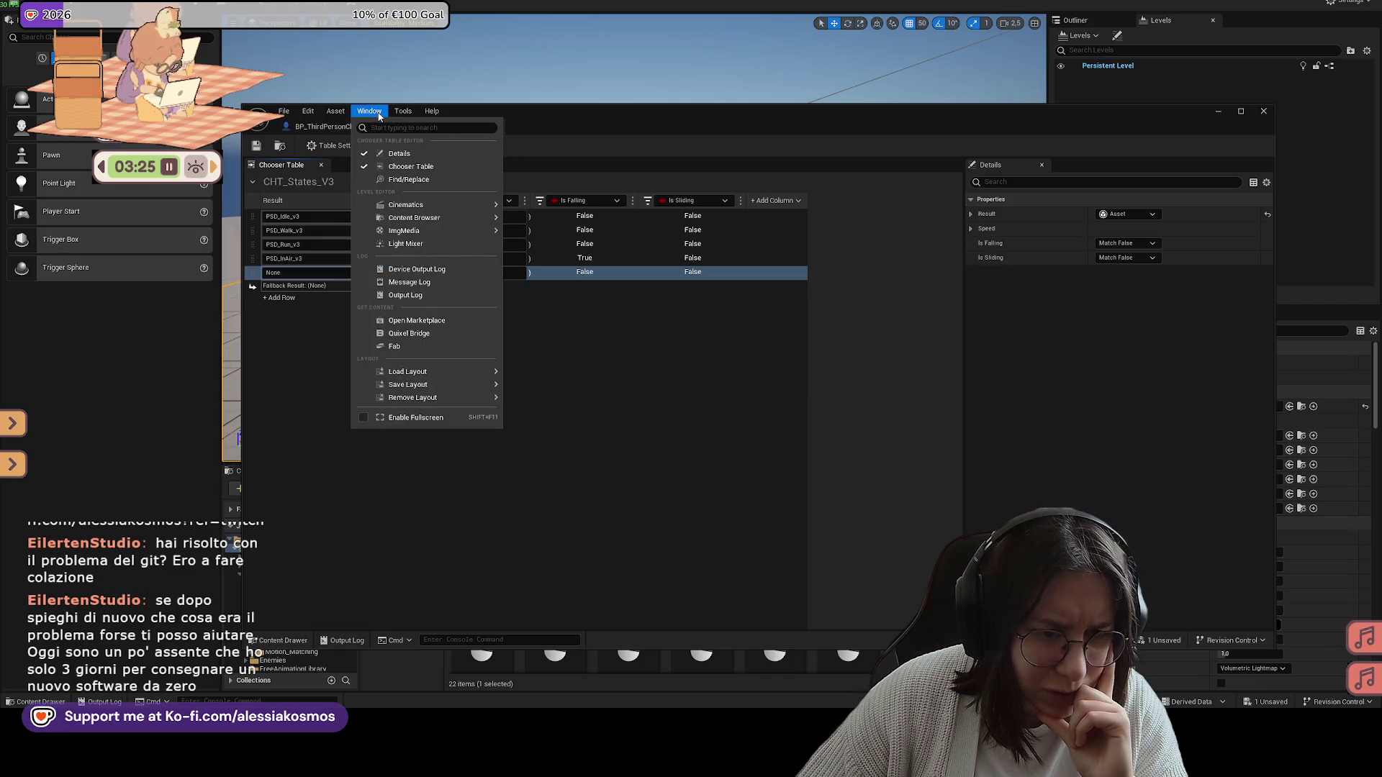
pyautogui.click(735, 281)
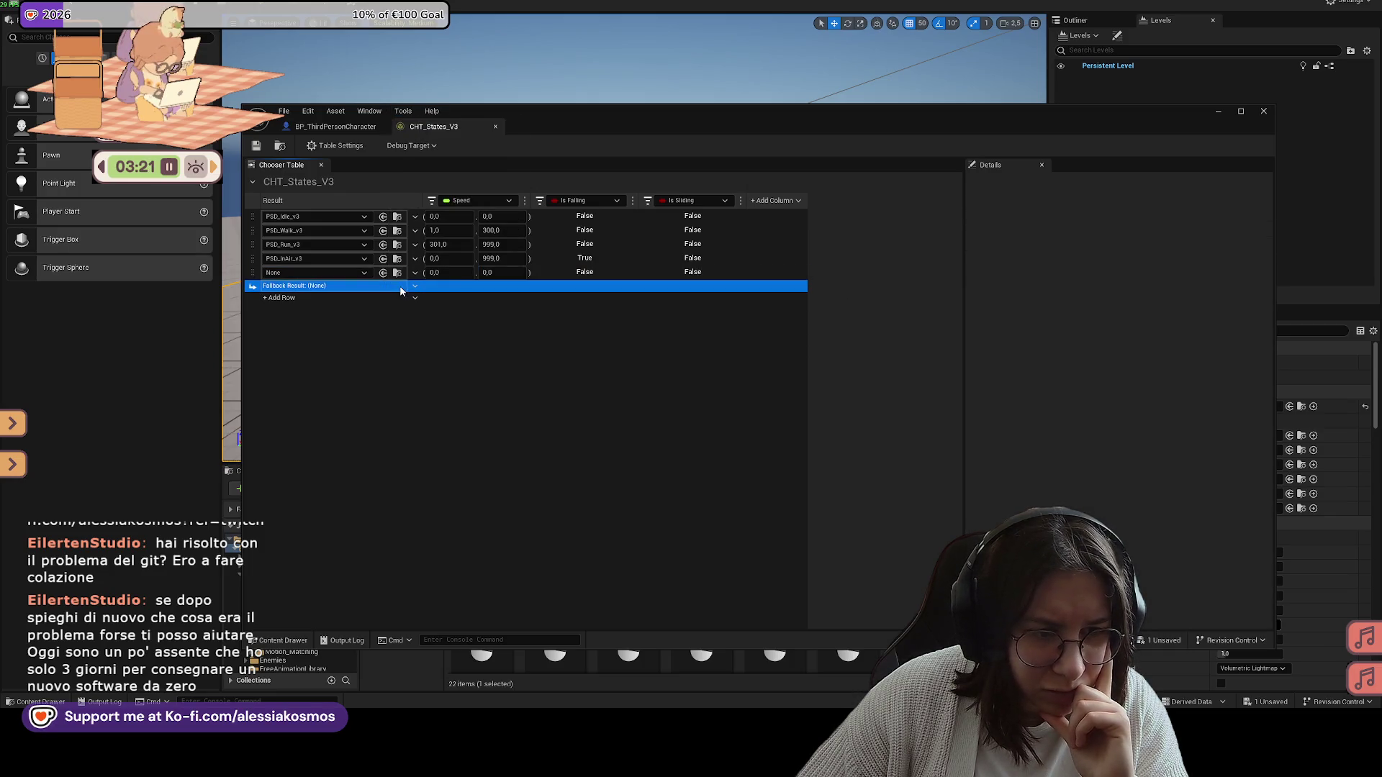
# Step: Clear the last row's result asset so it reads None
pyautogui.click(324, 273)
pyautogui.click(365, 274)
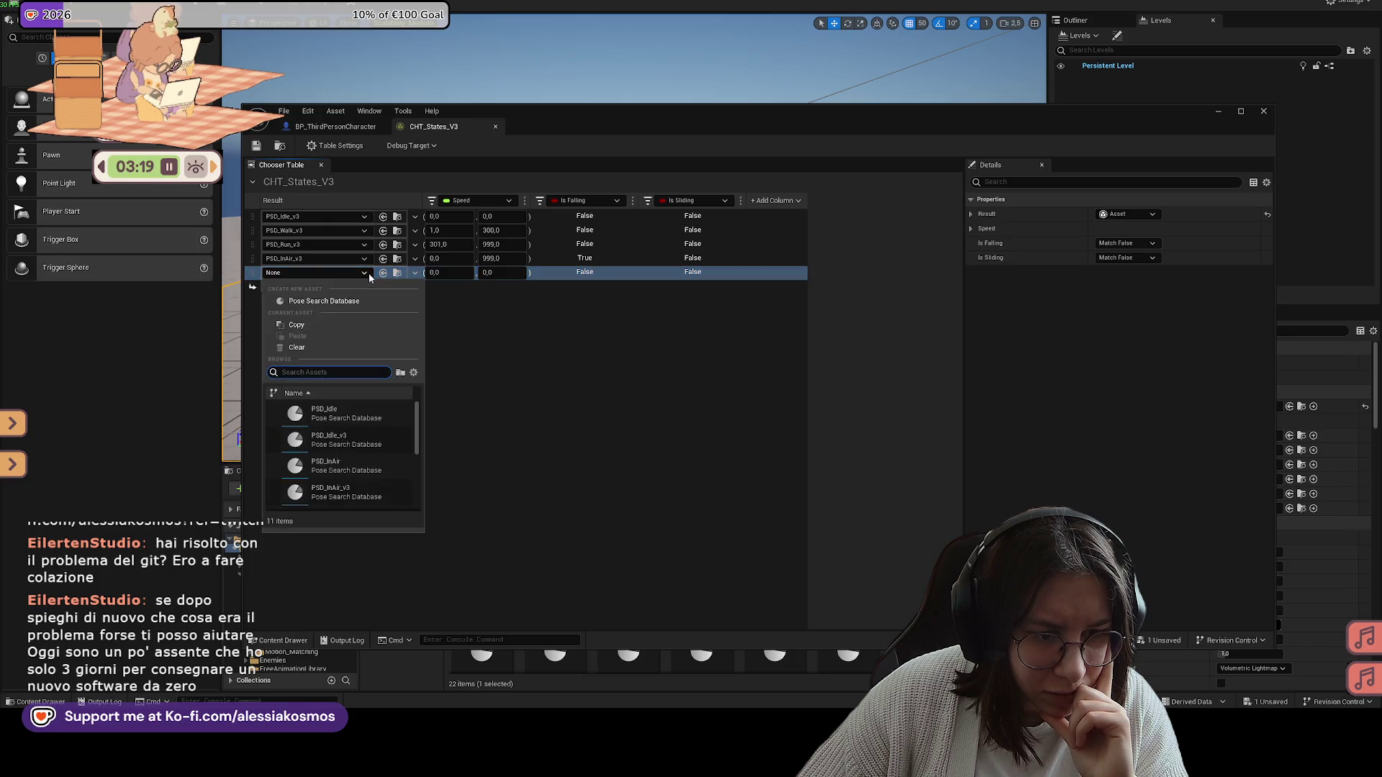
pyautogui.click(360, 347)
pyautogui.click(366, 273)
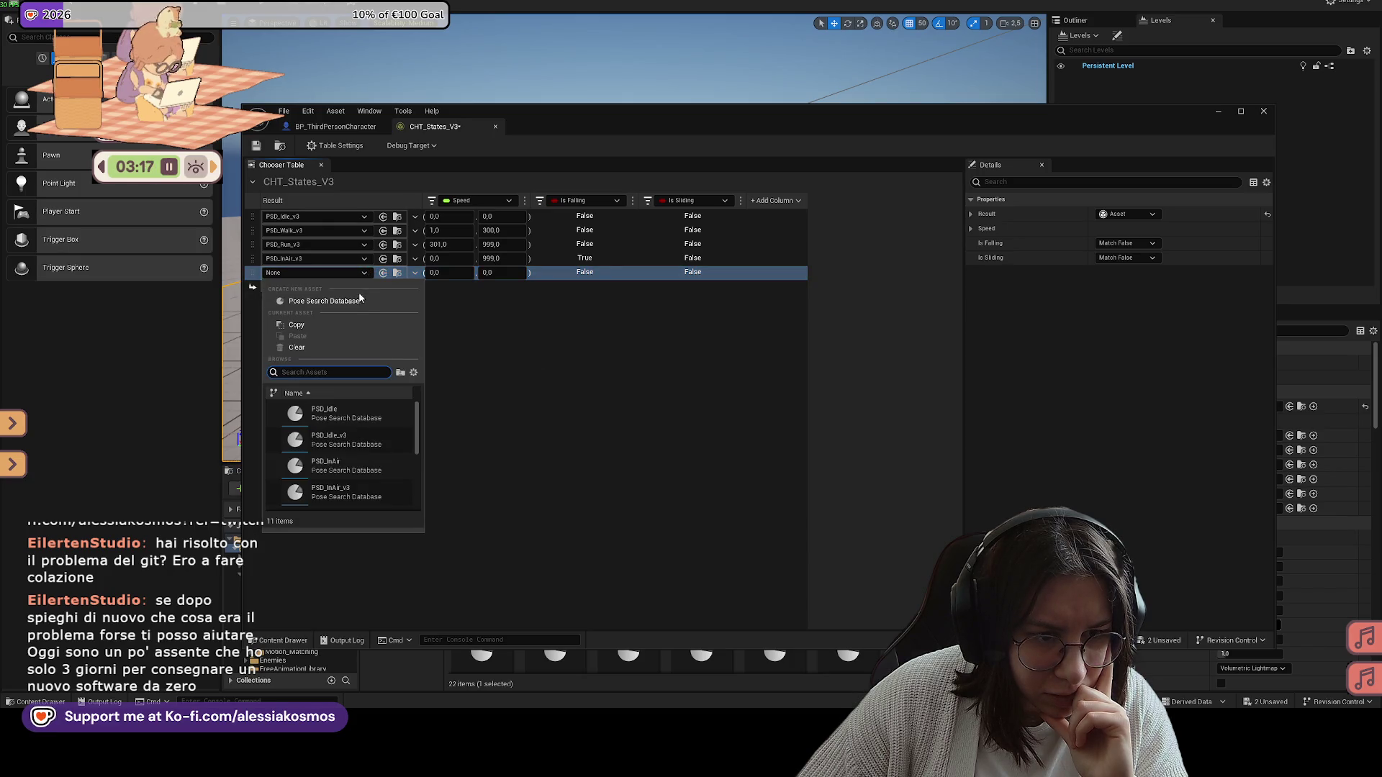
pyautogui.click(713, 384)
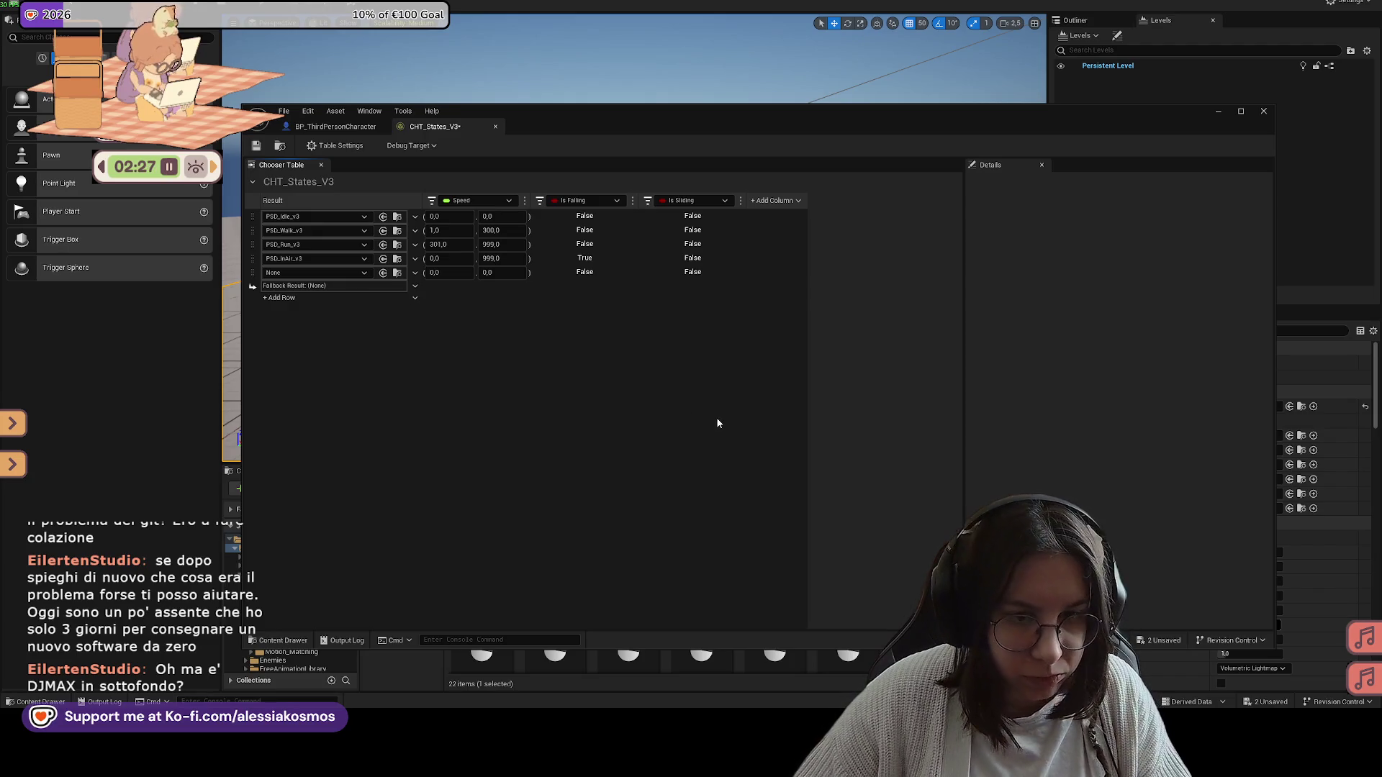
# Step: Check the last row's result asset choices without picking one
pyautogui.click(334, 271)
pyautogui.click(322, 274)
pyautogui.click(322, 274)
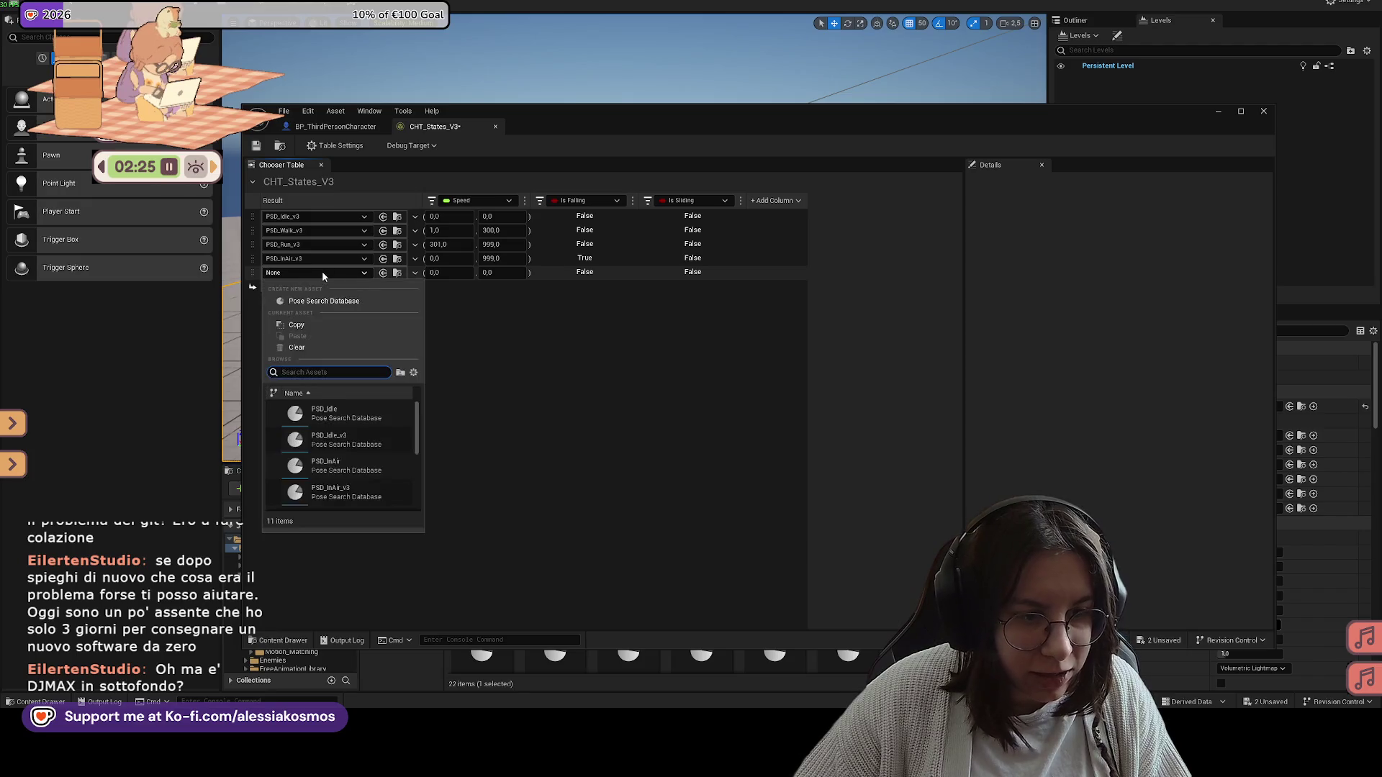
pyautogui.click(322, 270)
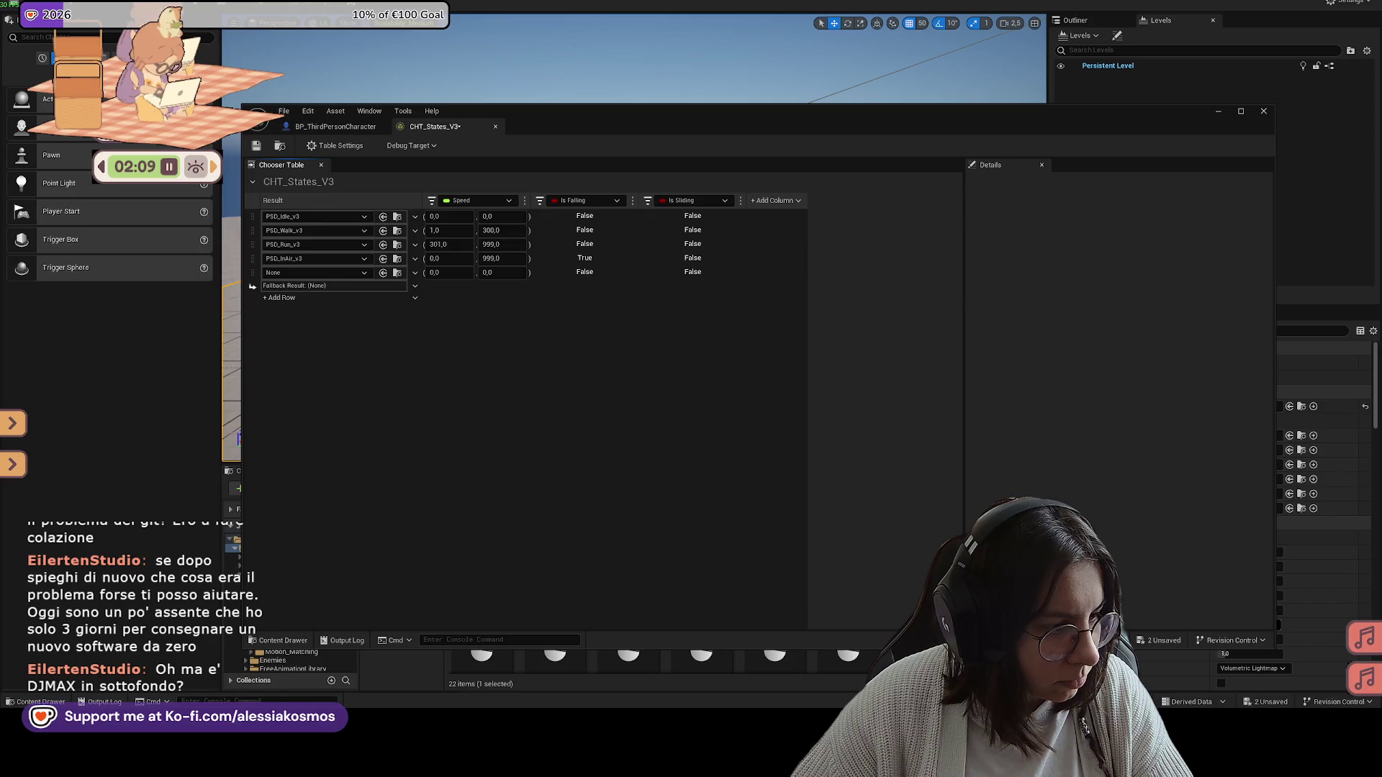
# Step: Delete the empty None row, then save and close the chooser table
pyautogui.click(251, 274)
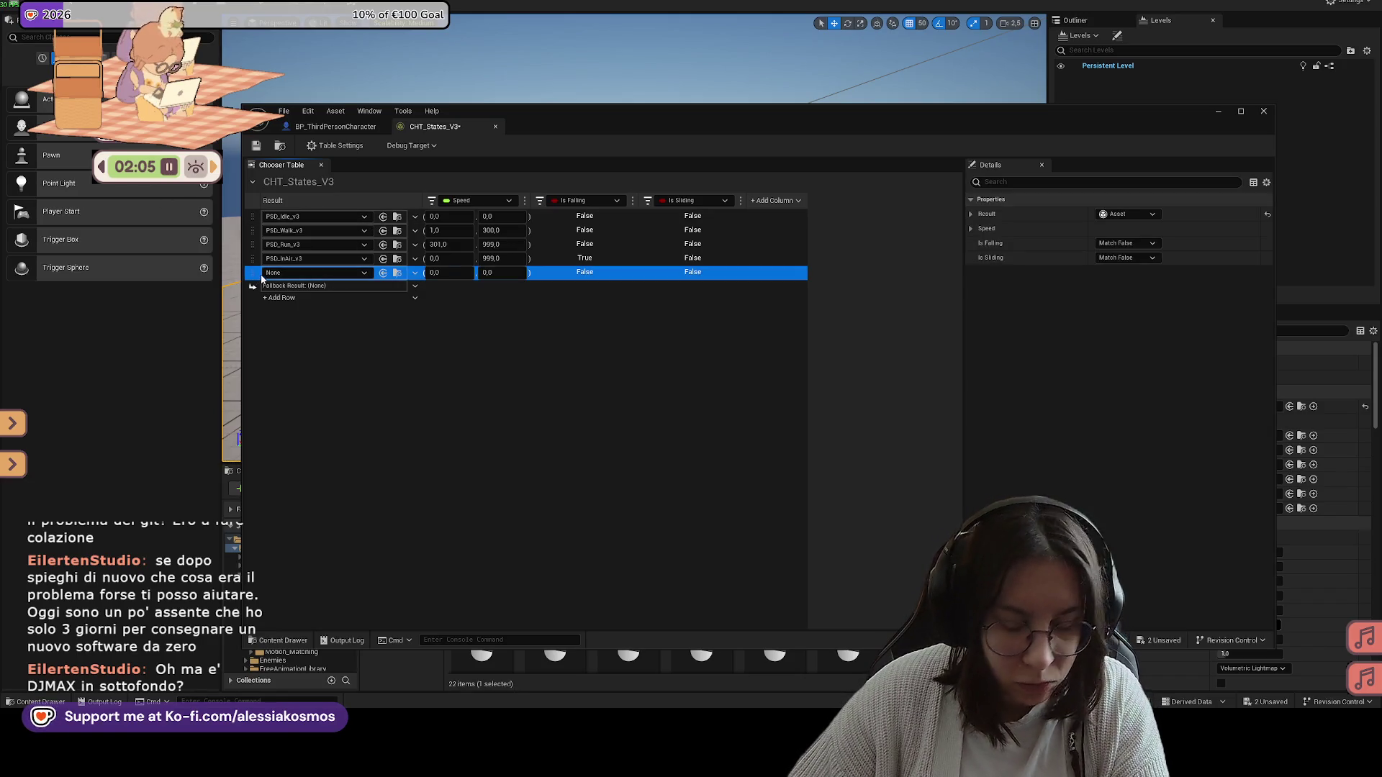
pyautogui.press('Delete')
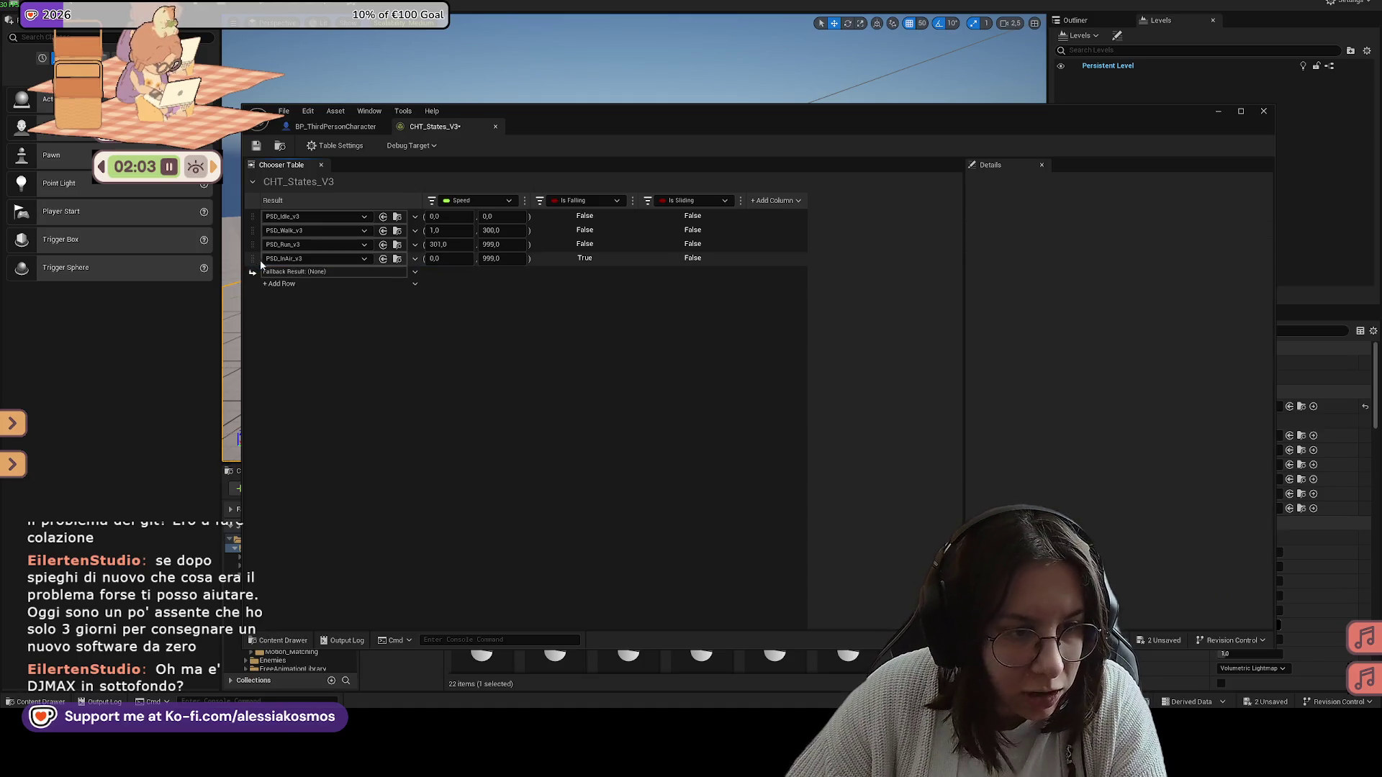
pyautogui.click(258, 147)
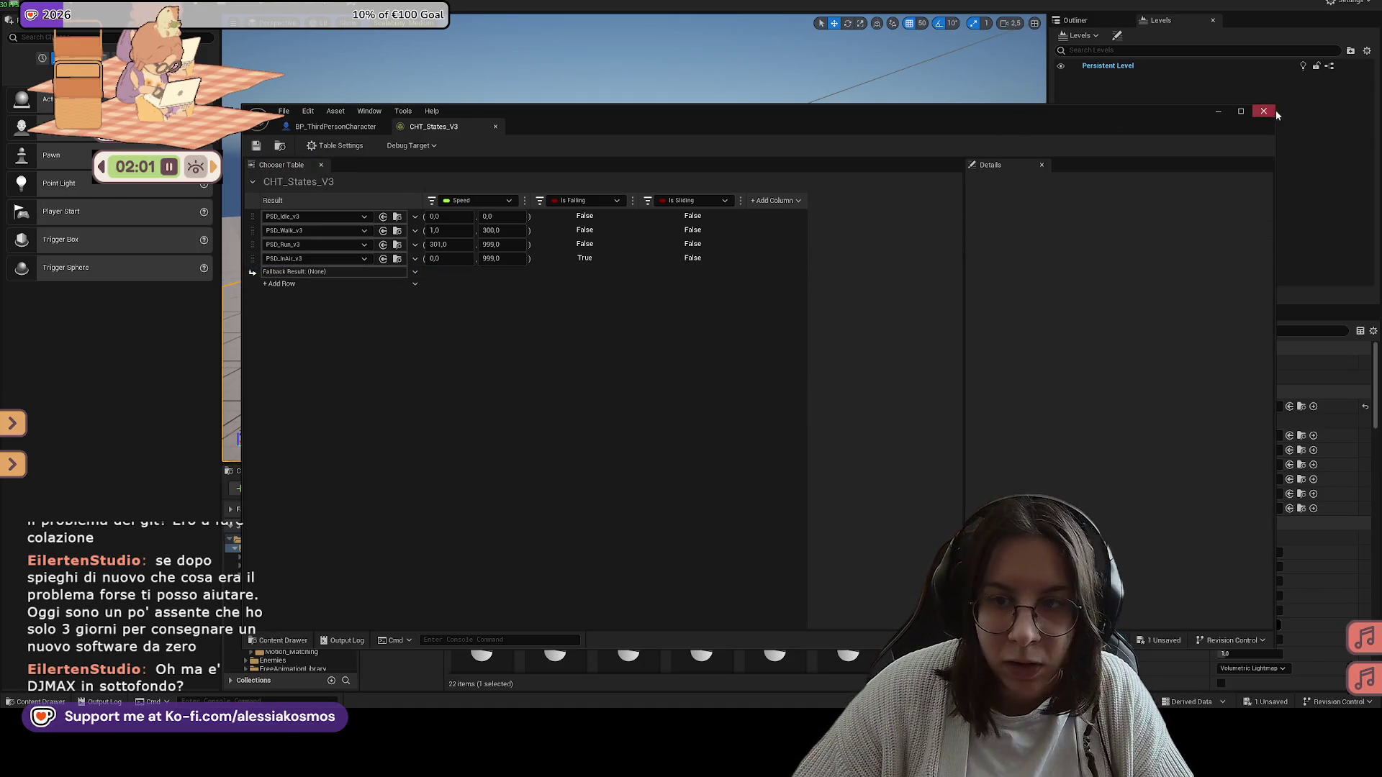
pyautogui.click(1218, 112)
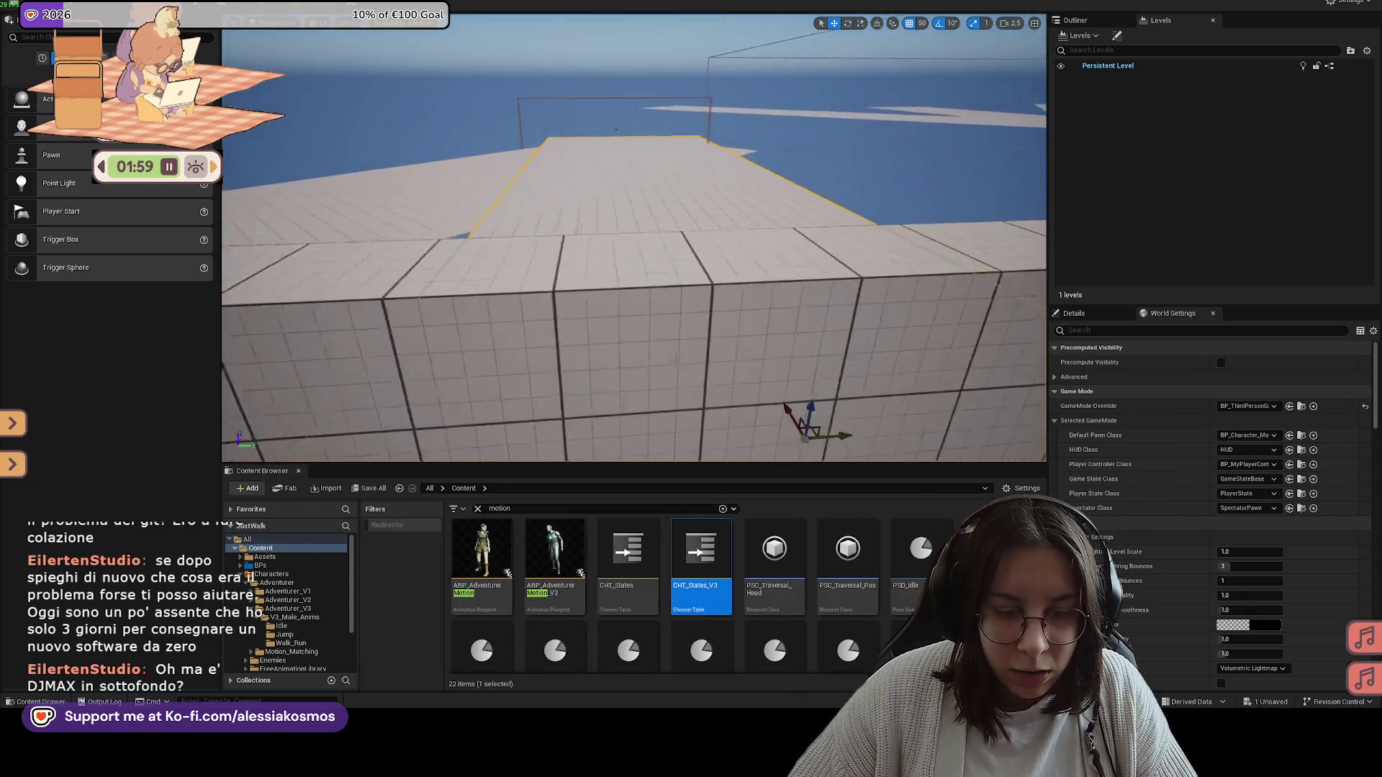
# Step: Play from a chosen viewport spot, run forward with W, then quit the game
pyautogui.rightClick(627, 238)
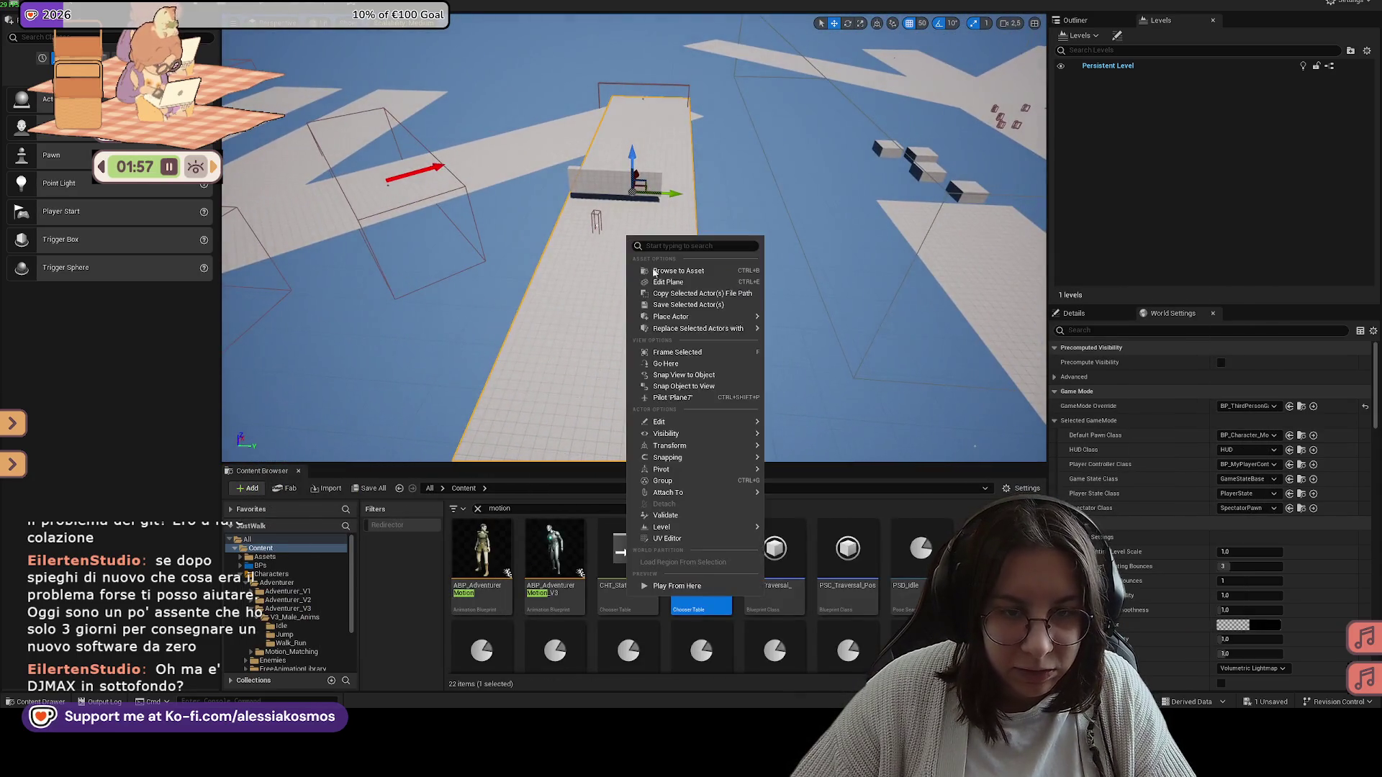
pyautogui.click(656, 586)
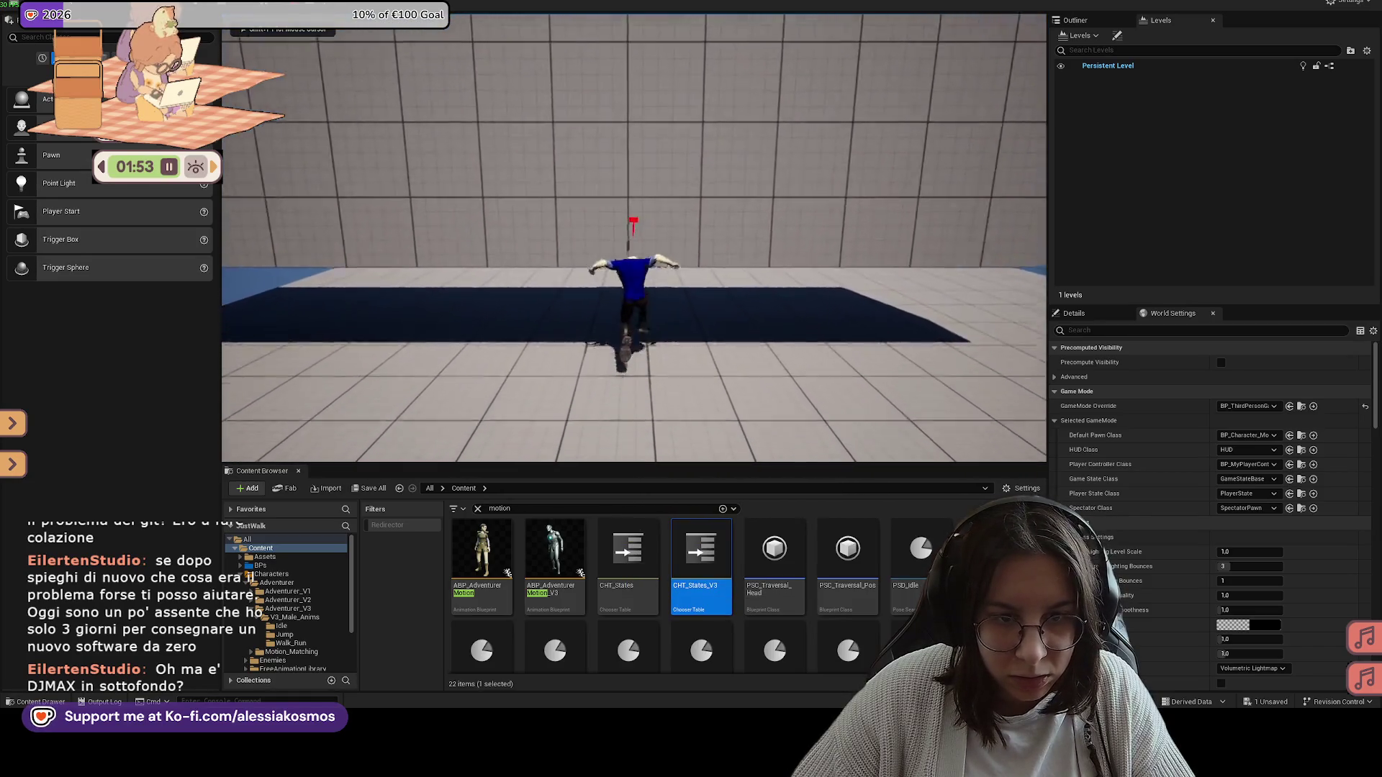
pyautogui.press('w')
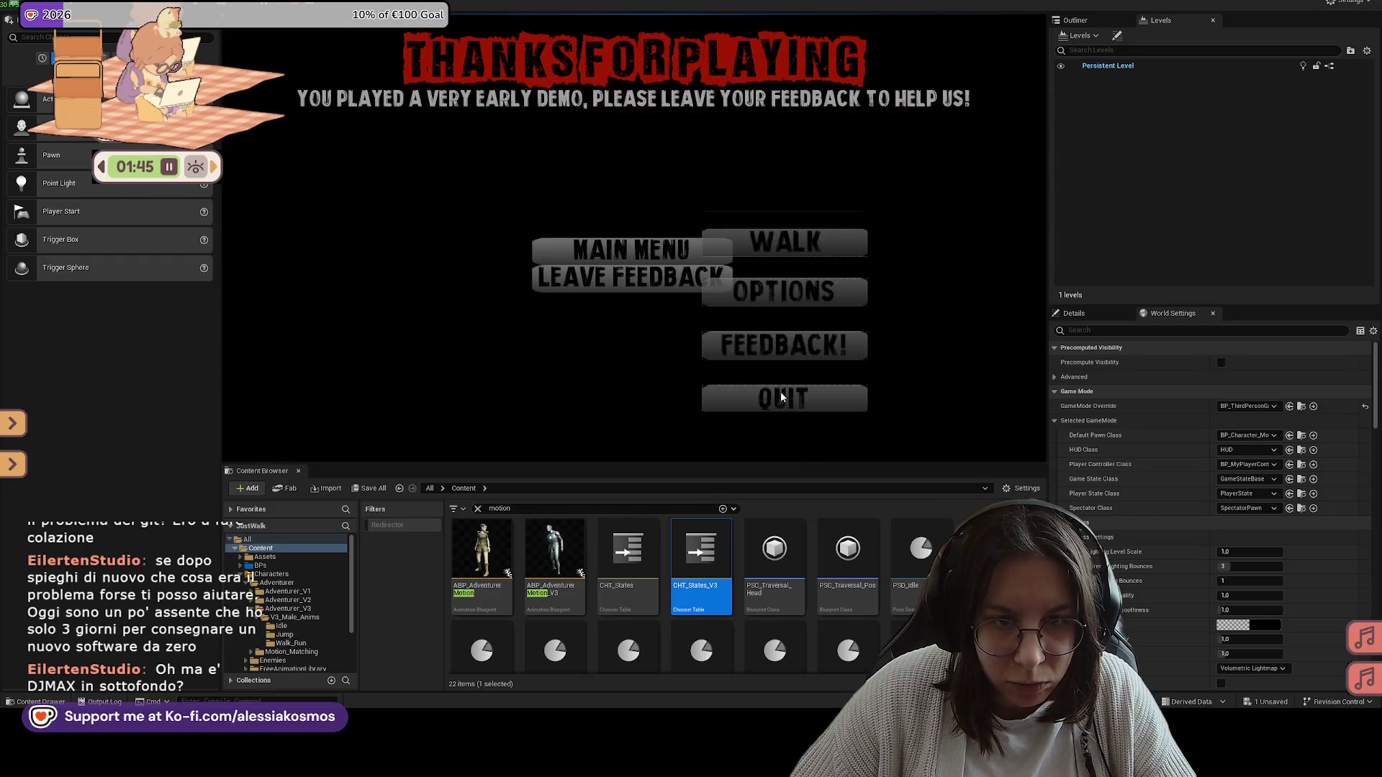
pyautogui.click(782, 396)
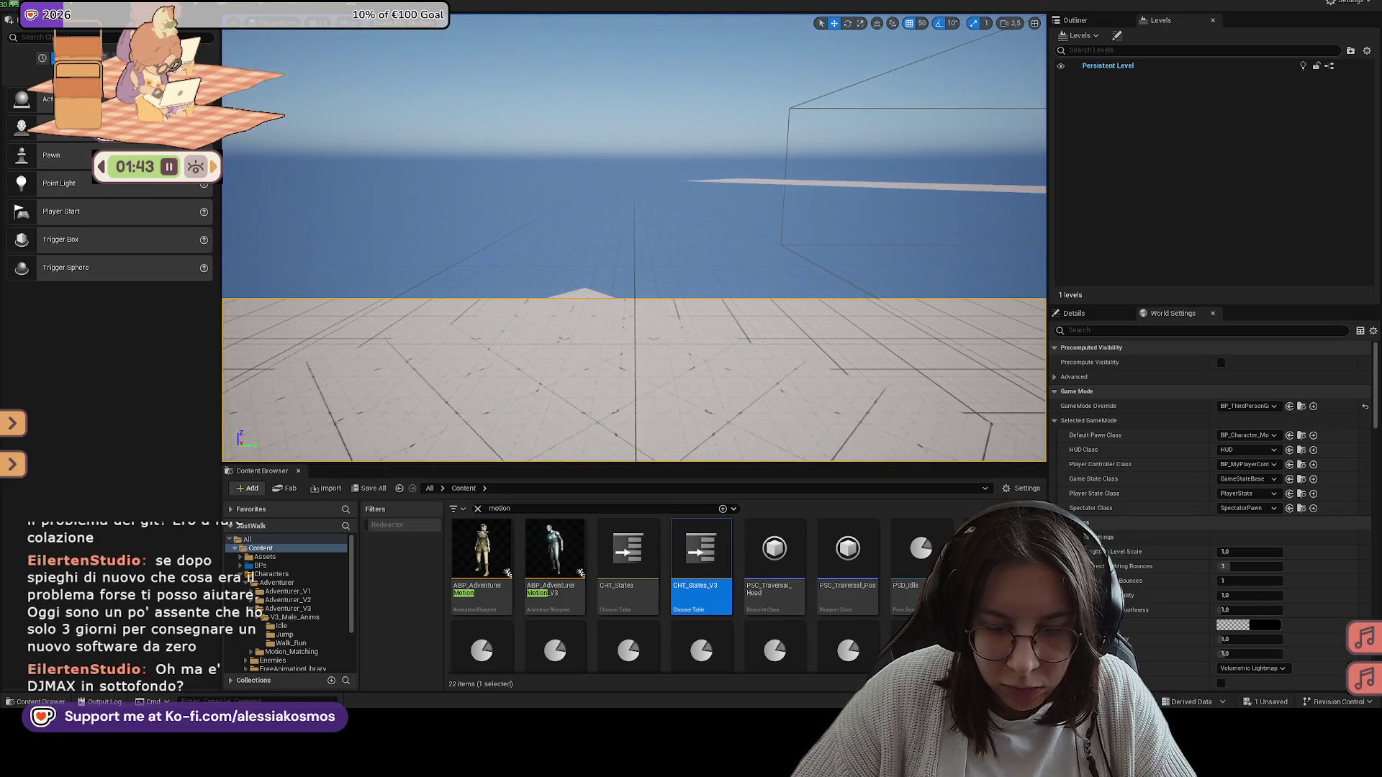
pyautogui.moveTo(857, 762)
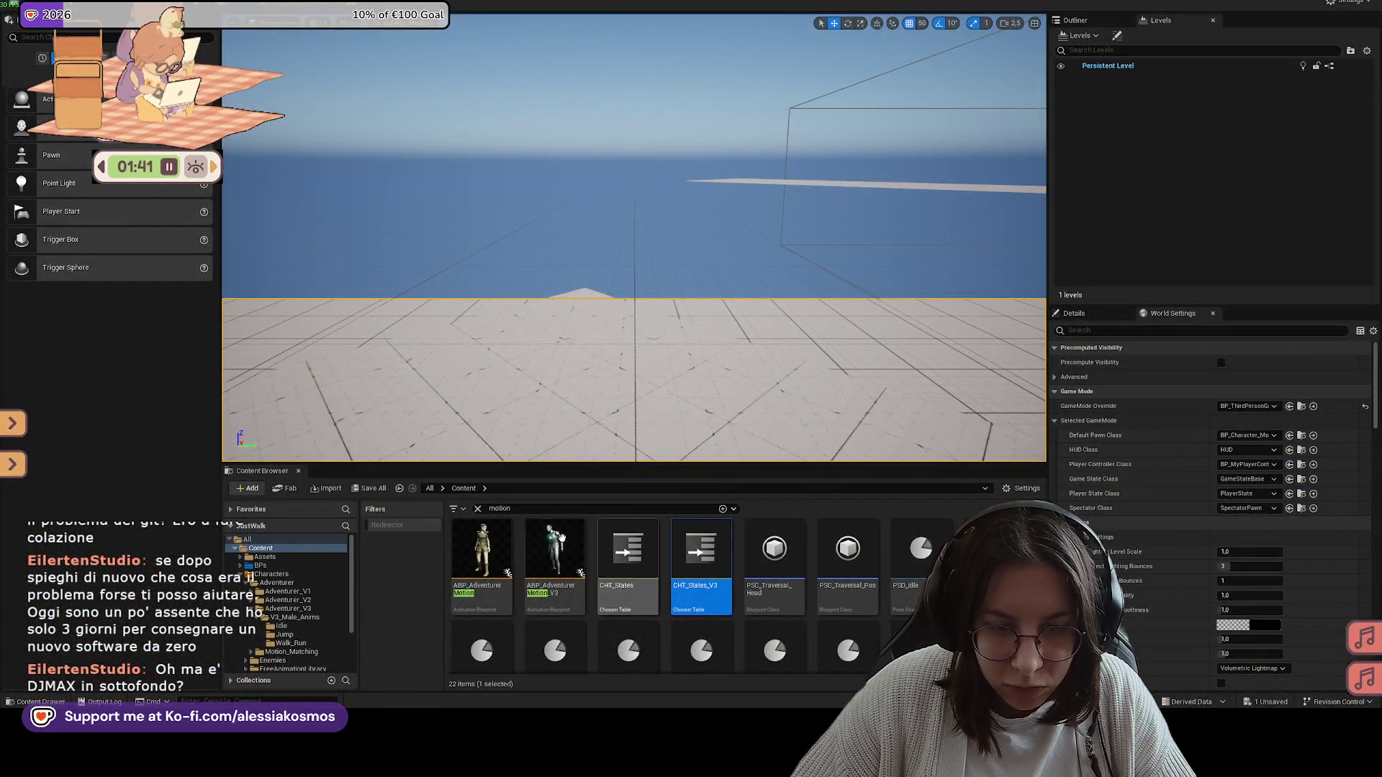
# Step: Browse the Content Browser's BPs and Levels folders, then return to Content
pyautogui.click(478, 508)
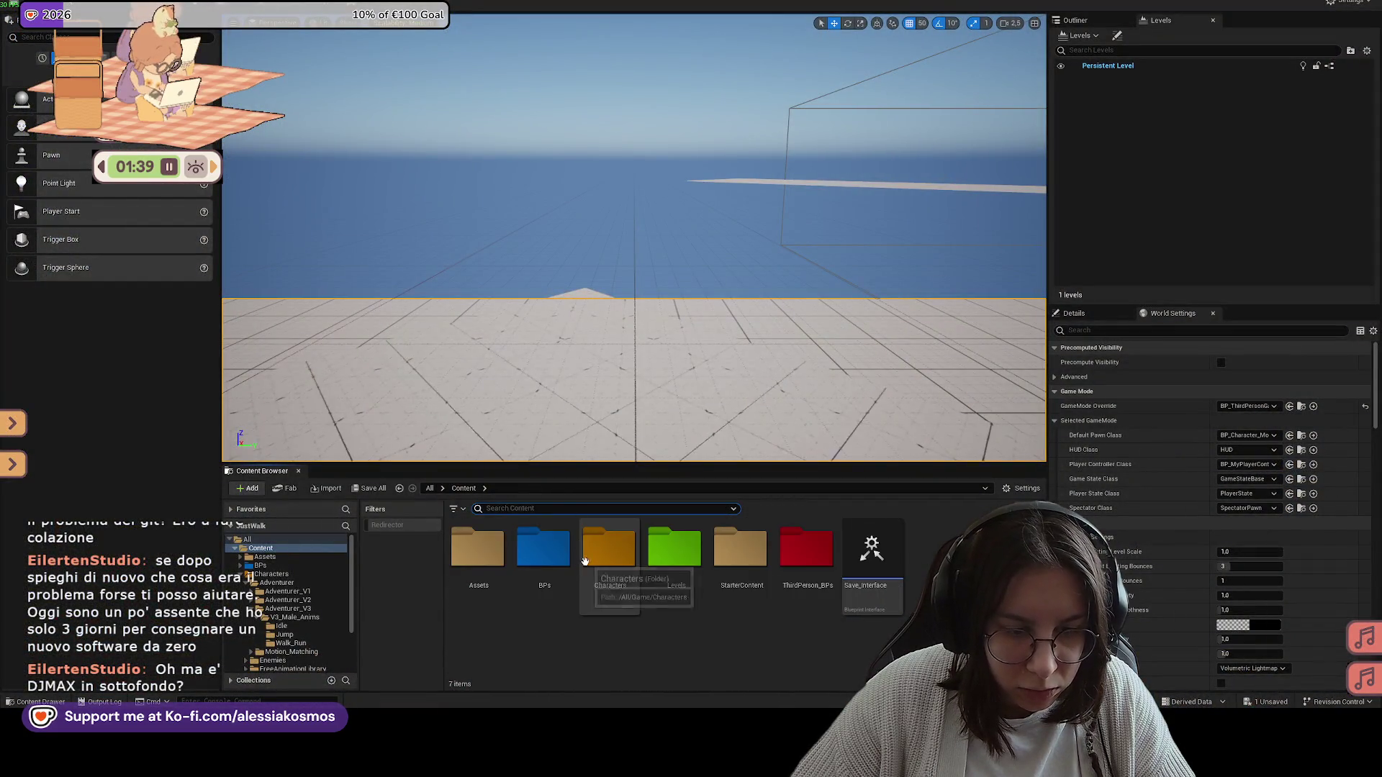
pyautogui.doubleClick(545, 548)
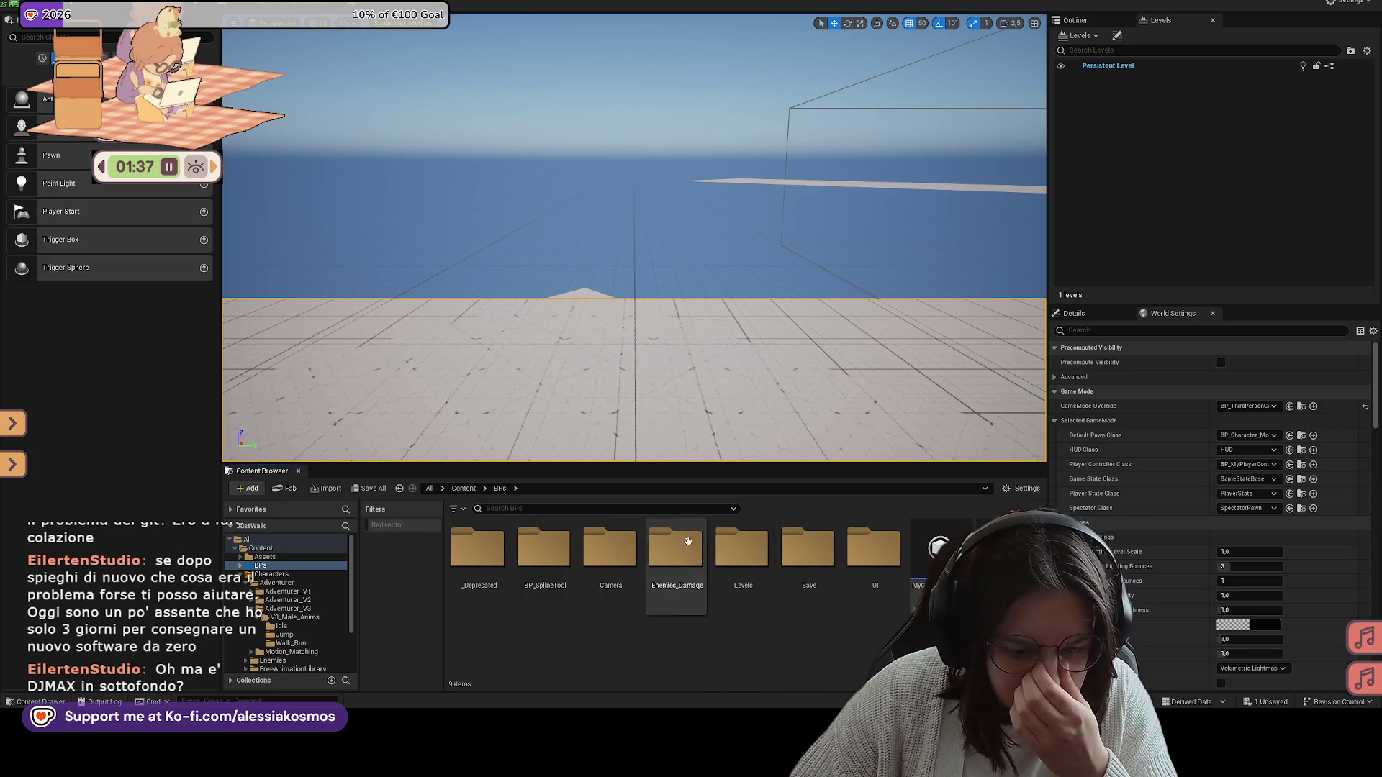
pyautogui.click(510, 508)
pyautogui.click(464, 488)
pyautogui.doubleClick(672, 549)
pyautogui.click(560, 547)
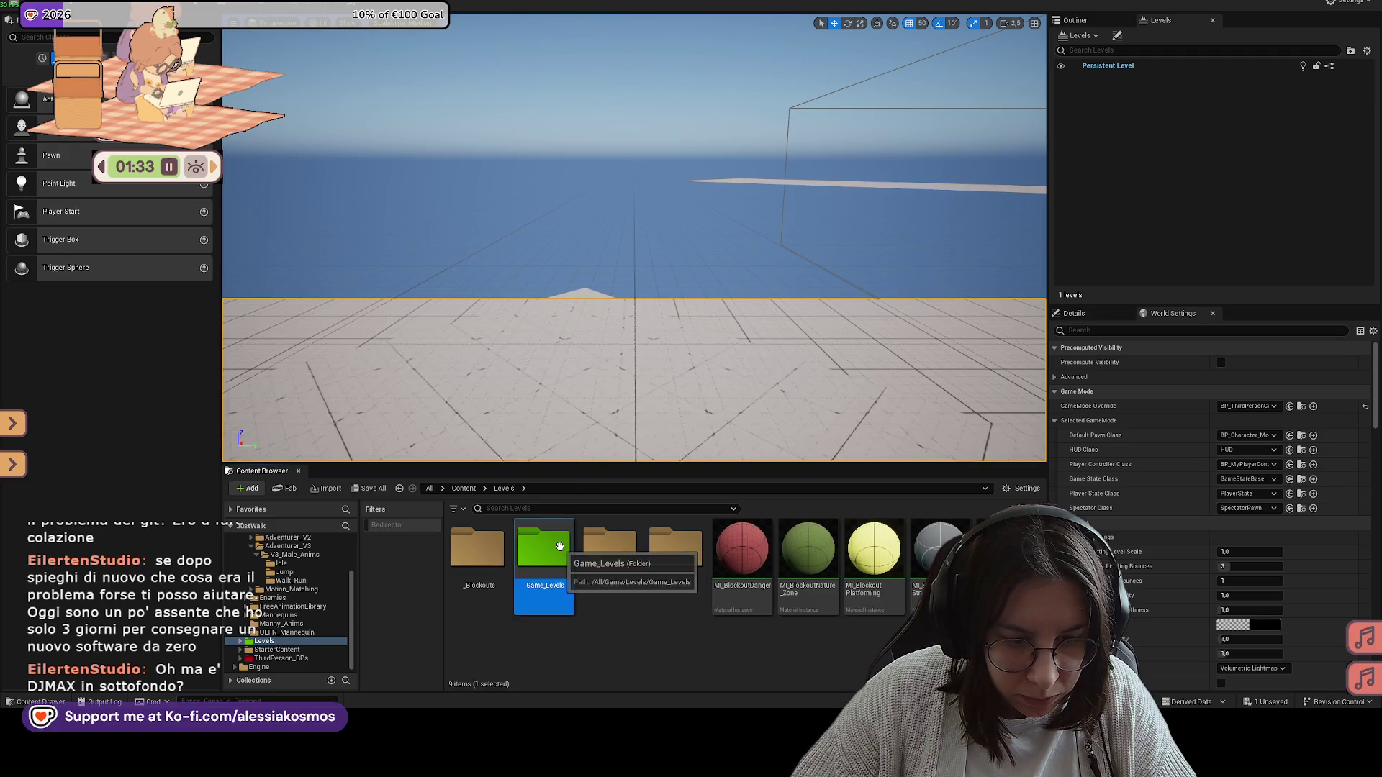
pyautogui.click(464, 488)
# Step: Search assets for 'third', then open, save and close BP_Character_Modular
pyautogui.click(500, 509)
pyautogui.write('third')
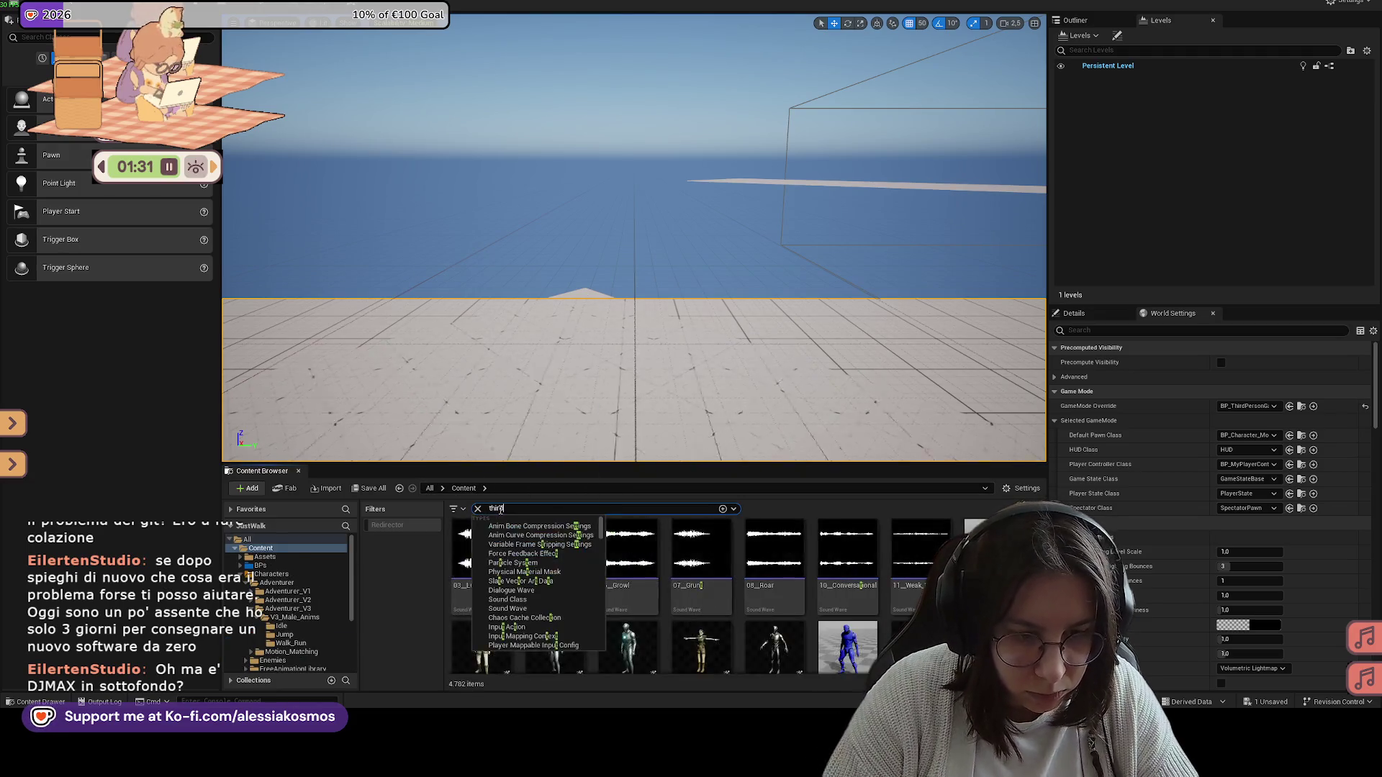
pyautogui.click(494, 549)
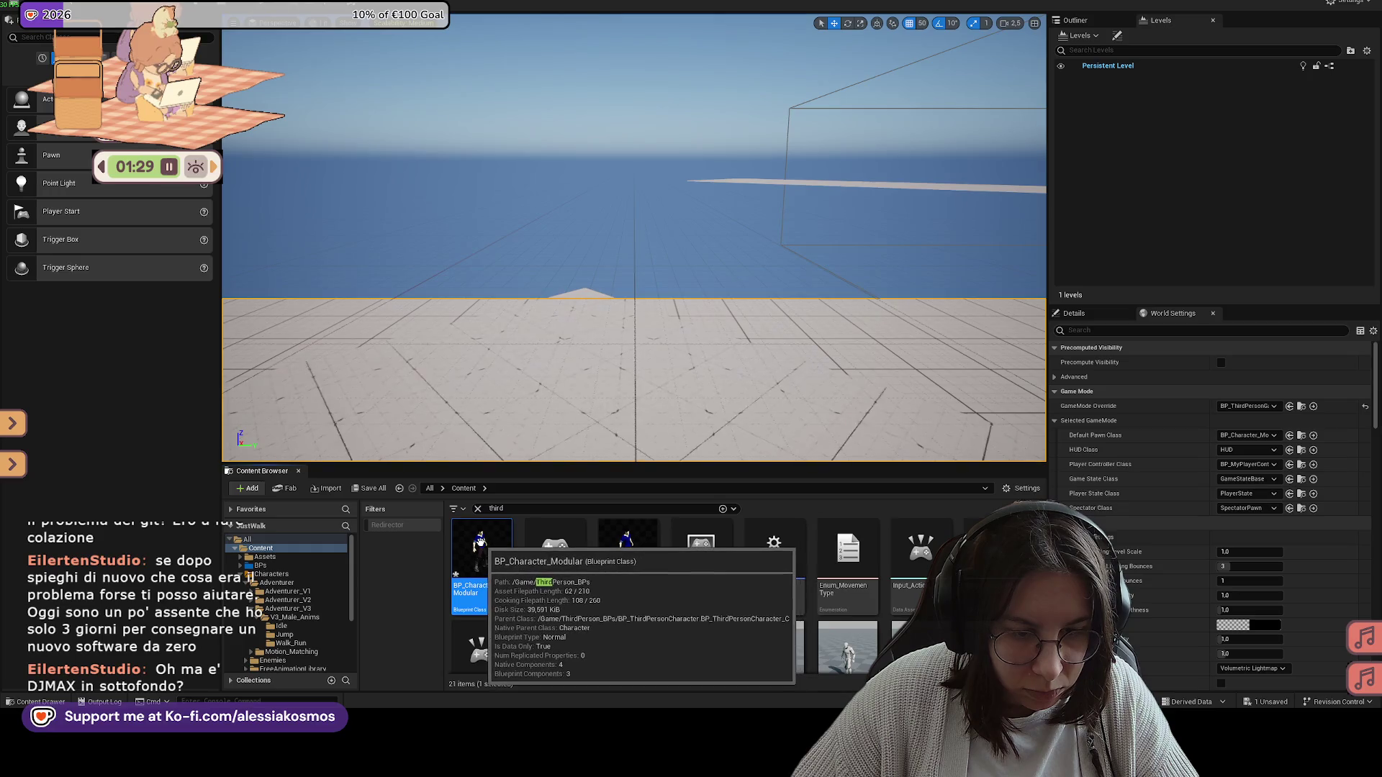
pyautogui.doubleClick(495, 548)
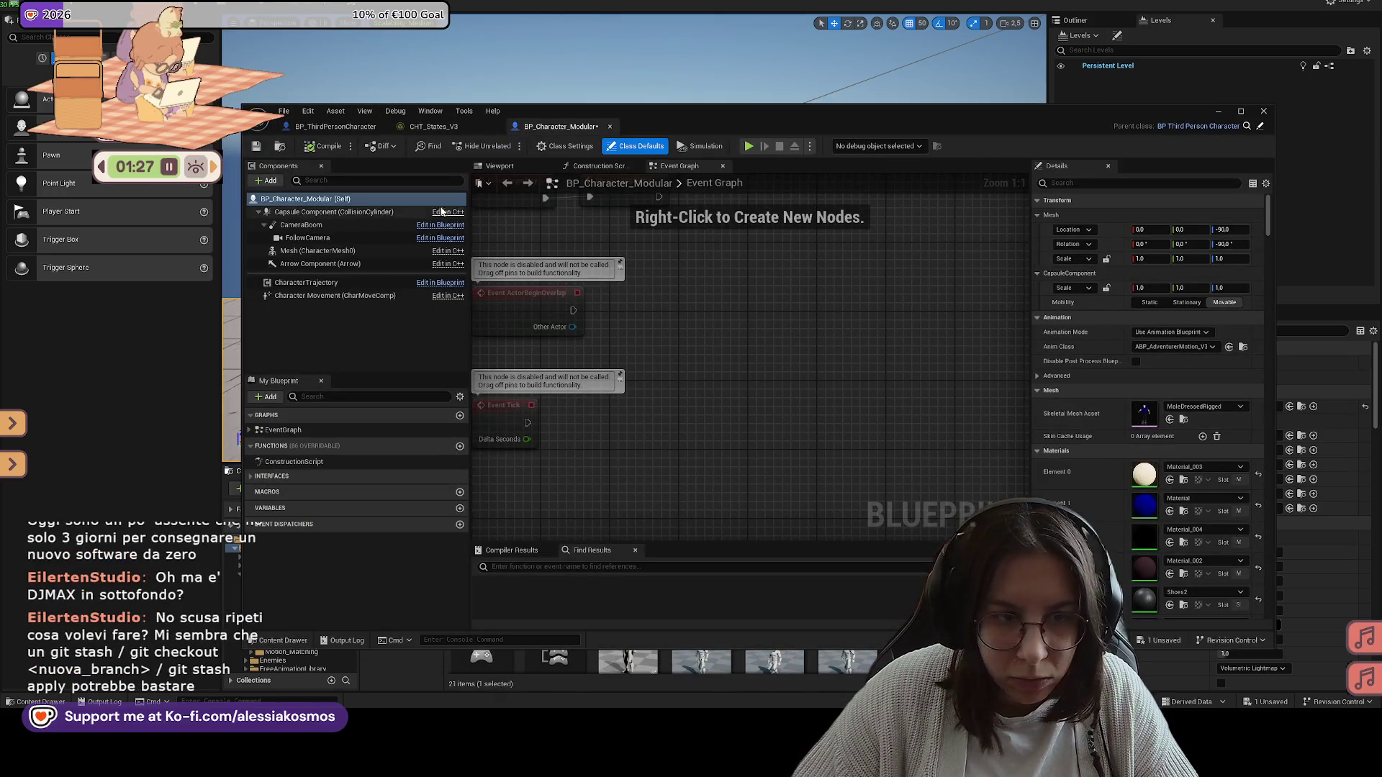
pyautogui.click(257, 147)
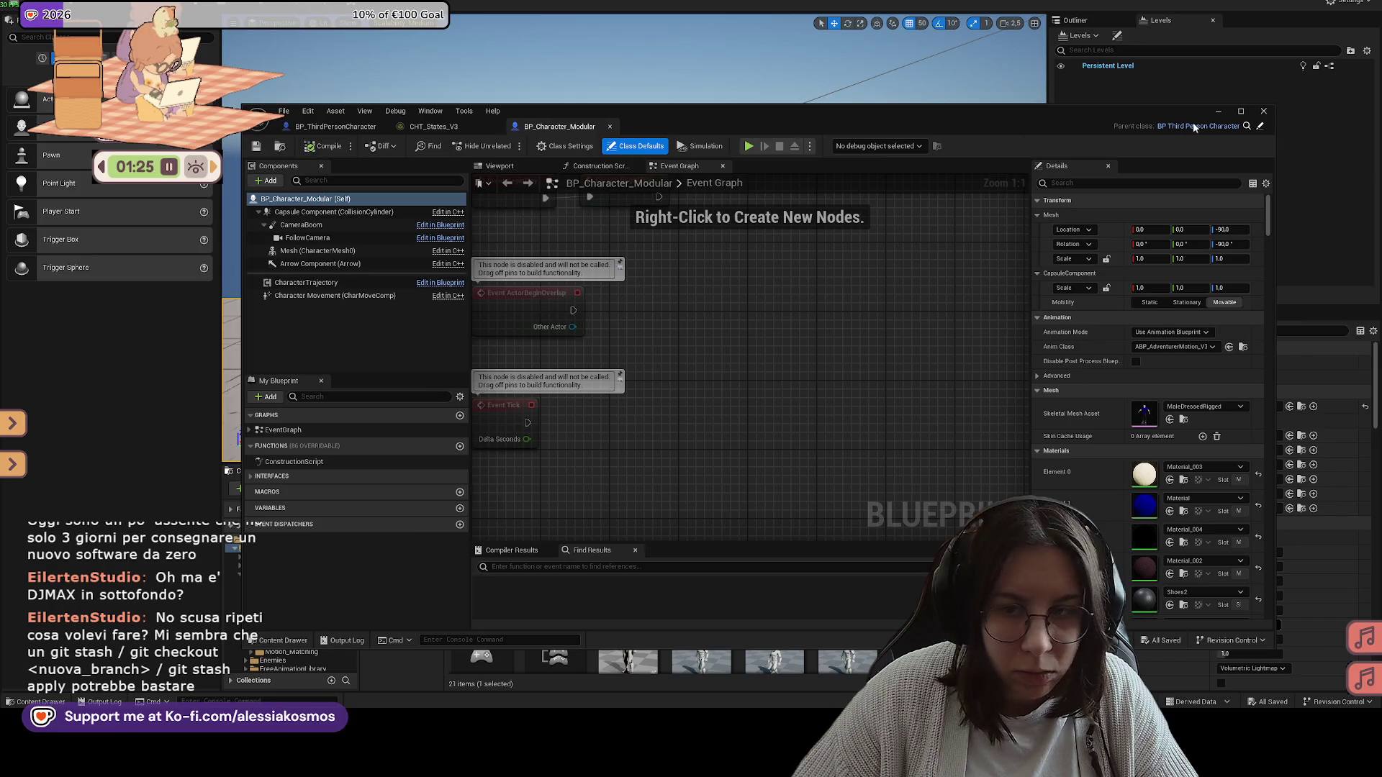
pyautogui.click(1263, 110)
# Step: Set the World Settings Default Pawn Class to BP_ThirdPersonCharacter
pyautogui.click(1074, 313)
pyautogui.click(1172, 313)
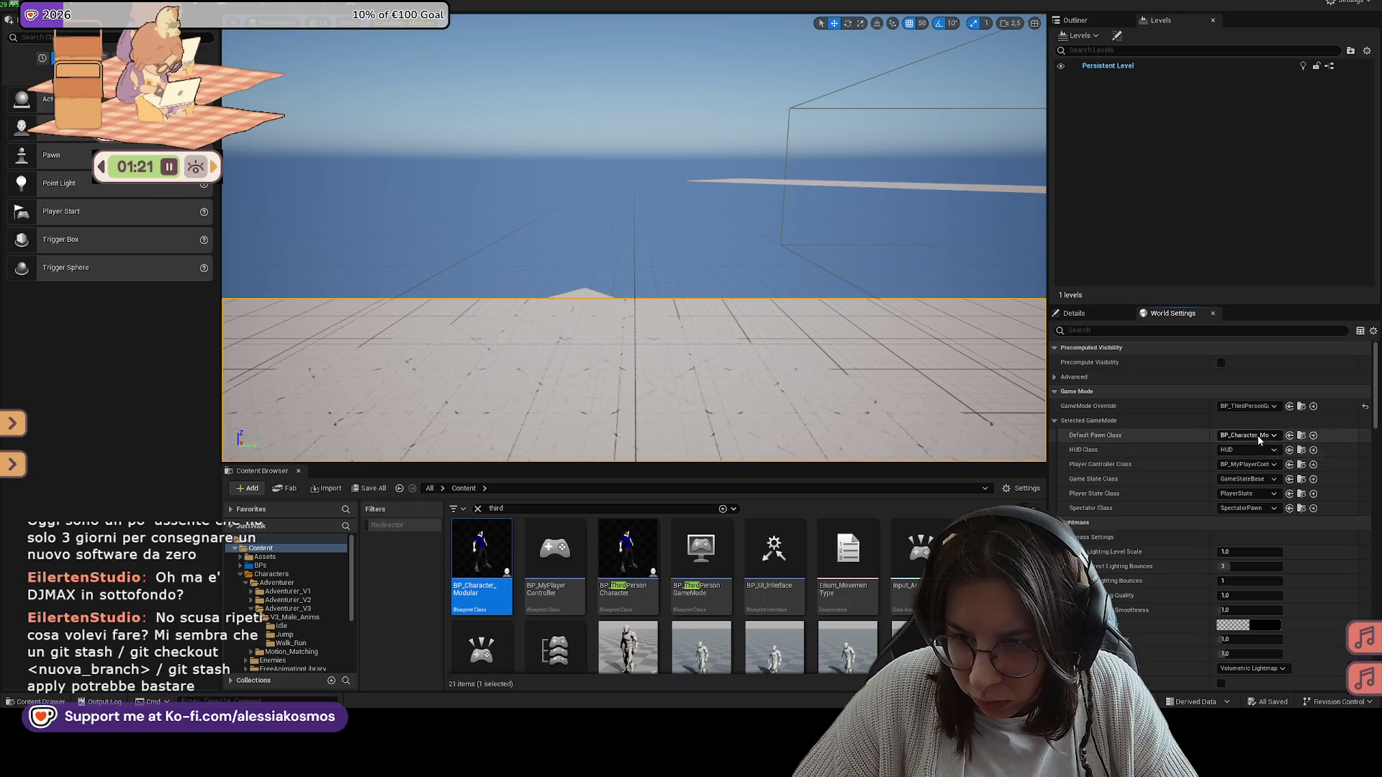
pyautogui.click(1249, 436)
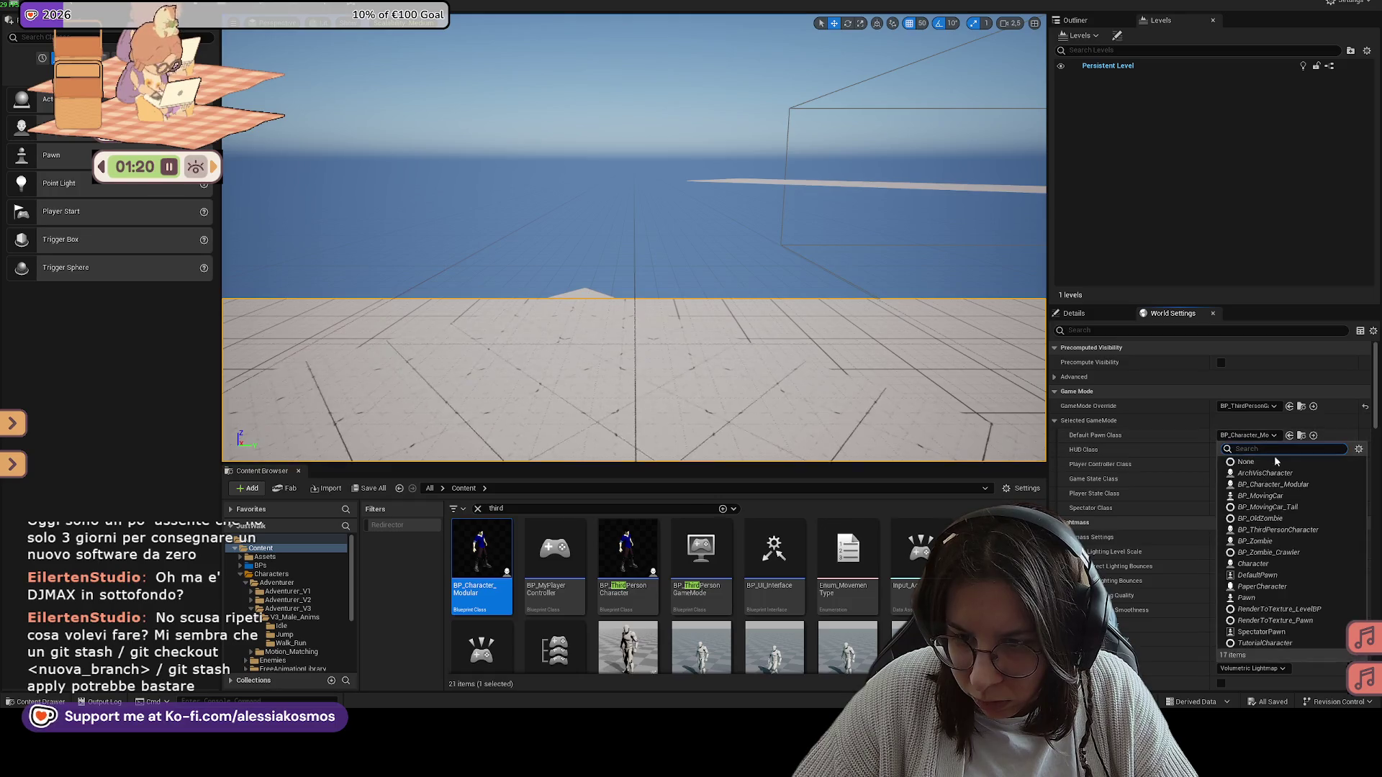
pyautogui.click(1274, 529)
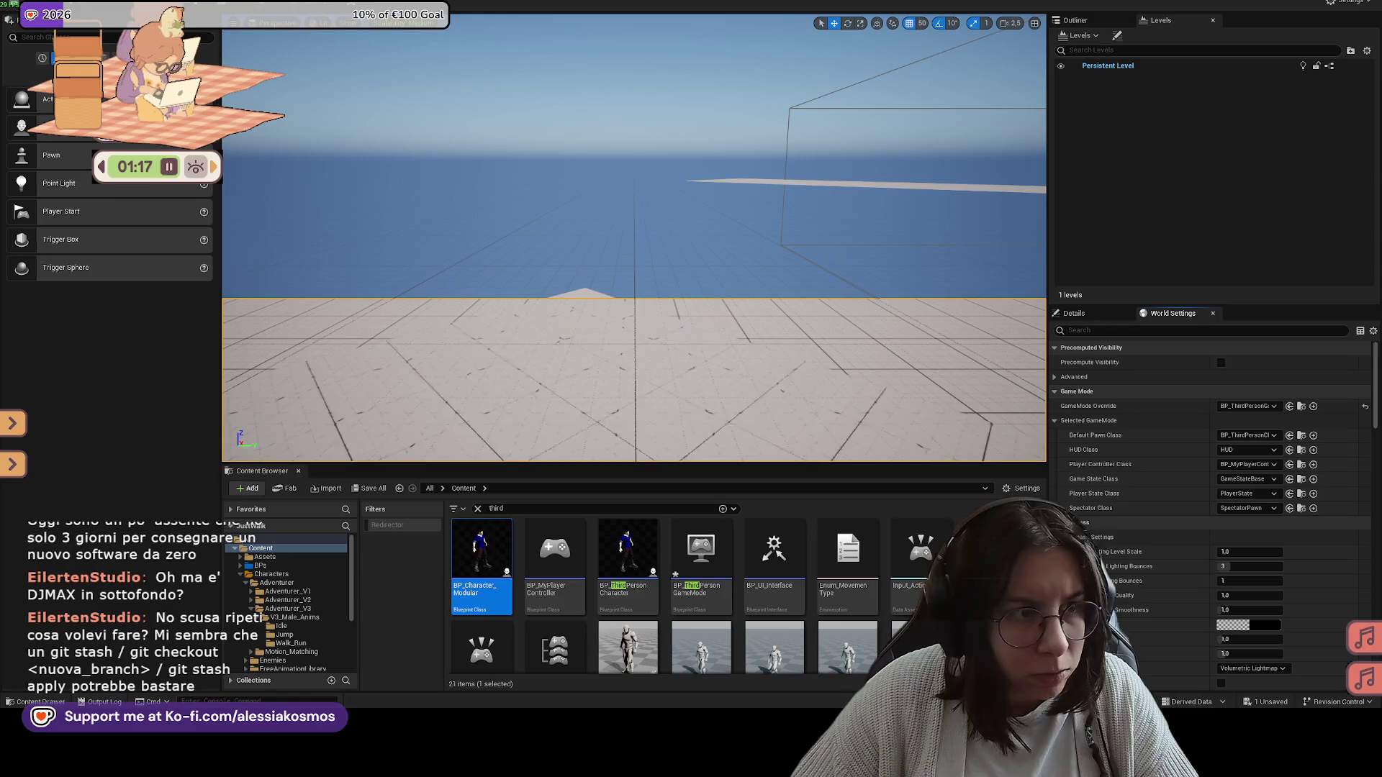
pyautogui.press('f')
pyautogui.scroll(-5, 604, 247)
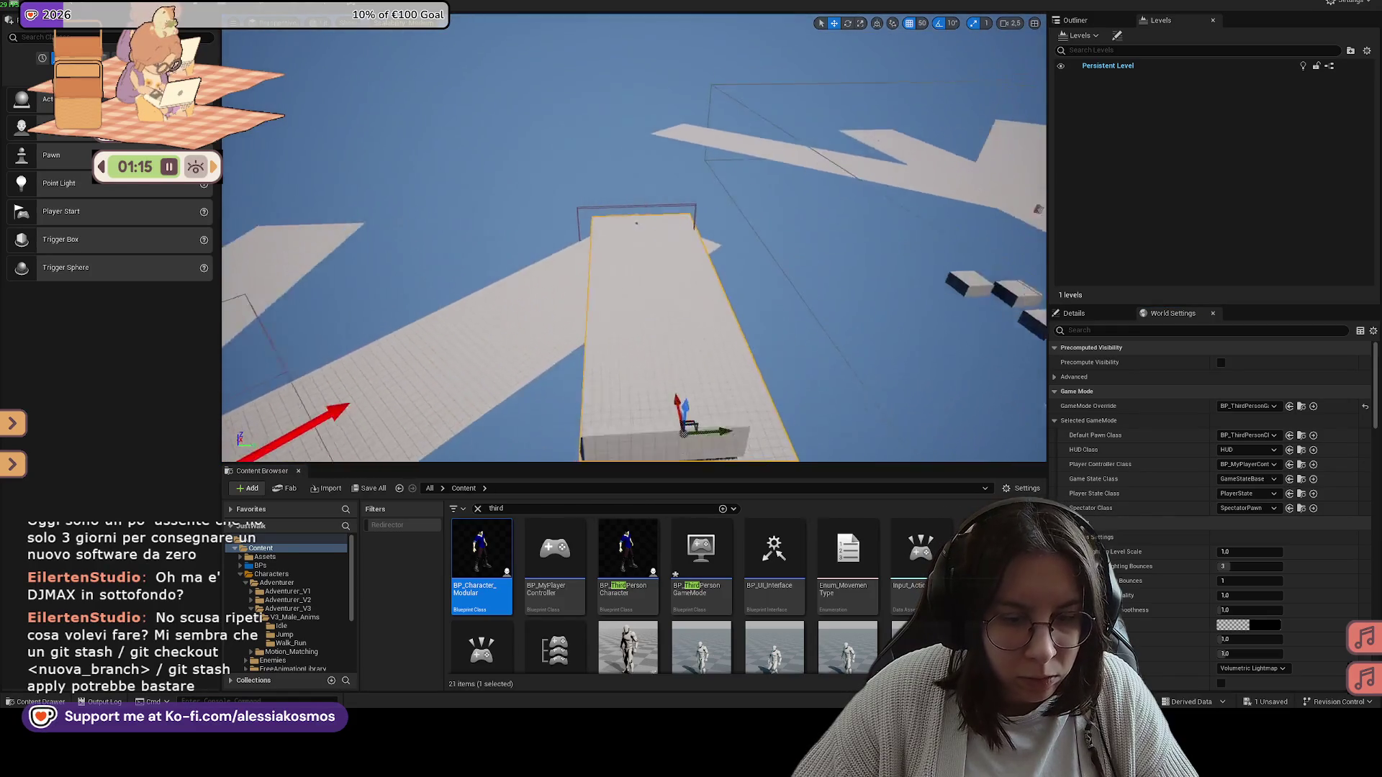
pyautogui.click(701, 554)
pyautogui.hotkey('ctrl', 's')
pyautogui.rightClick(663, 385)
pyautogui.click(700, 377)
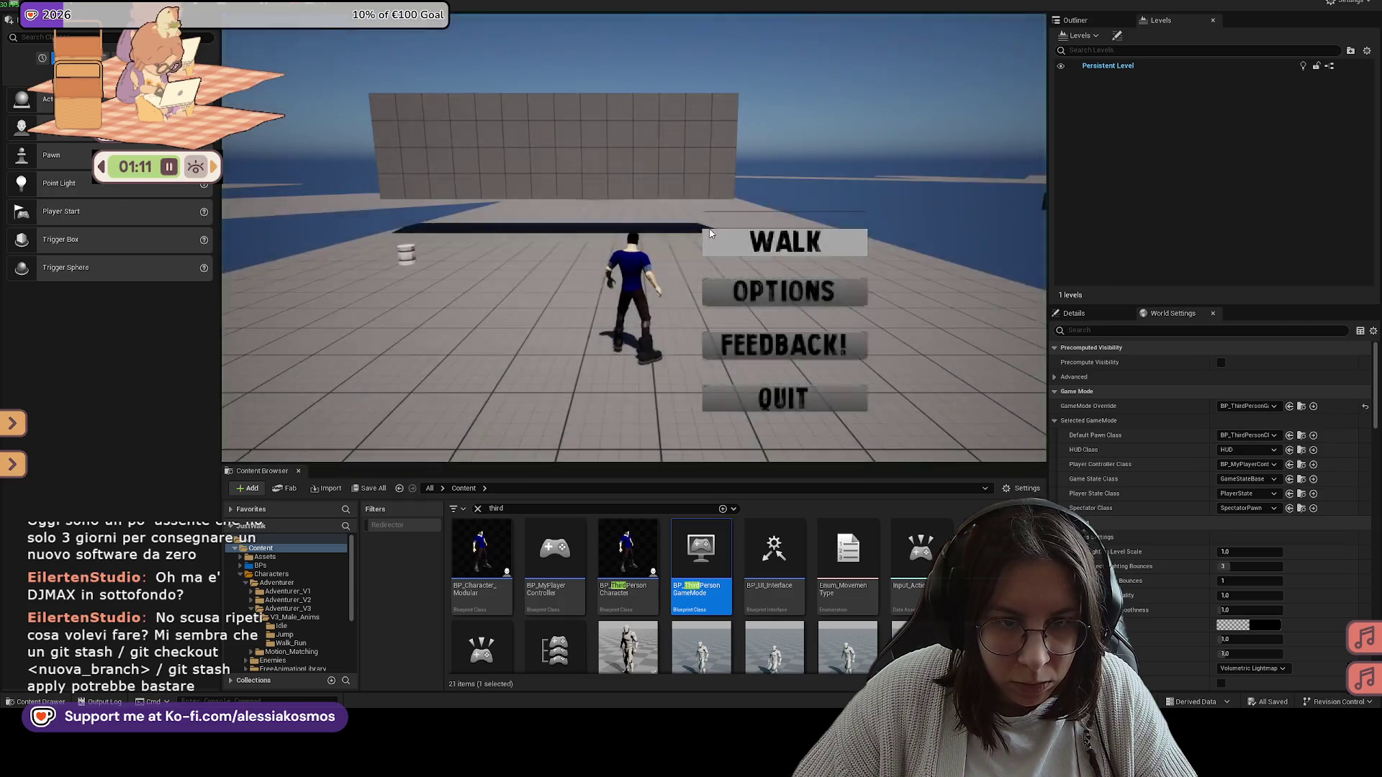
pyautogui.click(709, 233)
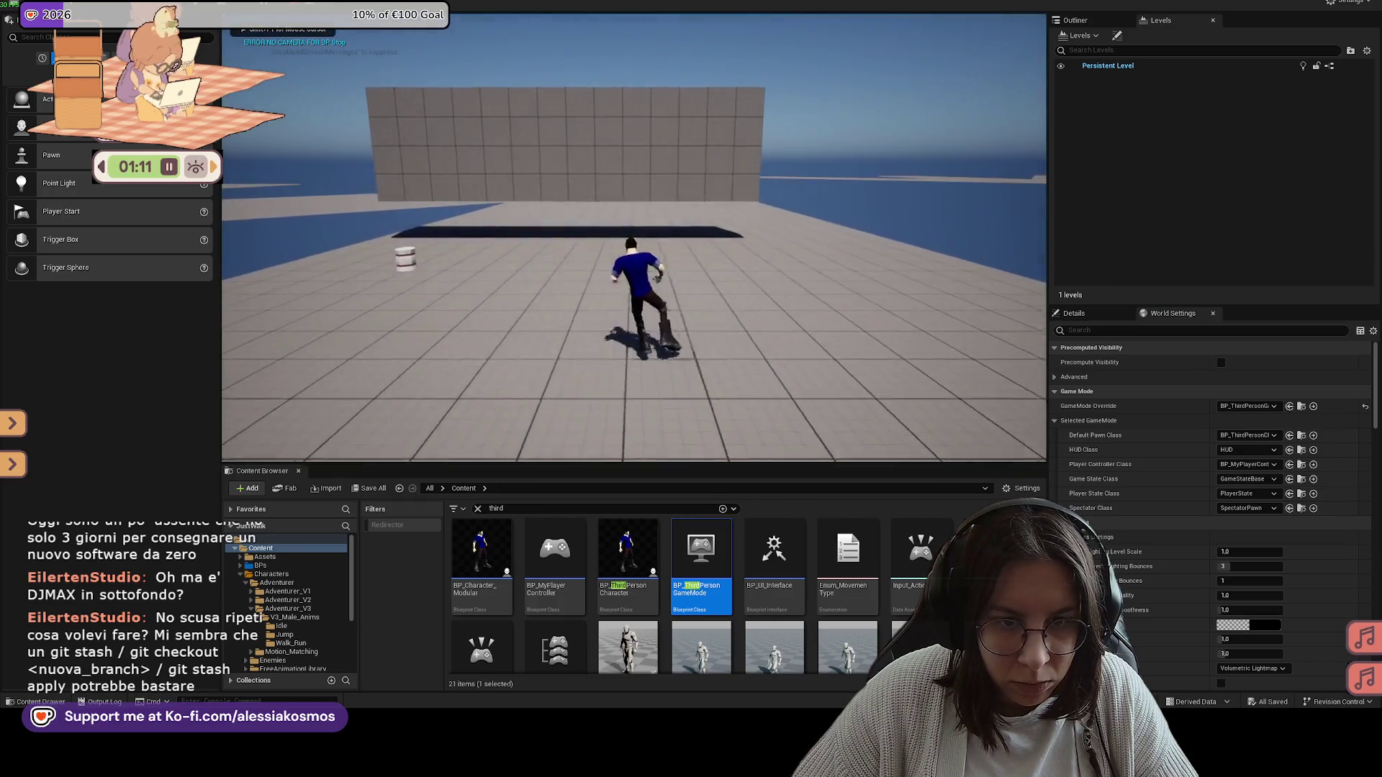
pyautogui.press('w')
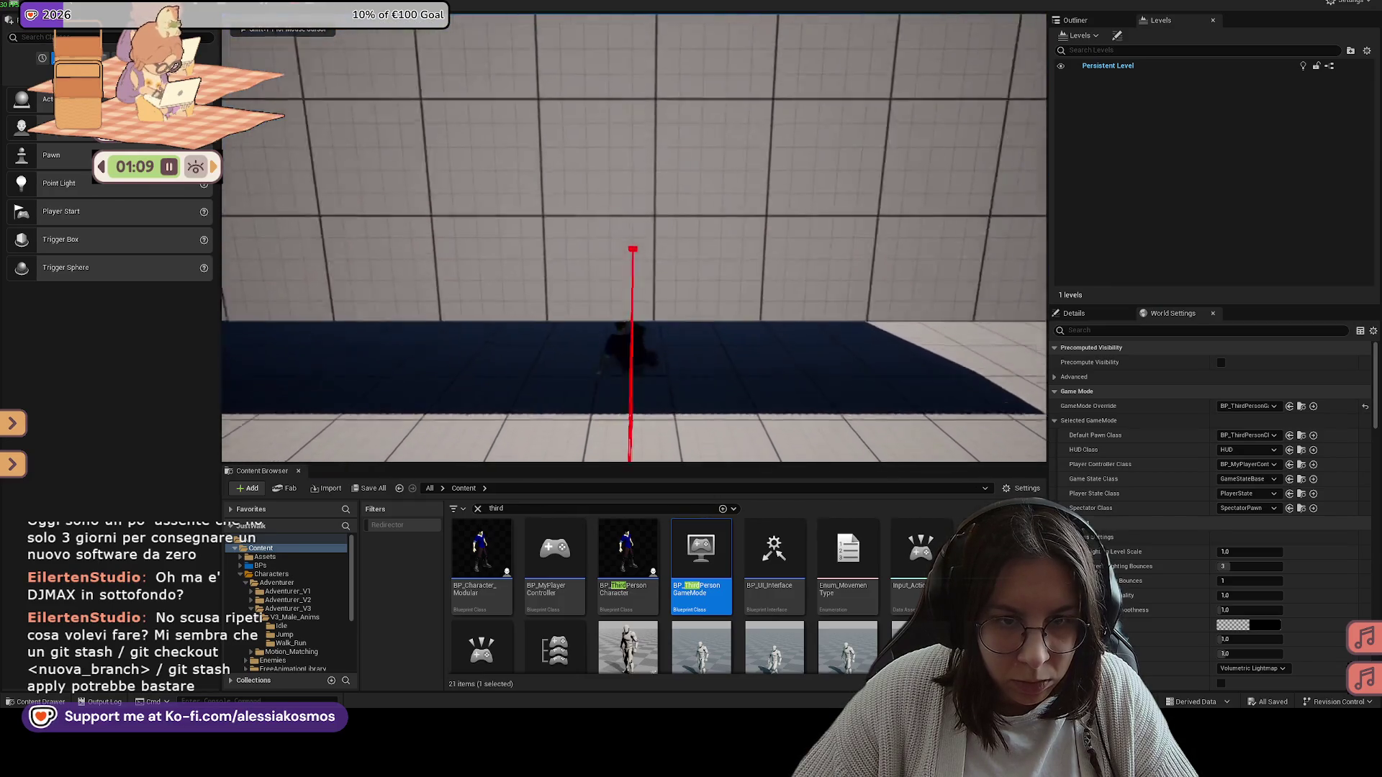
pyautogui.press('Tab')
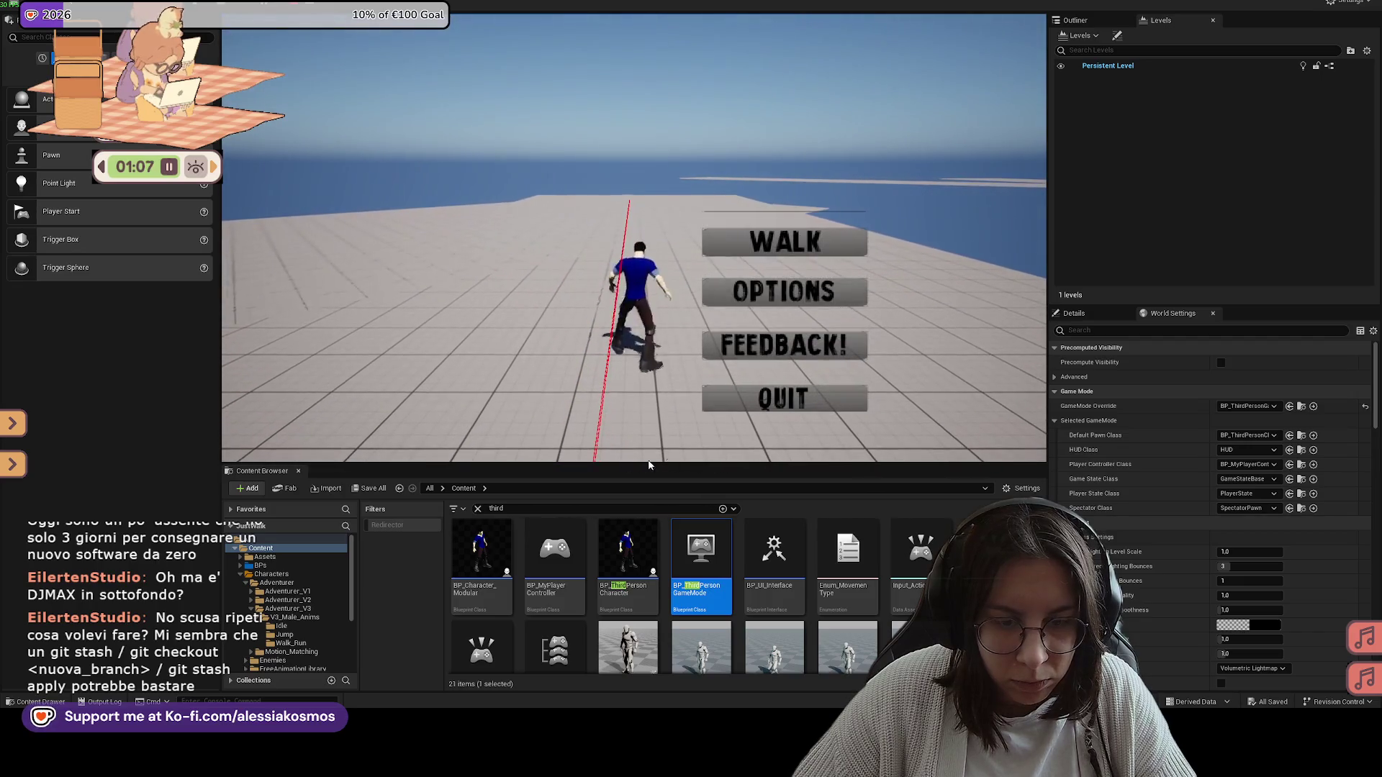
pyautogui.click(810, 398)
pyautogui.doubleClick(624, 552)
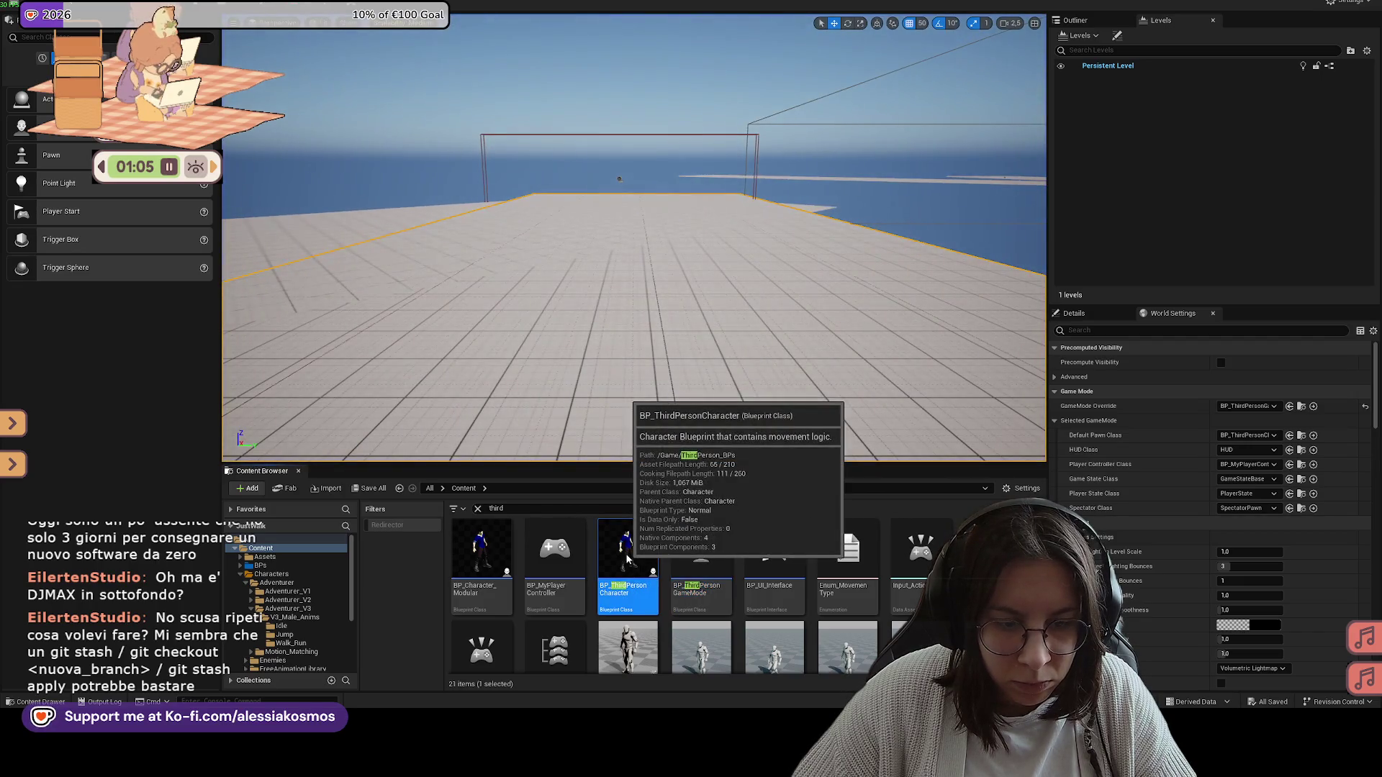
# Step: Open the Check Sliding Conditions function, inspect its SET node, and save the blueprint
pyautogui.scroll(-2, 779, 274)
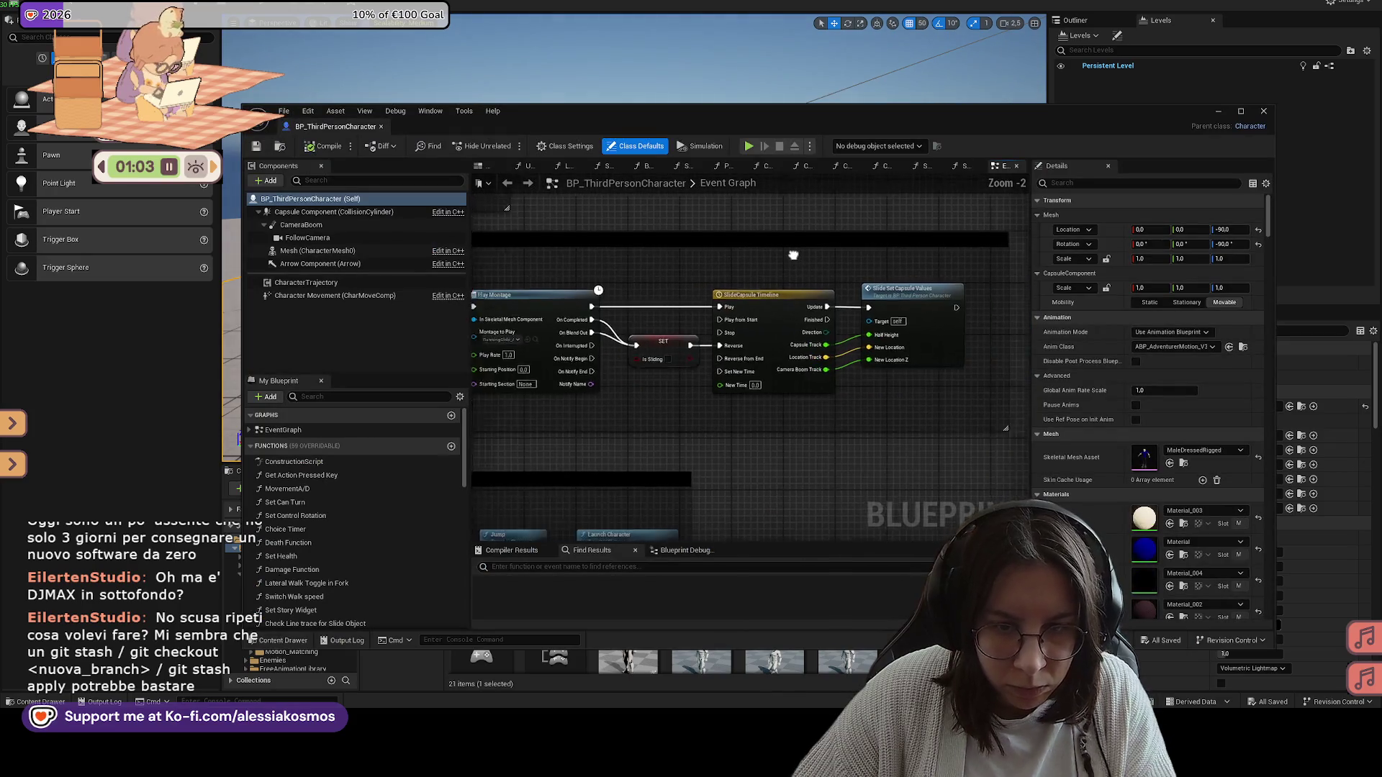
pyautogui.moveTo(727, 260)
pyautogui.mouseDown()
pyautogui.moveTo(845, 283)
pyautogui.moveTo(771, 301)
pyautogui.moveTo(793, 287)
pyautogui.mouseUp()
pyautogui.doubleClick(590, 321)
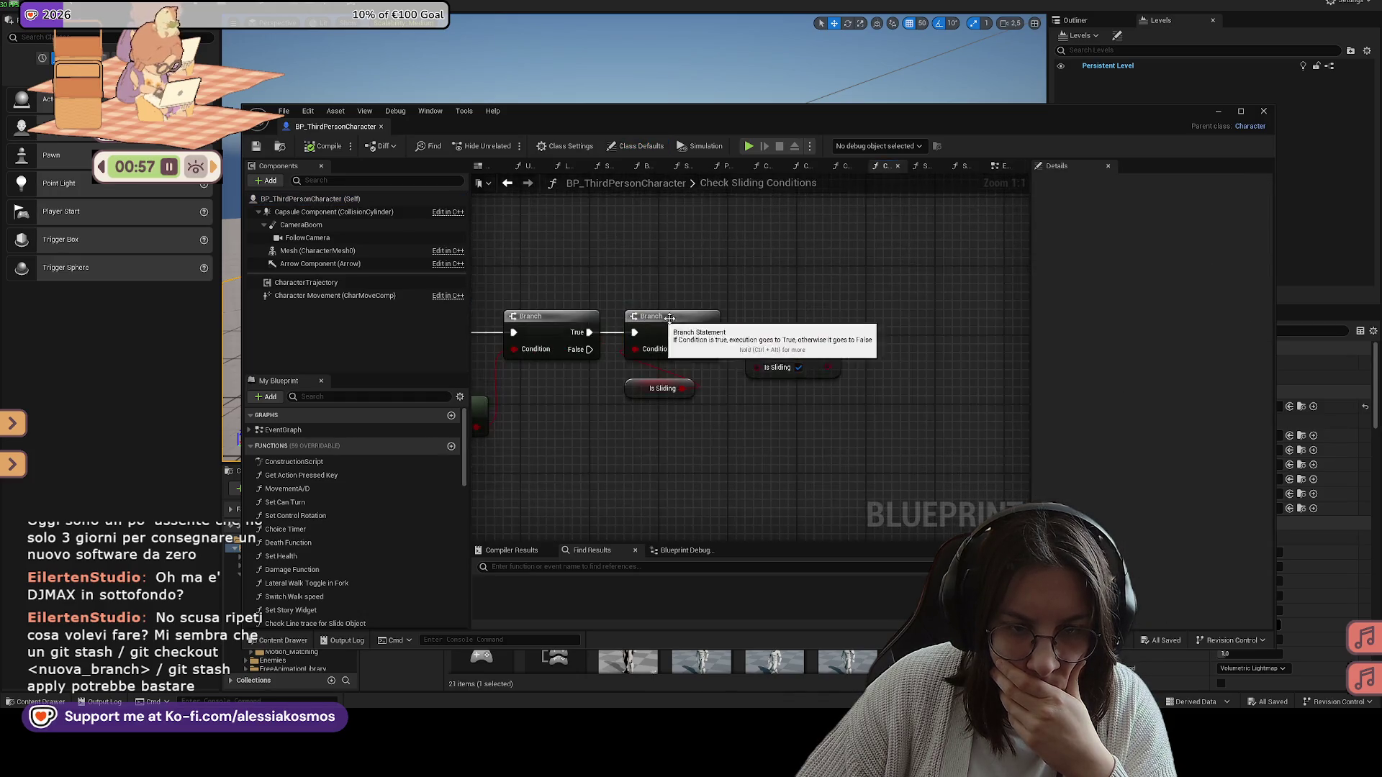
pyautogui.click(802, 345)
pyautogui.moveTo(870, 309); pyautogui.dragTo(763, 311)
pyautogui.hotkey('ctrl', 's')
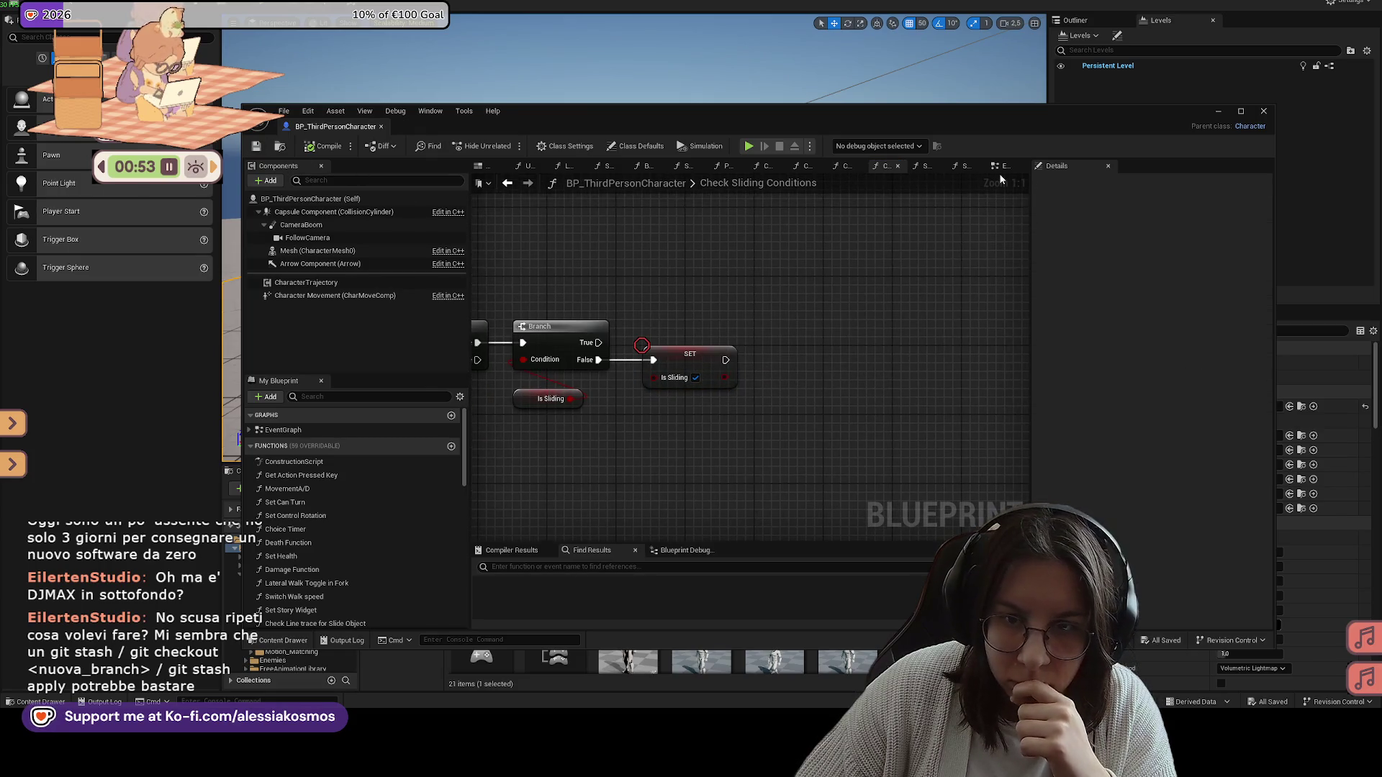
# Step: In the Event Graph, widen the Slide comment box to the right
pyautogui.click(1000, 166)
pyautogui.scroll(-3, 713, 292)
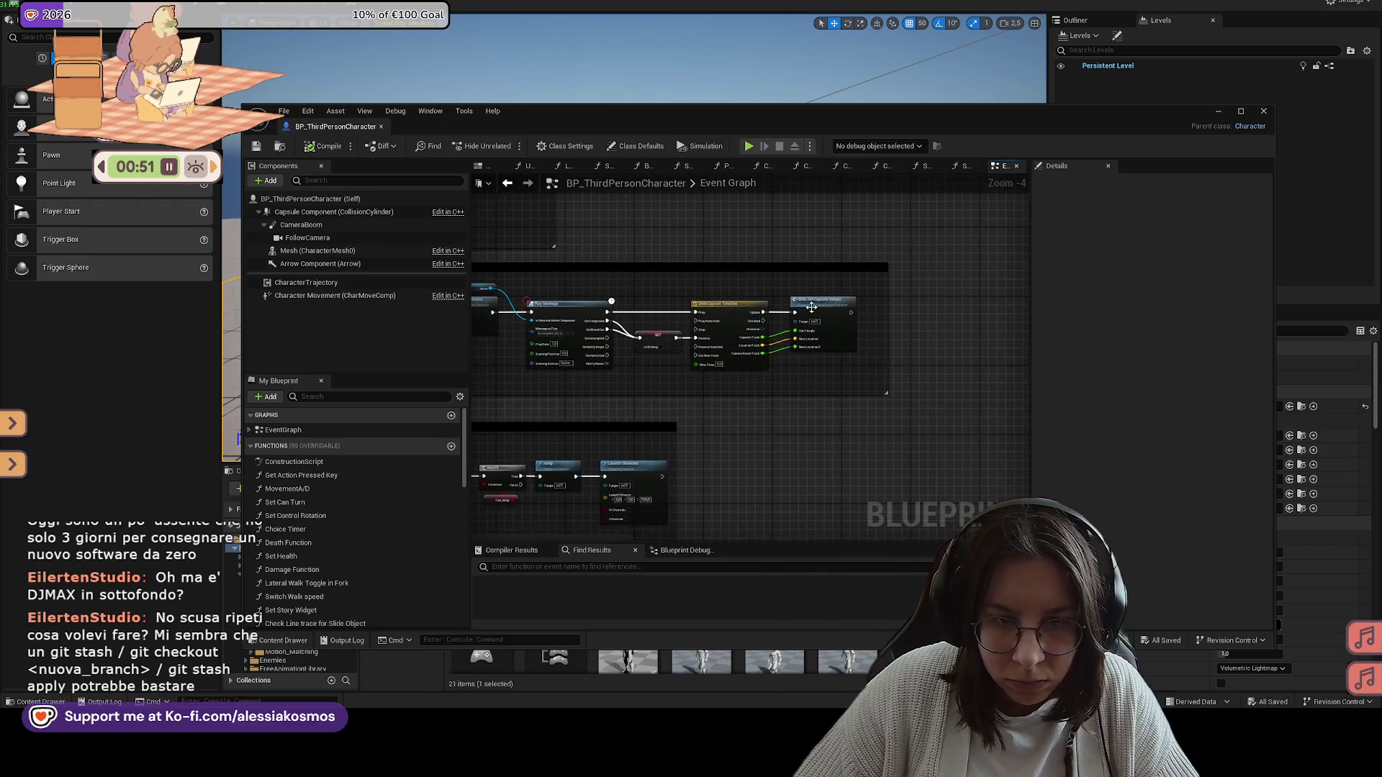
pyautogui.scroll(-2, 828, 316)
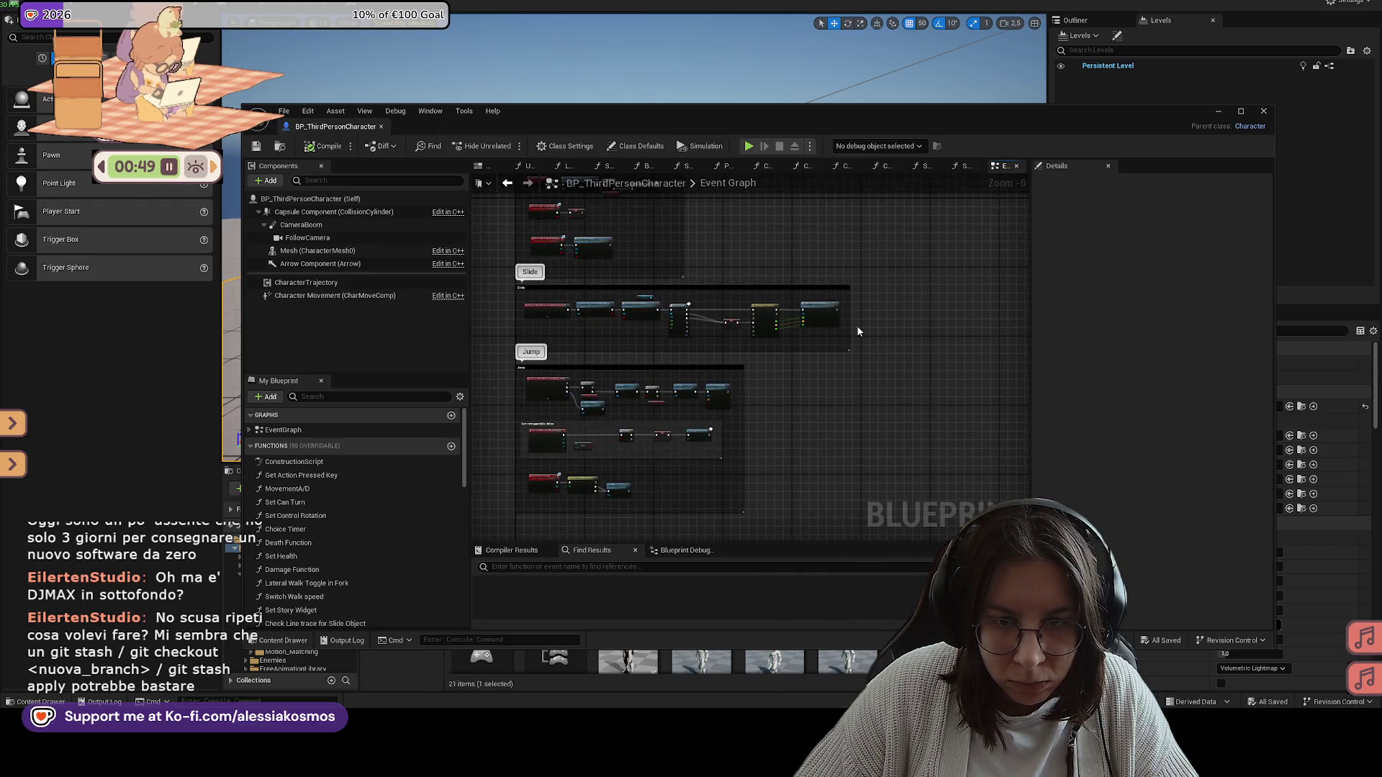
pyautogui.moveTo(849, 325); pyautogui.dragTo(934, 326)
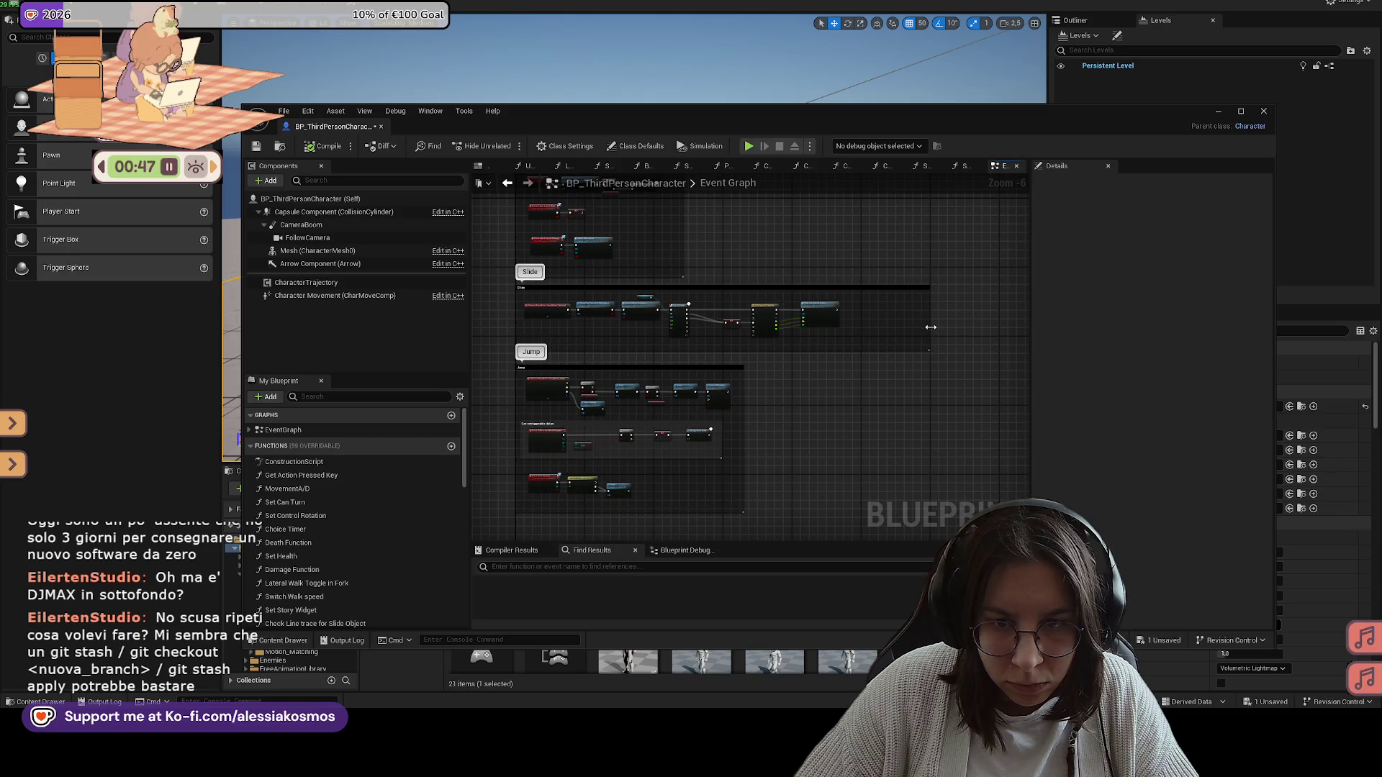
pyautogui.scroll(2, 709, 332)
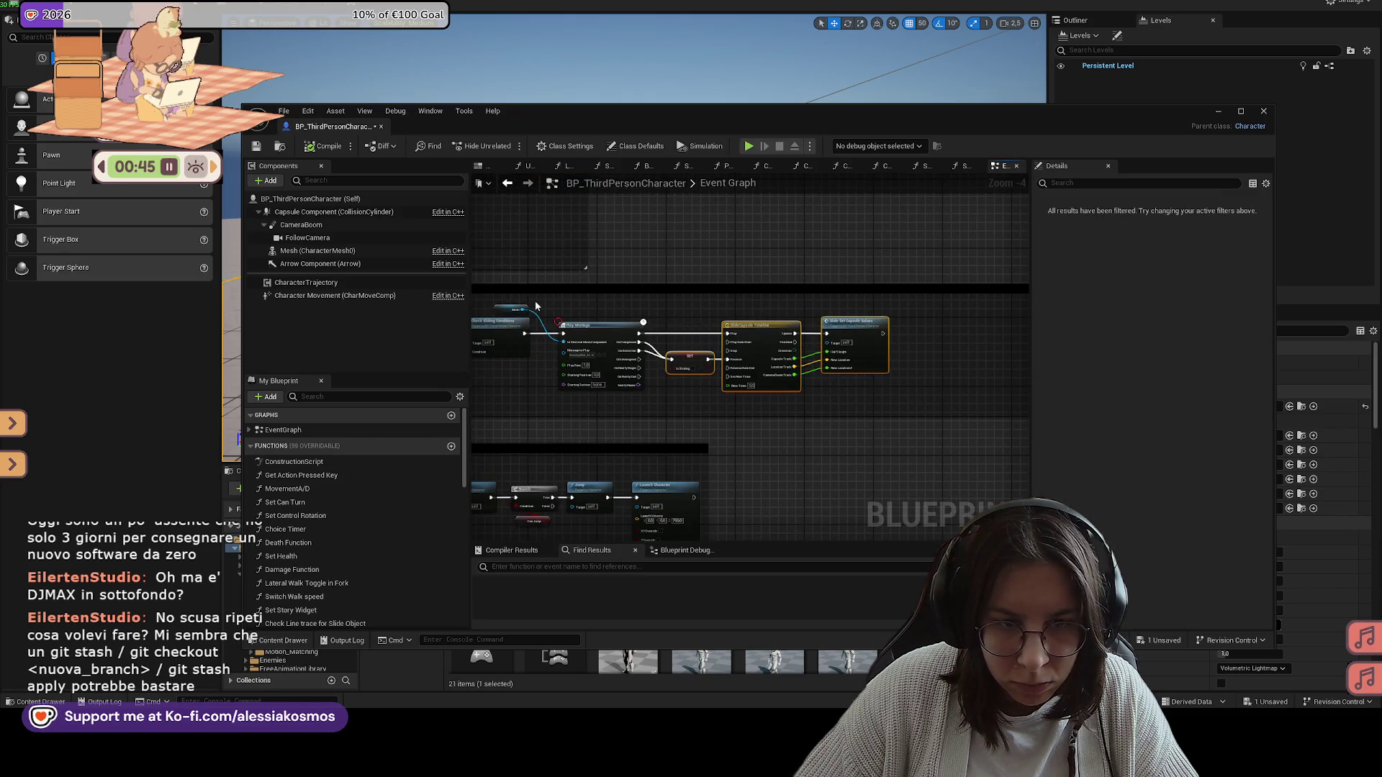
# Step: Nudge the Check Sliding Conditions node right and open its function graph
pyautogui.click(579, 328)
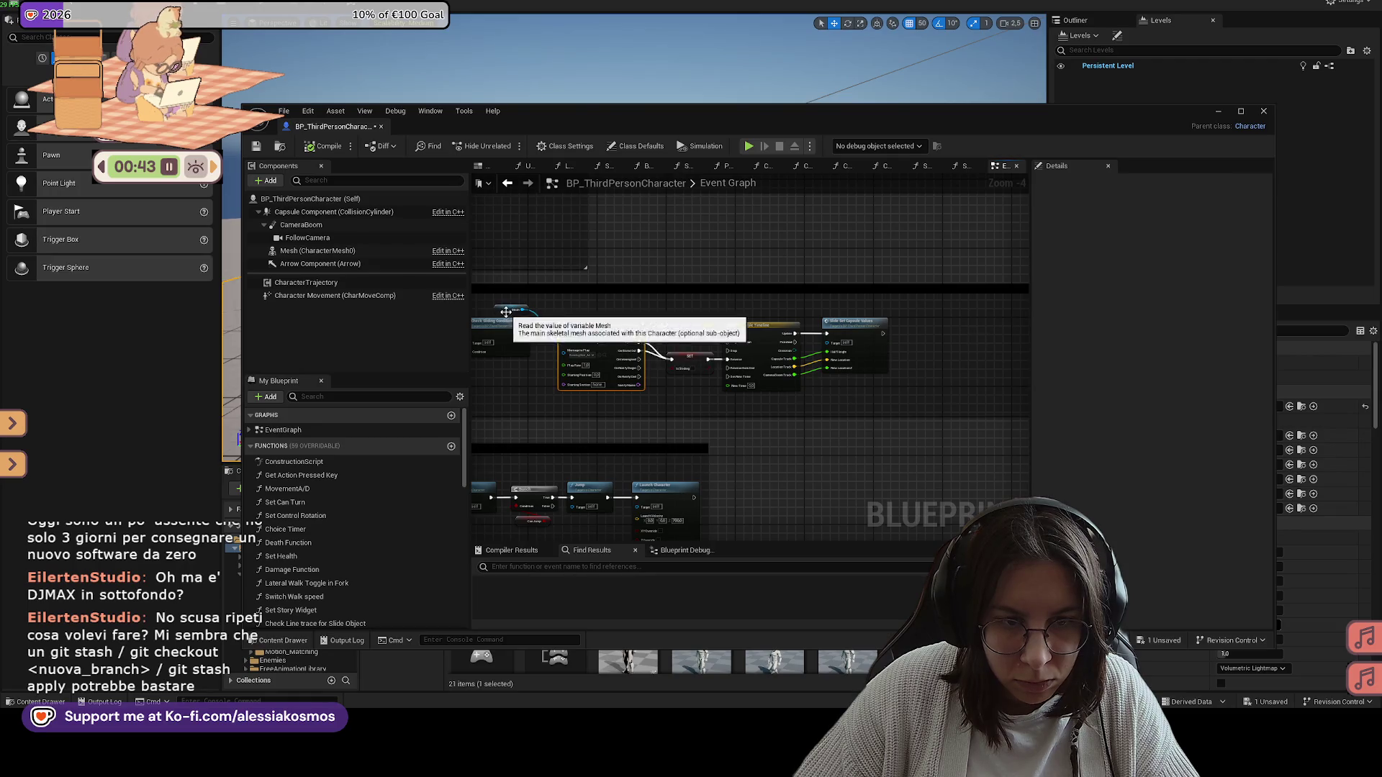
pyautogui.hotkey('ctrl', 'z')
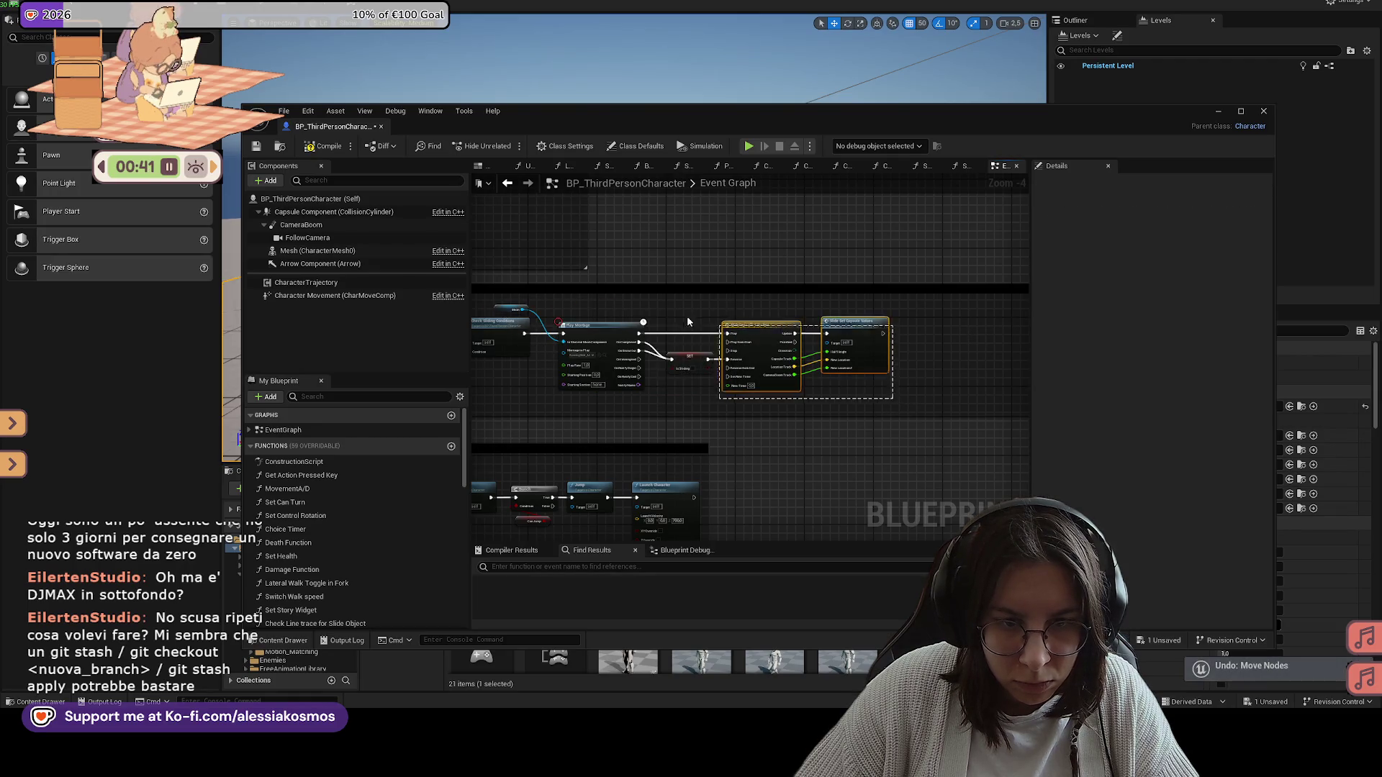
pyautogui.hotkey('ctrl', 'z')
pyautogui.hotkey('ctrl', 'z')
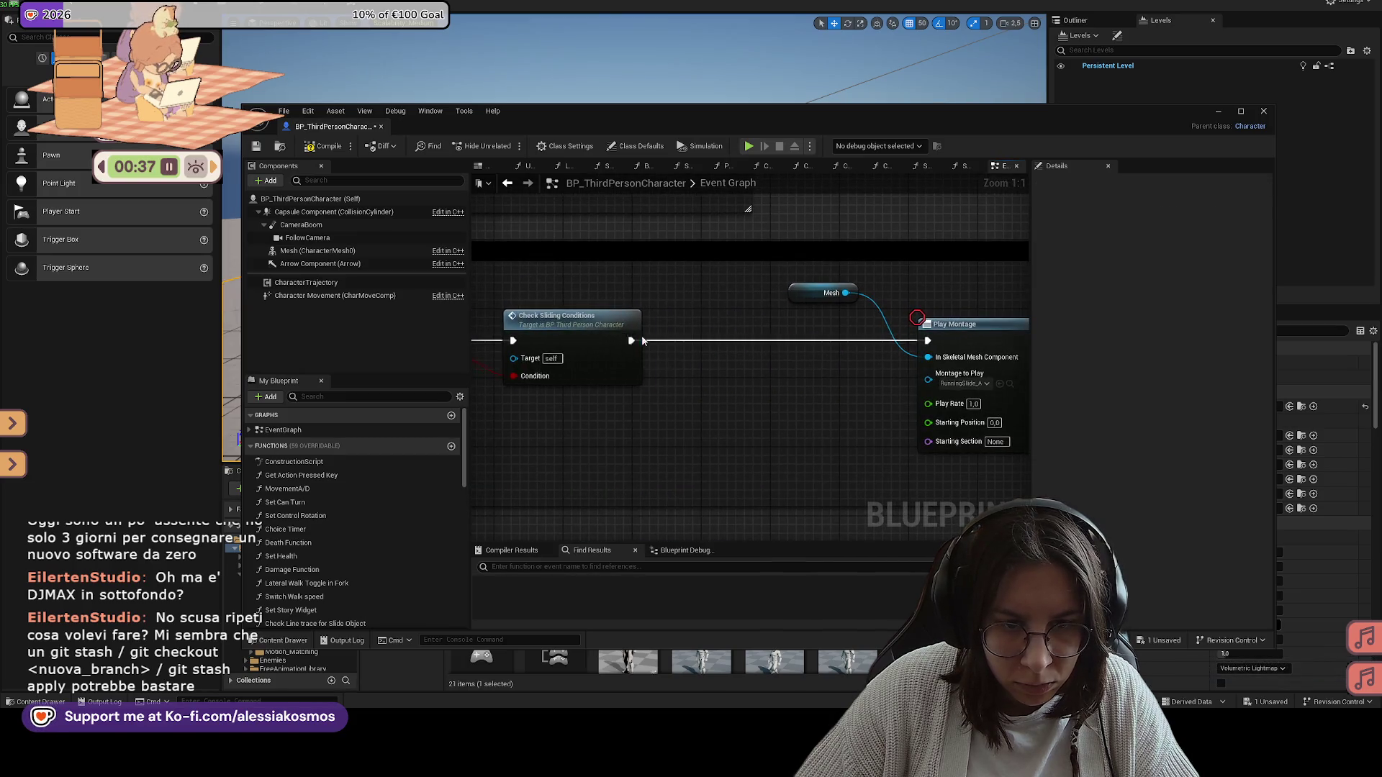
pyautogui.moveTo(618, 339); pyautogui.dragTo(661, 339)
pyautogui.doubleClick(646, 339)
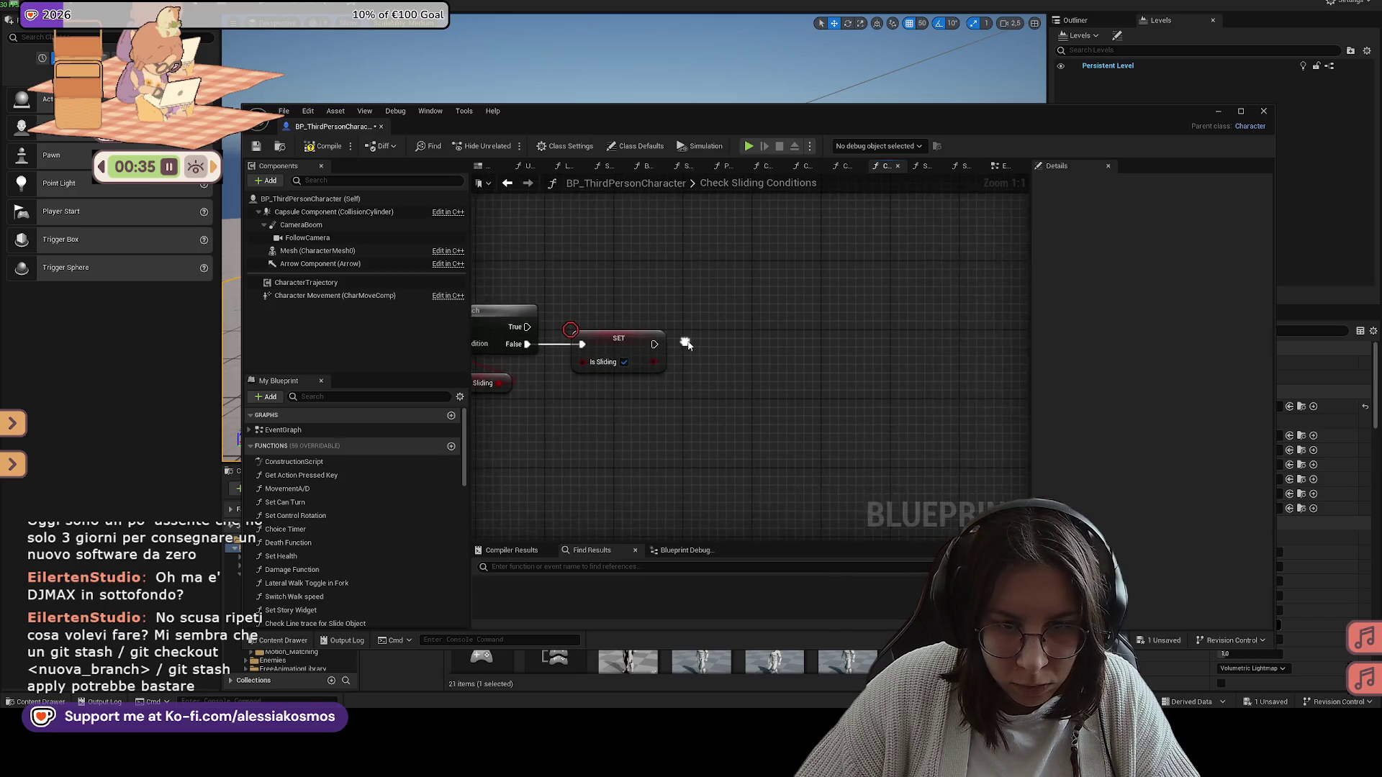
# Step: Place a Return Node after SET Is Sliding with its Boolean output named Sliding
pyautogui.scroll(1, 731, 340)
pyautogui.rightClick(726, 347)
pyautogui.write('return')
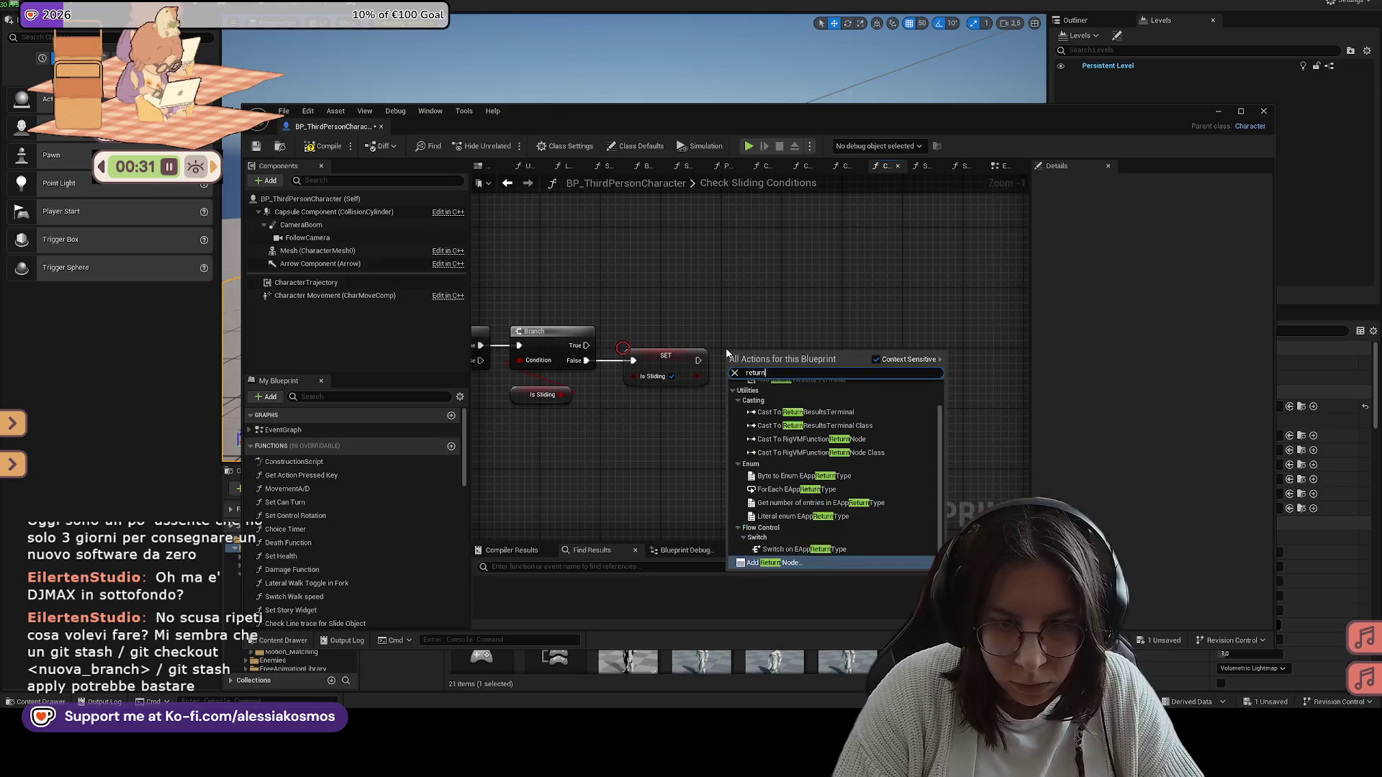
pyautogui.press('Return')
pyautogui.moveTo(745, 365); pyautogui.dragTo(776, 346)
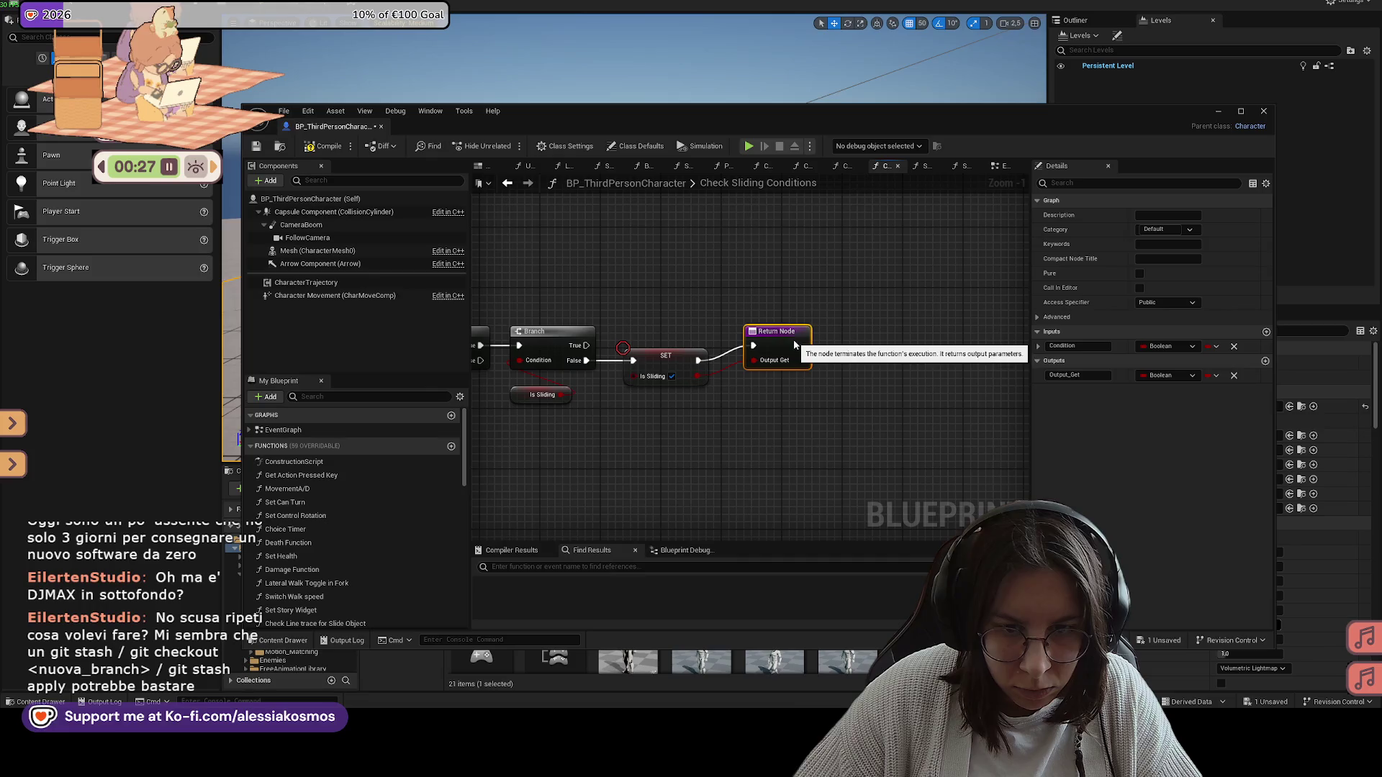
pyautogui.write('S')
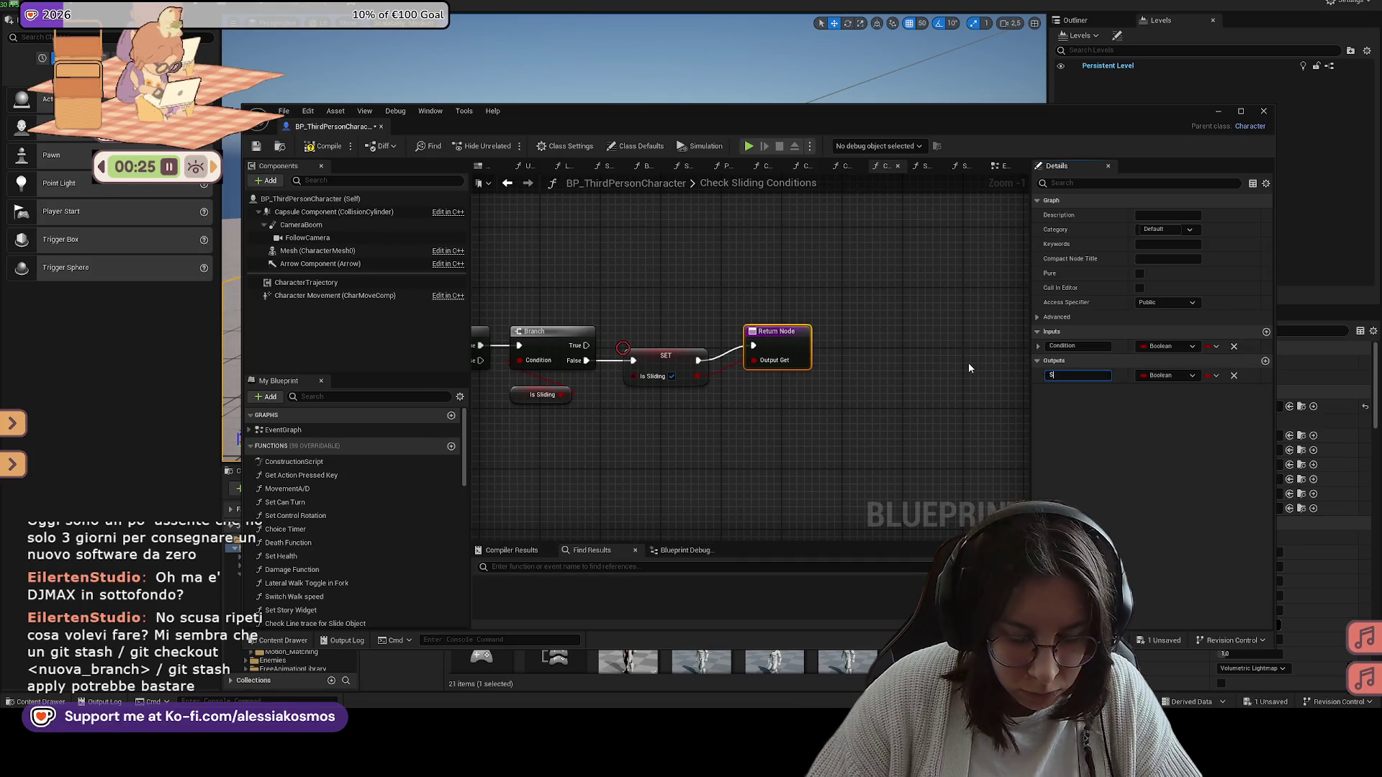
pyautogui.write('lidint')
pyautogui.press('Return')
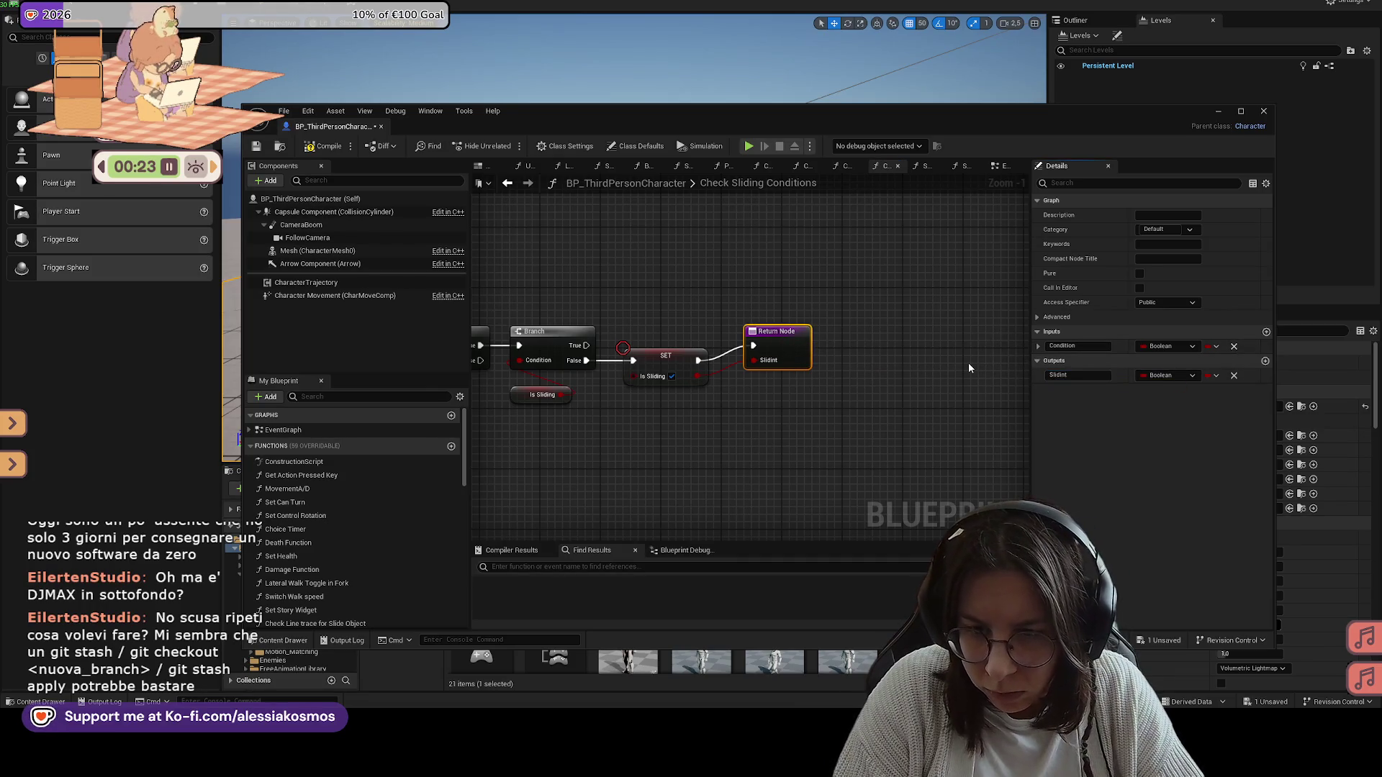
pyautogui.write('g')
pyautogui.click(1032, 374)
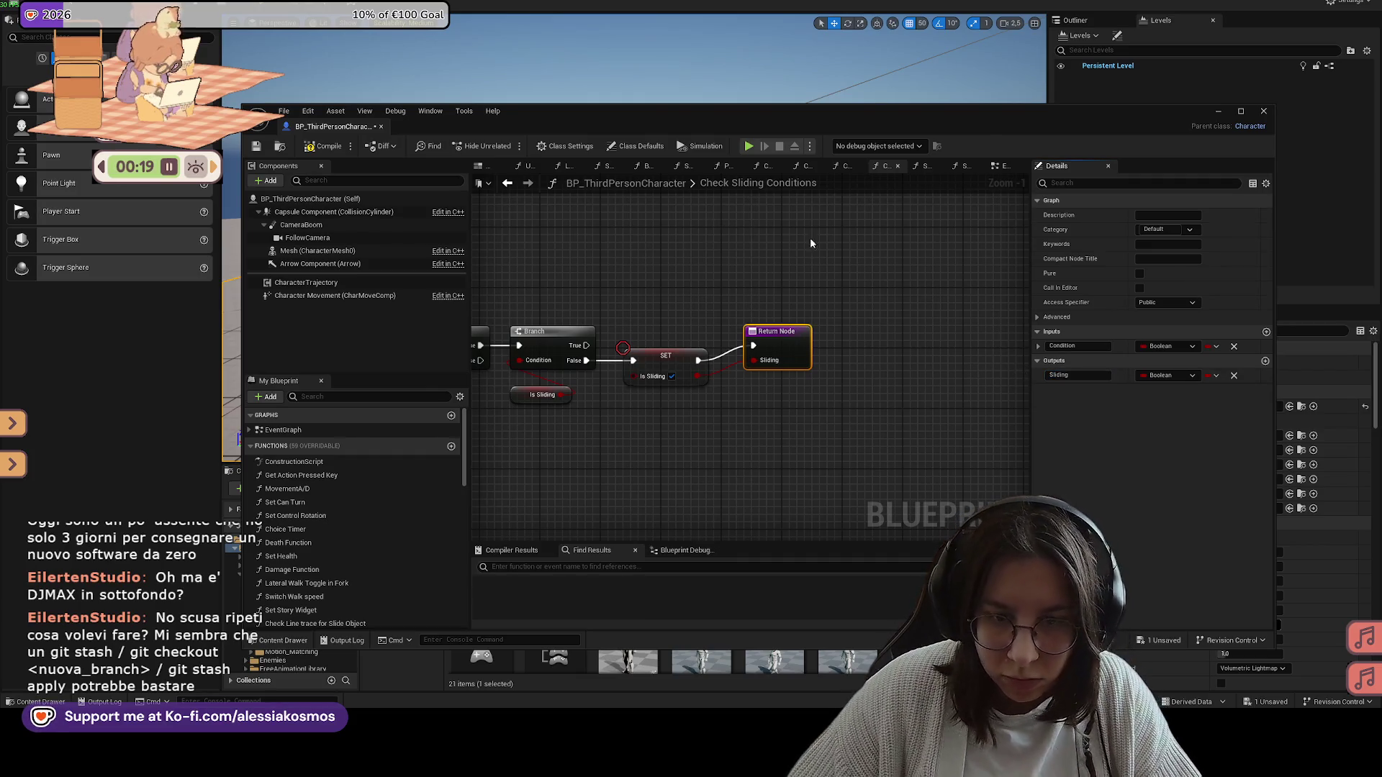
pyautogui.moveTo(804, 334); pyautogui.dragTo(796, 349)
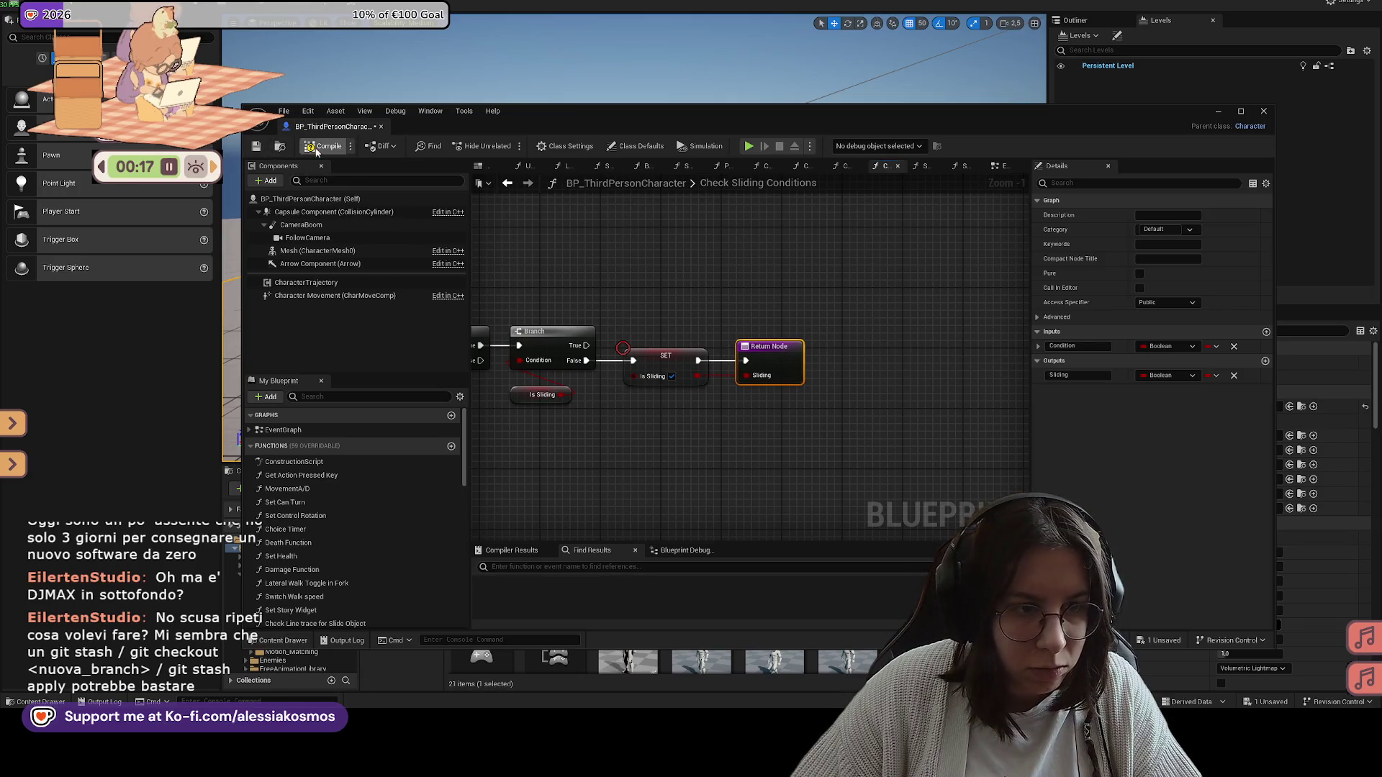
pyautogui.click(1000, 167)
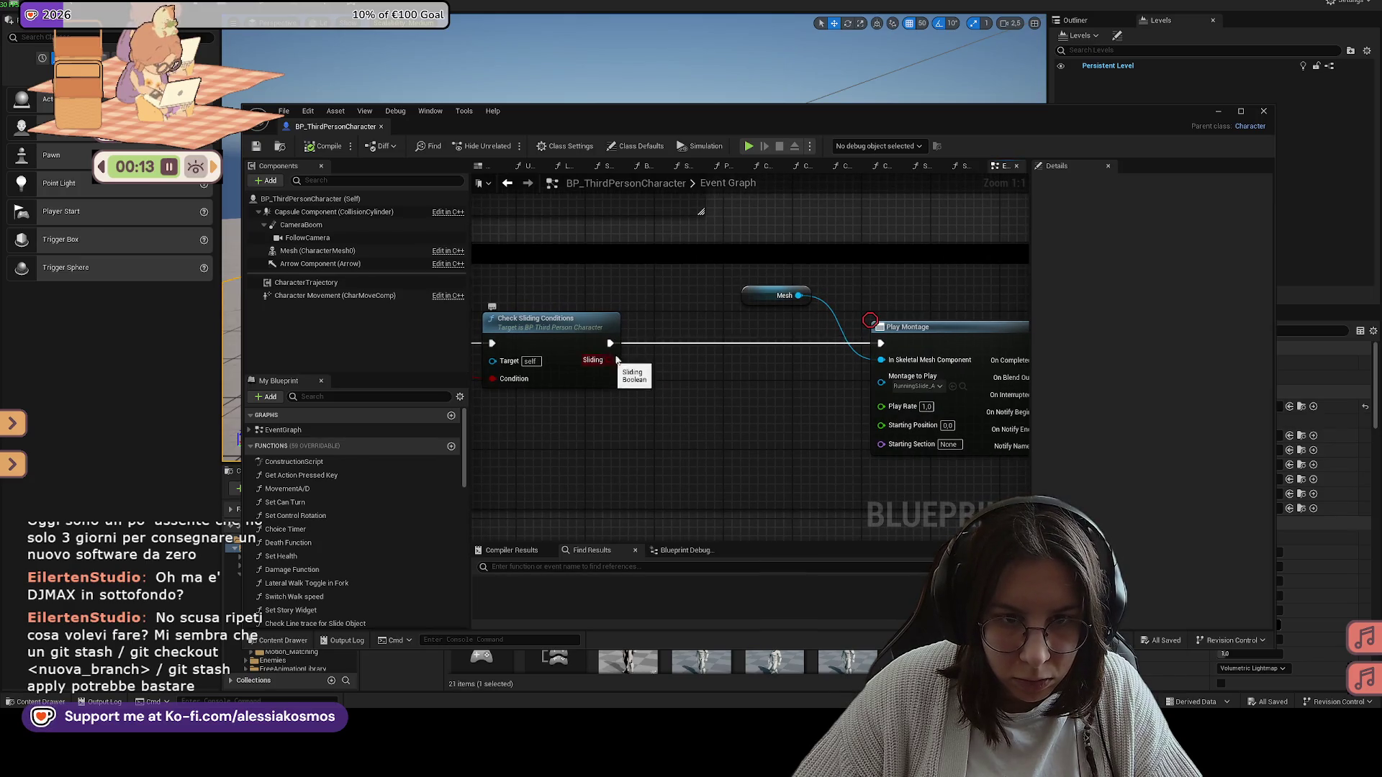
# Step: Run a quick play test of the level and stop it
pyautogui.moveTo(742, 131); pyautogui.dragTo(665, 407)
pyautogui.hotkey('alt', 'p')
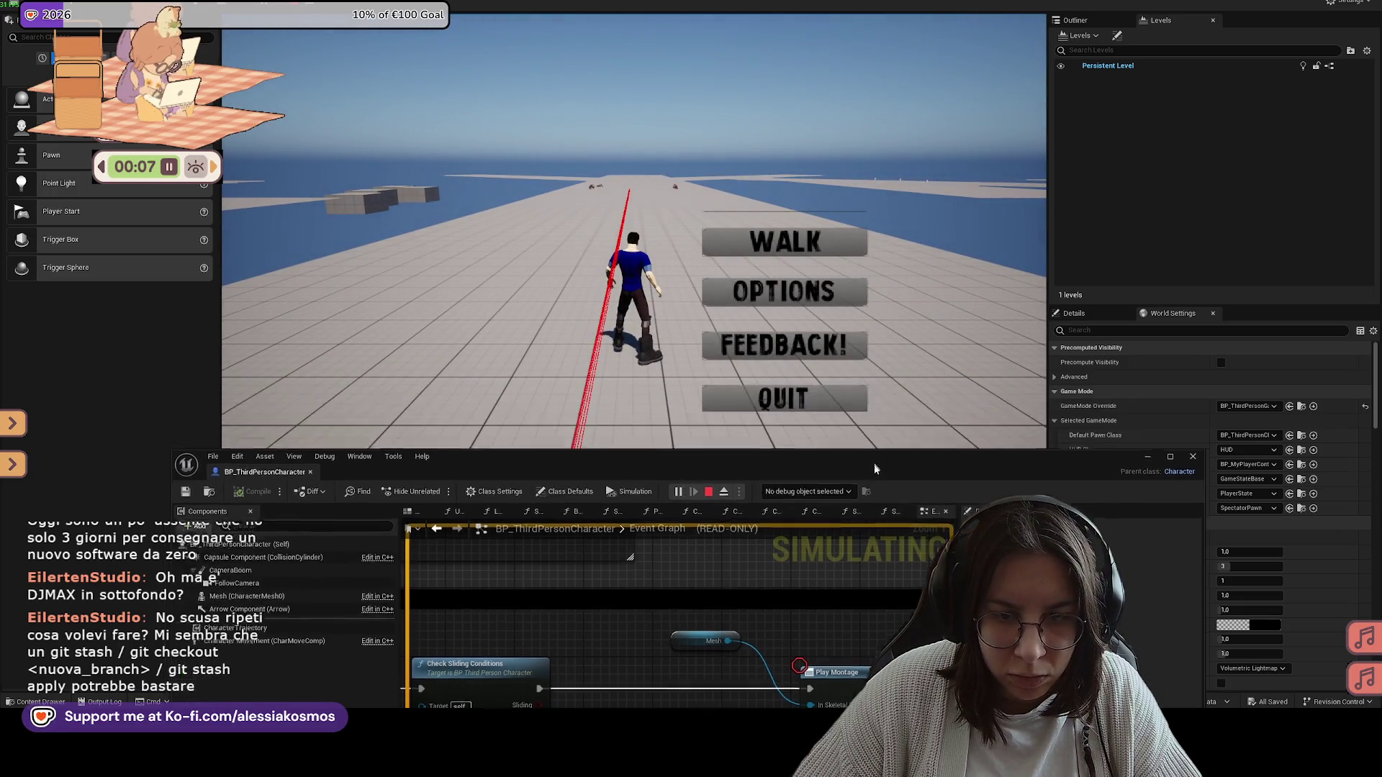
pyautogui.press('Escape')
pyautogui.moveTo(872, 460); pyautogui.dragTo(835, 254)
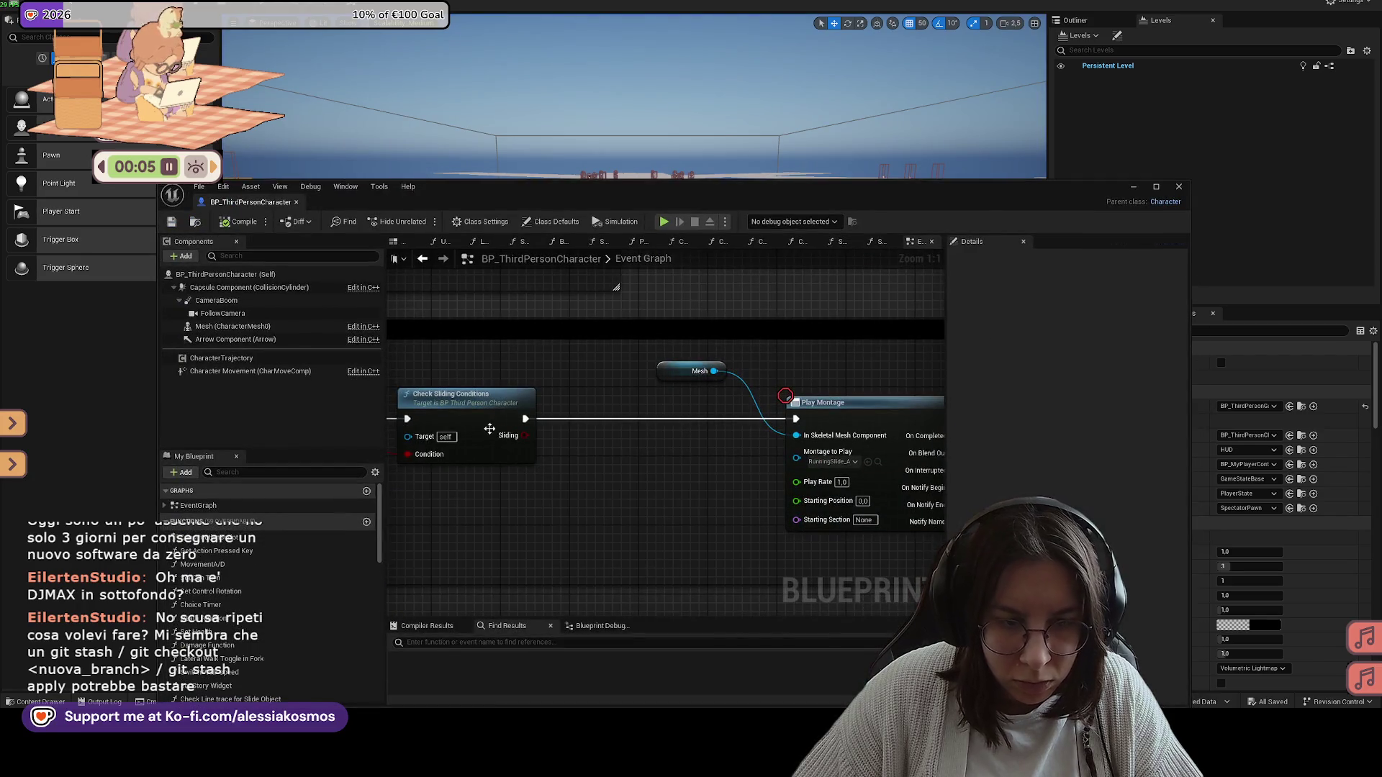
# Step: Add a Branch fed by the Sliding output, then start another play test
pyautogui.moveTo(579, 444); pyautogui.dragTo(605, 403)
pyautogui.write('branch')
pyautogui.press('Return')
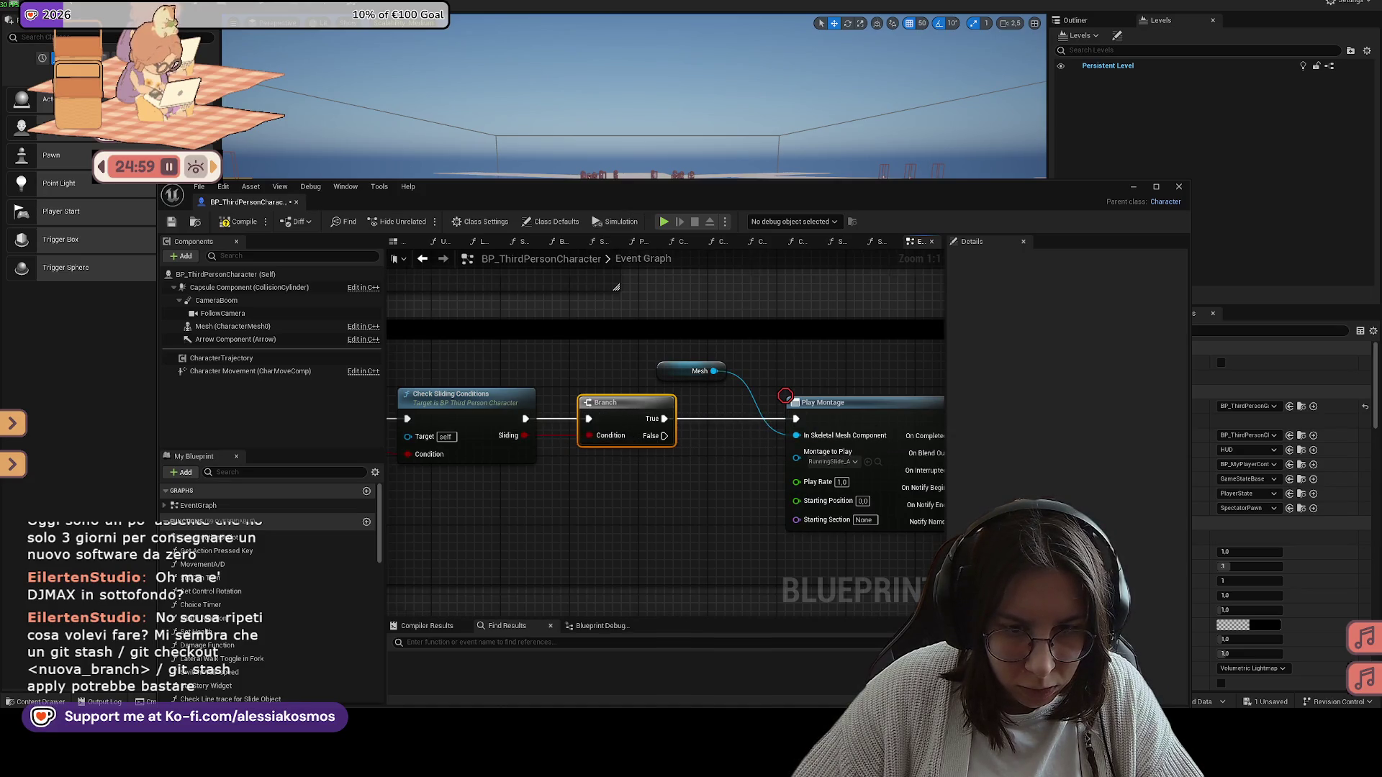
pyautogui.moveTo(427, 274); pyautogui.dragTo(377, 263)
pyautogui.moveTo(227, 213); pyautogui.dragTo(214, 420)
pyautogui.hotkey('alt', 'p')
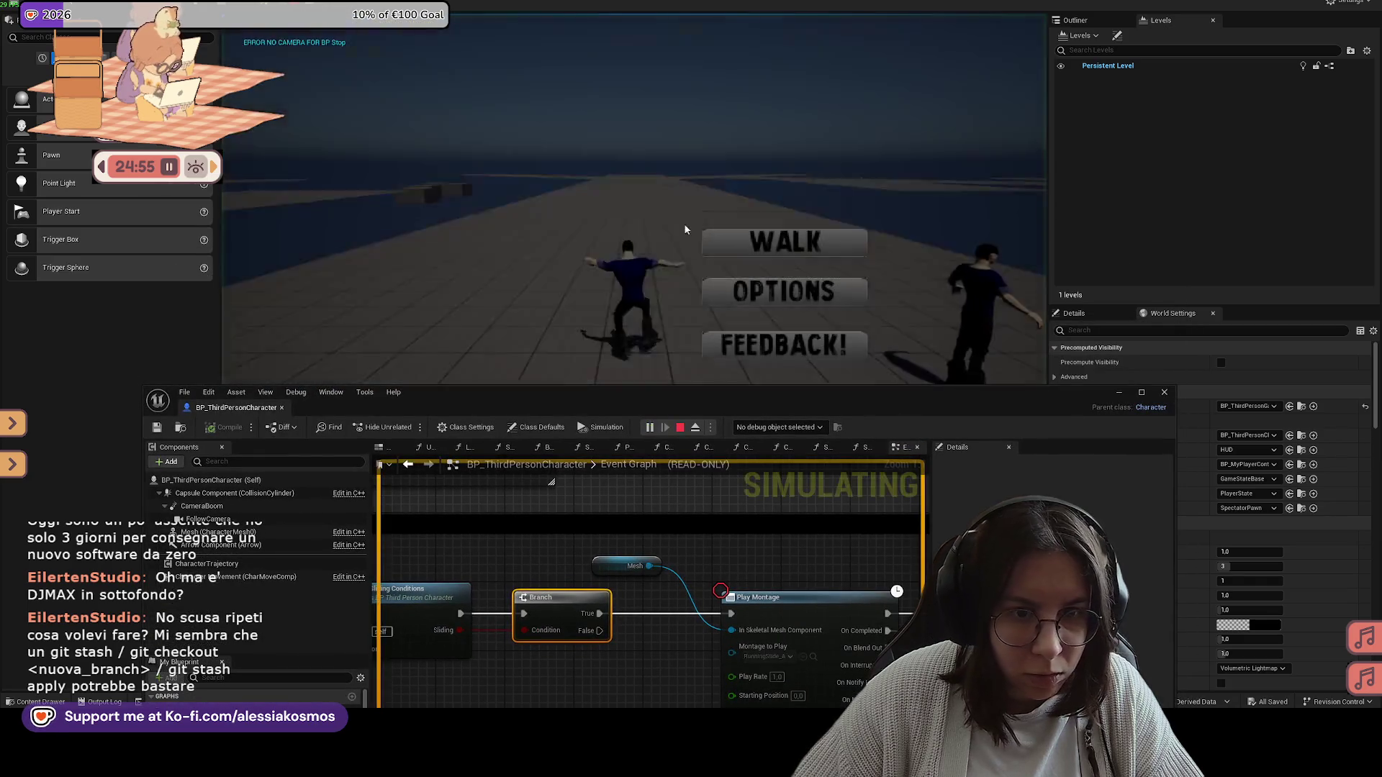
# Step: Start walking from the game menu, then quit the running play test
pyautogui.click(765, 238)
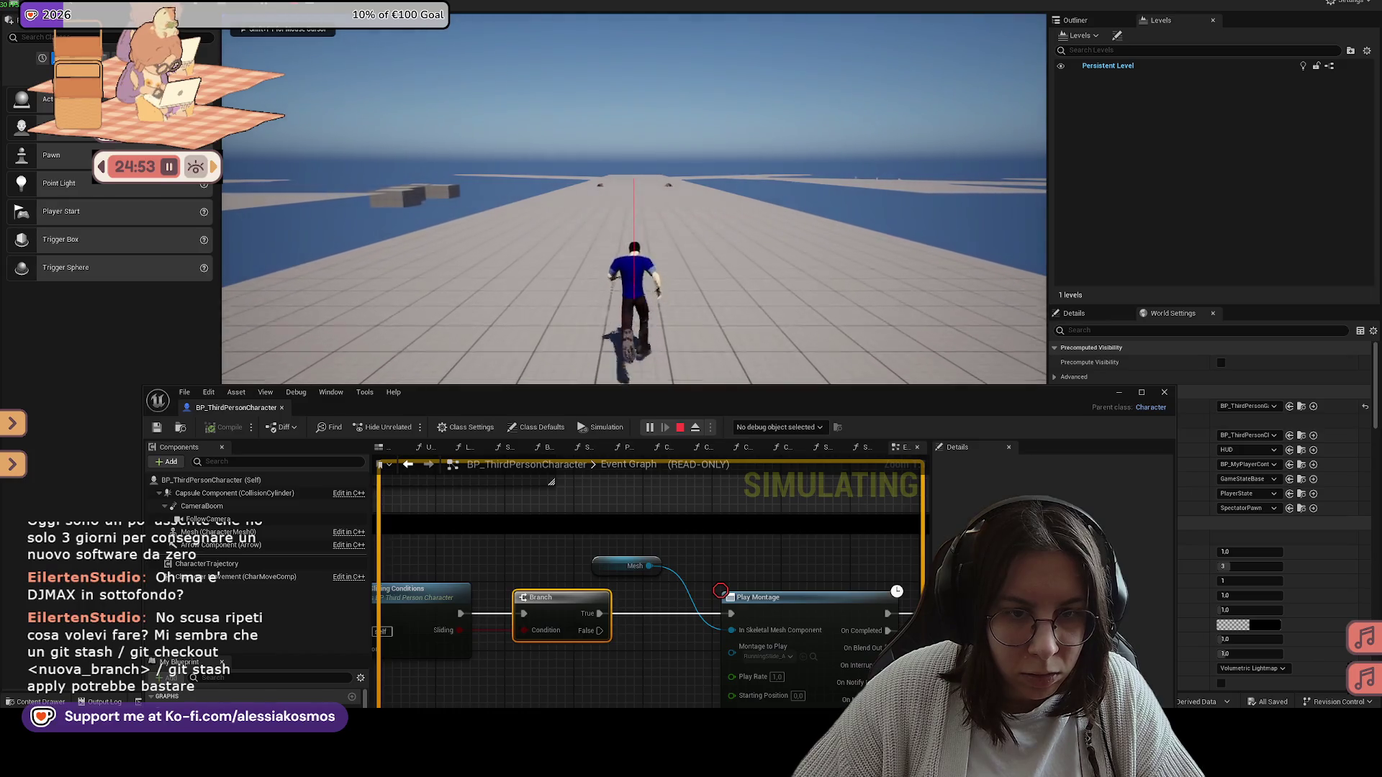
pyautogui.press('Tab')
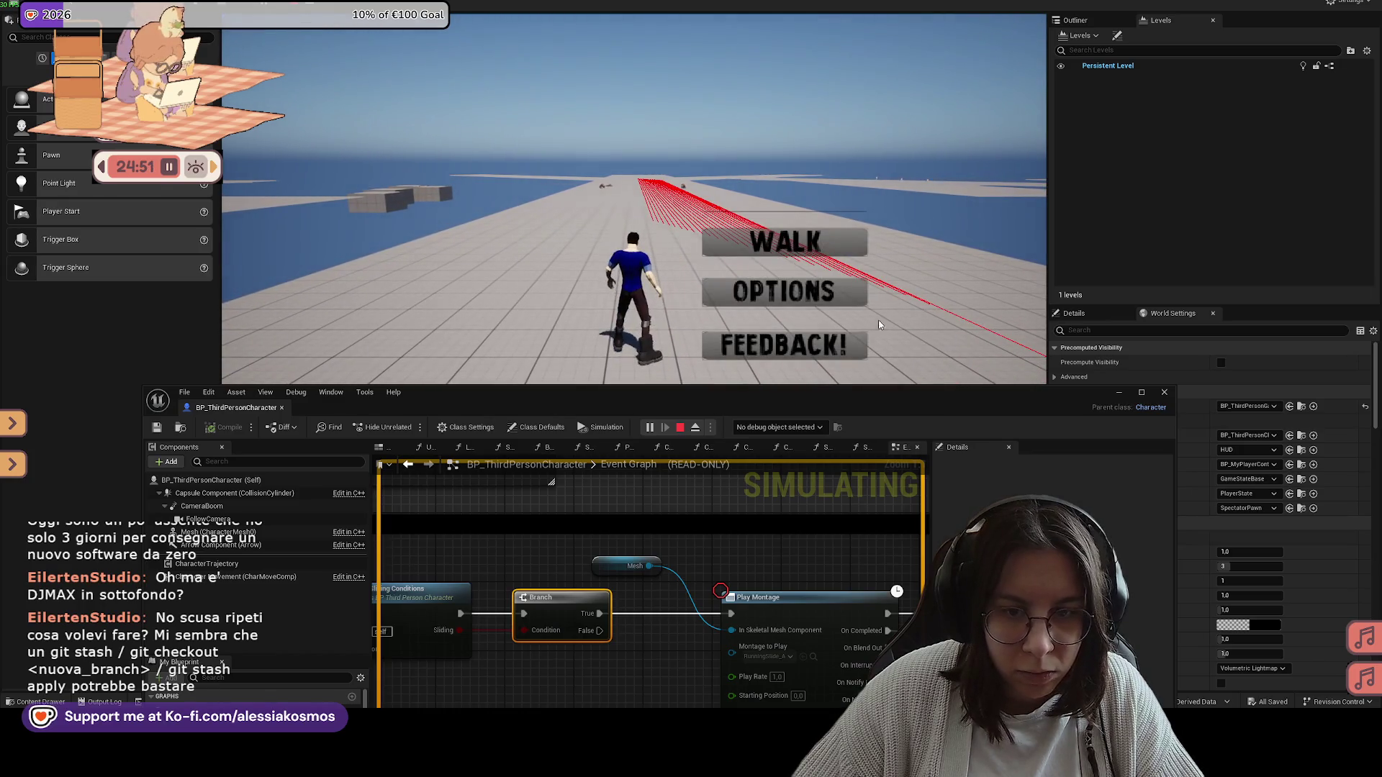
pyautogui.moveTo(922, 399); pyautogui.dragTo(926, 458)
pyautogui.click(829, 403)
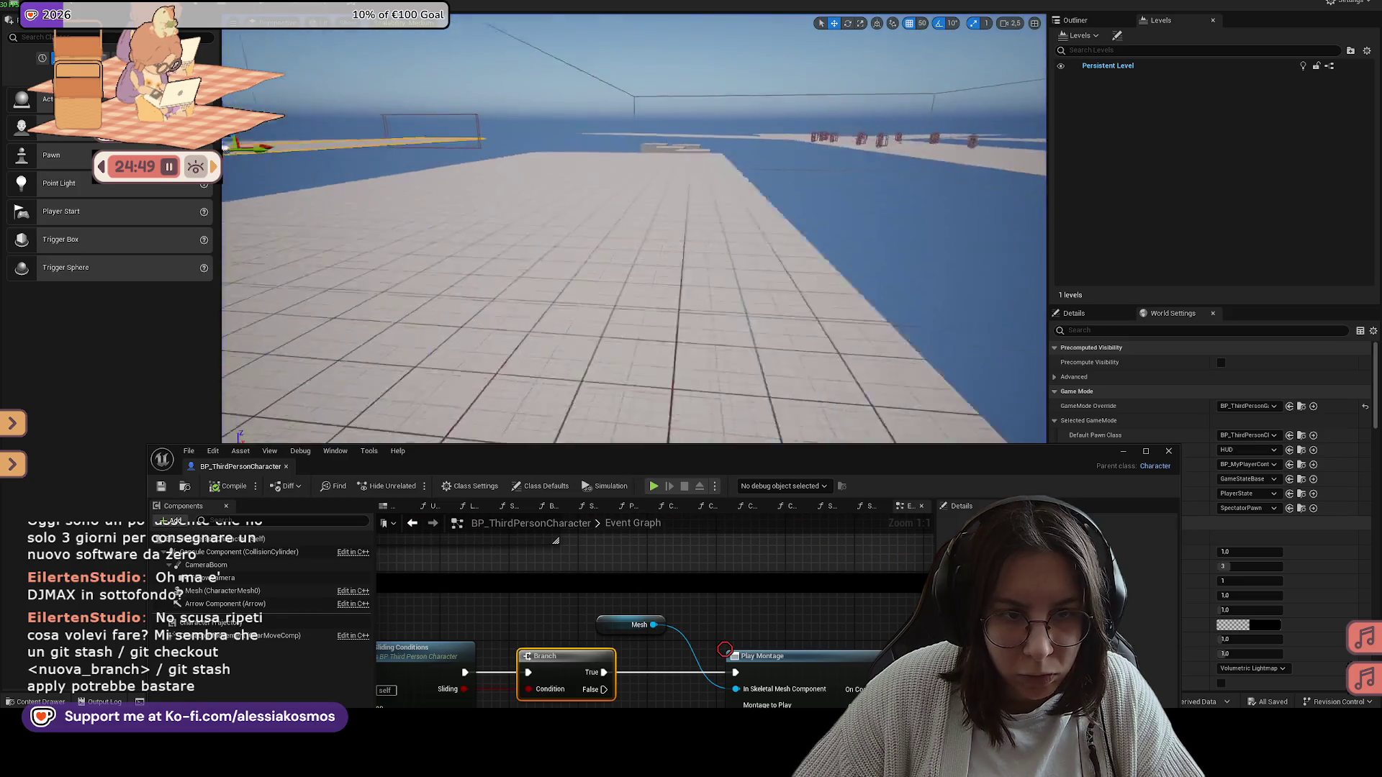
# Step: Play from a floor spot, ride toward the wall, slide twice with C, then quit
pyautogui.rightClick(639, 154)
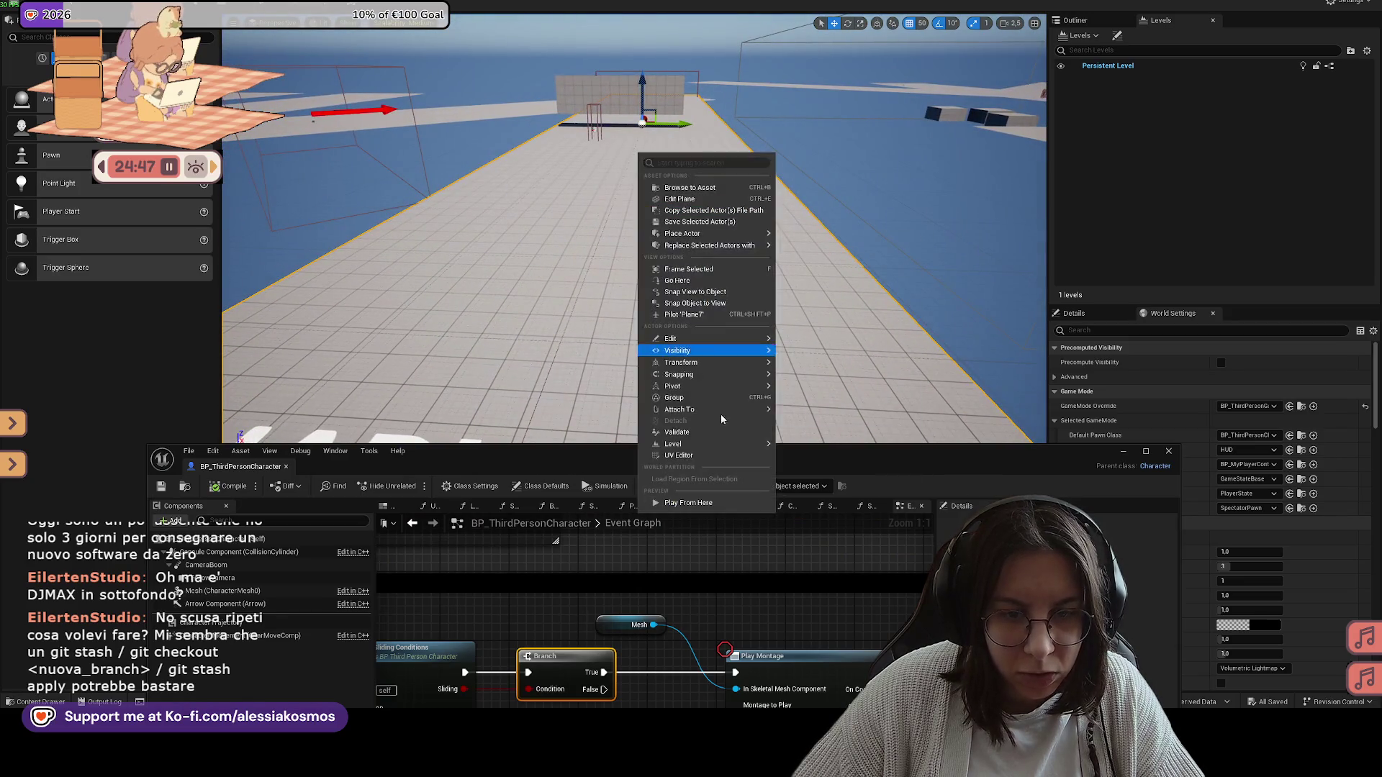
pyautogui.click(691, 503)
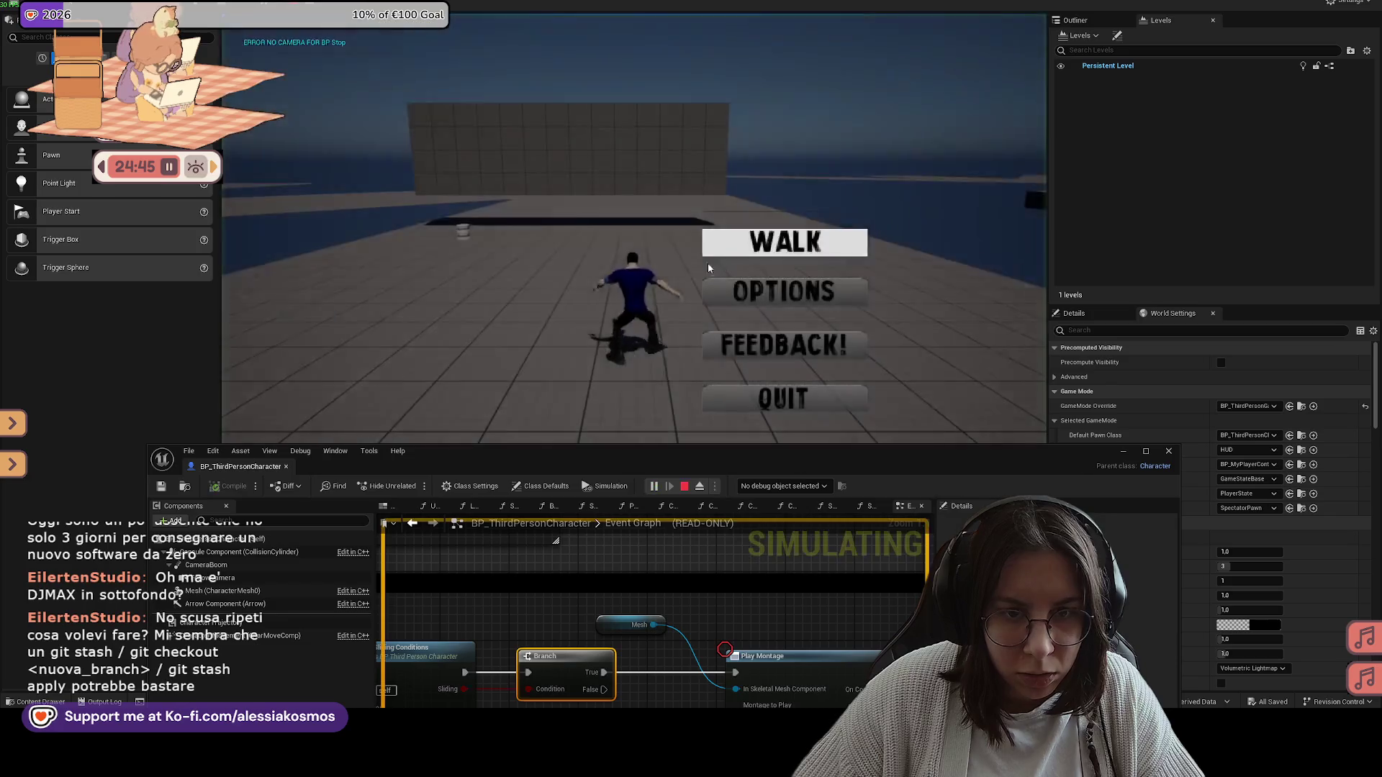
pyautogui.press('w')
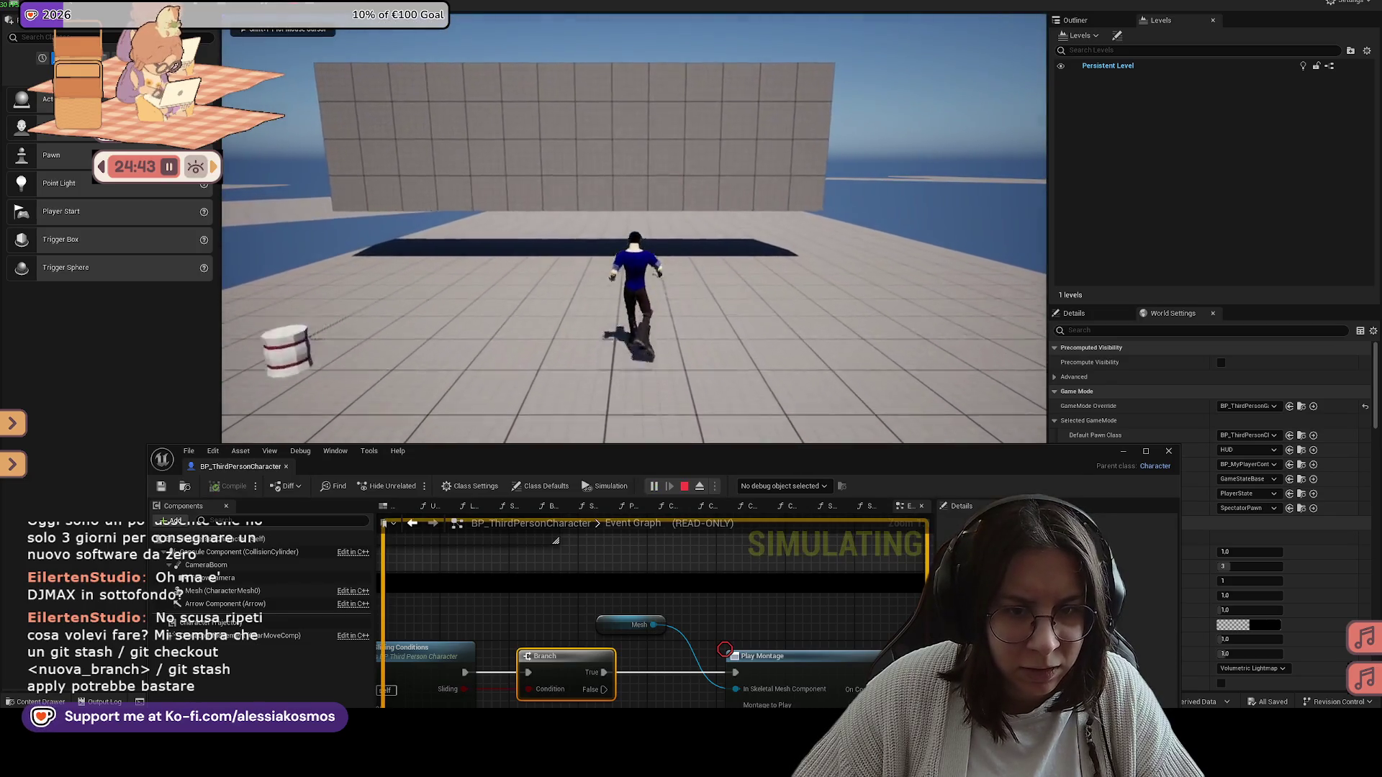
pyautogui.press('c')
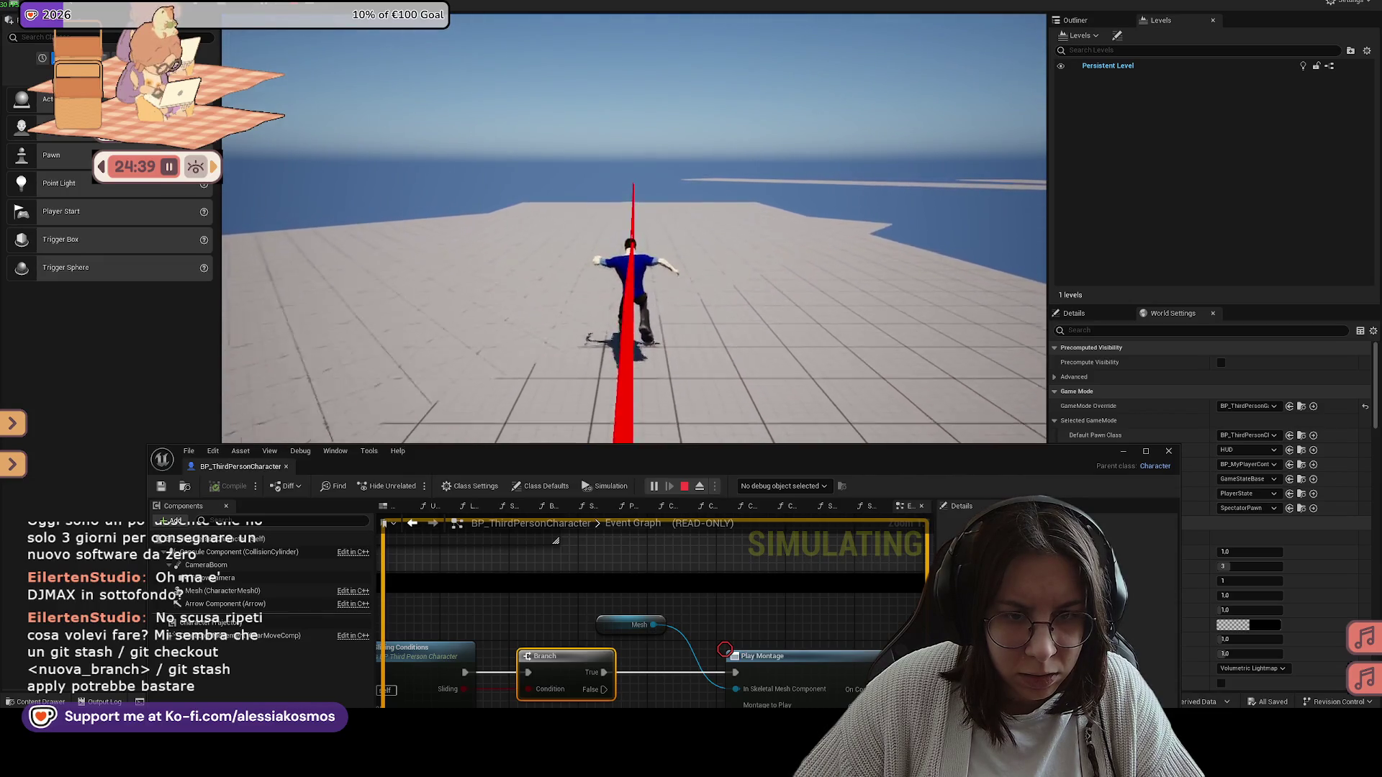
pyautogui.press('c')
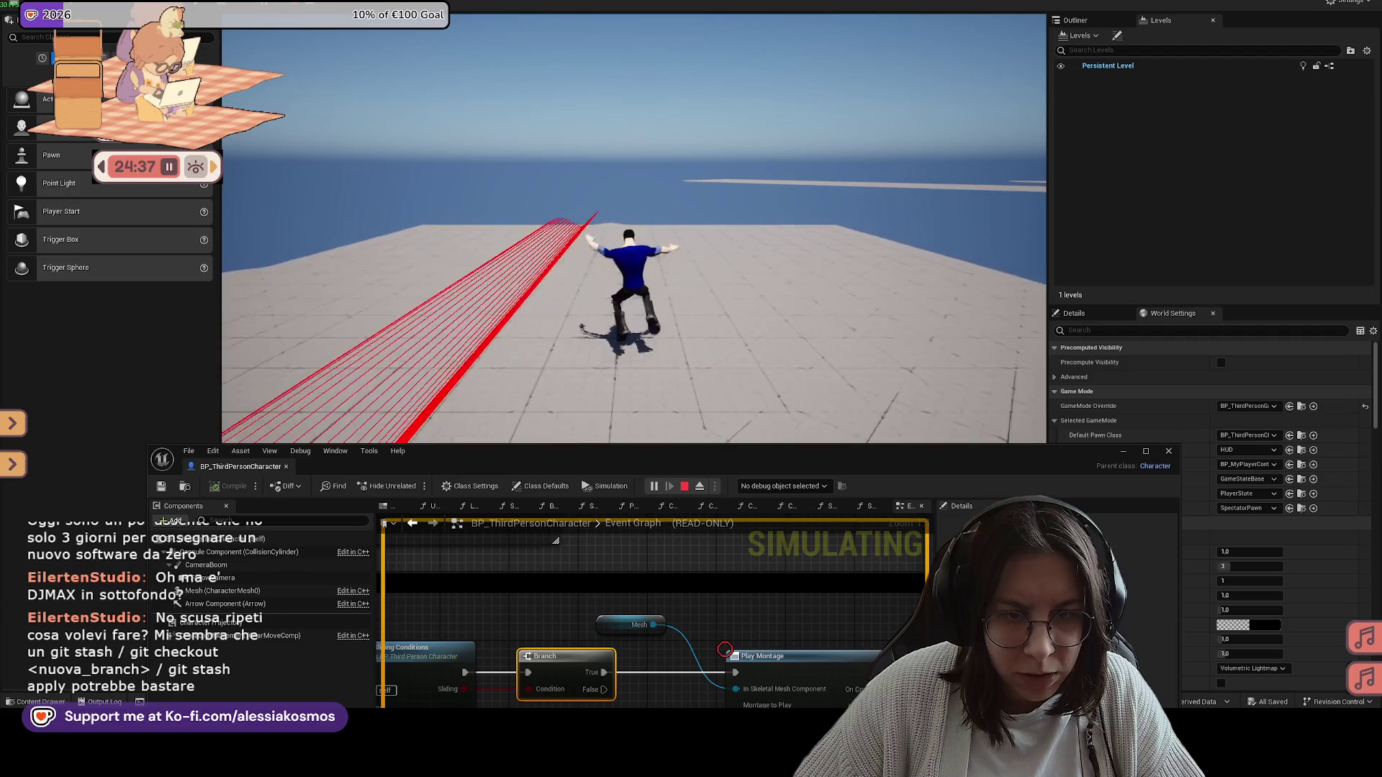
pyautogui.press('Tab')
pyautogui.click(816, 405)
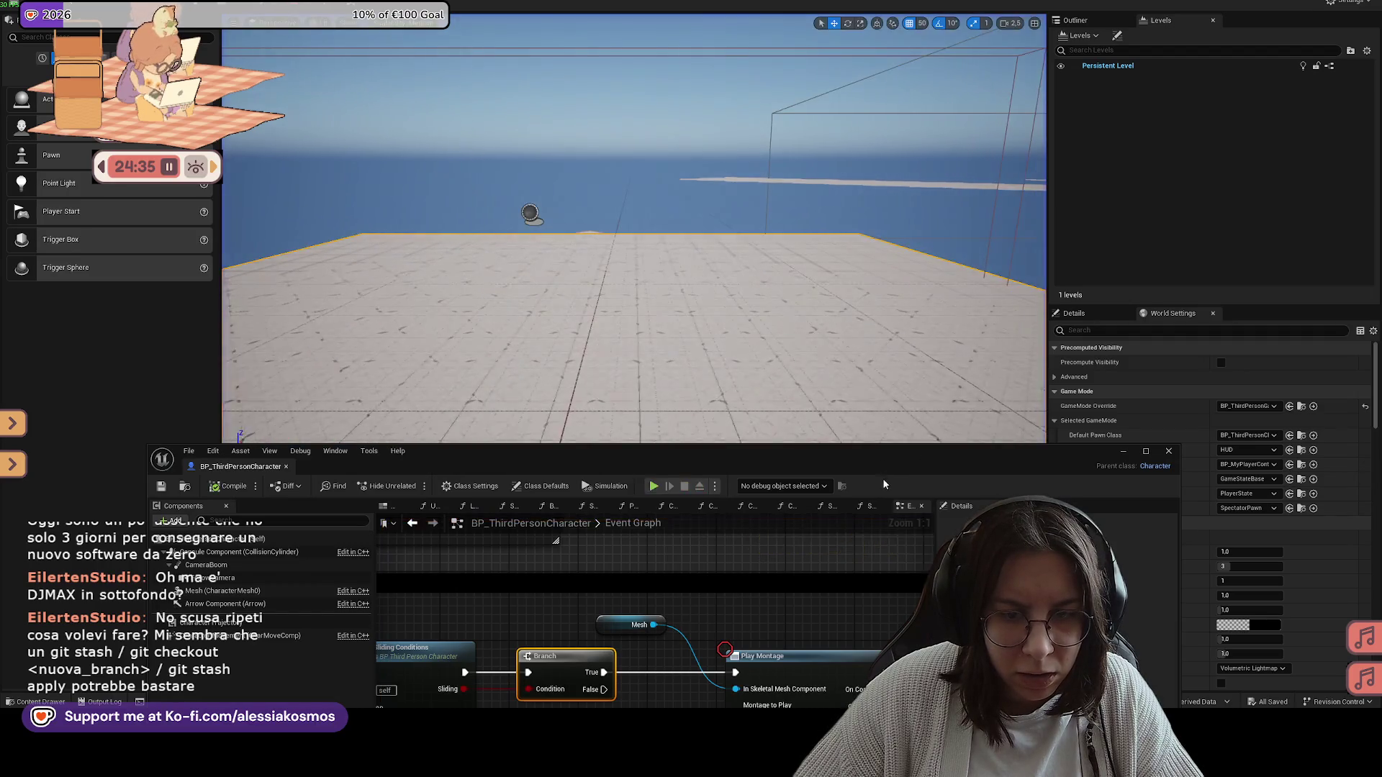
# Step: Add a breakpoint on the Is Sliding SET node
pyautogui.moveTo(935, 345); pyautogui.dragTo(772, 340)
pyautogui.moveTo(725, 424)
pyautogui.mouseDown()
pyautogui.moveTo(767, 362)
pyautogui.moveTo(720, 369)
pyautogui.mouseUp()
pyautogui.rightClick(719, 379)
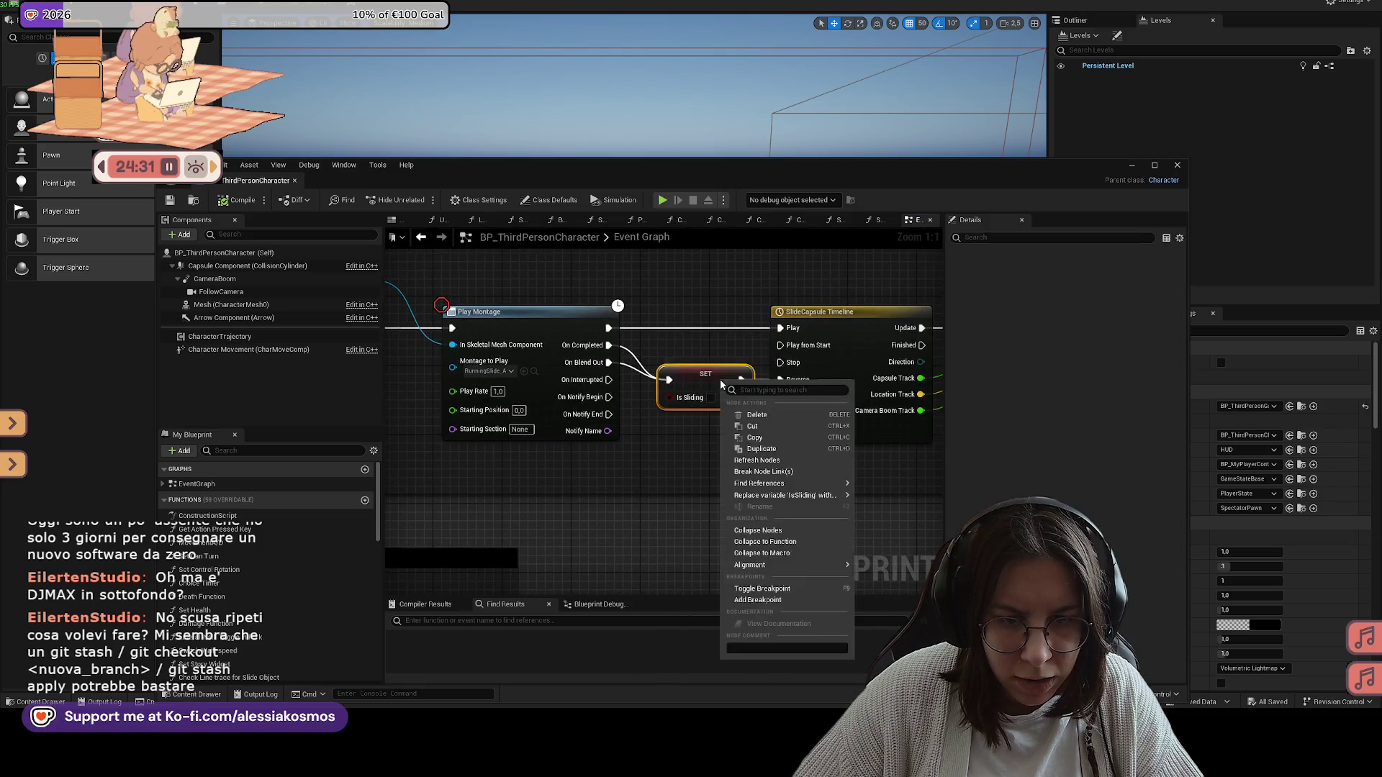
pyautogui.click(781, 589)
# Step: Run a brief Alt+P play test, start walking from the menu, then stop it
pyautogui.click(814, 137)
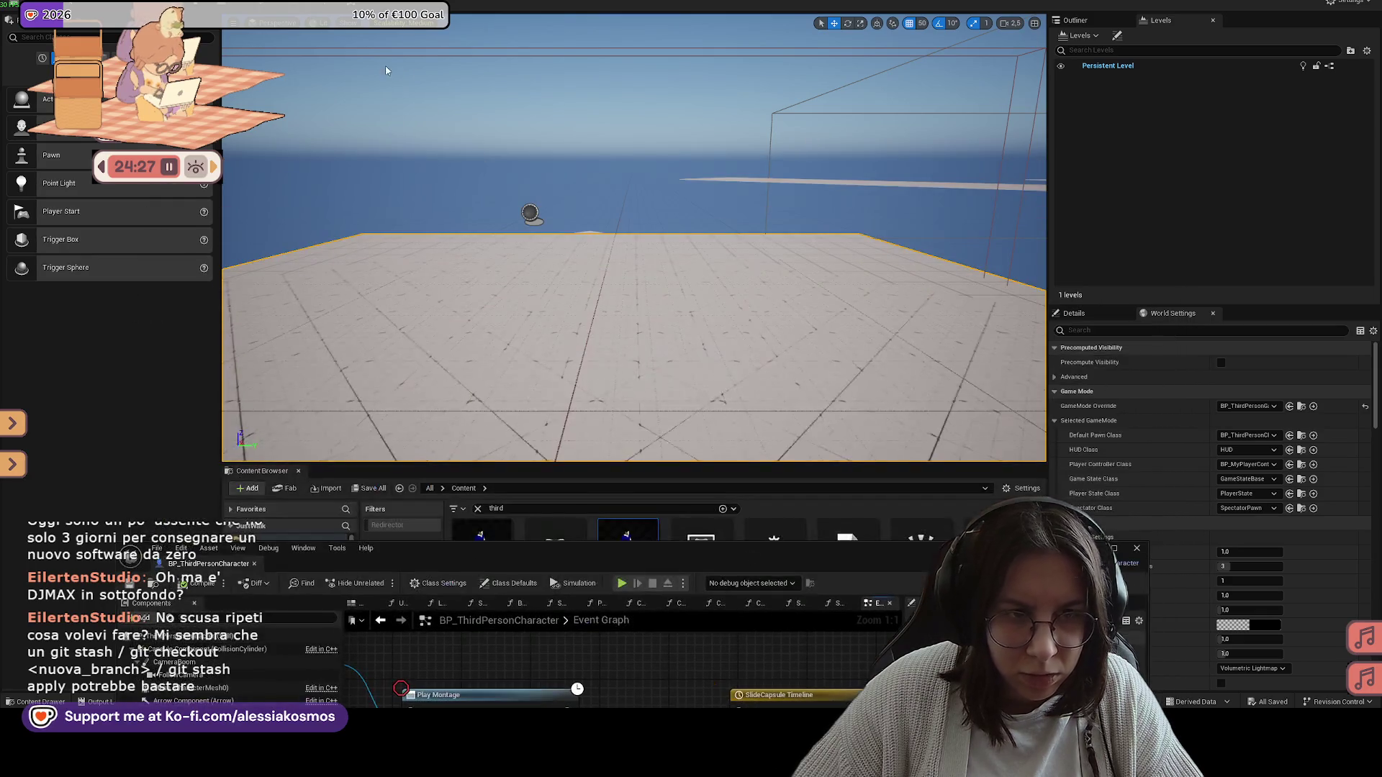
pyautogui.hotkey('alt', 'p')
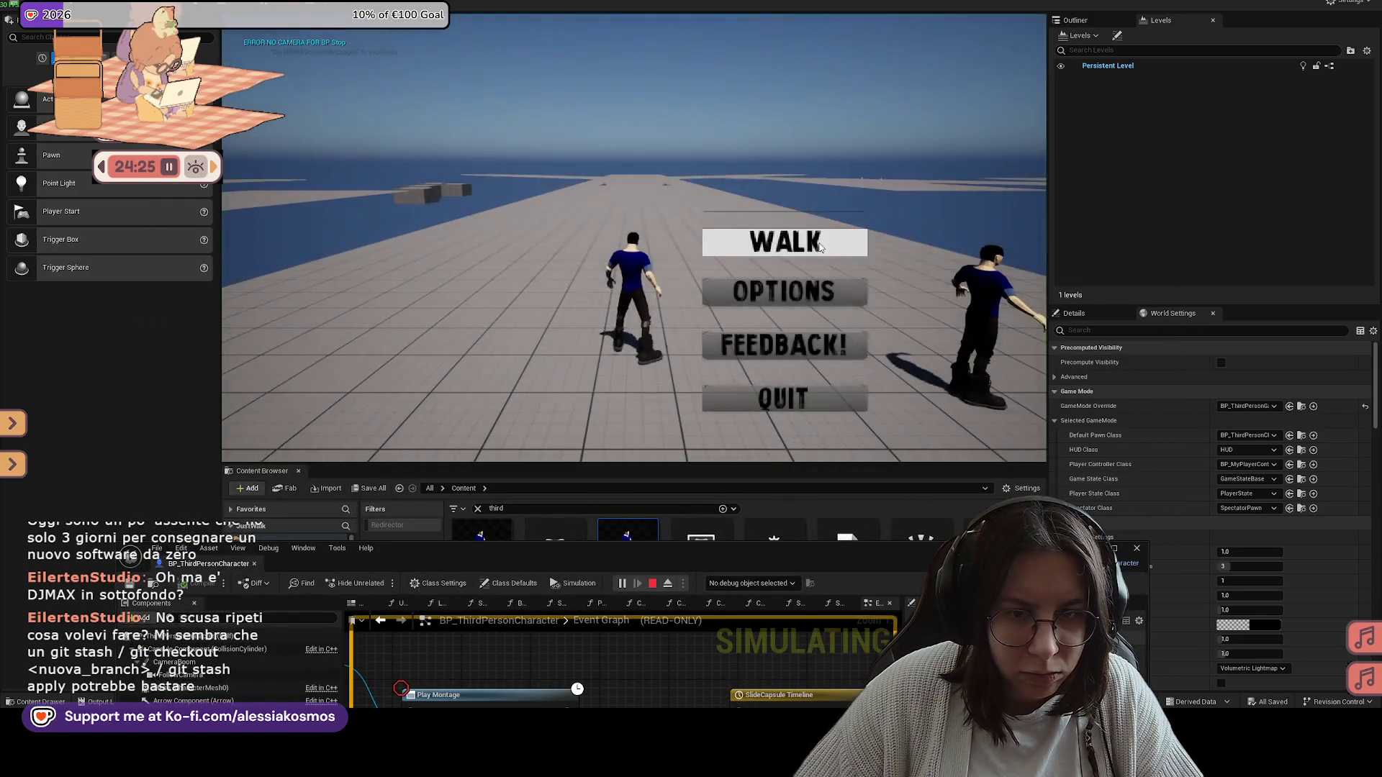
pyautogui.click(783, 237)
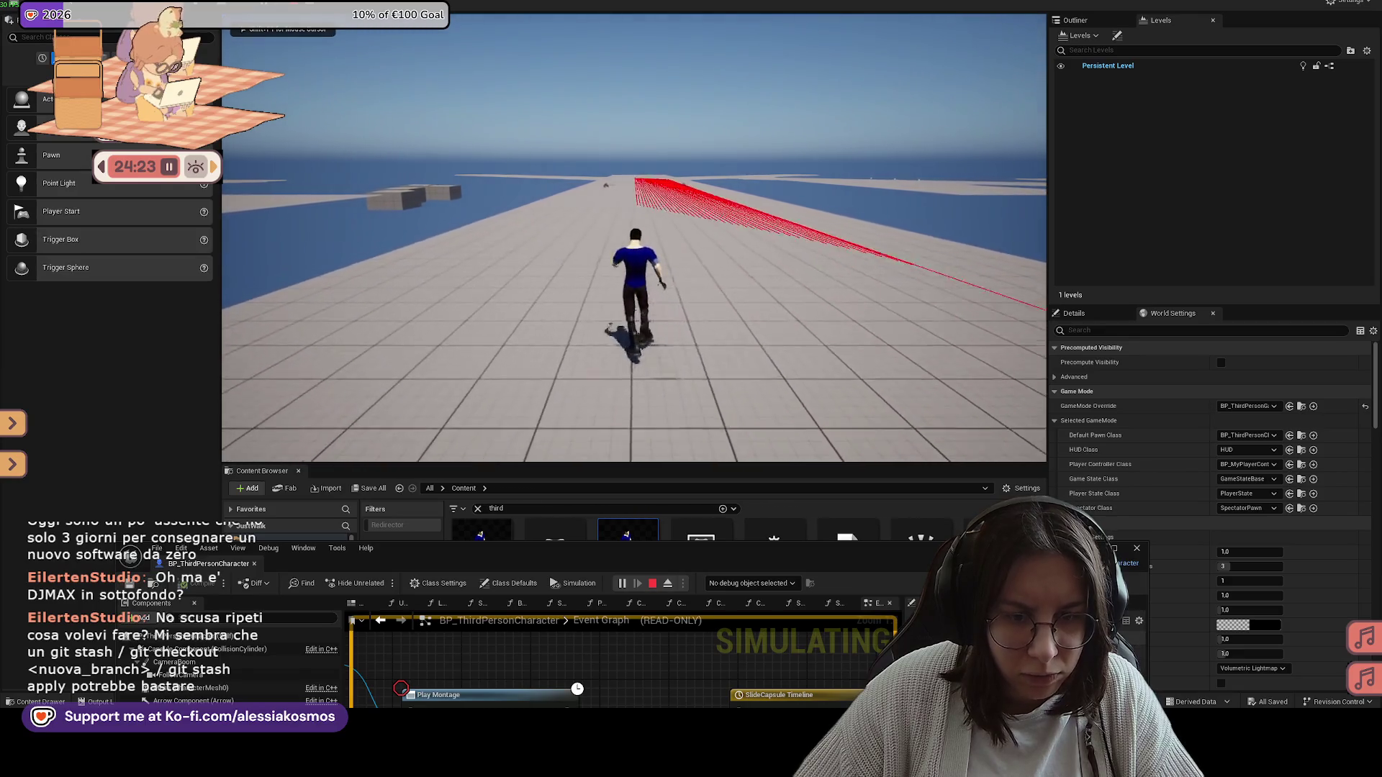
pyautogui.press('Escape')
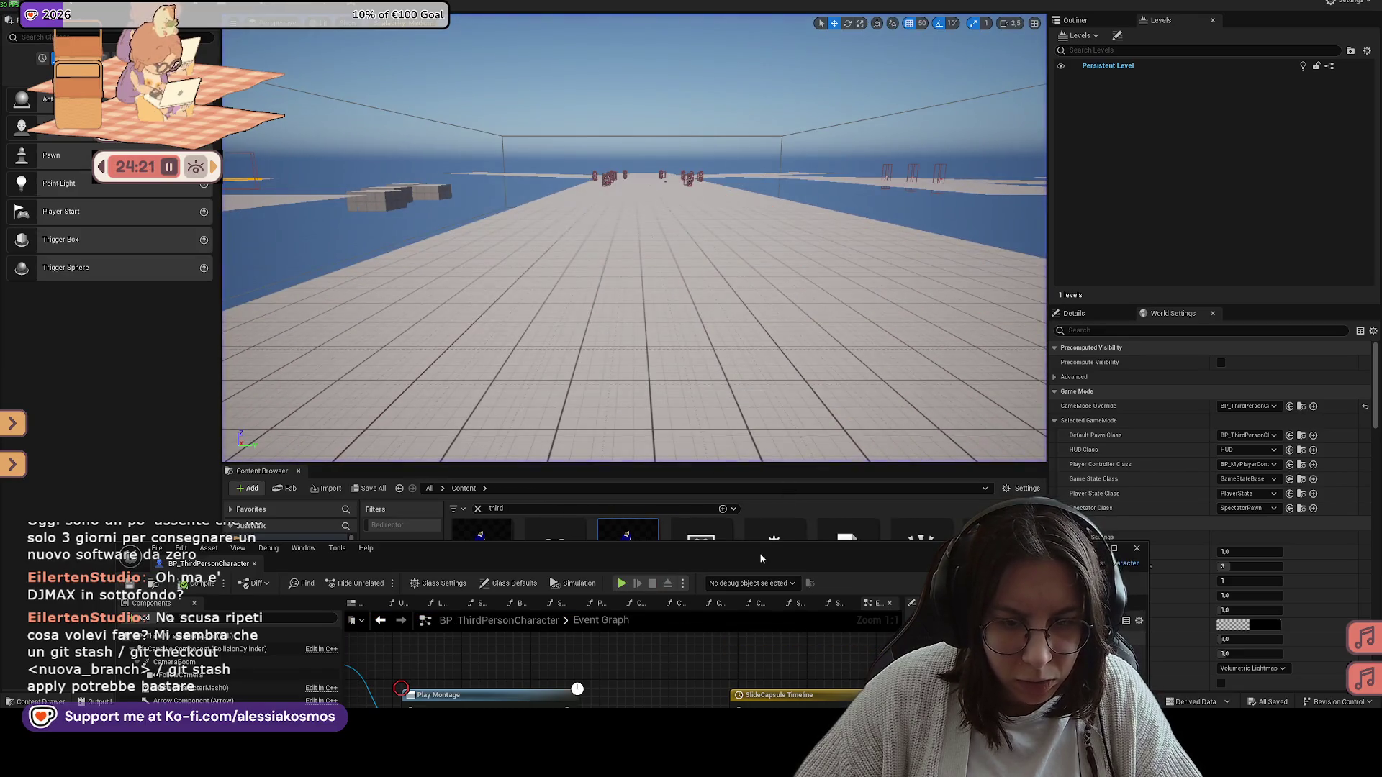
# Step: Play from a floor spot, step past the breakpoint, stop, and cut one exec wire into SET
pyautogui.click(761, 551)
pyautogui.moveTo(579, 151); pyautogui.dragTo(579, 120)
pyautogui.rightClick(659, 97)
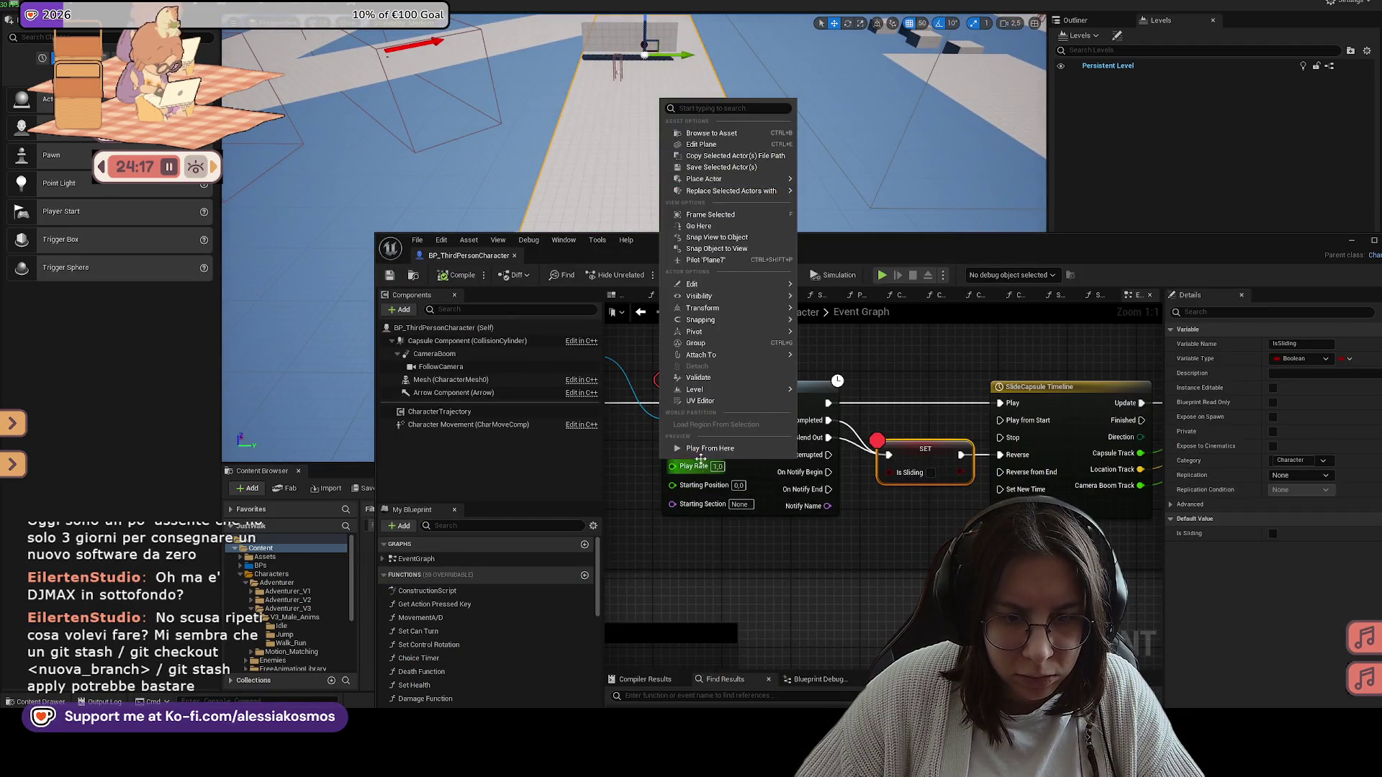
pyautogui.click(690, 449)
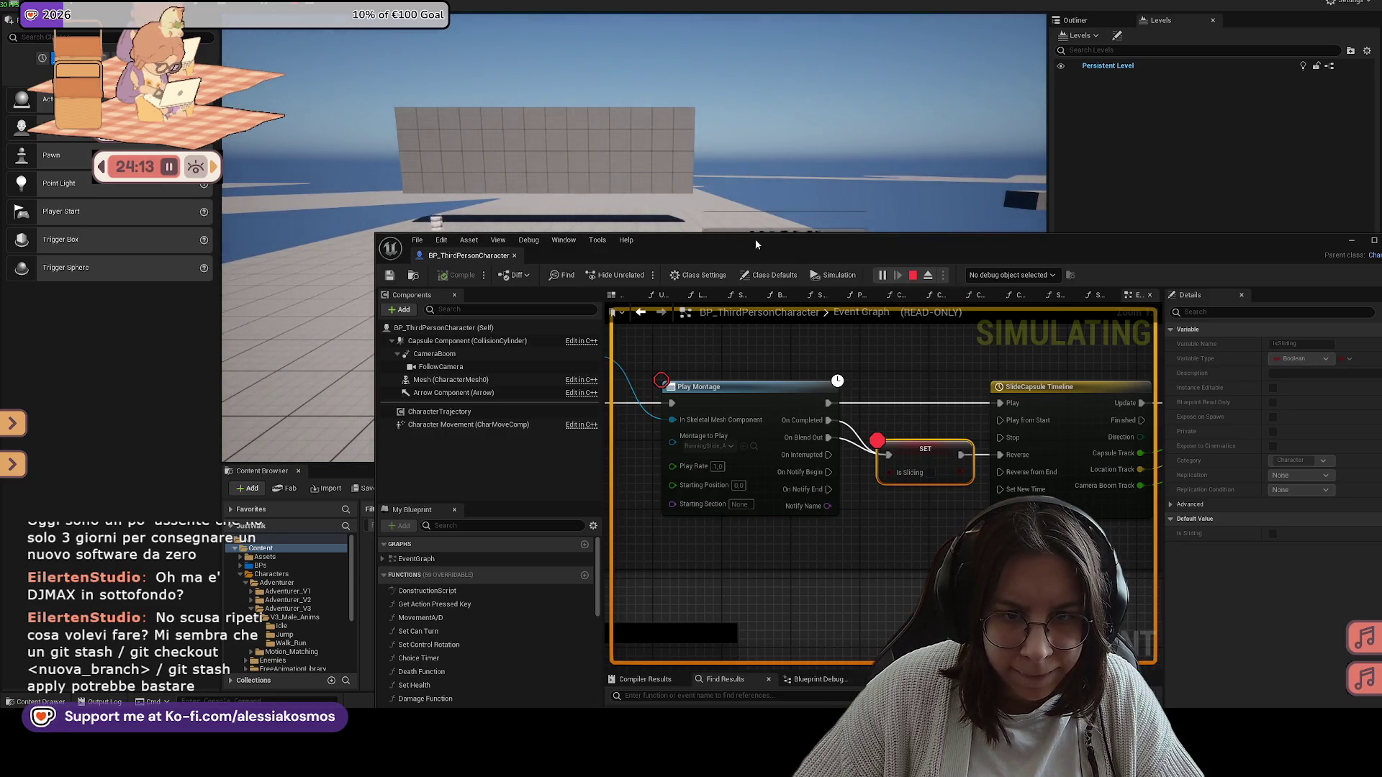
pyautogui.moveTo(760, 232); pyautogui.dragTo(698, 283)
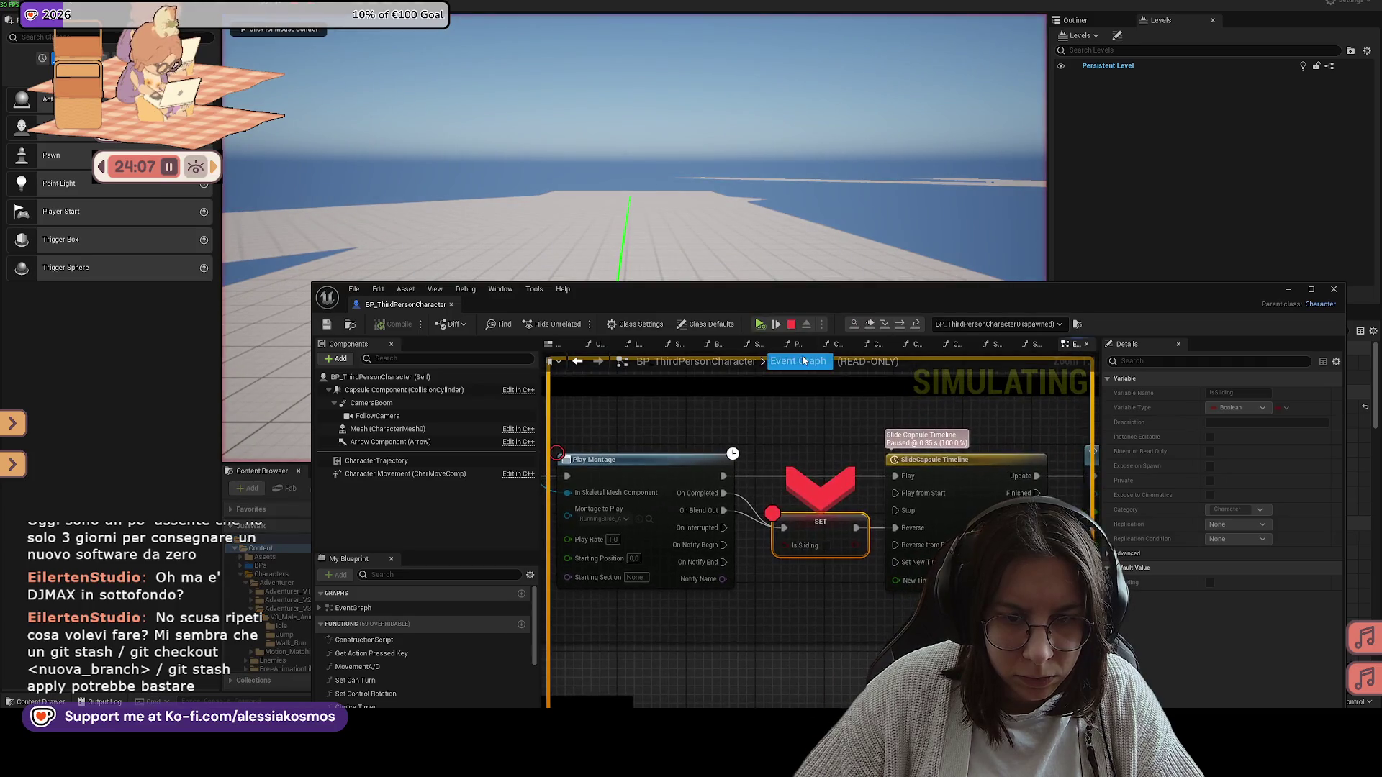
pyautogui.click(899, 327)
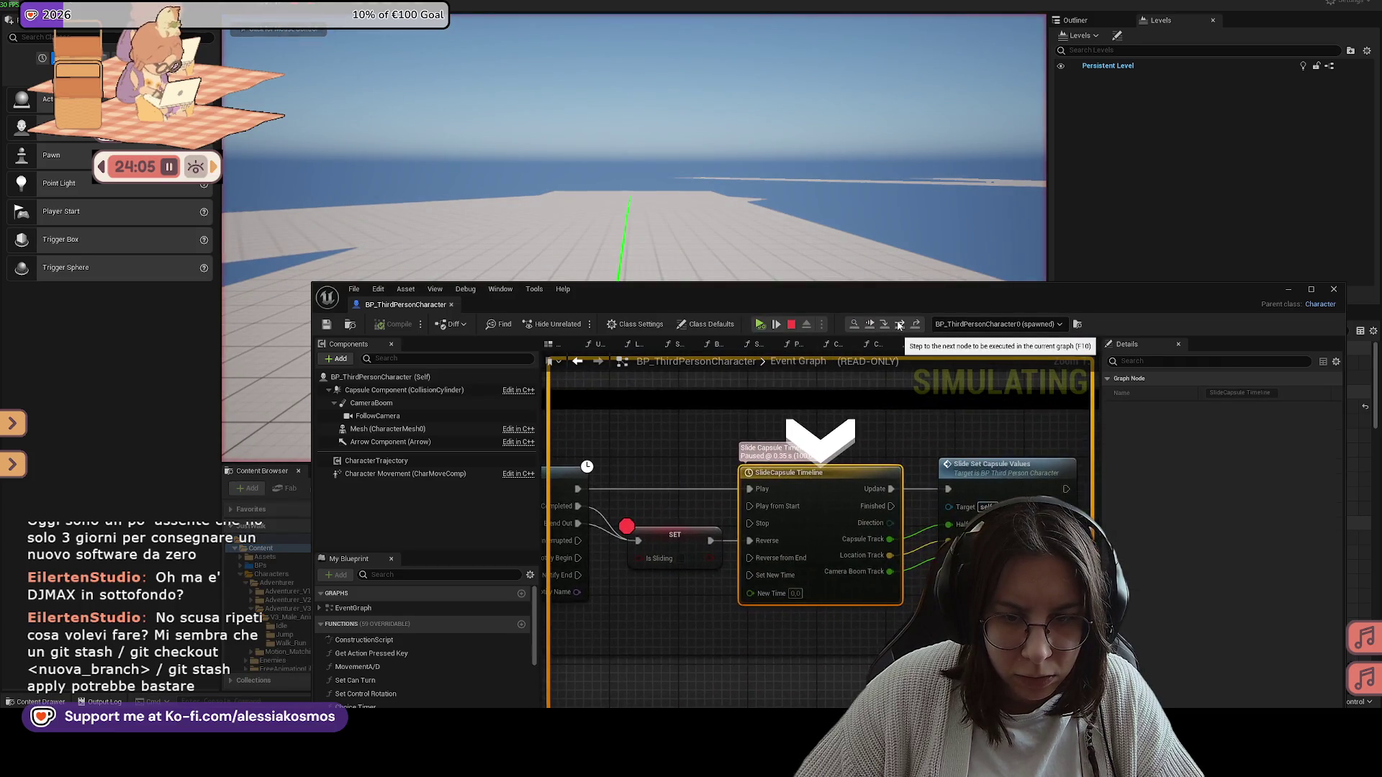
pyautogui.click(899, 326)
pyautogui.click(899, 326)
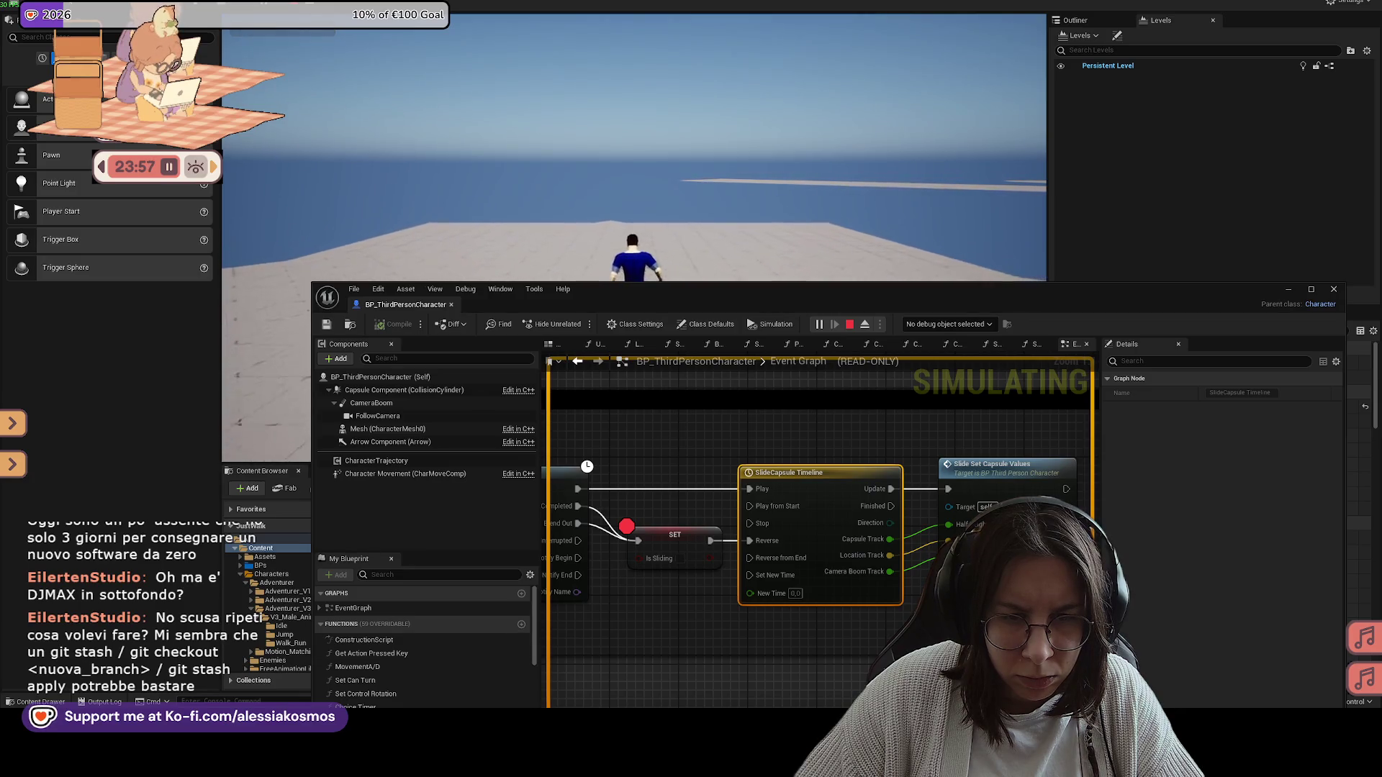
pyautogui.moveTo(832, 296)
pyautogui.mouseDown()
pyautogui.moveTo(788, 408)
pyautogui.moveTo(775, 285)
pyautogui.mouseUp()
pyautogui.press('Escape')
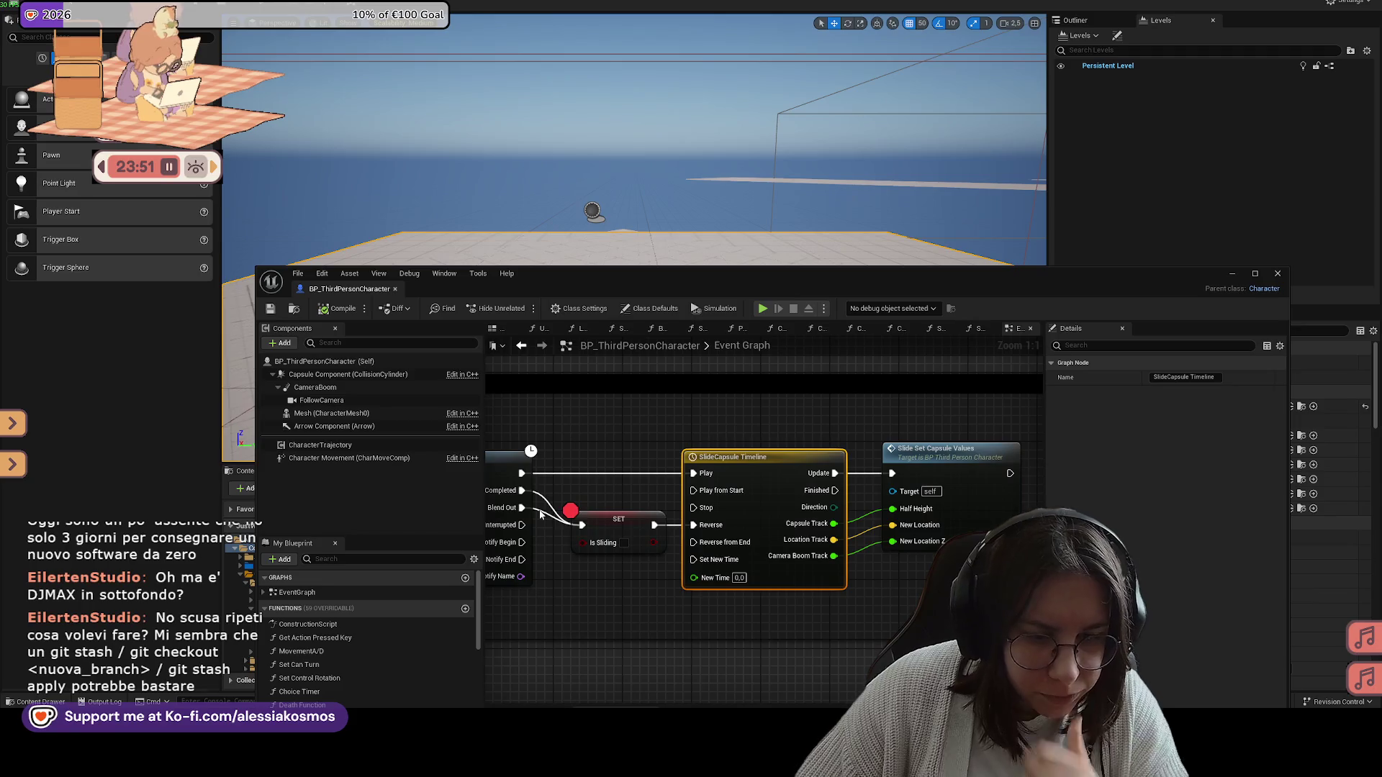
pyautogui.keyDown('alt'); pyautogui.click(542, 513); pyautogui.keyUp('alt')
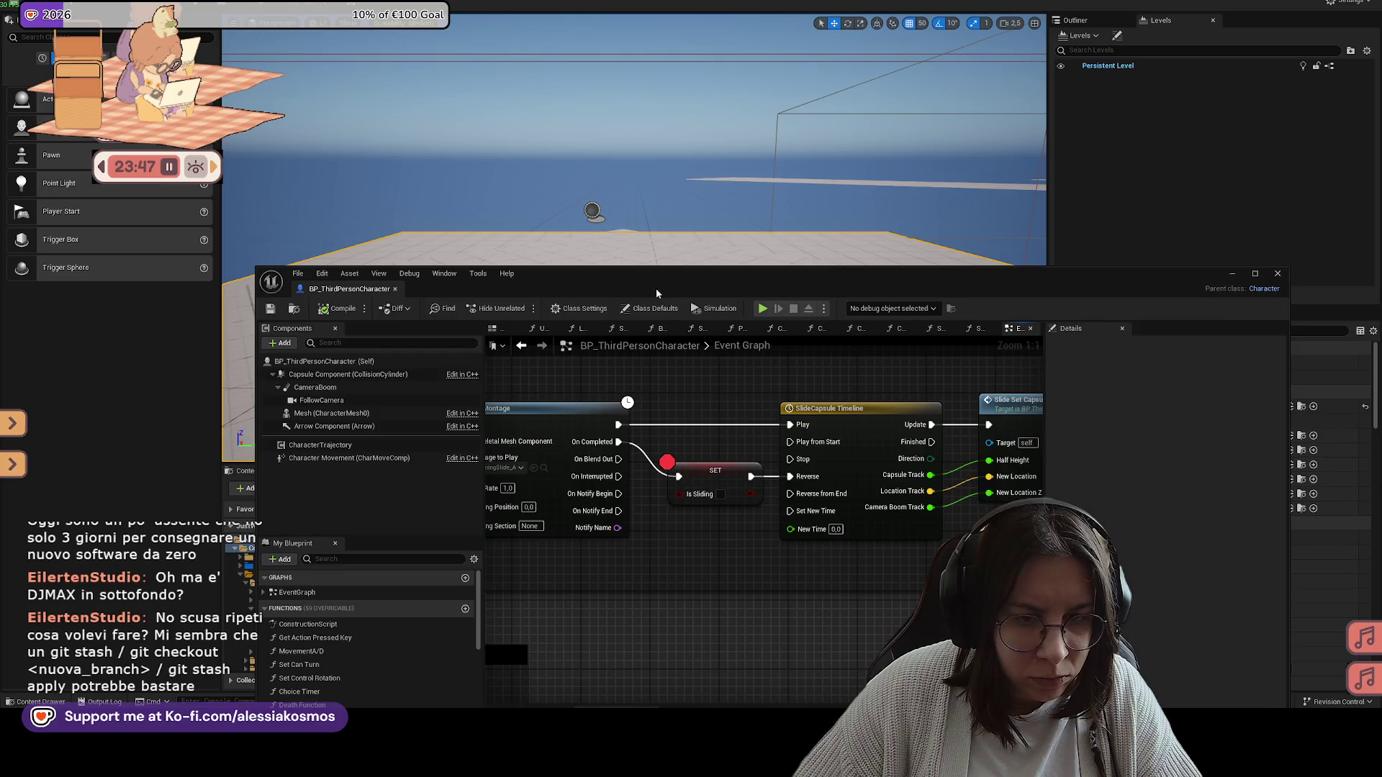
pyautogui.moveTo(655, 295); pyautogui.dragTo(624, 489)
pyautogui.click(264, 6)
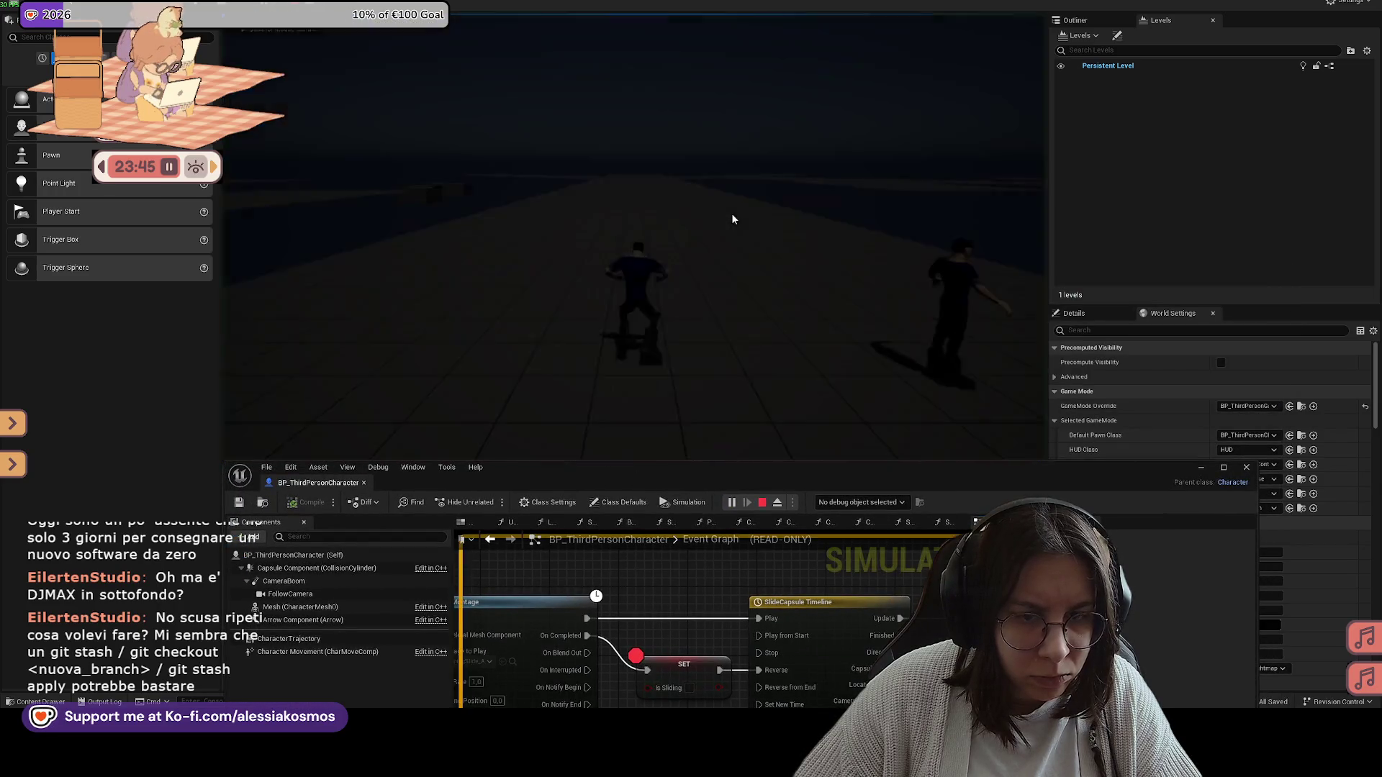
pyautogui.press('p')
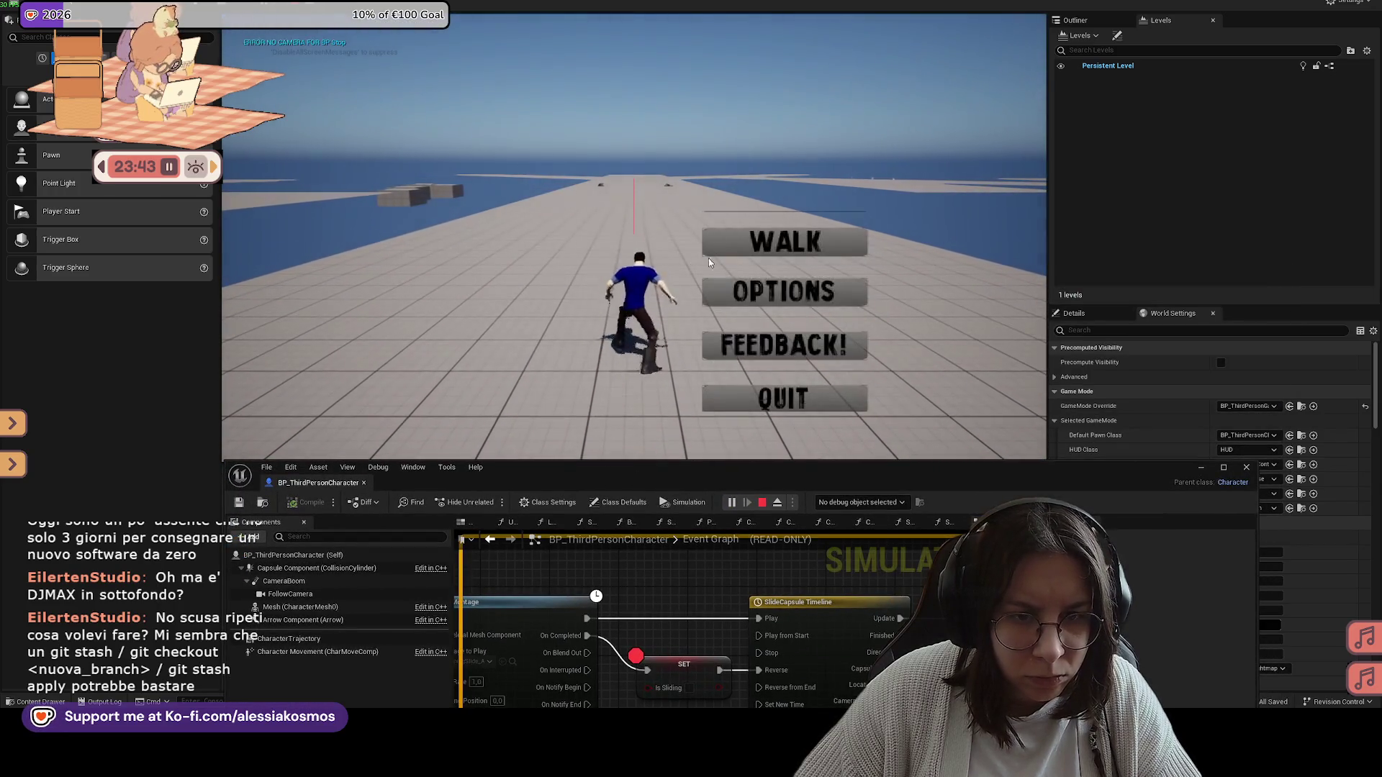
pyautogui.click(782, 401)
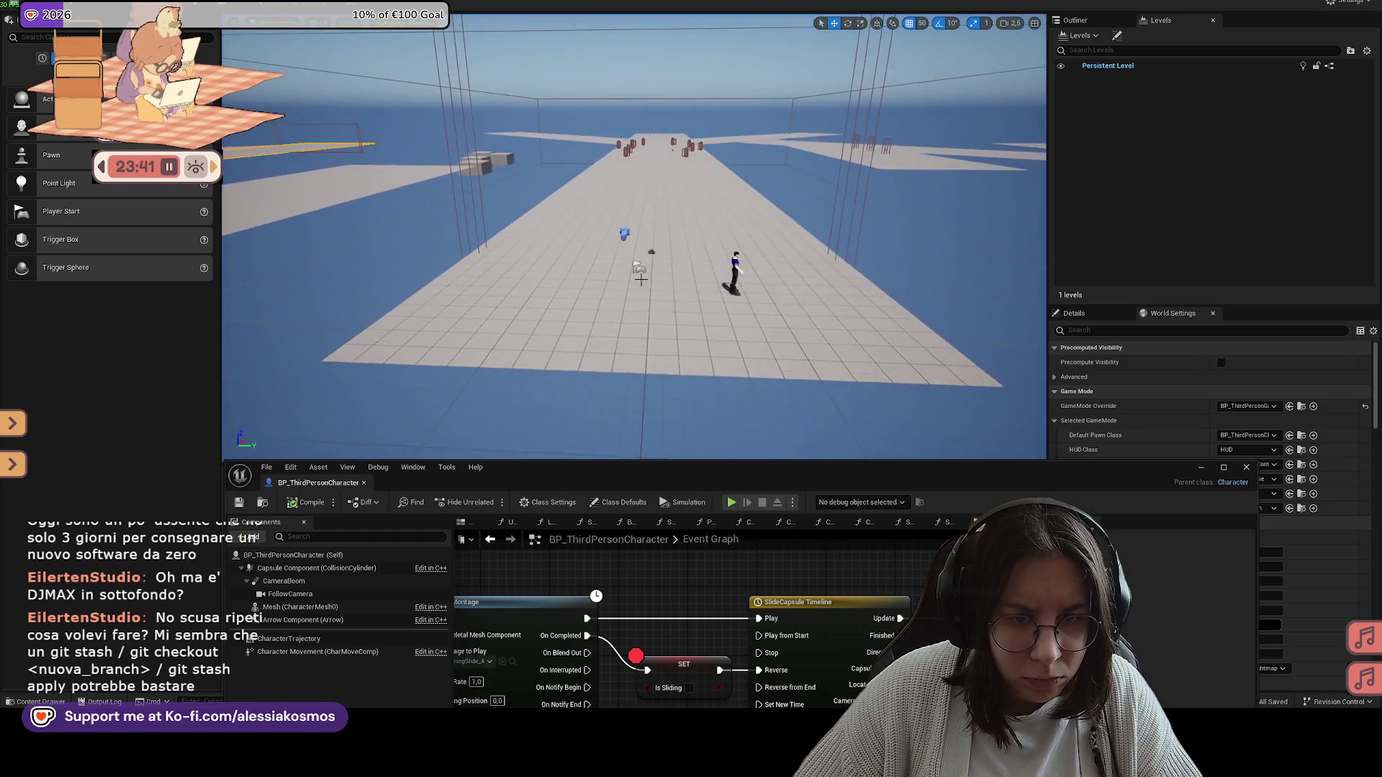
pyautogui.moveTo(640, 267); pyautogui.dragTo(1000, 213)
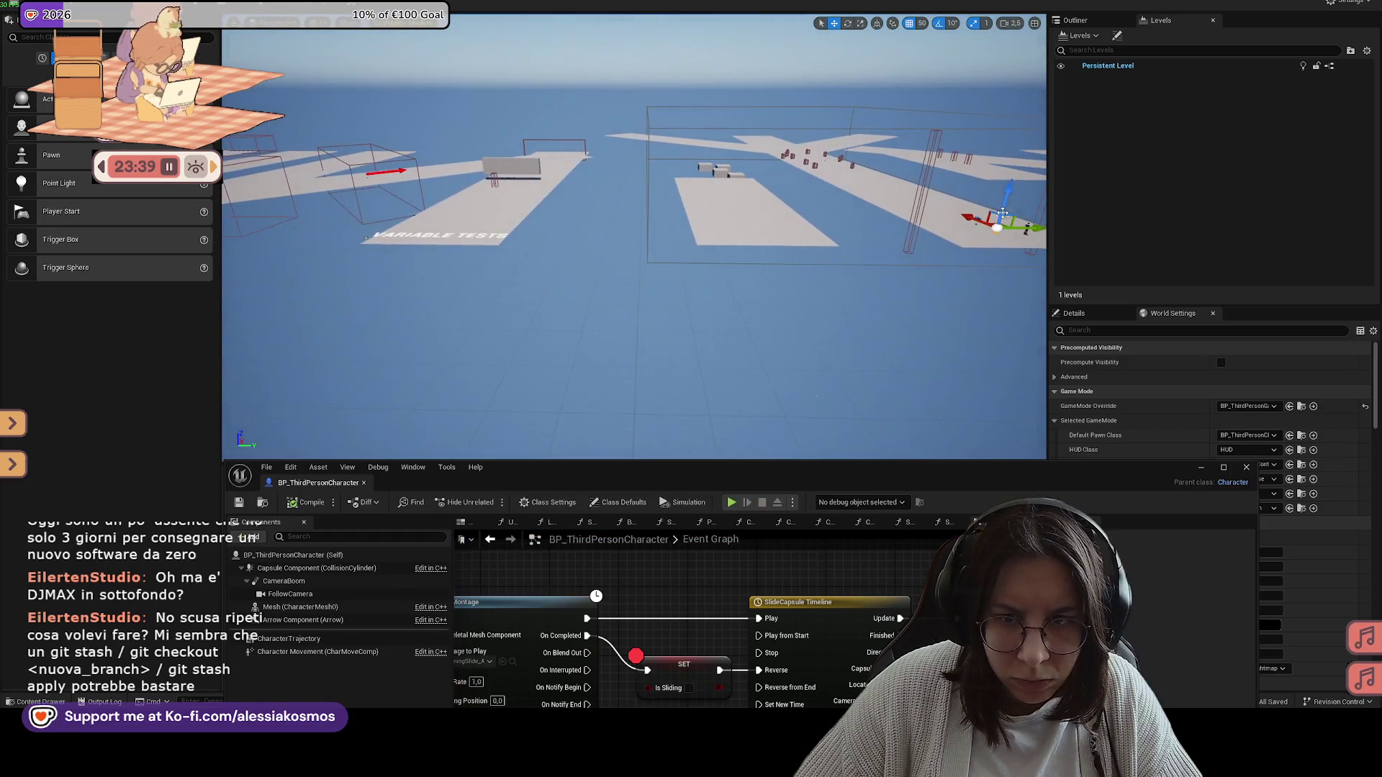
pyautogui.press('f')
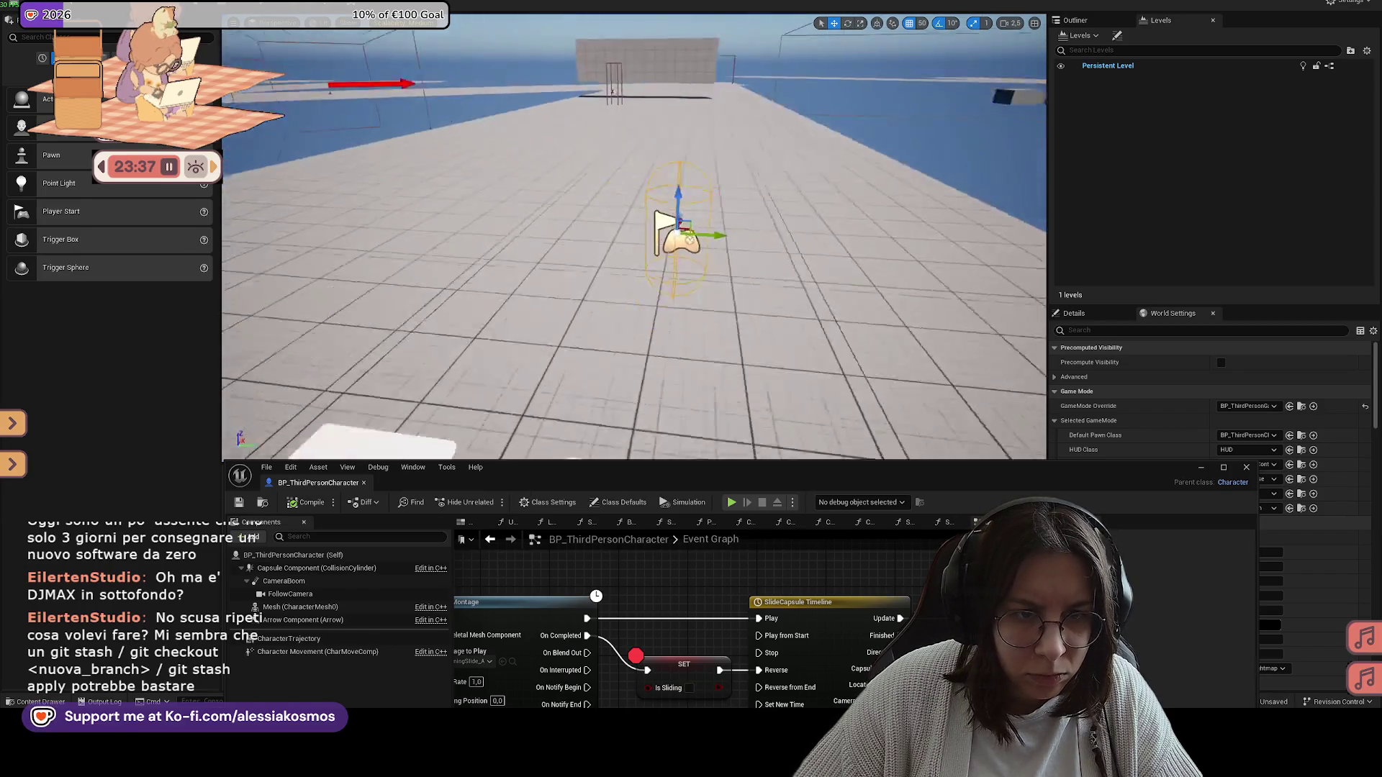
pyautogui.scroll(-3, 648, 230)
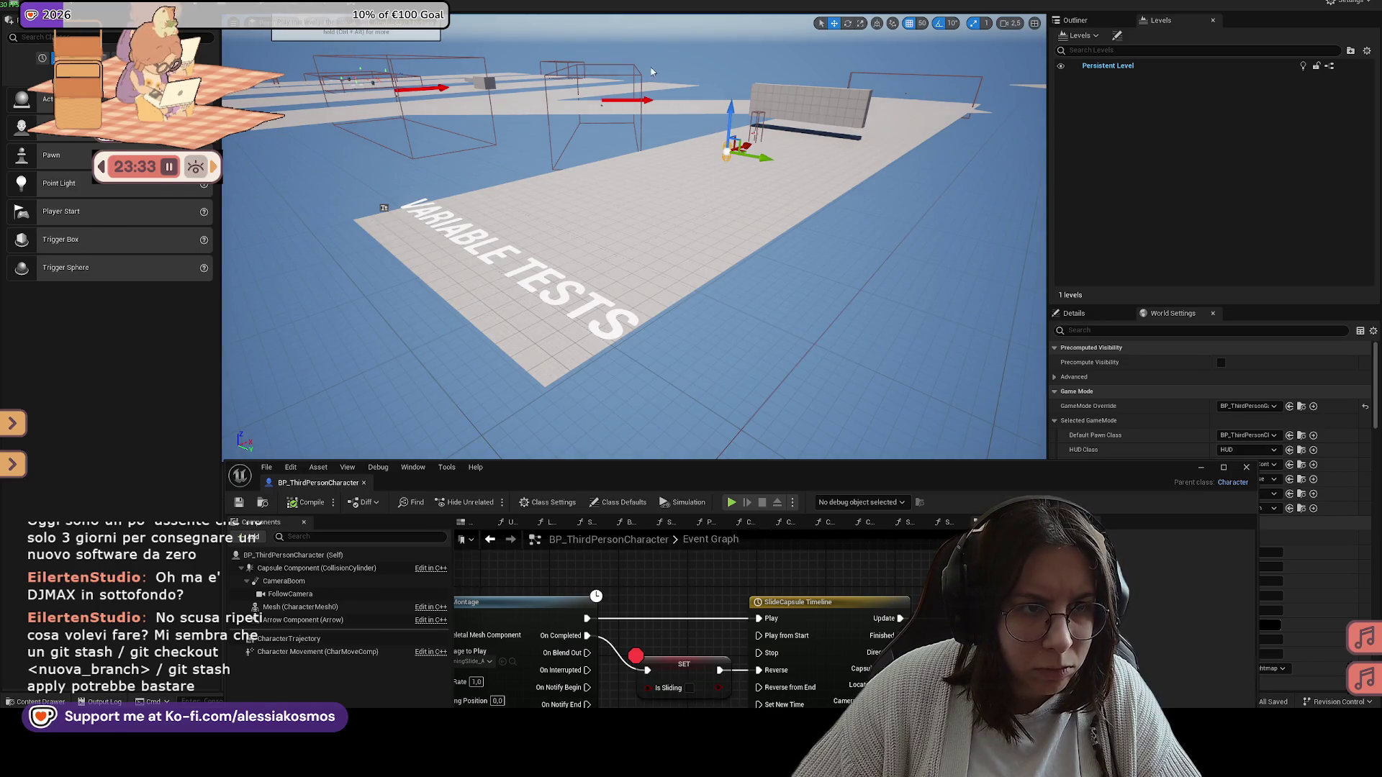
pyautogui.hotkey('alt', 'p')
pyautogui.press('w')
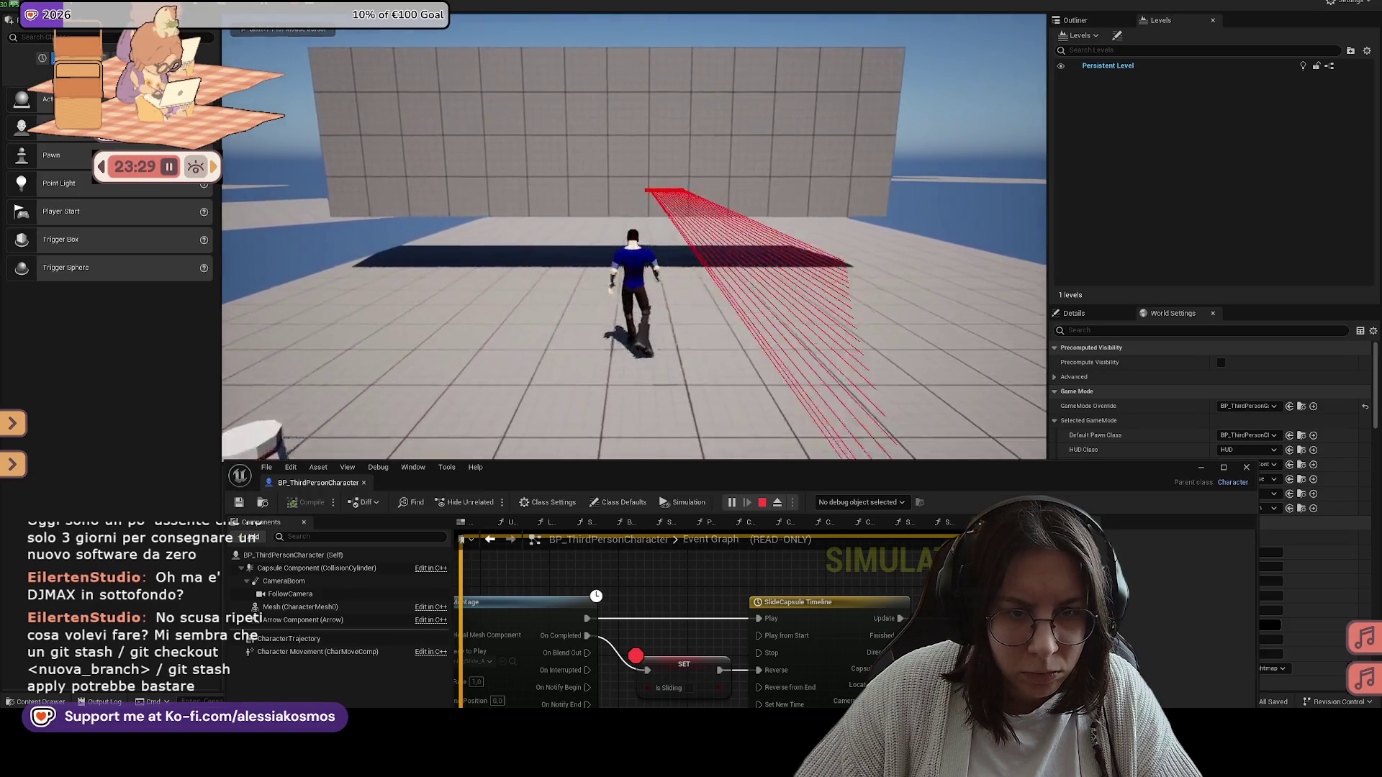
pyautogui.press('c')
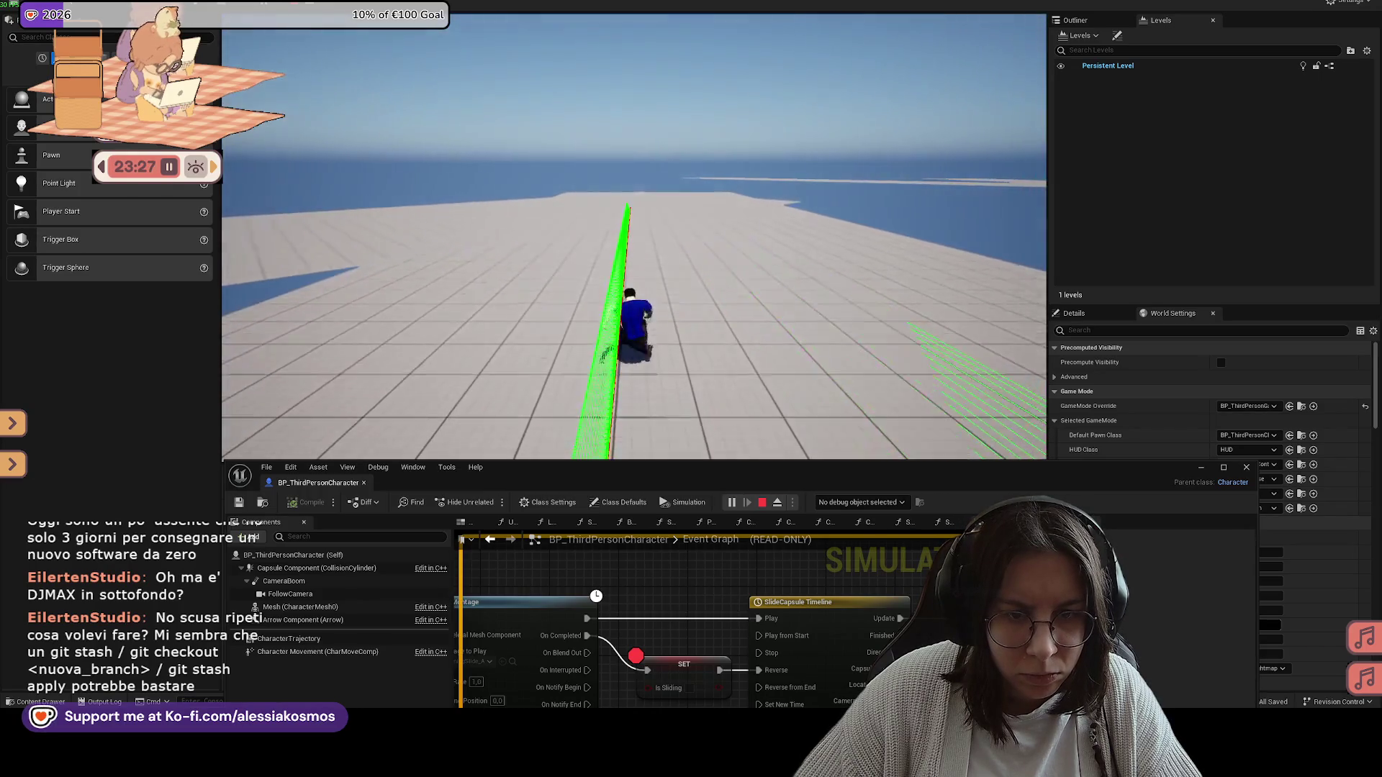
pyautogui.moveTo(800, 482)
pyautogui.mouseDown()
pyautogui.moveTo(805, 193)
pyautogui.moveTo(804, 310)
pyautogui.mouseUp()
pyautogui.press('Pause')
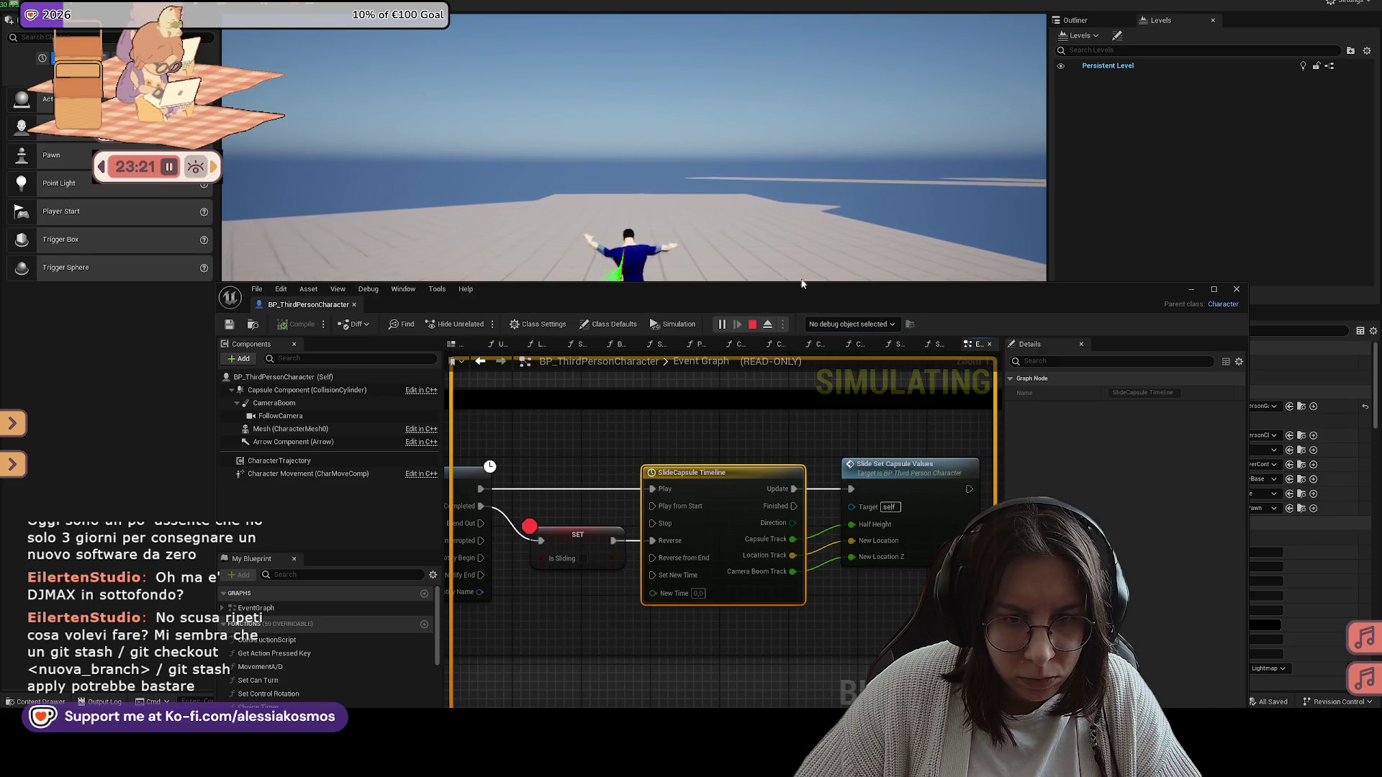
pyautogui.click(801, 250)
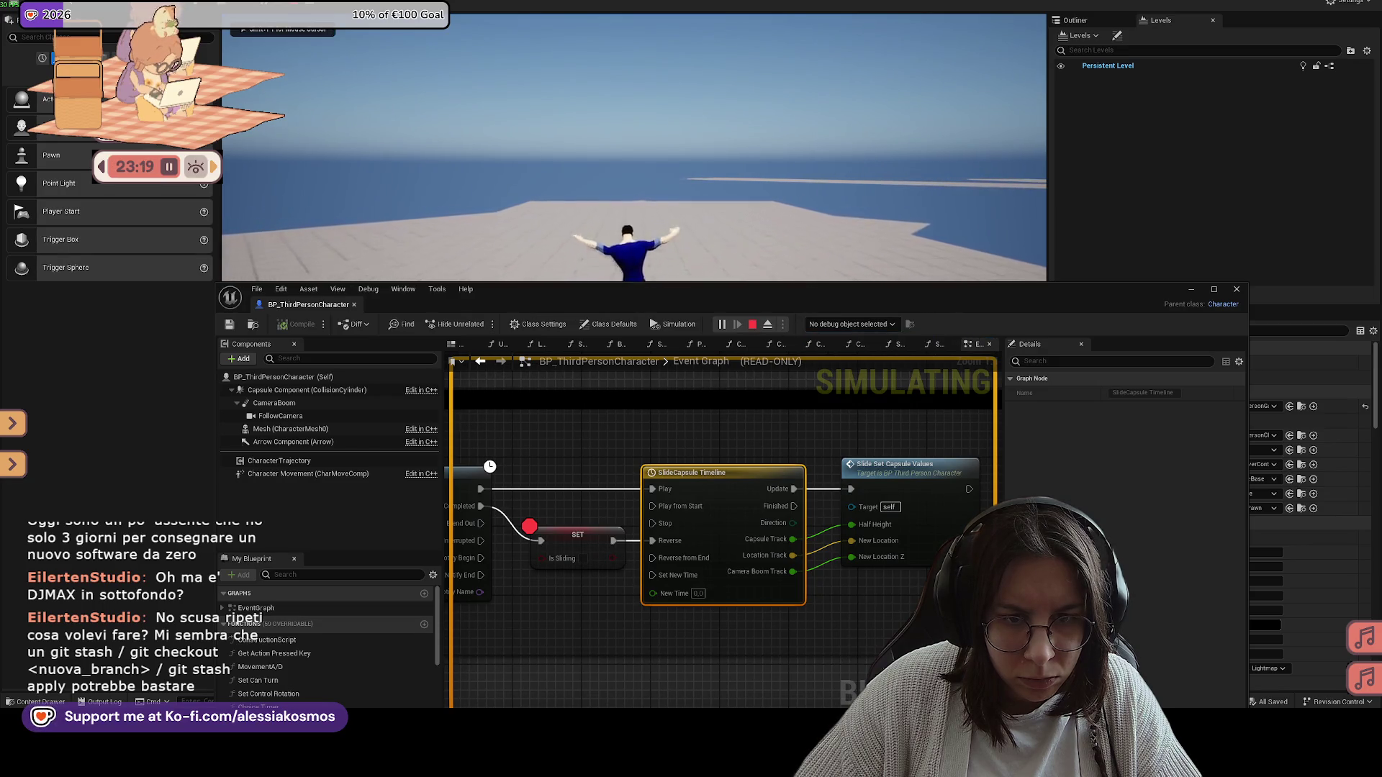
pyautogui.press('c')
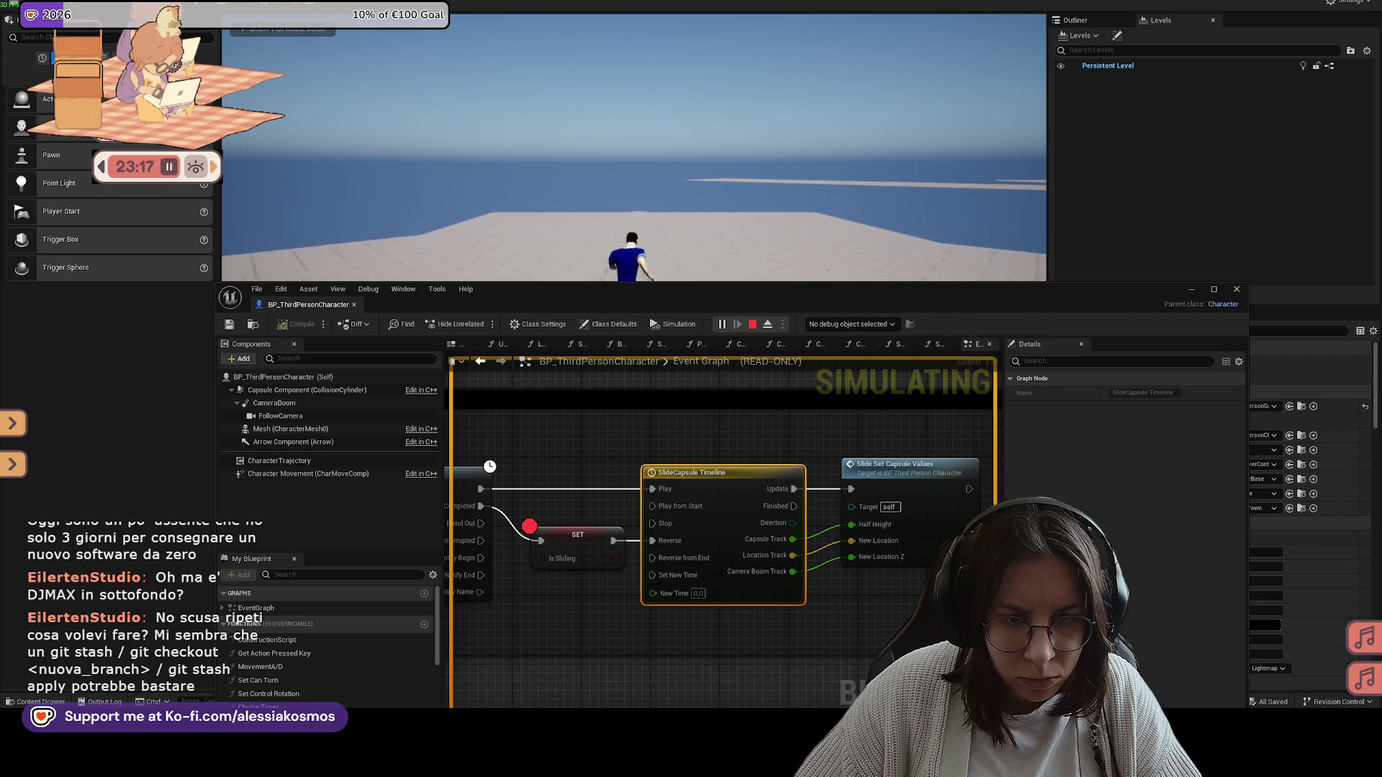
pyautogui.press('Tab')
pyautogui.moveTo(823, 298)
pyautogui.mouseDown()
pyautogui.moveTo(813, 454)
pyautogui.moveTo(836, 234)
pyautogui.mouseUp()
pyautogui.press('Escape')
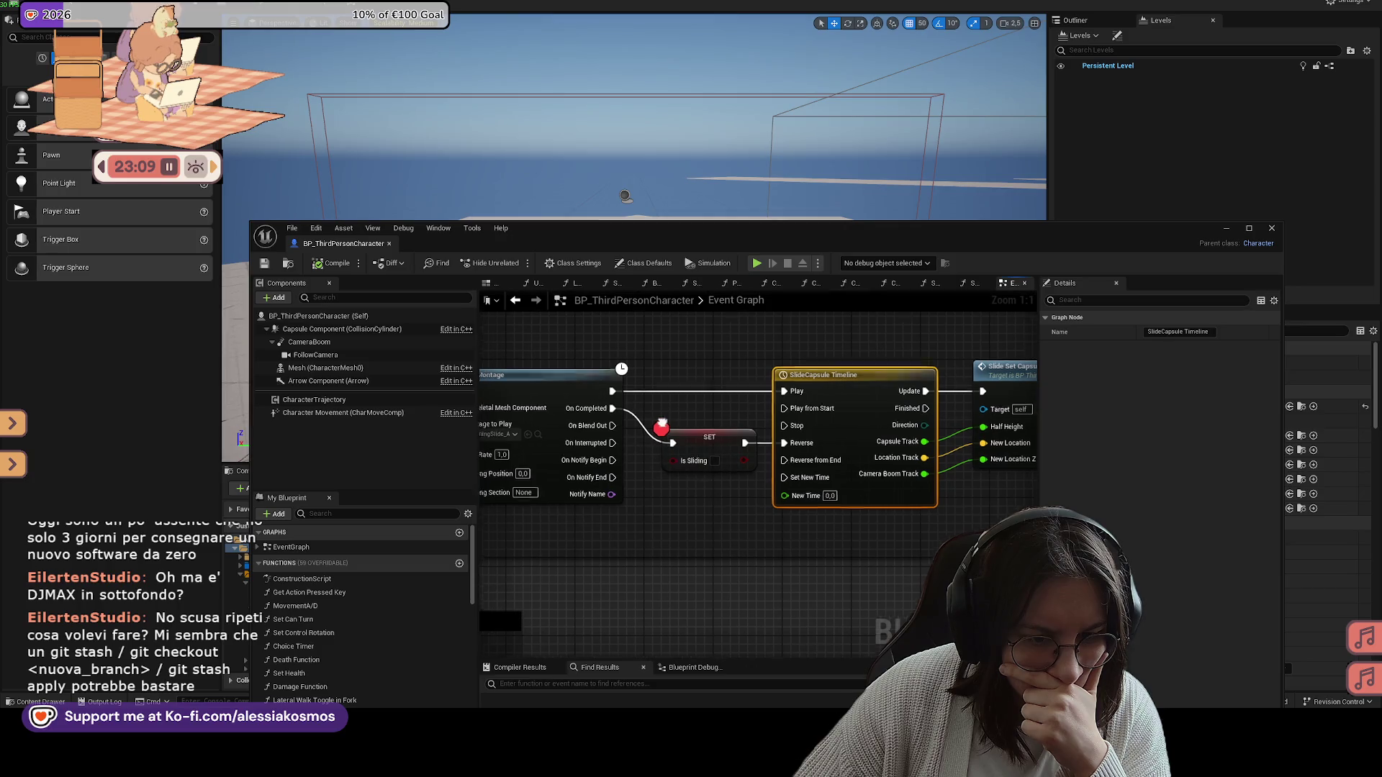
# Step: Wire the Traversal input's Started pin into Check Line Trace For Slide Object
pyautogui.moveTo(681, 467)
pyautogui.mouseDown()
pyautogui.moveTo(917, 470)
pyautogui.moveTo(806, 490)
pyautogui.mouseUp()
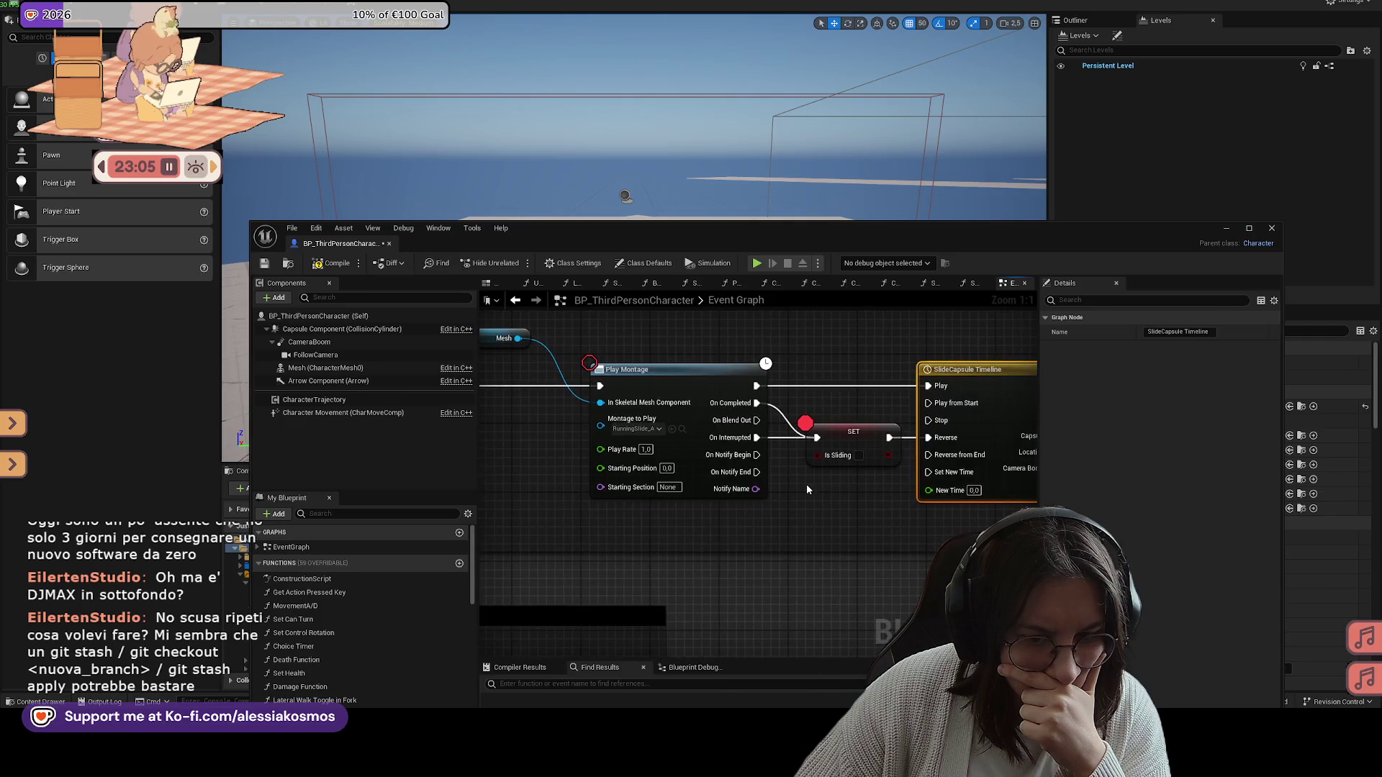
pyautogui.scroll(-4, 806, 489)
pyautogui.scroll(4, 640, 421)
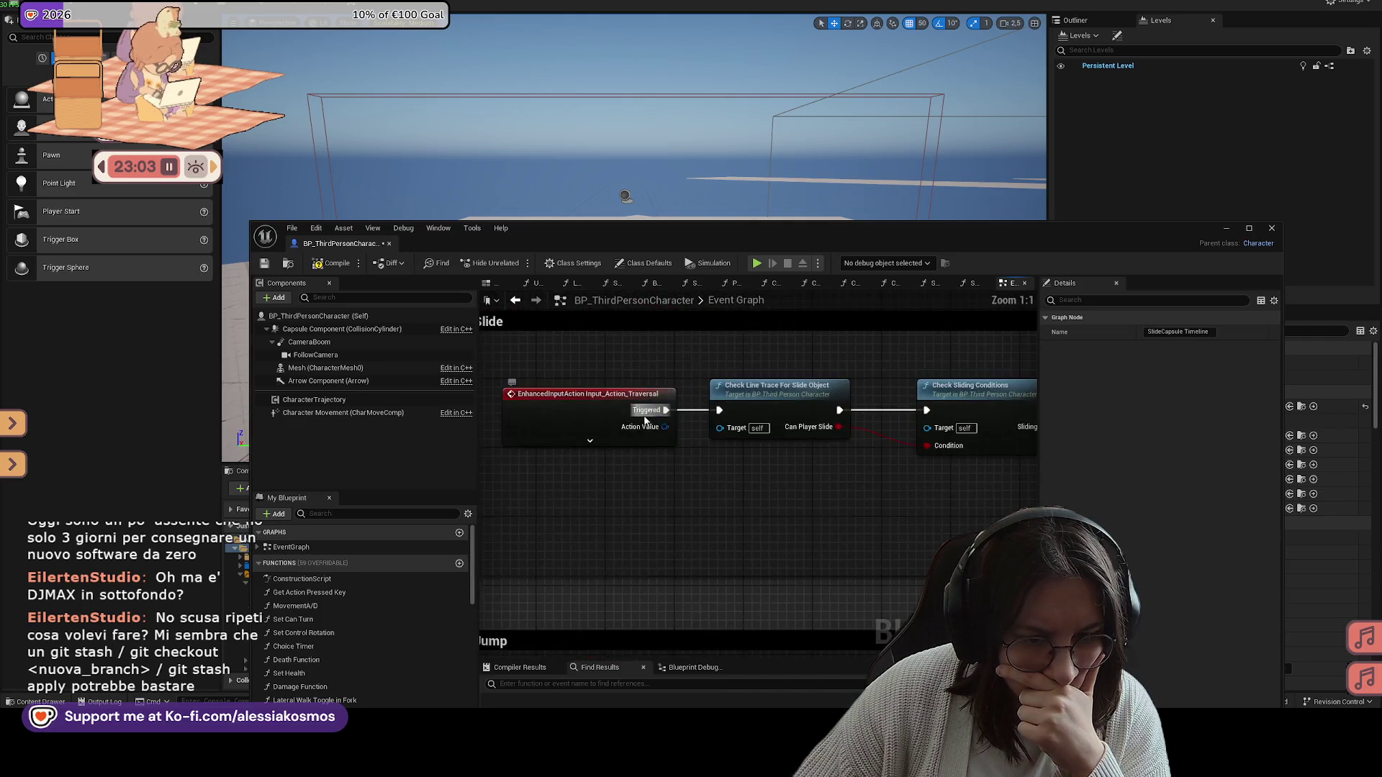
pyautogui.click(655, 440)
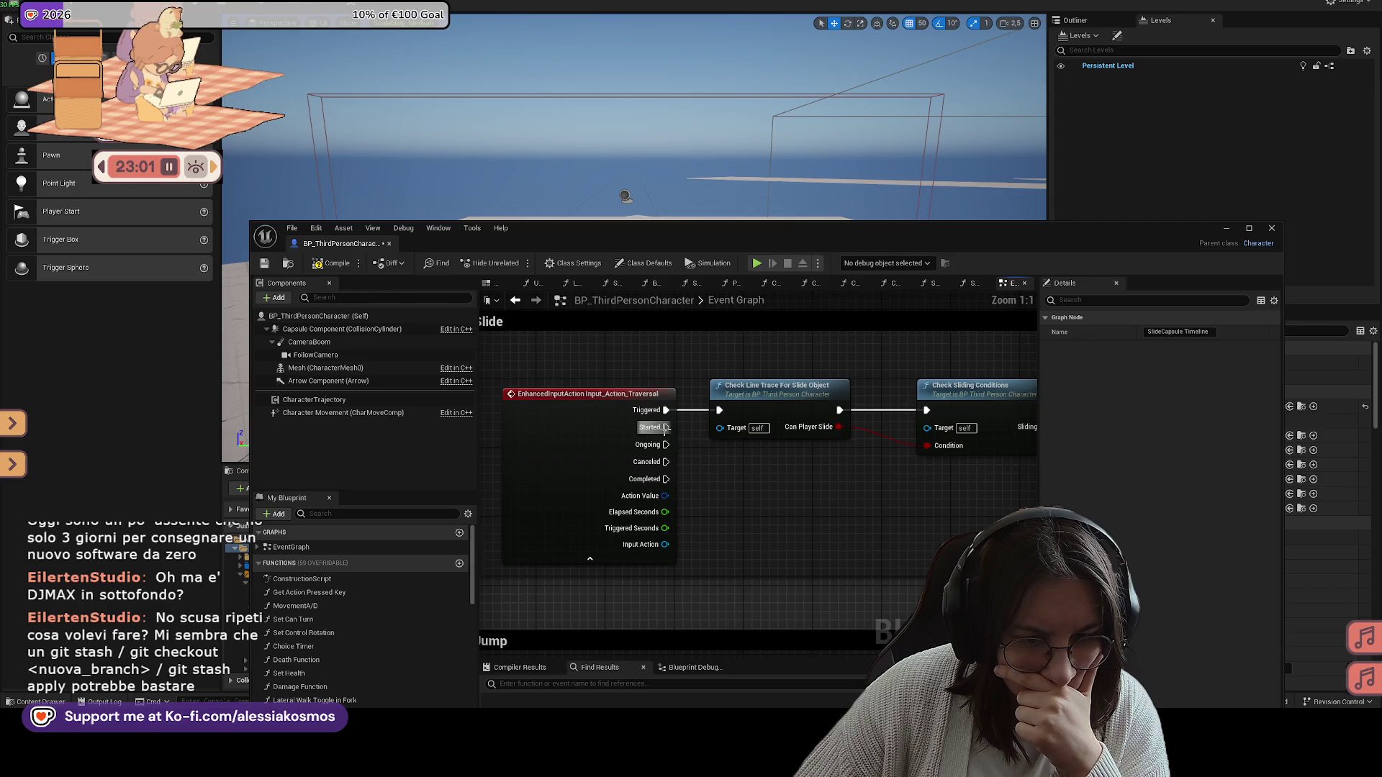
pyautogui.moveTo(713, 419); pyautogui.dragTo(719, 410)
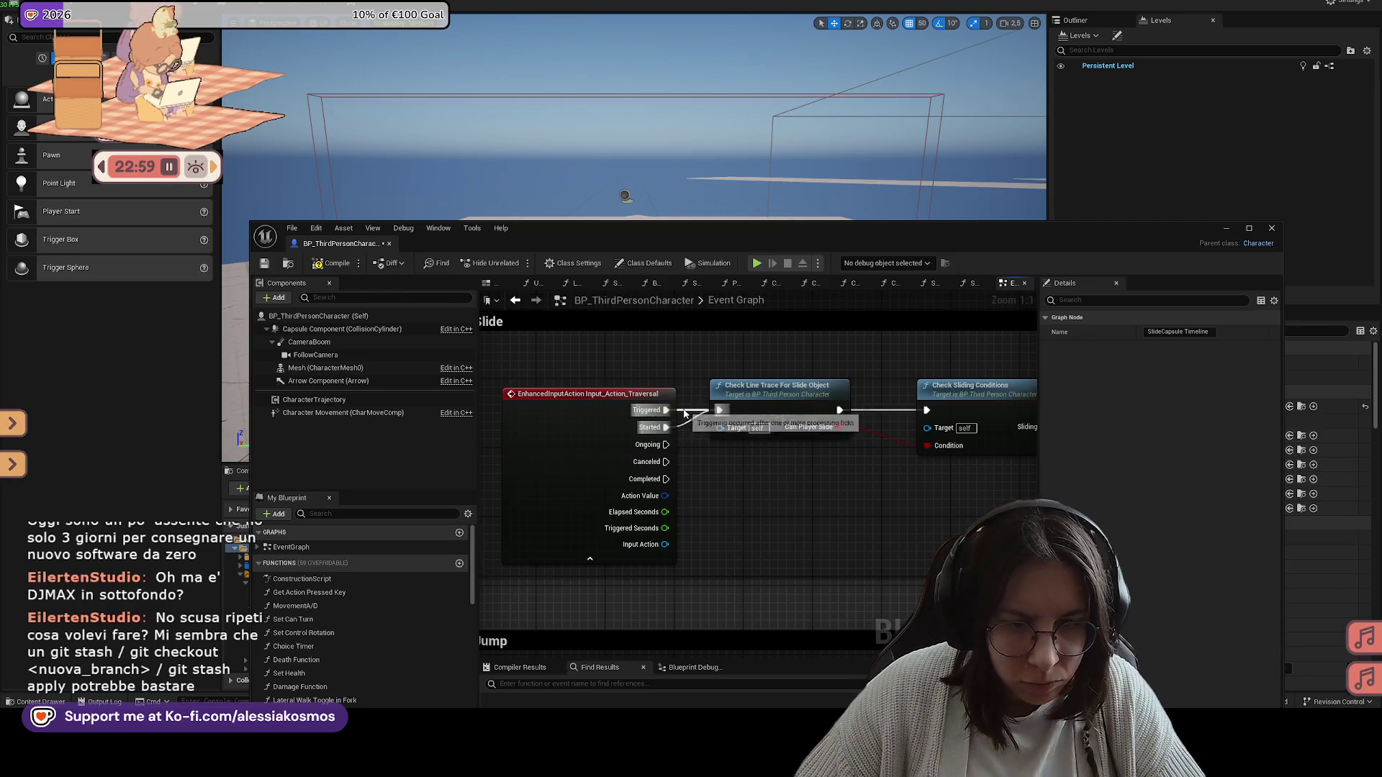
# Step: Compile and save the Blueprint, then start a play test with Alt+P
pyautogui.click(266, 264)
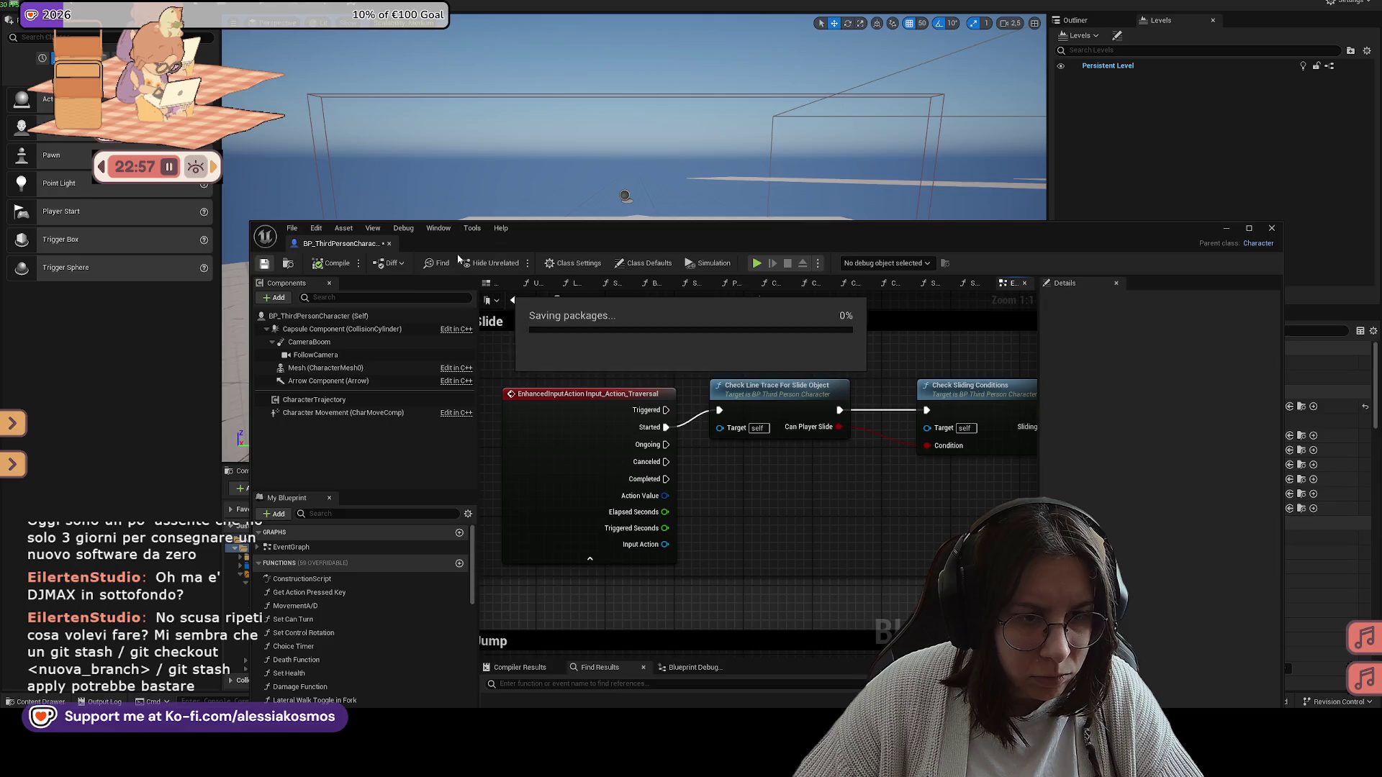
pyautogui.moveTo(522, 236); pyautogui.dragTo(494, 423)
pyautogui.hotkey('alt', 'p')
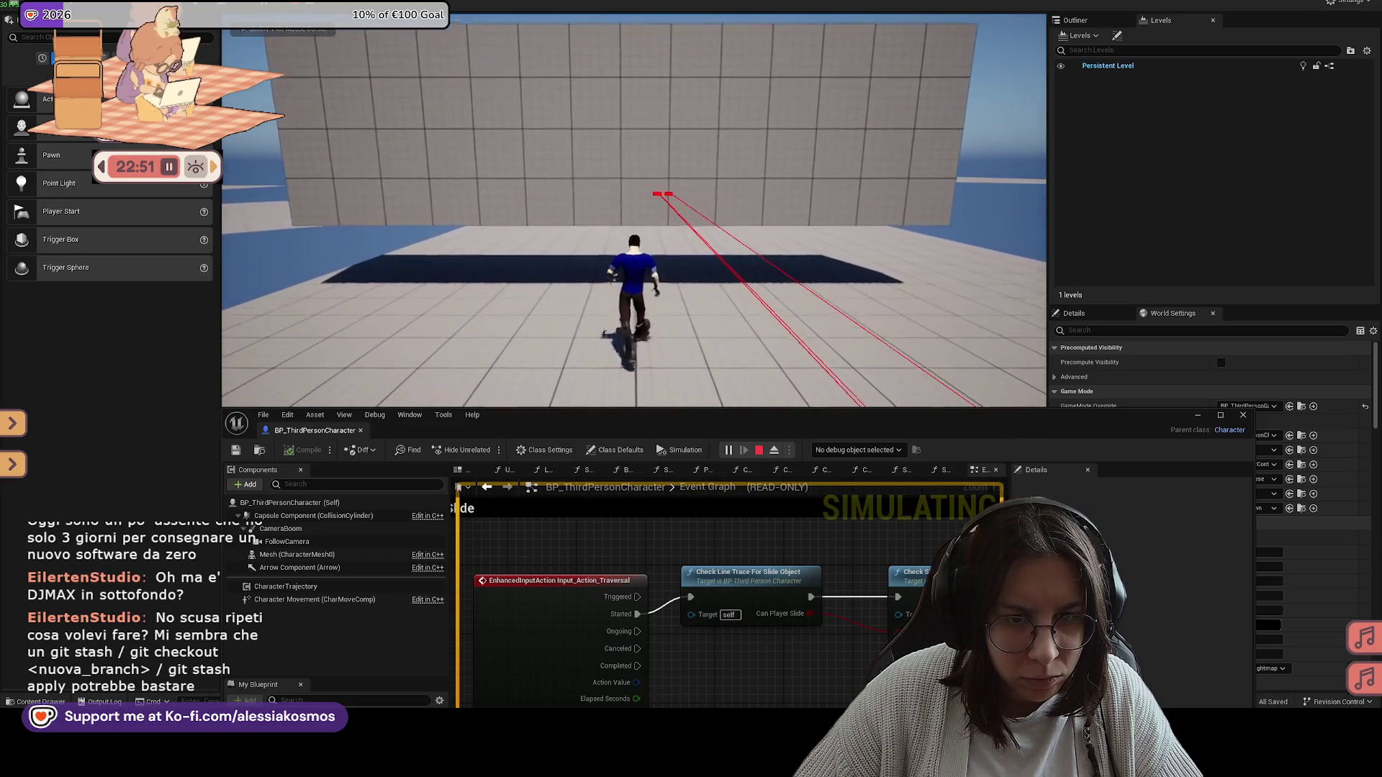
# Step: Finish the running play-test by triggering a slide, resuming past the breakpoint, and quitting
pyautogui.press('space')
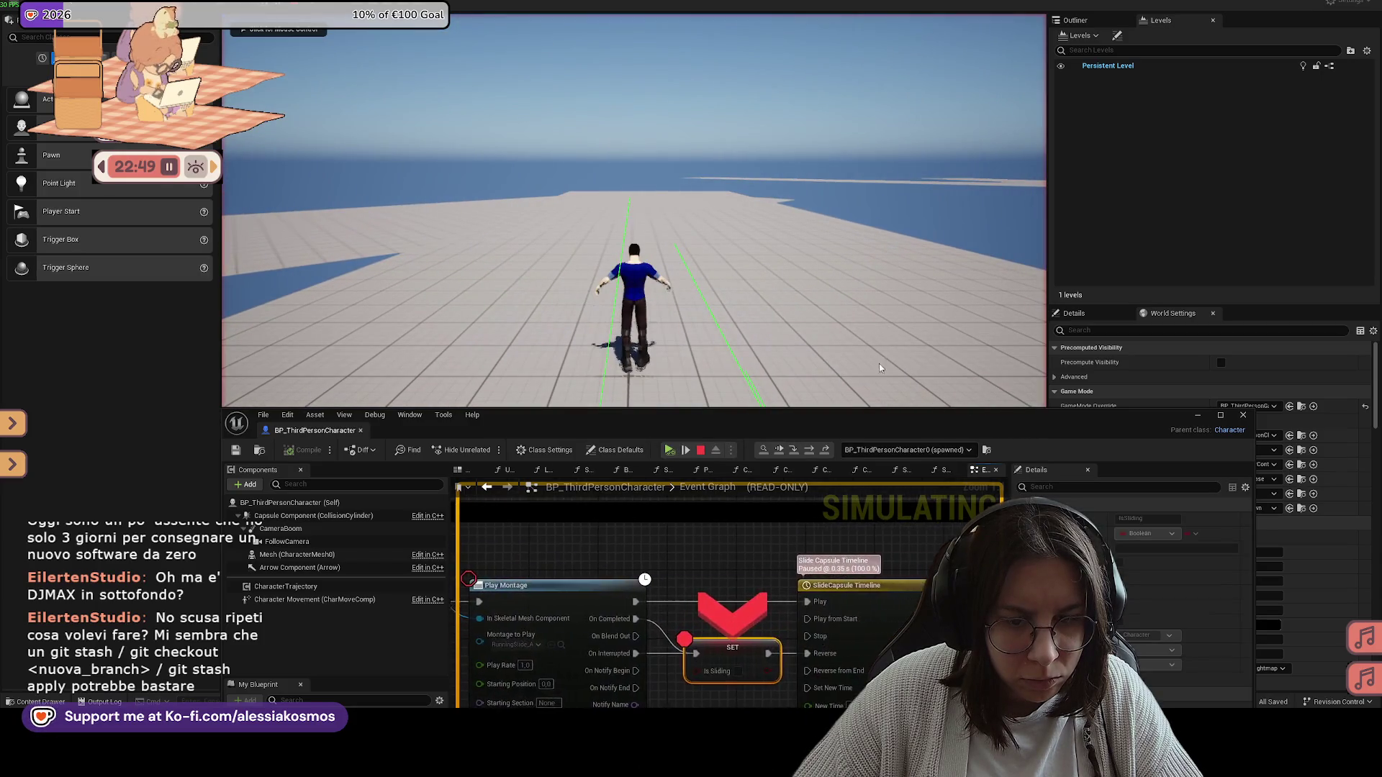
pyautogui.click(784, 454)
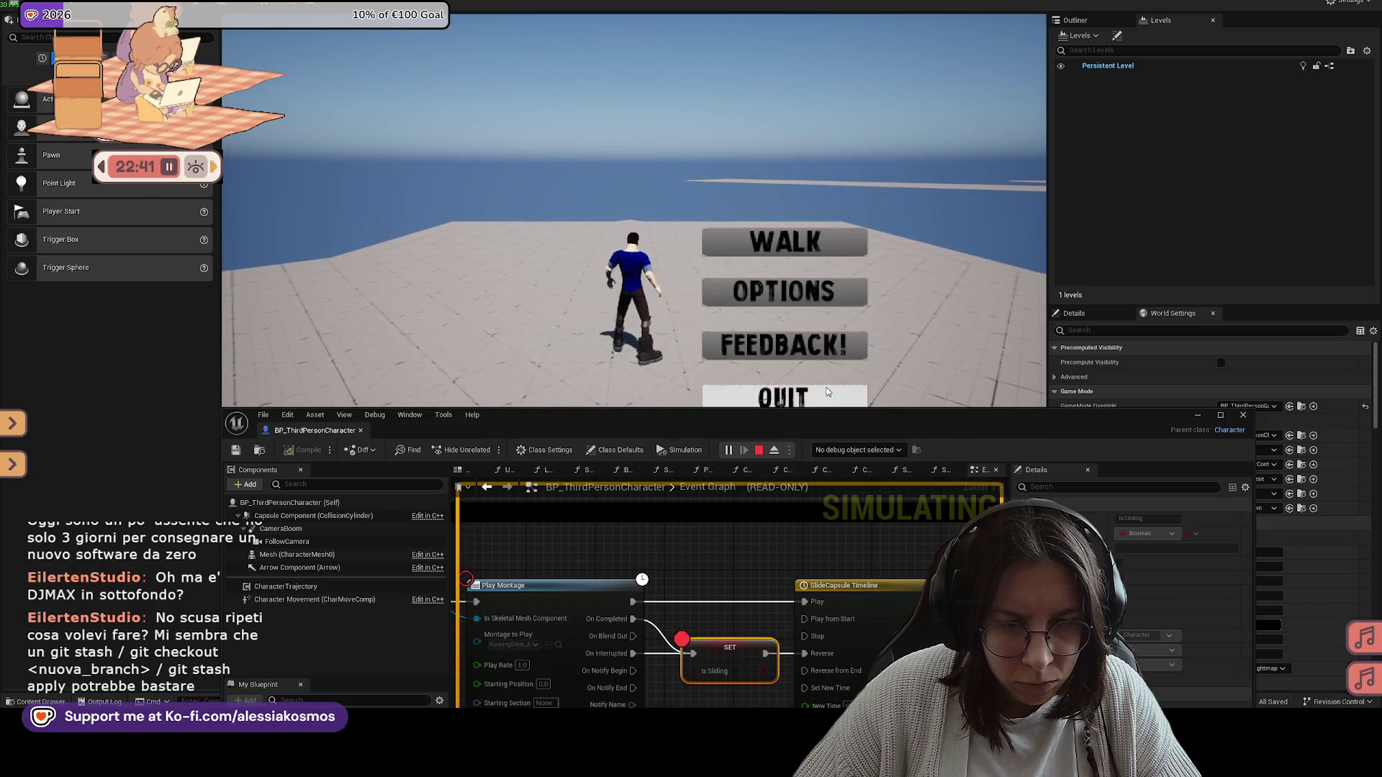
pyautogui.click(759, 450)
# Step: Enable a breakpoint on the Play Montage node in the Slide section
pyautogui.moveTo(709, 430); pyautogui.dragTo(746, 333)
pyautogui.scroll(-4, 682, 480)
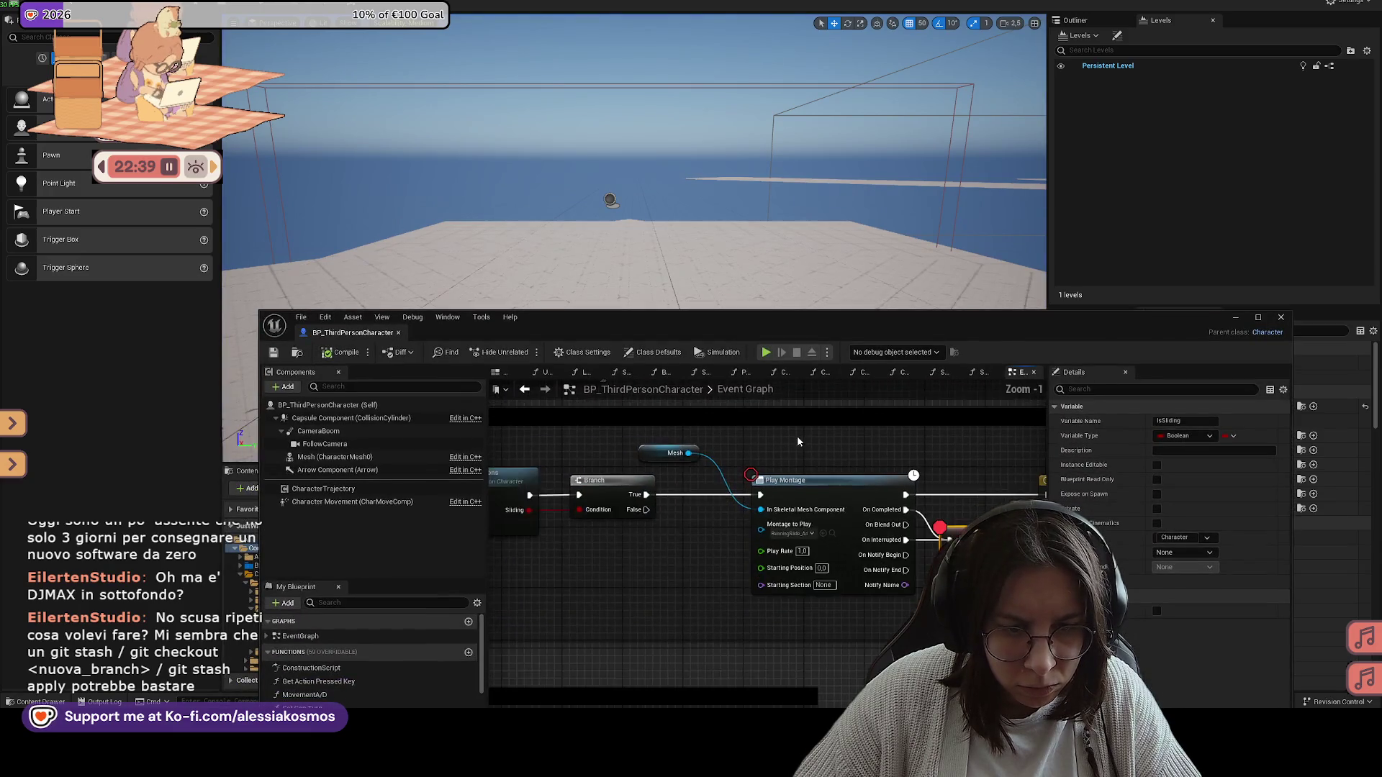
pyautogui.rightClick(761, 482)
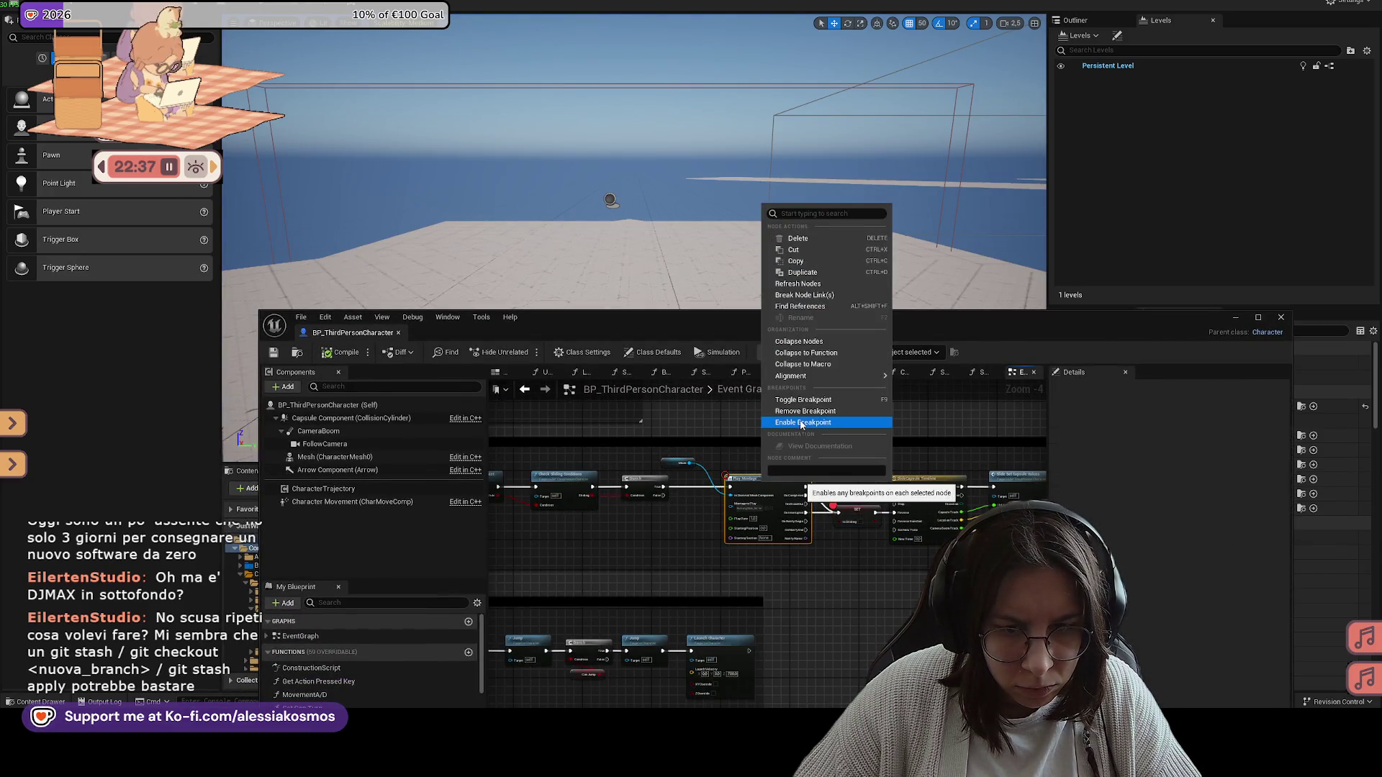
pyautogui.click(802, 423)
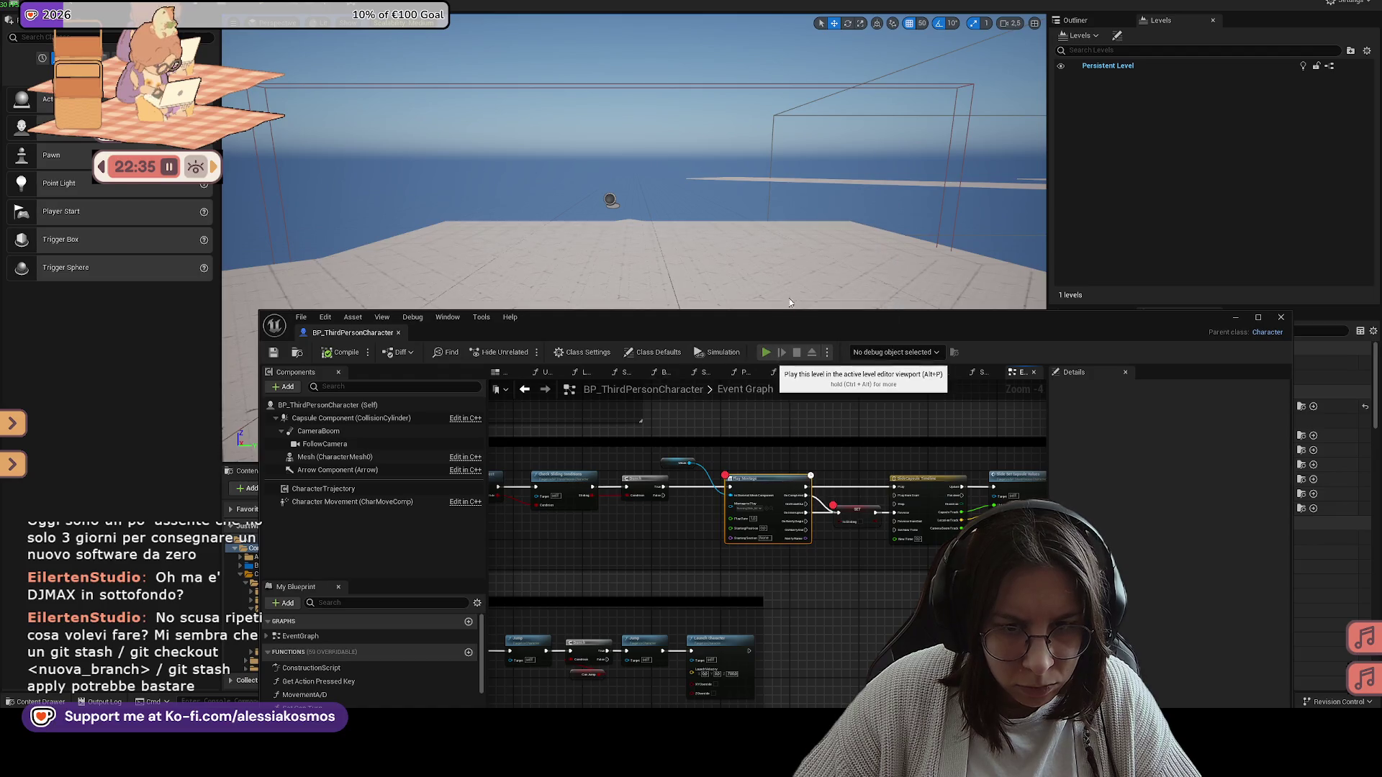
# Step: Play-test, run and slide to hit the breakpoint, step into the SlideCapsule Timeline, then stop
pyautogui.hotkey('alt', 'p')
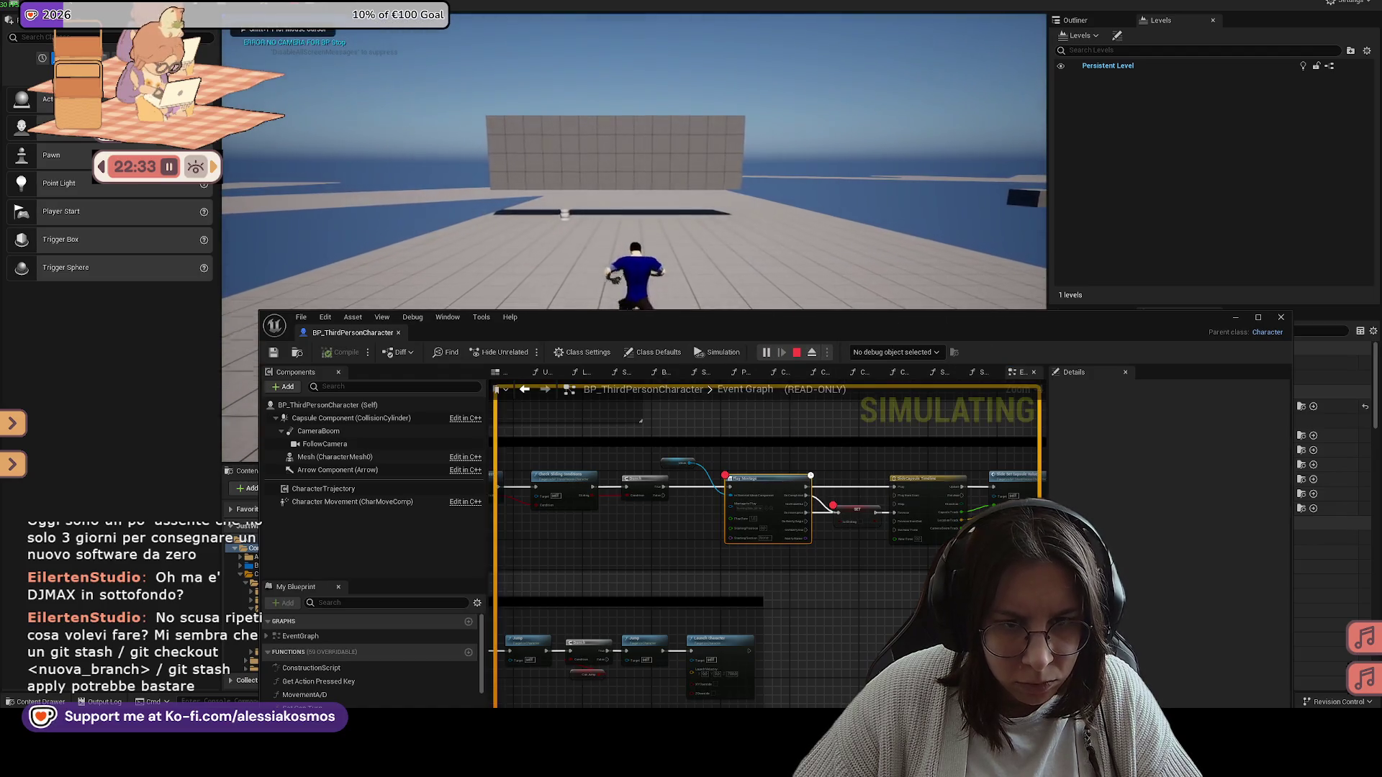
pyautogui.press('w')
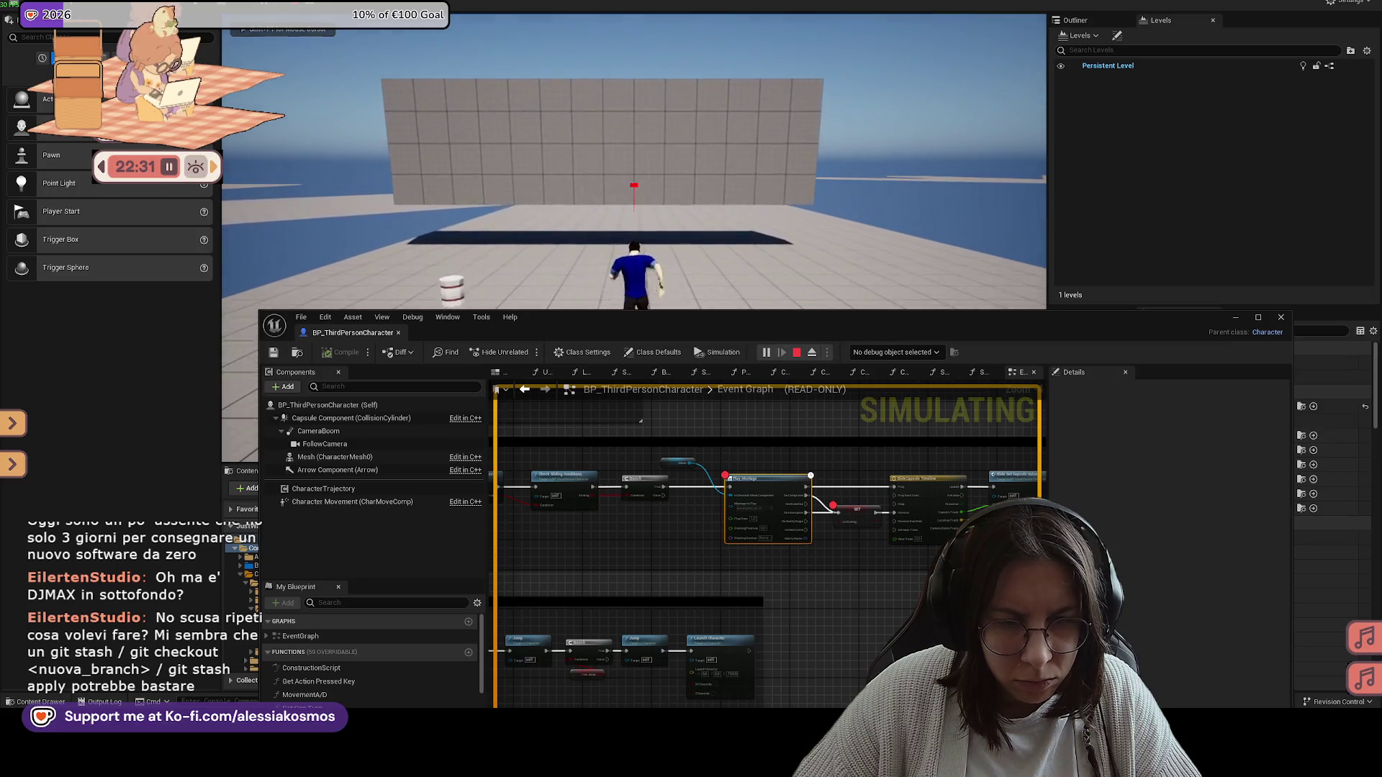
pyautogui.press('c')
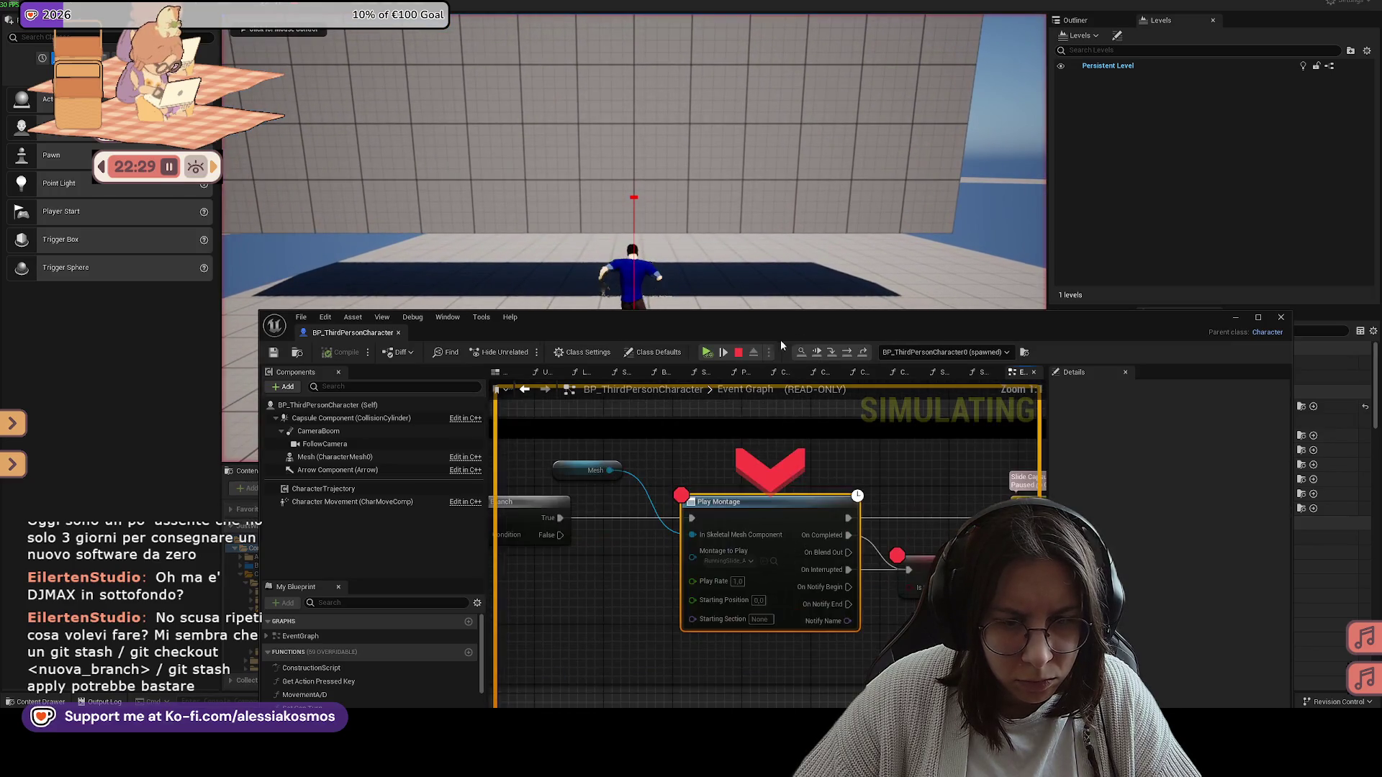
pyautogui.click(846, 355)
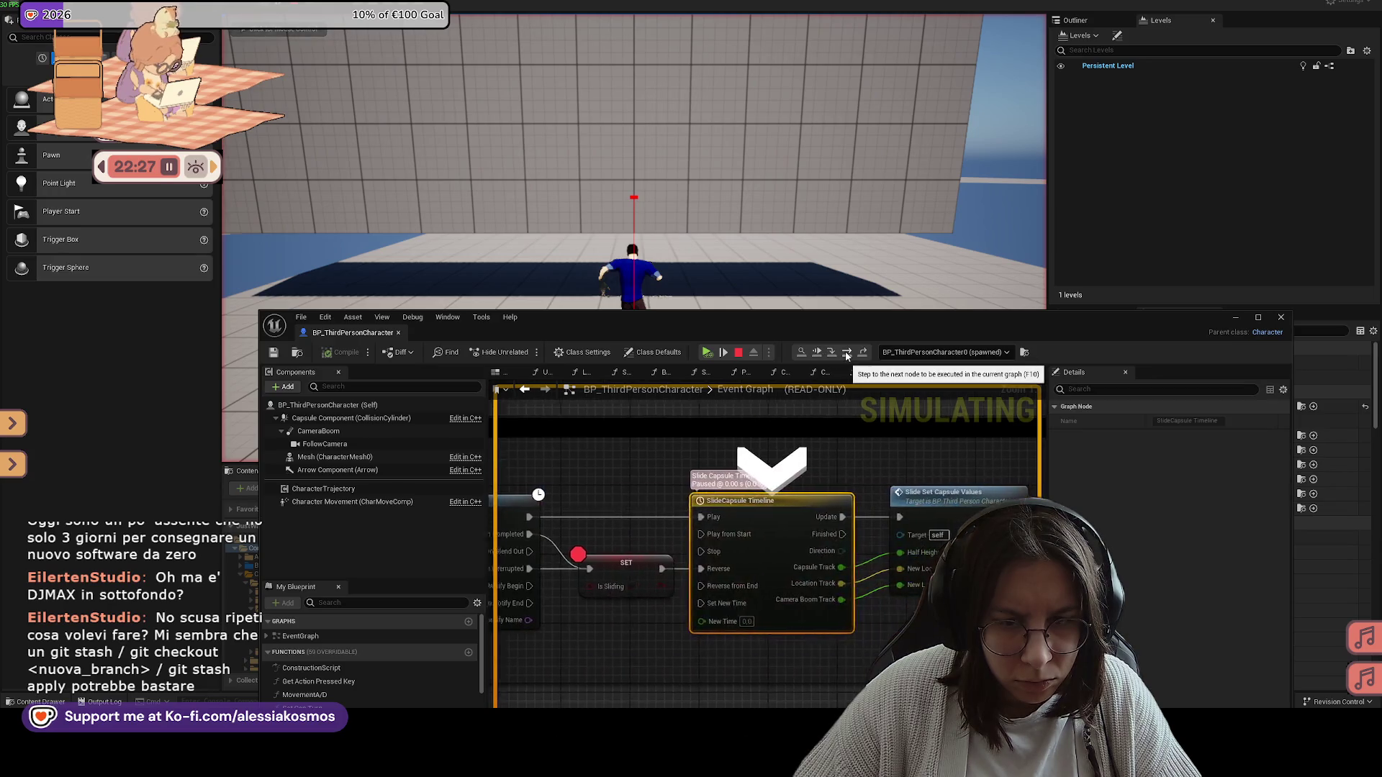
pyautogui.click(846, 354)
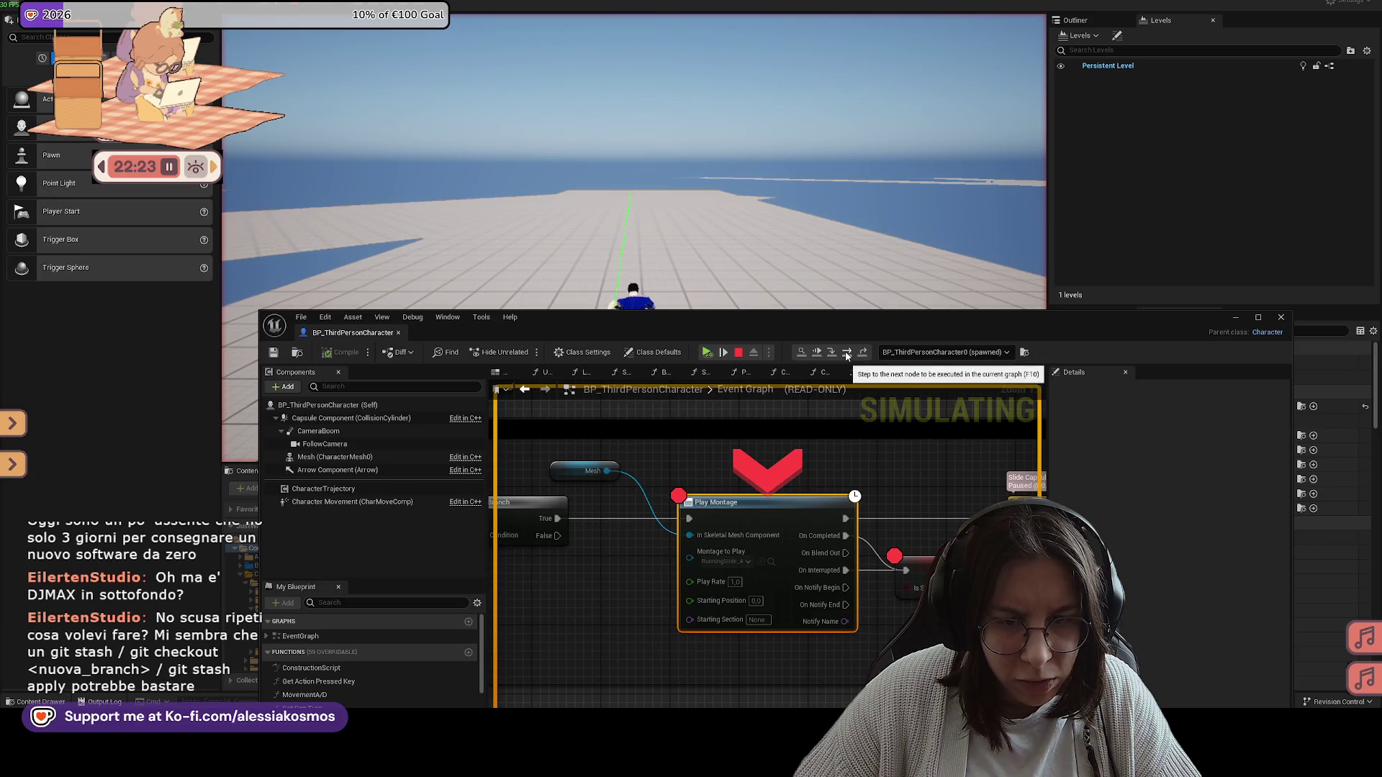
pyautogui.click(847, 354)
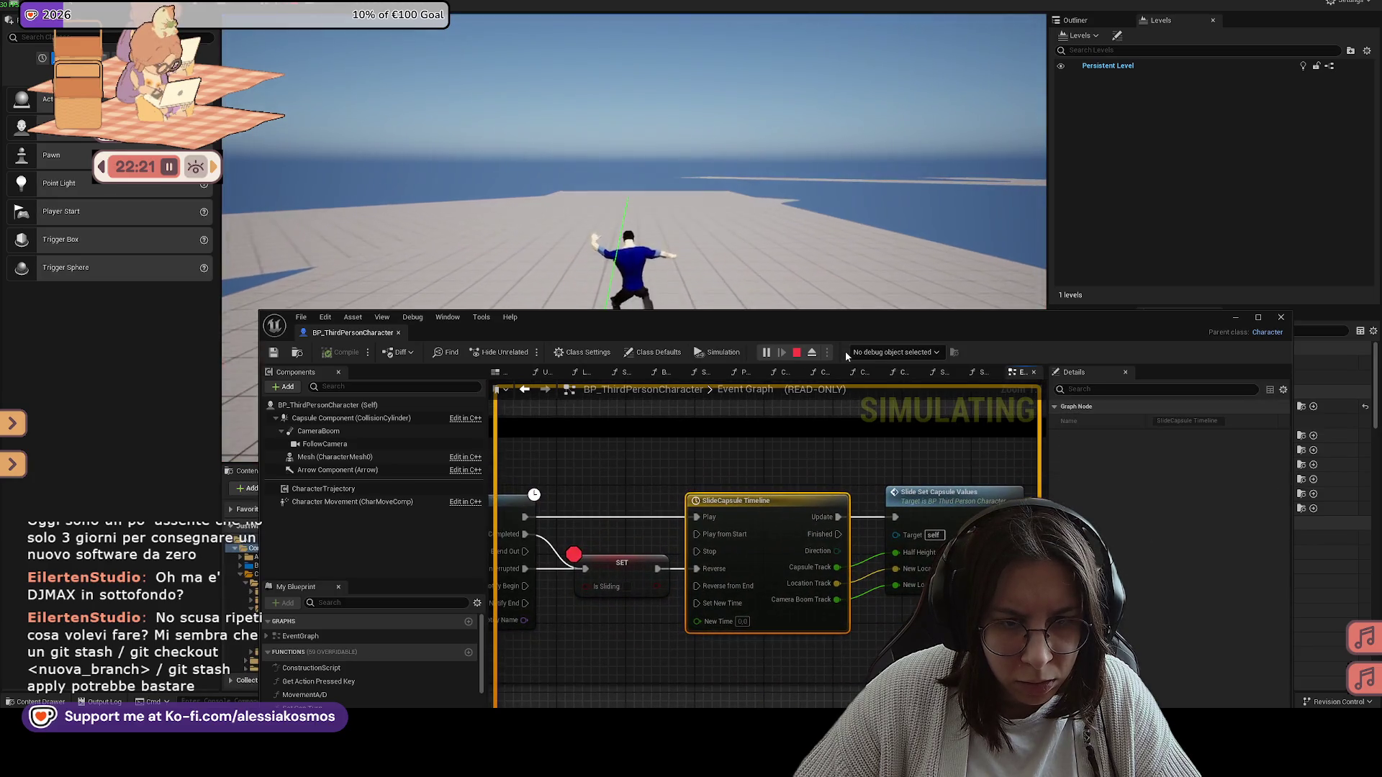
pyautogui.press('F8')
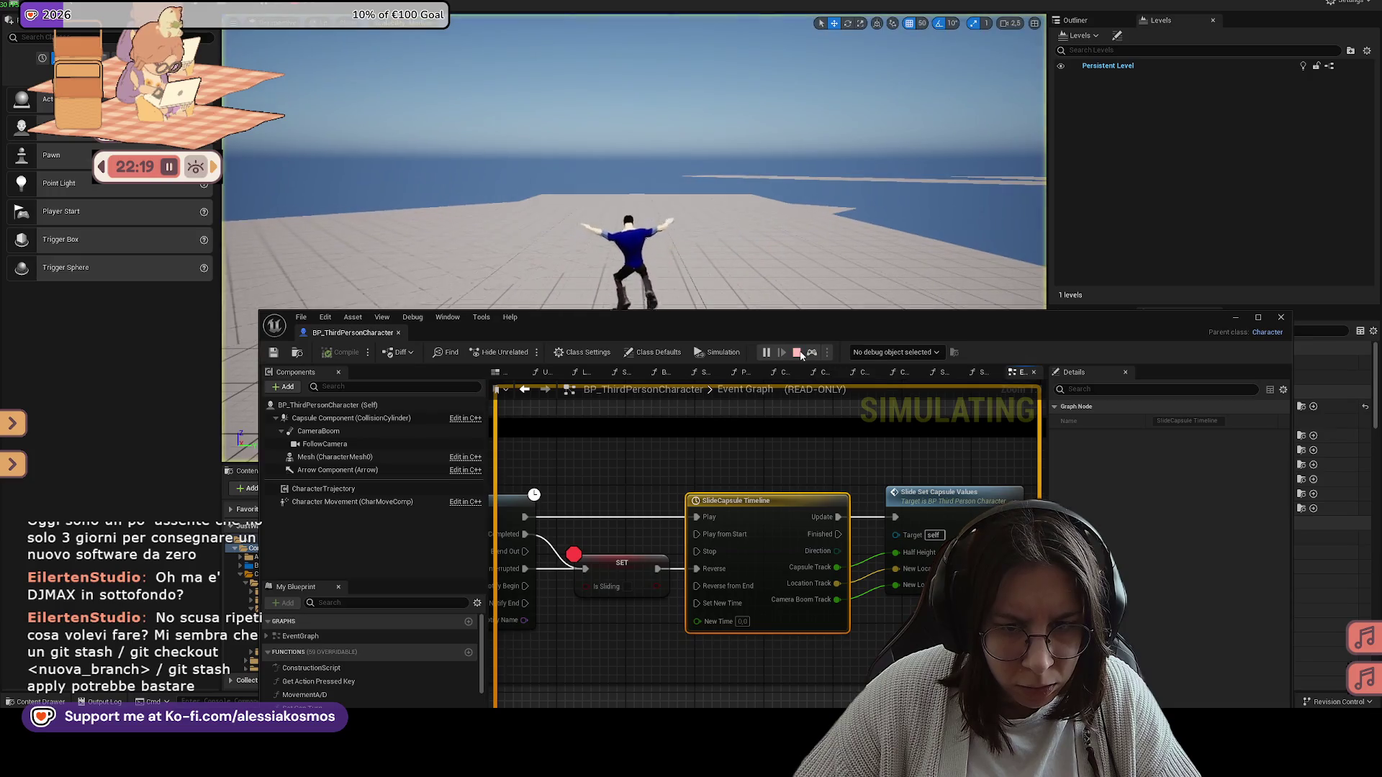
pyautogui.click(797, 353)
pyautogui.moveTo(738, 441); pyautogui.dragTo(768, 448)
# Step: Wire the input action's Triggered pin to Check Line Trace and save the Blueprint
pyautogui.moveTo(853, 438); pyautogui.dragTo(905, 439)
pyautogui.click(875, 450)
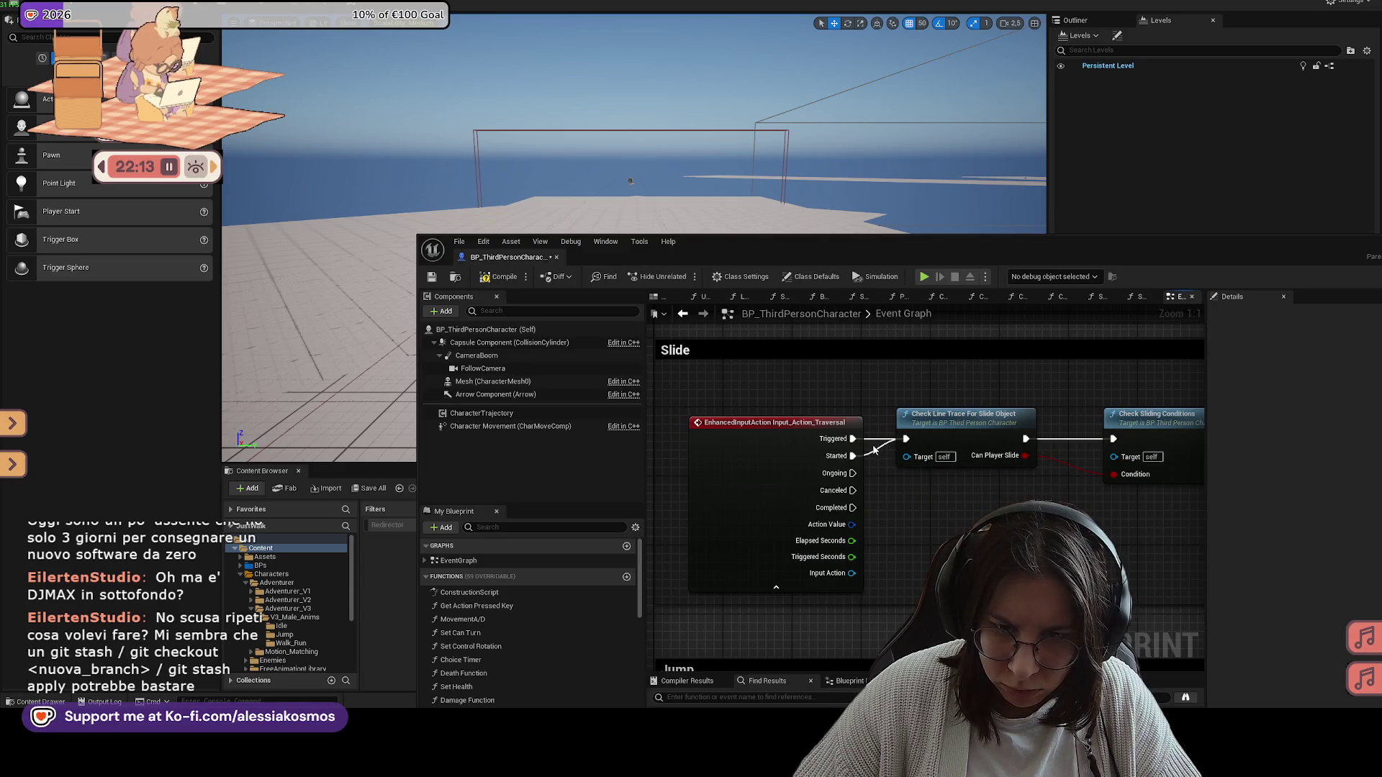
pyautogui.click(431, 277)
# Step: Inspect the Check Line Trace For Slide Object function, then return to the Event Graph
pyautogui.moveTo(792, 243); pyautogui.dragTo(471, 268)
pyautogui.moveTo(722, 456); pyautogui.dragTo(623, 441)
pyautogui.doubleClick(597, 431)
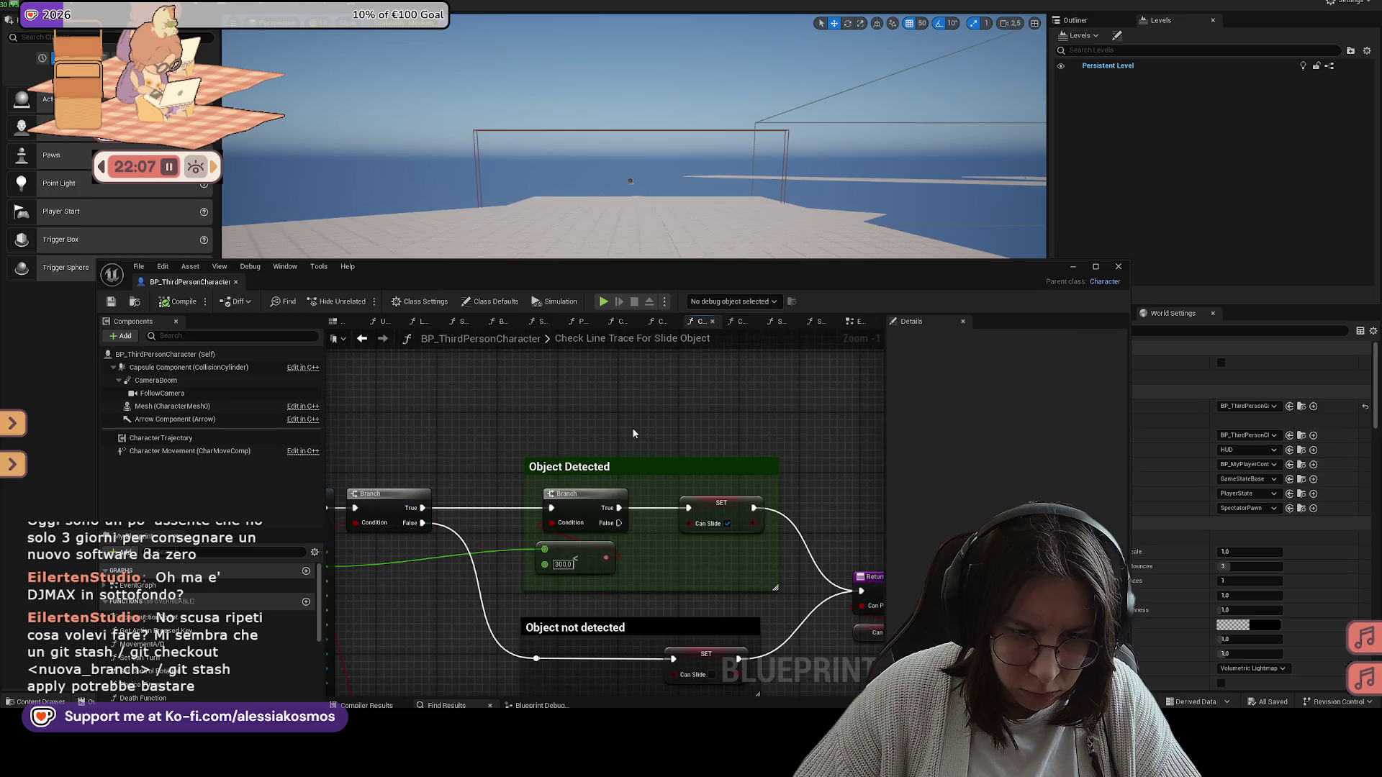
pyautogui.scroll(-2, 644, 432)
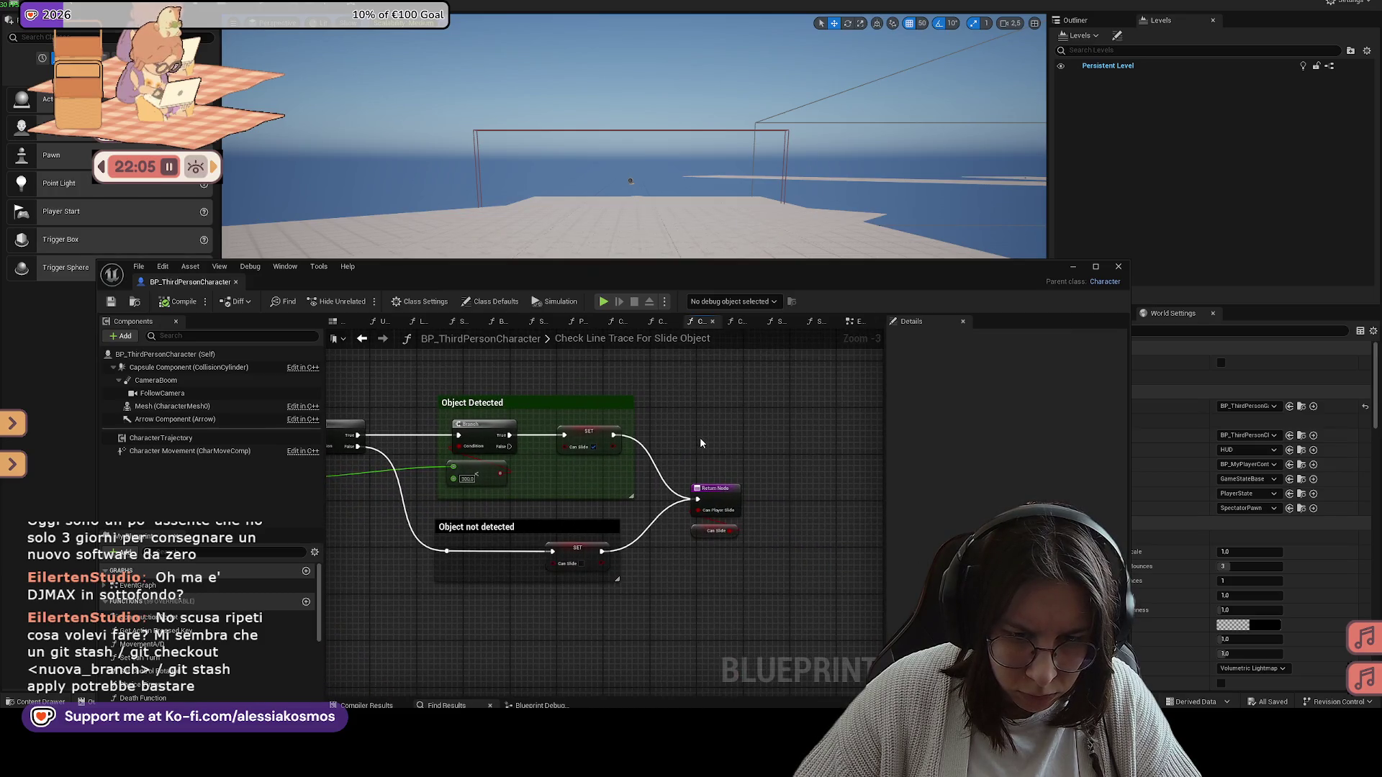
pyautogui.click(856, 321)
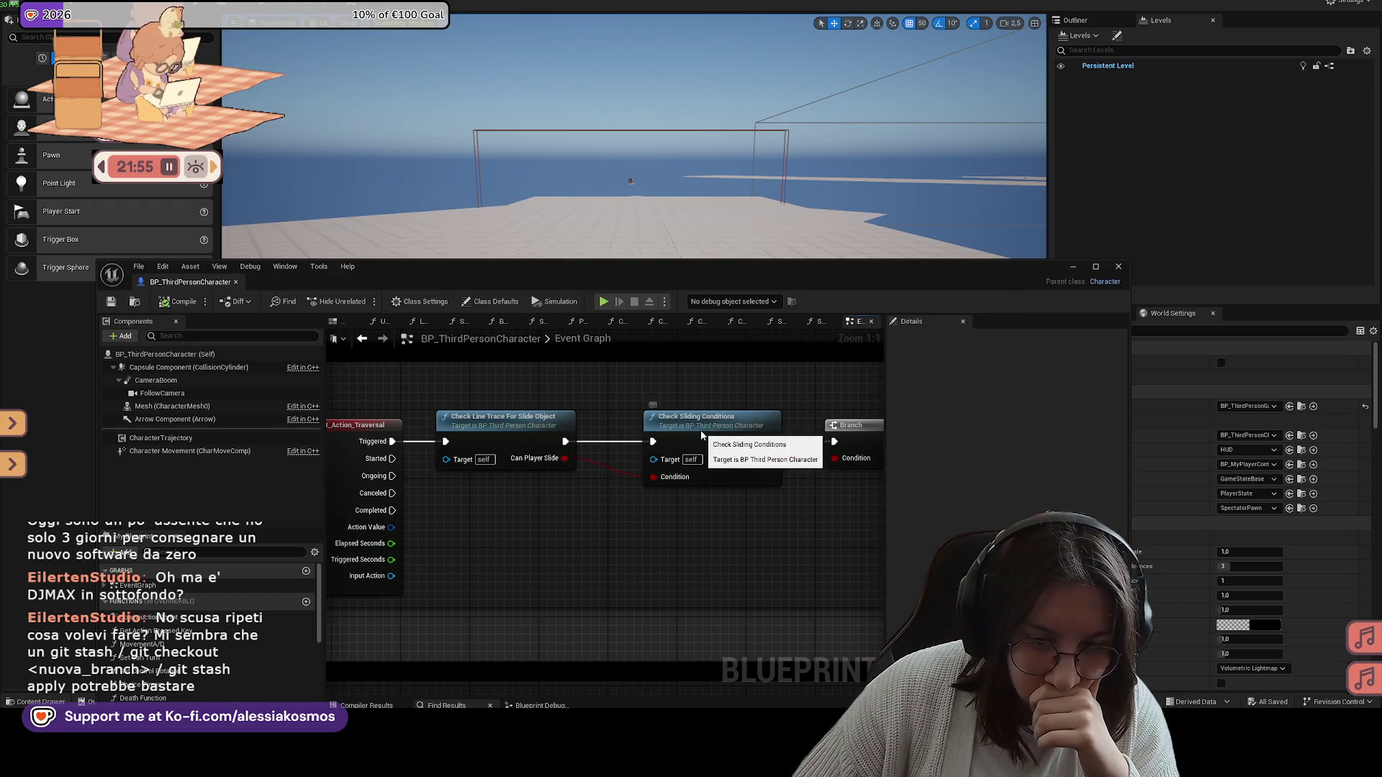
# Step: In Check Sliding Conditions, move the entry node off the Branch and save
pyautogui.doubleClick(701, 435)
pyautogui.moveTo(527, 431); pyautogui.dragTo(648, 417)
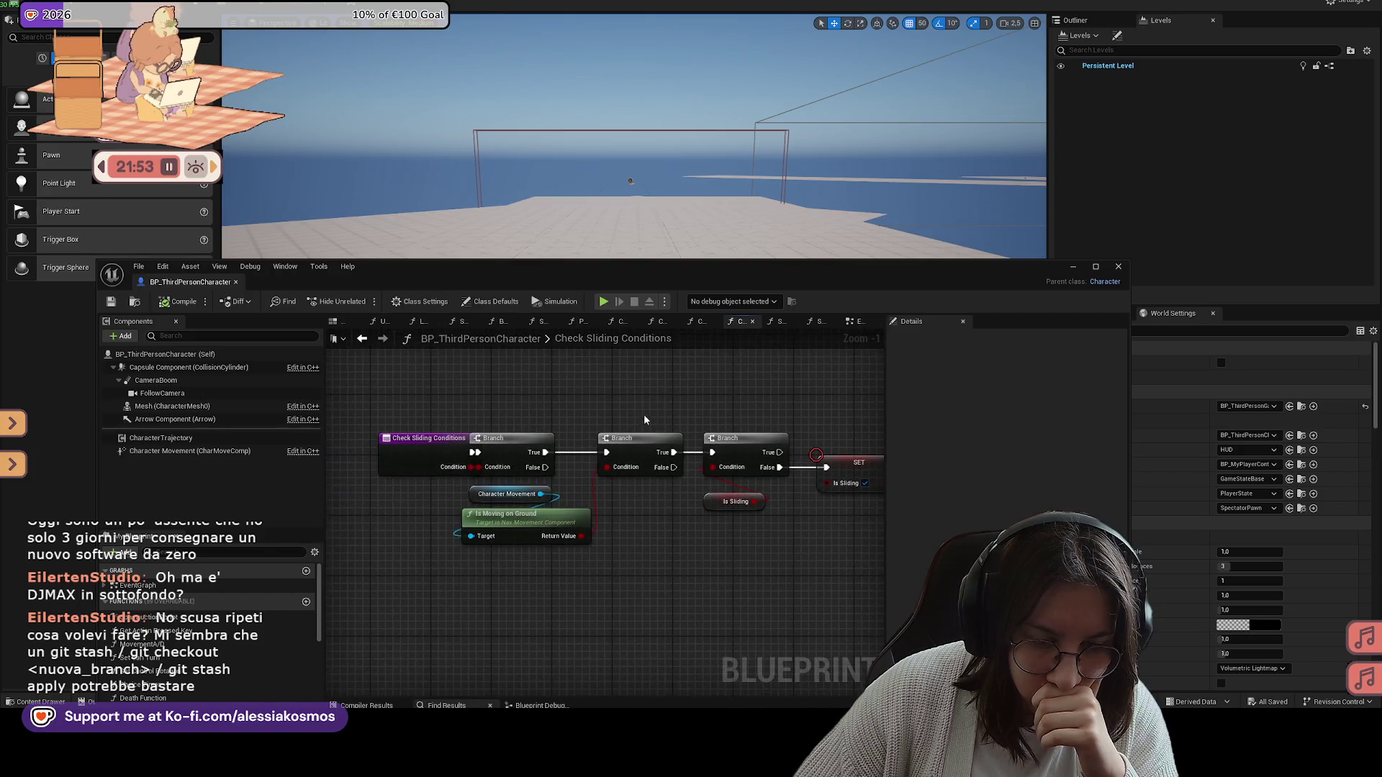
pyautogui.moveTo(442, 432); pyautogui.dragTo(419, 433)
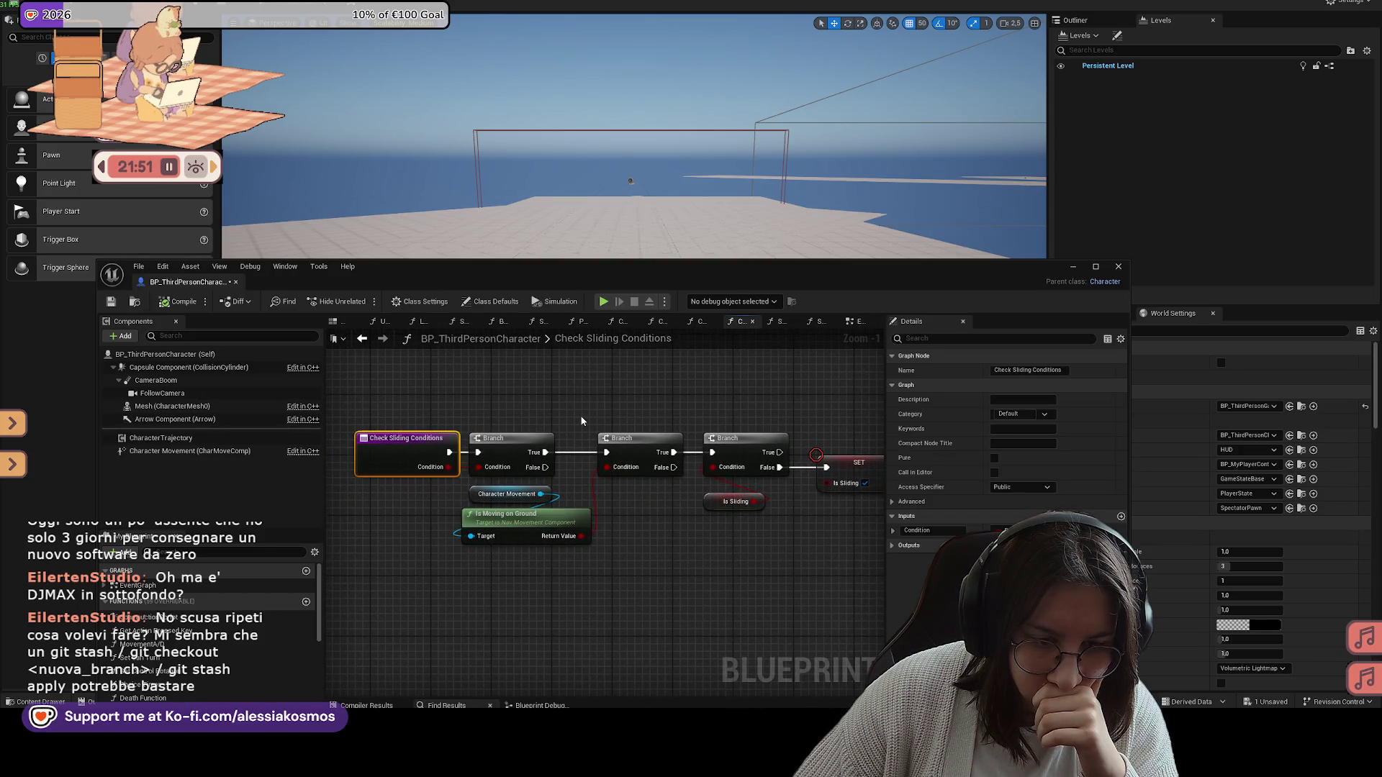
pyautogui.moveTo(666, 408); pyautogui.dragTo(473, 398)
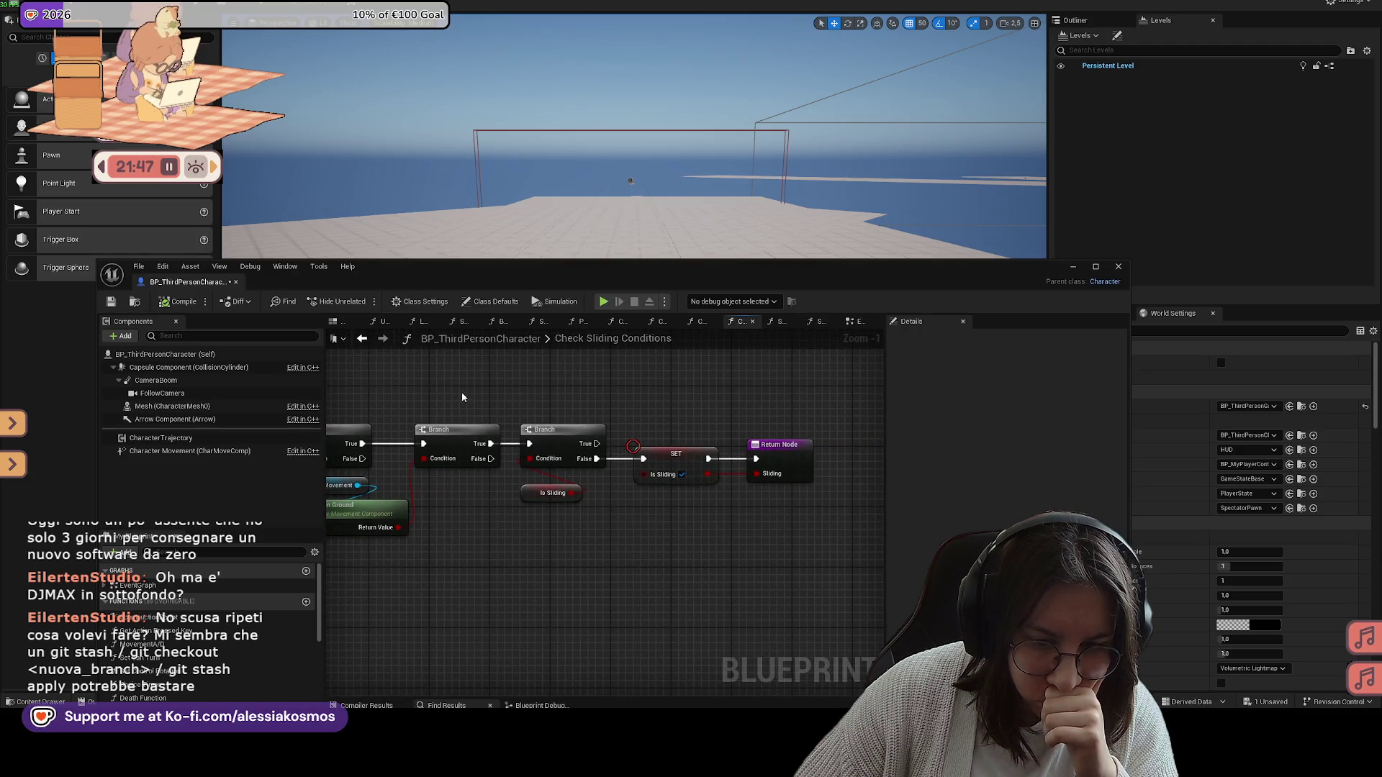
pyautogui.click(111, 300)
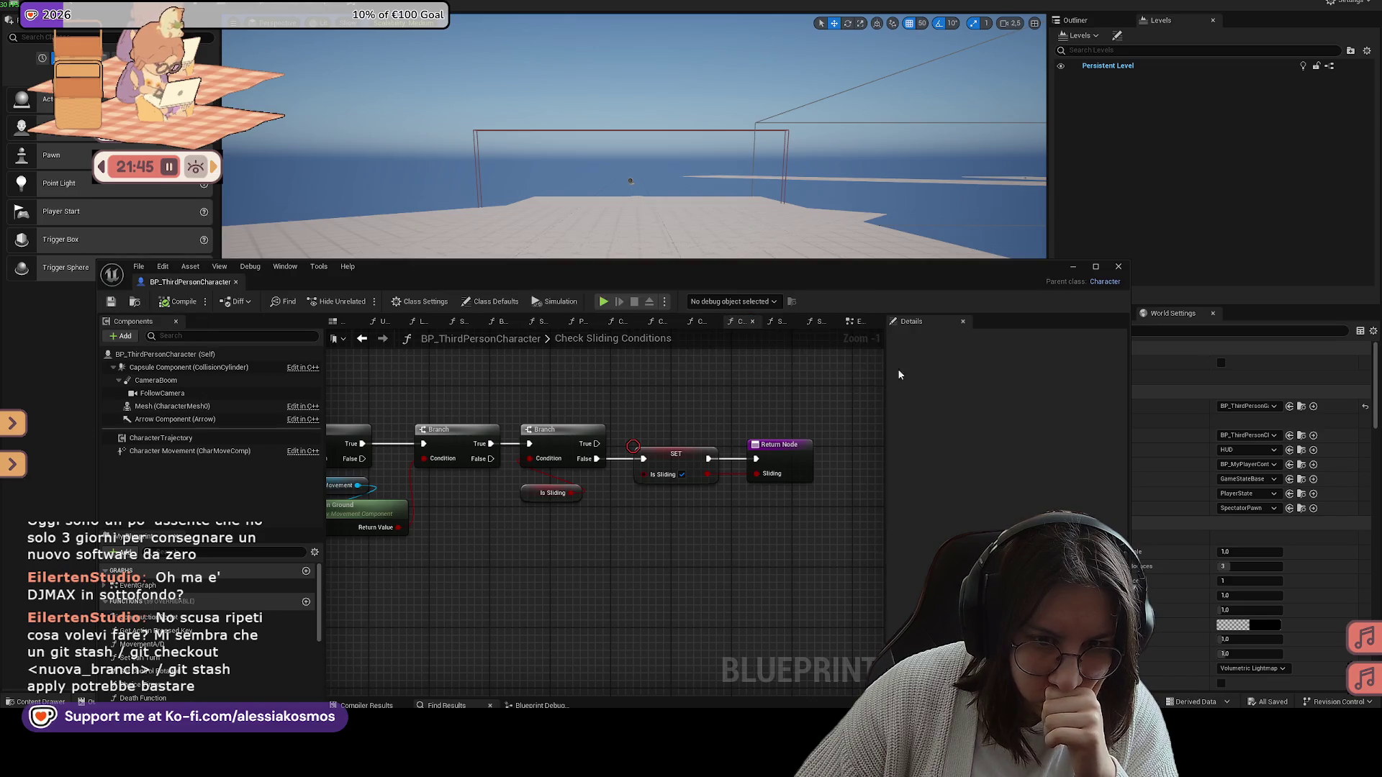
# Step: Search assets for 'input action' and review Input_Action_Traversal's advanced settings
pyautogui.hotkey('ctrl', 'space')
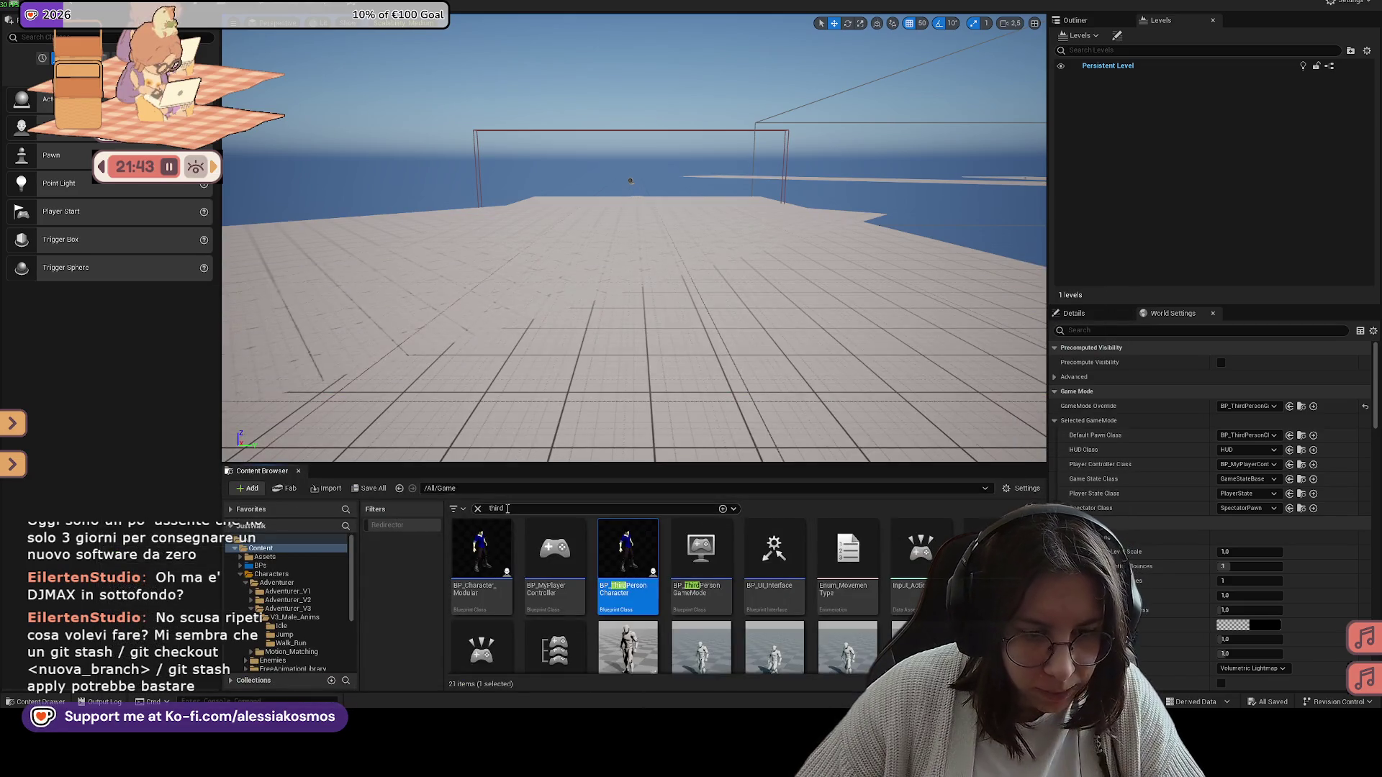
pyautogui.write('tnput actiuo')
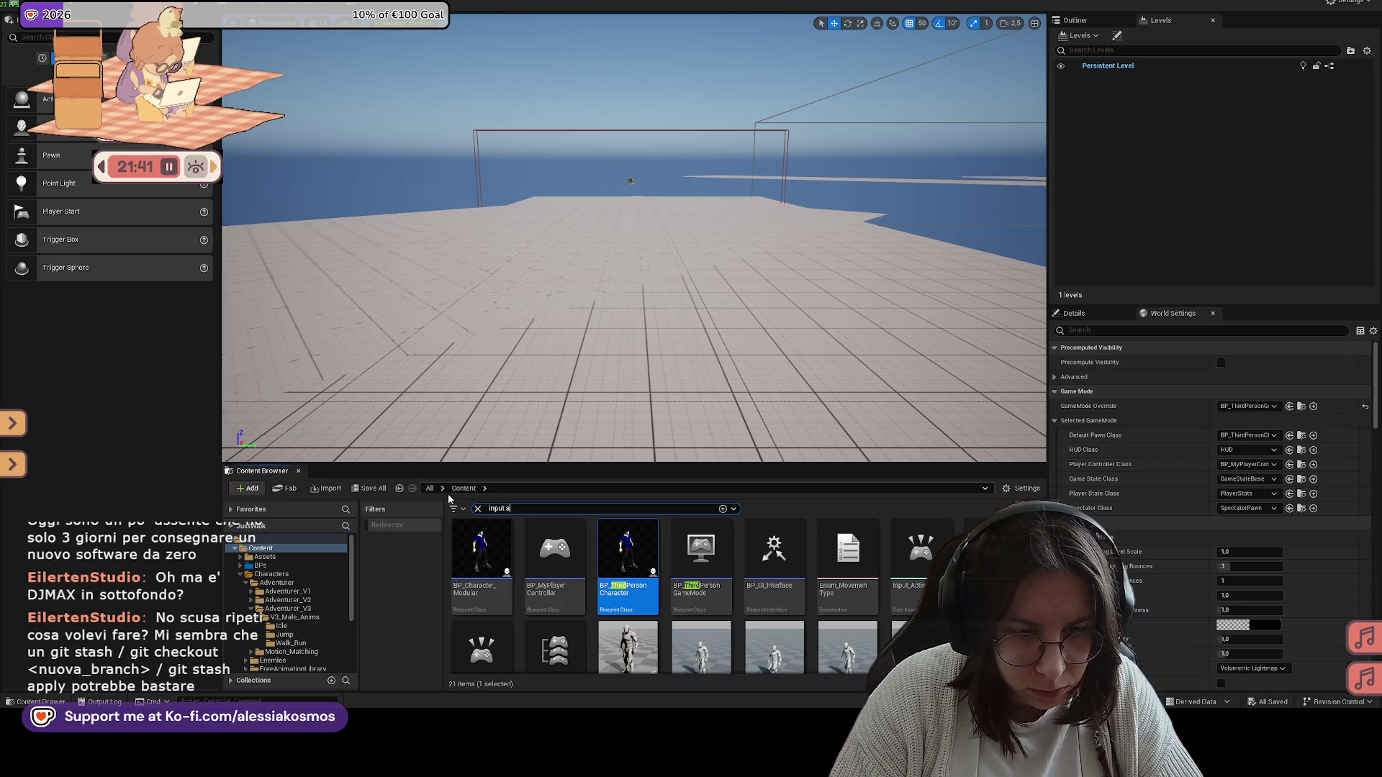
pyautogui.press('BackSpace')
pyautogui.press('BackSpace')
pyautogui.write('on')
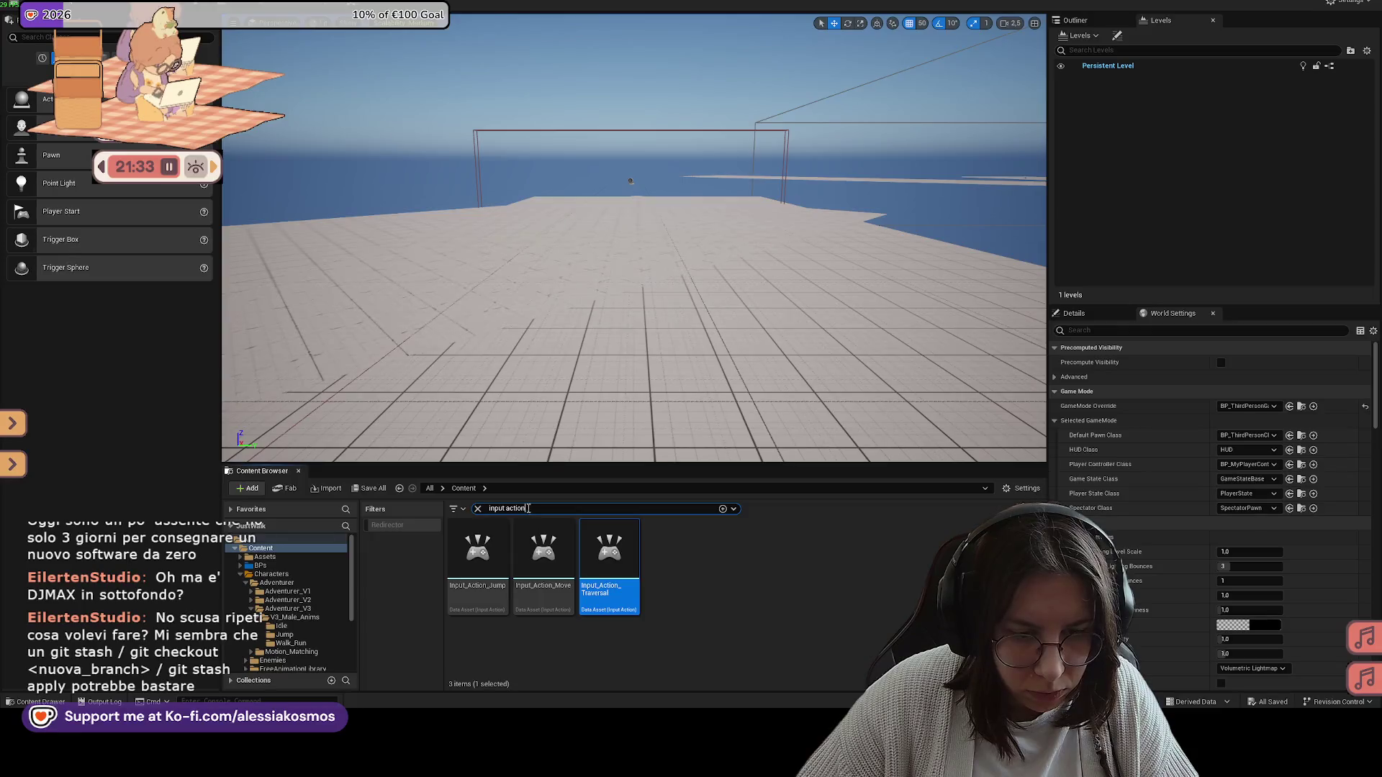
pyautogui.hotkey('ctrl', 'a')
pyautogui.doubleClick(609, 557)
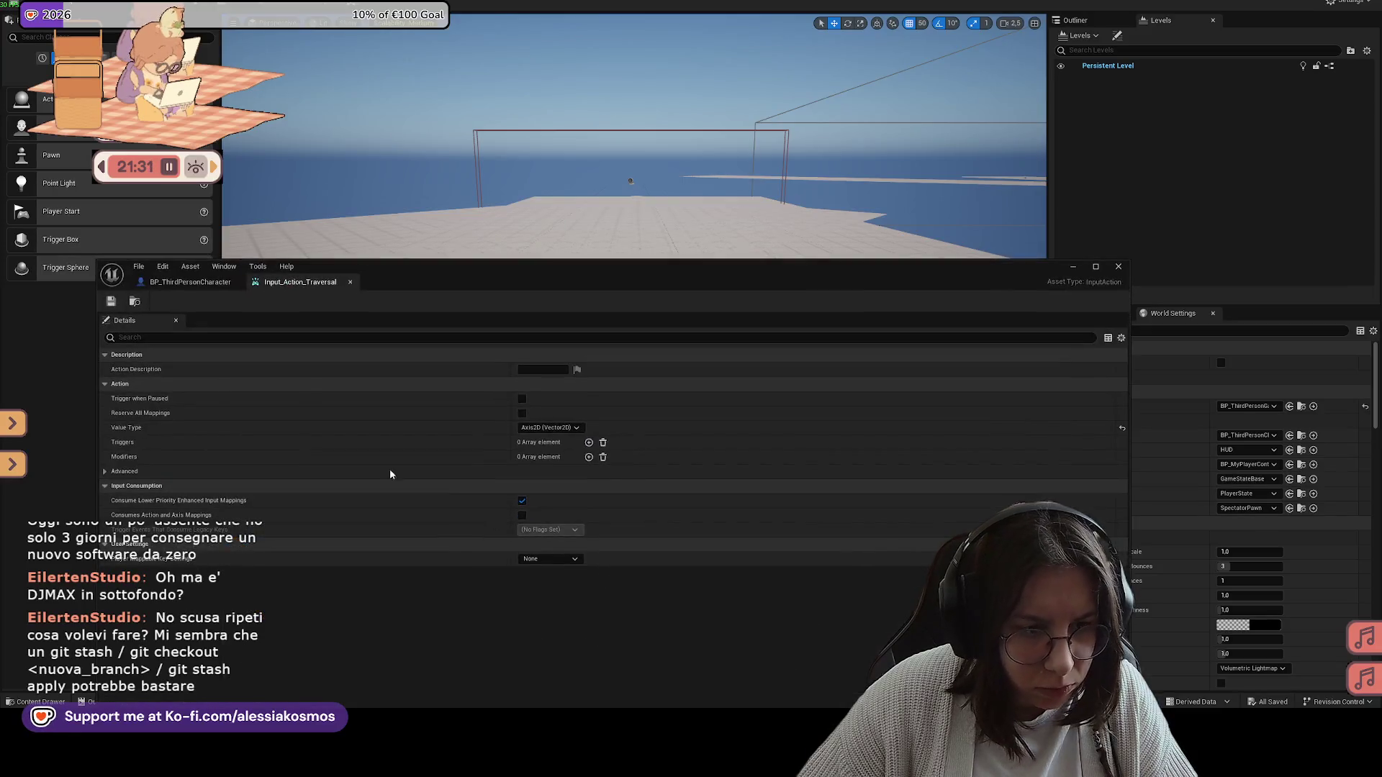
pyautogui.click(105, 471)
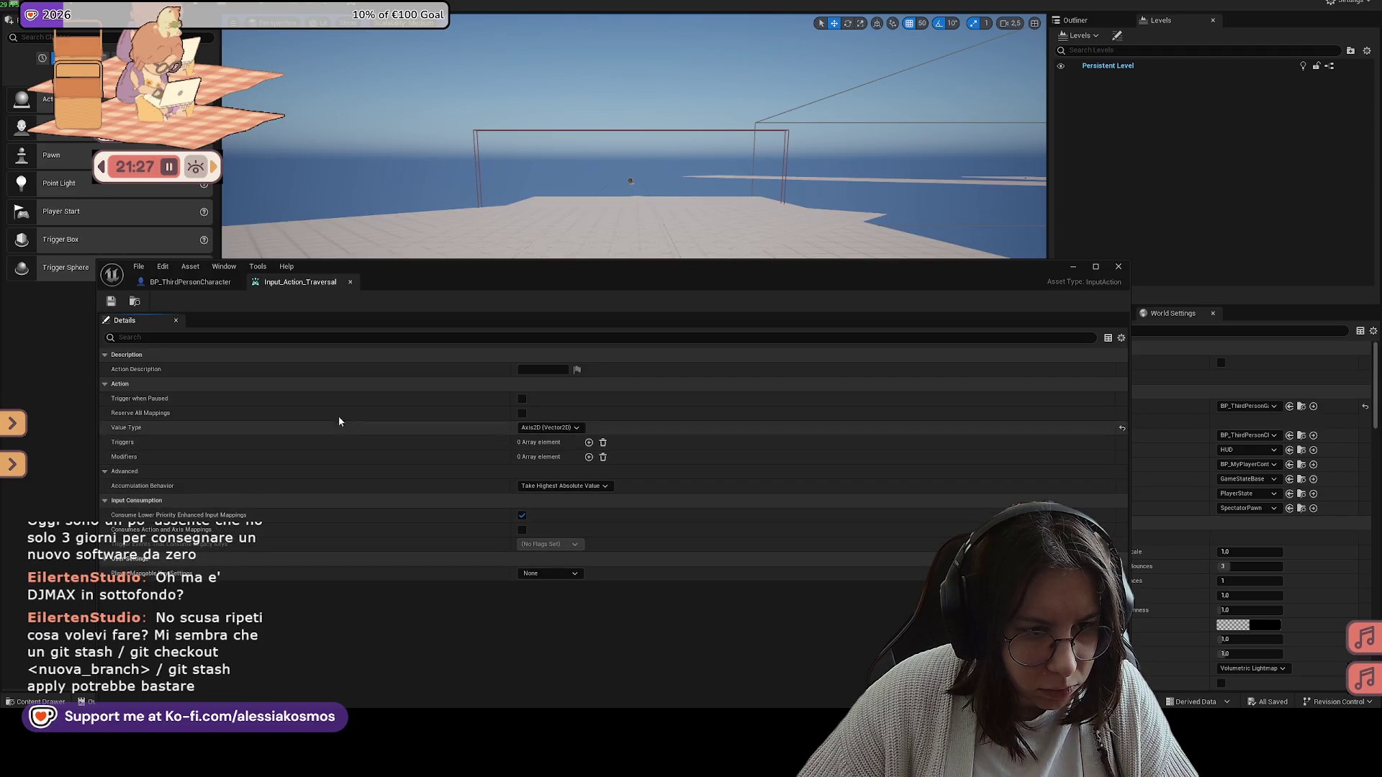
pyautogui.click(1073, 267)
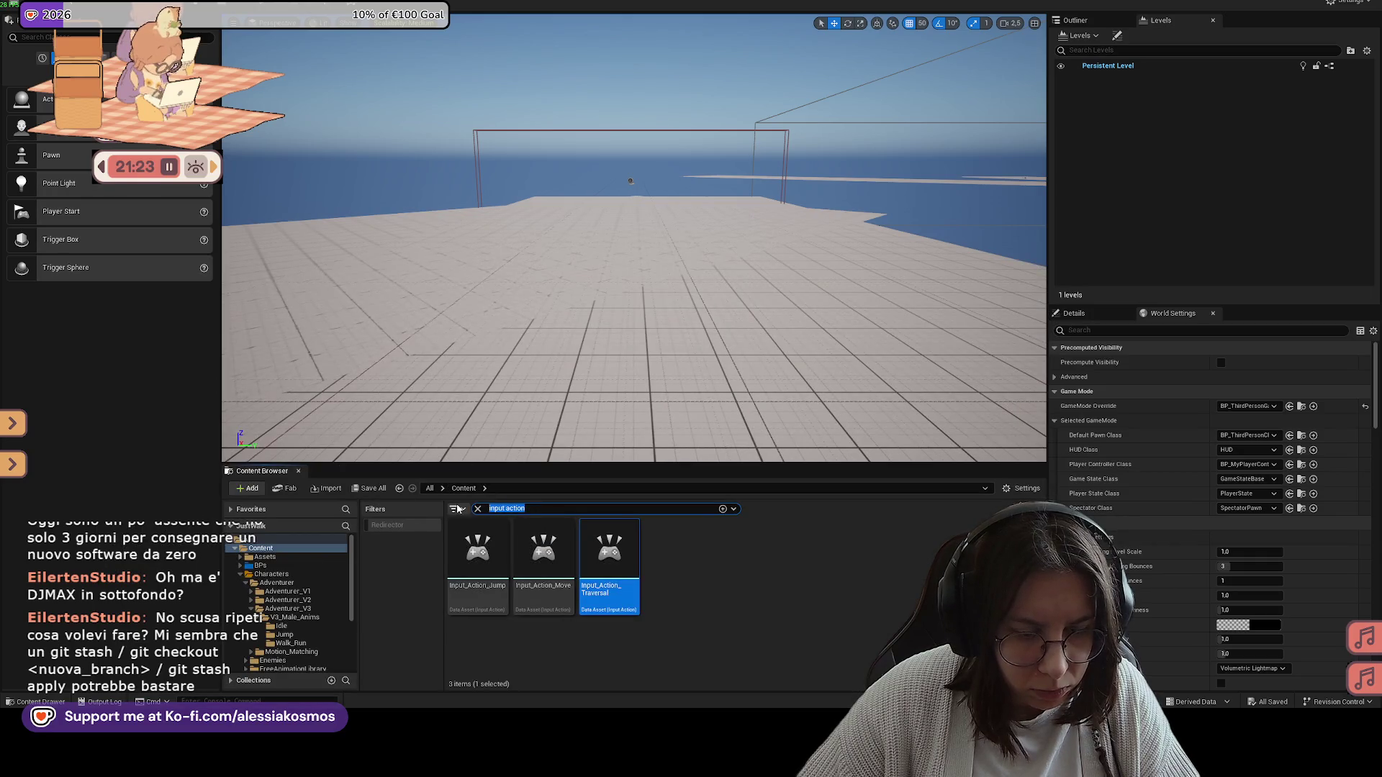
# Step: Open Input_Mapping1, verify Traversal is bound to S, then close both input asset editors
pyautogui.write('inpuit')
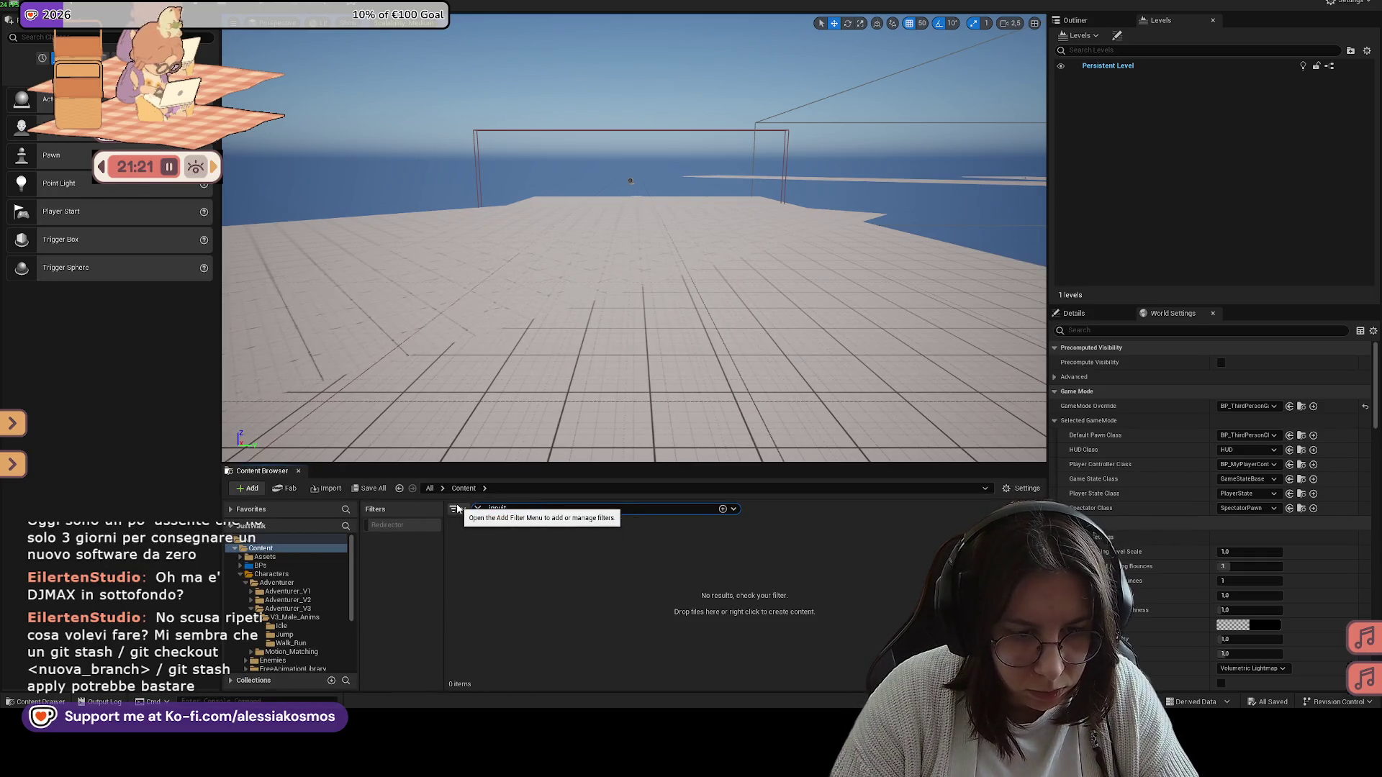
pyautogui.press('BackSpace')
pyautogui.press('BackSpace')
pyautogui.write('t')
pyautogui.click(679, 538)
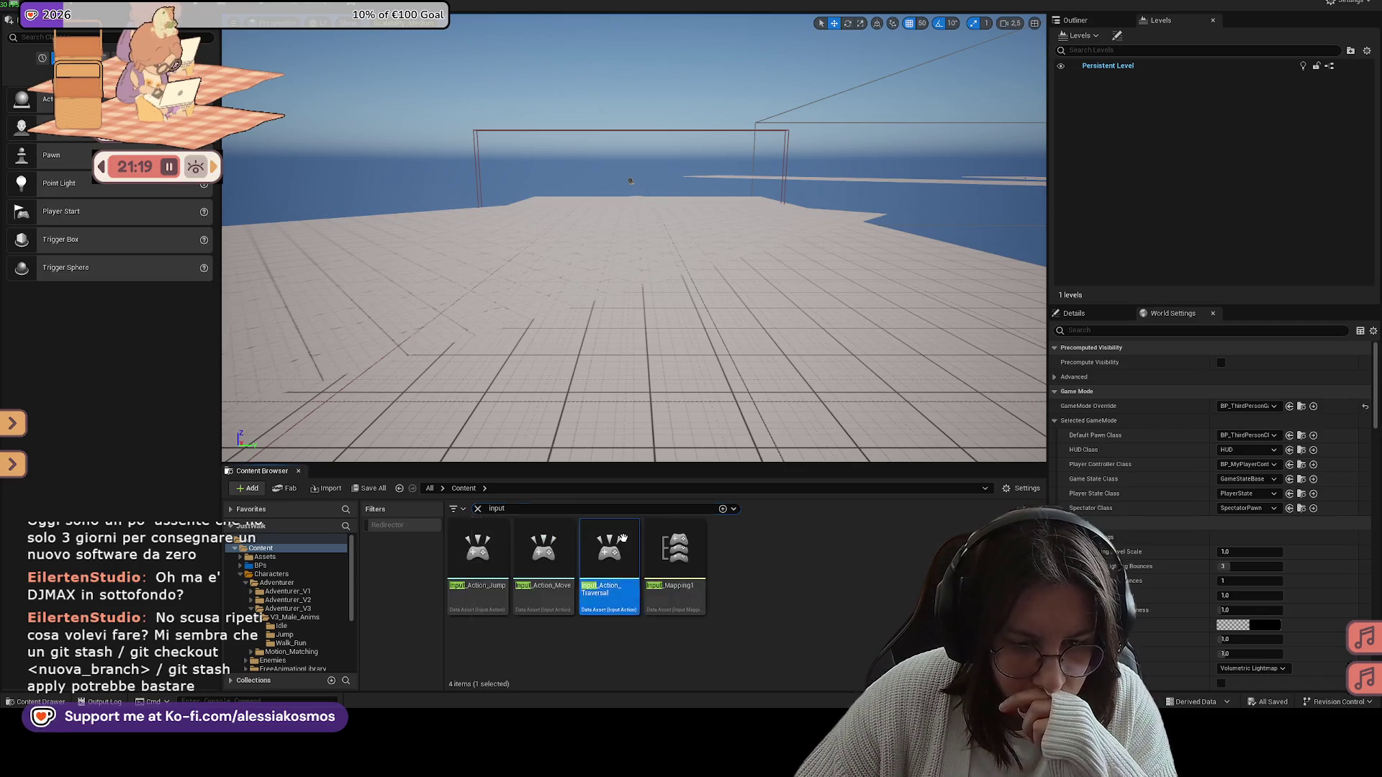
pyautogui.doubleClick(679, 538)
pyautogui.click(104, 369)
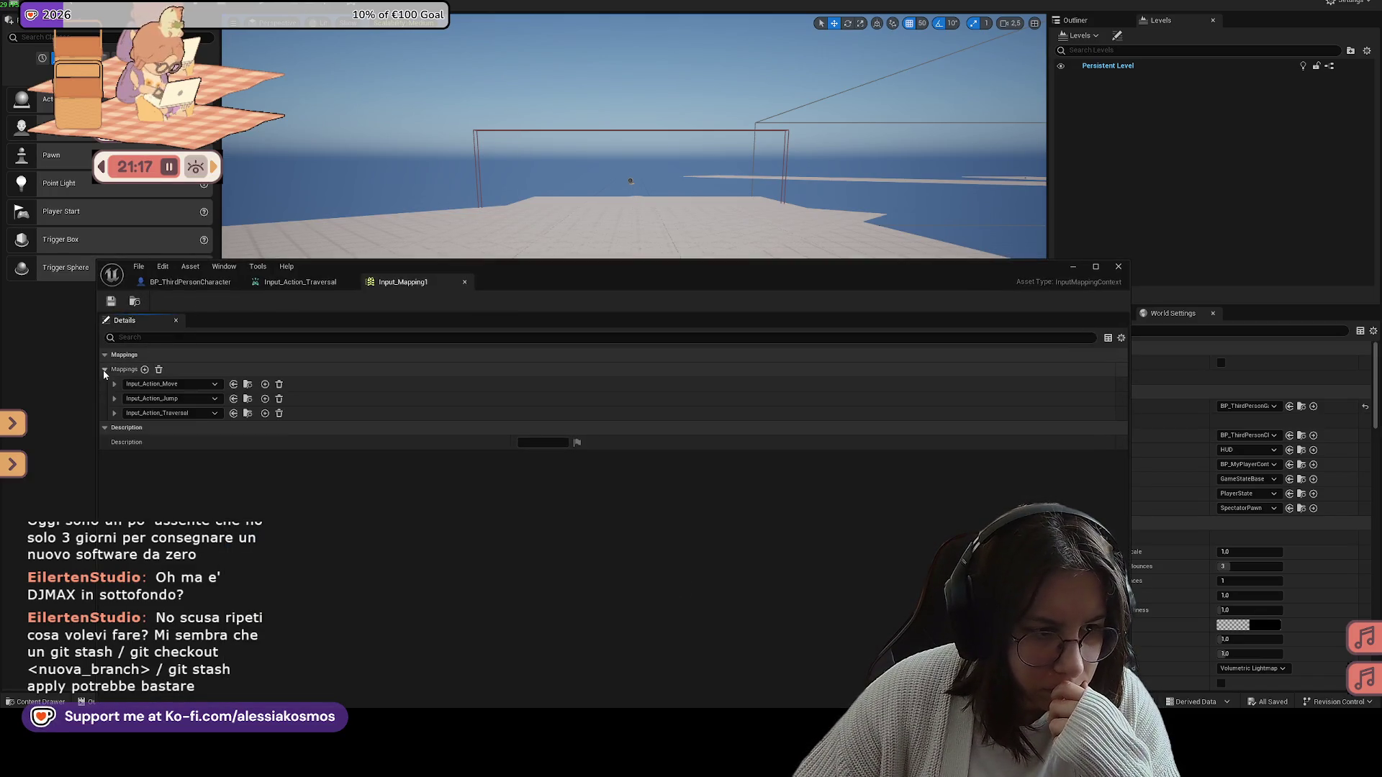
pyautogui.moveTo(538, 288); pyautogui.dragTo(667, 248)
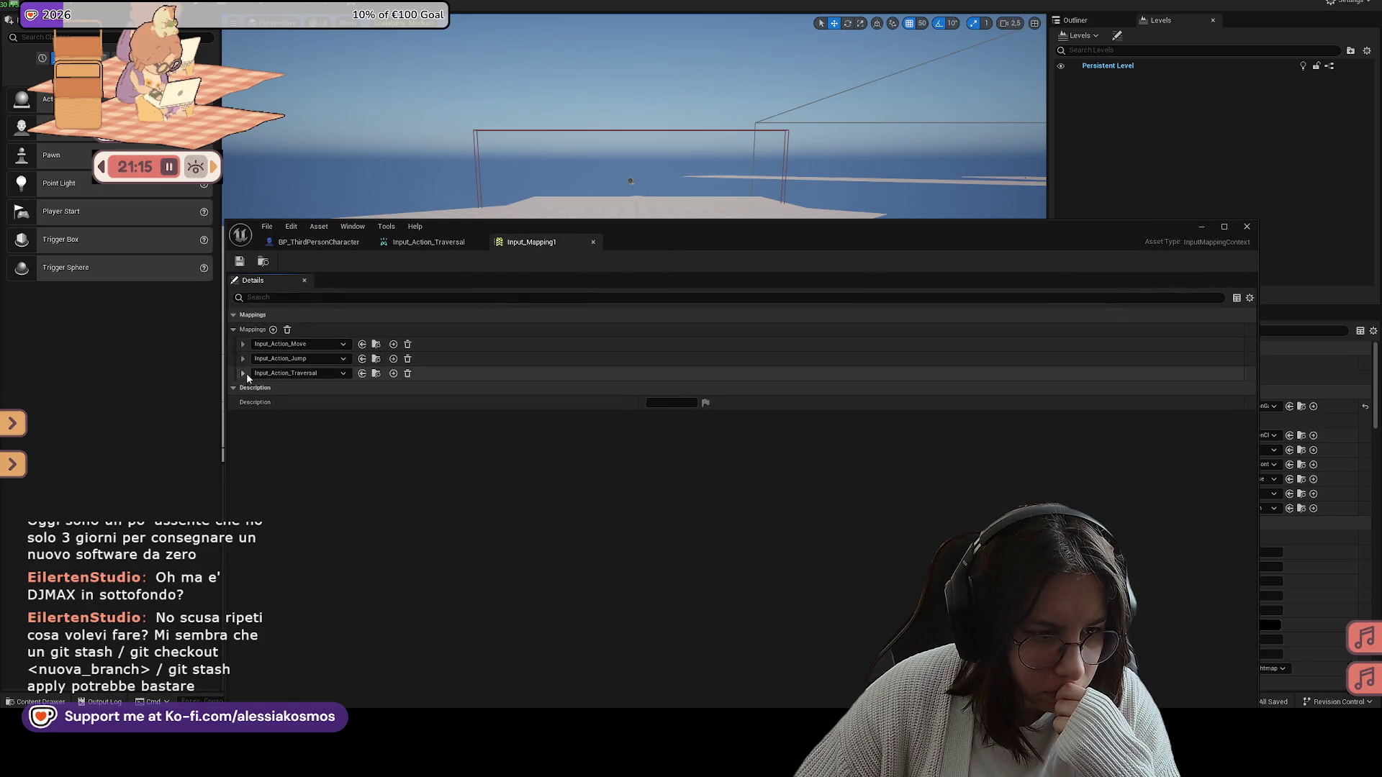
pyautogui.click(242, 373)
pyautogui.click(251, 388)
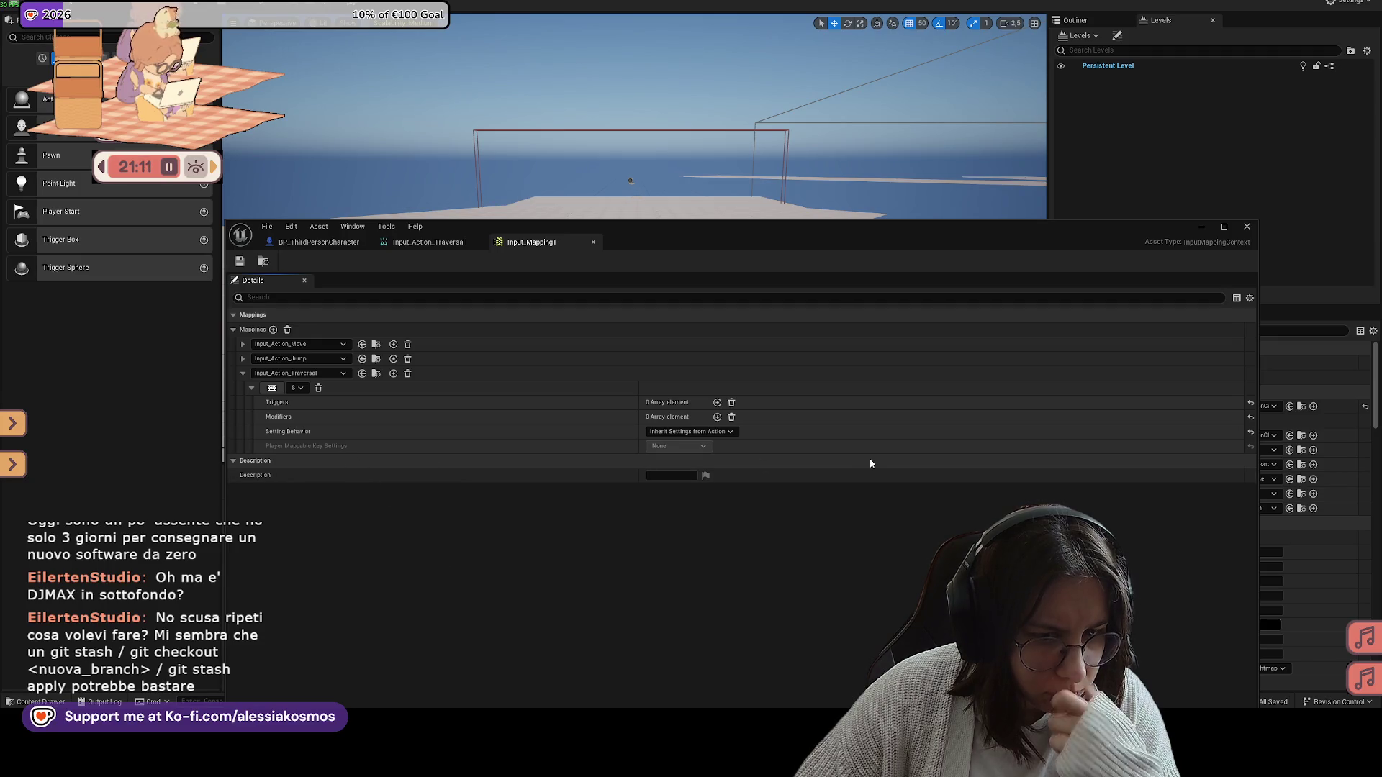
pyautogui.click(591, 242)
pyautogui.click(479, 242)
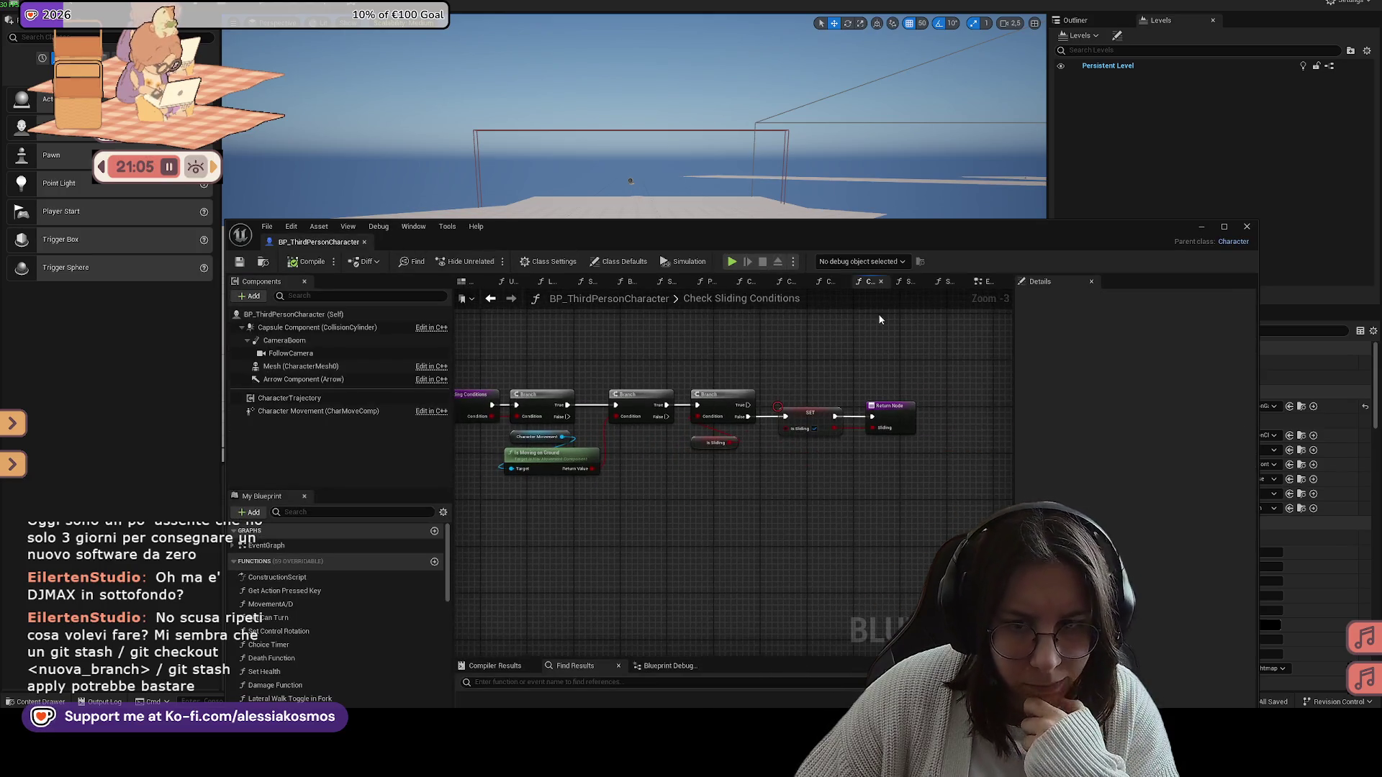
# Step: Back in the Event Graph, inspect the Slide Set Capsule Values function and return
pyautogui.hotkey('alt', 'Left')
pyautogui.moveTo(669, 477)
pyautogui.mouseDown()
pyautogui.moveTo(608, 478)
pyautogui.moveTo(746, 487)
pyautogui.moveTo(648, 493)
pyautogui.moveTo(790, 495)
pyautogui.moveTo(636, 530)
pyautogui.mouseUp()
pyautogui.doubleClick(908, 398)
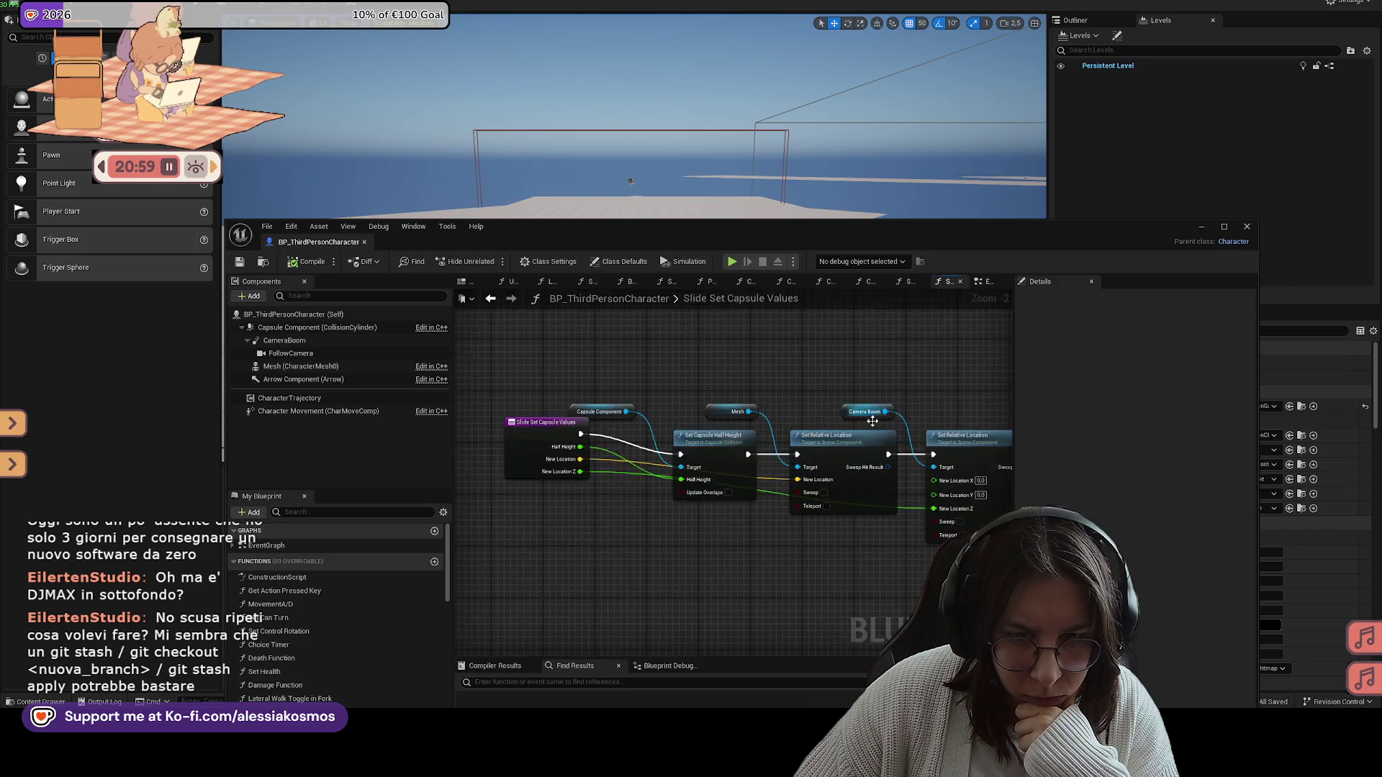
pyautogui.scroll(-2, 608, 376)
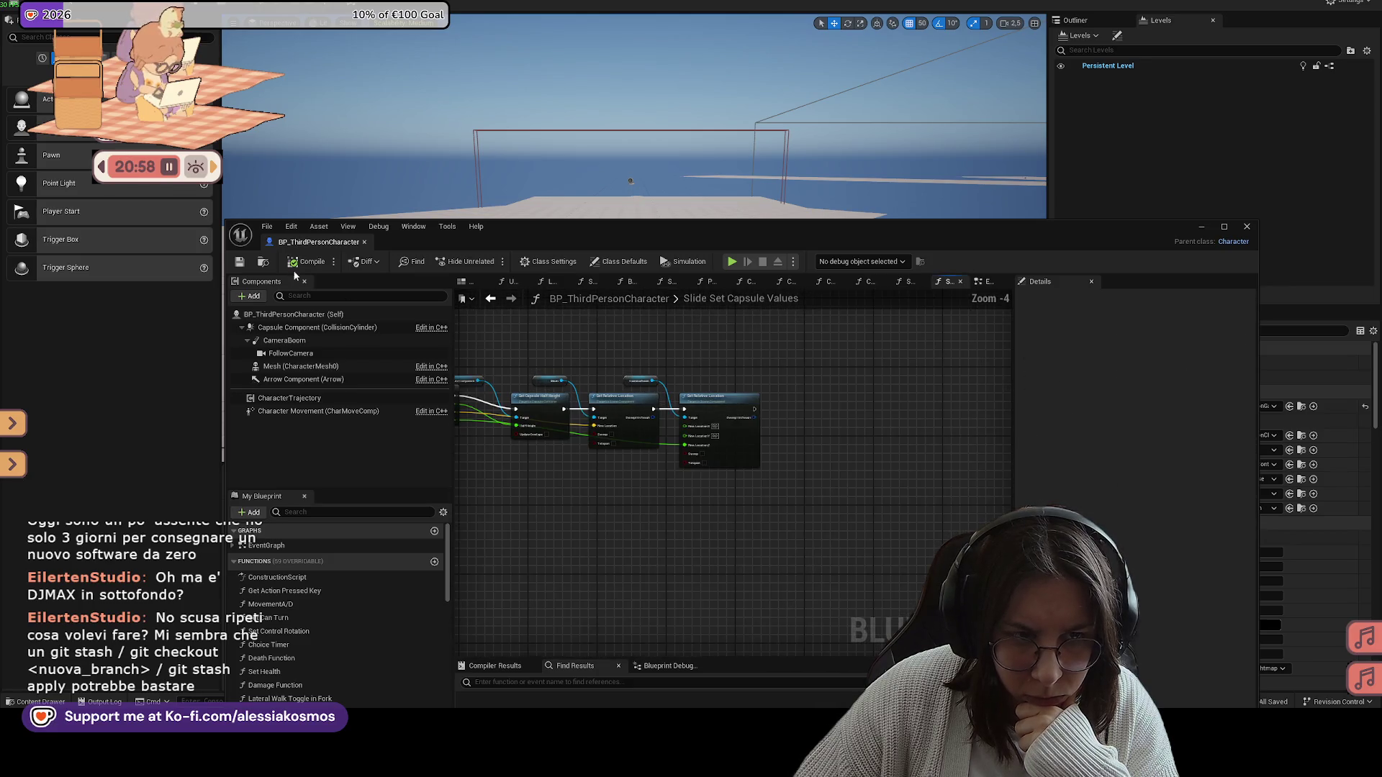
pyautogui.click(985, 282)
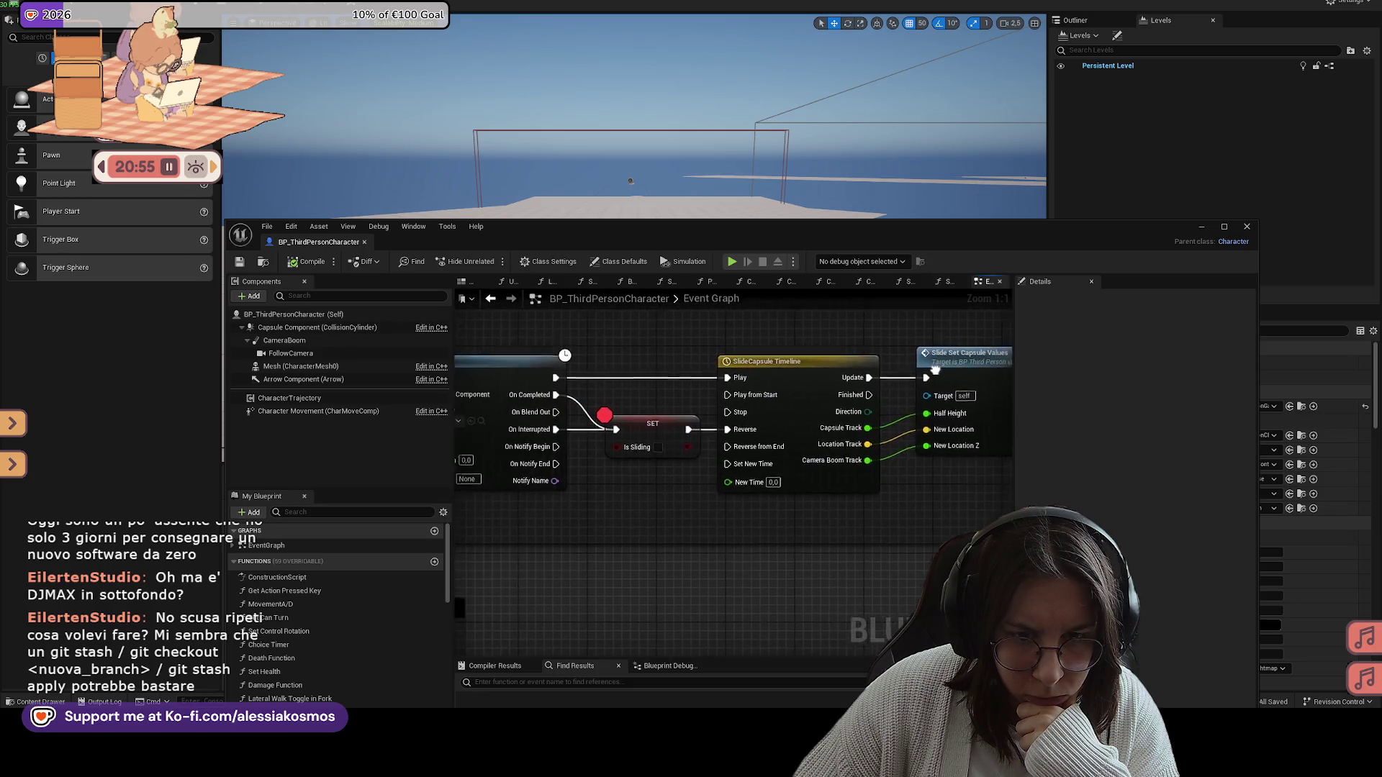
# Step: Add a breakpoint on the EnhancedInputAction Traversal event and start a play session
pyautogui.moveTo(475, 380)
pyautogui.mouseDown()
pyautogui.moveTo(800, 375)
pyautogui.moveTo(1001, 403)
pyautogui.mouseUp()
pyautogui.moveTo(504, 403); pyautogui.dragTo(827, 432)
pyautogui.rightClick(603, 425)
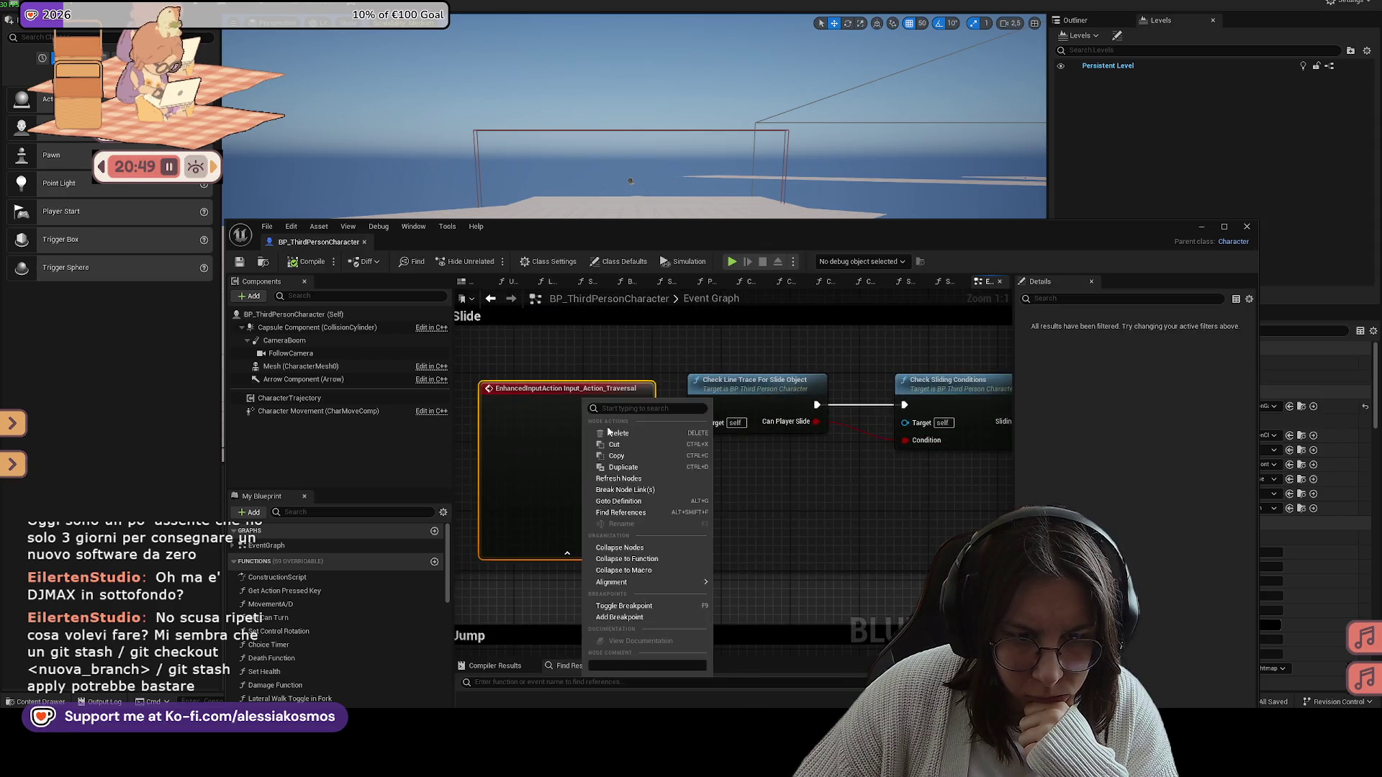
pyautogui.click(623, 608)
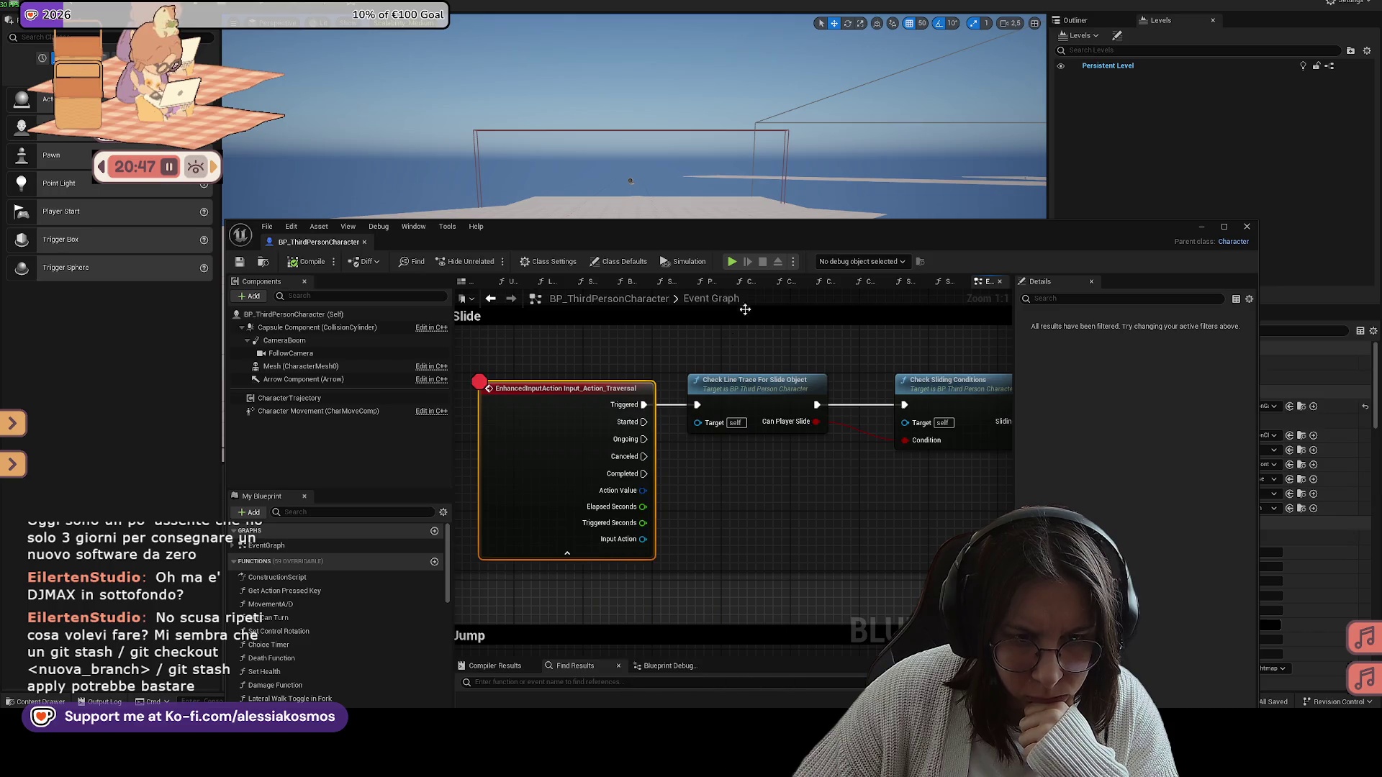
pyautogui.hotkey('alt', 'p')
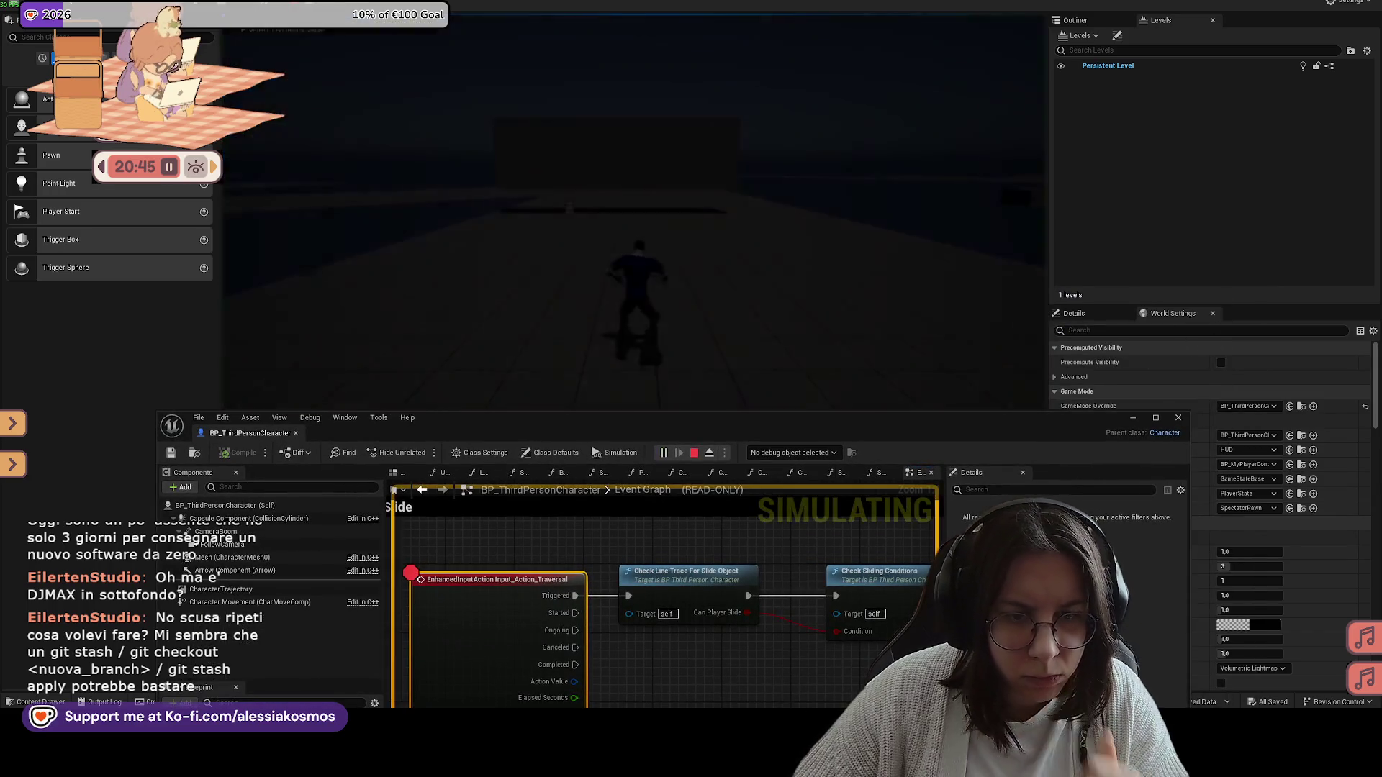
# Step: Trigger the slide in the game to hit the breakpoint, step once, and resume
pyautogui.click(783, 239)
pyautogui.press('space')
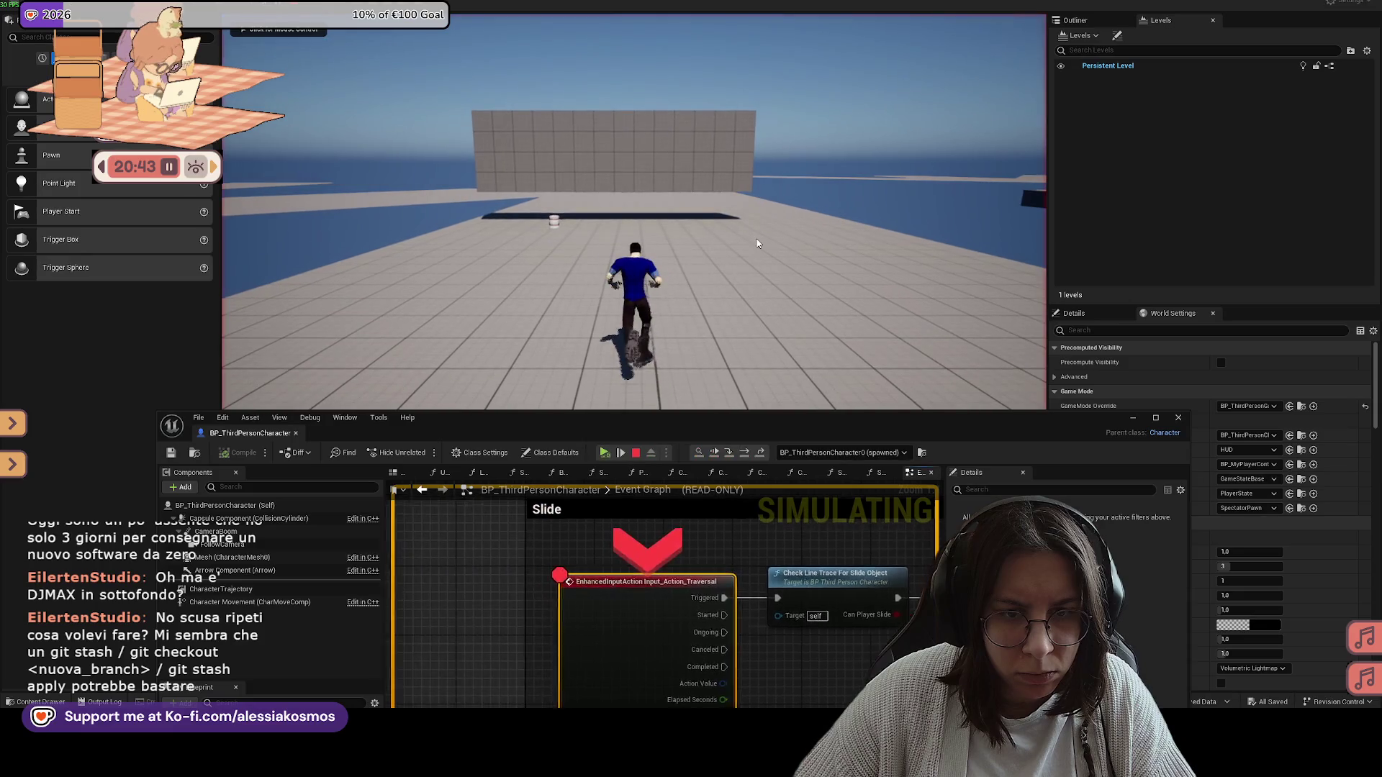
pyautogui.click(741, 453)
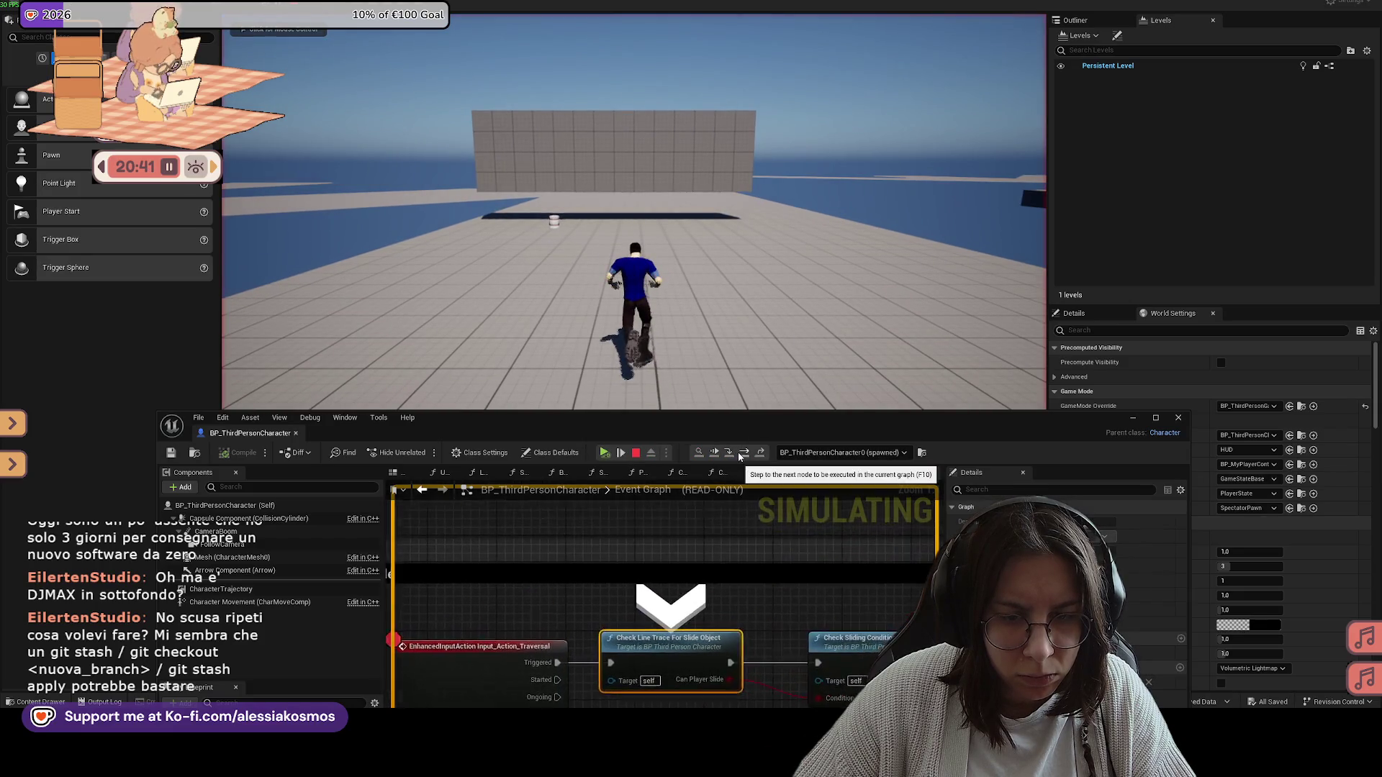
pyautogui.click(742, 455)
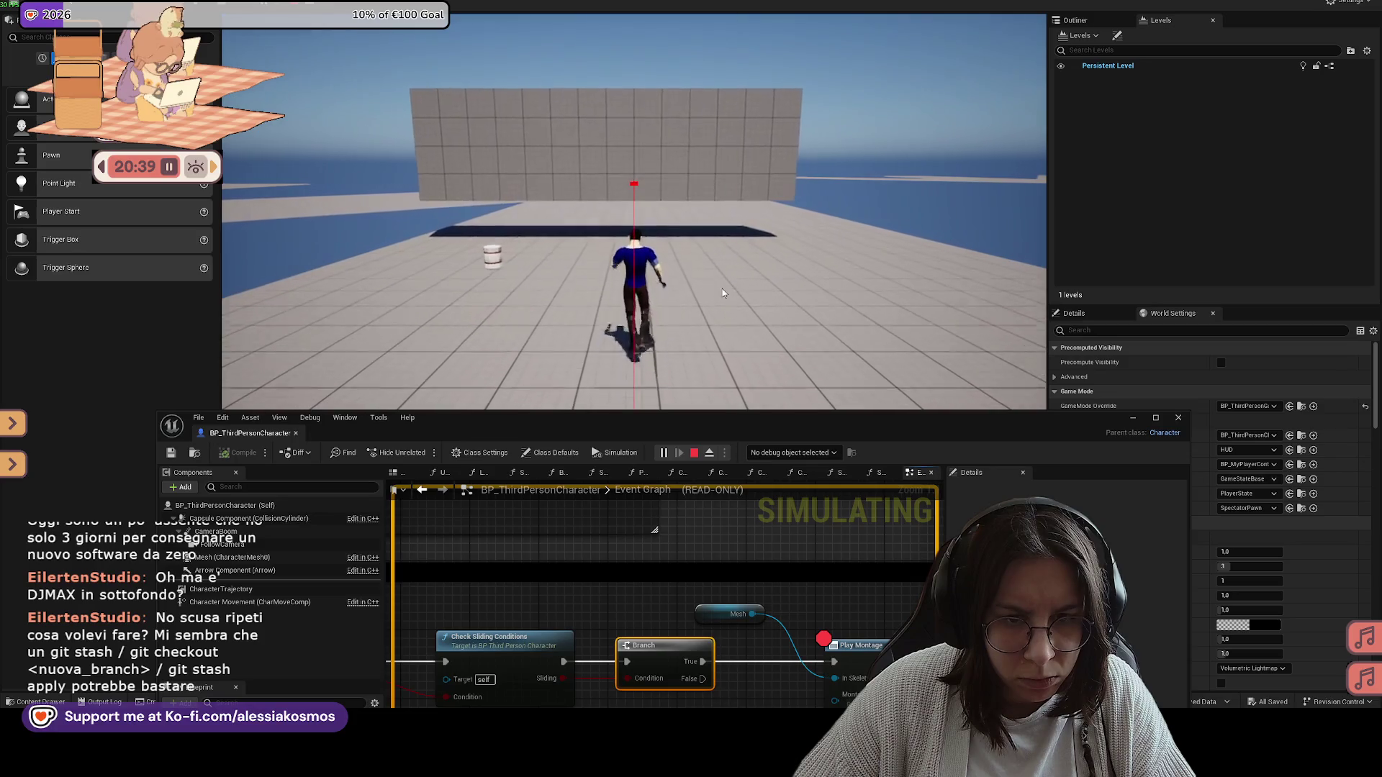
# Step: Slide again with C and step node by node through the slide logic and SlideCapsule Timeline
pyautogui.press('c')
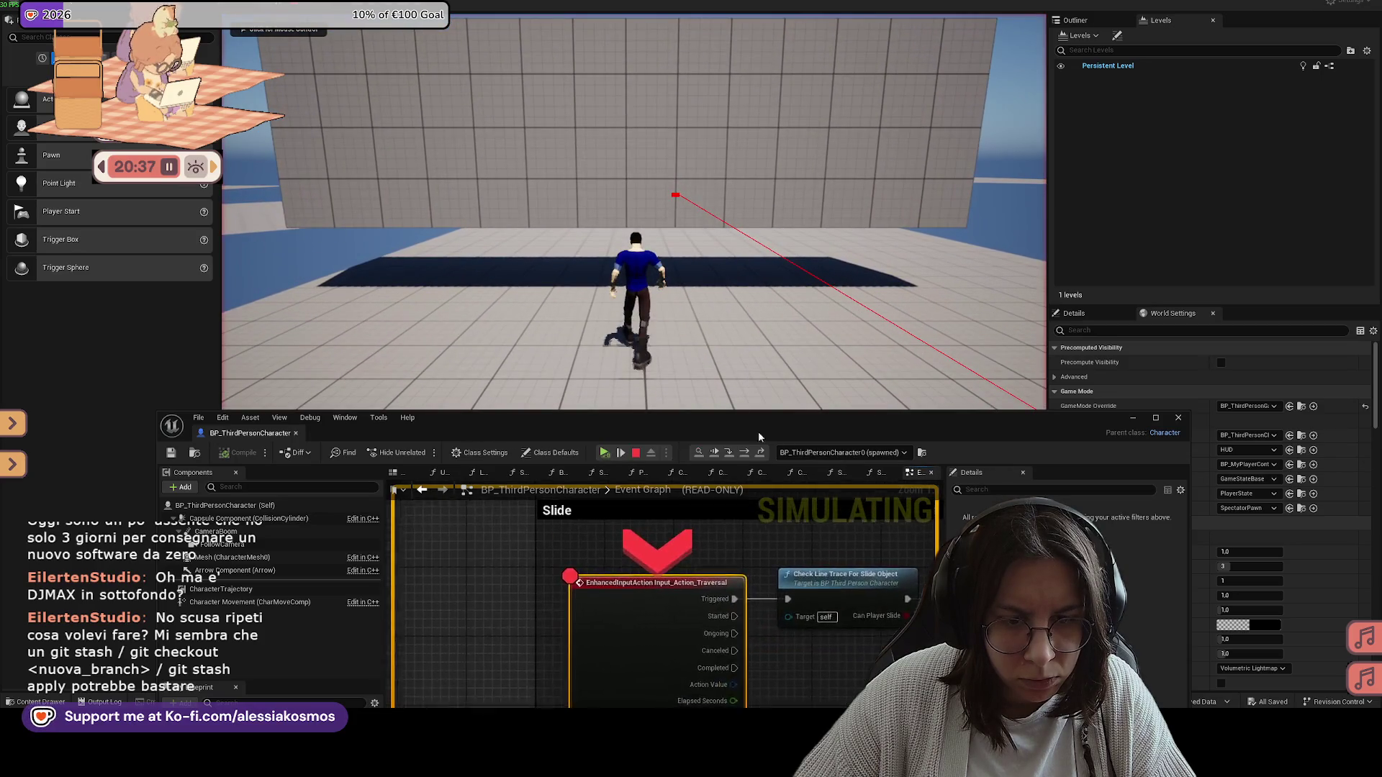
pyautogui.click(744, 455)
pyautogui.click(743, 454)
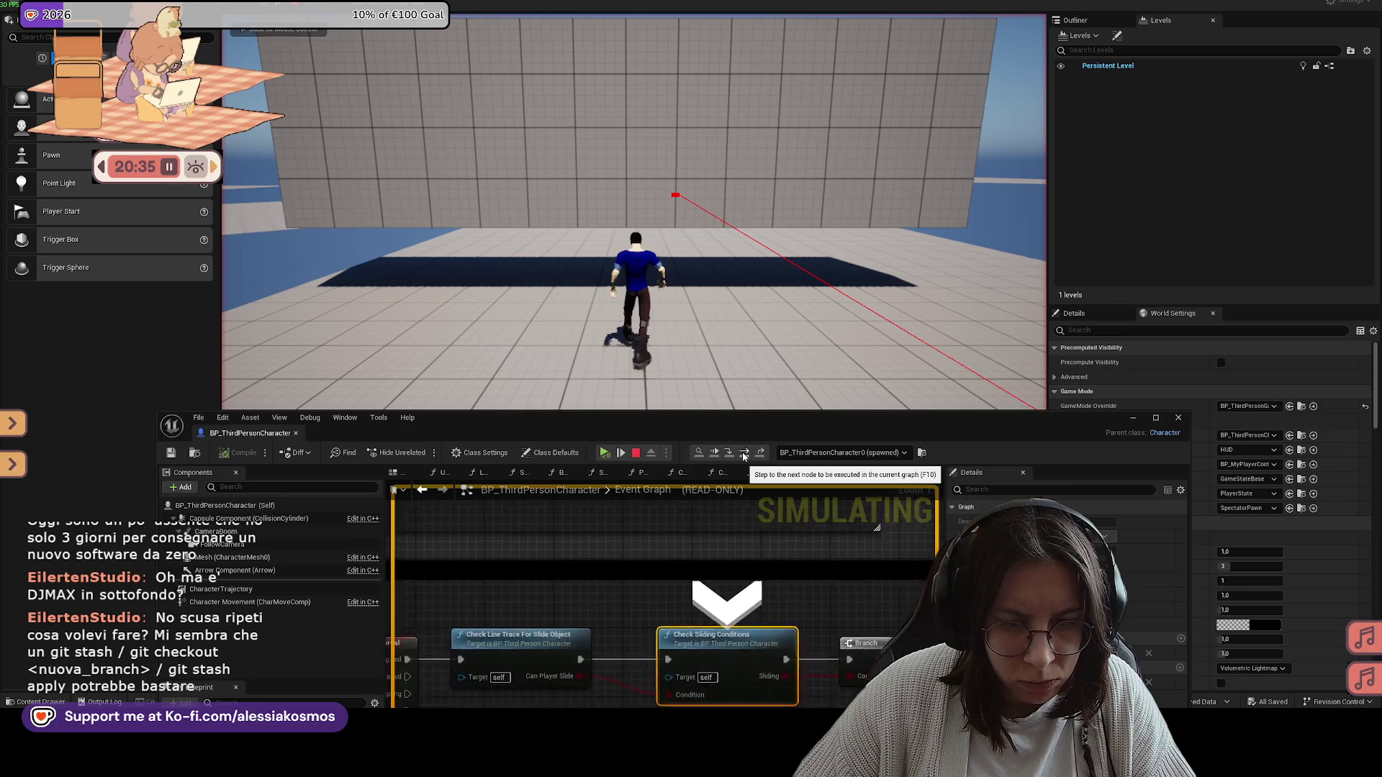
pyautogui.click(743, 455)
pyautogui.click(744, 455)
pyautogui.click(744, 455)
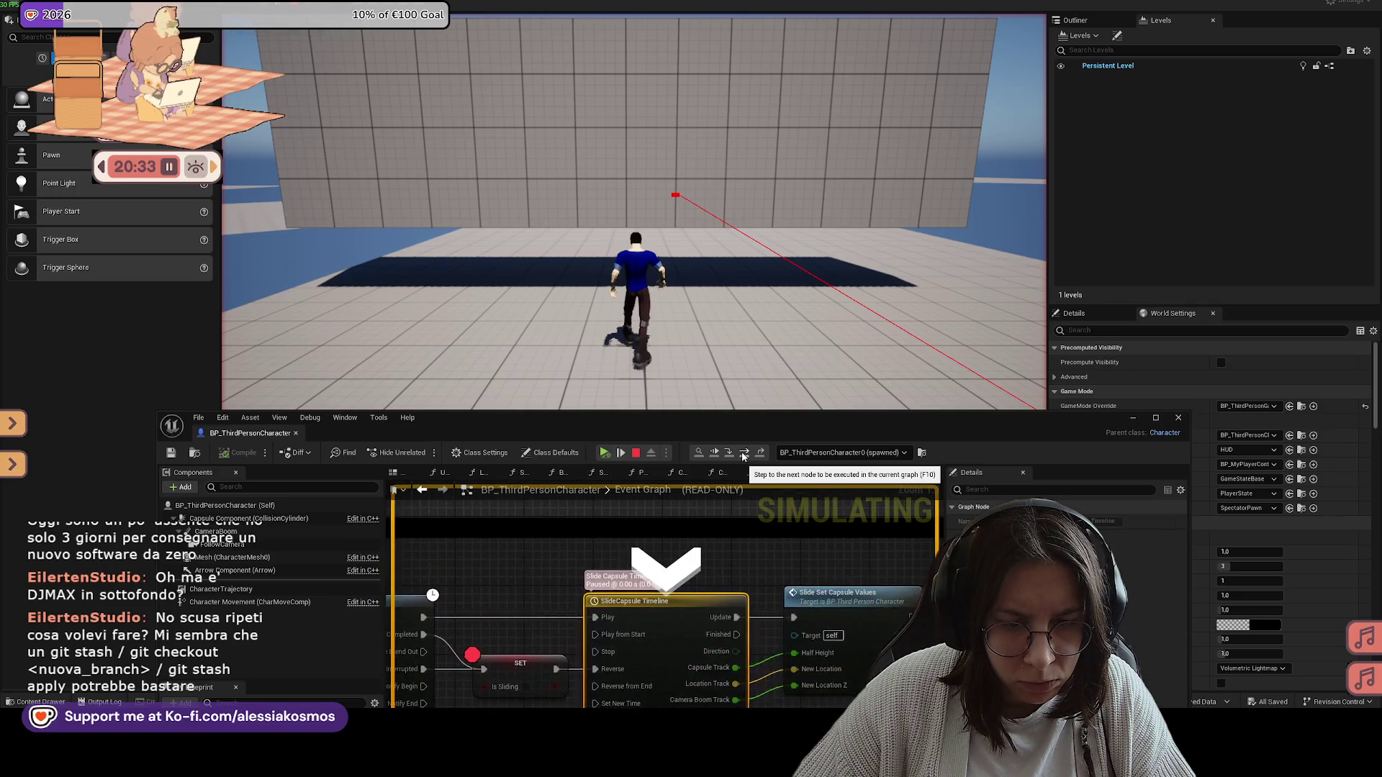
pyautogui.click(743, 455)
pyautogui.click(744, 455)
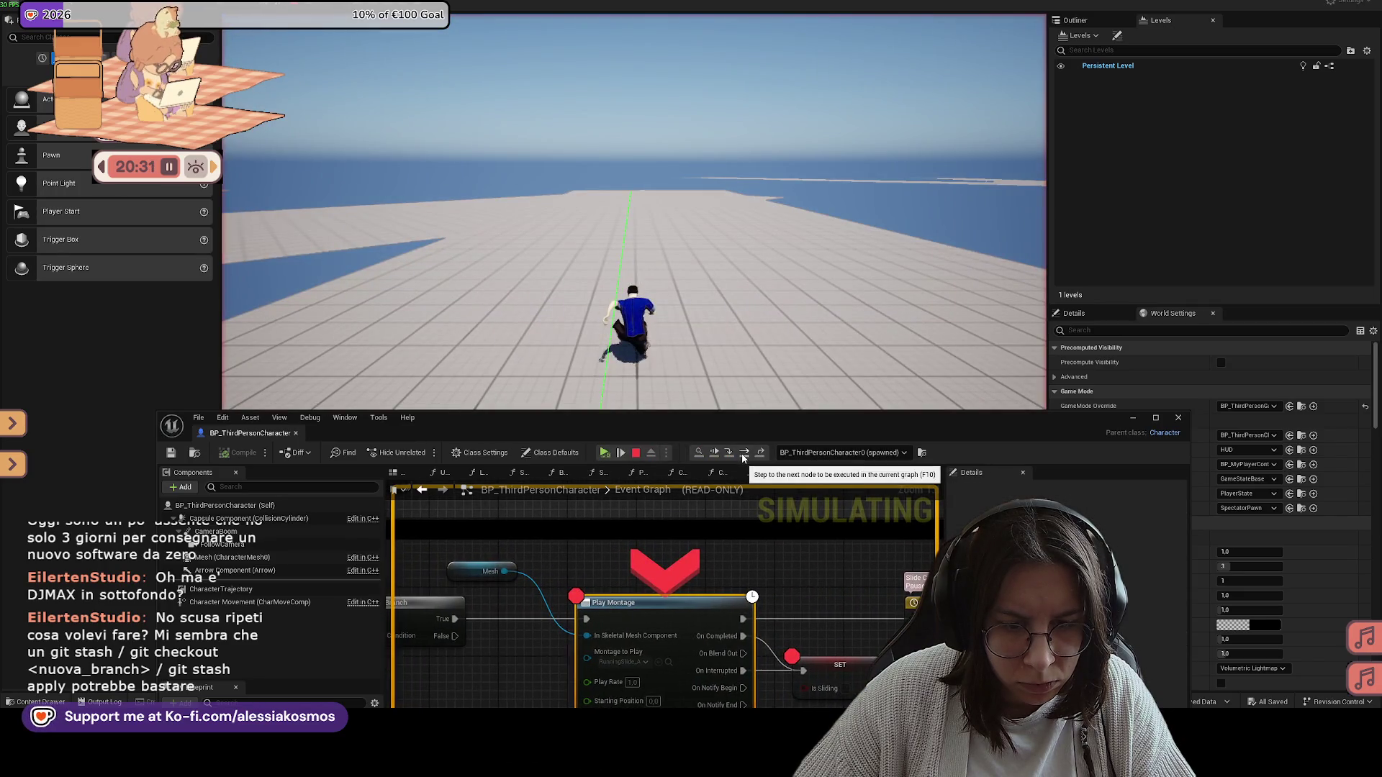
pyautogui.click(743, 455)
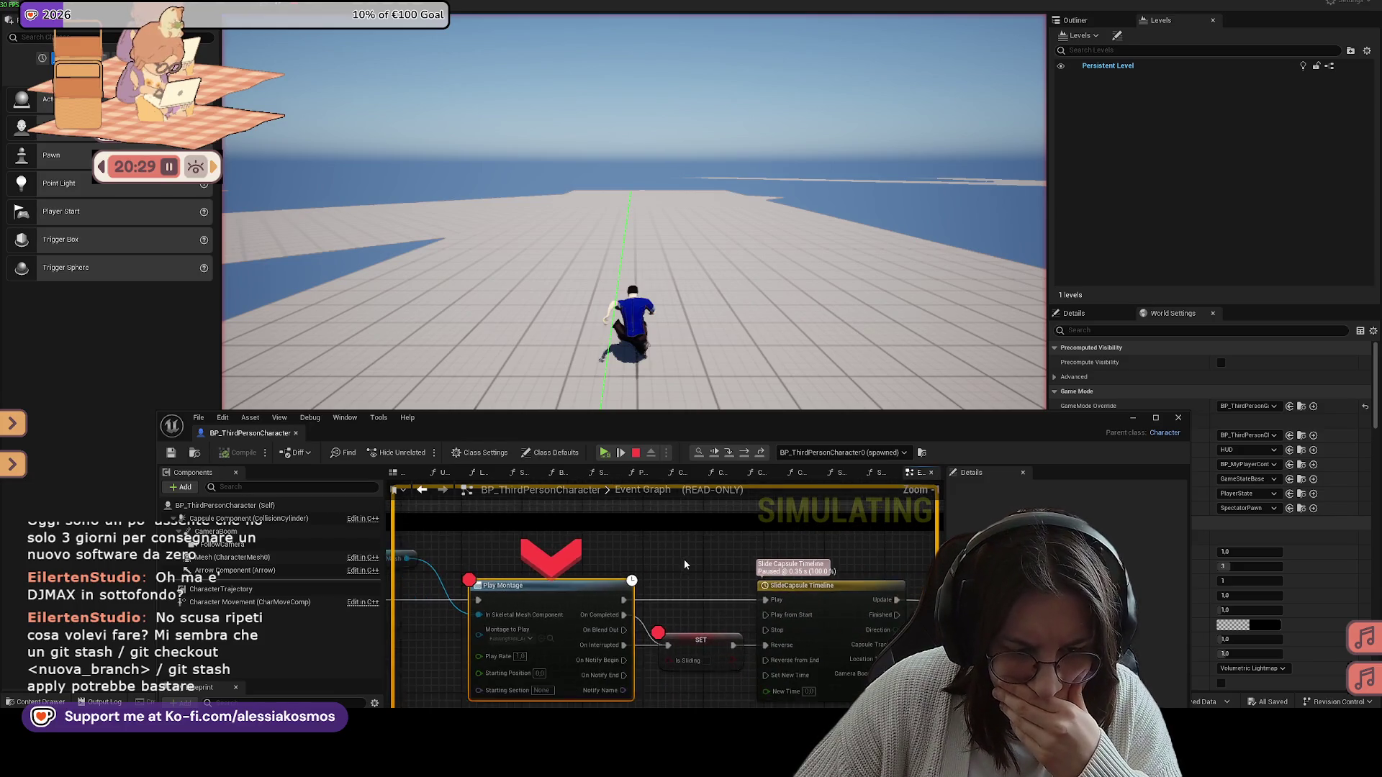
# Step: Step through Play Montage, the Is Sliding SET and the timeline, then end the session
pyautogui.scroll(-2, 685, 564)
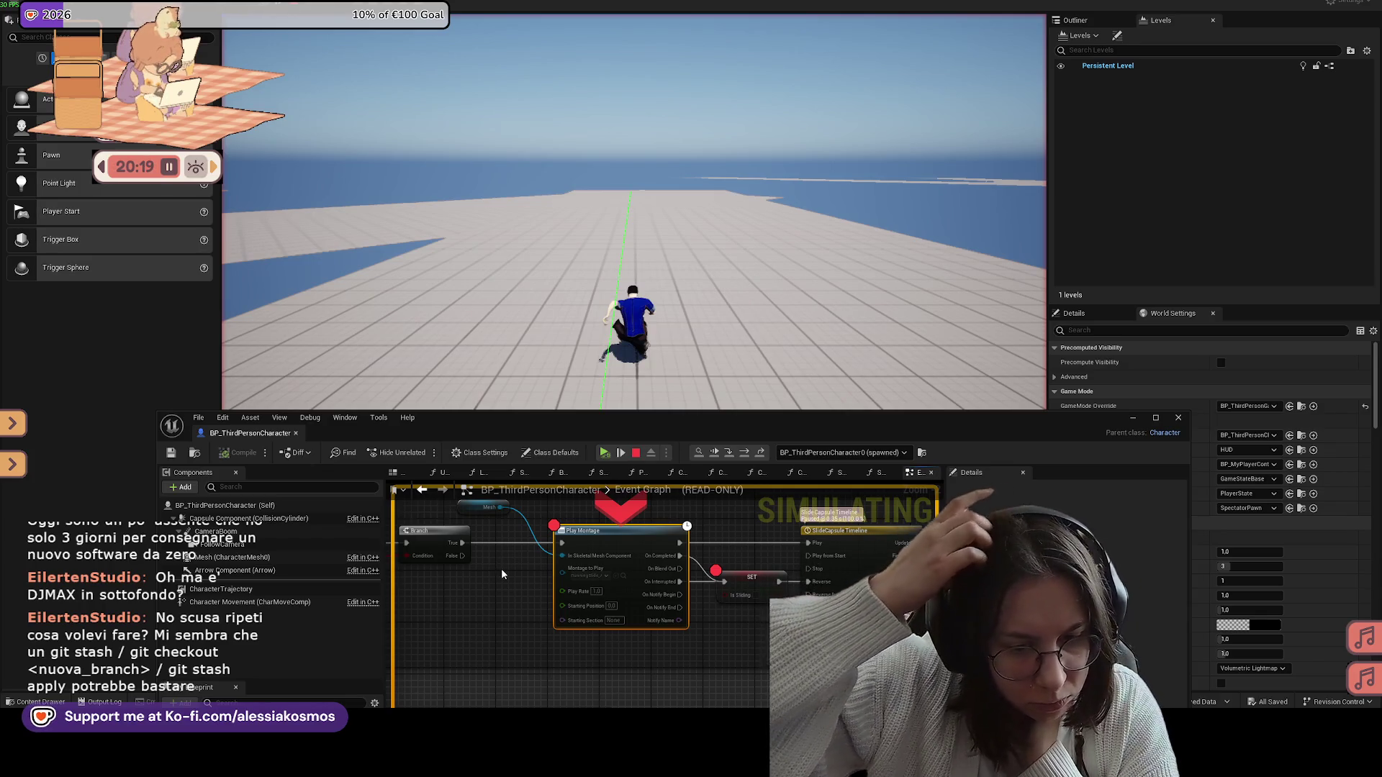
pyautogui.click(745, 453)
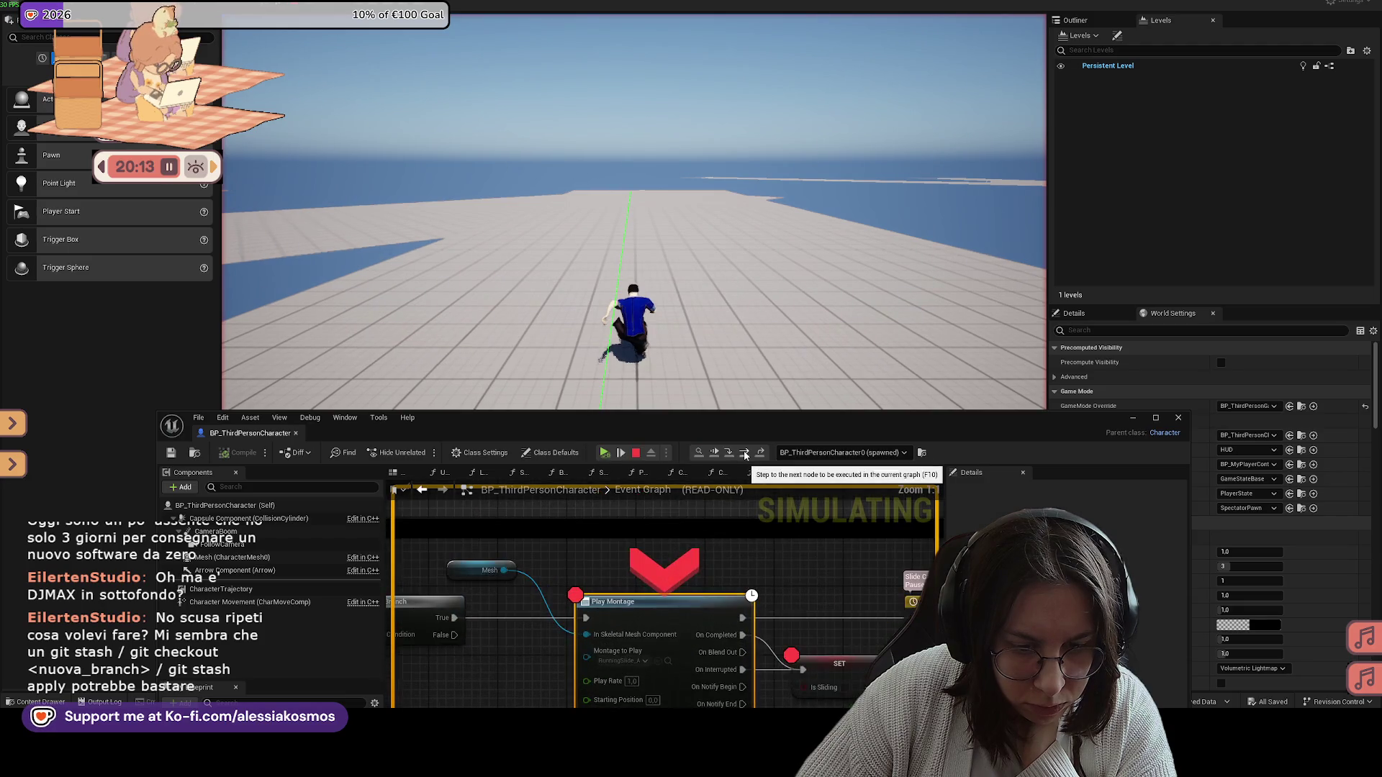
pyautogui.click(745, 453)
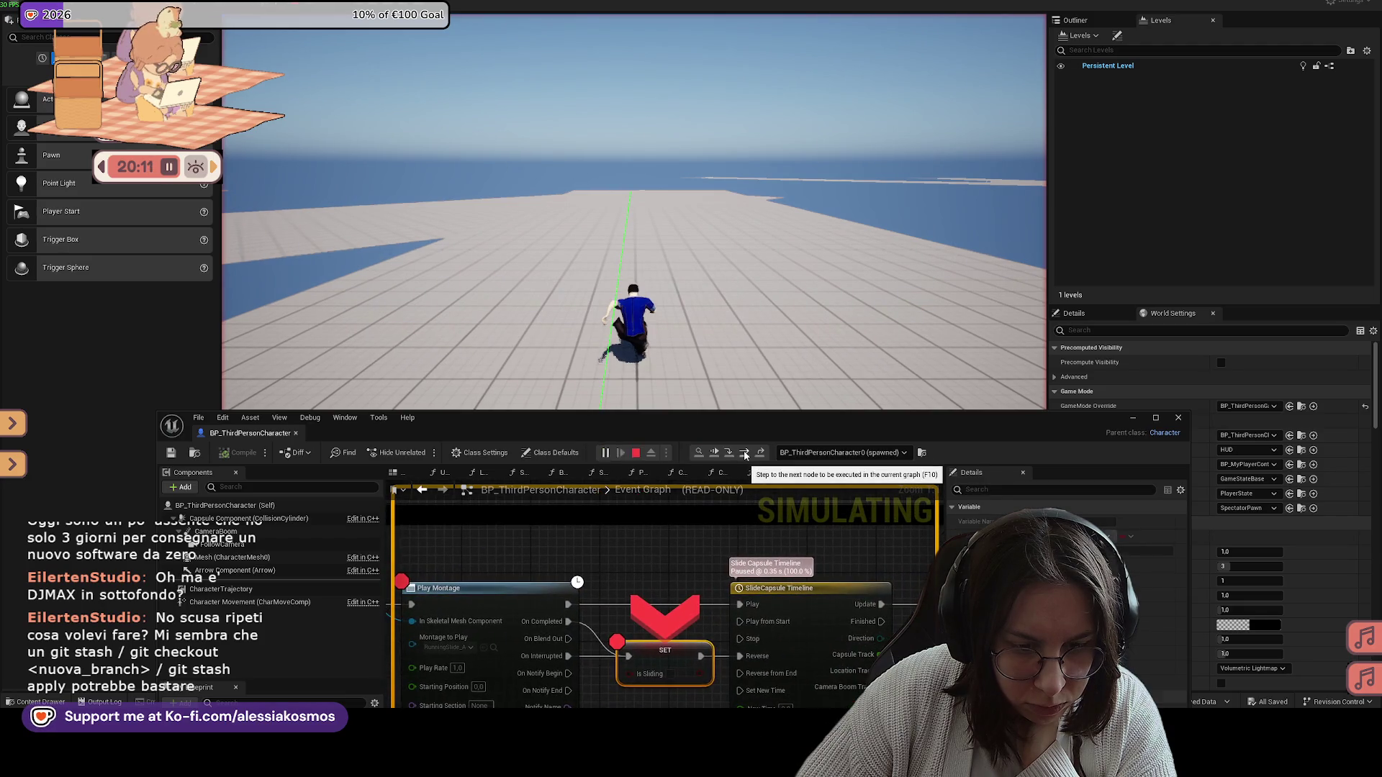
pyautogui.click(745, 454)
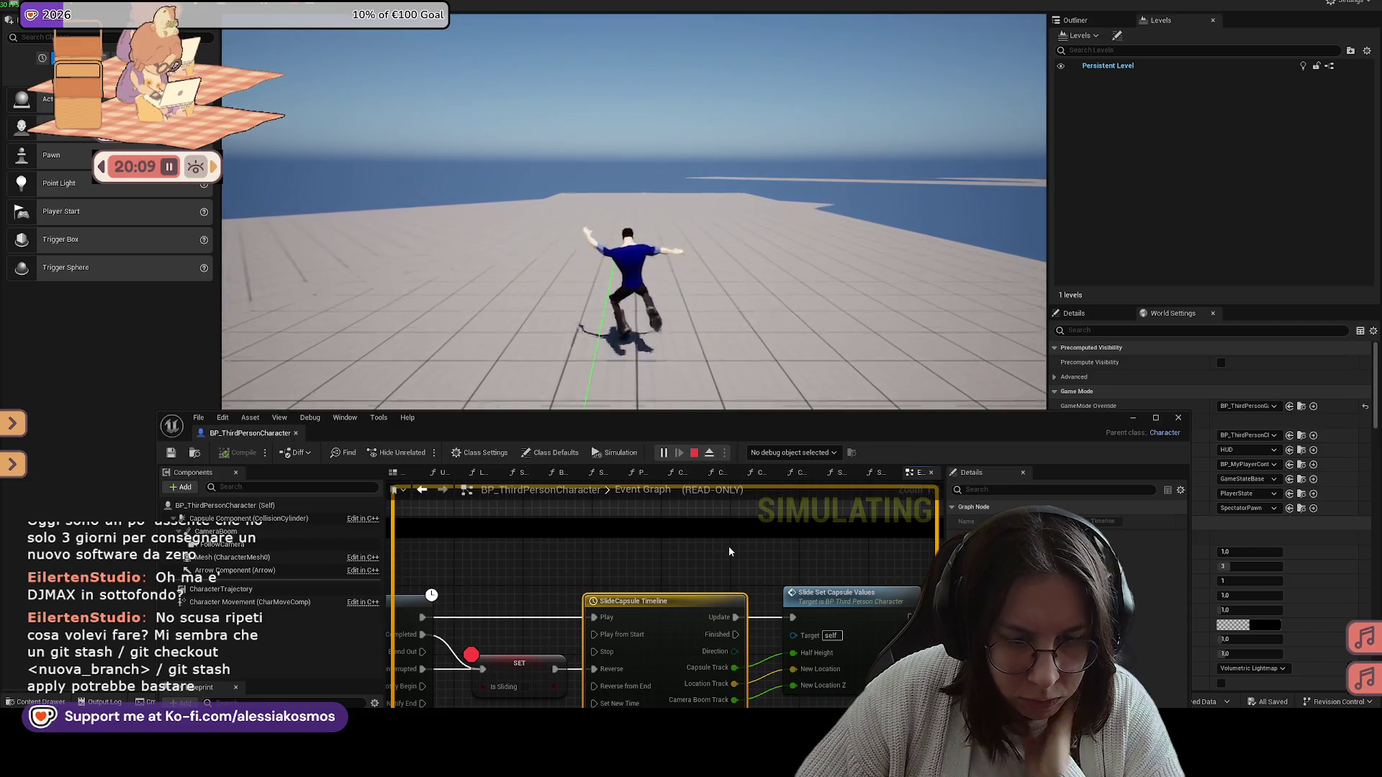
pyautogui.press('Escape')
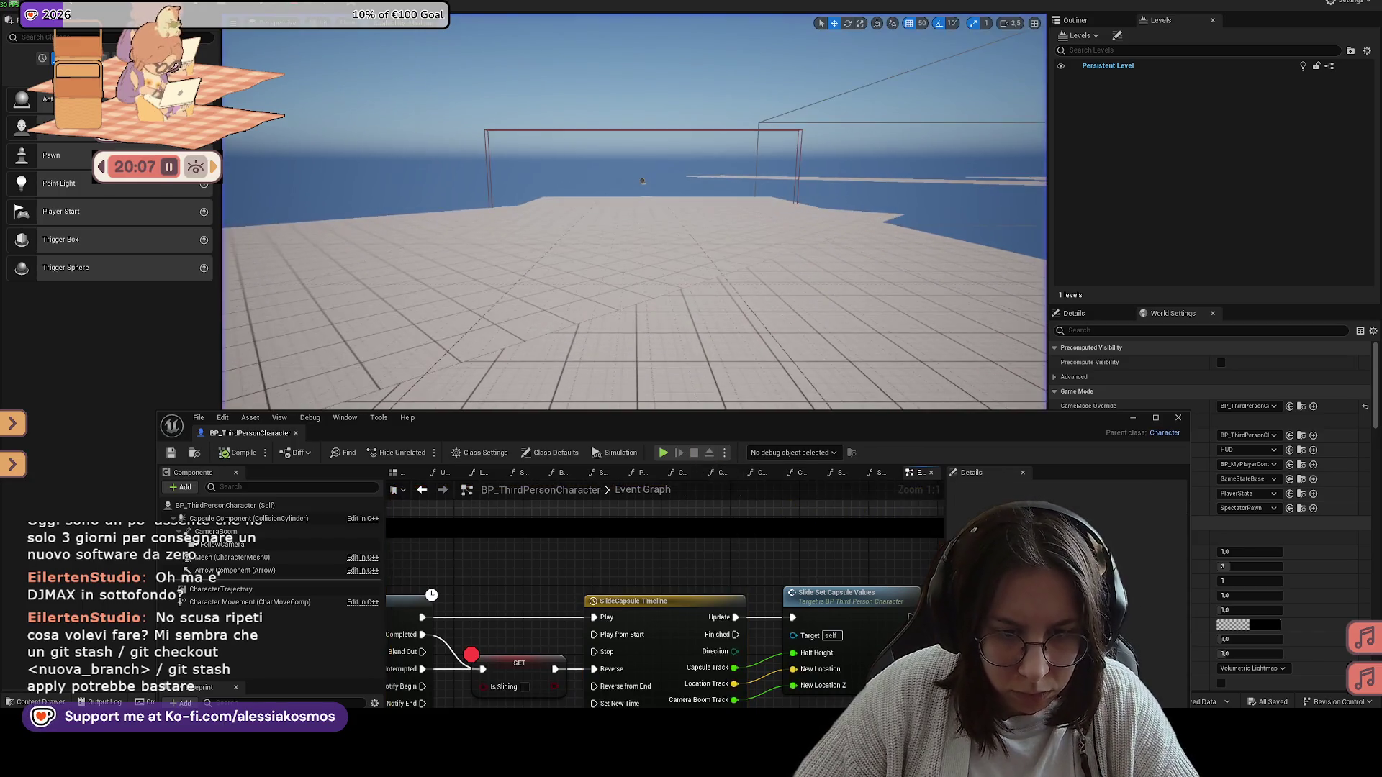
# Step: Close the BP_ThirdPersonCharacter editor and fly the viewport camera high above the level
pyautogui.moveTo(706, 564); pyautogui.dragTo(832, 555)
pyautogui.moveTo(631, 561)
pyautogui.mouseDown()
pyautogui.moveTo(783, 559)
pyautogui.moveTo(705, 520)
pyautogui.moveTo(737, 533)
pyautogui.moveTo(615, 536)
pyautogui.mouseUp()
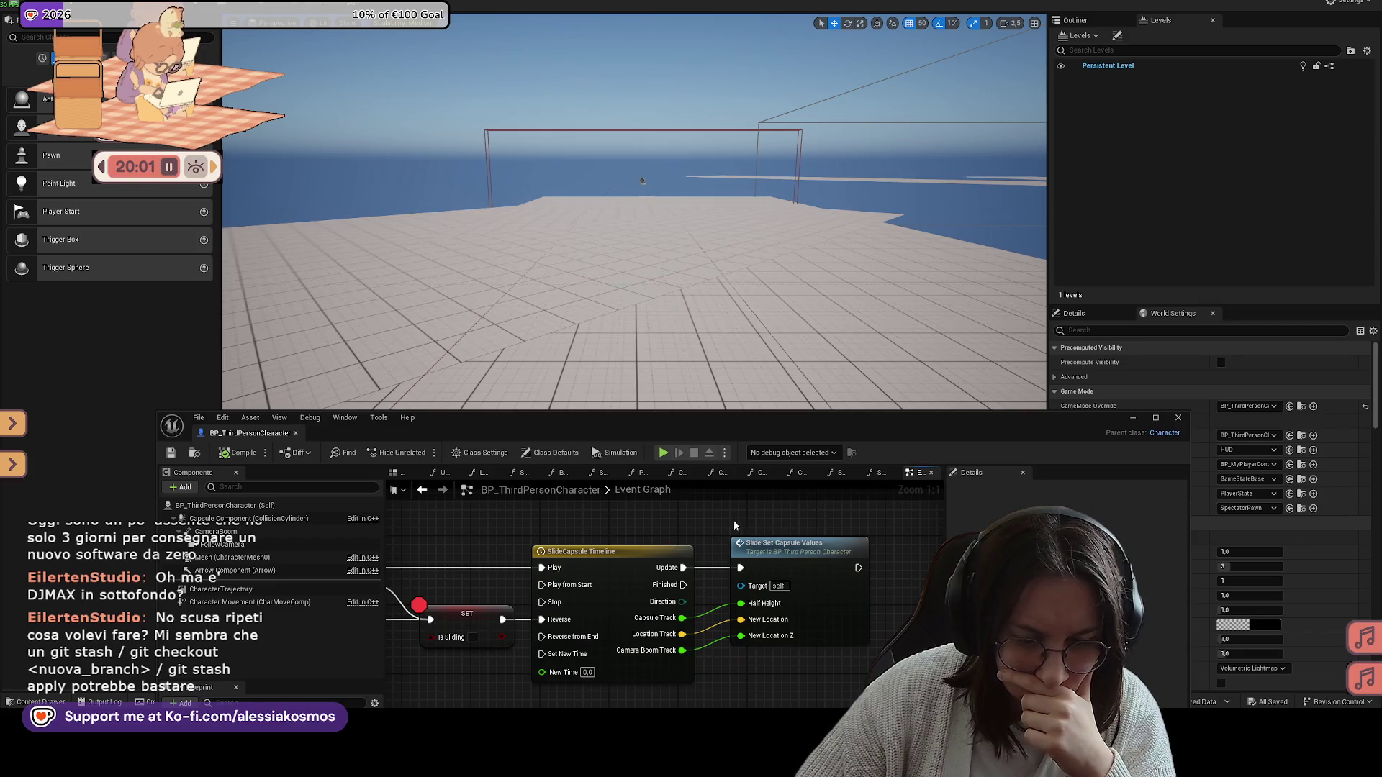
pyautogui.moveTo(734, 525); pyautogui.dragTo(645, 524)
pyautogui.click(1179, 419)
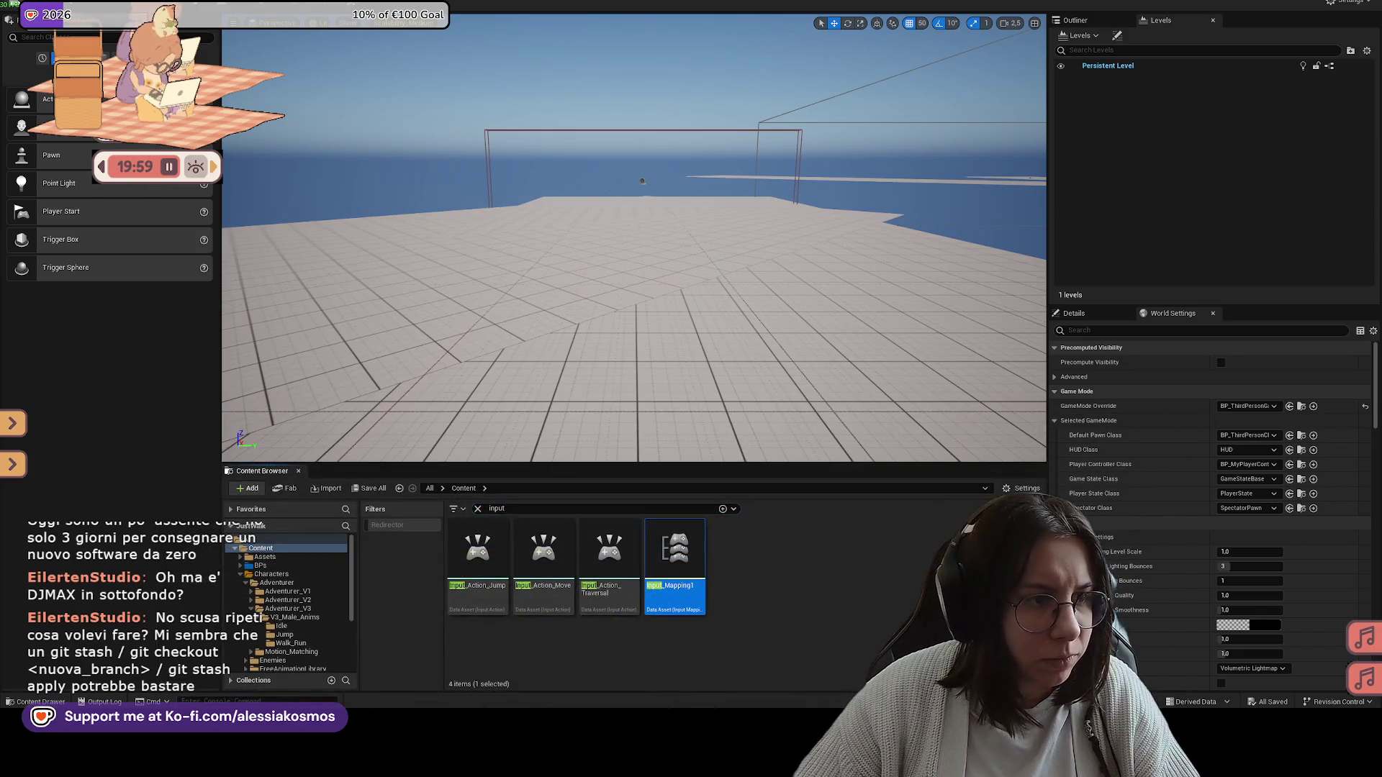
pyautogui.moveTo(428, 183); pyautogui.dragTo(432, 274)
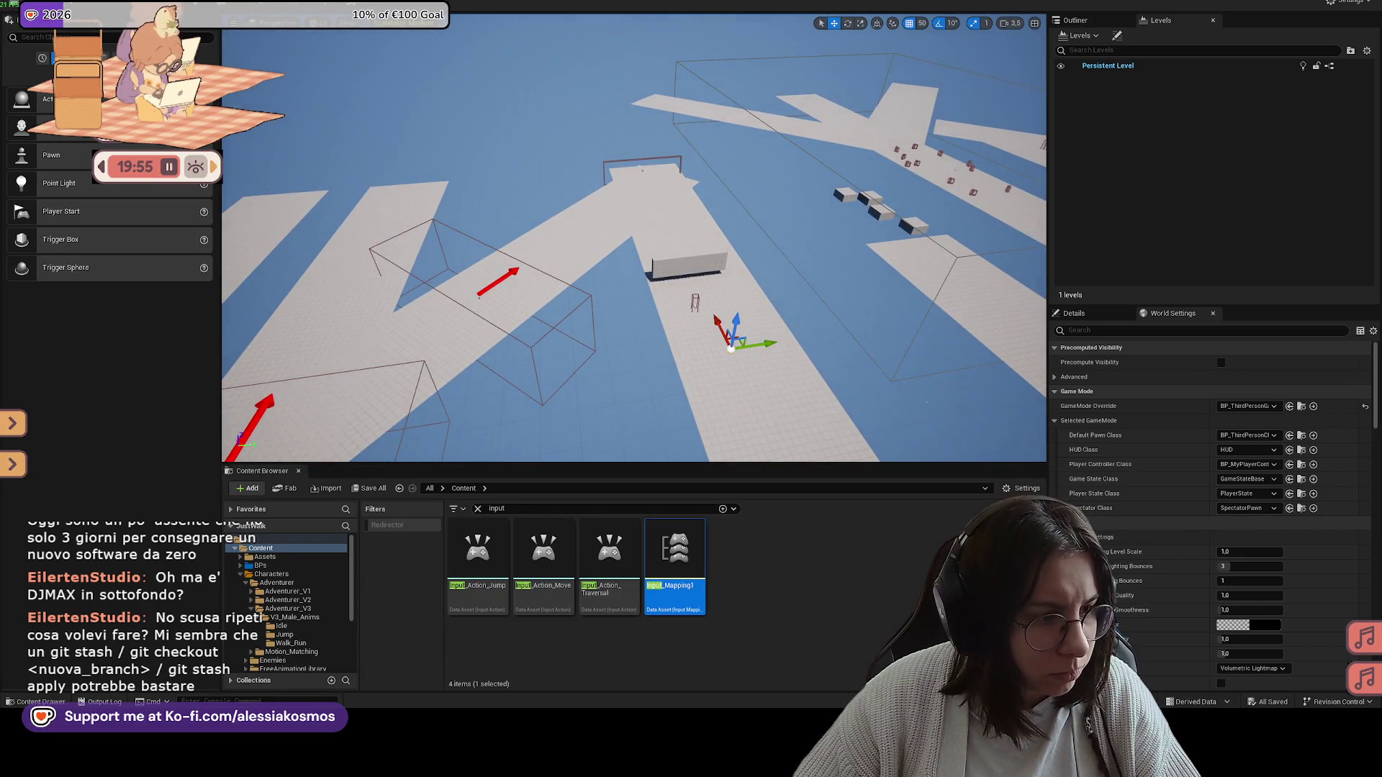
pyautogui.click(605, 509)
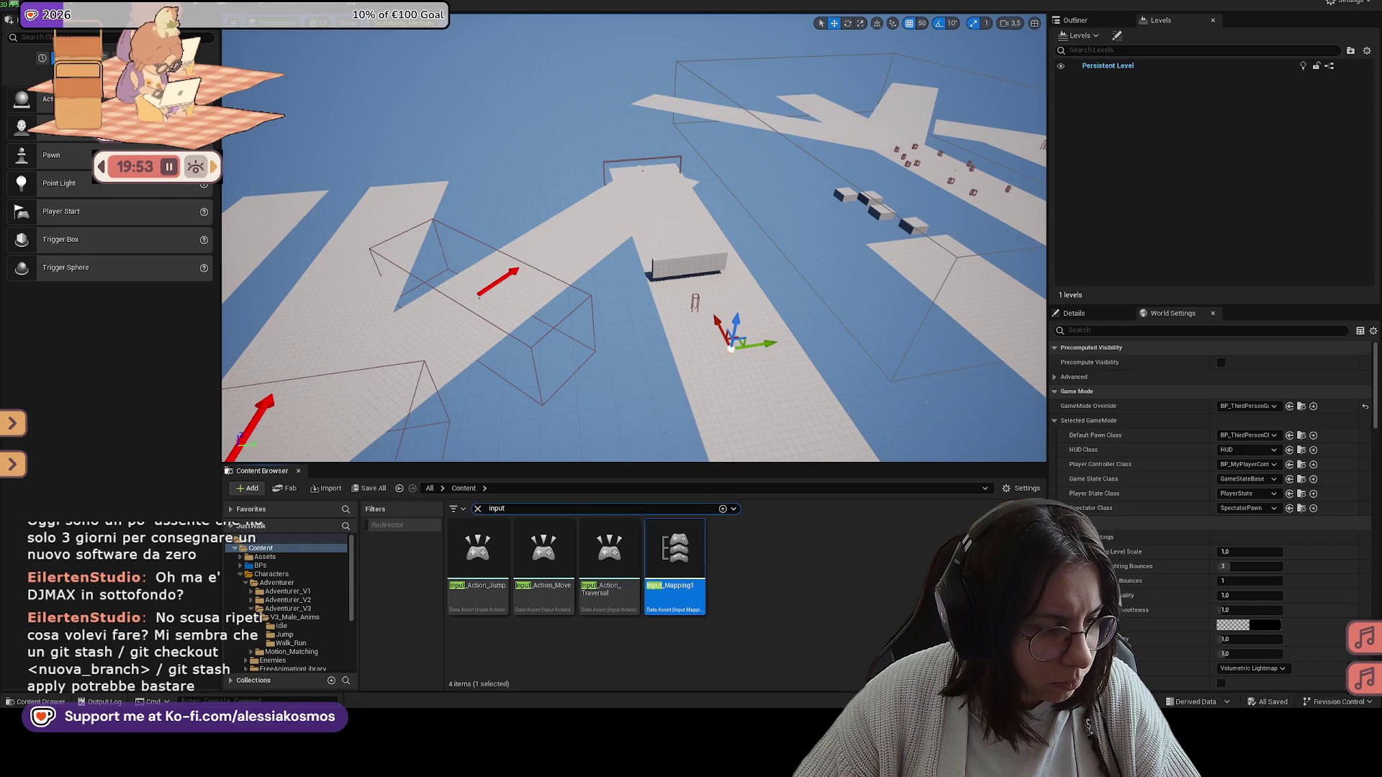
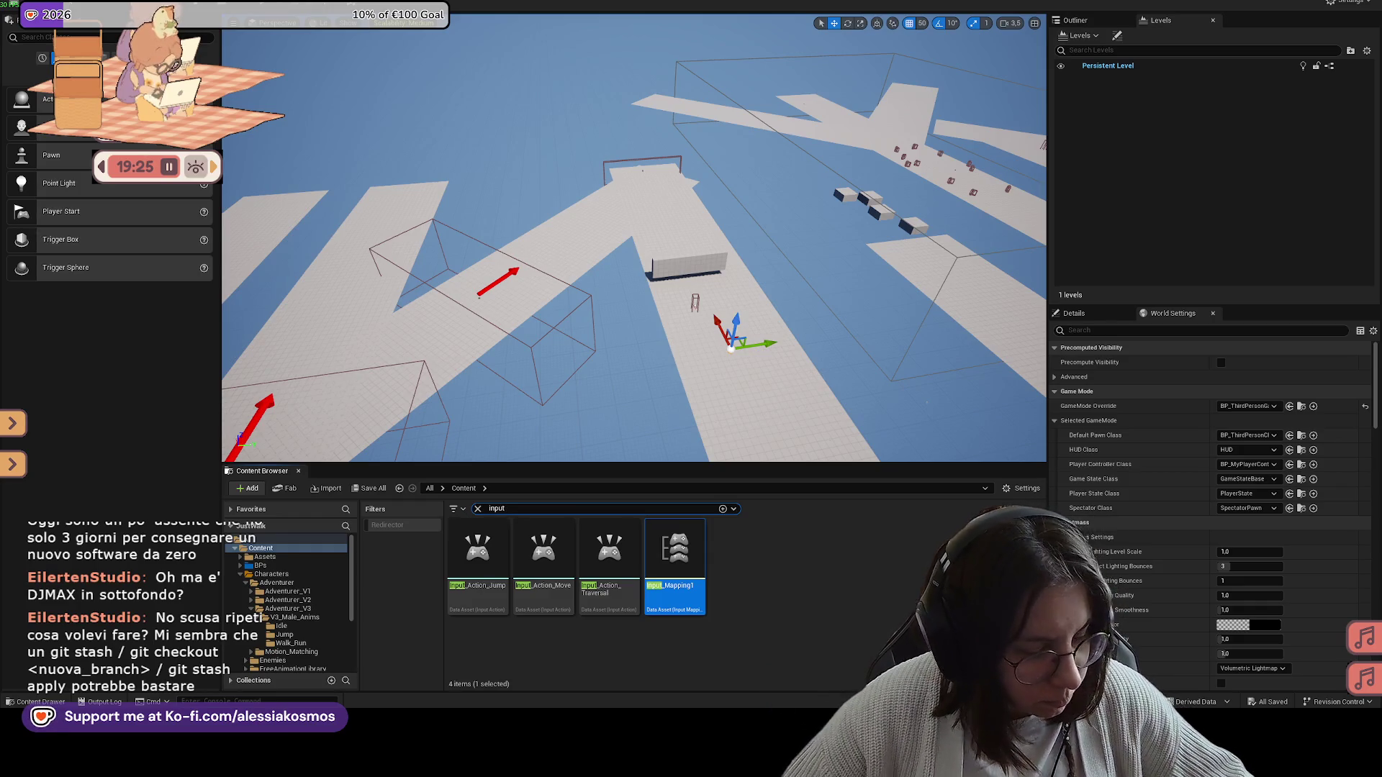
# Step: Deselect the input mapping asset and clear the 'input' filter to list all seven Content items
pyautogui.click(498, 507)
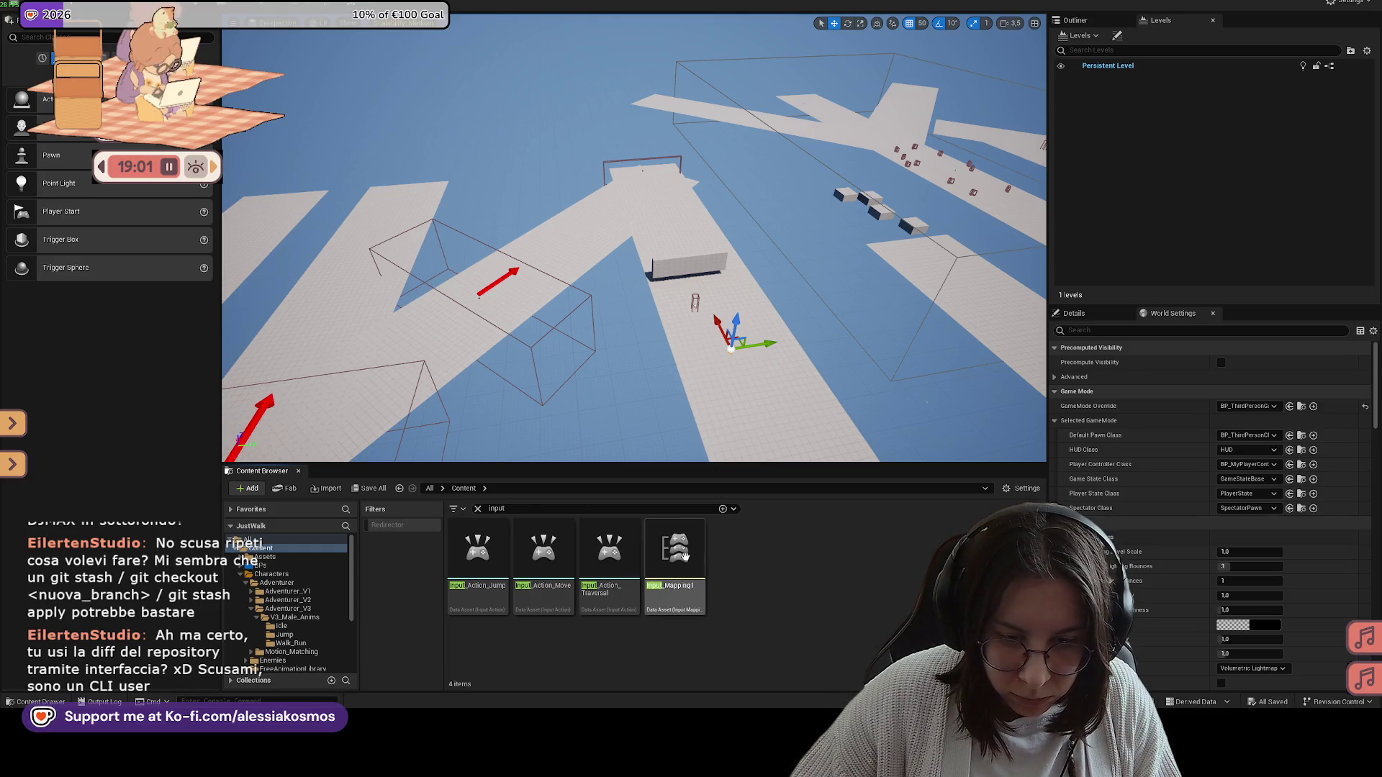
pyautogui.click(477, 509)
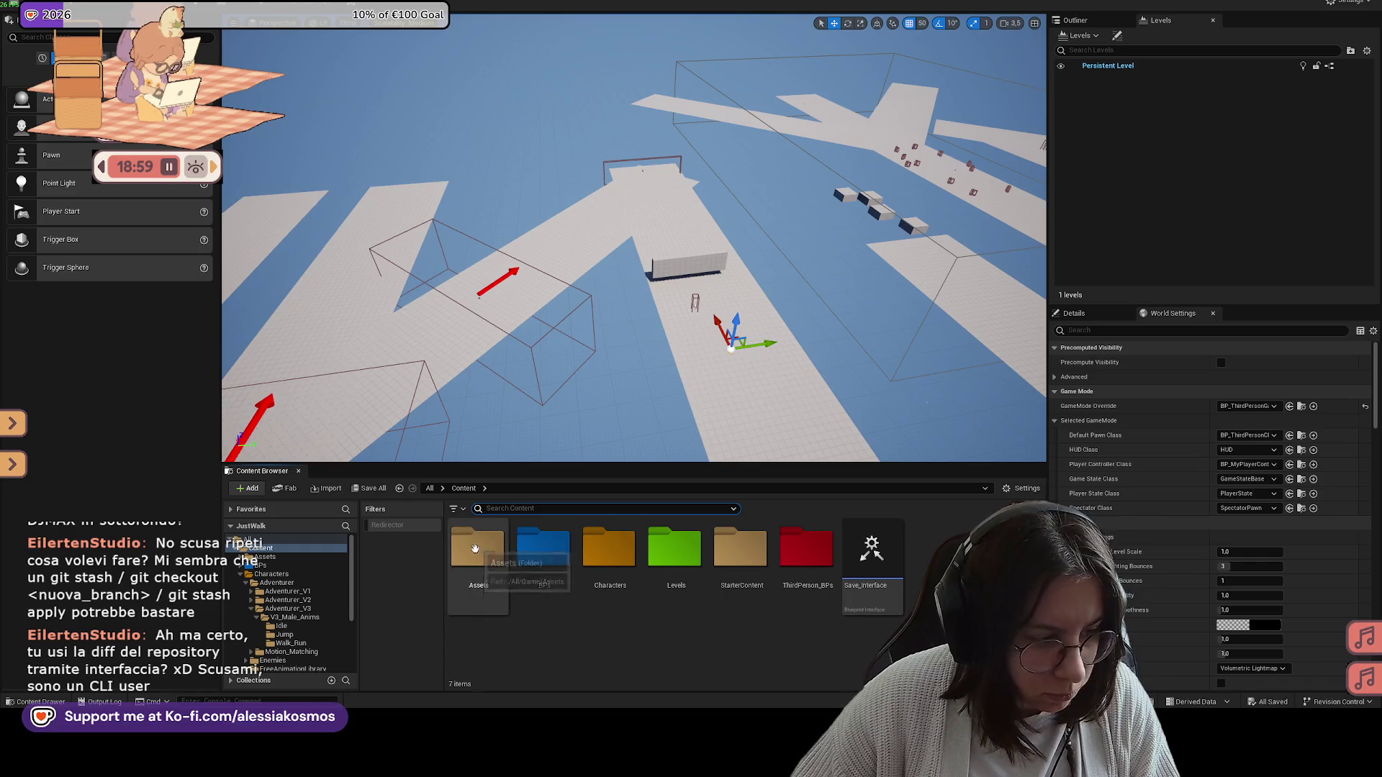
pyautogui.moveTo(773, 326); pyautogui.dragTo(726, 405)
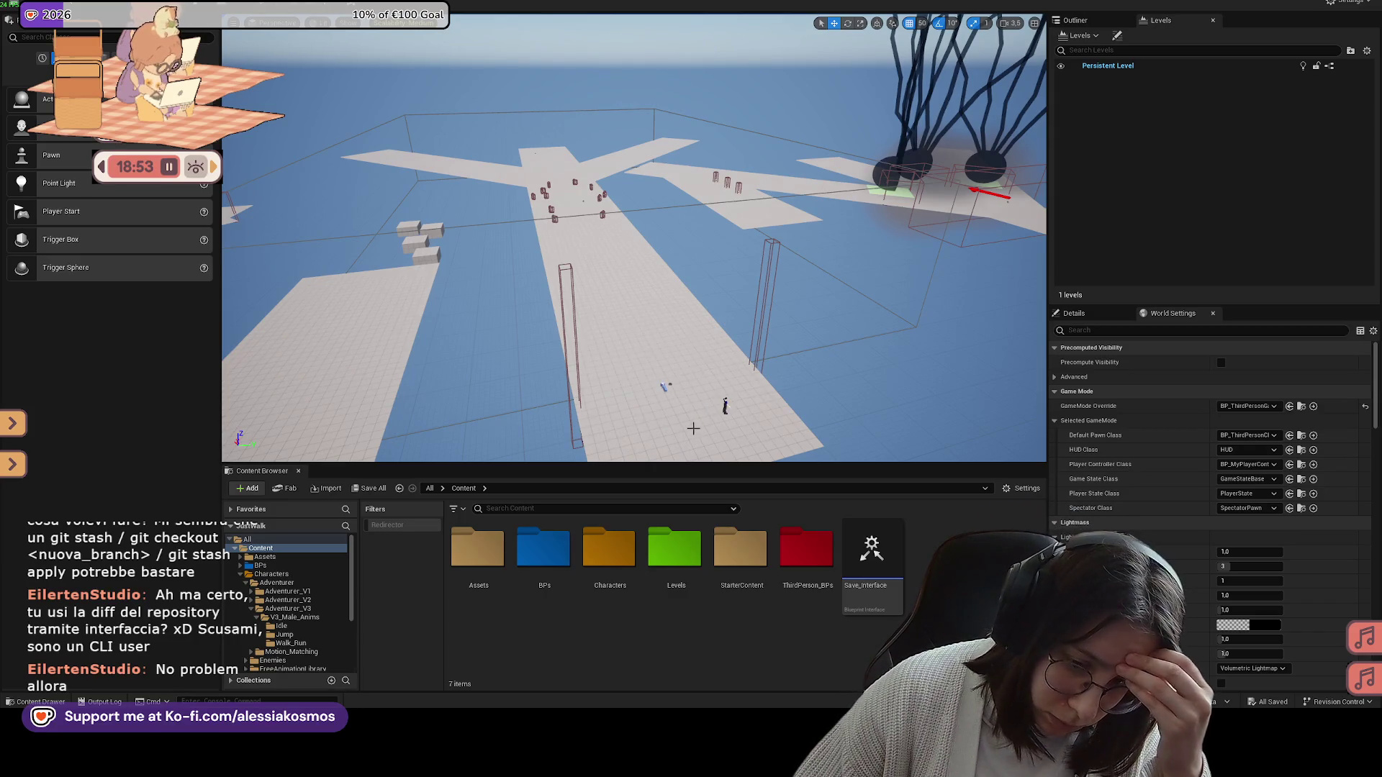
# Step: Open BP_ThirdPersonCharacter from the ThirdPerson_BPs folder and enlarge its editor window
pyautogui.doubleClick(793, 567)
pyautogui.doubleClick(633, 559)
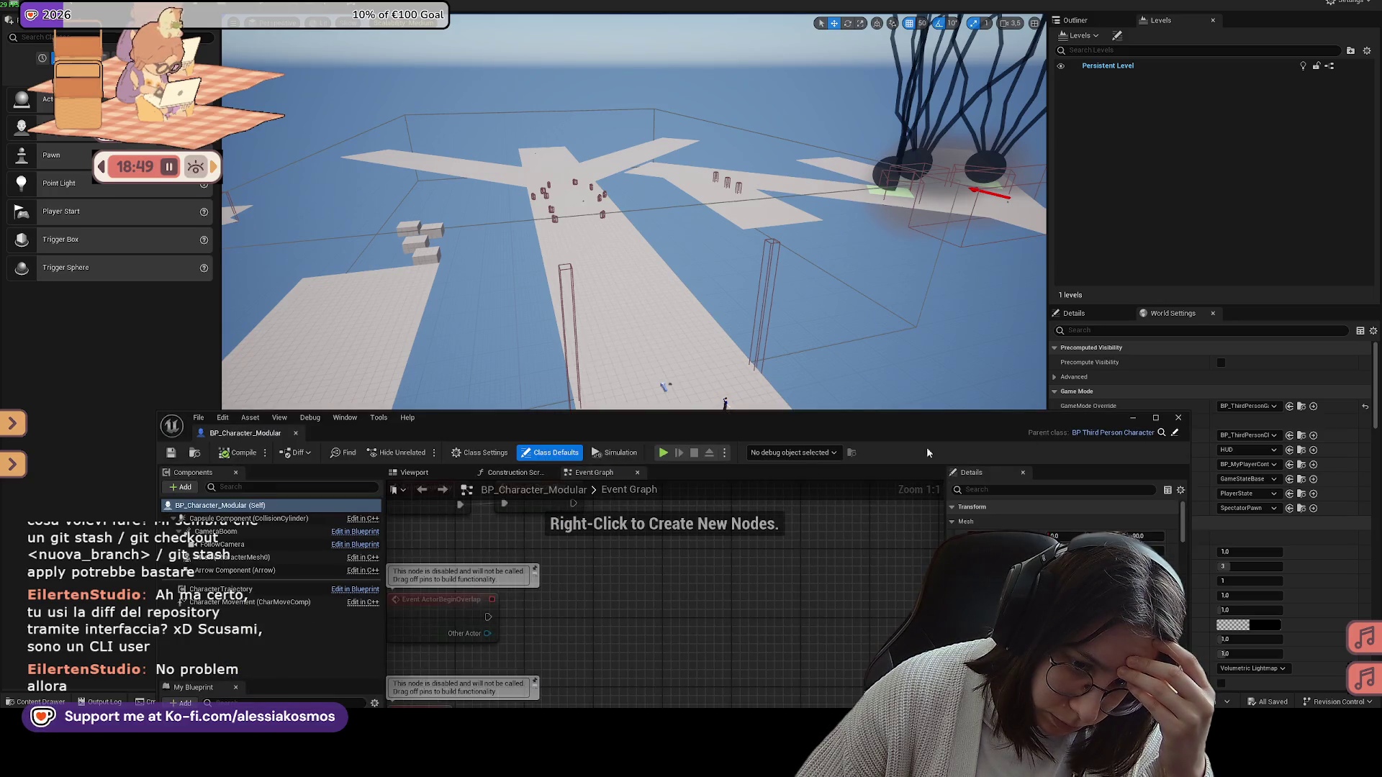
pyautogui.click(1180, 417)
pyautogui.click(740, 540)
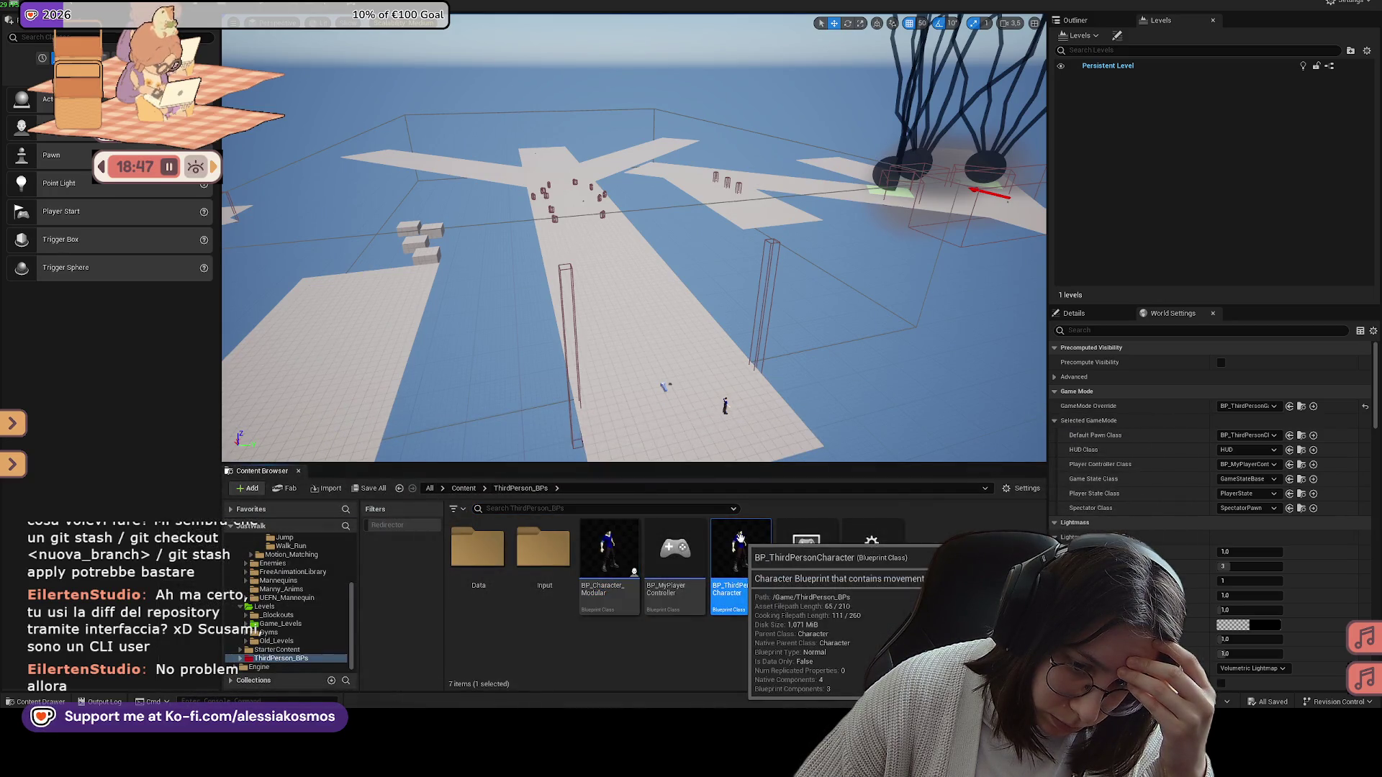
pyautogui.doubleClick(742, 543)
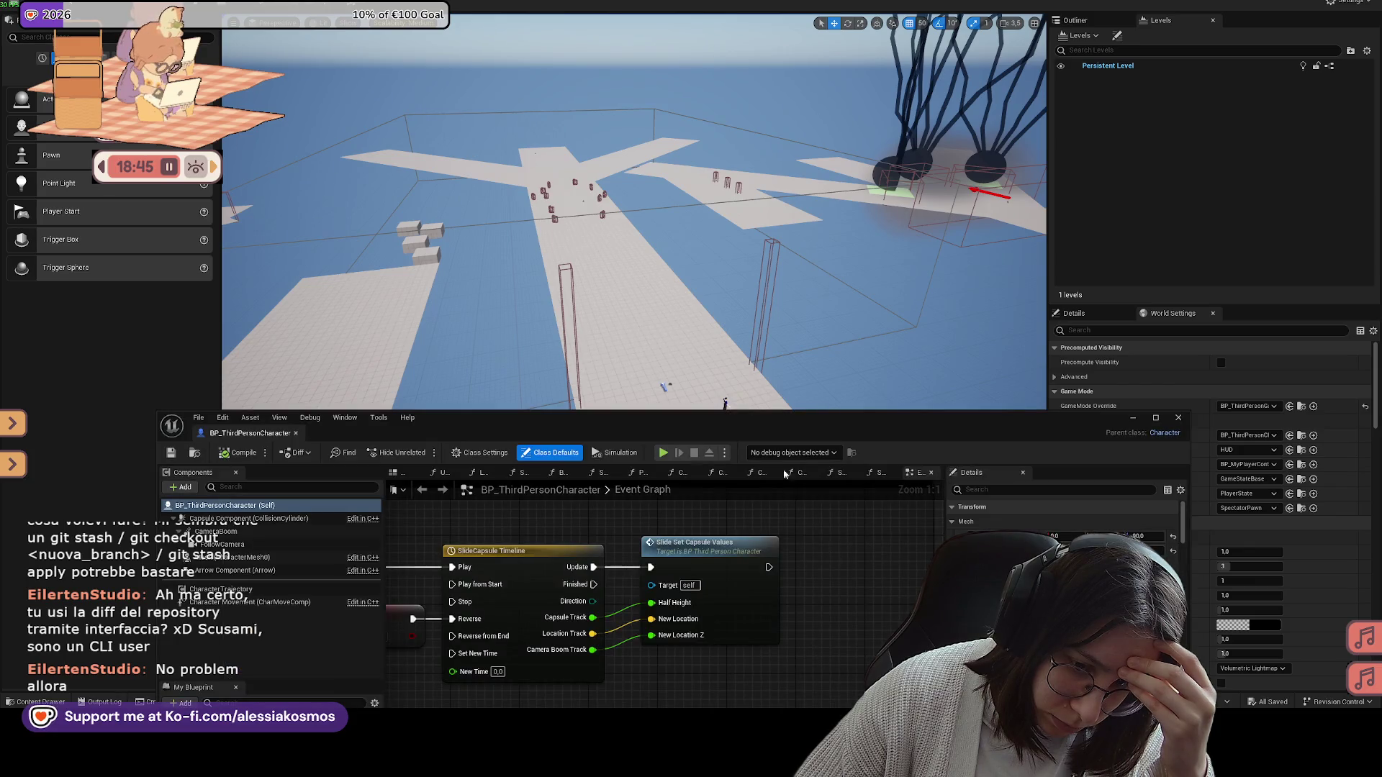
pyautogui.moveTo(710, 428); pyautogui.dragTo(869, 220)
# Step: Connect Play Montage's On Interrupted pin to the SET Is Sliding node
pyautogui.scroll(-1, 824, 516)
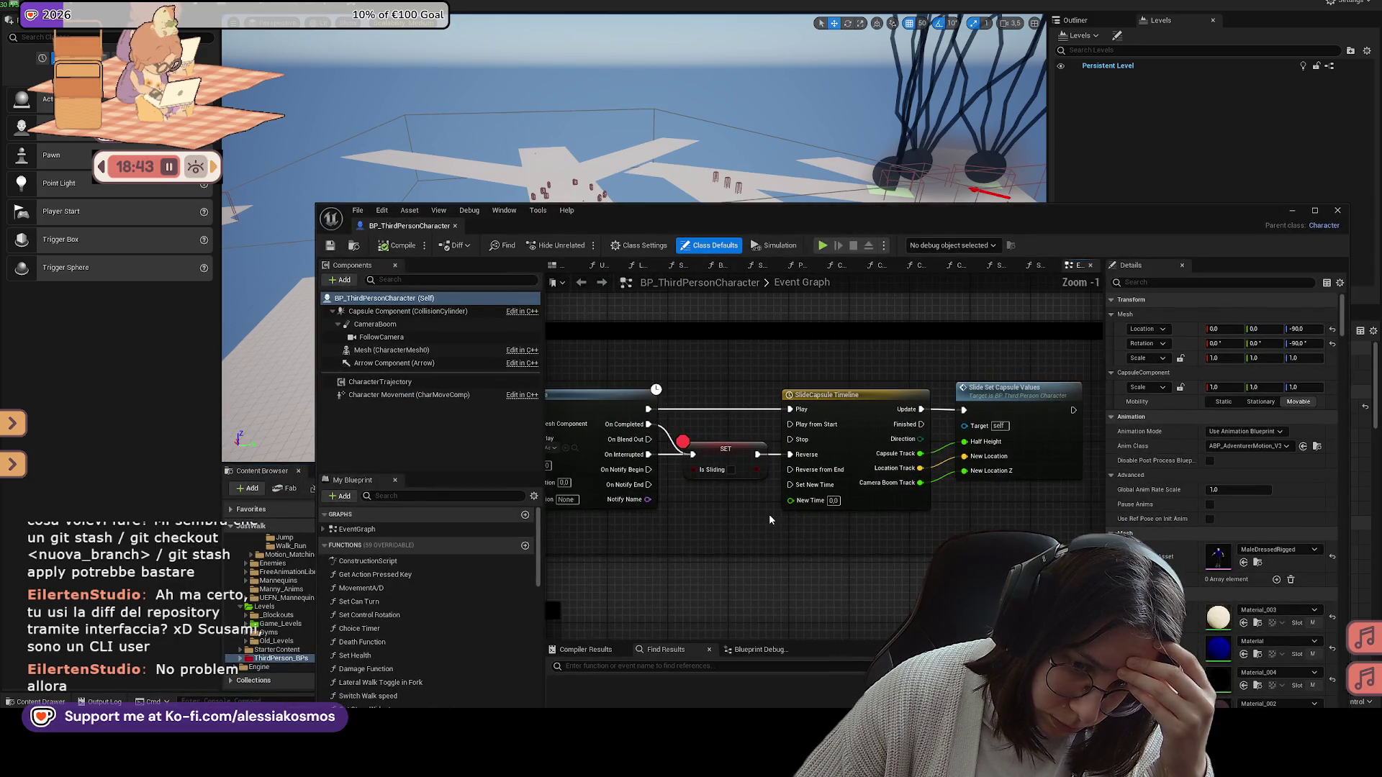
pyautogui.moveTo(677, 428)
pyautogui.mouseDown()
pyautogui.moveTo(776, 430)
pyautogui.moveTo(779, 456)
pyautogui.moveTo(893, 493)
pyautogui.mouseUp()
pyautogui.click(783, 483)
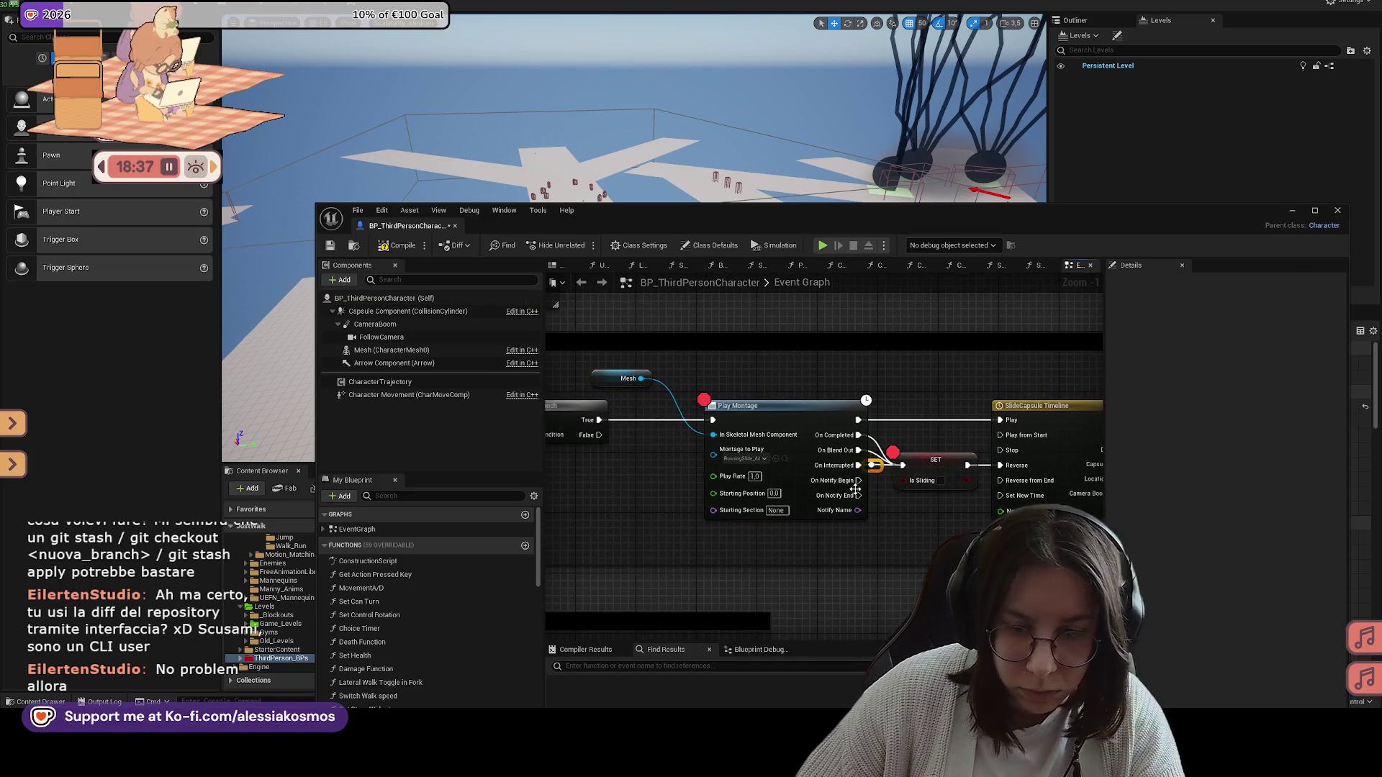
pyautogui.scroll(-3, 894, 493)
pyautogui.scroll(3, 779, 495)
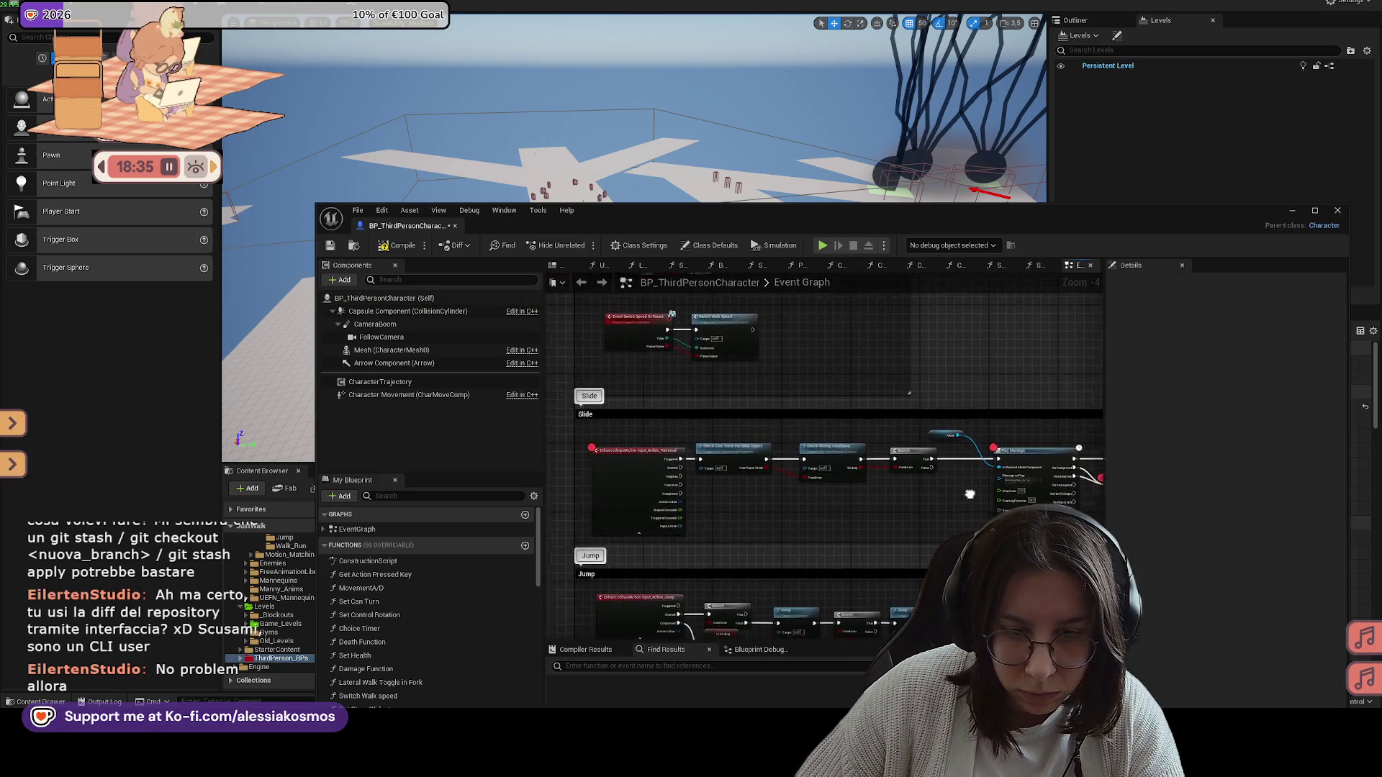
pyautogui.moveTo(908, 521); pyautogui.dragTo(919, 519)
pyautogui.scroll(-4, 919, 519)
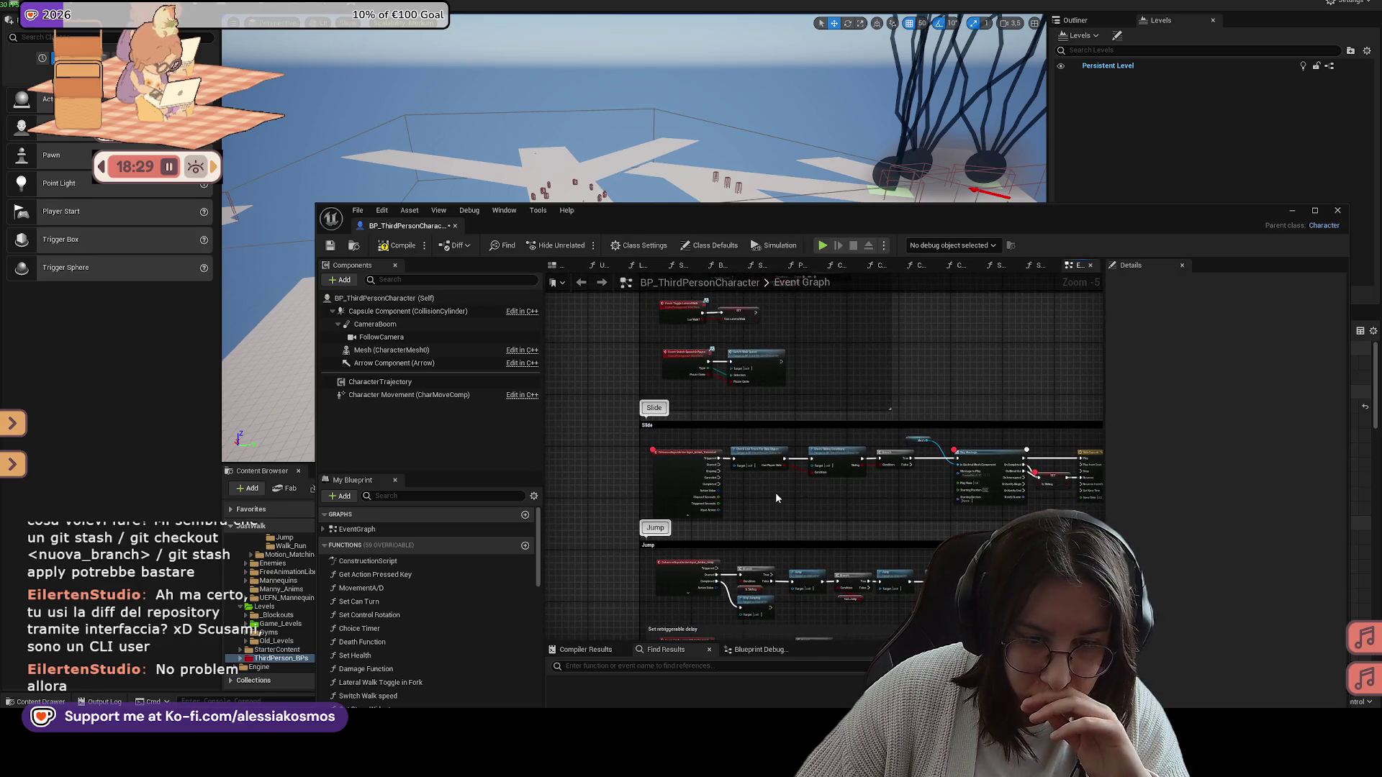
pyautogui.scroll(1, 817, 489)
pyautogui.moveTo(861, 492)
pyautogui.mouseDown()
pyautogui.moveTo(732, 490)
pyautogui.moveTo(806, 512)
pyautogui.moveTo(678, 477)
pyautogui.mouseUp()
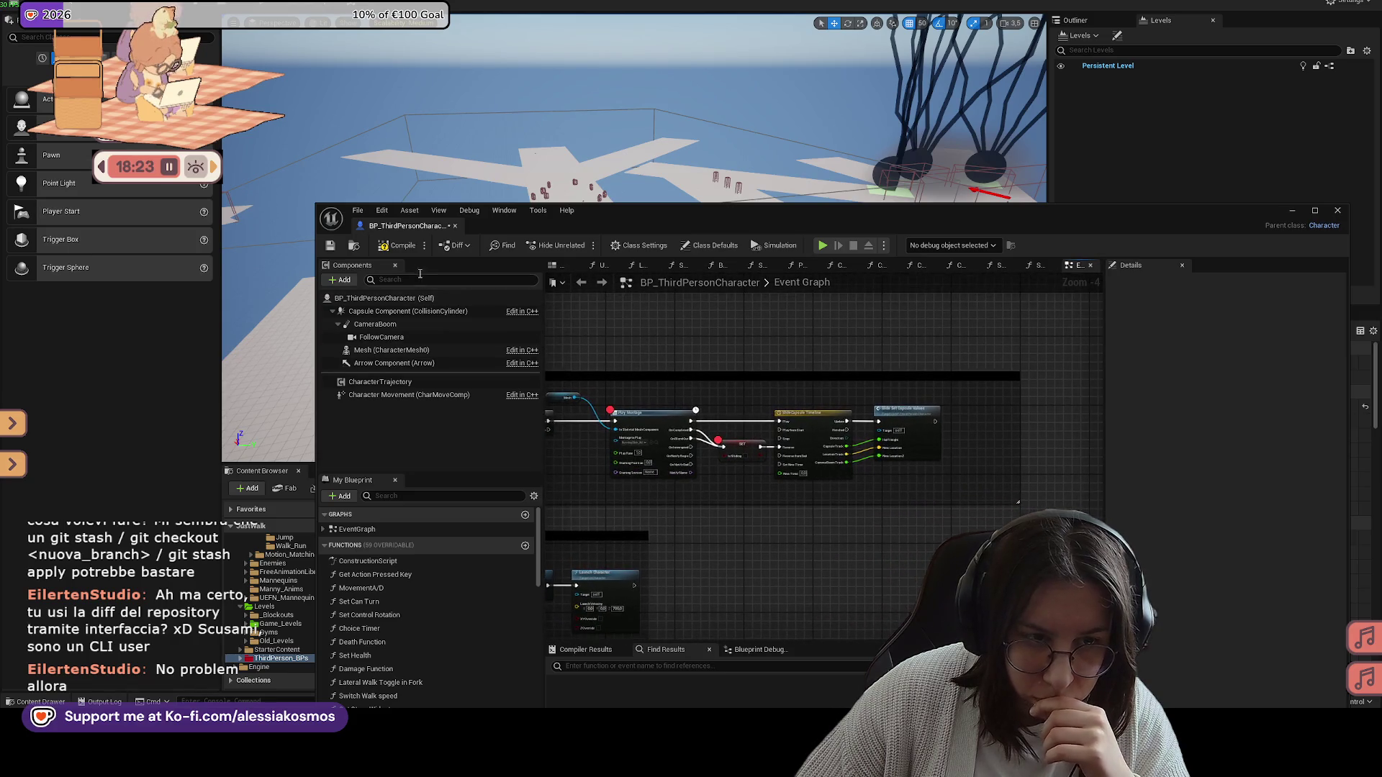
# Step: Compile the character Blueprint and minimize its editor window
pyautogui.click(398, 245)
pyautogui.scroll(1, 726, 373)
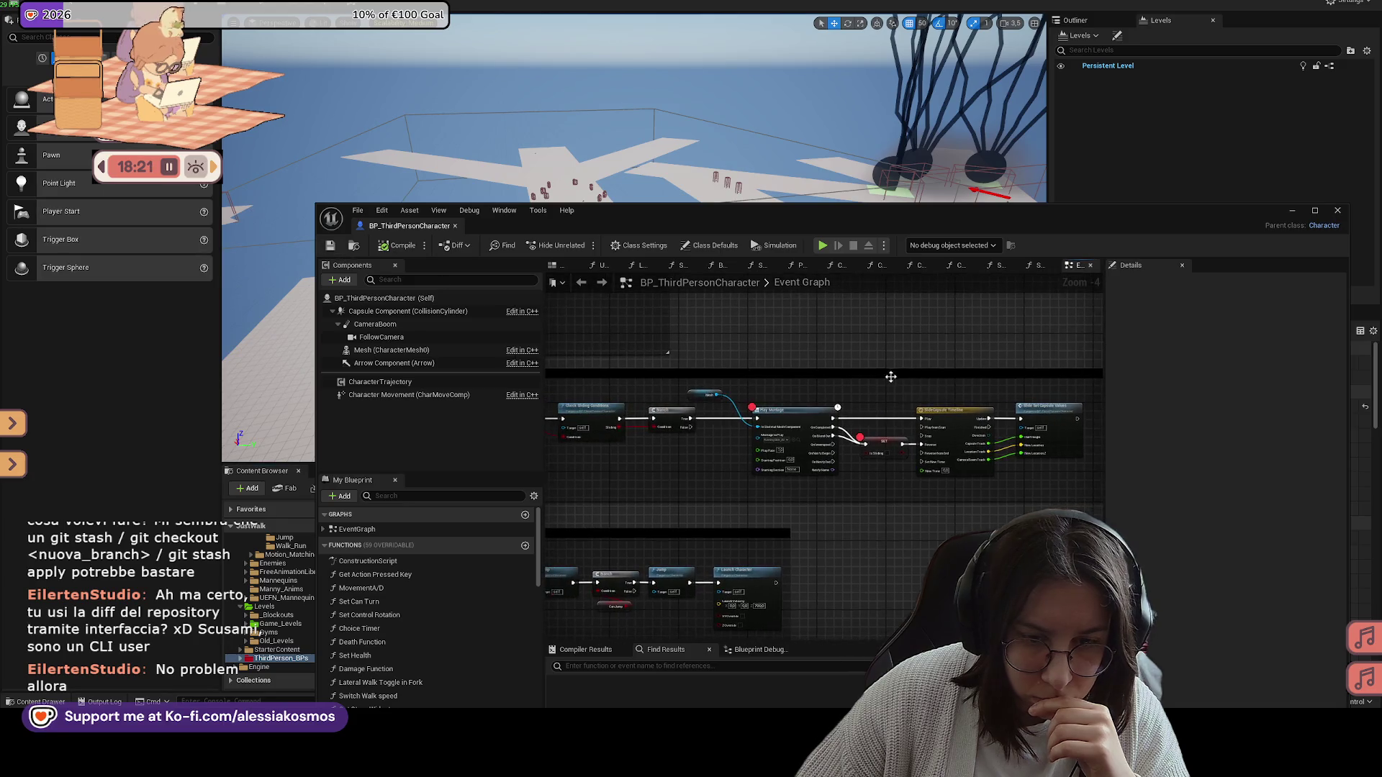
pyautogui.scroll(1, 685, 409)
pyautogui.moveTo(1292, 213); pyautogui.dragTo(1052, 270)
pyautogui.click(1052, 268)
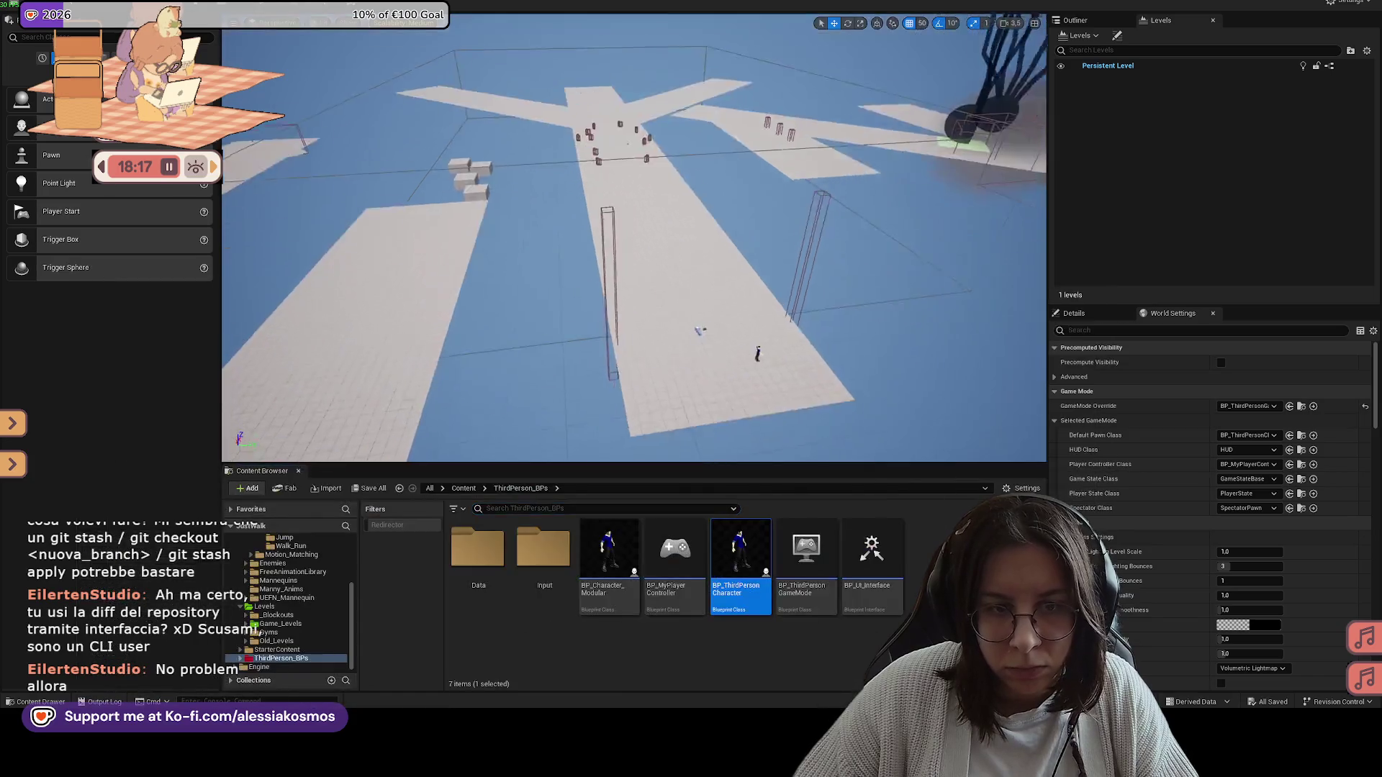
# Step: Play in the editor, run the character at the wall and slide to hit the breakpoint
pyautogui.scroll(8, 580, 151)
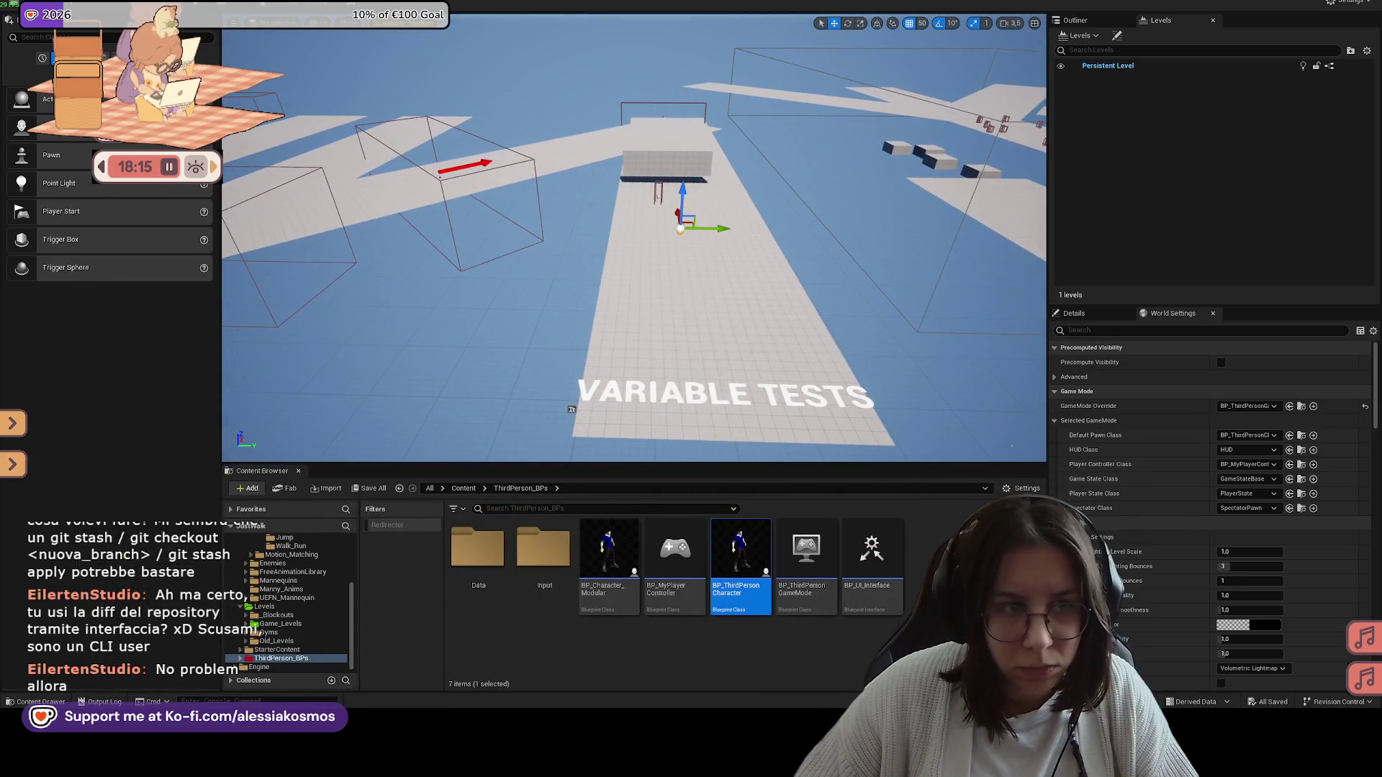
pyautogui.hotkey('alt', 'p')
pyautogui.press('w')
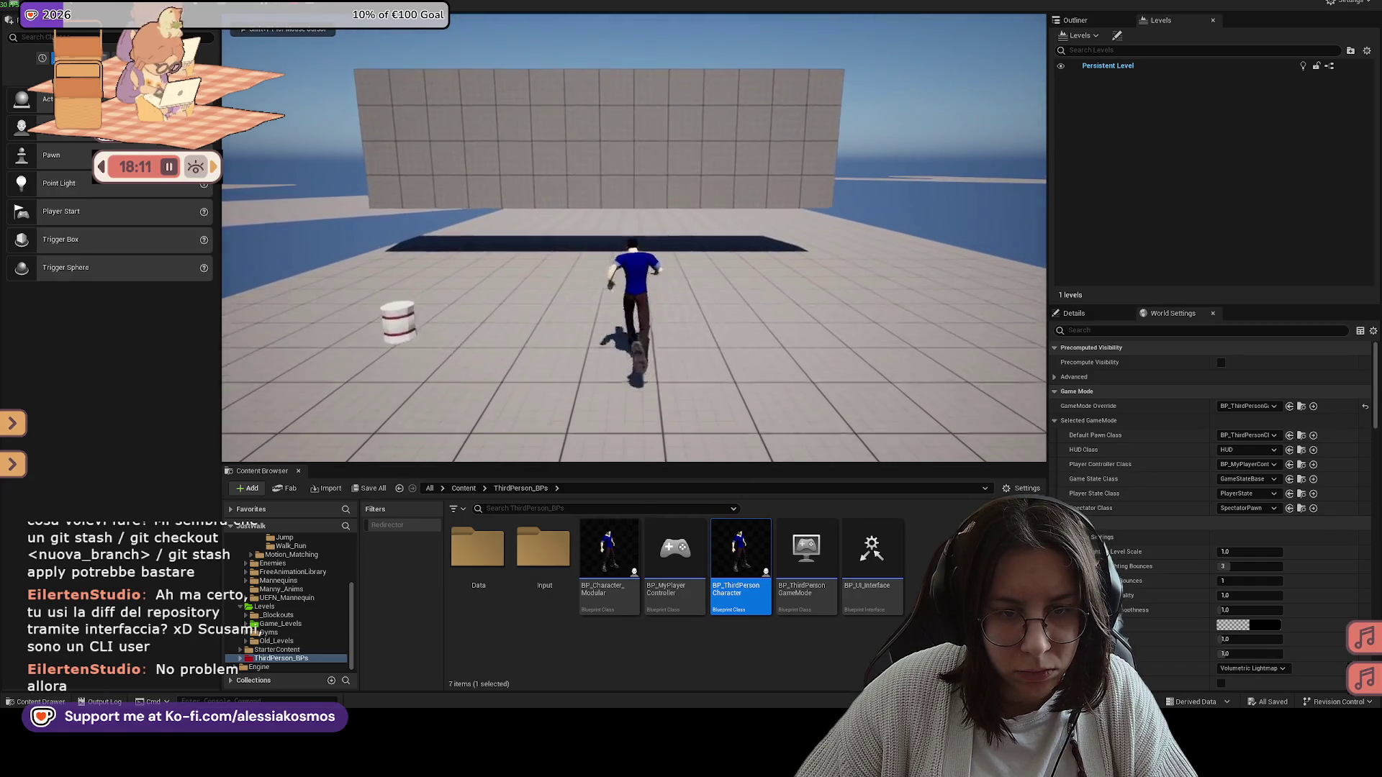
pyautogui.press('c')
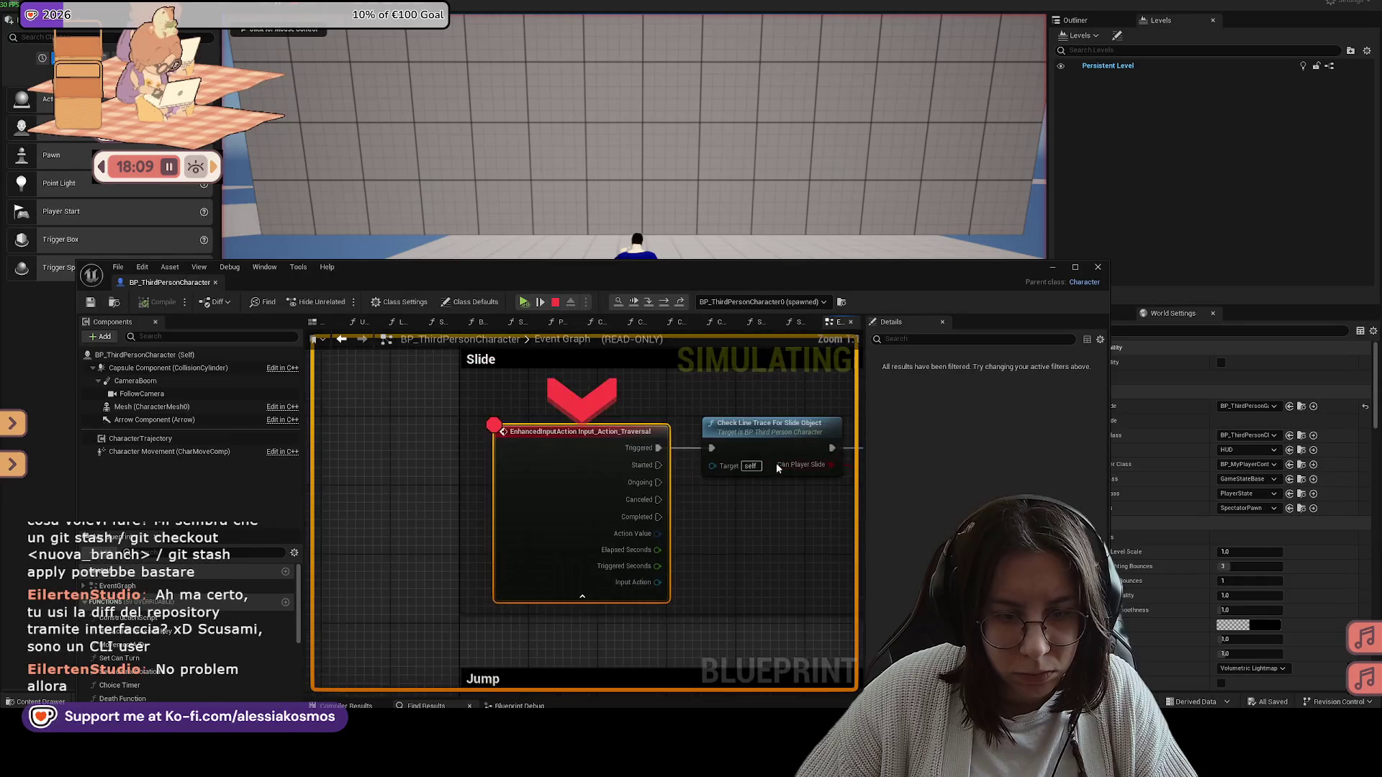
# Step: Step through the slide line trace function, its hit-result branch and Can Slide setter
pyautogui.click(664, 302)
pyautogui.click(664, 302)
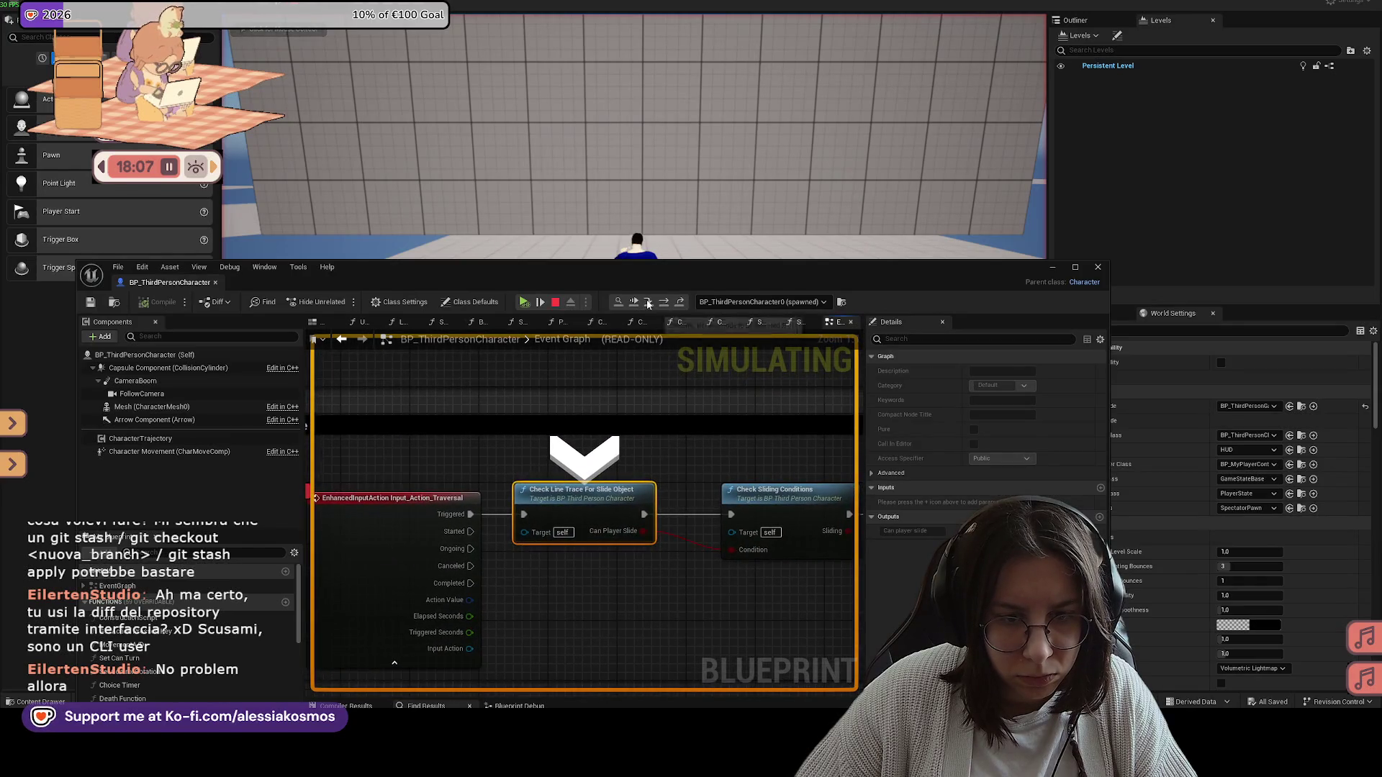
pyautogui.click(664, 302)
pyautogui.click(664, 302)
pyautogui.click(664, 302)
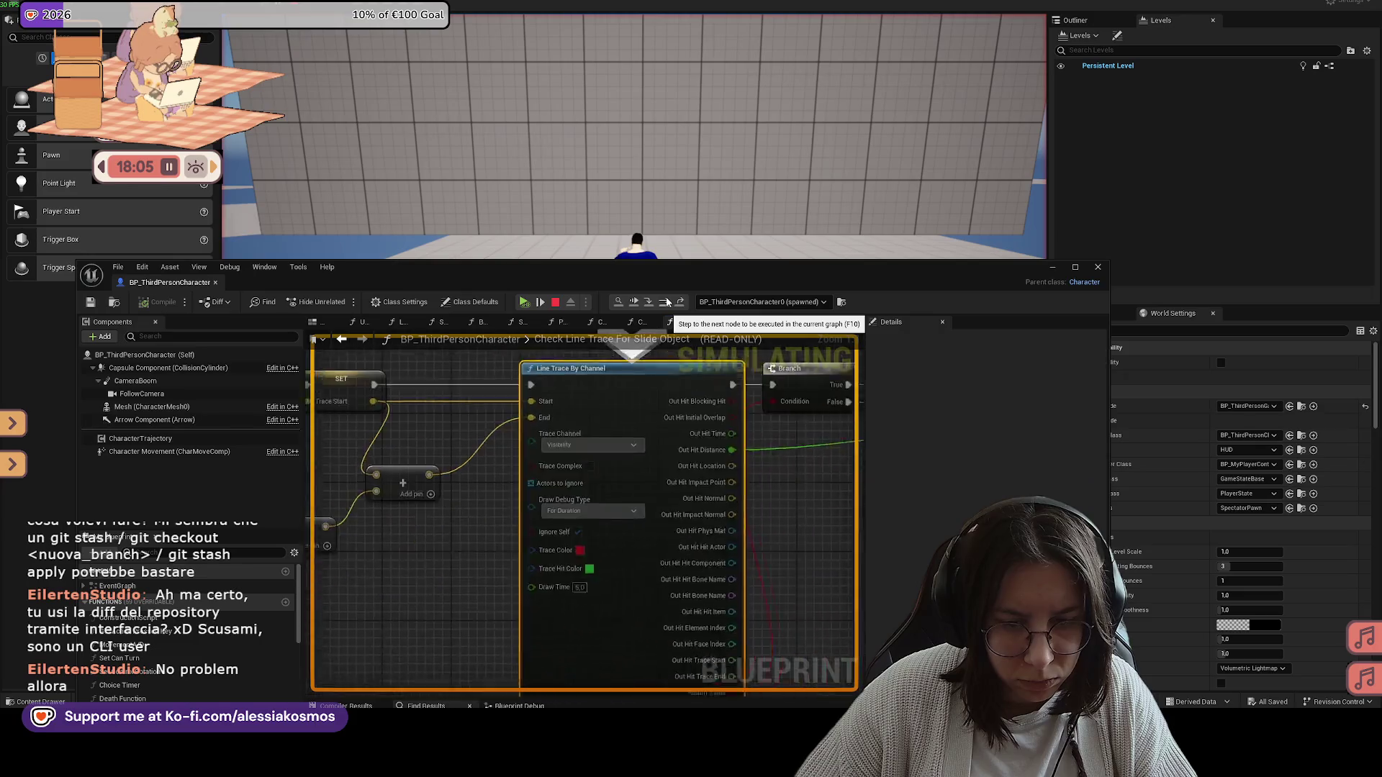
pyautogui.click(667, 302)
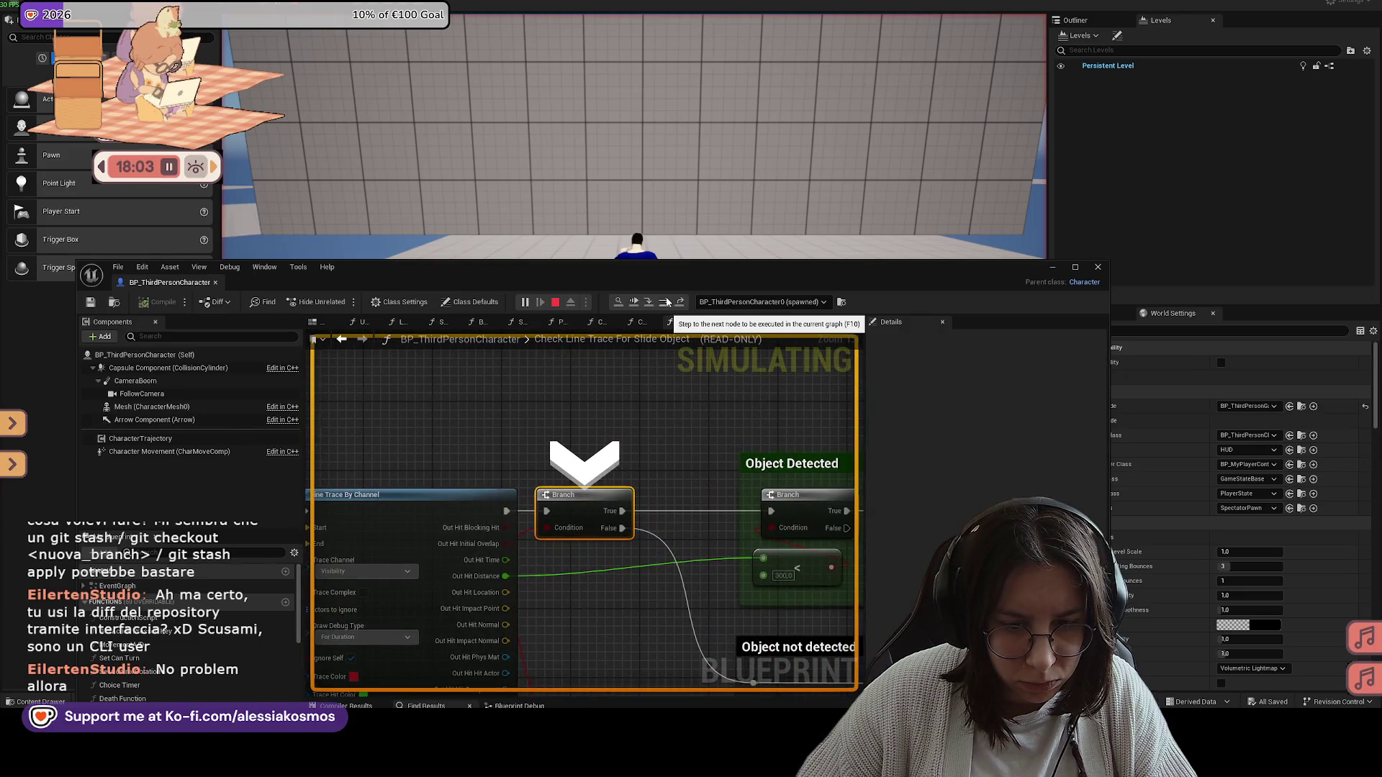
pyautogui.click(667, 301)
pyautogui.click(667, 302)
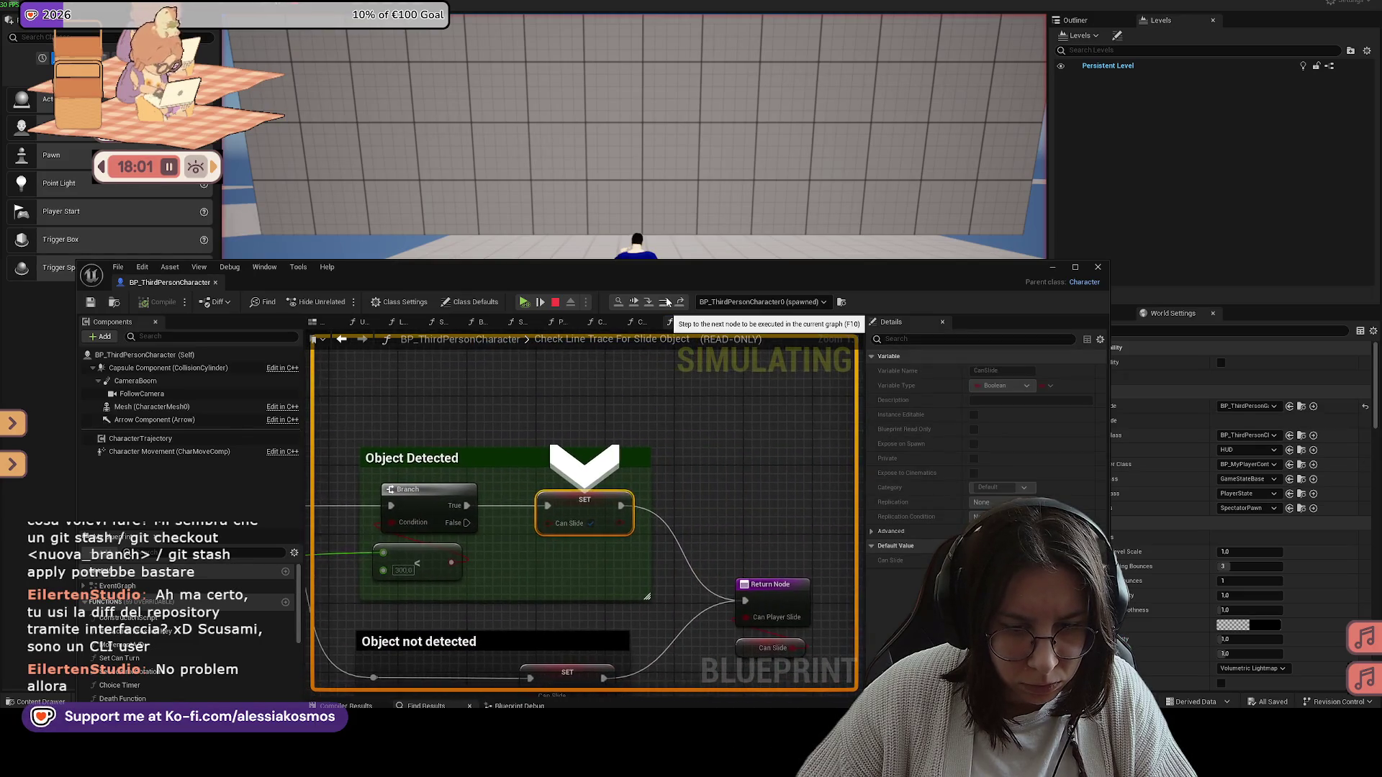
pyautogui.click(667, 301)
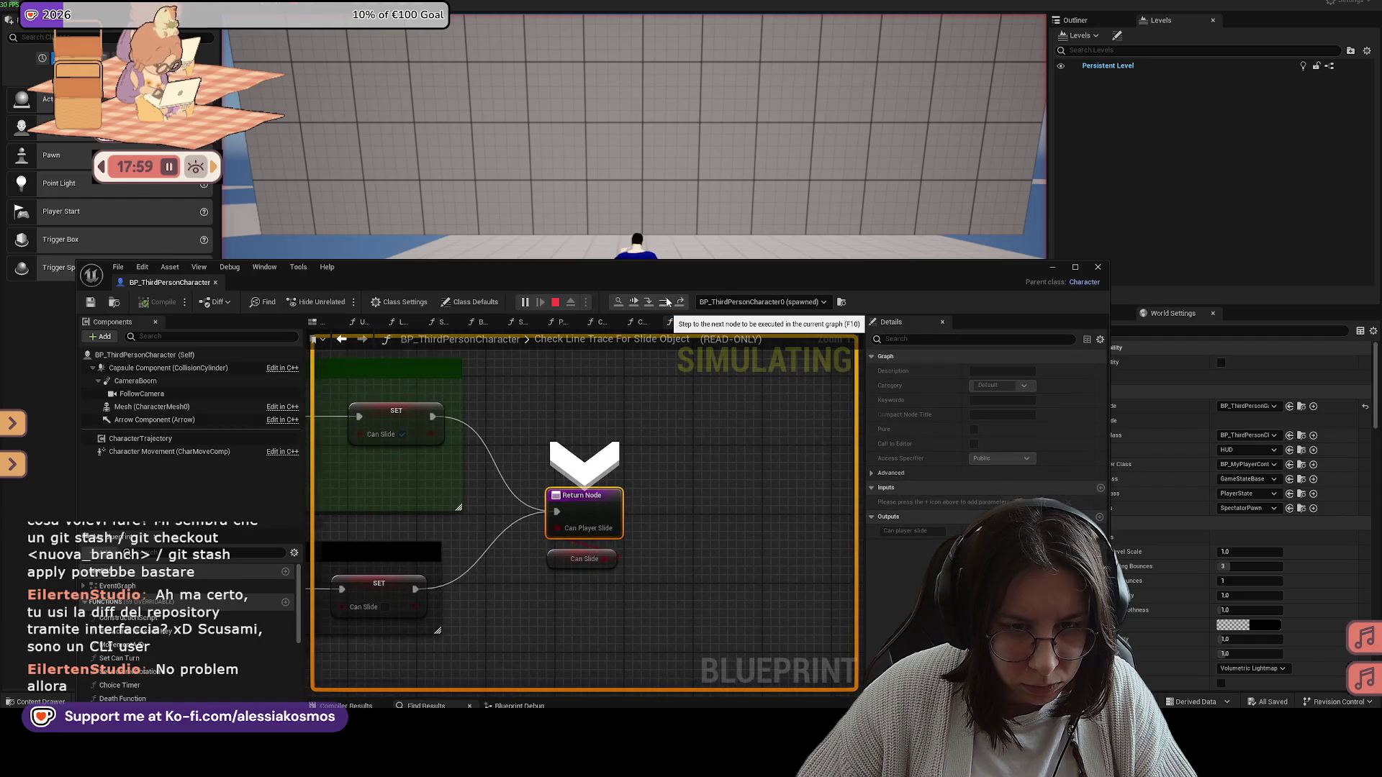
# Step: Step through the sliding condition checks to Play Montage and the SlideCapsule Timeline, then resume
pyautogui.click(667, 301)
pyautogui.click(668, 302)
pyautogui.click(669, 303)
pyautogui.click(669, 303)
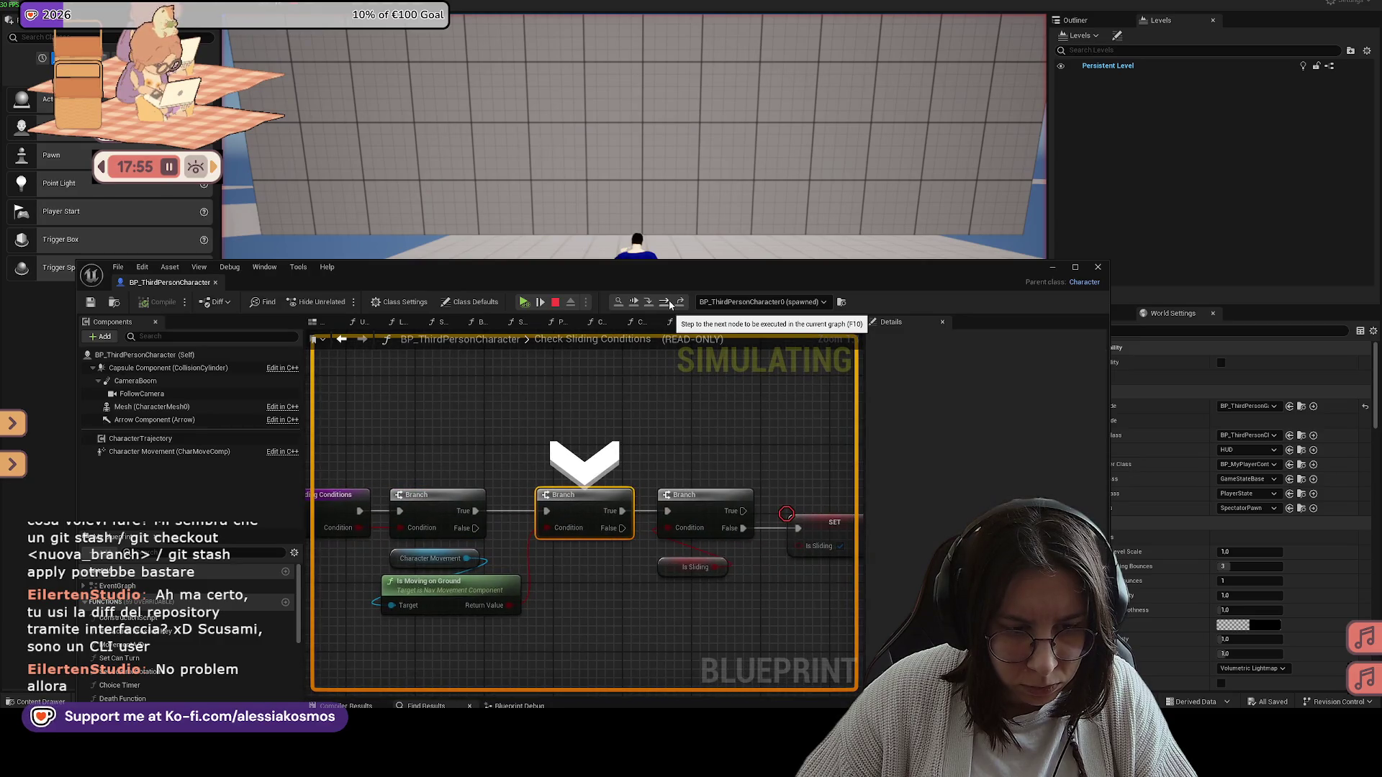
pyautogui.click(668, 303)
pyautogui.click(669, 303)
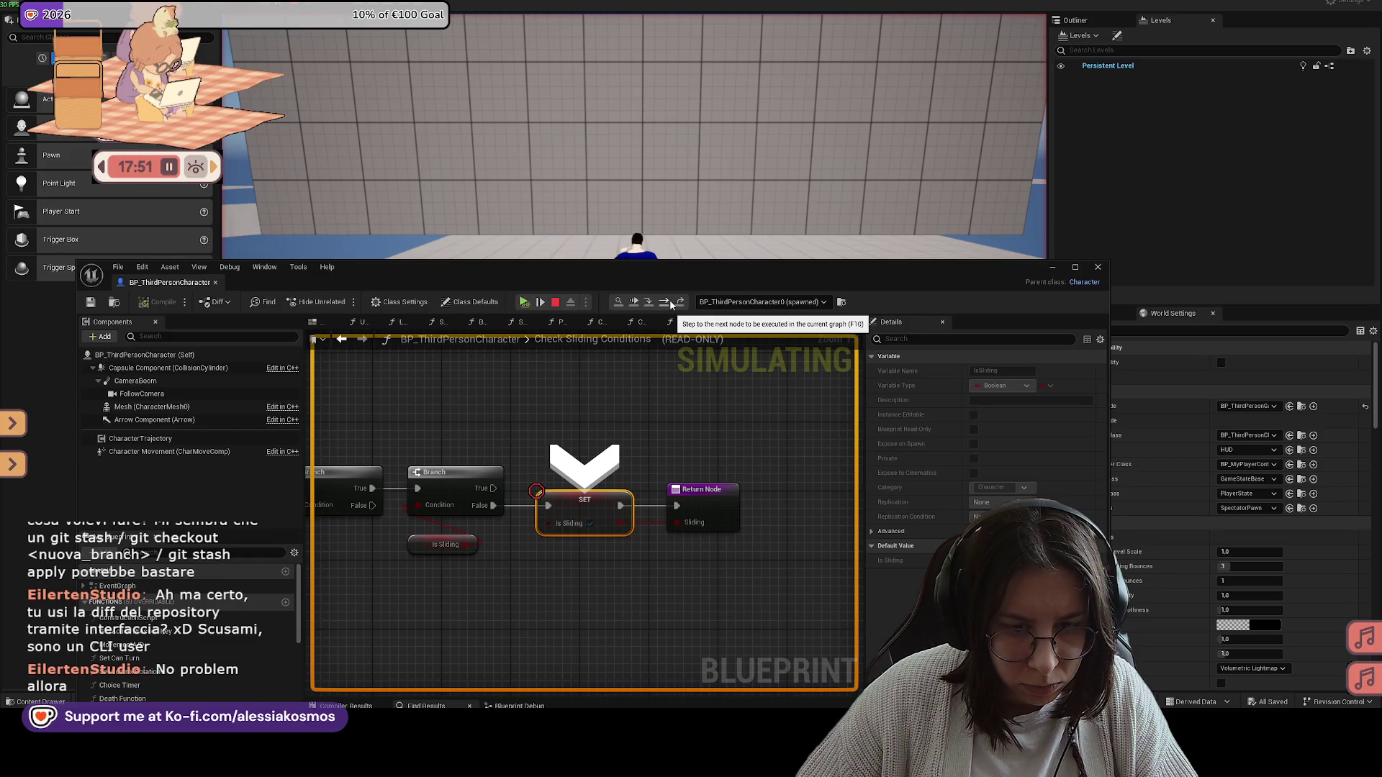
pyautogui.click(670, 303)
pyautogui.click(670, 303)
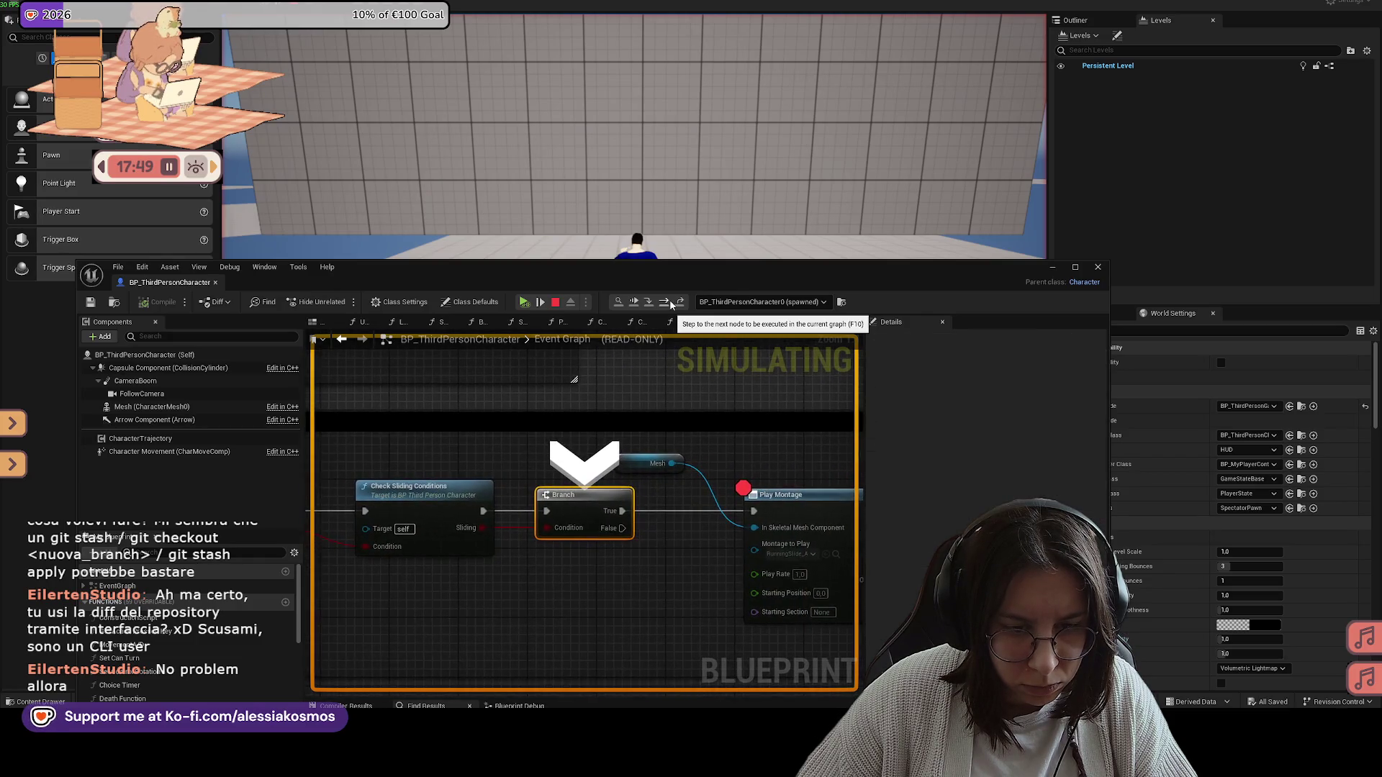
pyautogui.click(670, 303)
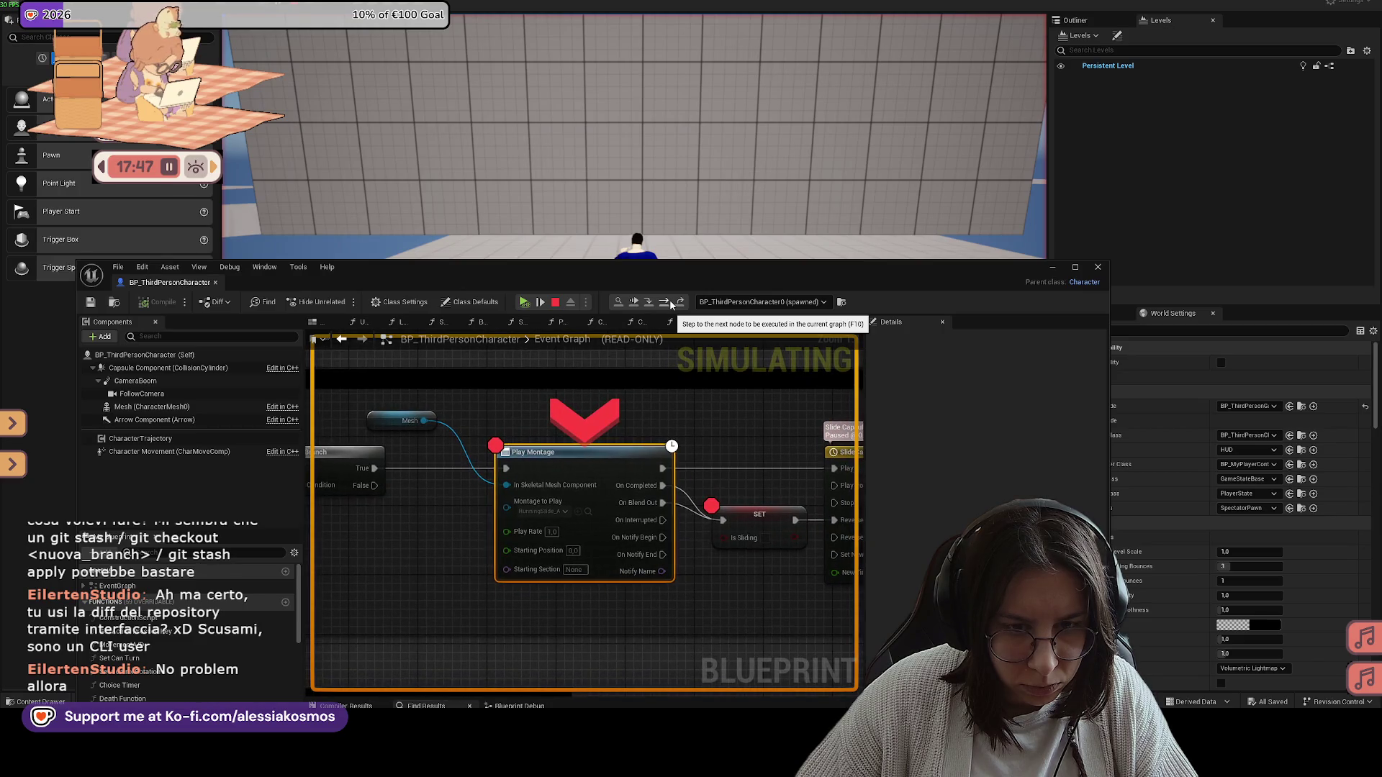
pyautogui.click(670, 303)
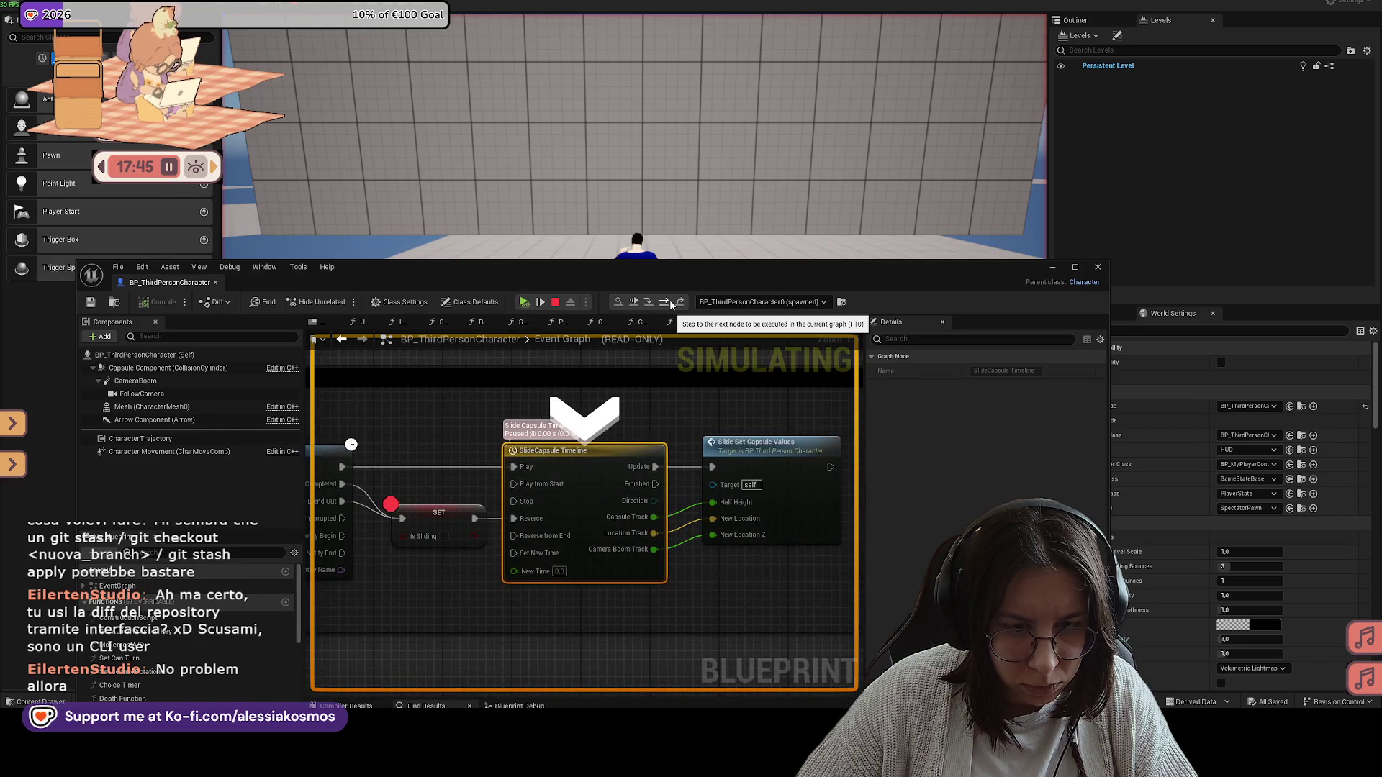
pyautogui.click(670, 303)
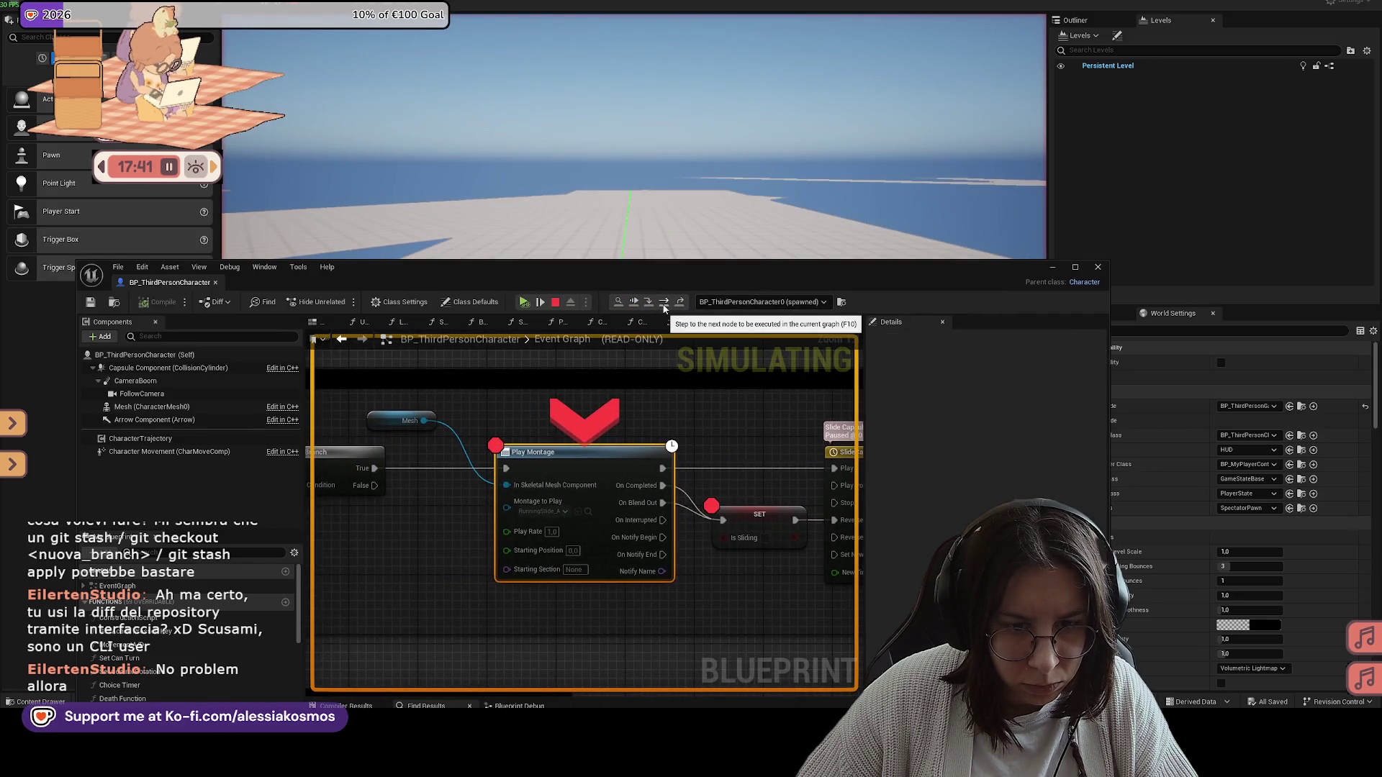
# Step: At the next breakpoint, step from Play Montage through the Is Sliding setter, then resume the slide
pyautogui.click(664, 305)
pyautogui.click(664, 305)
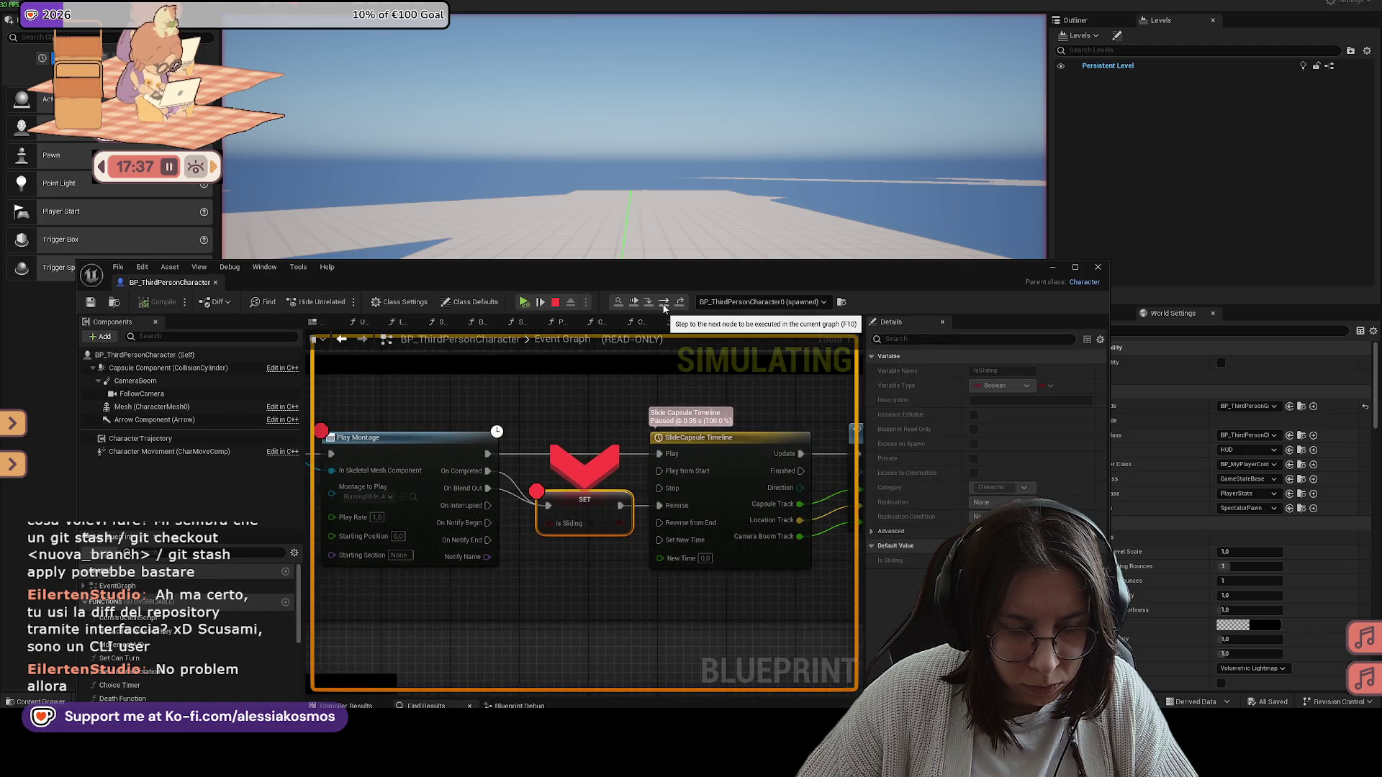
pyautogui.click(664, 305)
pyautogui.click(663, 308)
pyautogui.click(664, 306)
pyautogui.click(663, 305)
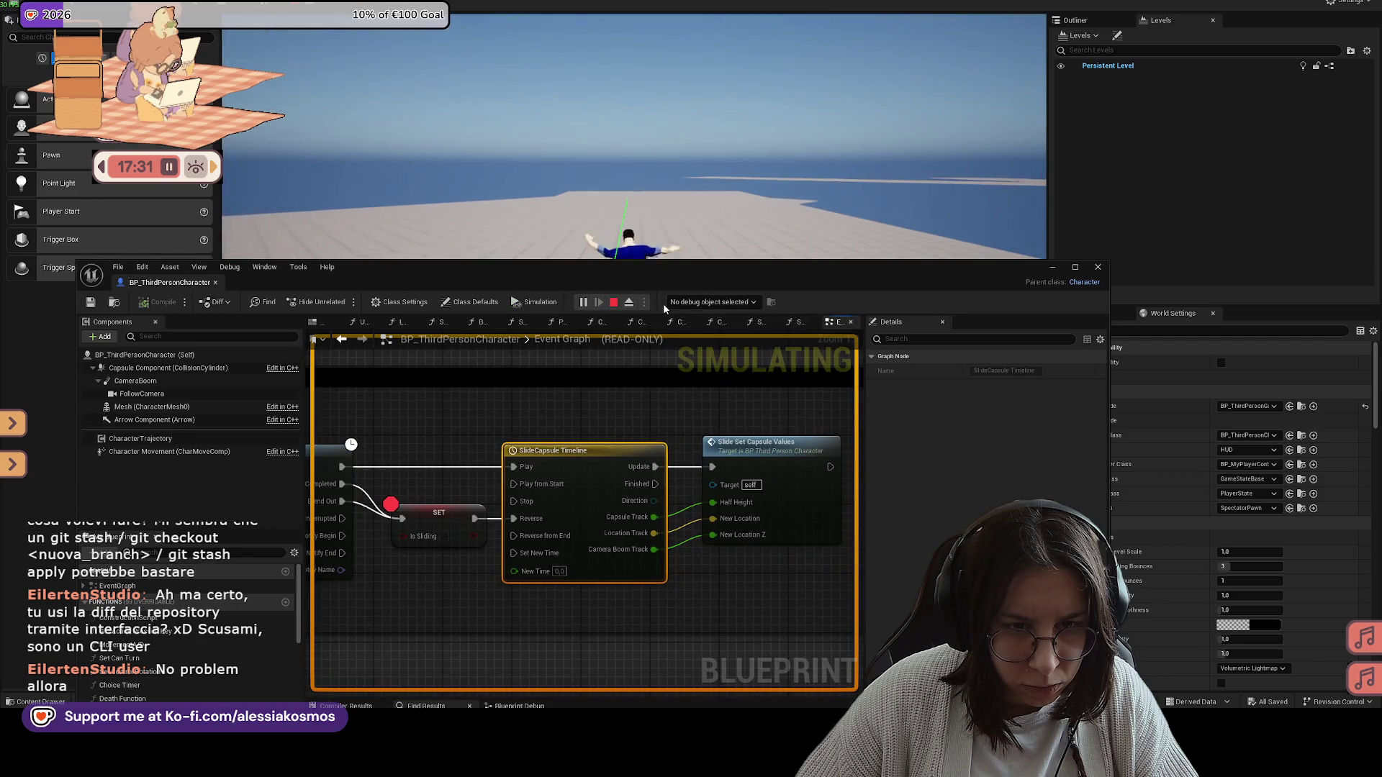
pyautogui.moveTo(898, 260)
pyautogui.mouseDown()
pyautogui.moveTo(909, 424)
pyautogui.moveTo(837, 418)
pyautogui.moveTo(923, 271)
pyautogui.mouseUp()
# Step: Stop the play session with Esc and close the character Blueprint editor
pyautogui.press('Escape')
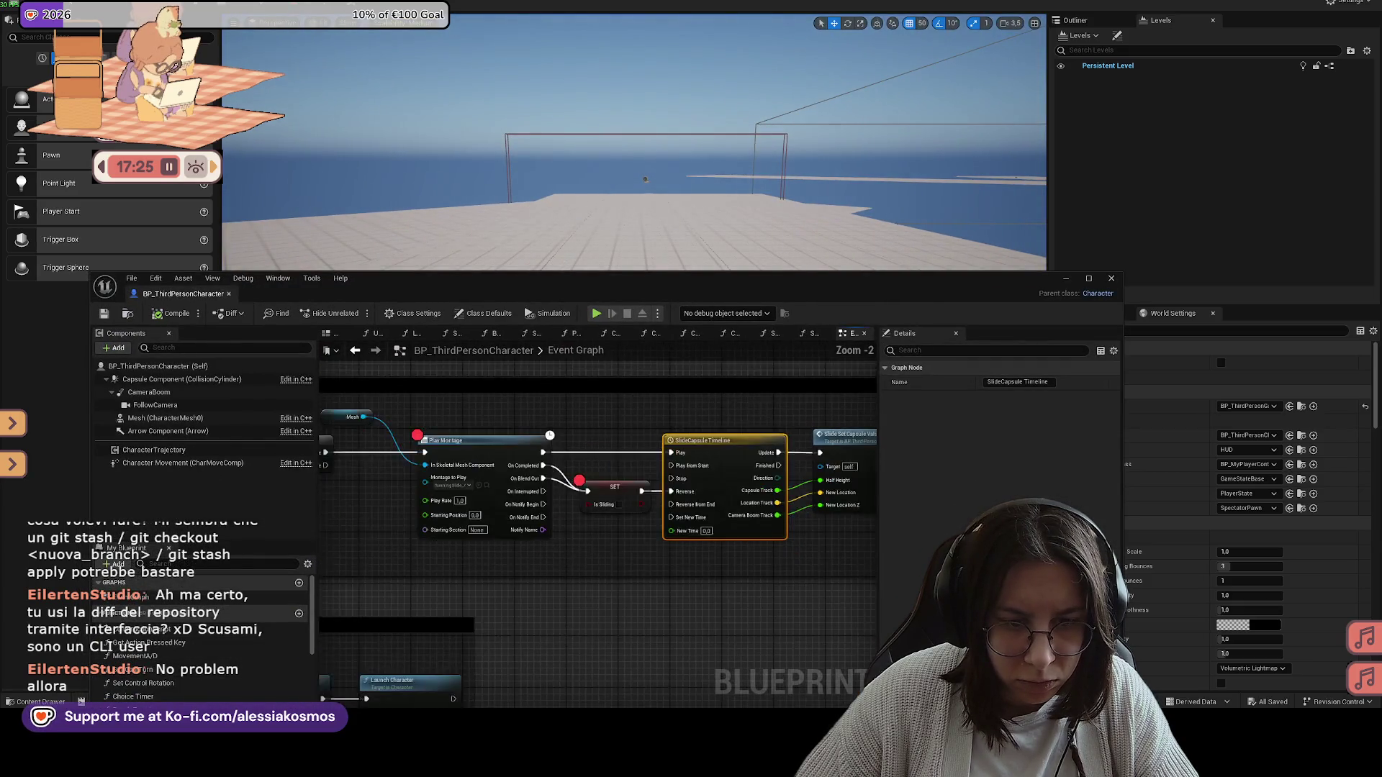
pyautogui.click(228, 294)
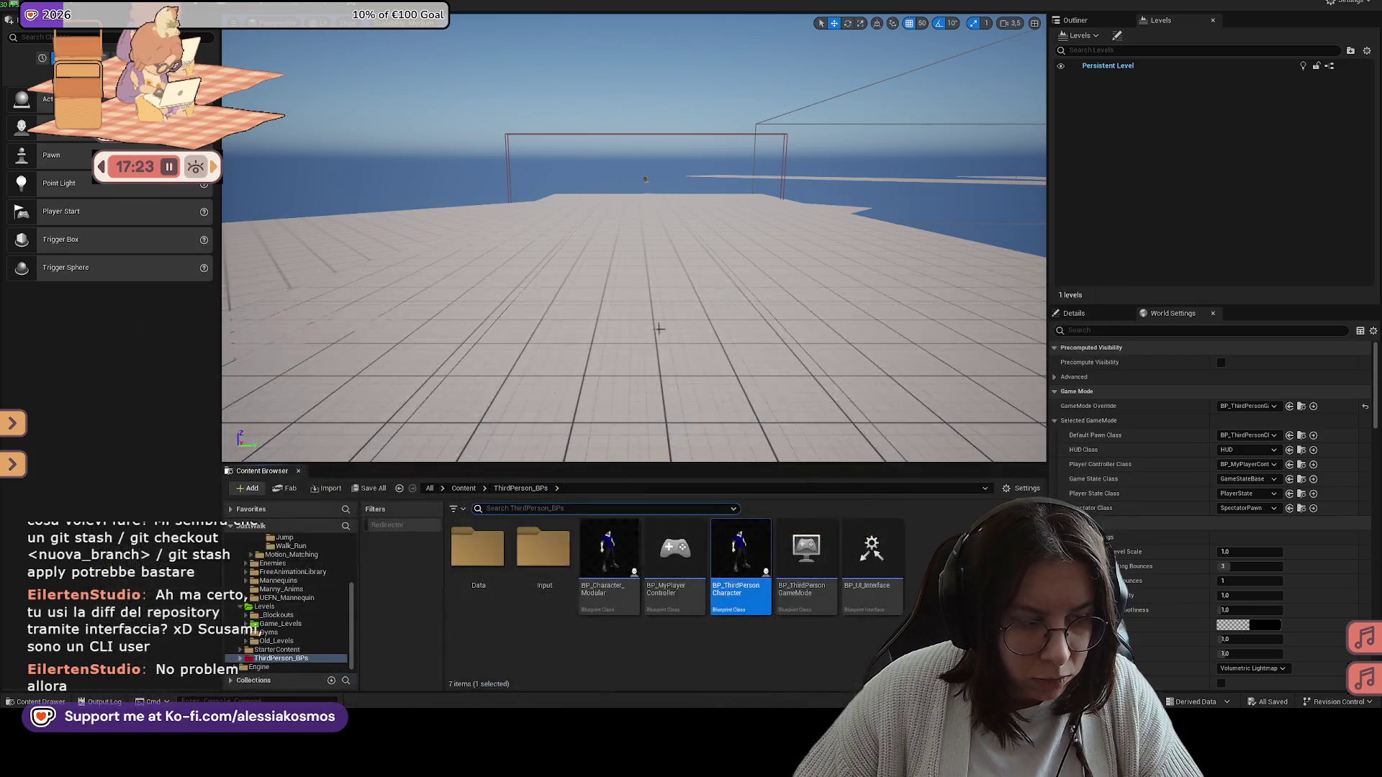
pyautogui.scroll(-3, 709, 286)
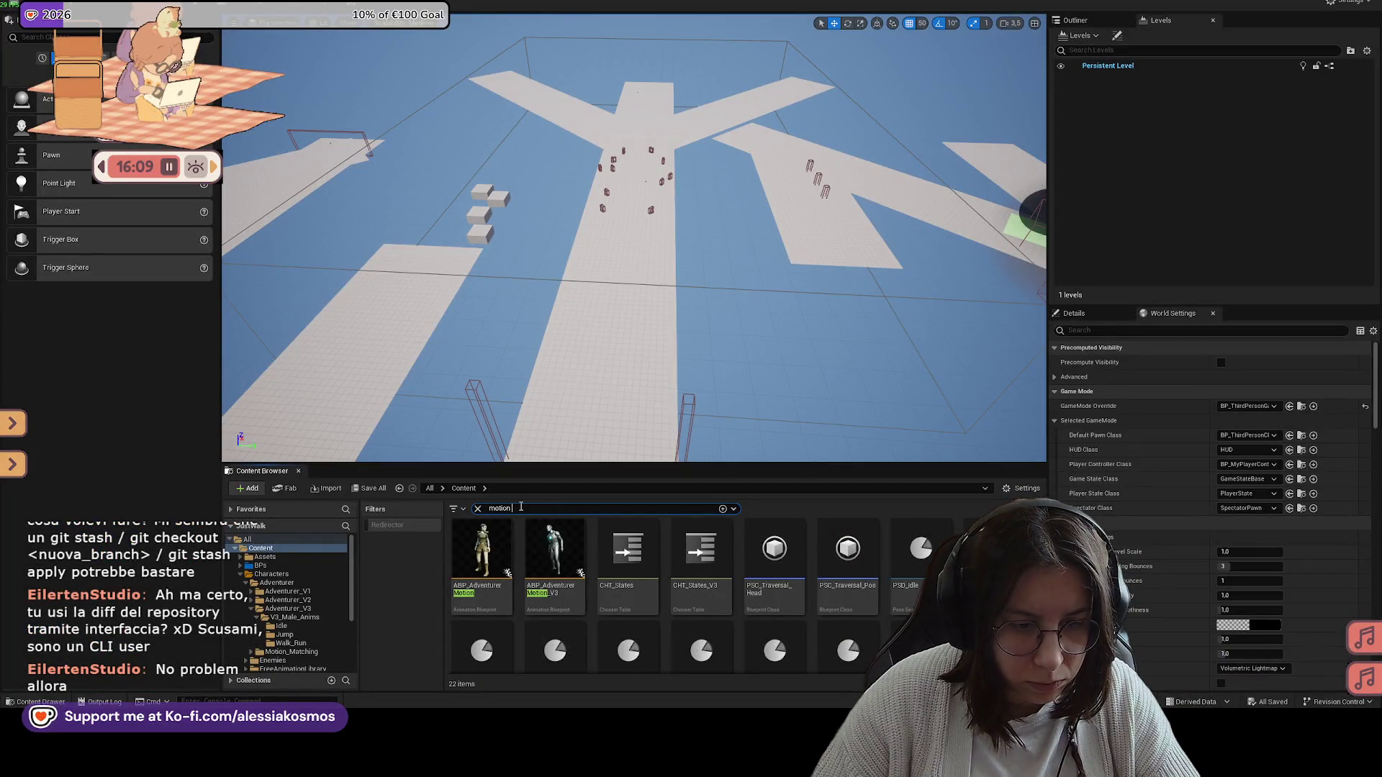
# Step: Refine the search to 'motion matching', open CHT_States_V3 and check the PSD_InAir_v3 row's database
pyautogui.write('ma')
pyautogui.press('BackSpace')
pyautogui.press('BackSpace')
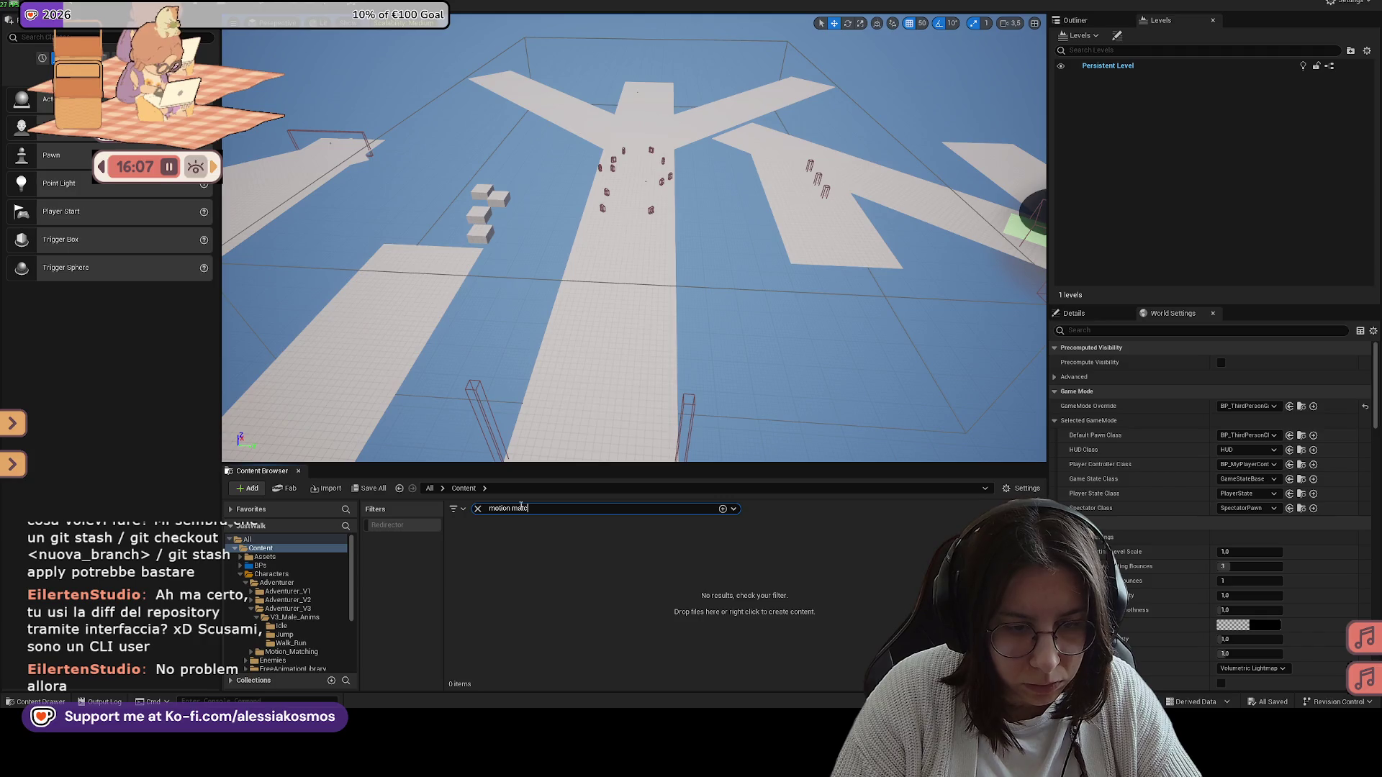
pyautogui.press('BackSpace')
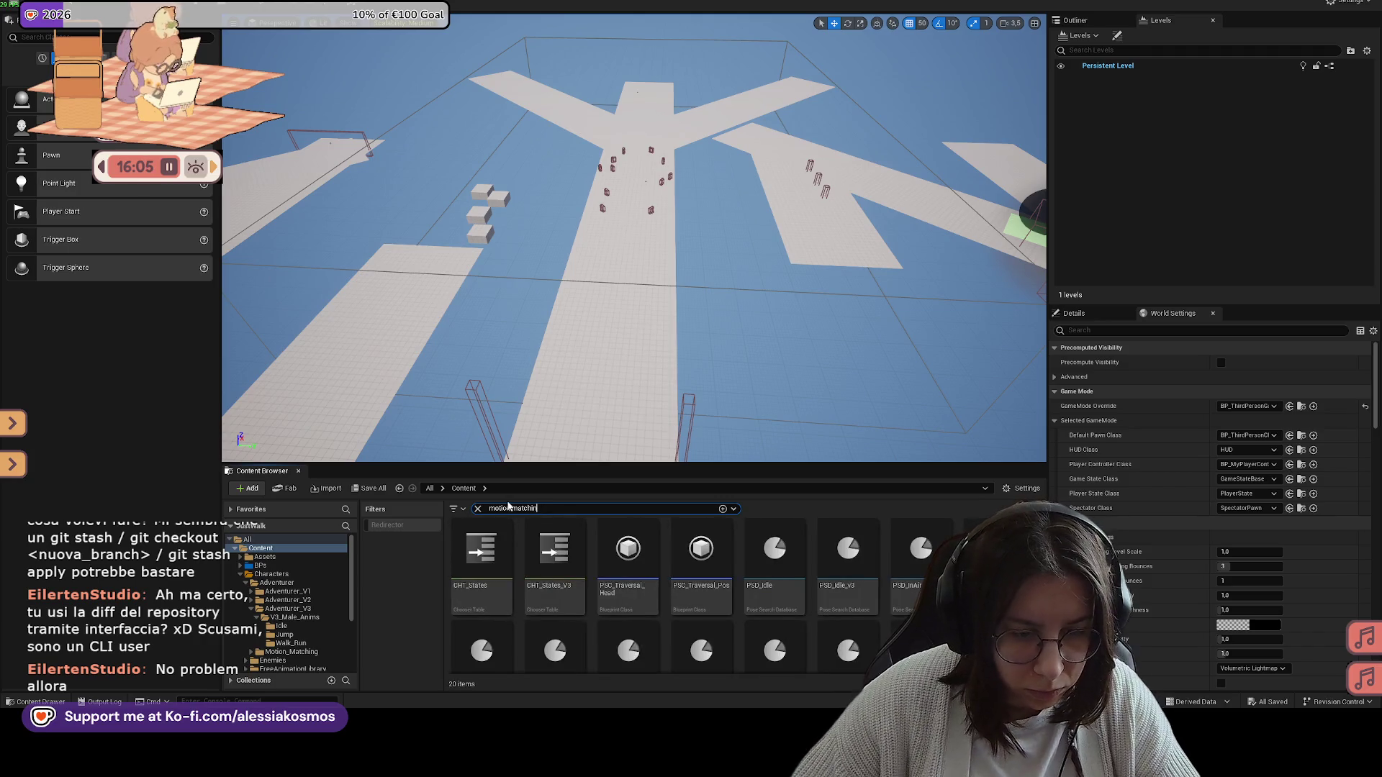
pyautogui.doubleClick(554, 551)
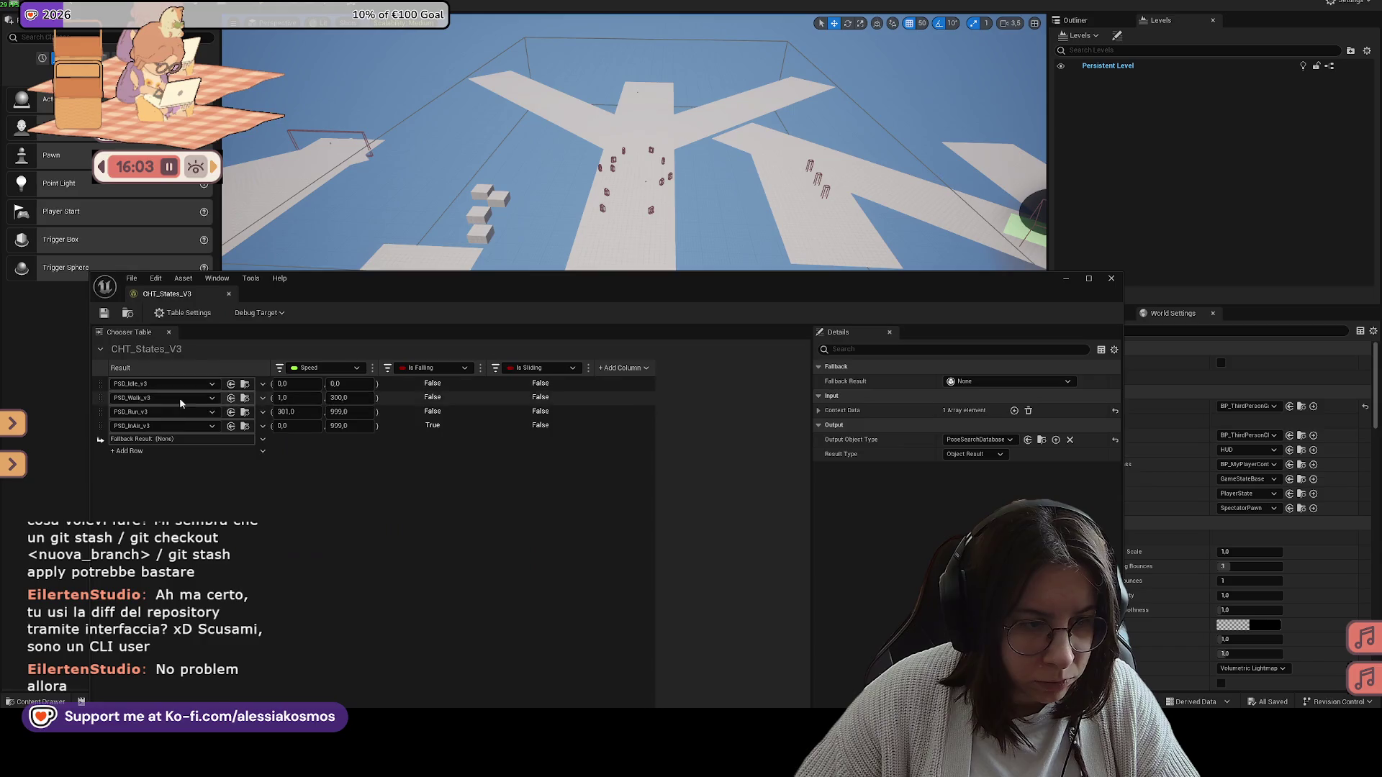
pyautogui.click(211, 426)
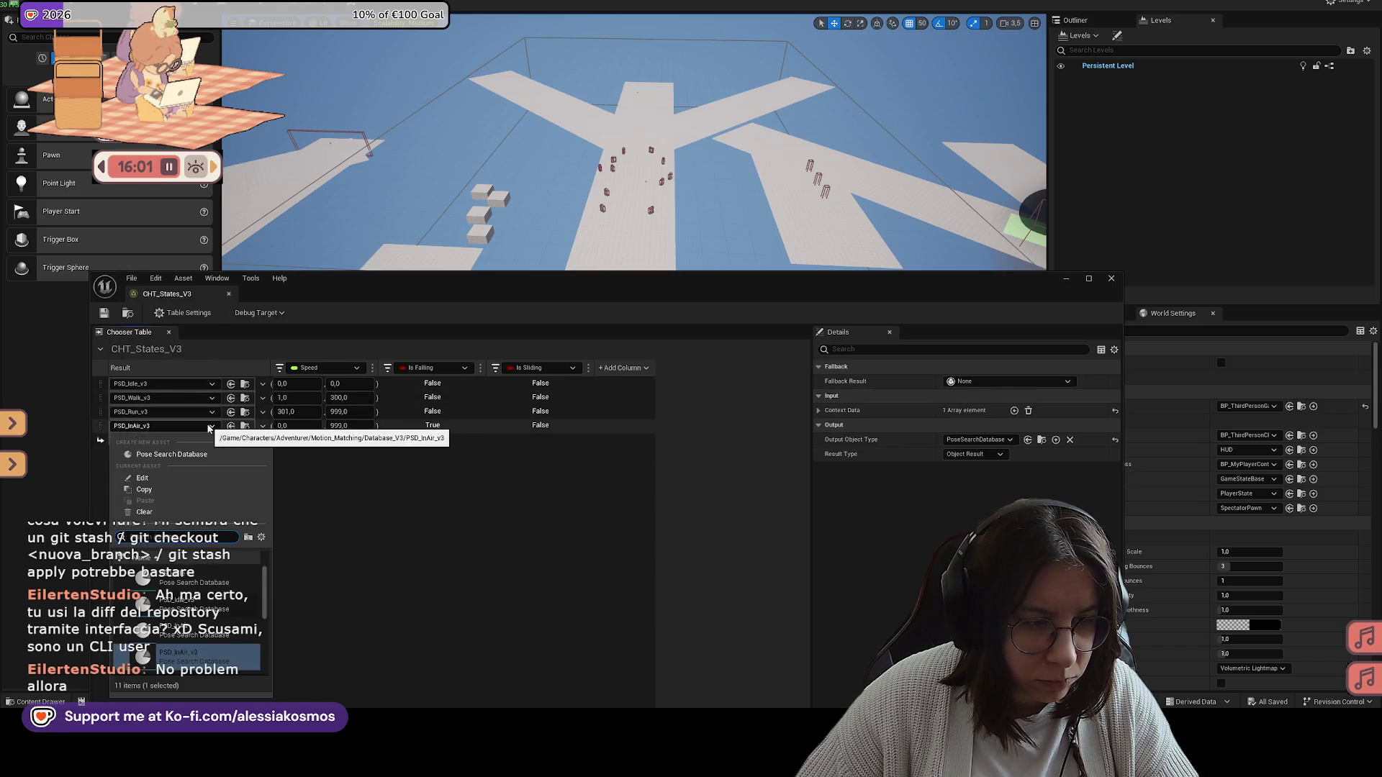
pyautogui.click(357, 509)
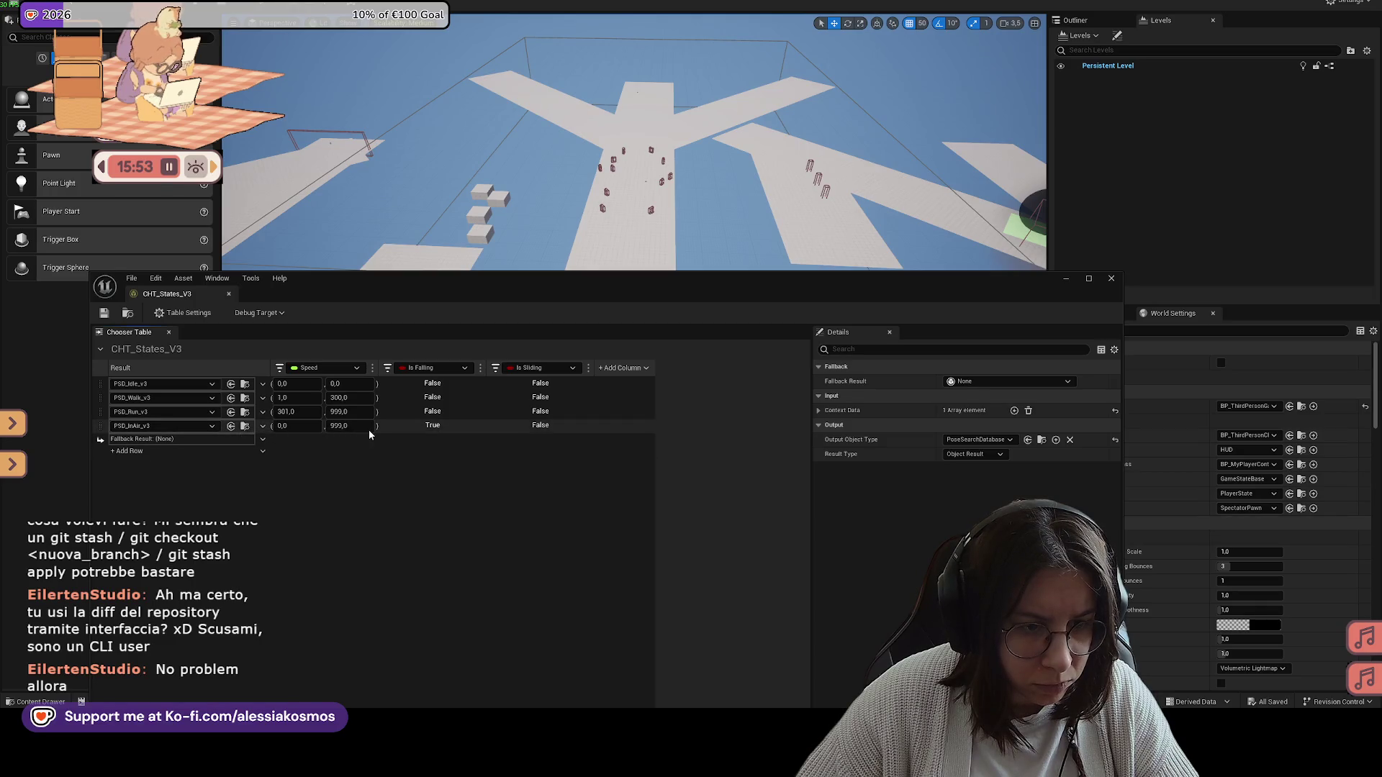
pyautogui.moveTo(517, 292); pyautogui.dragTo(523, 188)
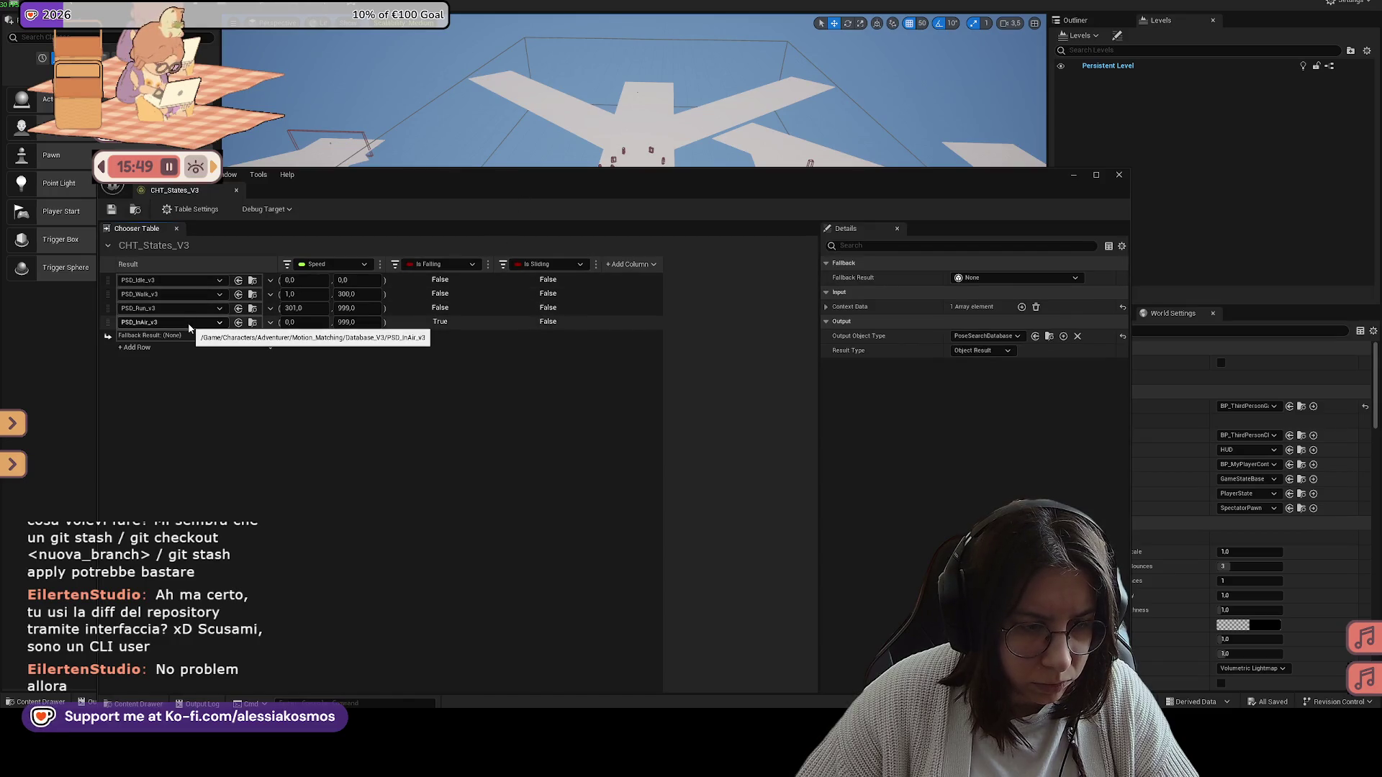
pyautogui.moveTo(357, 185)
pyautogui.mouseDown()
pyautogui.moveTo(396, 275)
pyautogui.moveTo(747, 122)
pyautogui.mouseUp()
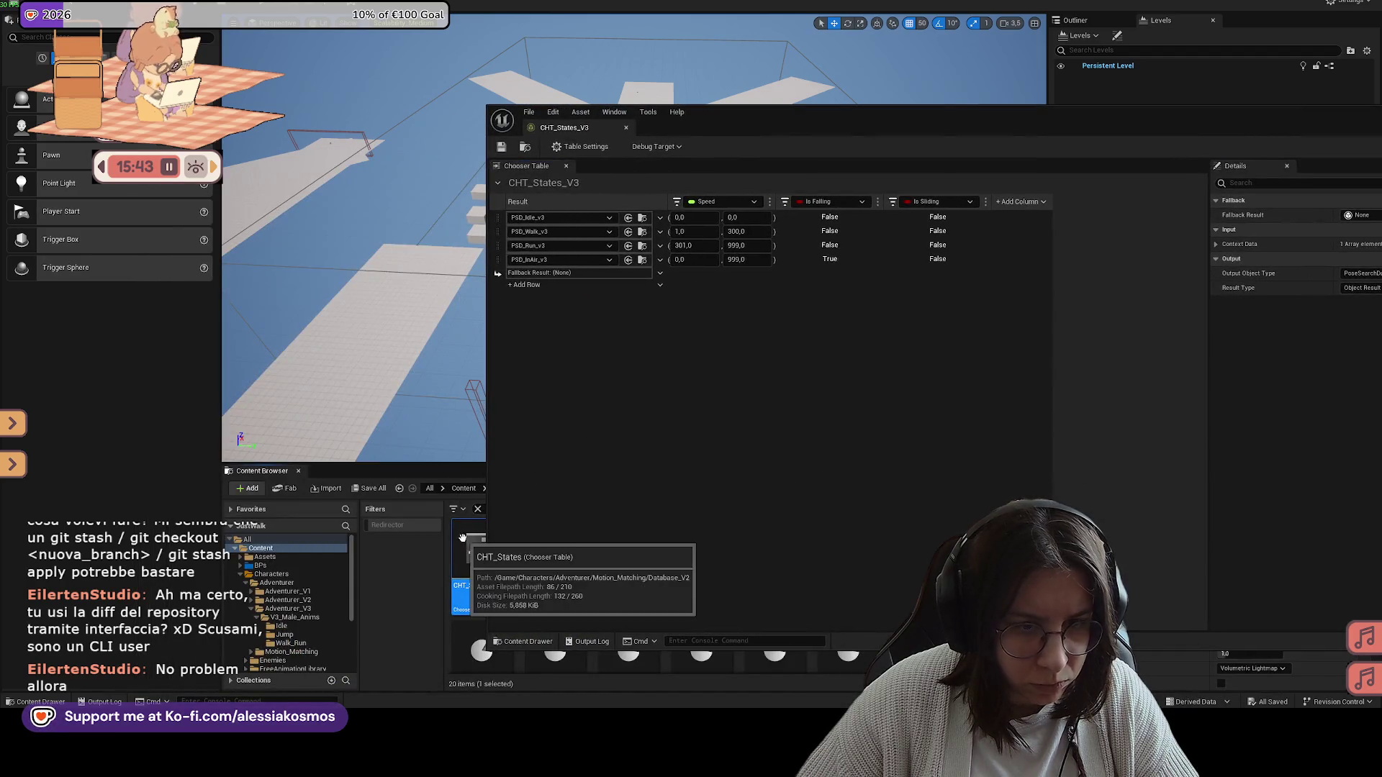
pyautogui.doubleClick(472, 558)
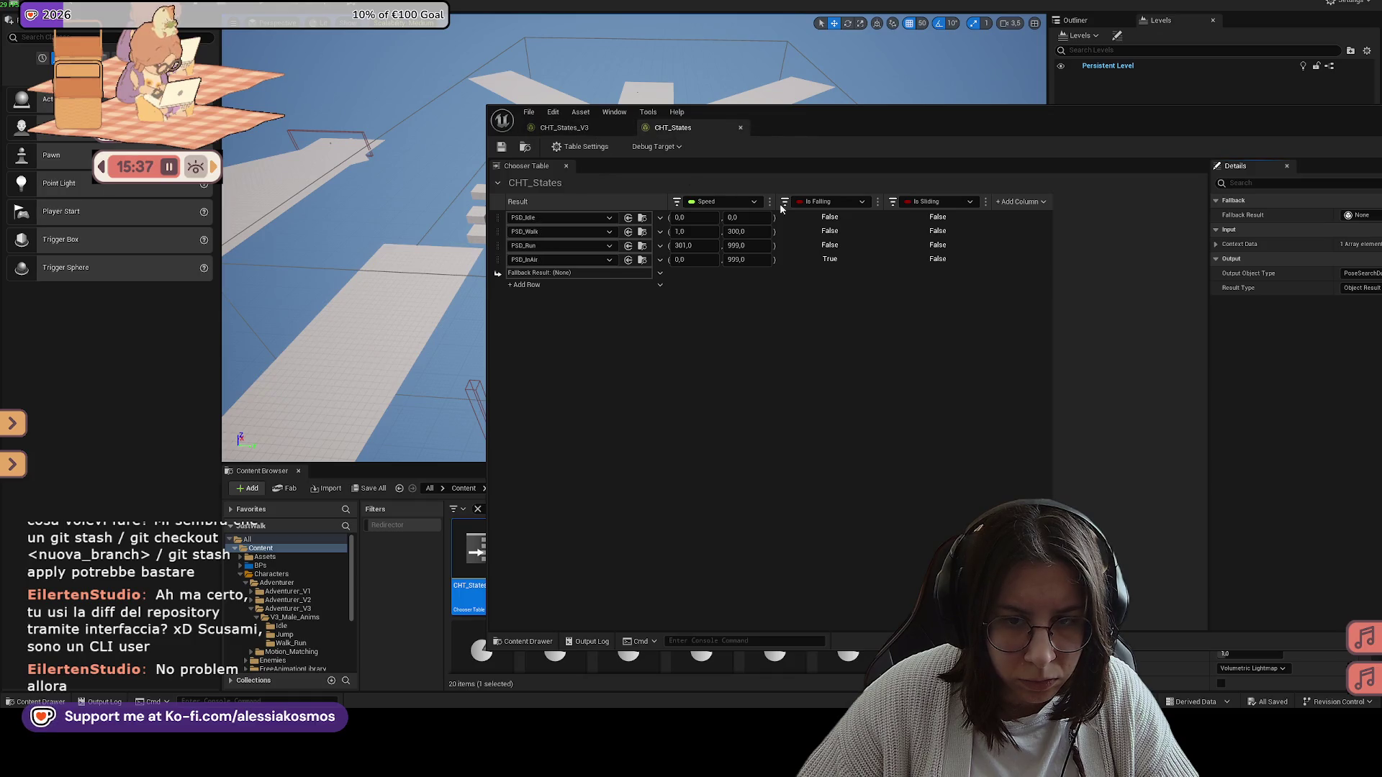
pyautogui.click(598, 128)
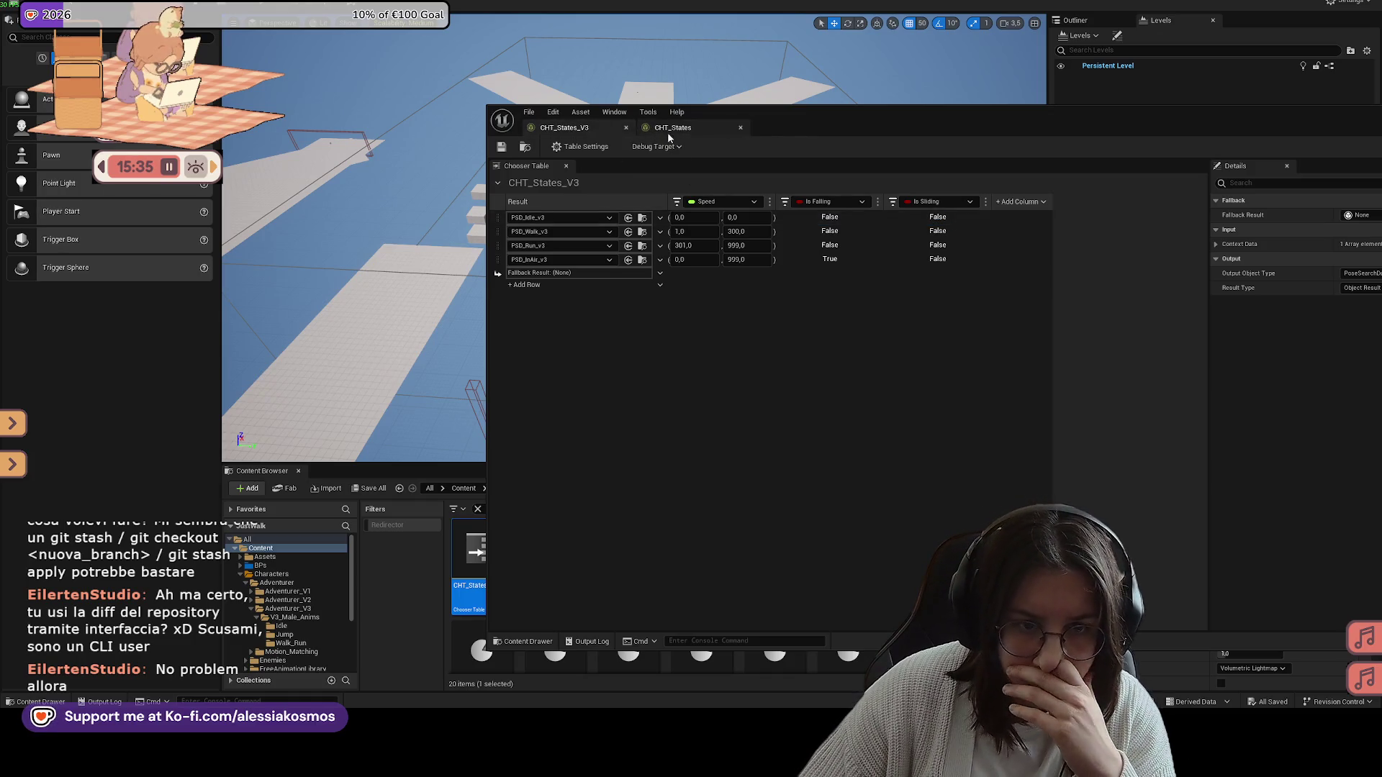
pyautogui.click(739, 127)
pyautogui.moveTo(774, 127); pyautogui.dragTo(620, 110)
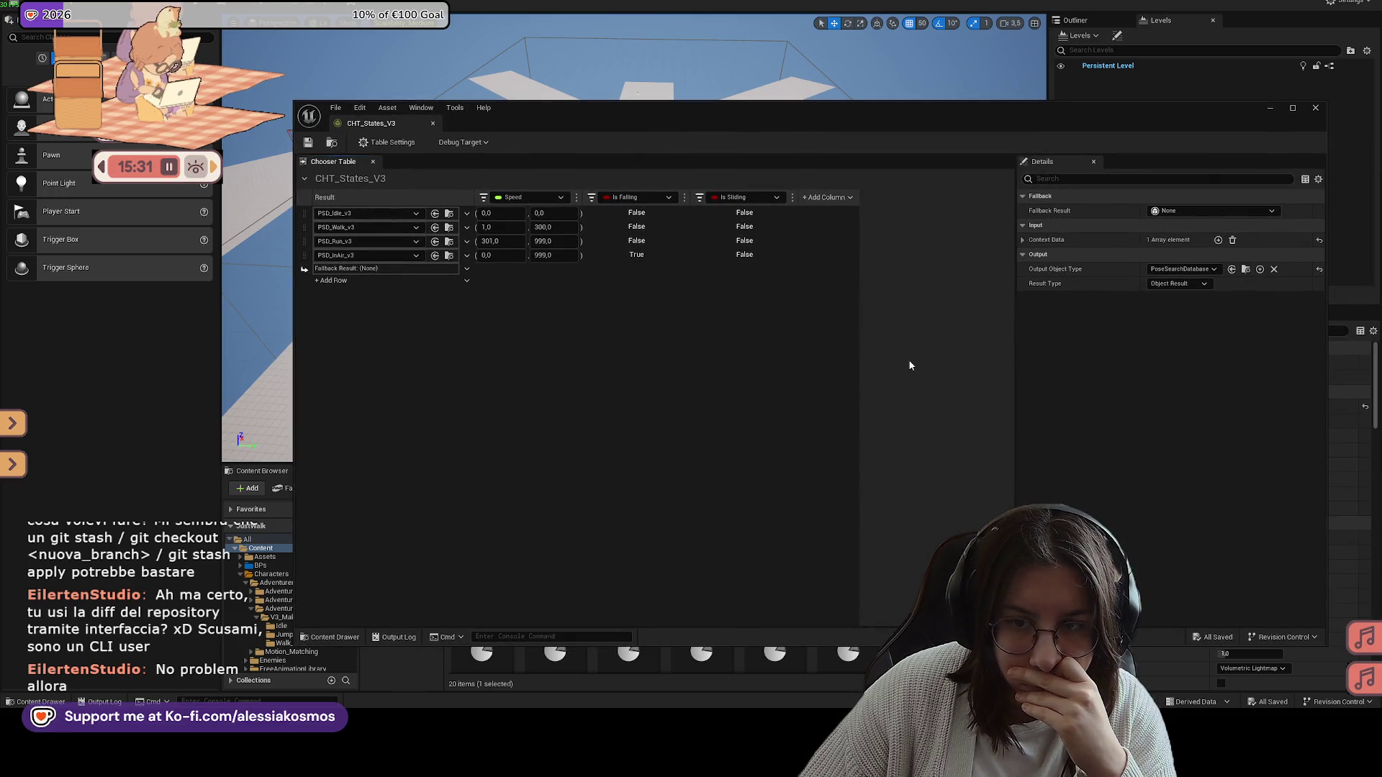
pyautogui.moveTo(613, 117); pyautogui.dragTo(577, 18)
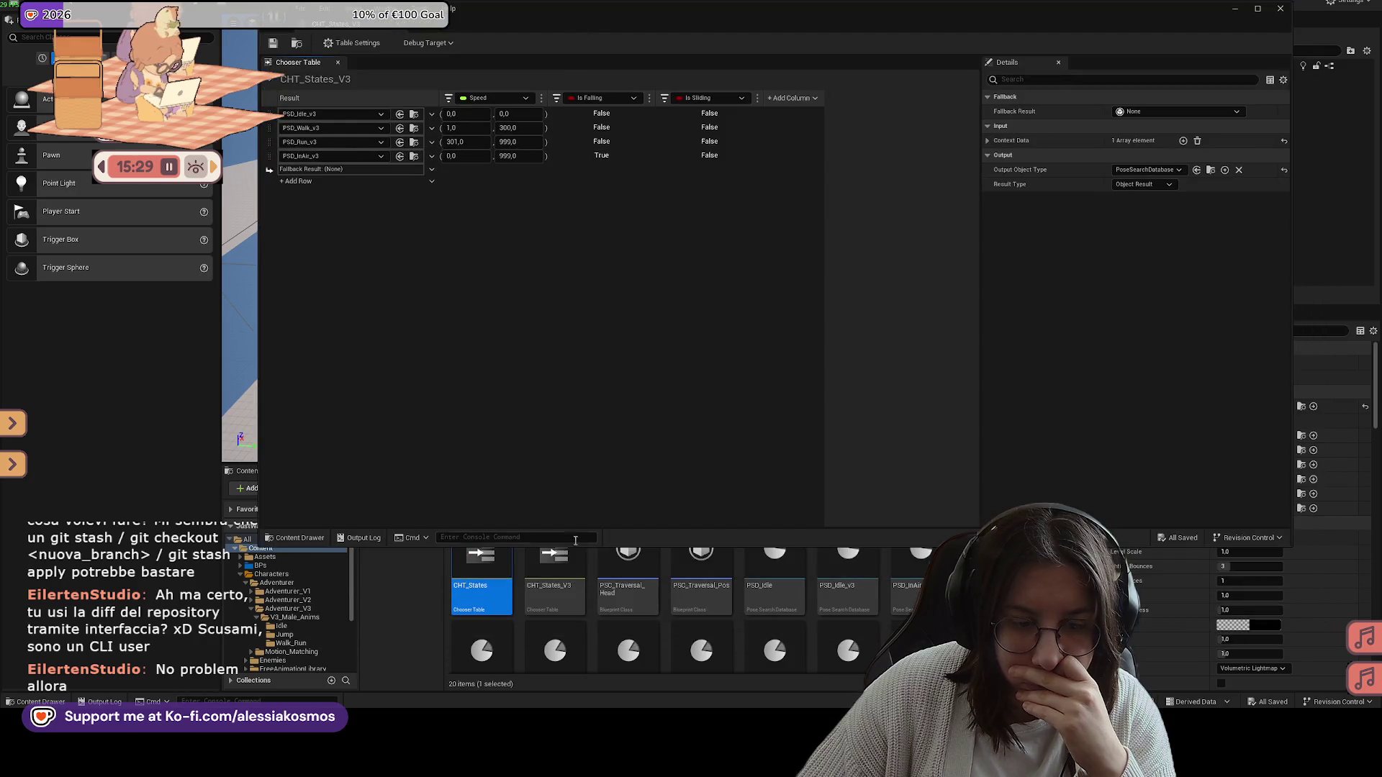
pyautogui.doubleClick(490, 559)
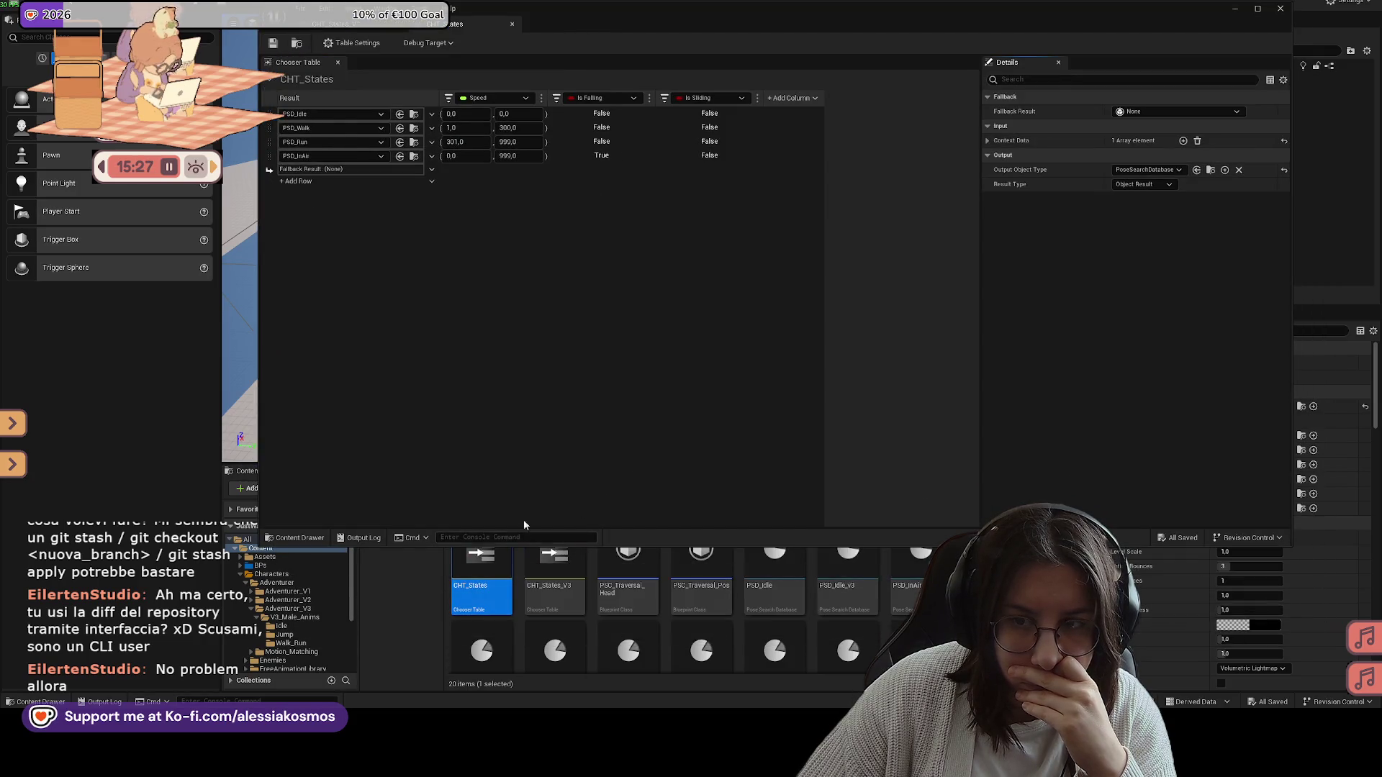
pyautogui.click(357, 27)
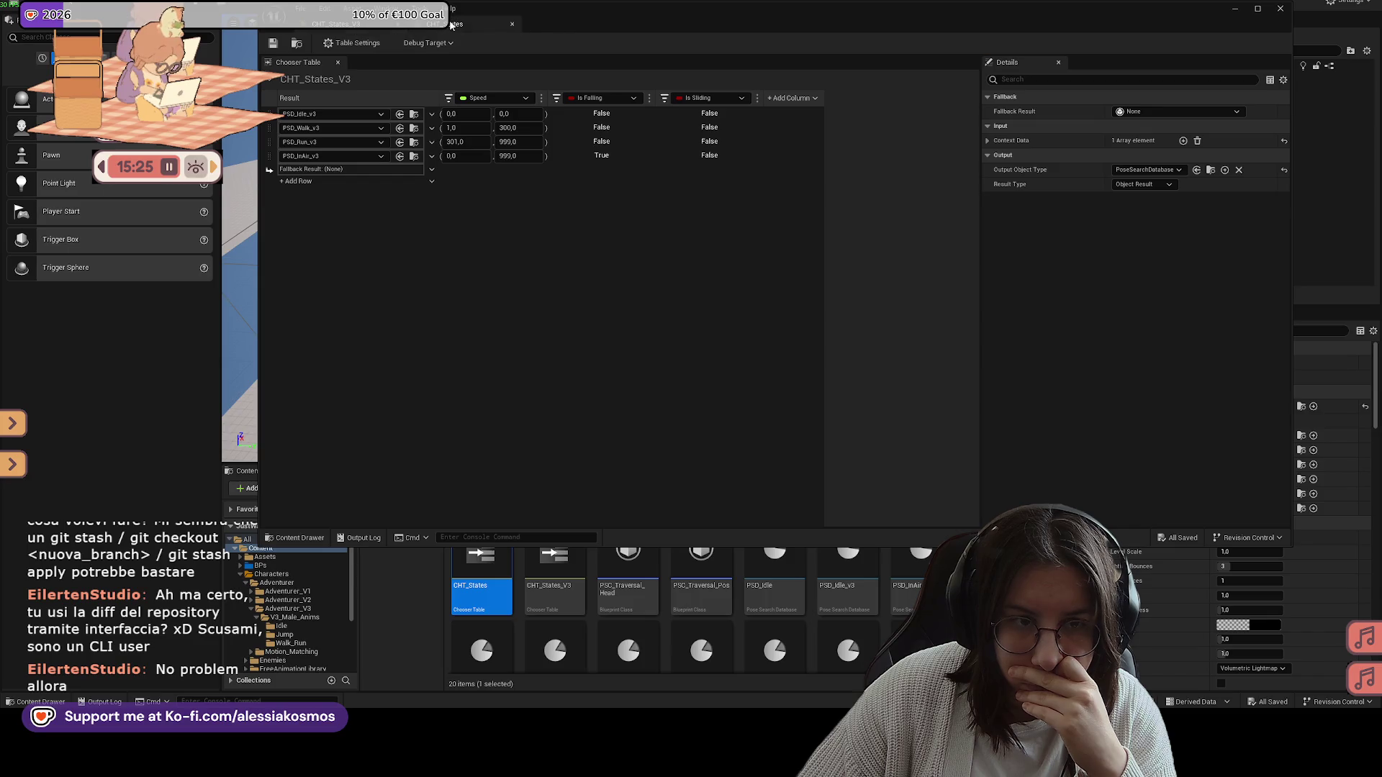
pyautogui.click(510, 24)
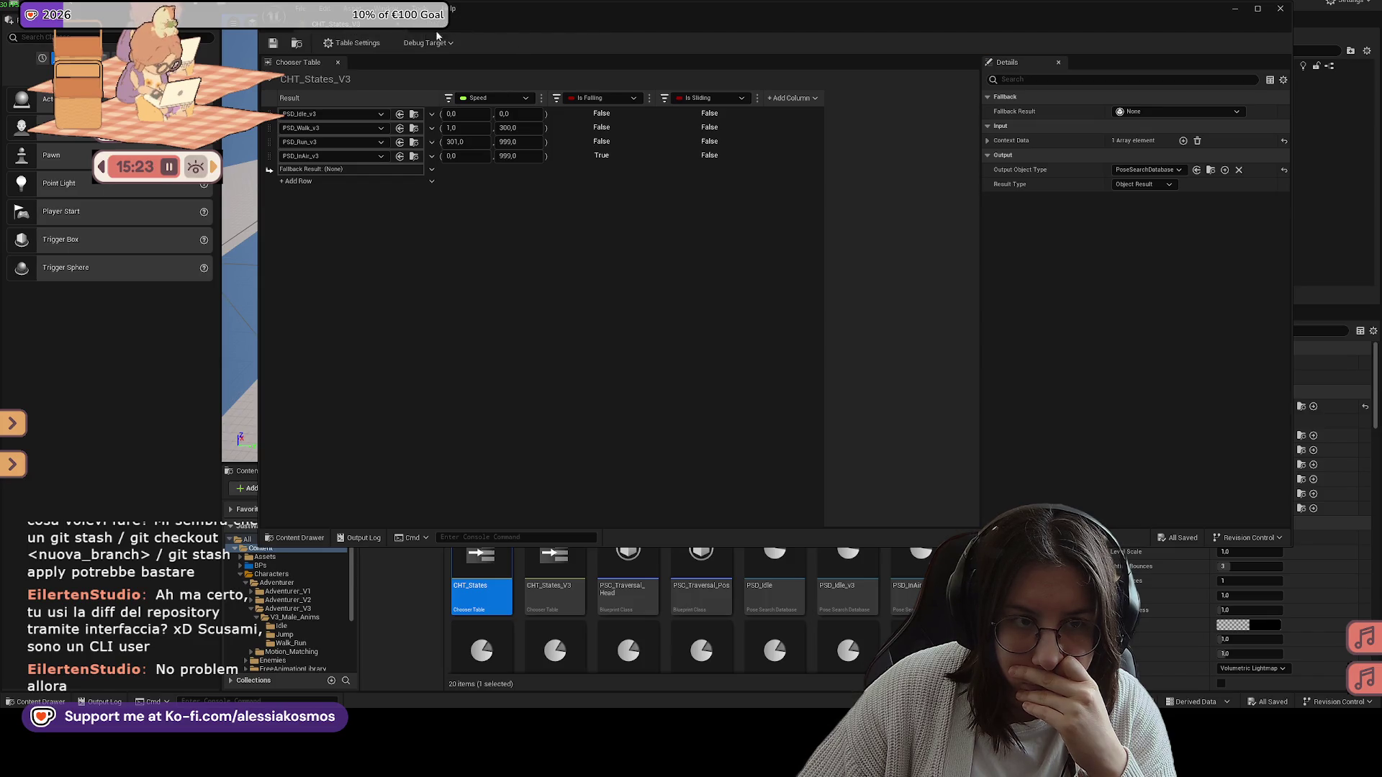
pyautogui.click(1176, 169)
pyautogui.click(885, 282)
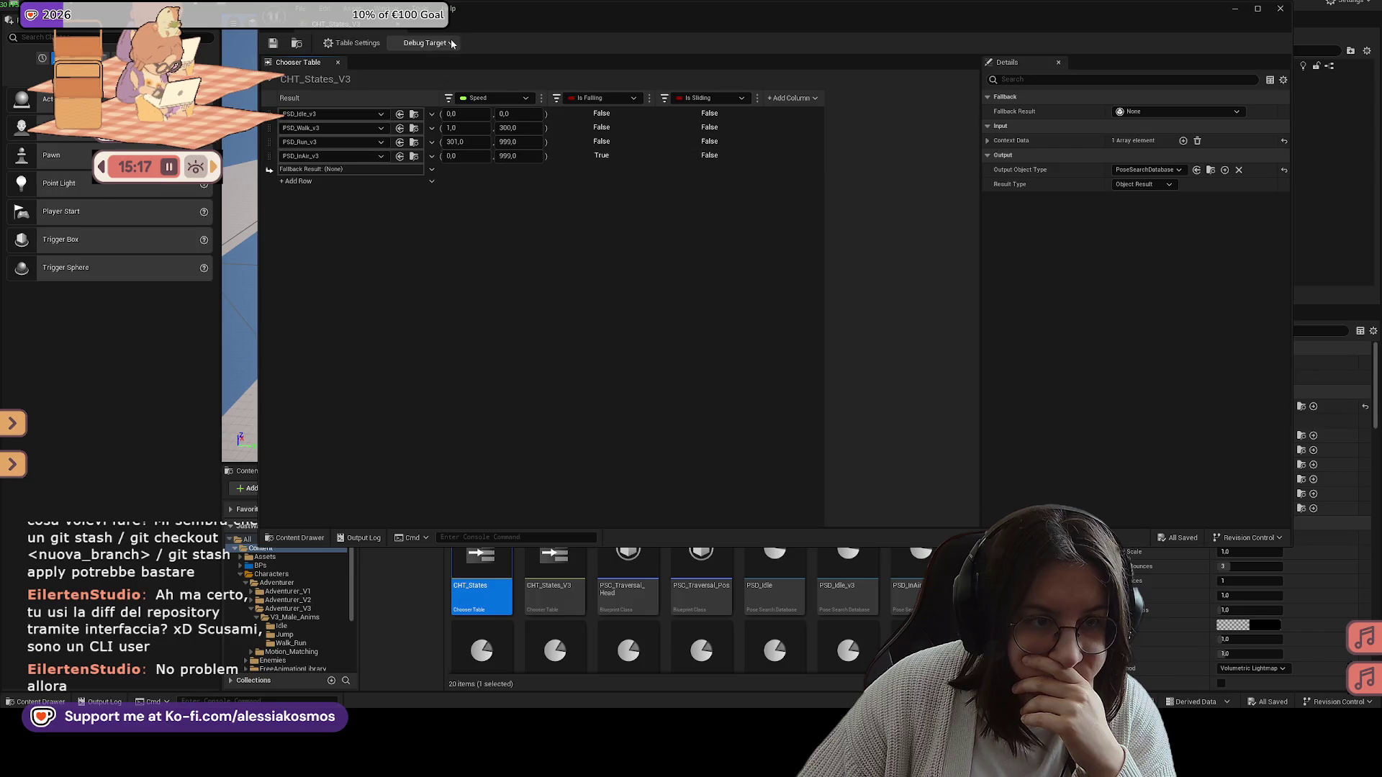
pyautogui.doubleClick(480, 586)
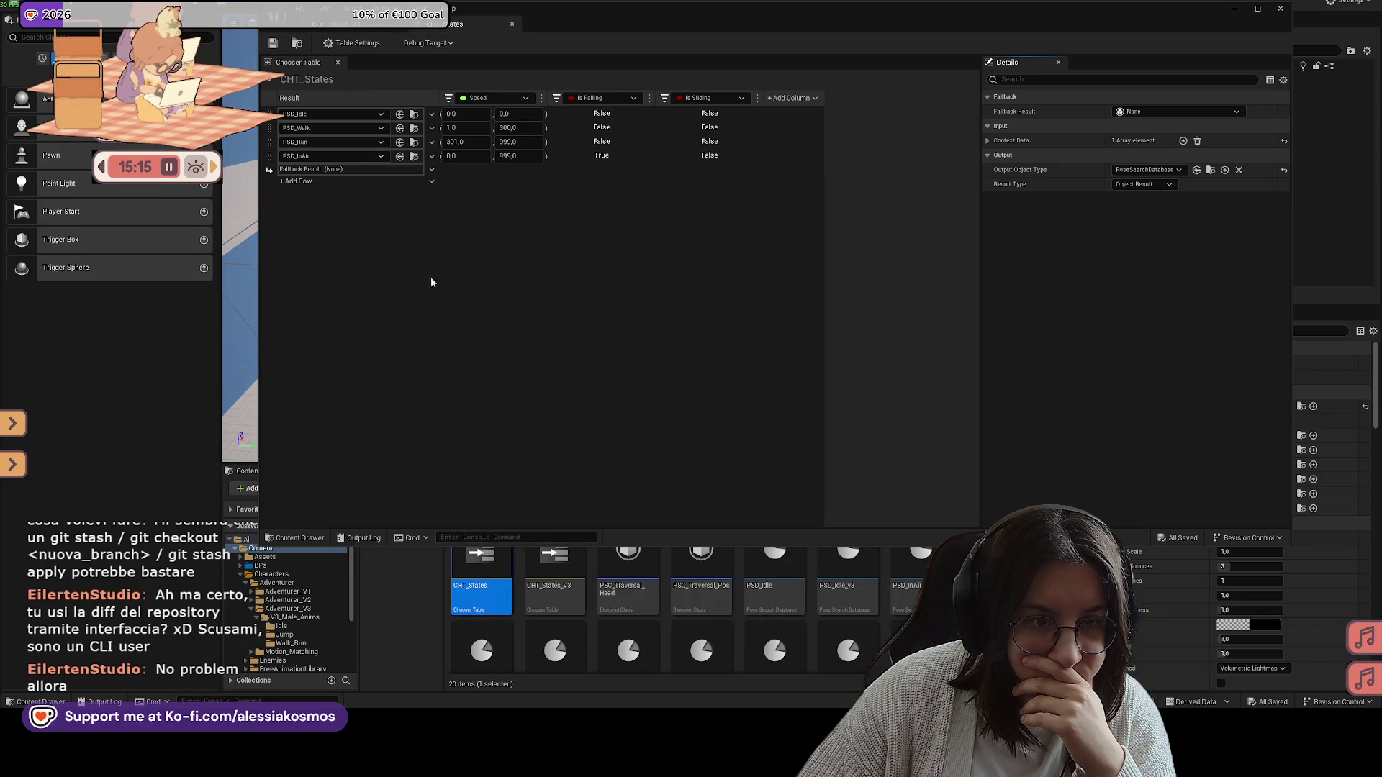
pyautogui.click(511, 24)
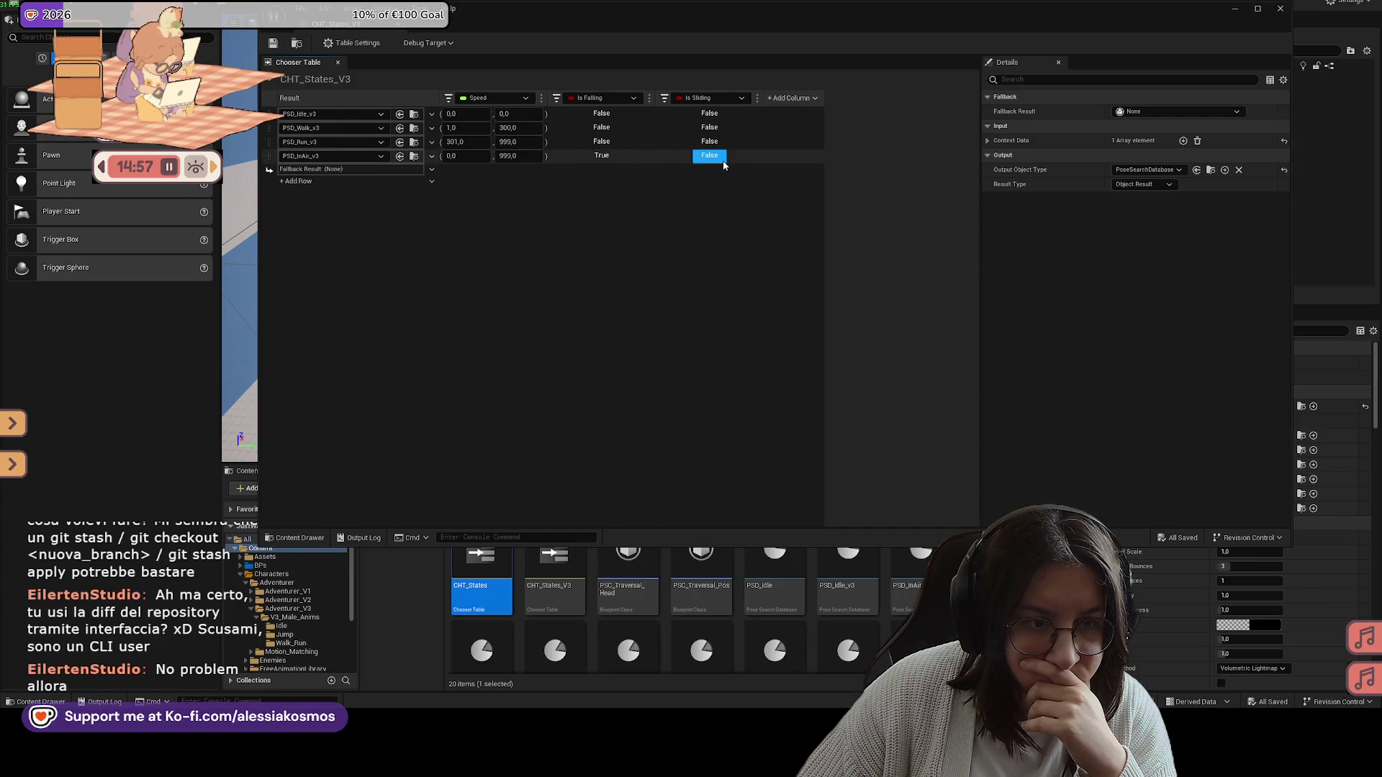
pyautogui.click(1280, 9)
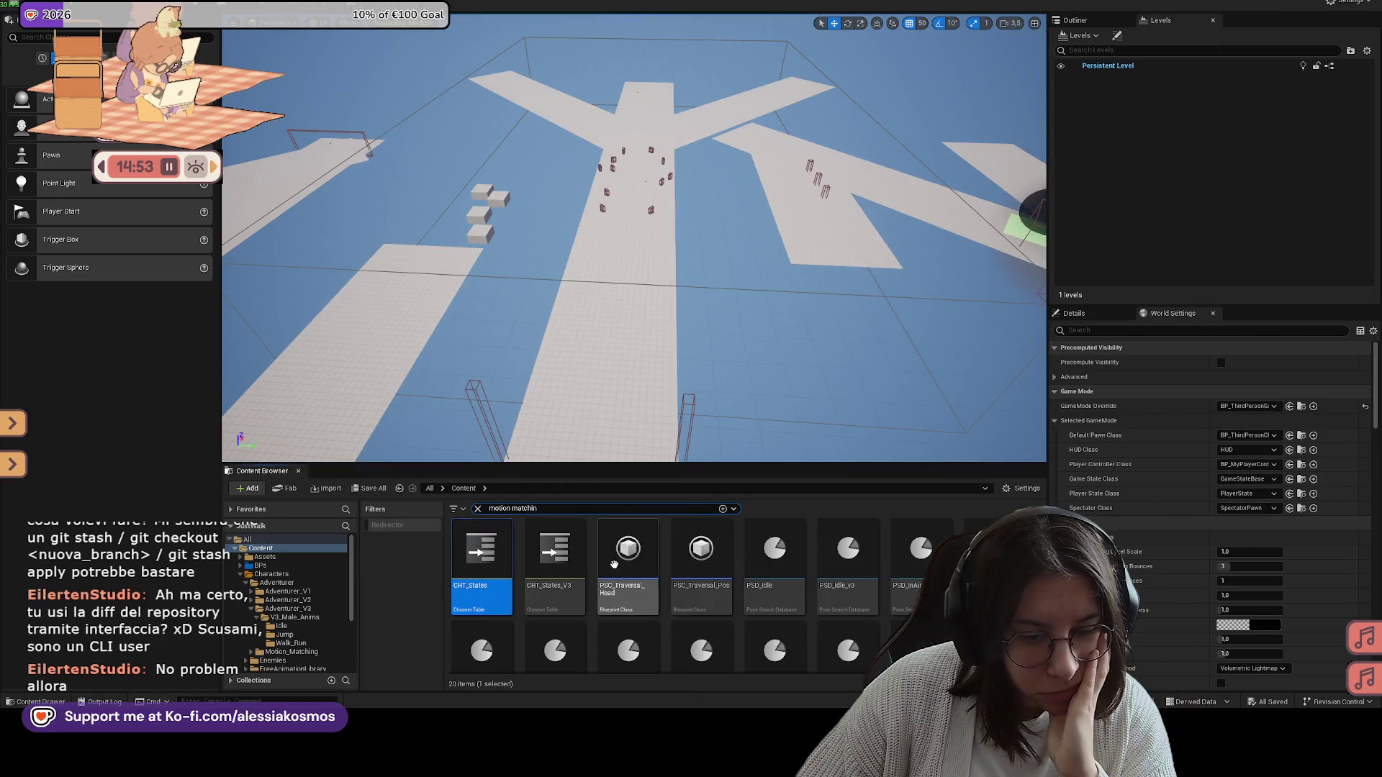
# Step: Search for 'animation' and open ABP_AdventurerMotion_V3 from the Adventurer_V3 folder
pyautogui.click(477, 508)
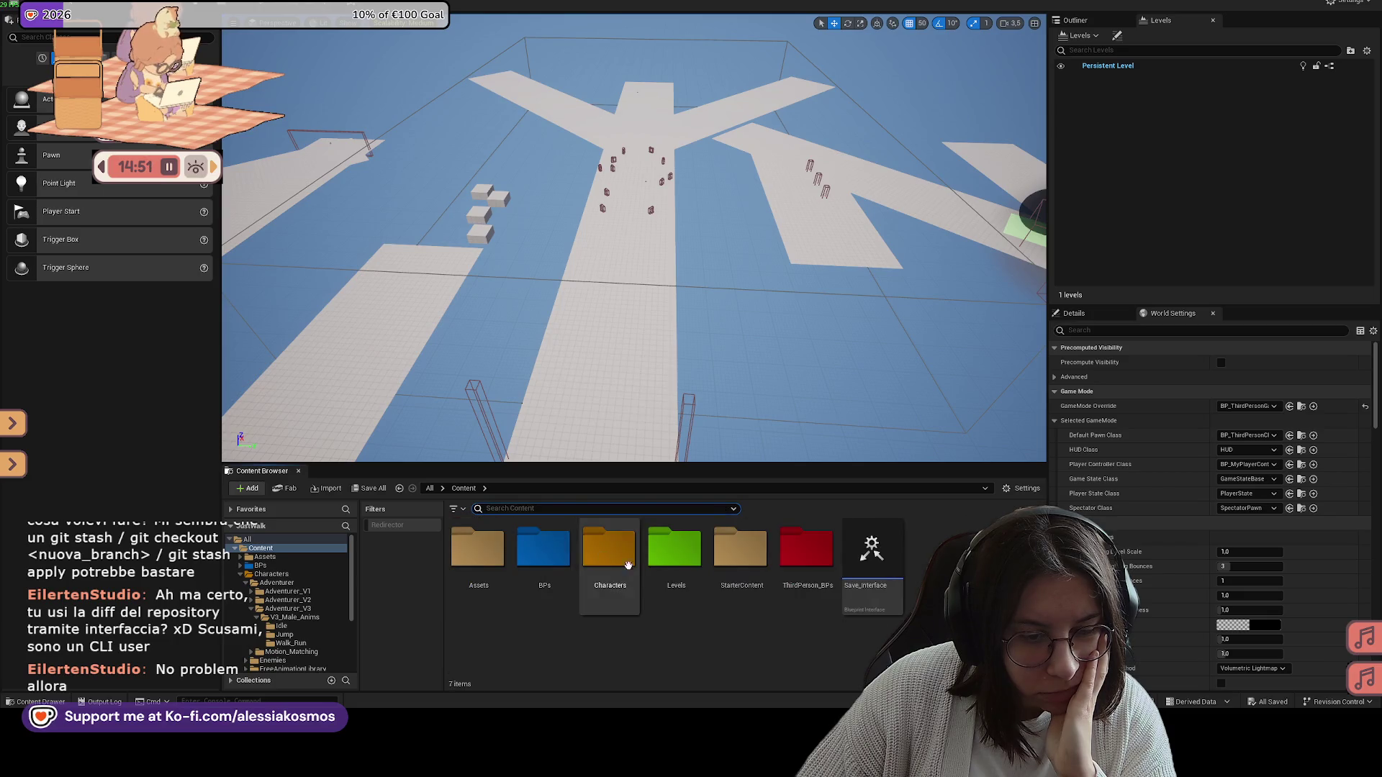
pyautogui.click(532, 508)
pyautogui.write('animation')
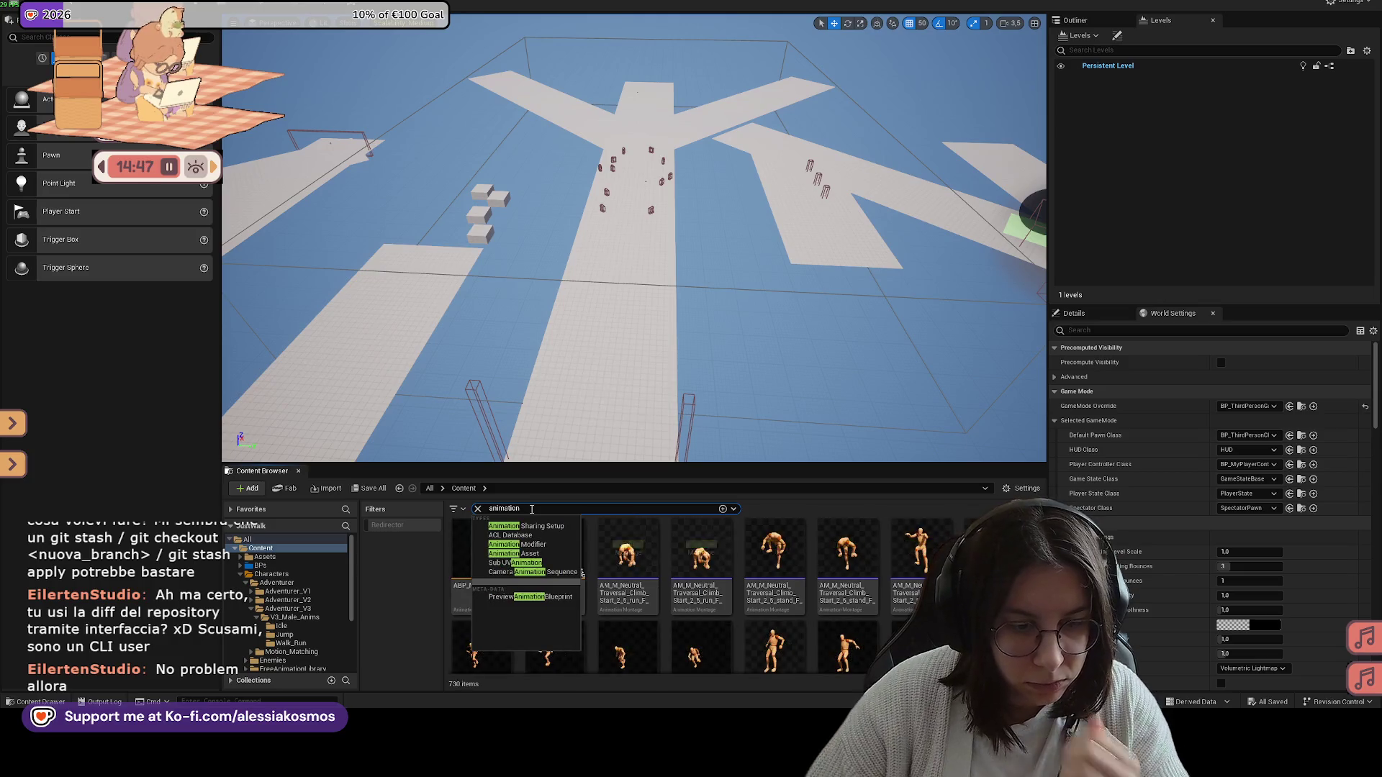
pyautogui.press('Return')
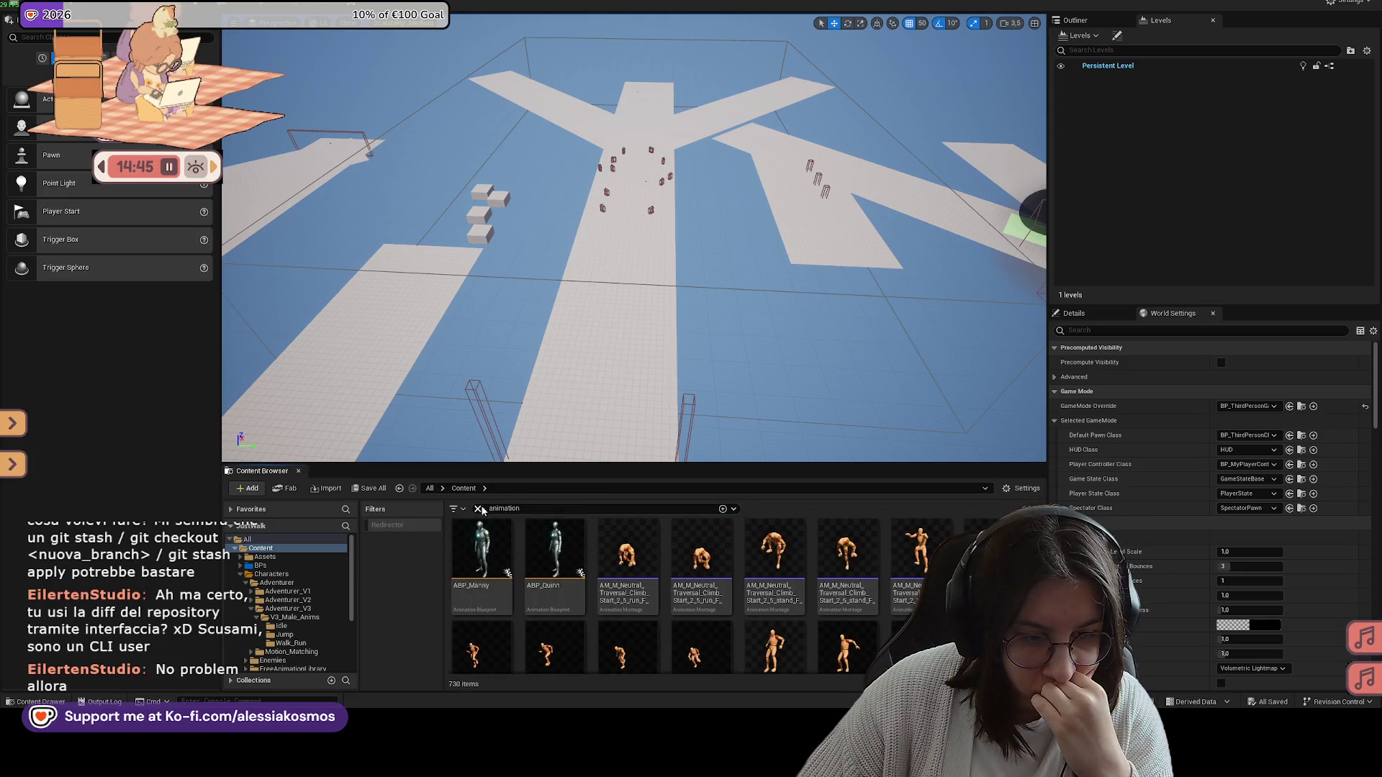
pyautogui.click(287, 608)
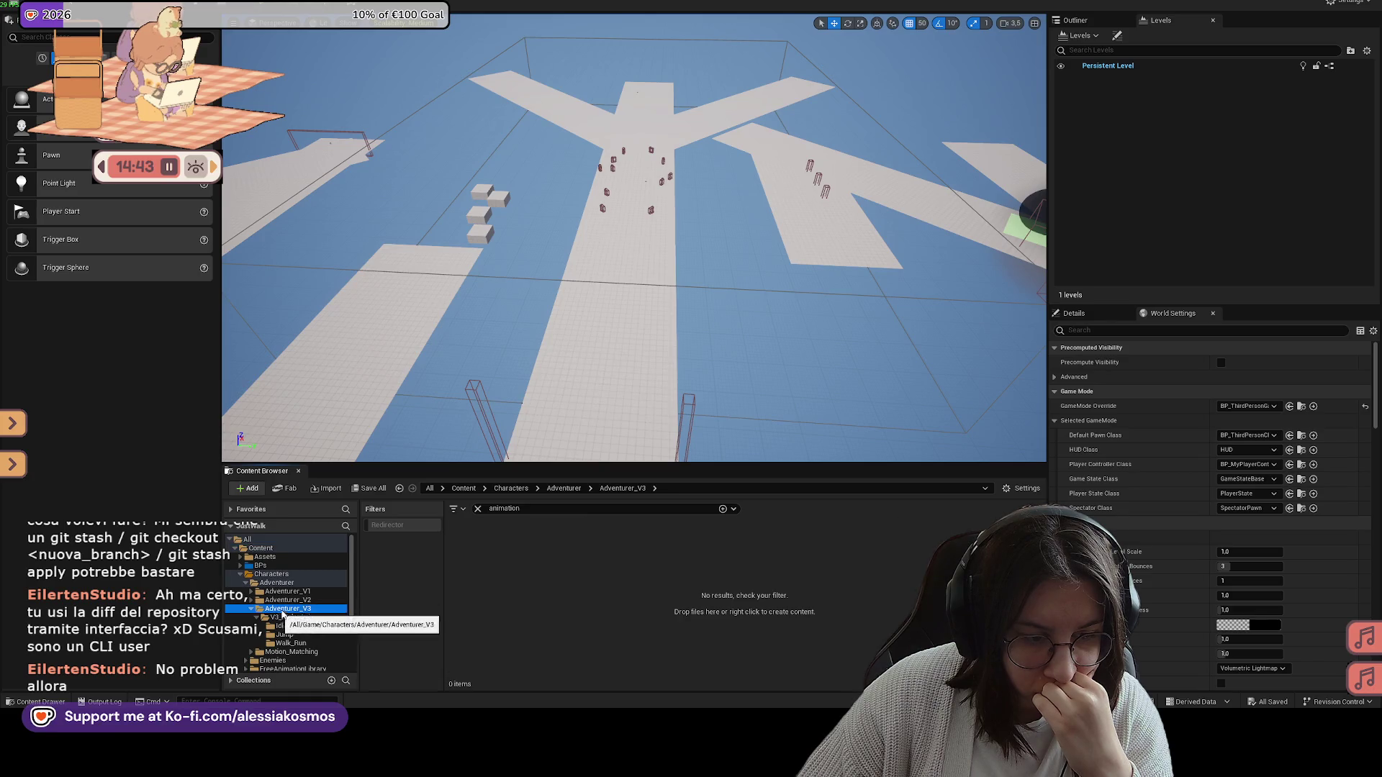
pyautogui.click(479, 508)
pyautogui.doubleClick(547, 554)
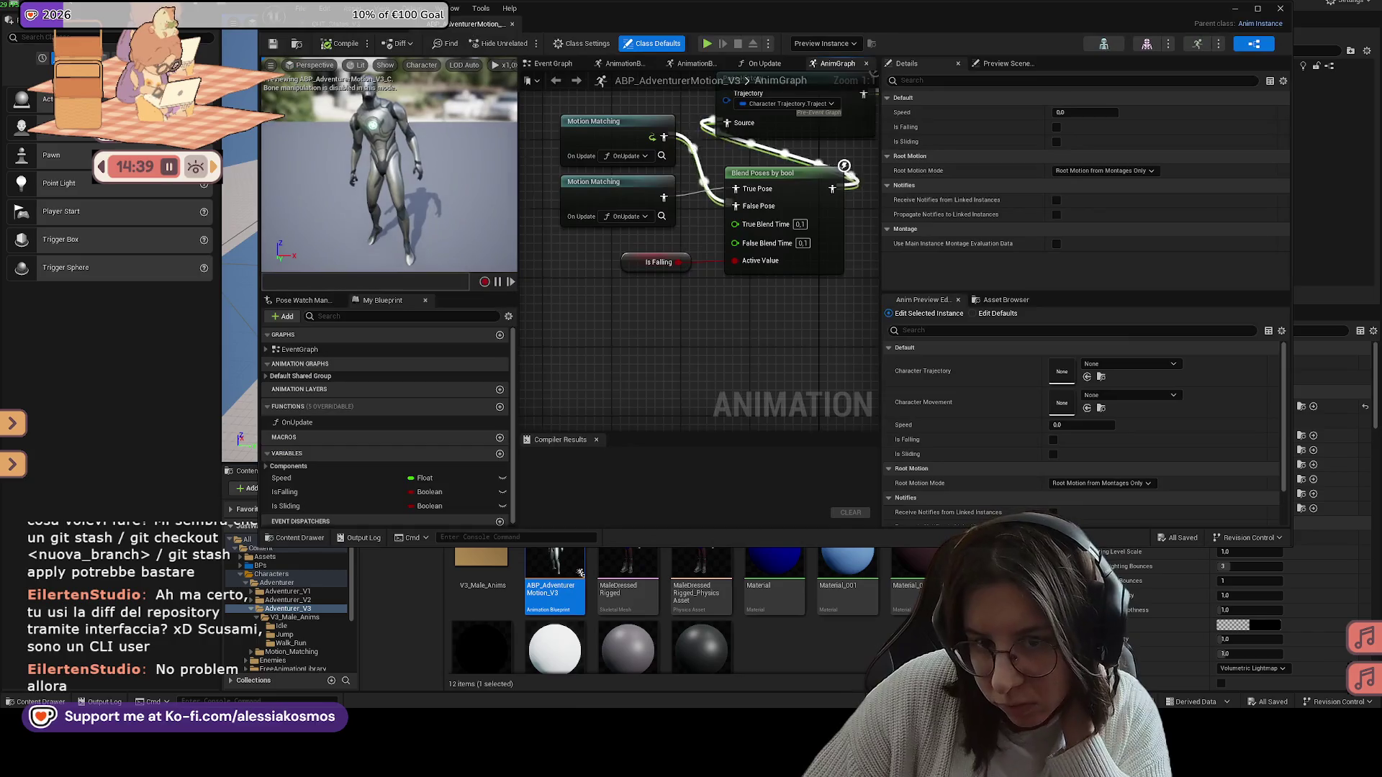
# Step: Confirm the two Motion Matching nodes use PSD_Run_v3 and PSD_InAir_v3, then close the animation blueprint
pyautogui.moveTo(695, 375)
pyautogui.mouseDown()
pyautogui.moveTo(751, 296)
pyautogui.moveTo(716, 311)
pyautogui.moveTo(704, 288)
pyautogui.moveTo(657, 282)
pyautogui.moveTo(698, 309)
pyautogui.moveTo(694, 189)
pyautogui.mouseUp()
pyautogui.write('print')
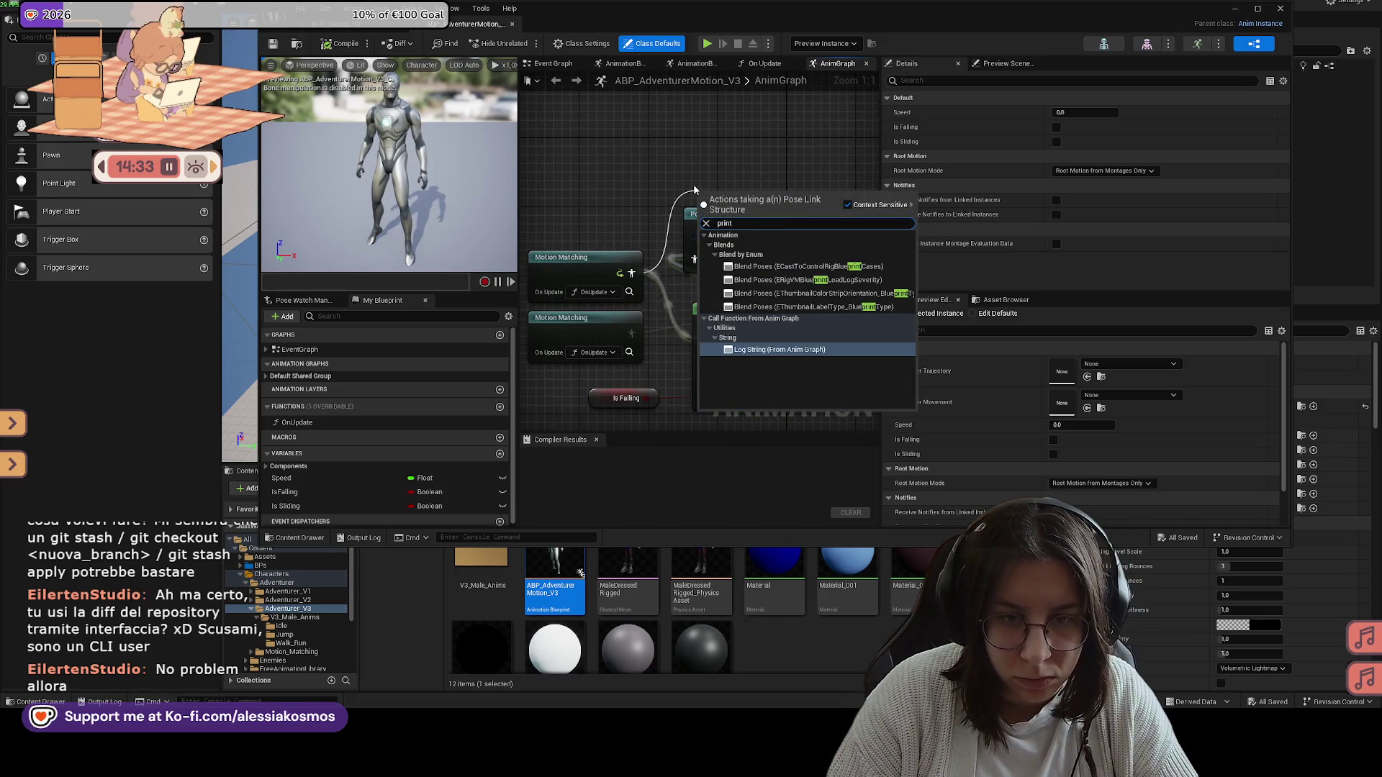
pyautogui.click(697, 111)
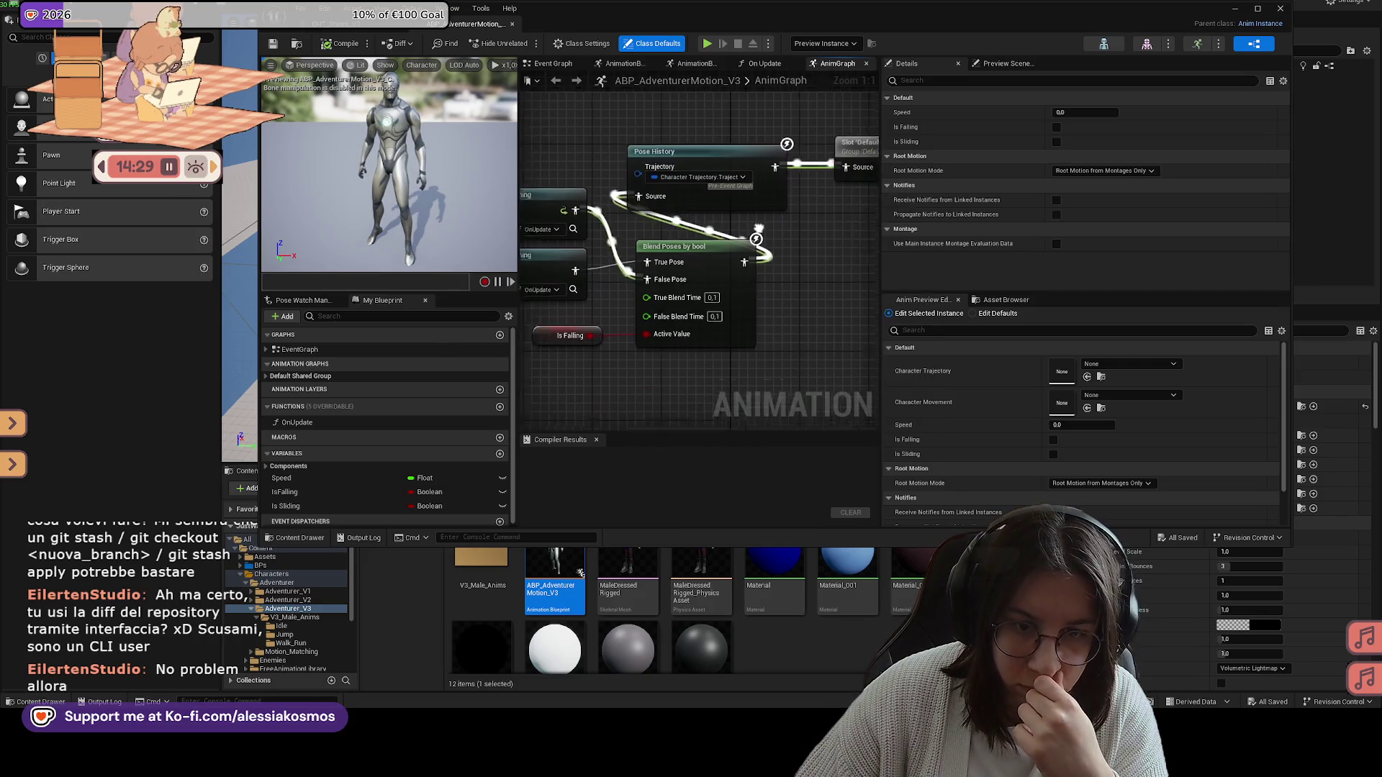
pyautogui.moveTo(831, 290); pyautogui.dragTo(832, 274)
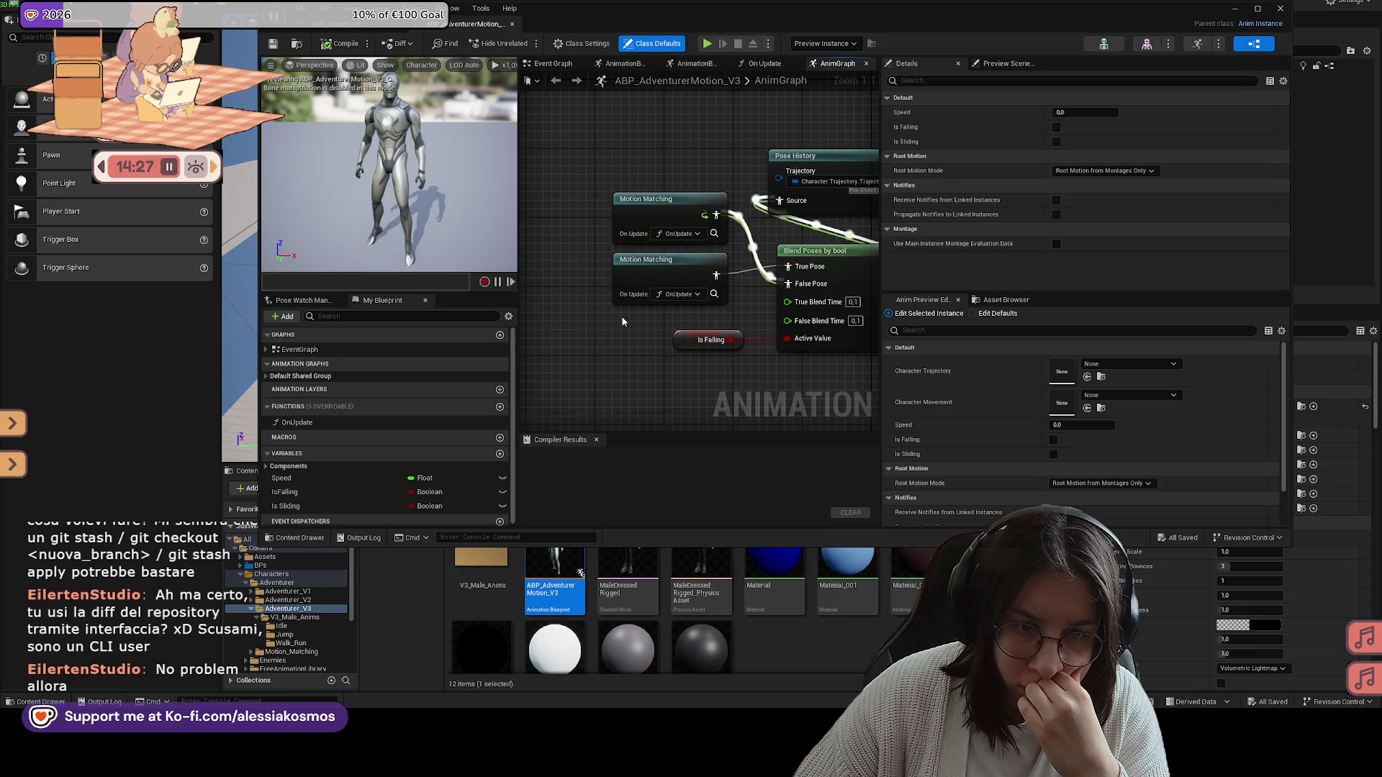
pyautogui.moveTo(751, 308)
pyautogui.mouseDown()
pyautogui.moveTo(631, 281)
pyautogui.moveTo(701, 292)
pyautogui.mouseUp()
pyautogui.click(669, 238)
pyautogui.moveTo(669, 238); pyautogui.dragTo(637, 276)
pyautogui.click(612, 216)
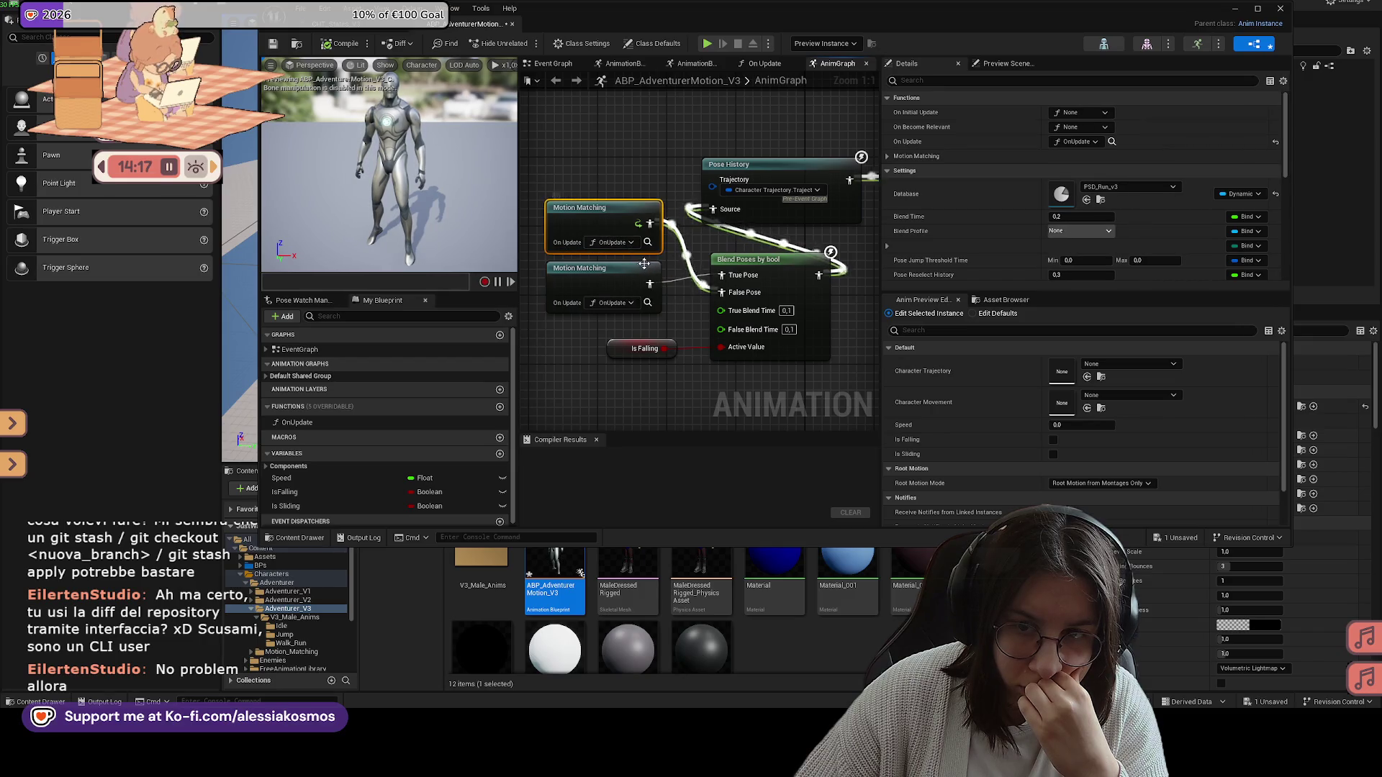
pyautogui.click(609, 288)
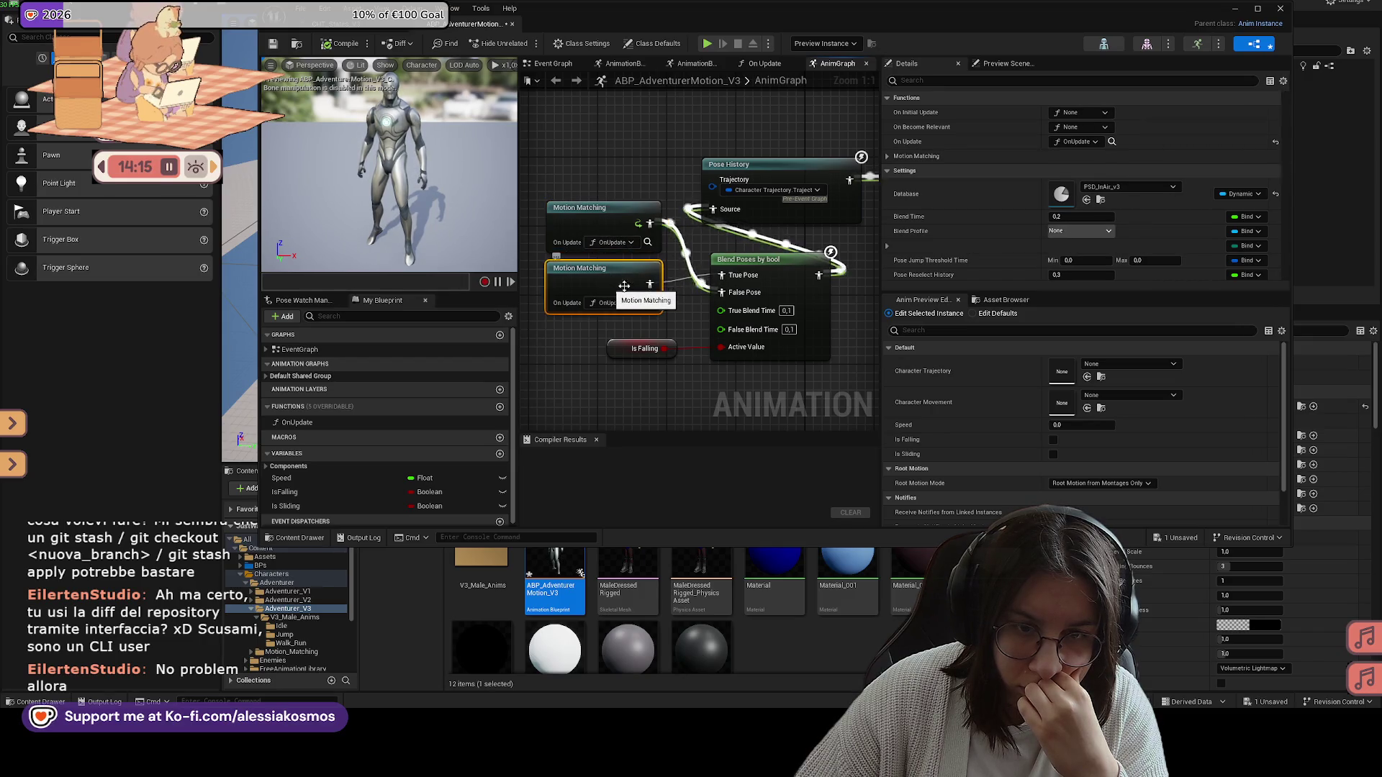
pyautogui.moveTo(757, 172); pyautogui.dragTo(709, 253)
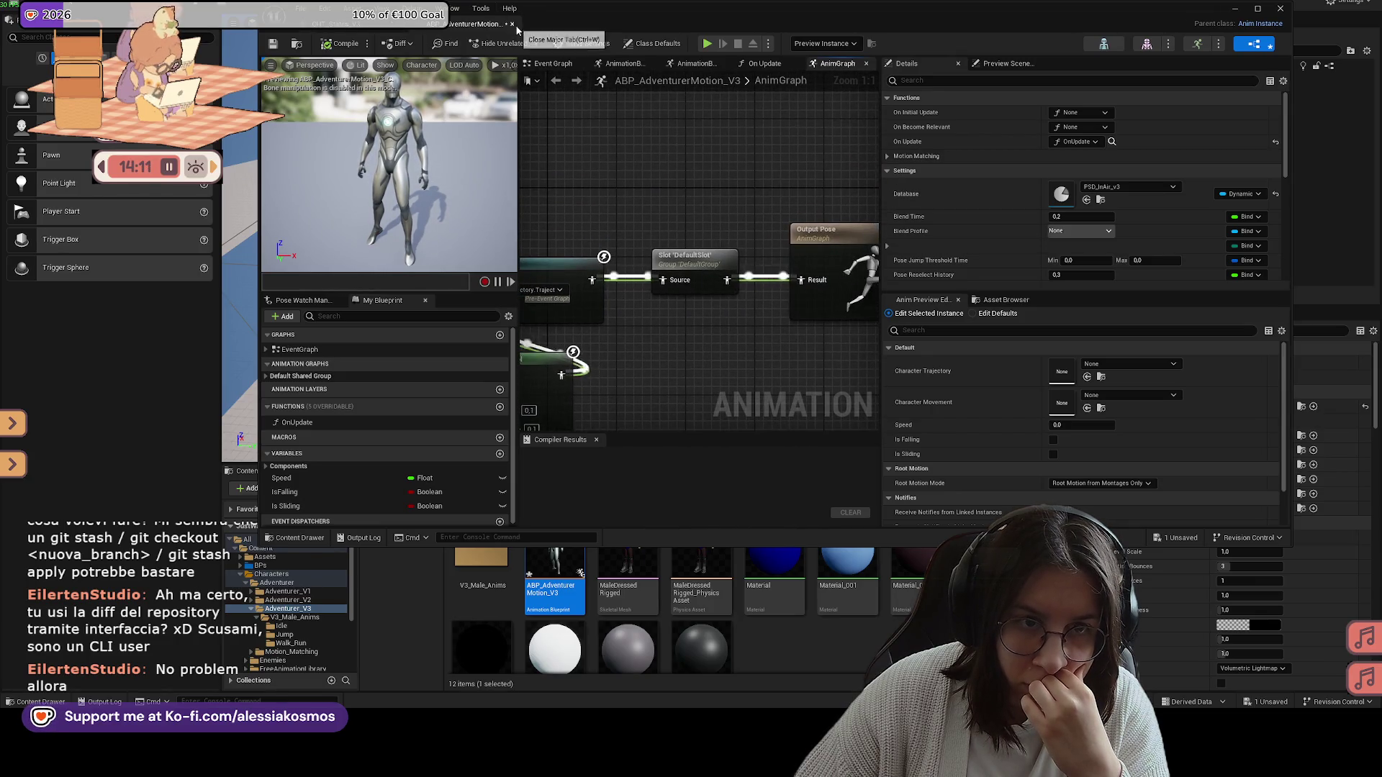
pyautogui.click(1235, 8)
pyautogui.click(1240, 37)
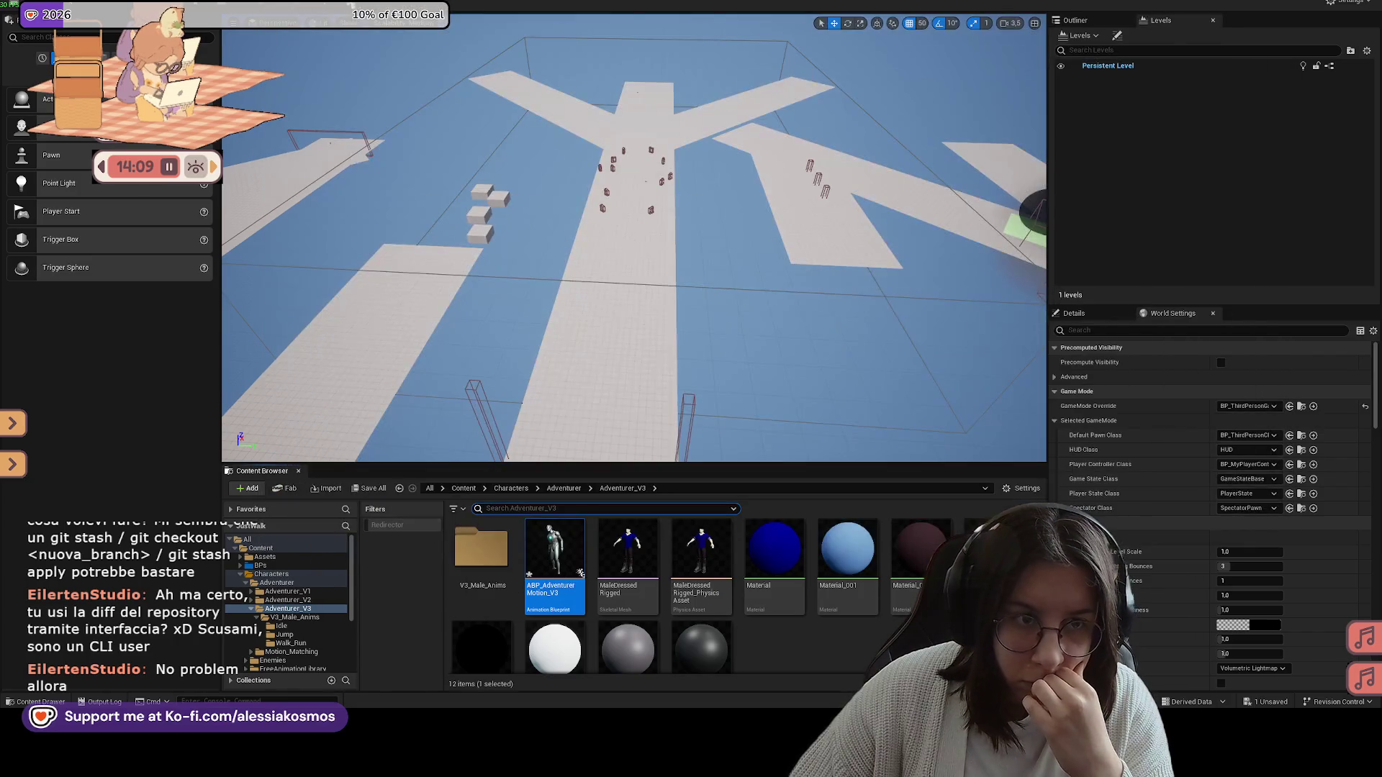
# Step: Play the level, trigger traversal with Space, step to the Branch, then stop the simulation
pyautogui.hotkey('alt', 'p')
pyautogui.click(791, 241)
pyautogui.press('space')
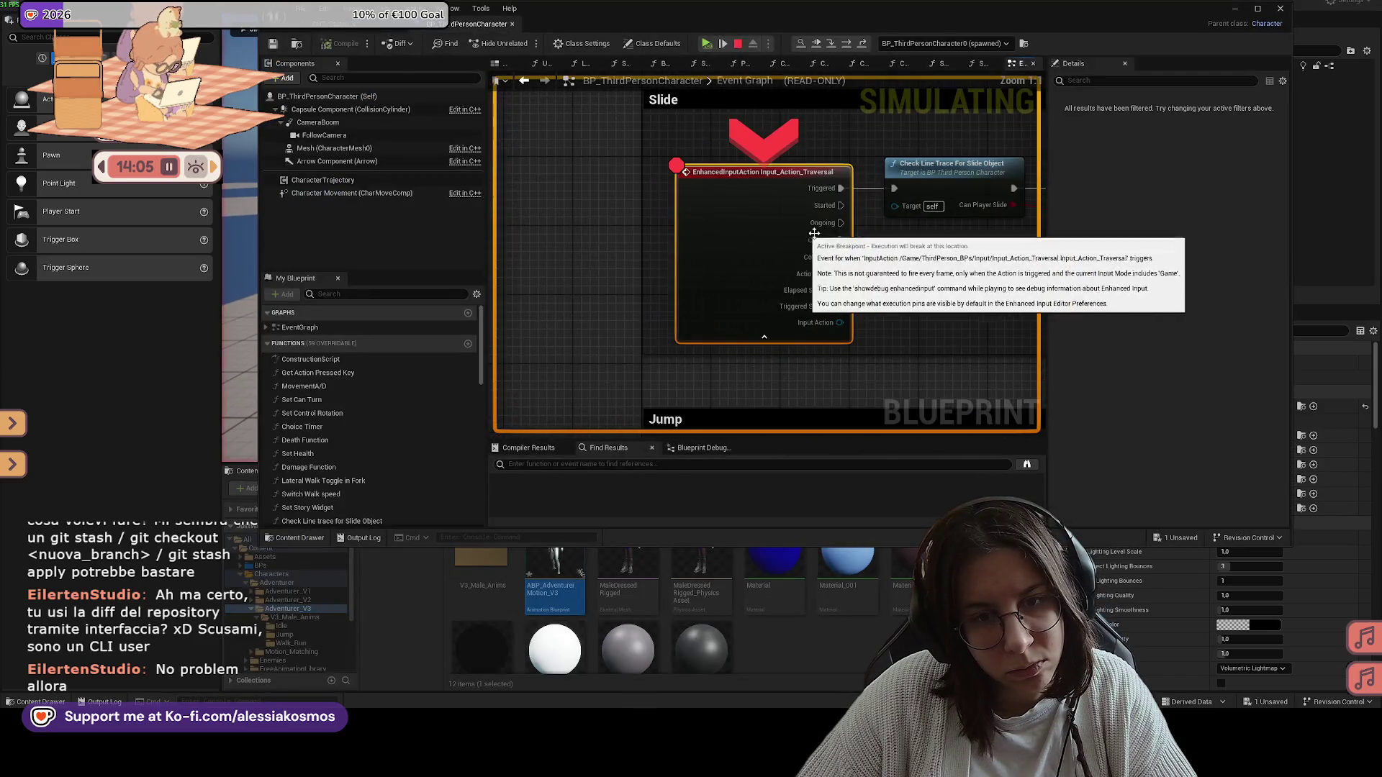
pyautogui.click(843, 45)
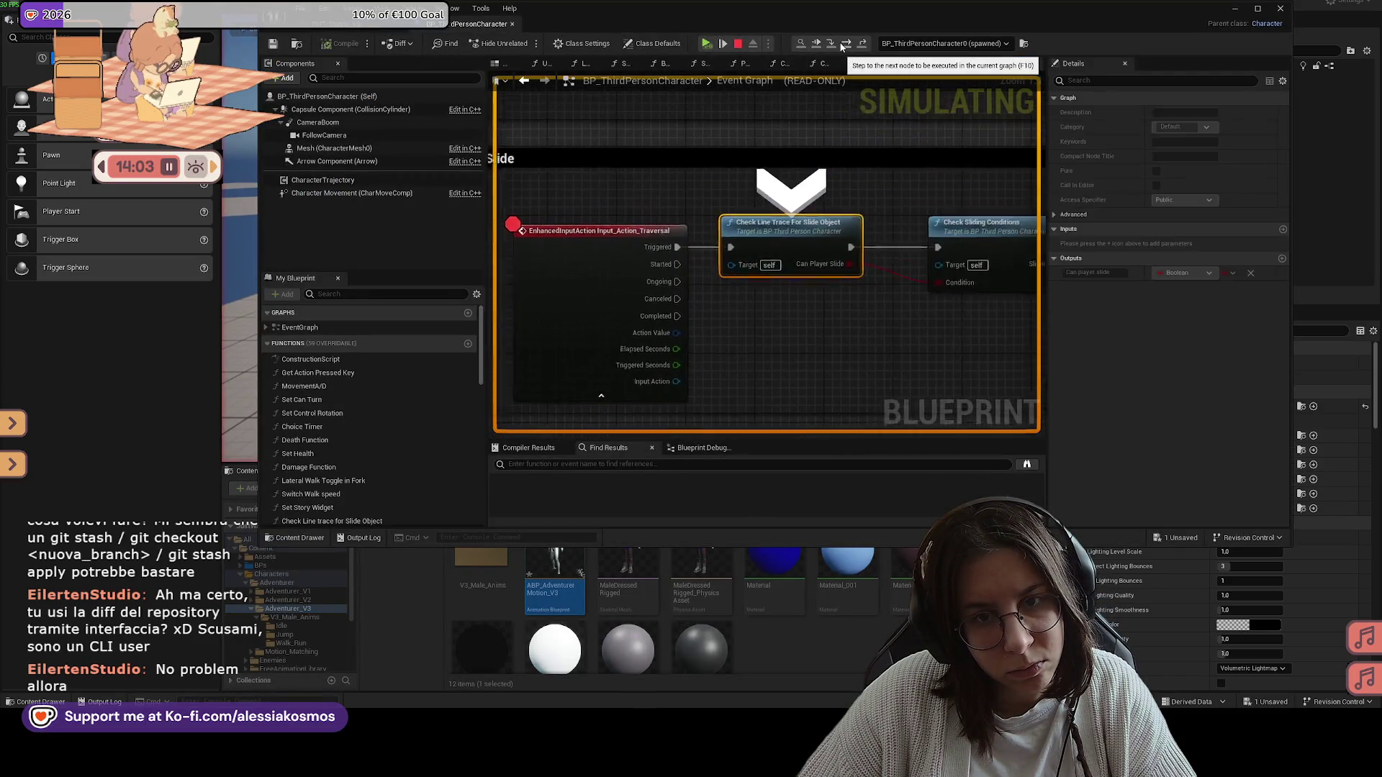
pyautogui.click(843, 44)
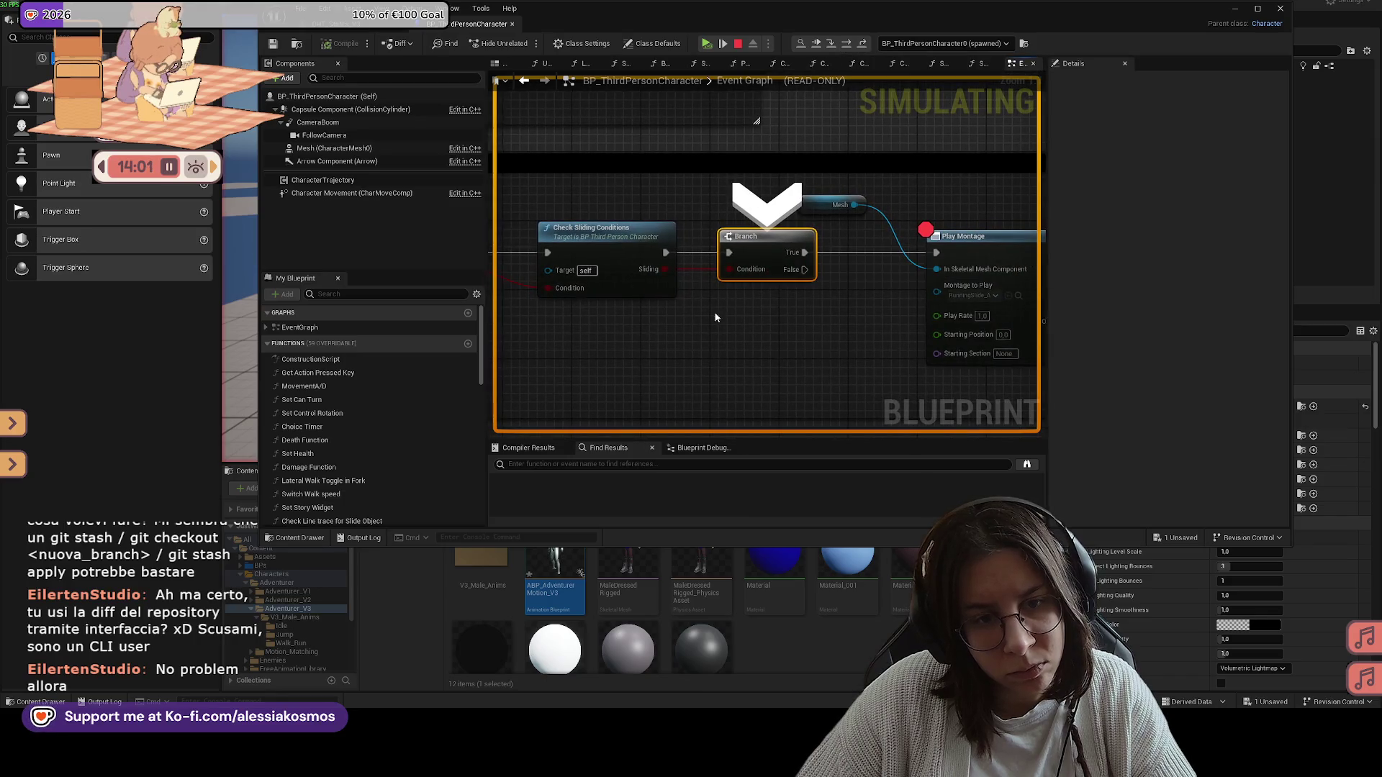
pyautogui.click(739, 45)
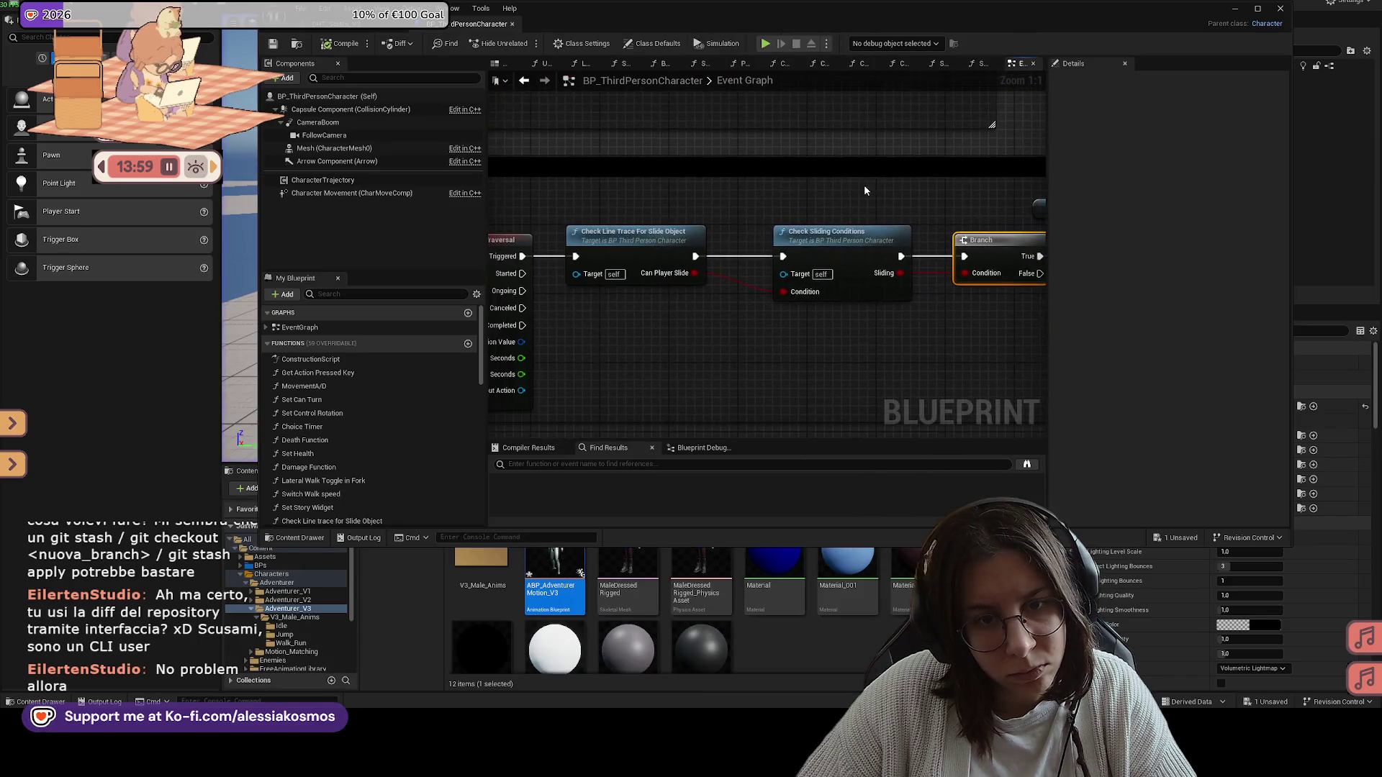
# Step: Move Check Sliding Conditions ahead of the line trace, feed it from Triggered, and open its graph
pyautogui.click(849, 241)
pyautogui.moveTo(709, 219)
pyautogui.mouseDown()
pyautogui.moveTo(918, 219)
pyautogui.moveTo(720, 254)
pyautogui.moveTo(669, 220)
pyautogui.mouseUp()
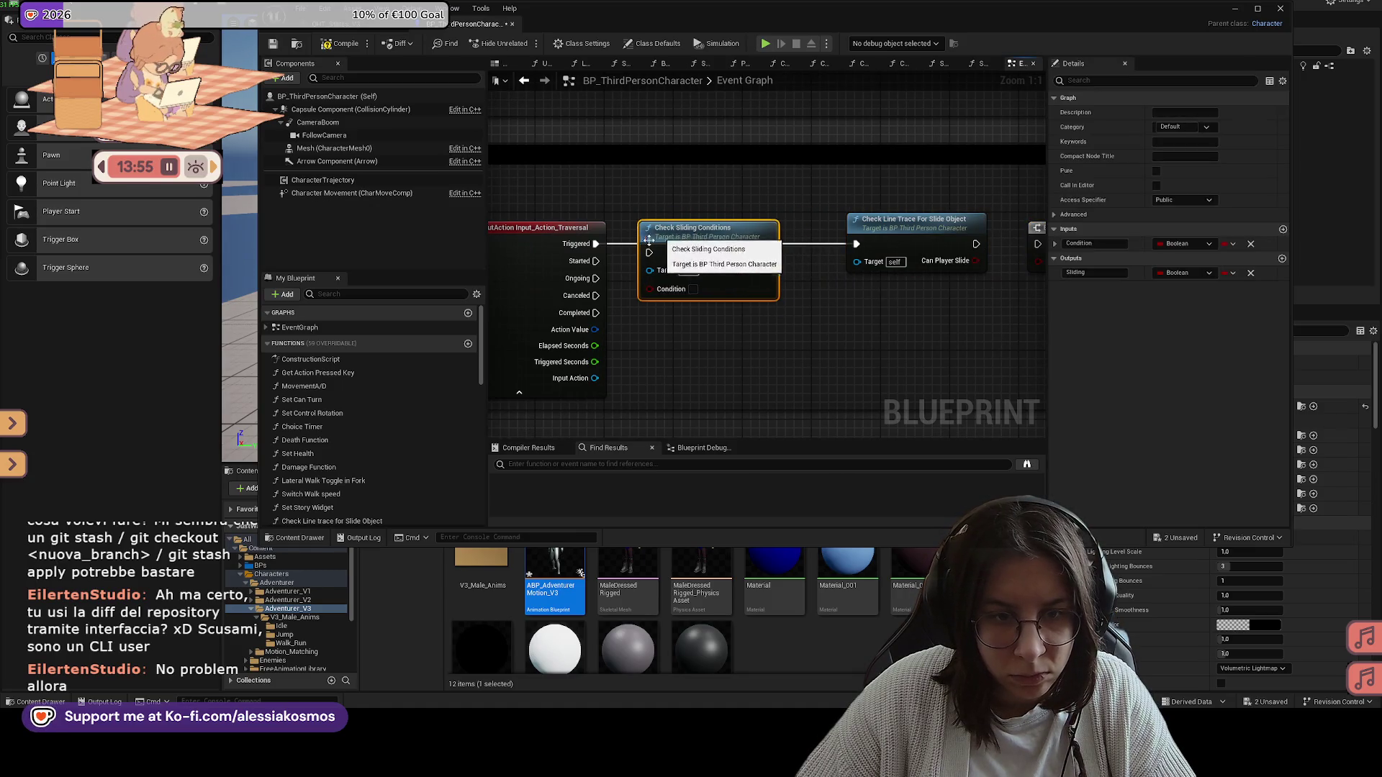
pyautogui.moveTo(596, 244); pyautogui.dragTo(640, 244)
pyautogui.doubleClick(689, 229)
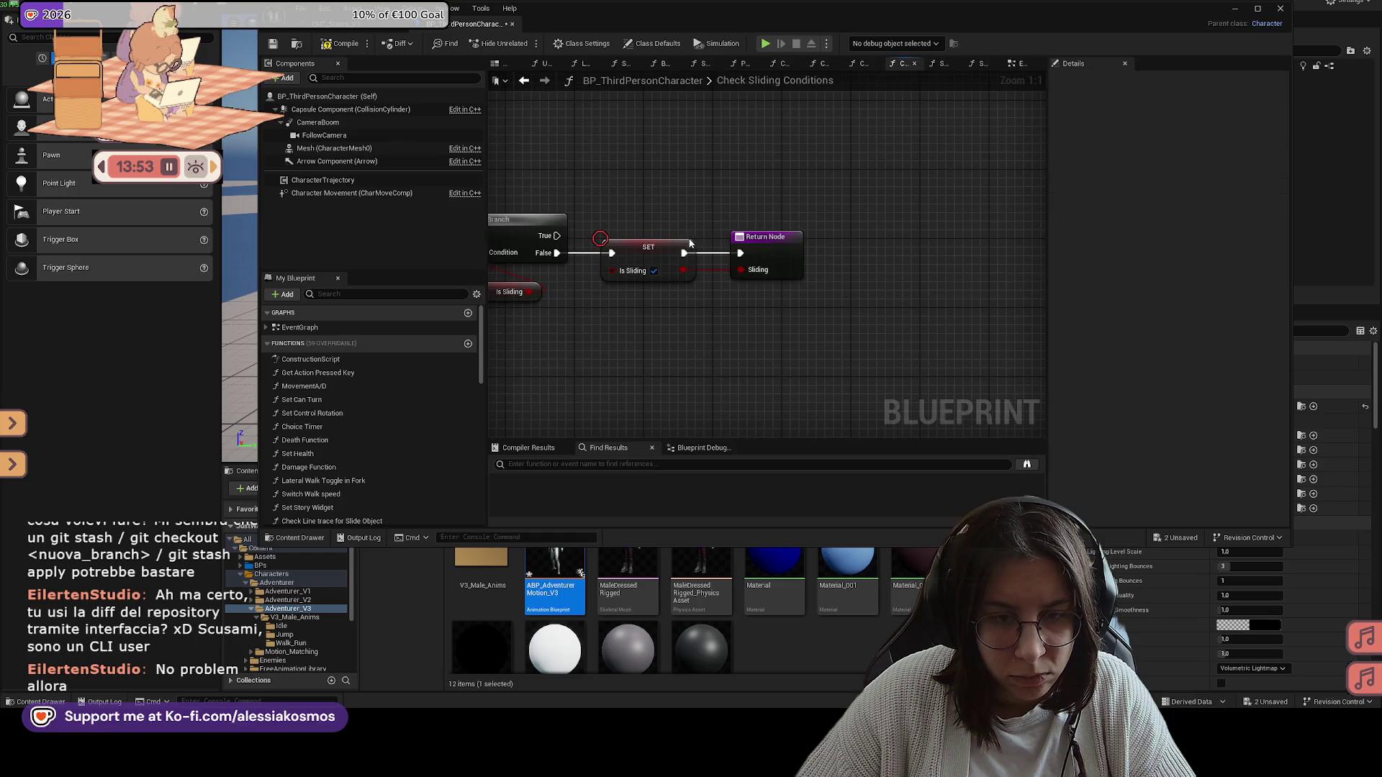
# Step: Replace the SET Is Sliding node with a SET Can Slide node on the Branch's False output
pyautogui.moveTo(892, 249); pyautogui.dragTo(958, 335)
pyautogui.moveTo(811, 243); pyautogui.dragTo(876, 247)
pyautogui.write('cans')
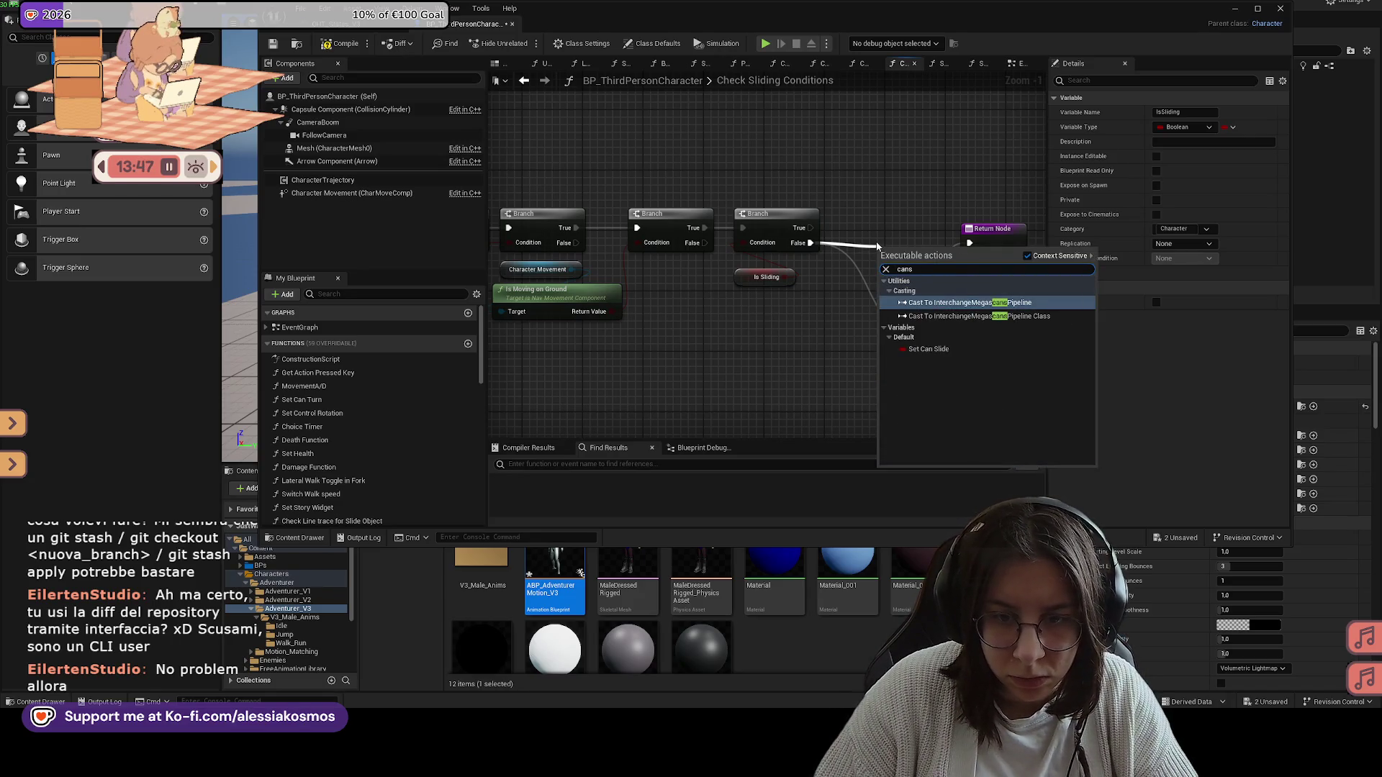
pyautogui.press('Down')
pyautogui.press('Down')
pyautogui.press('Return')
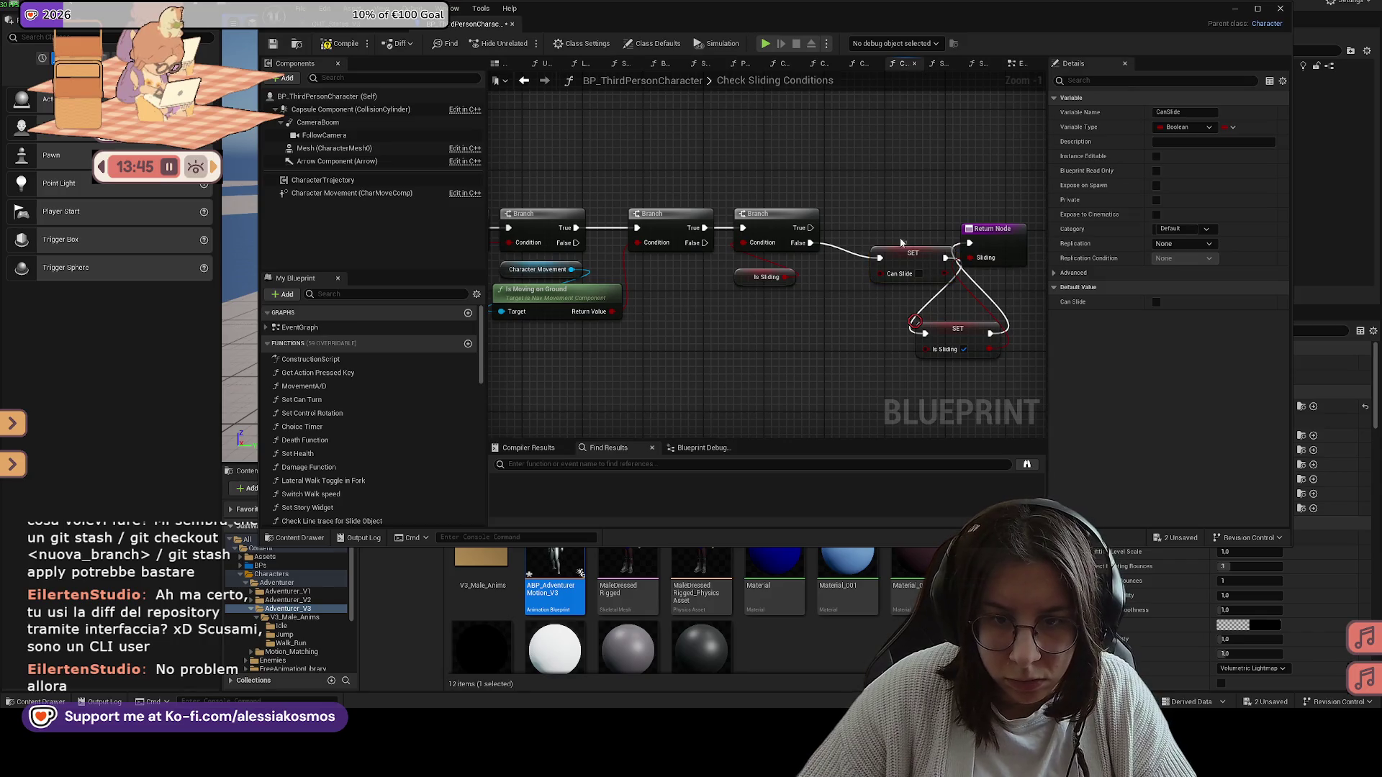
pyautogui.moveTo(901, 244); pyautogui.dragTo(876, 250)
pyautogui.click(958, 329)
pyautogui.press('Delete')
# Step: Wire SET Can Slide to the Return Node as a new output named 'Can Slide'
pyautogui.moveTo(914, 246); pyautogui.dragTo(914, 243)
pyautogui.click(993, 229)
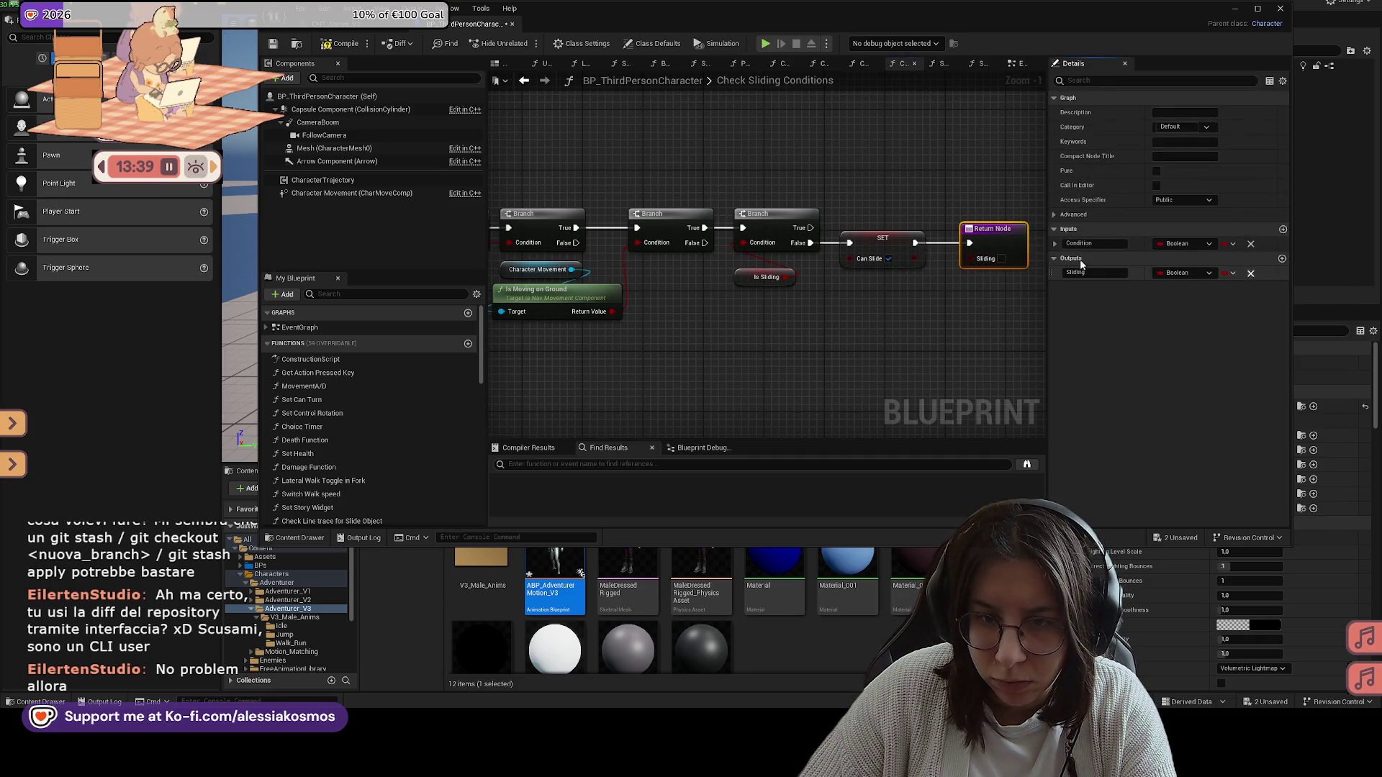
pyautogui.moveTo(915, 257); pyautogui.dragTo(993, 248)
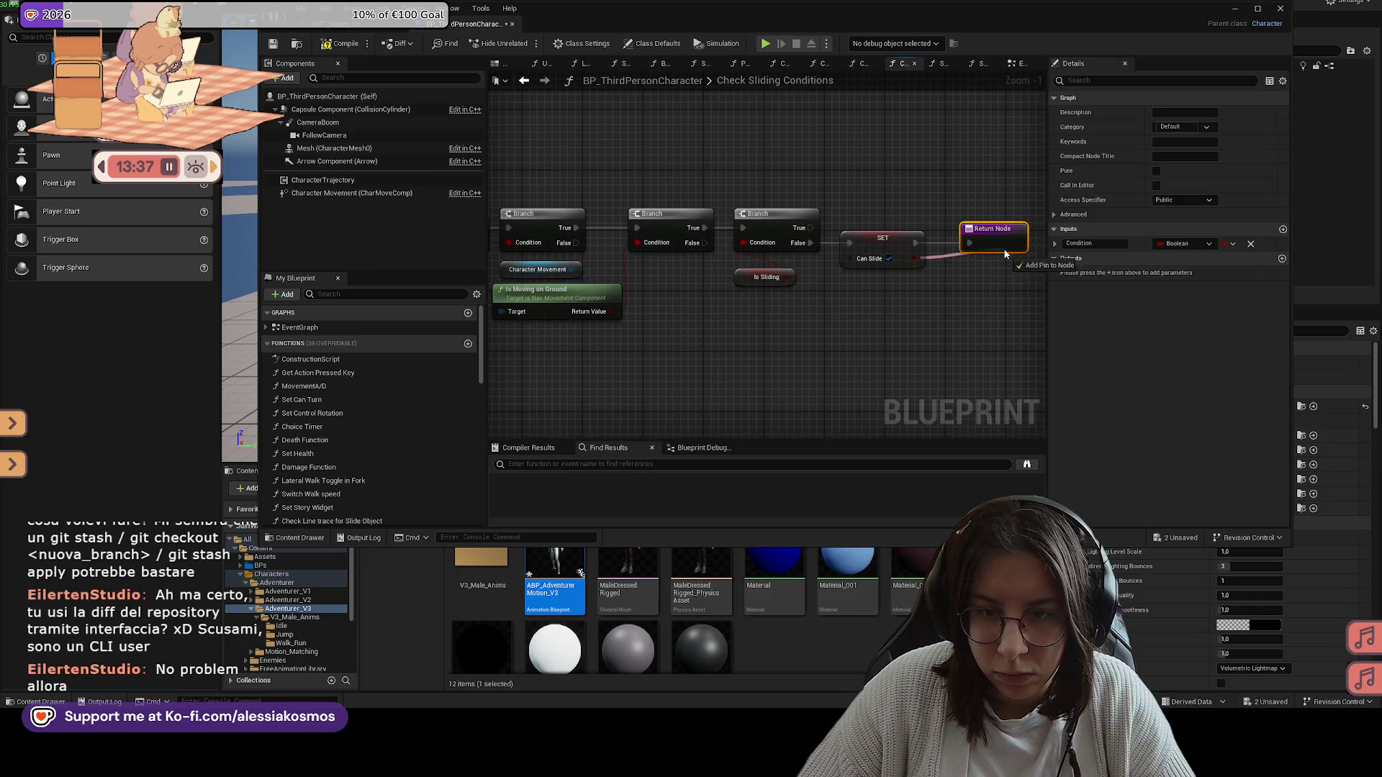
pyautogui.click(1108, 272)
pyautogui.write('C')
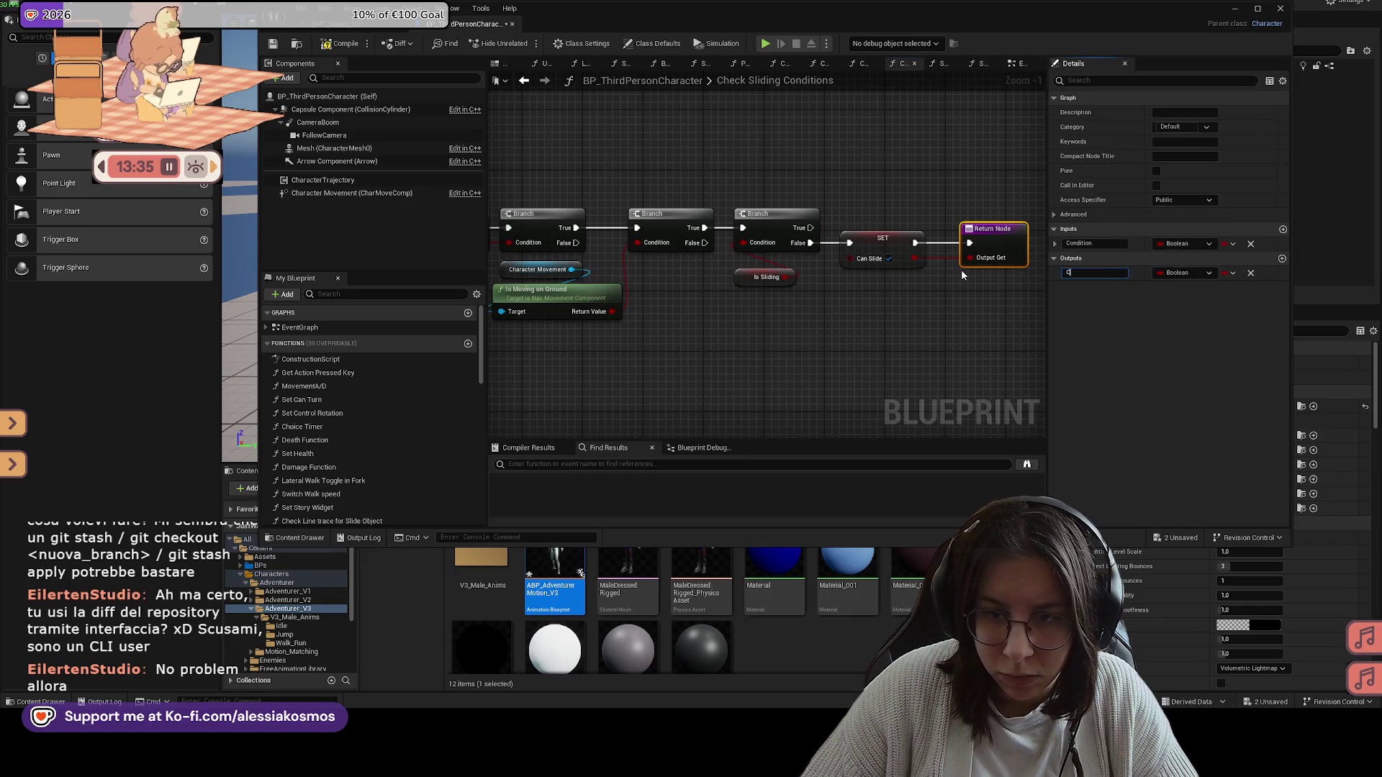
pyautogui.write('an Slide')
pyautogui.press('Return')
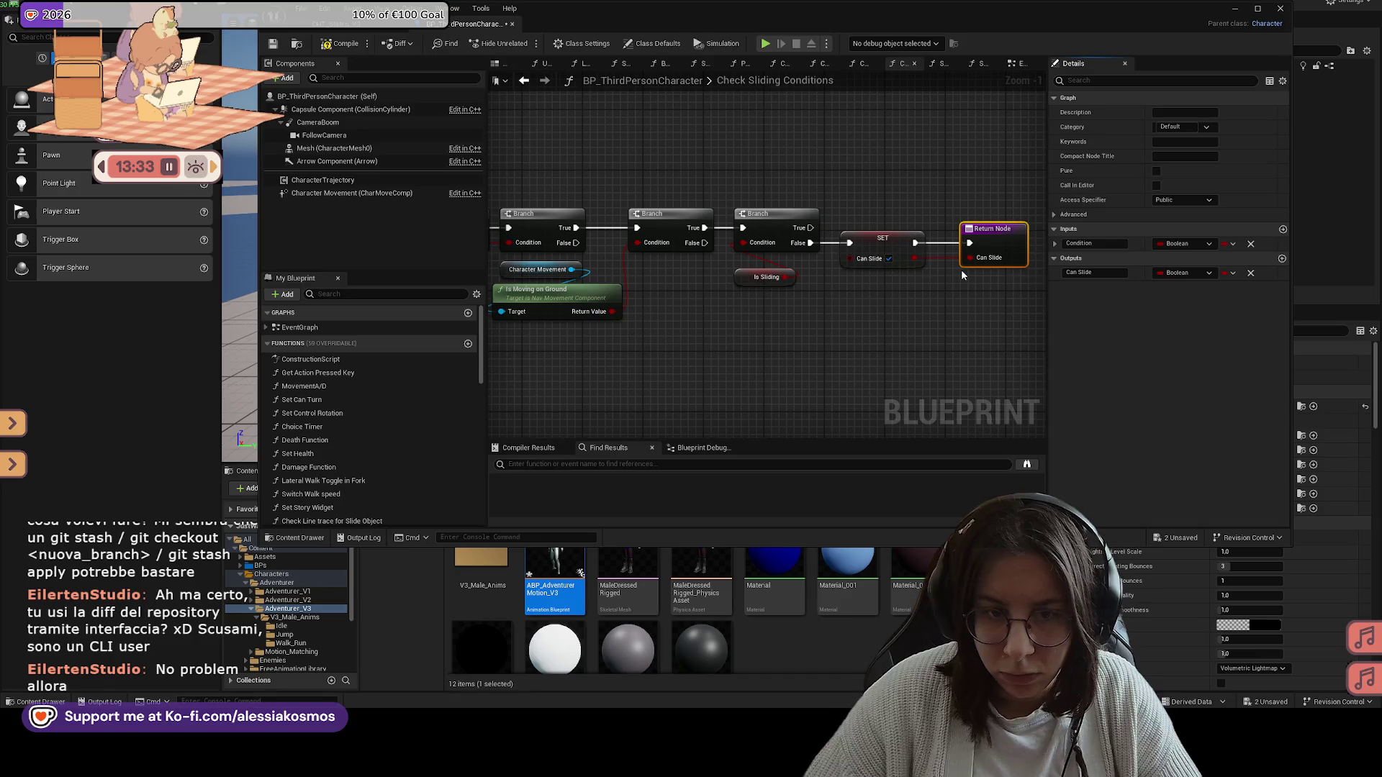
# Step: Save the character blueprint with Ctrl+S and close the extra function graph tabs
pyautogui.hotkey('ctrl', 's')
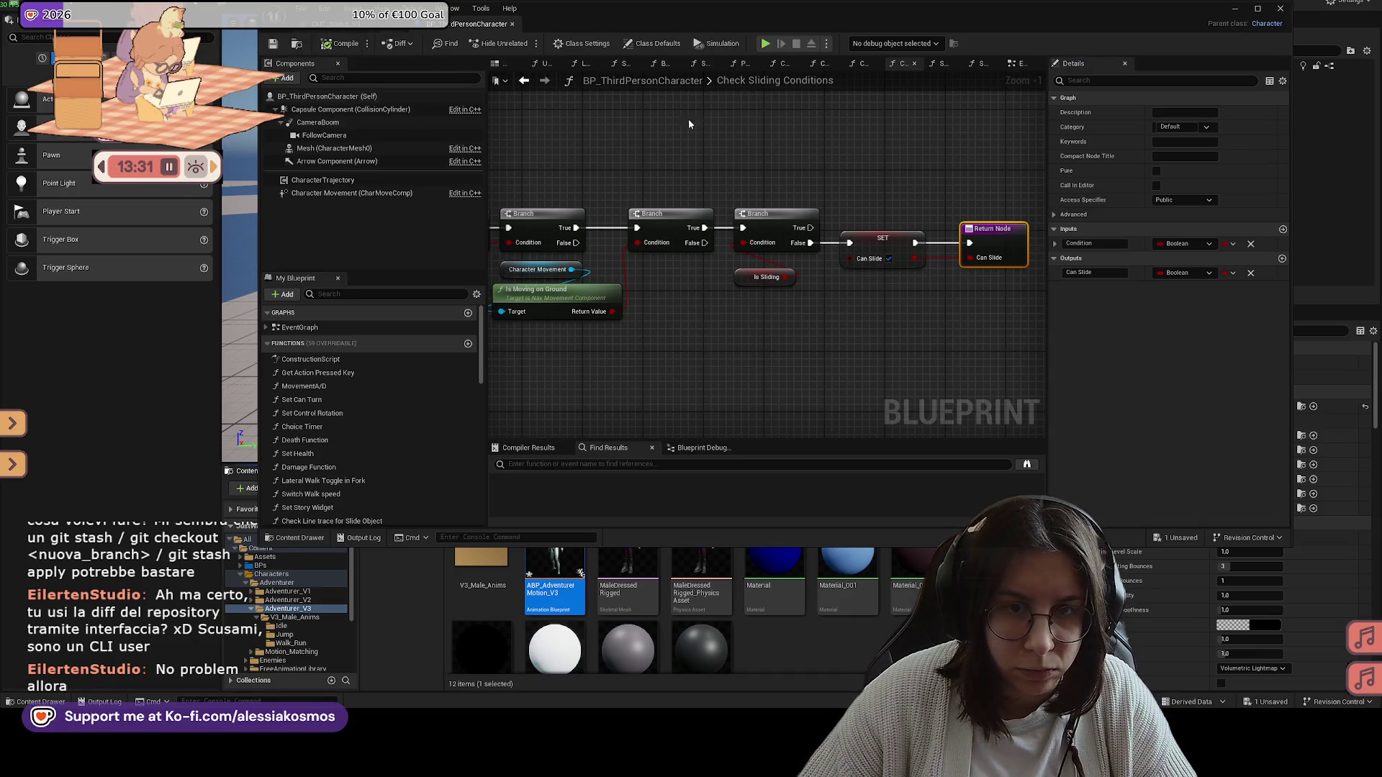
pyautogui.click(914, 64)
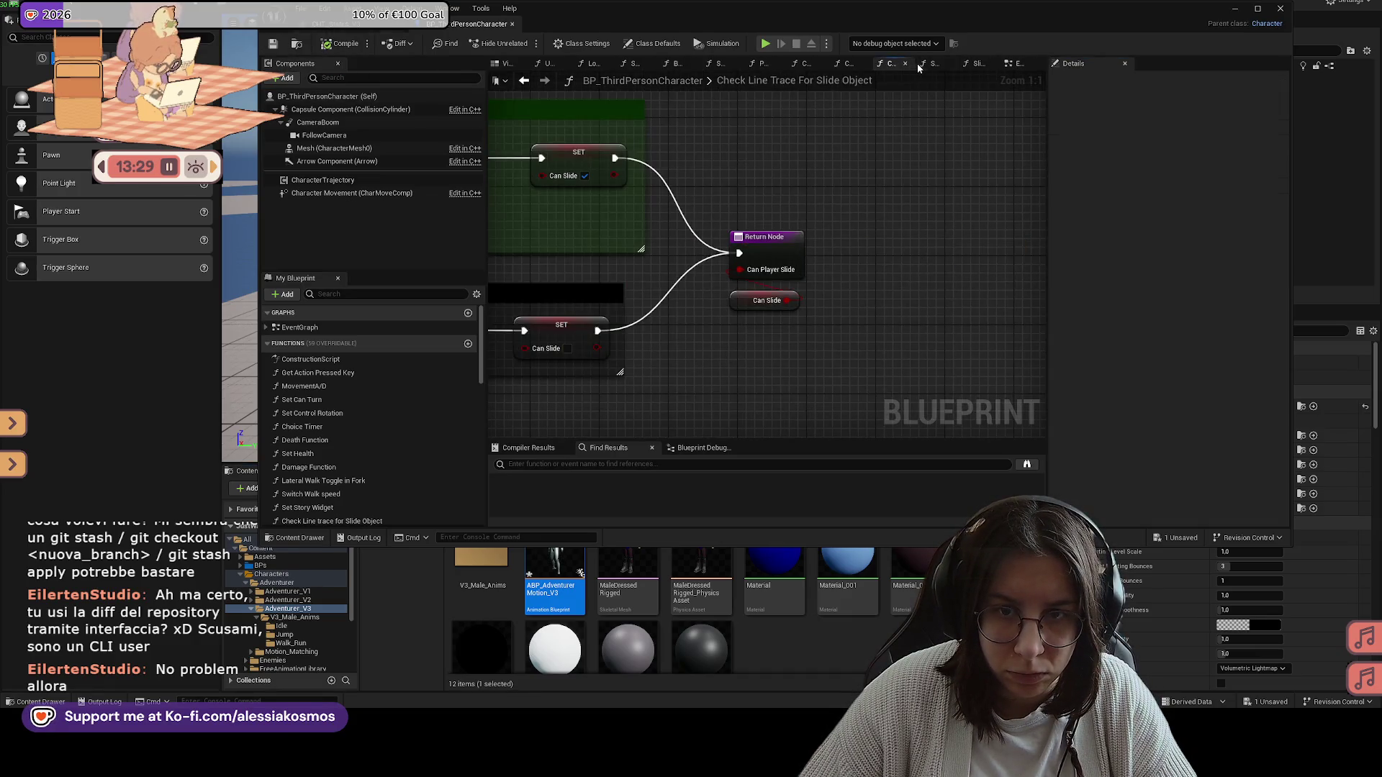
pyautogui.click(906, 64)
pyautogui.click(895, 64)
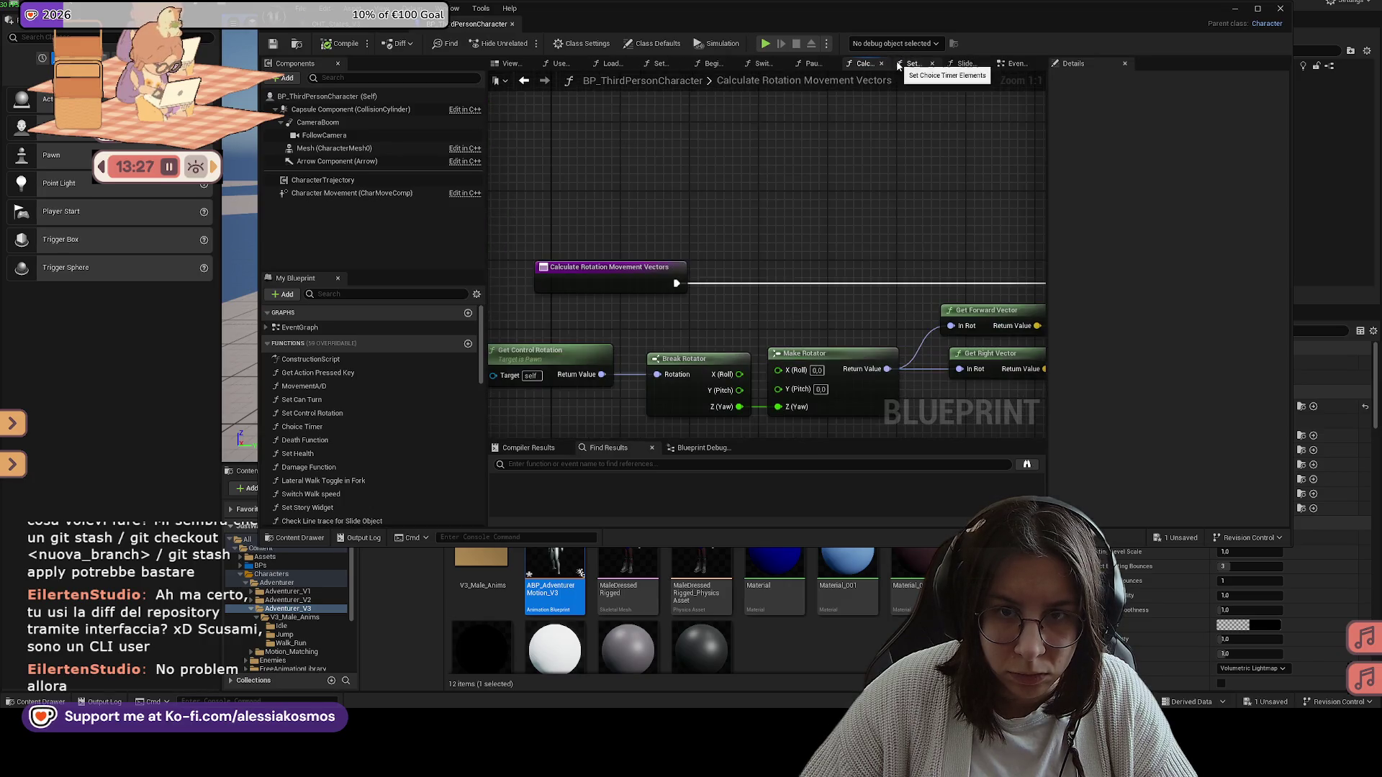
pyautogui.click(933, 64)
pyautogui.click(980, 66)
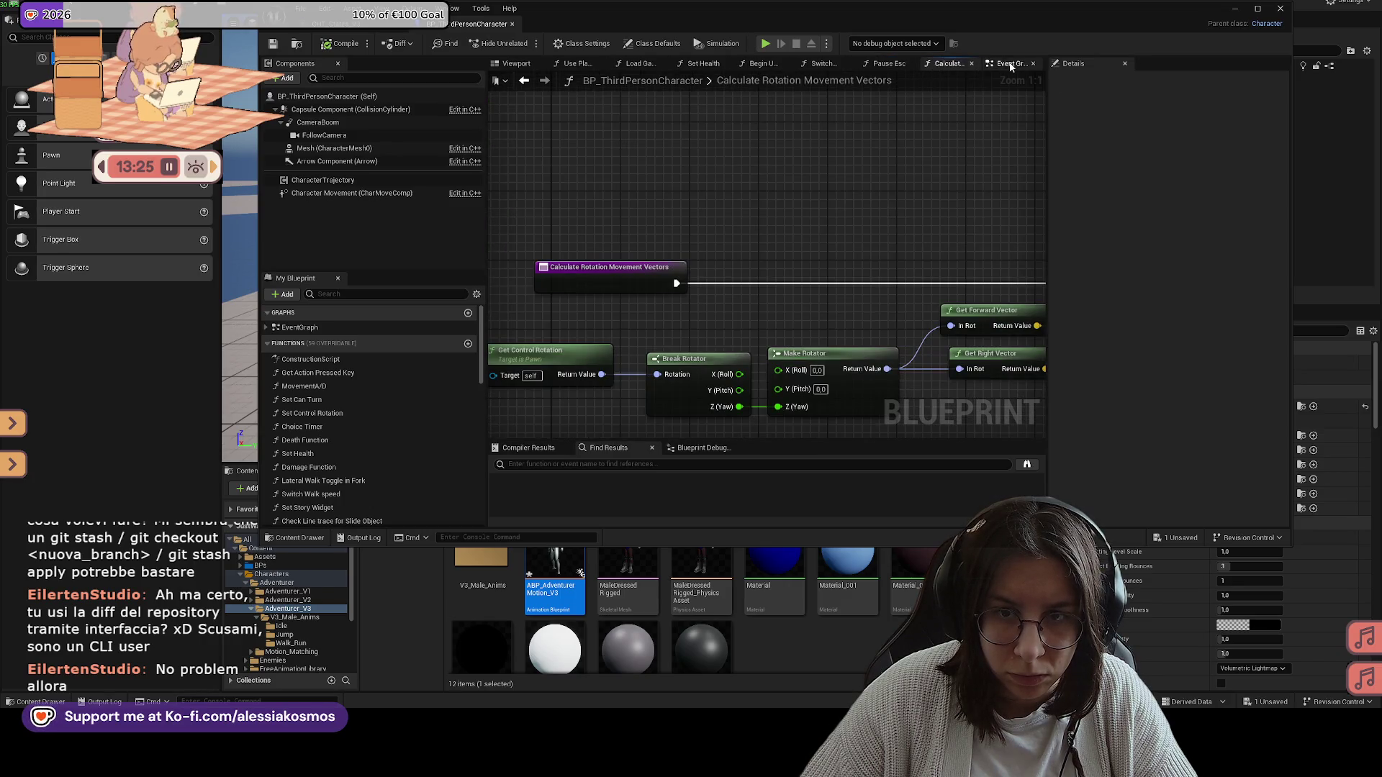
pyautogui.click(1011, 64)
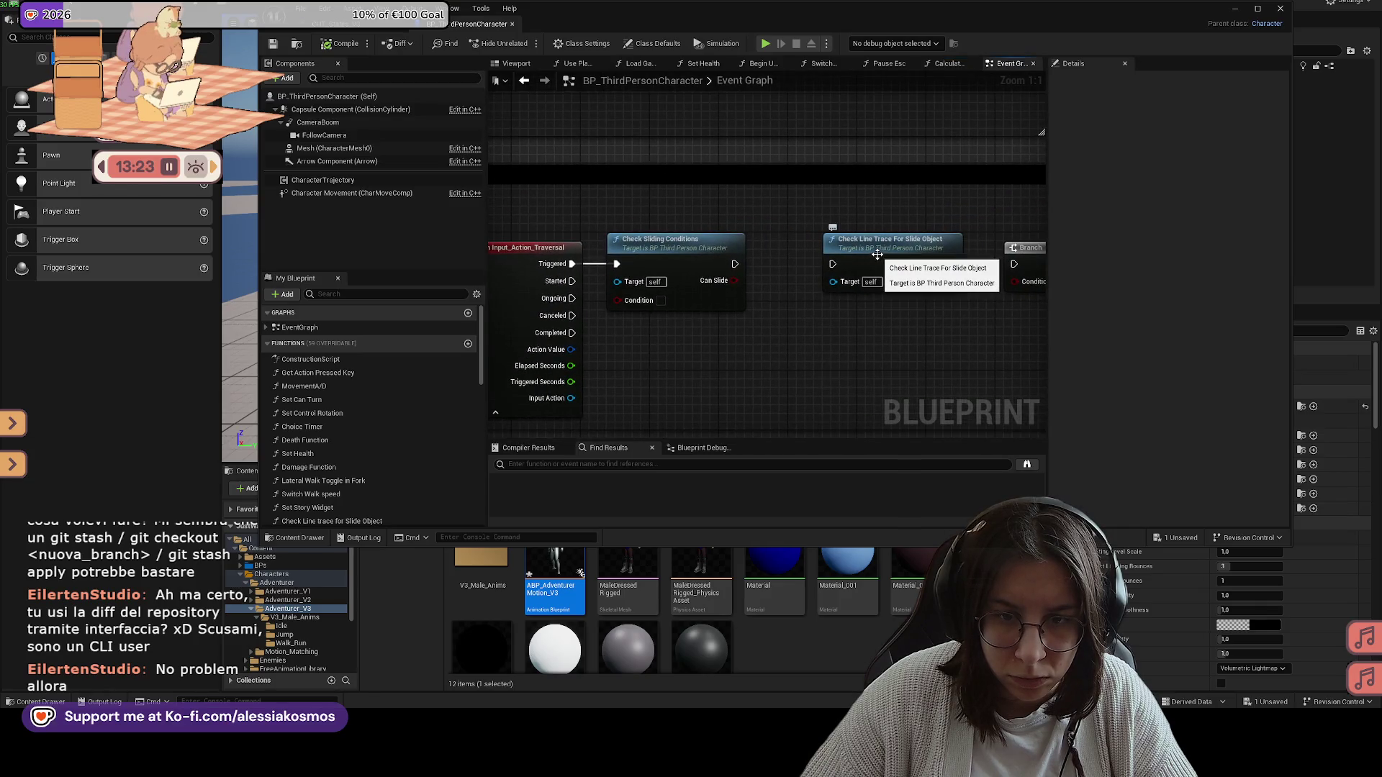
# Step: In Check Line Trace For Slide Object, add a SET Is Sliding node on the Branch True path
pyautogui.doubleClick(876, 254)
pyautogui.scroll(4, 877, 253)
pyautogui.moveTo(746, 188)
pyautogui.mouseDown()
pyautogui.moveTo(783, 176)
pyautogui.moveTo(771, 179)
pyautogui.moveTo(806, 208)
pyautogui.moveTo(928, 191)
pyautogui.mouseUp()
pyautogui.scroll(-1, 860, 194)
pyautogui.scroll(-2, 824, 155)
pyautogui.scroll(2, 823, 155)
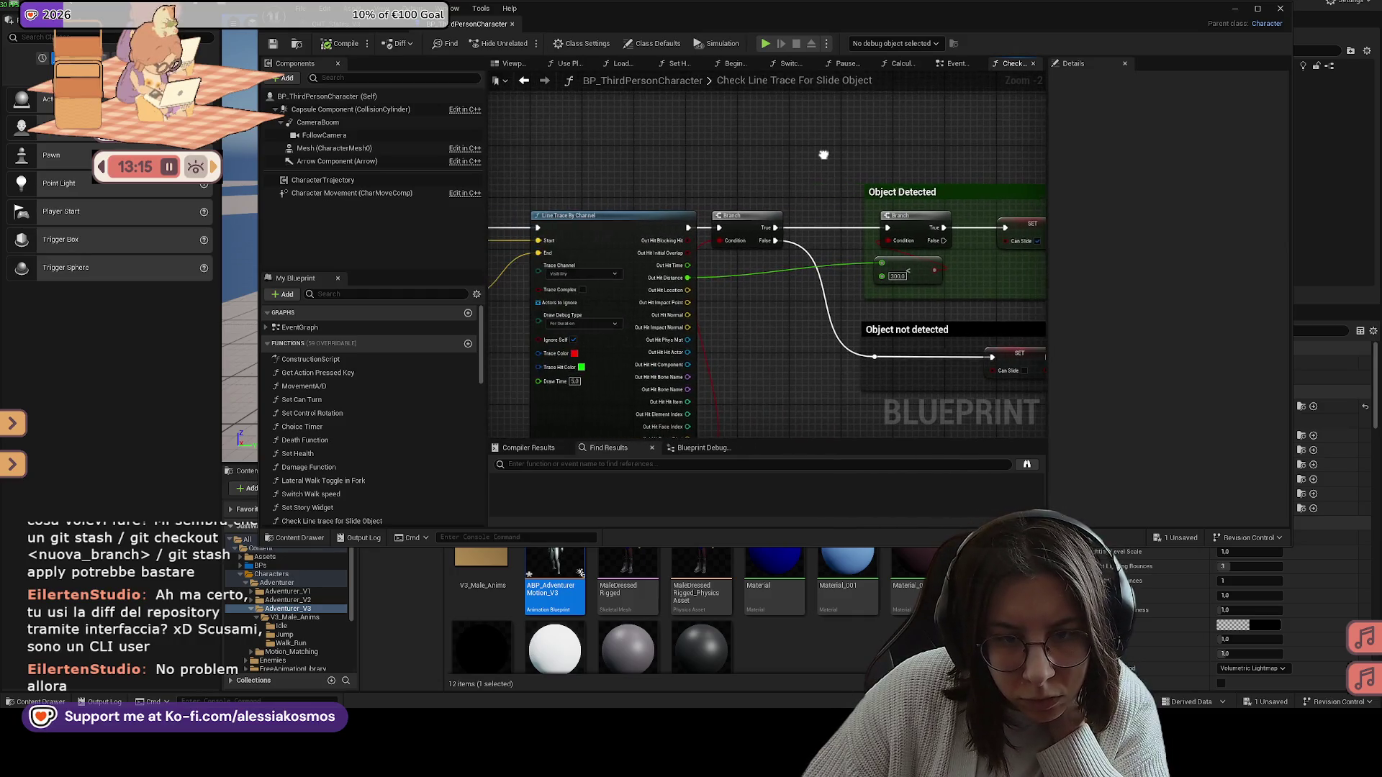
pyautogui.moveTo(823, 157); pyautogui.dragTo(696, 144)
pyautogui.scroll(2, 813, 198)
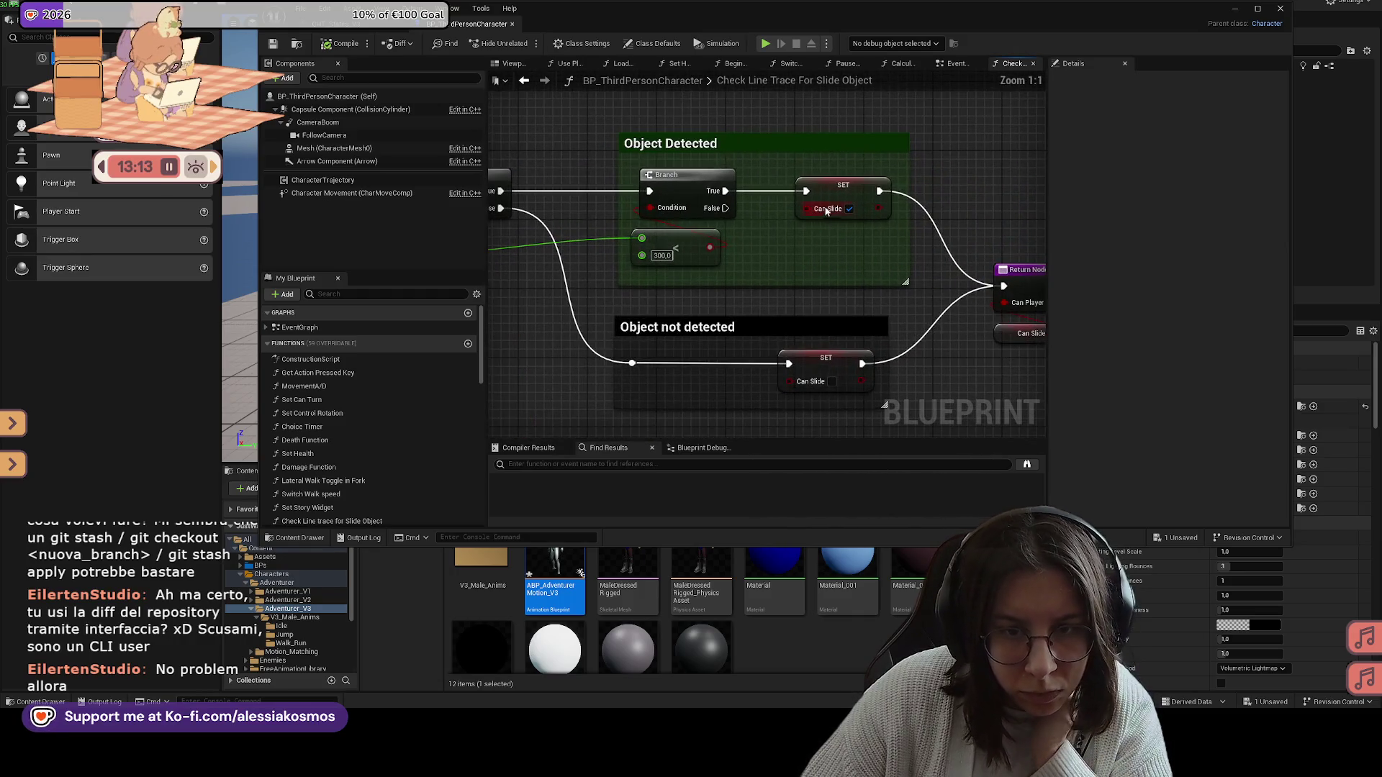
pyautogui.click(814, 197)
pyautogui.moveTo(733, 189); pyautogui.dragTo(791, 198)
pyautogui.write('is slid')
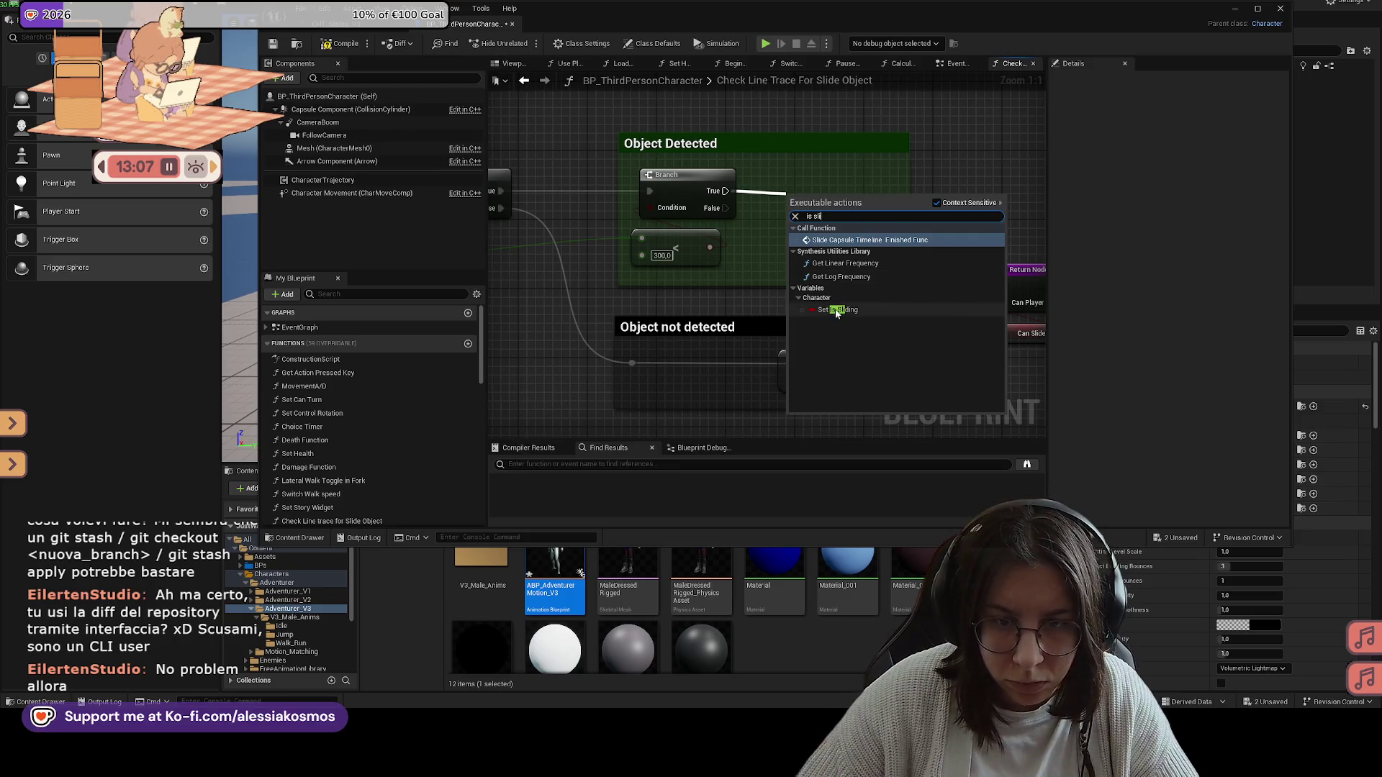
pyautogui.click(837, 311)
# Step: Replace the not-detected SET Can Slide with a copy of SET Is Sliding, and wire both setters to the Return Node
pyautogui.hotkey('ctrl', 'c')
pyautogui.click(824, 363)
pyautogui.press('Delete')
pyautogui.hotkey('ctrl', 'v')
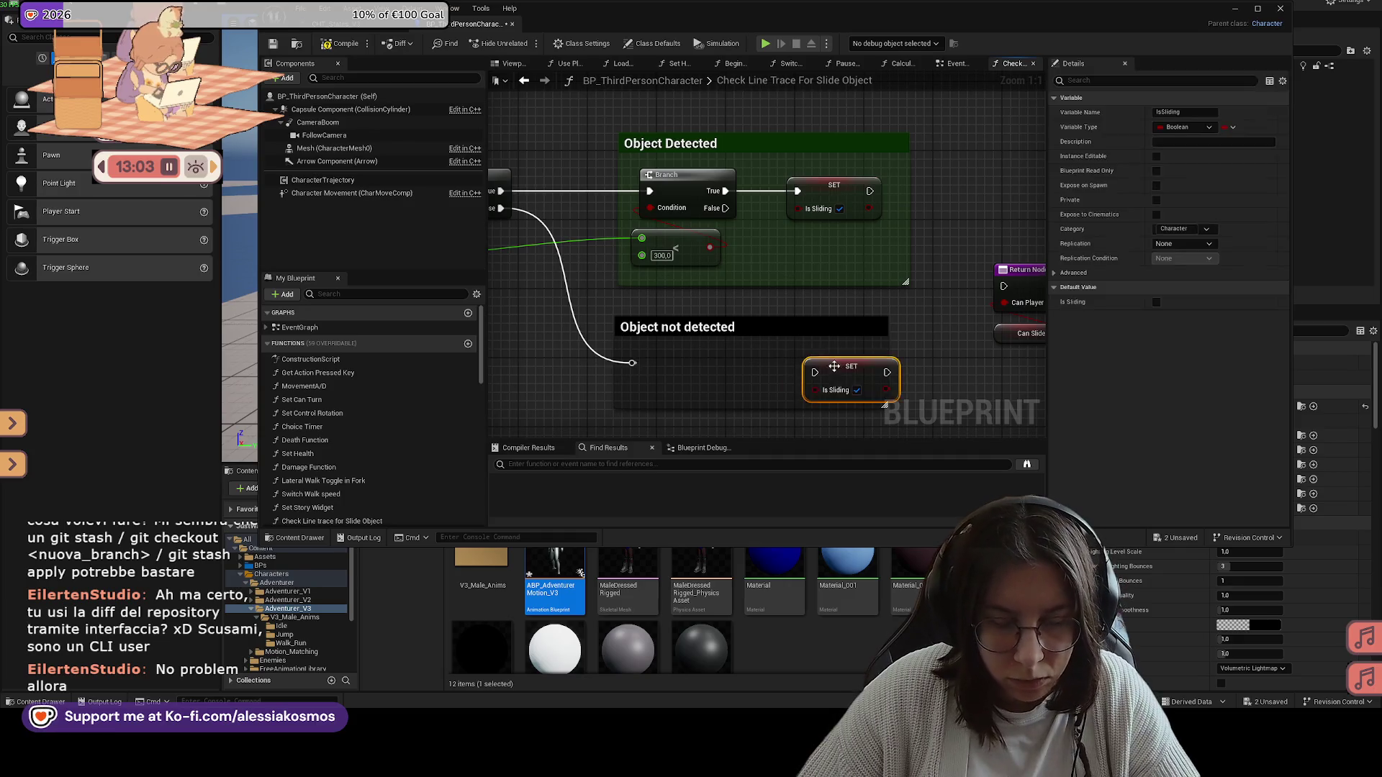
pyautogui.moveTo(833, 366); pyautogui.dragTo(716, 374)
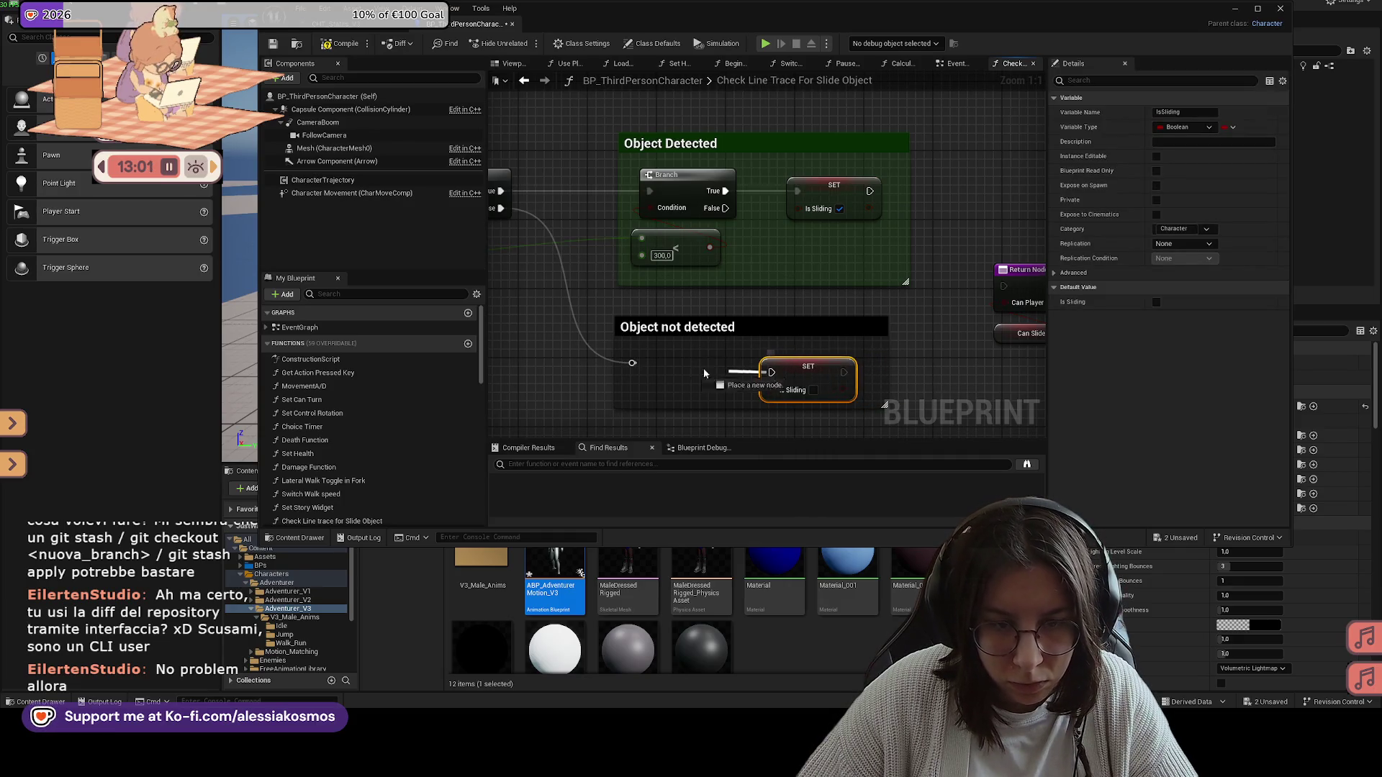
pyautogui.moveTo(843, 372)
pyautogui.mouseDown()
pyautogui.moveTo(810, 353)
pyautogui.moveTo(944, 343)
pyautogui.mouseUp()
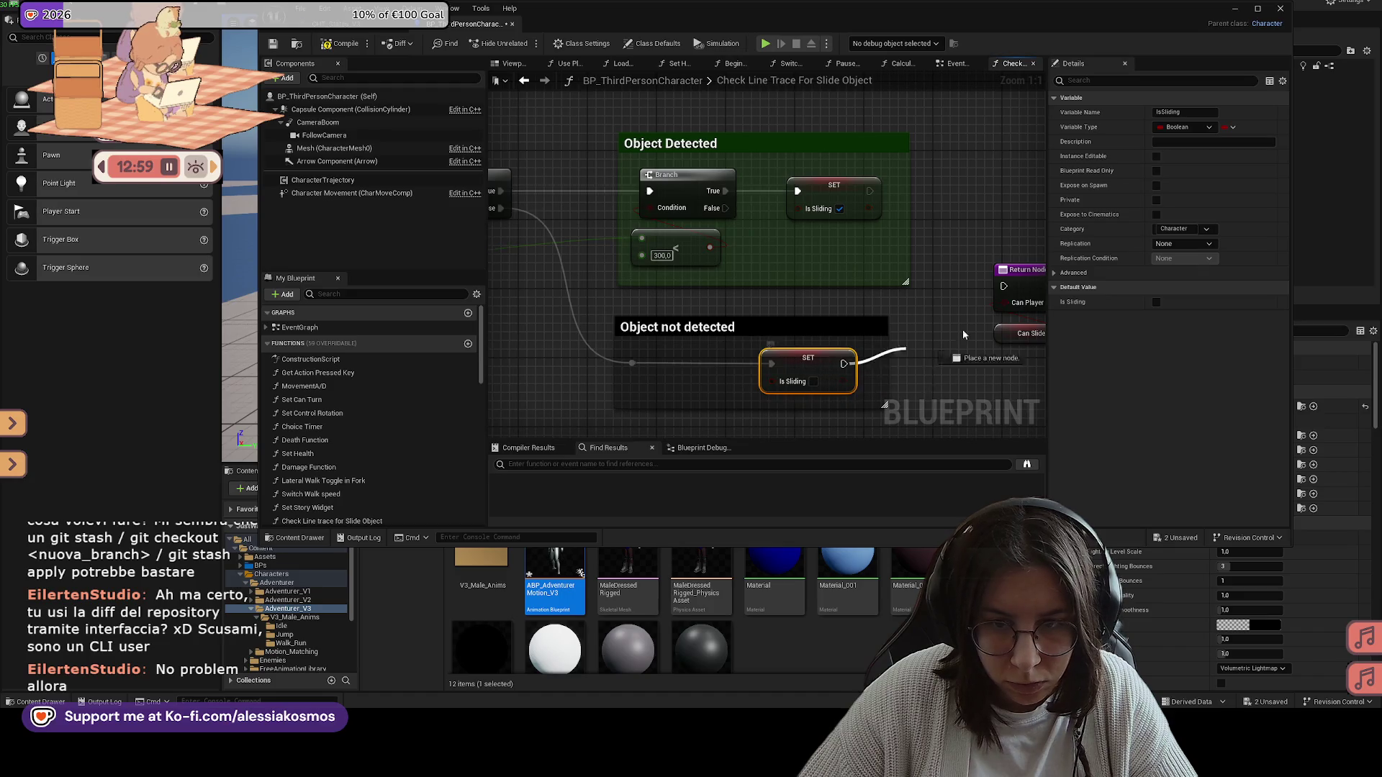
pyautogui.moveTo(749, 212); pyautogui.dragTo(883, 308)
pyautogui.moveTo(723, 384); pyautogui.dragTo(883, 307)
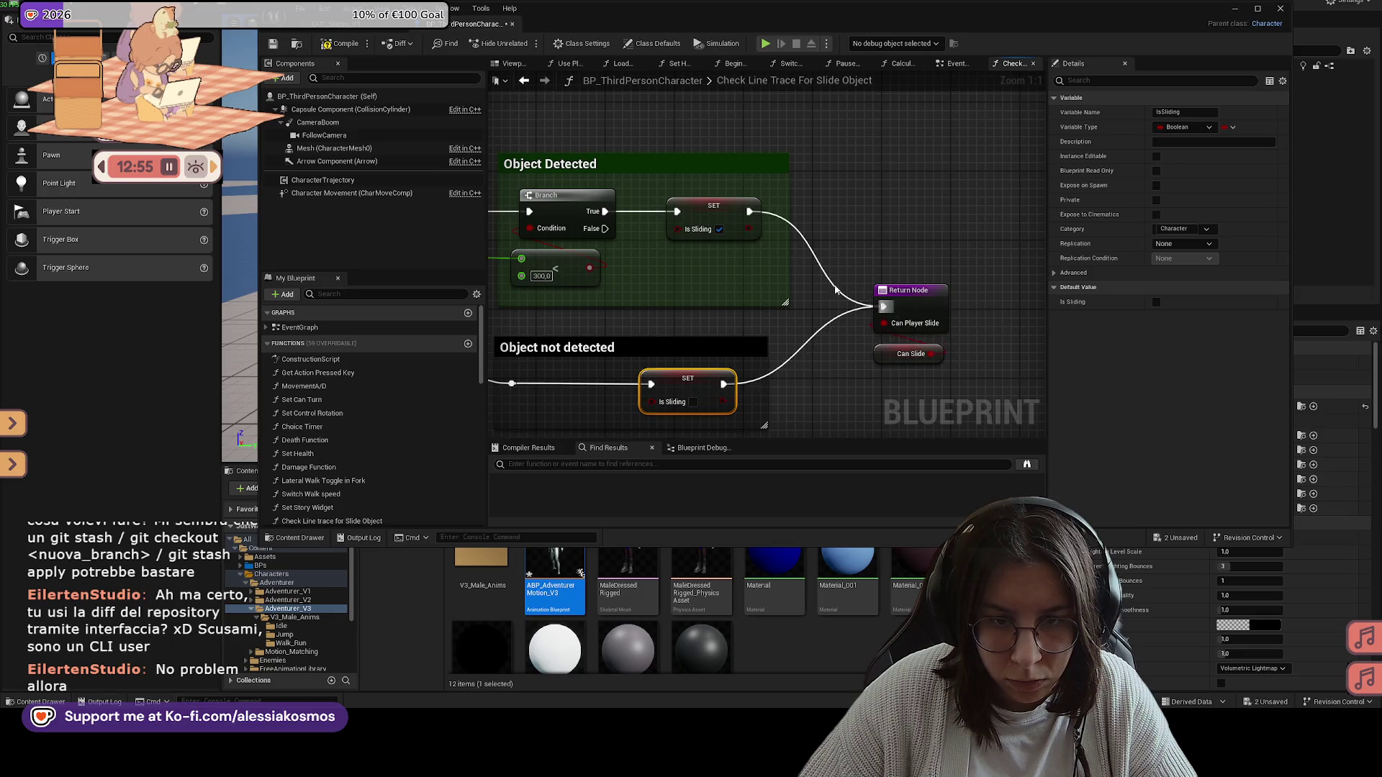
# Step: Compile, remove Check Sliding Conditions' Can Slide output, and save the character blueprint
pyautogui.click(334, 46)
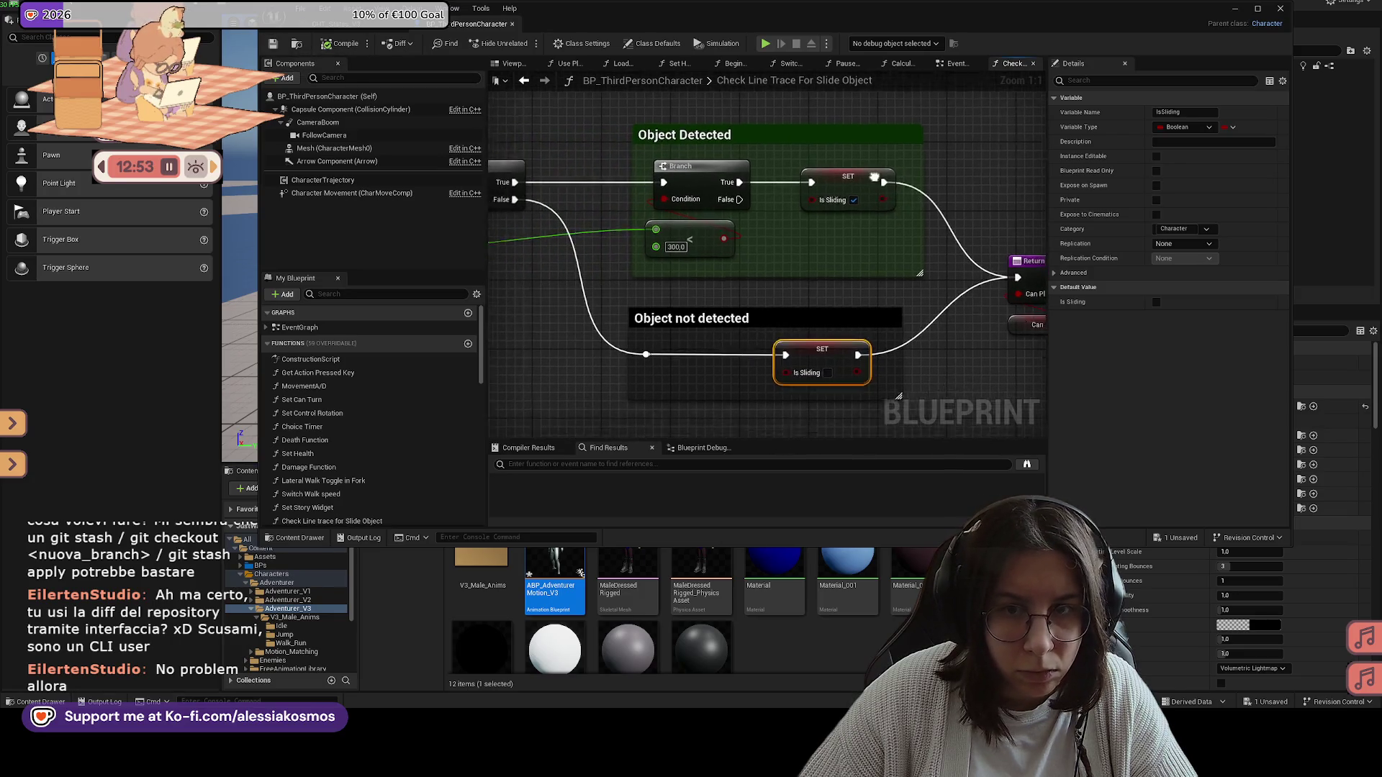
pyautogui.click(953, 65)
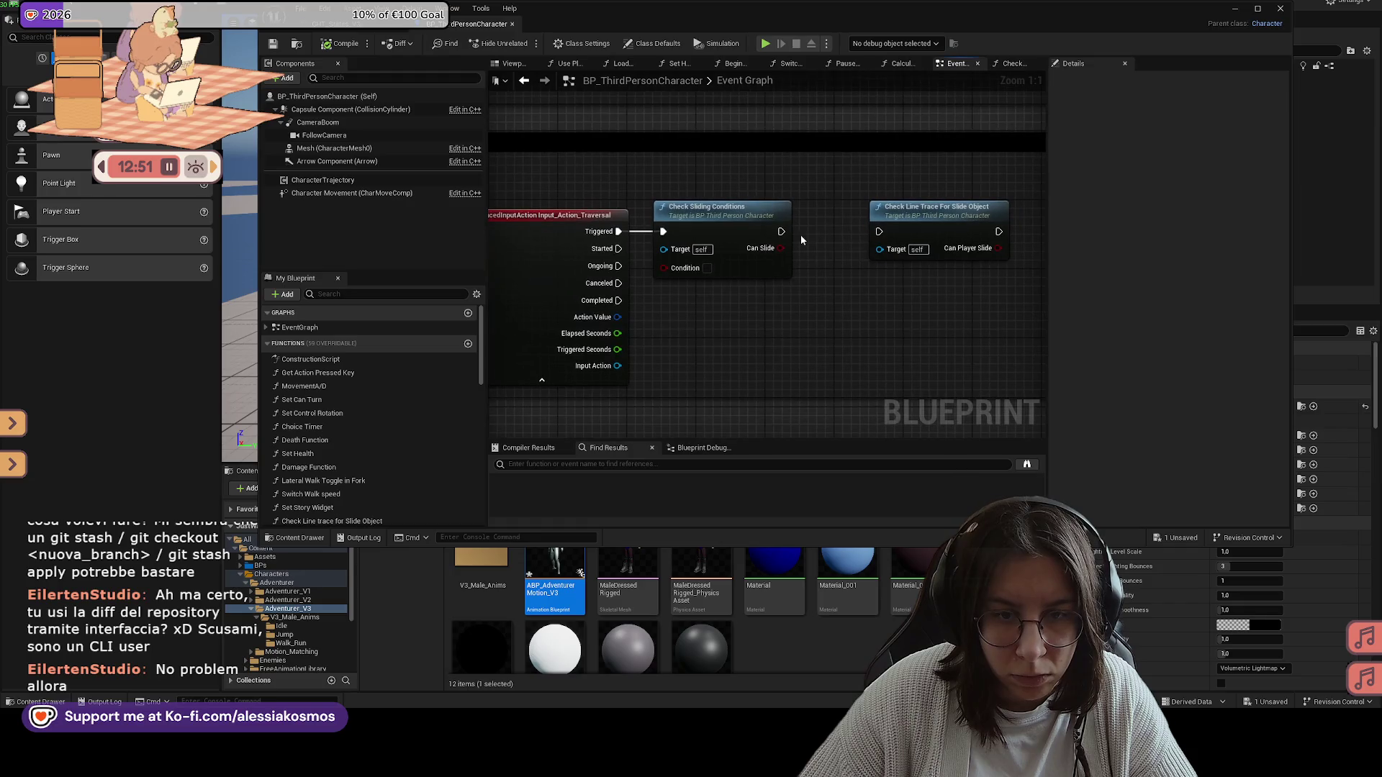
pyautogui.moveTo(879, 231); pyautogui.dragTo(801, 232)
pyautogui.click(750, 211)
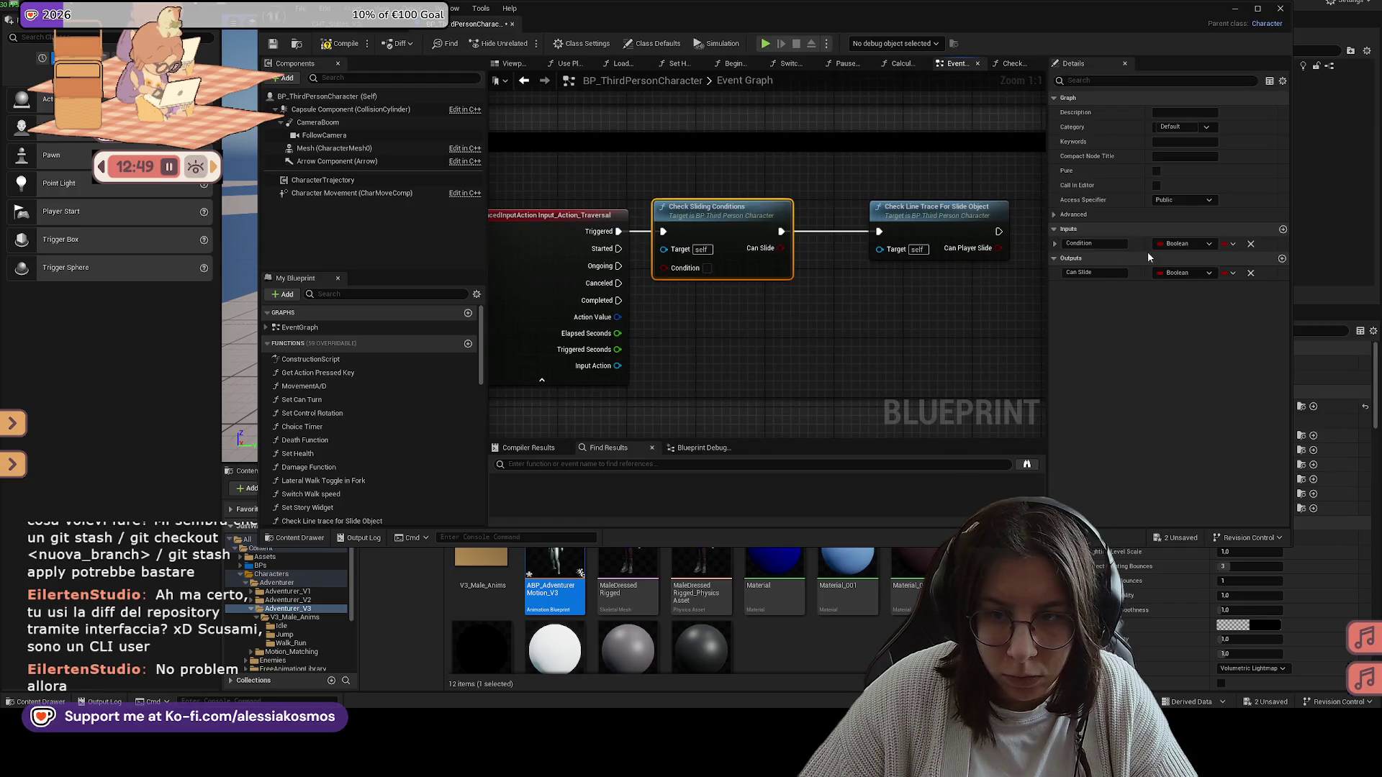
pyautogui.click(1250, 273)
pyautogui.click(359, 24)
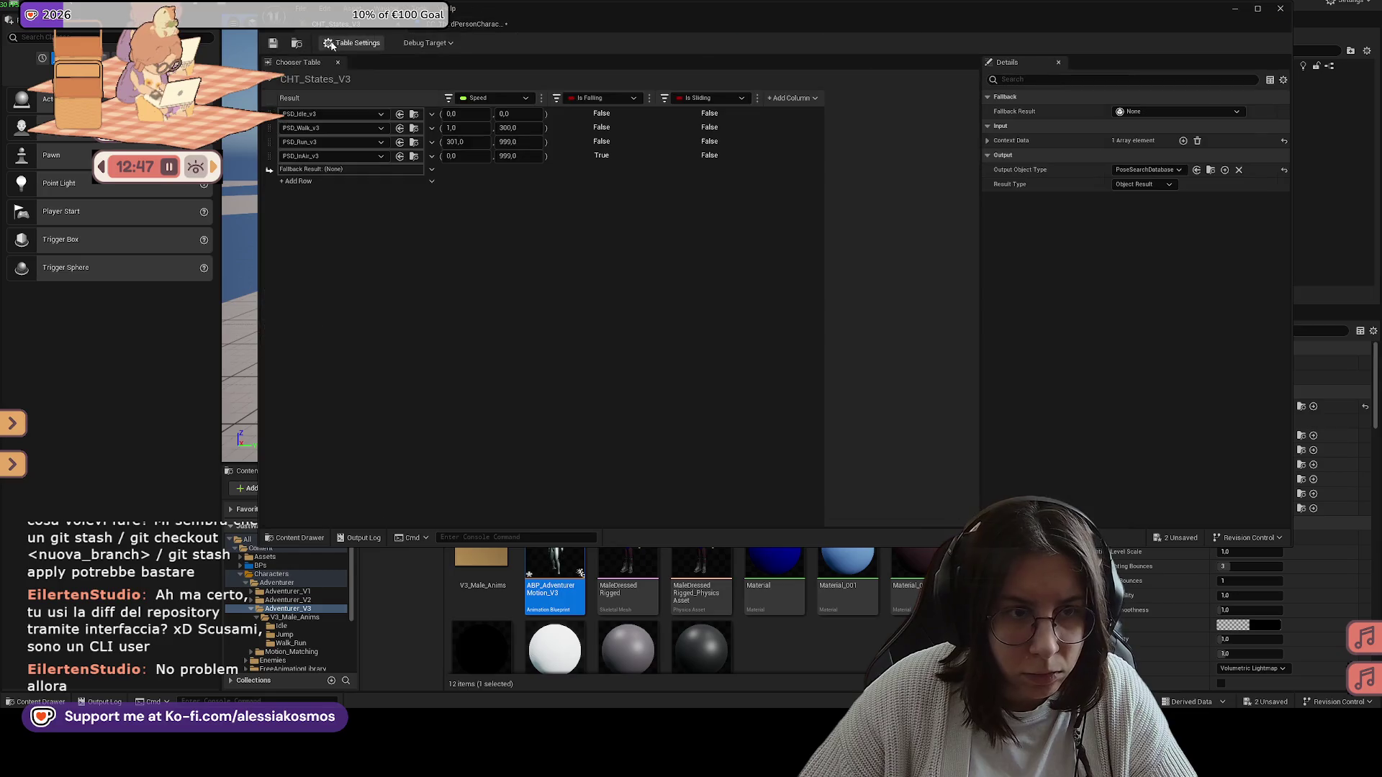
pyautogui.click(453, 29)
pyautogui.click(274, 45)
# Step: Add a Branch node right after the Check Line Trace For Slide Object entry node
pyautogui.doubleClick(864, 214)
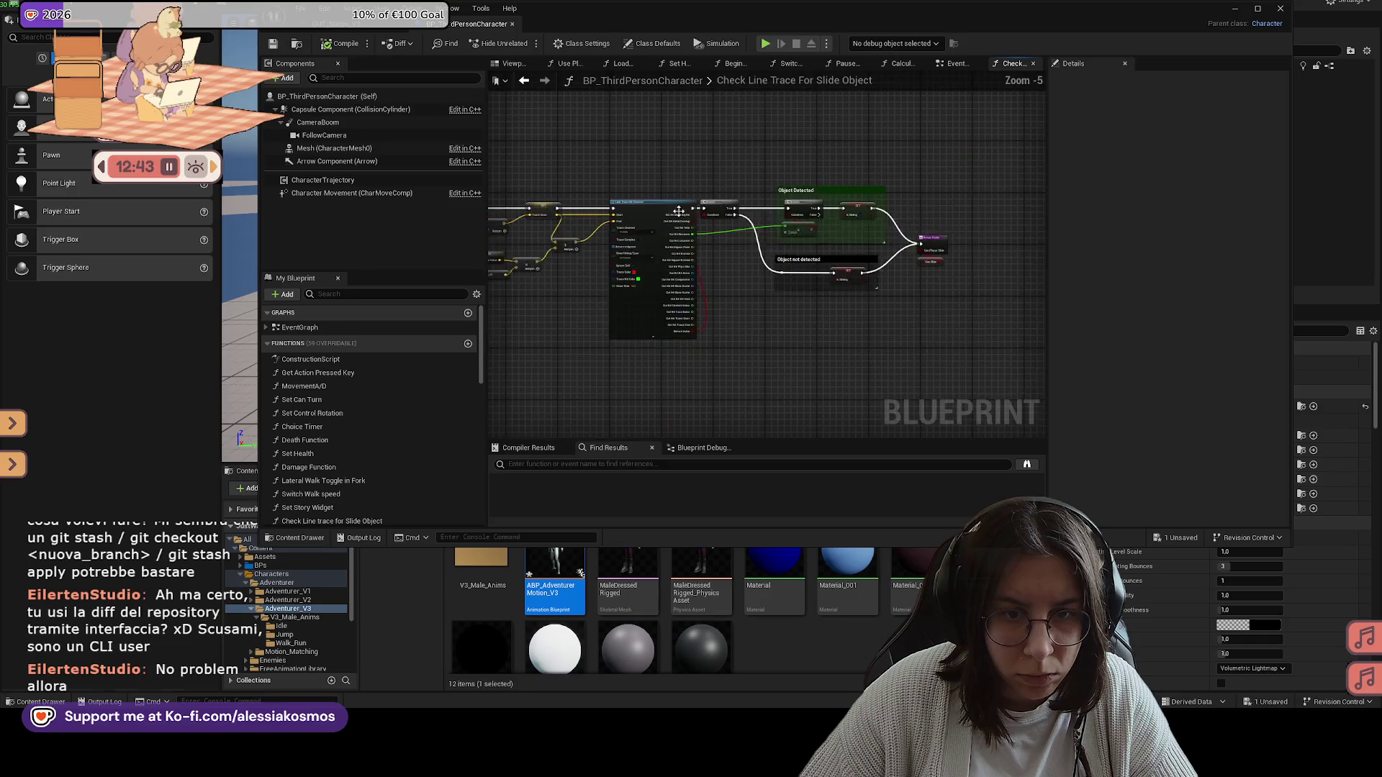
pyautogui.scroll(3, 682, 189)
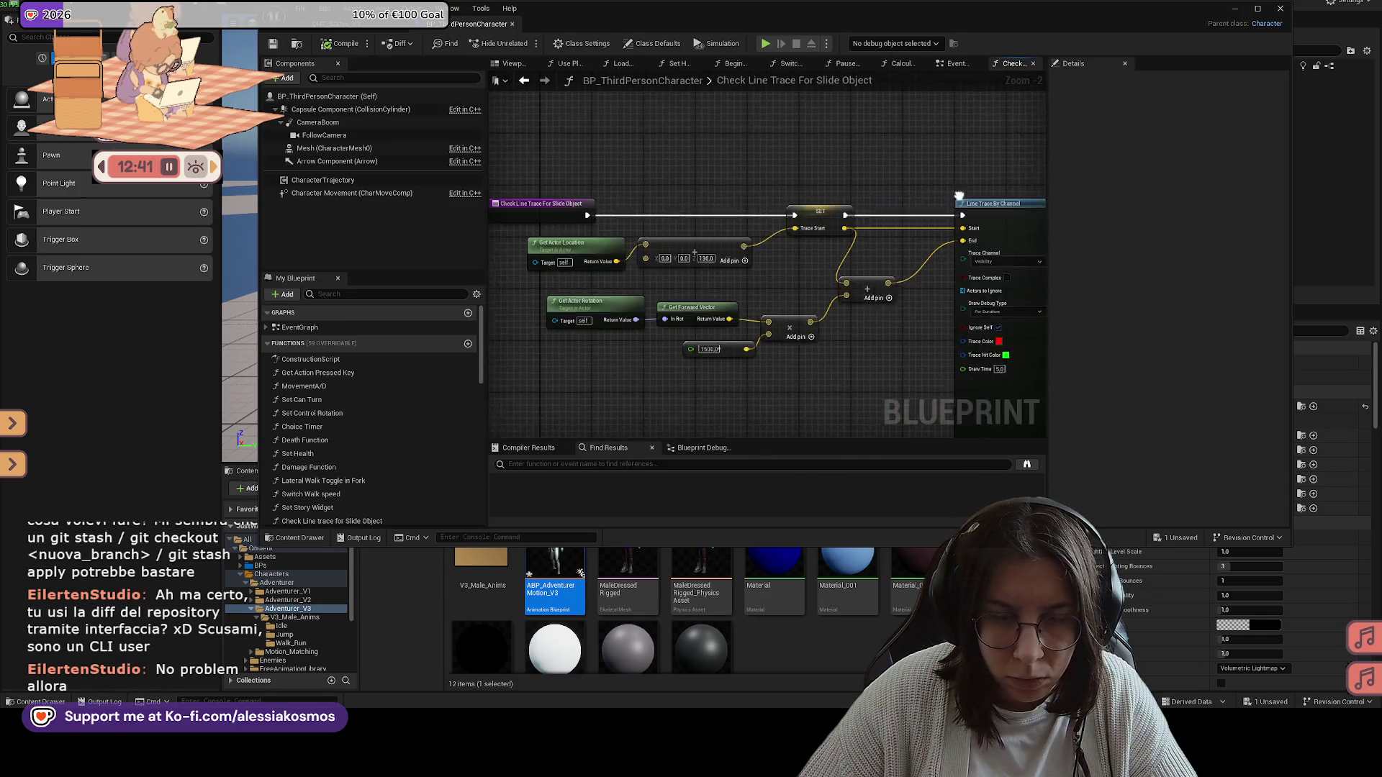
pyautogui.moveTo(720, 222); pyautogui.dragTo(506, 222)
pyautogui.rightClick(649, 261)
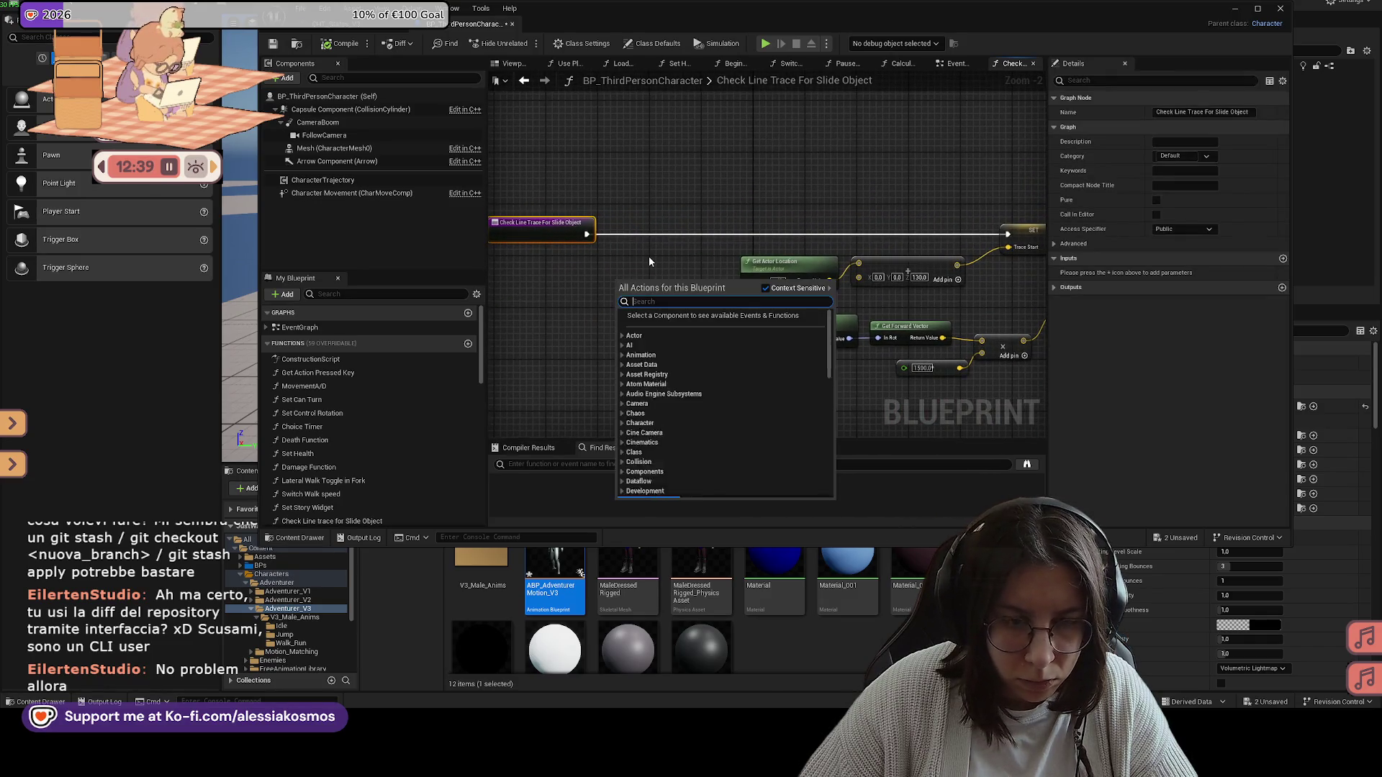
pyautogui.write('branch')
pyautogui.press('Return')
pyautogui.moveTo(645, 280)
pyautogui.mouseDown()
pyautogui.moveTo(651, 226)
pyautogui.moveTo(601, 243)
pyautogui.moveTo(664, 227)
pyautogui.mouseUp()
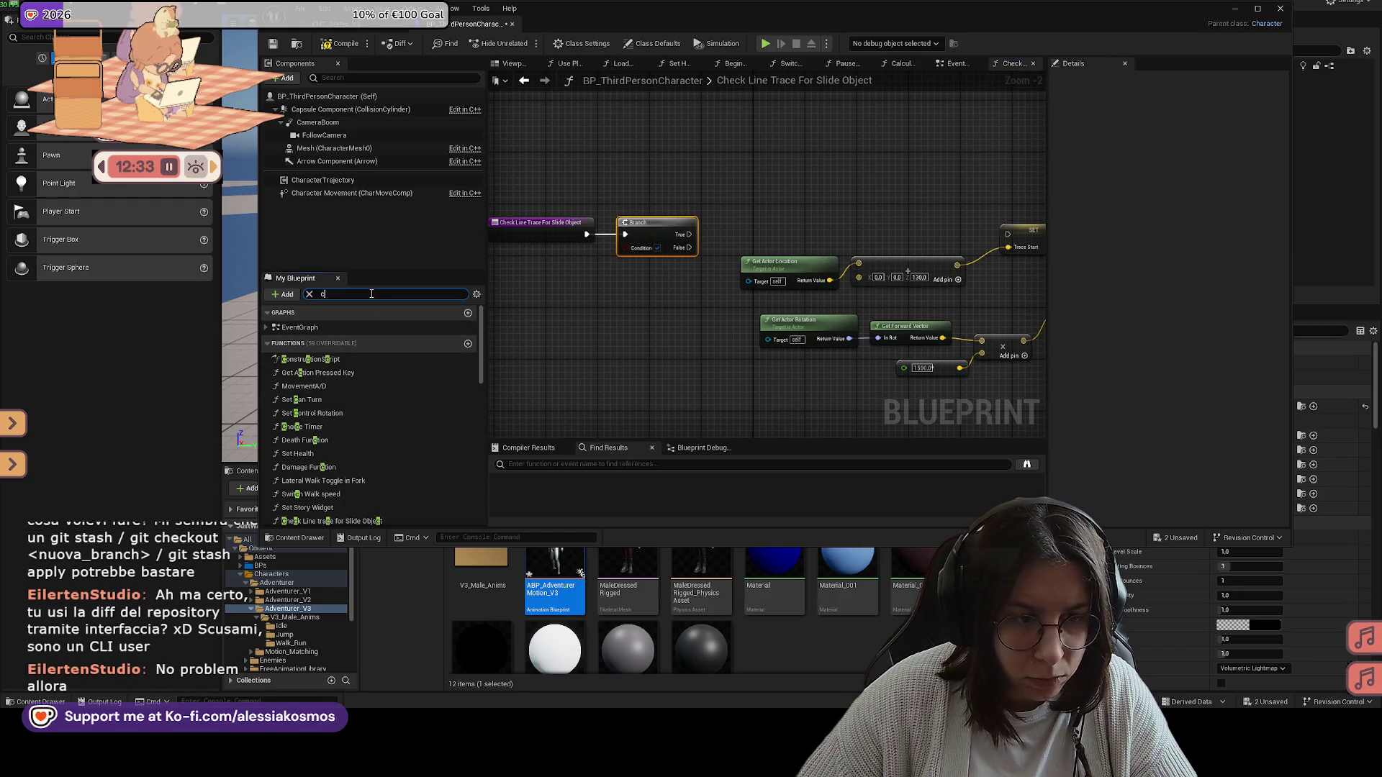
# Step: Feed a Can Slide getter into the Branch and route its True output into the rest of the trace
pyautogui.write('can')
pyautogui.moveTo(321, 463)
pyautogui.mouseDown()
pyautogui.moveTo(641, 255)
pyautogui.moveTo(575, 257)
pyautogui.mouseUp()
pyautogui.moveTo(765, 238); pyautogui.dragTo(614, 236)
pyautogui.moveTo(529, 233); pyautogui.dragTo(856, 233)
pyautogui.moveTo(724, 187); pyautogui.dragTo(974, 202)
# Step: Save, then in the Event Graph connect the line trace check's execution to the slide Branch
pyautogui.click(273, 44)
pyautogui.moveTo(949, 87); pyautogui.dragTo(863, 93)
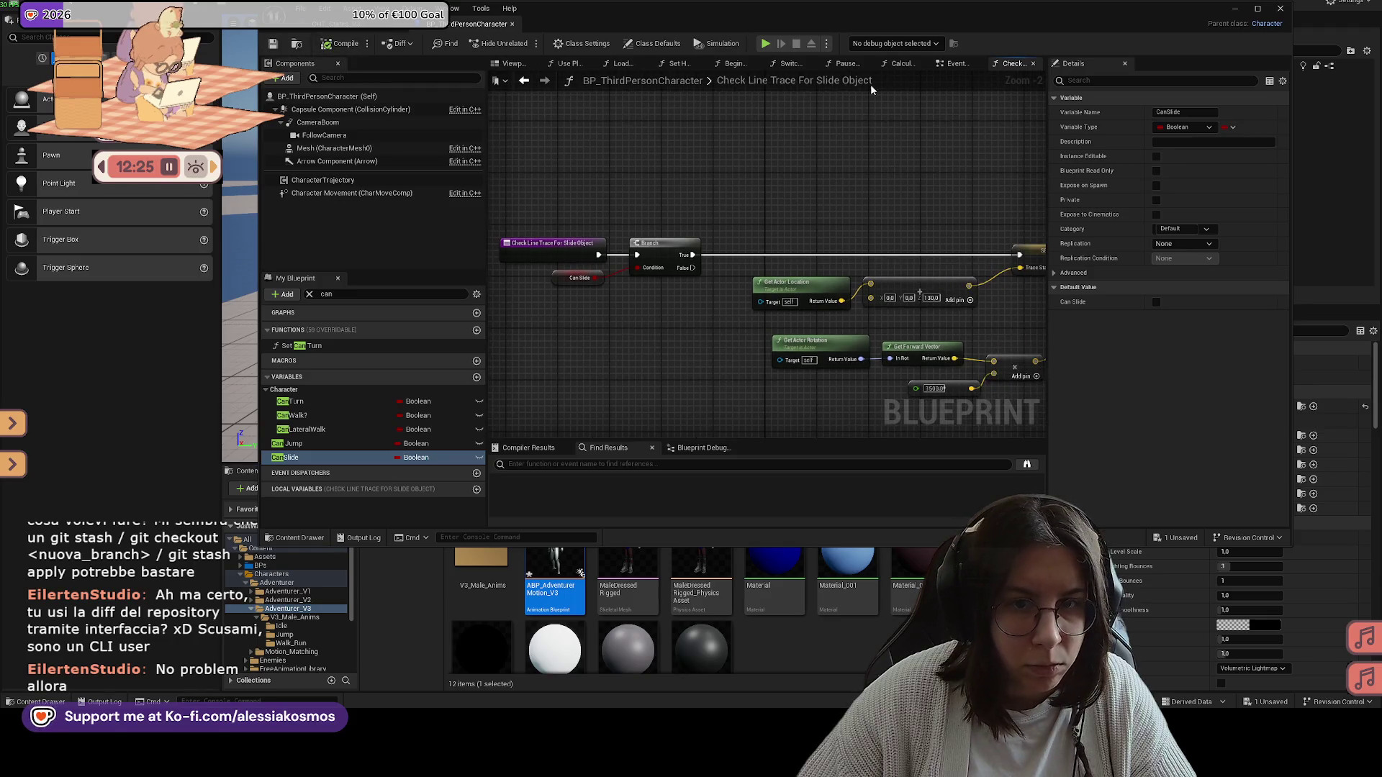
pyautogui.click(952, 65)
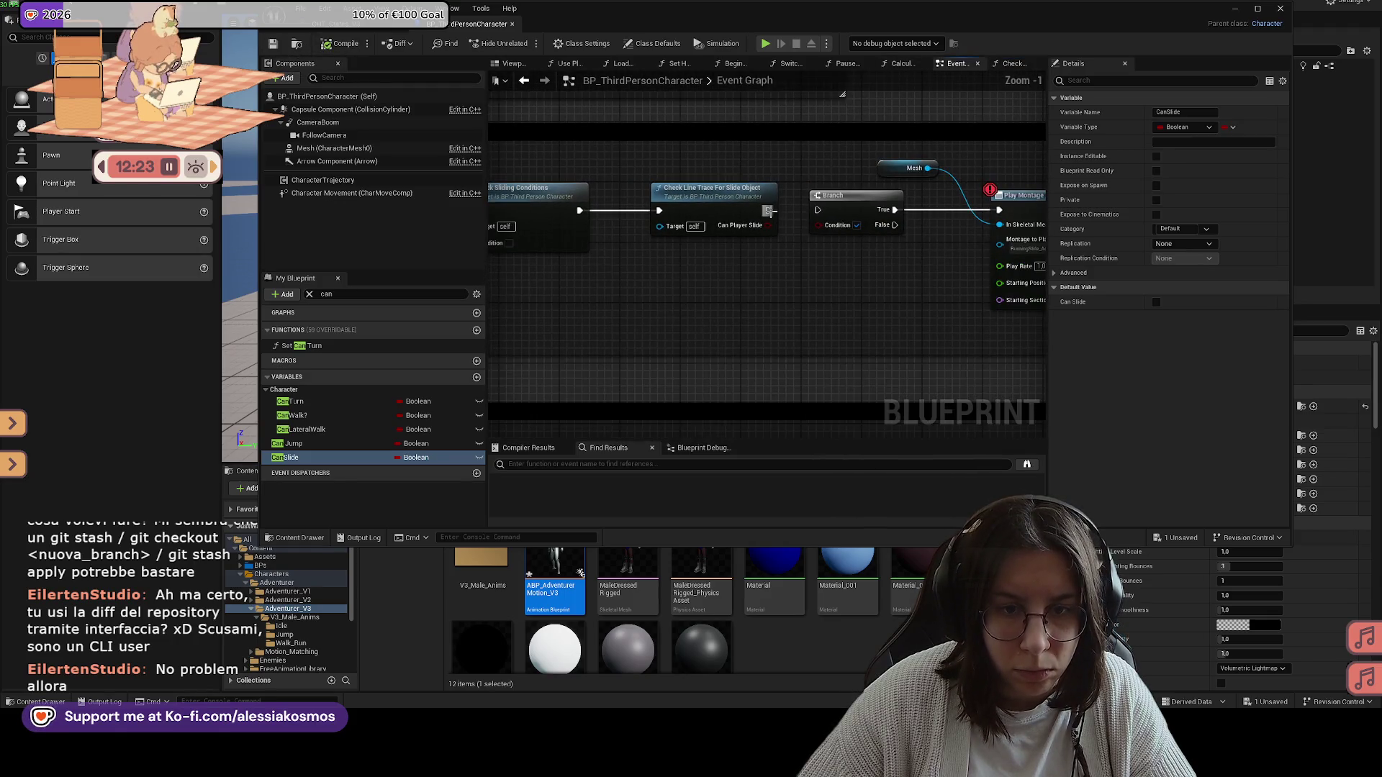
pyautogui.moveTo(831, 213)
pyautogui.mouseDown()
pyautogui.moveTo(728, 186)
pyautogui.moveTo(817, 226)
pyautogui.moveTo(682, 250)
pyautogui.moveTo(840, 254)
pyautogui.moveTo(821, 265)
pyautogui.mouseUp()
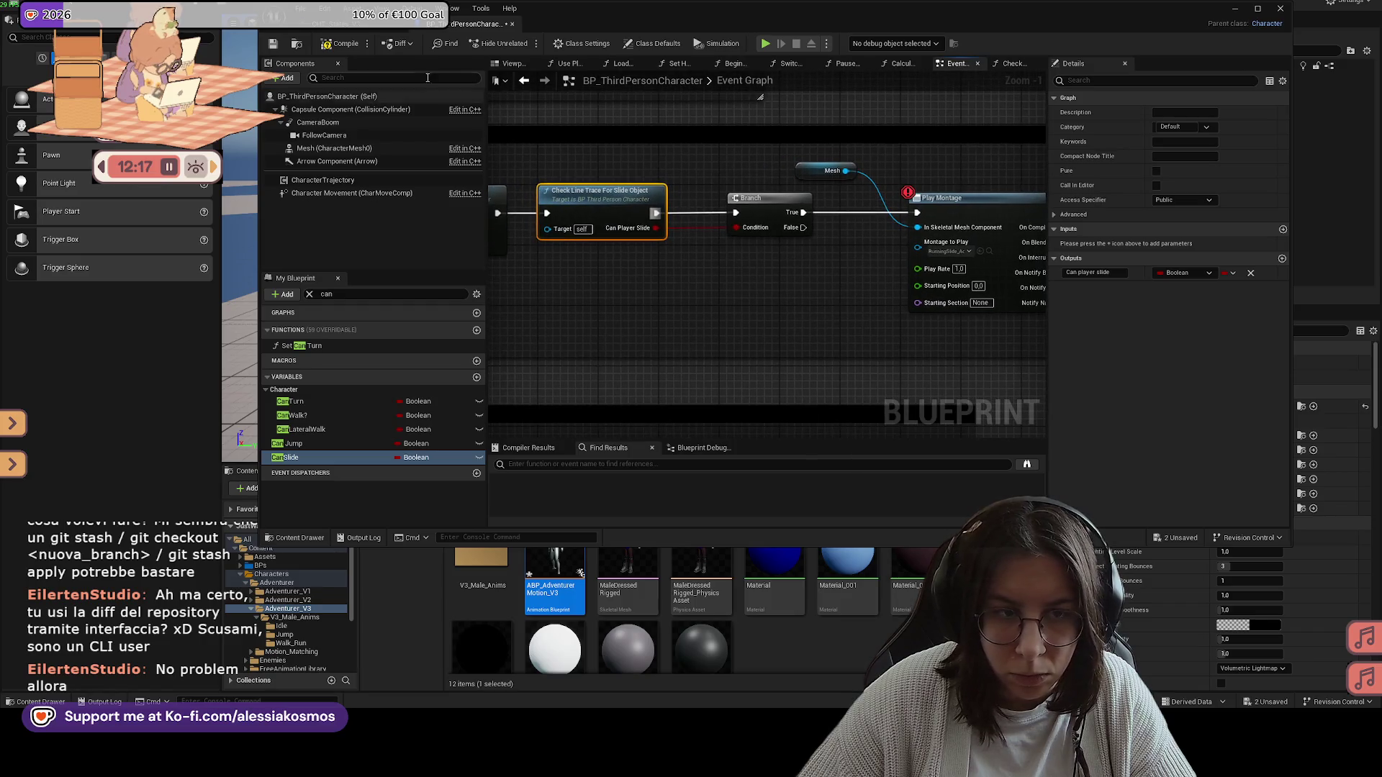
pyautogui.click(340, 43)
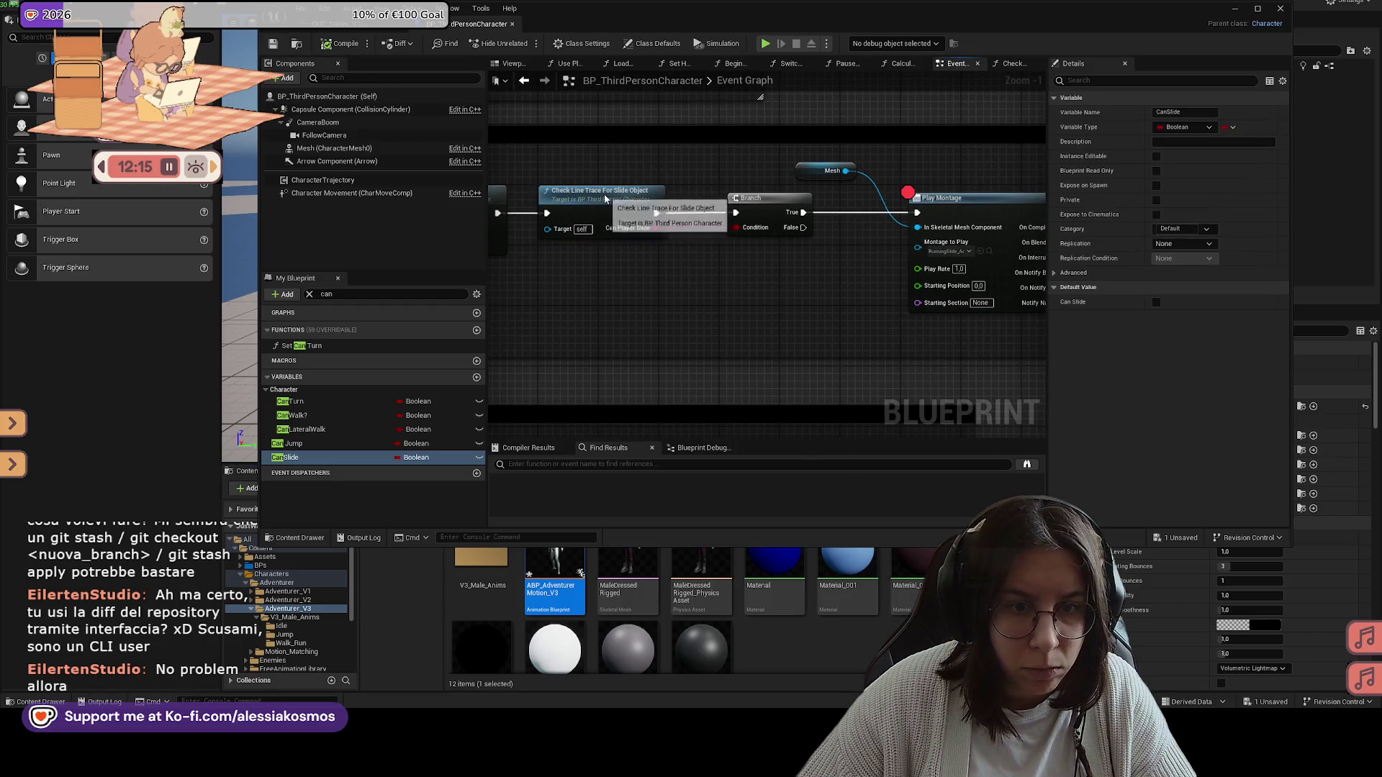
# Step: Rename the function's Can Player Slide return output to Is Player Sliding
pyautogui.doubleClick(612, 198)
pyautogui.scroll(-4, 806, 185)
pyautogui.scroll(4, 806, 185)
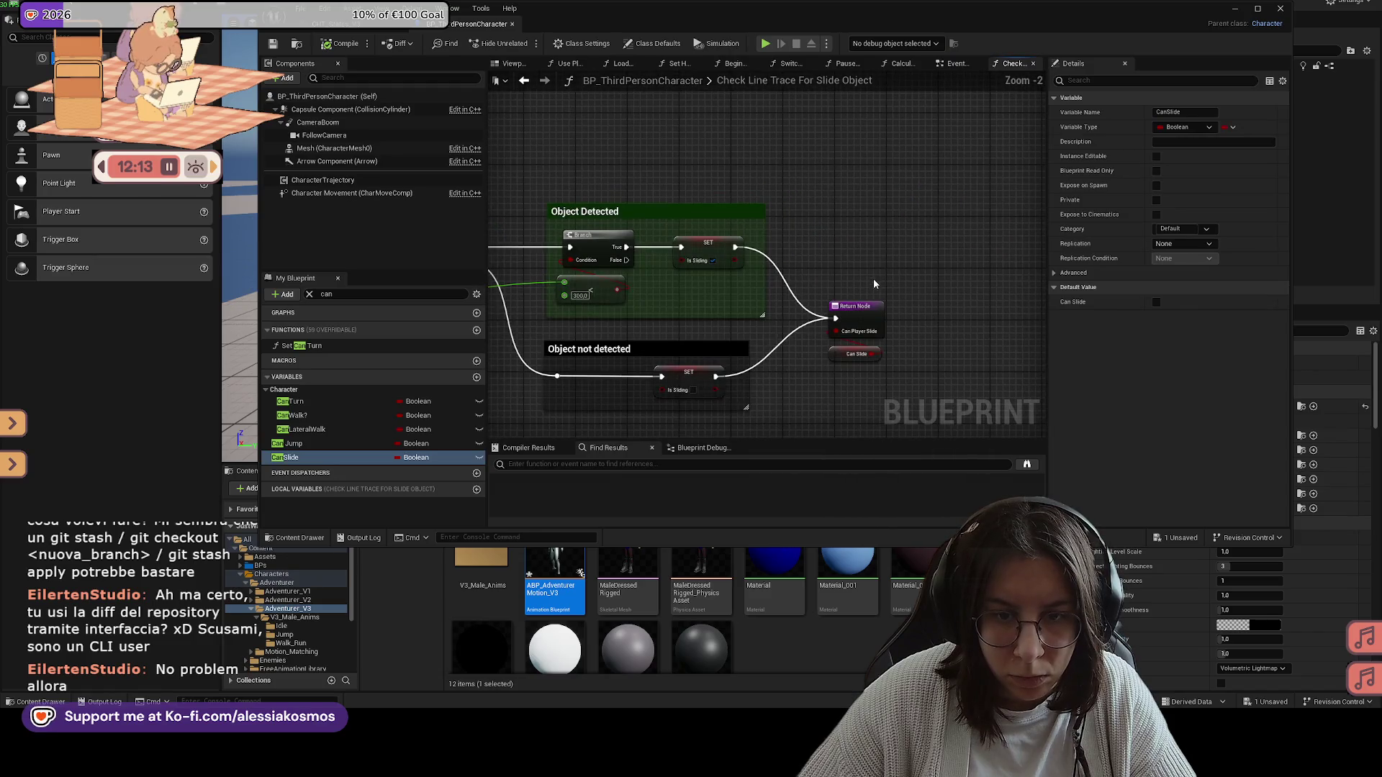
pyautogui.click(859, 330)
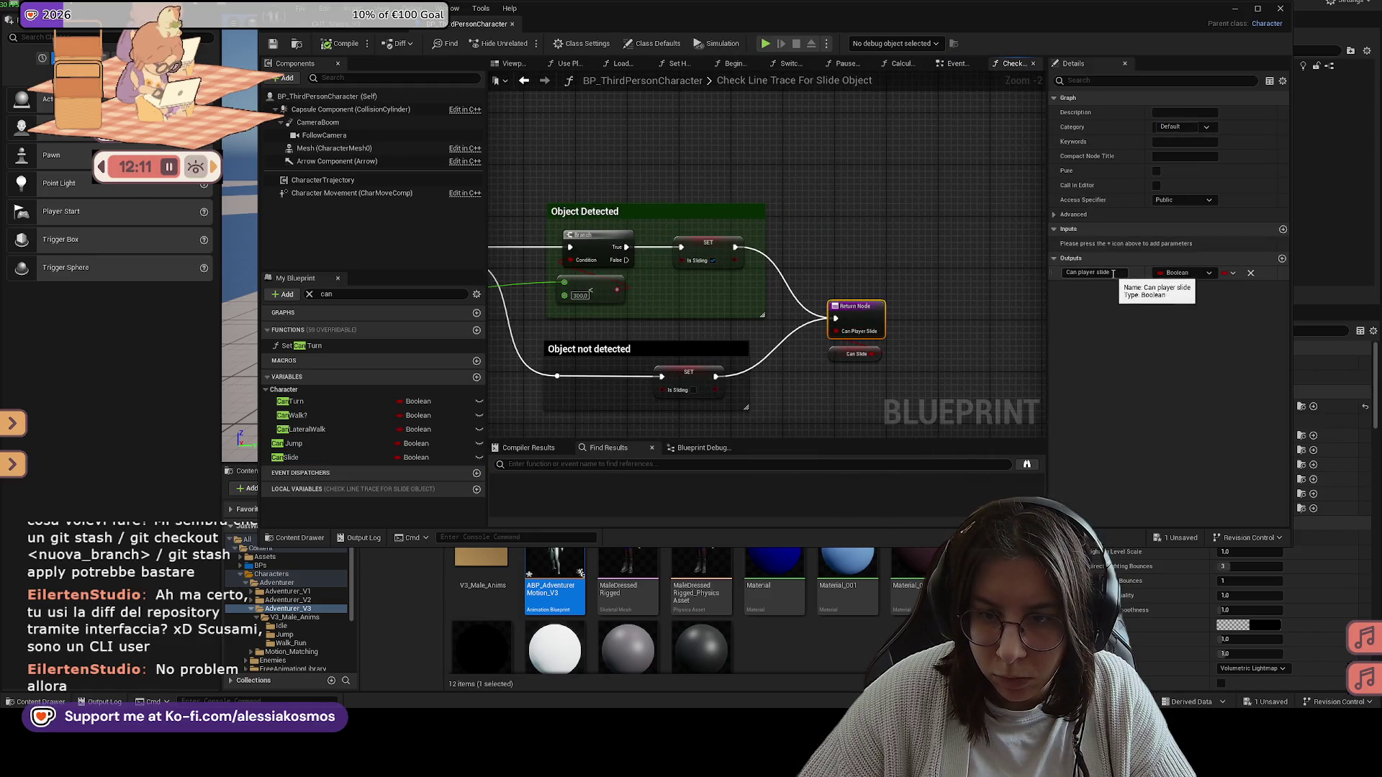
pyautogui.click(1094, 273)
pyautogui.press('BackSpace')
pyautogui.write('Is Play')
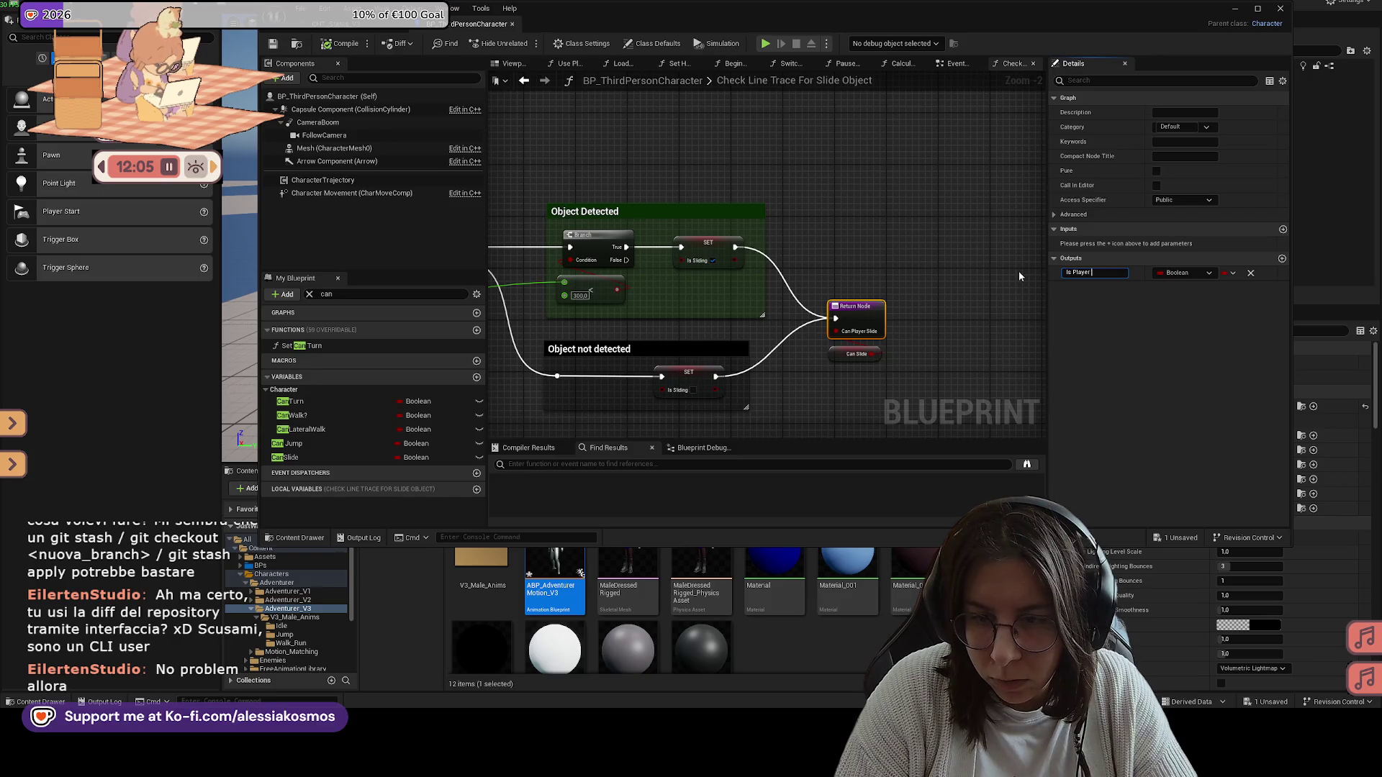
pyautogui.write('er Sliding')
pyautogui.press('Return')
# Step: Replace the Can Slide getter with an IsSliding getter feeding Is Player Sliding, and compile
pyautogui.click(853, 353)
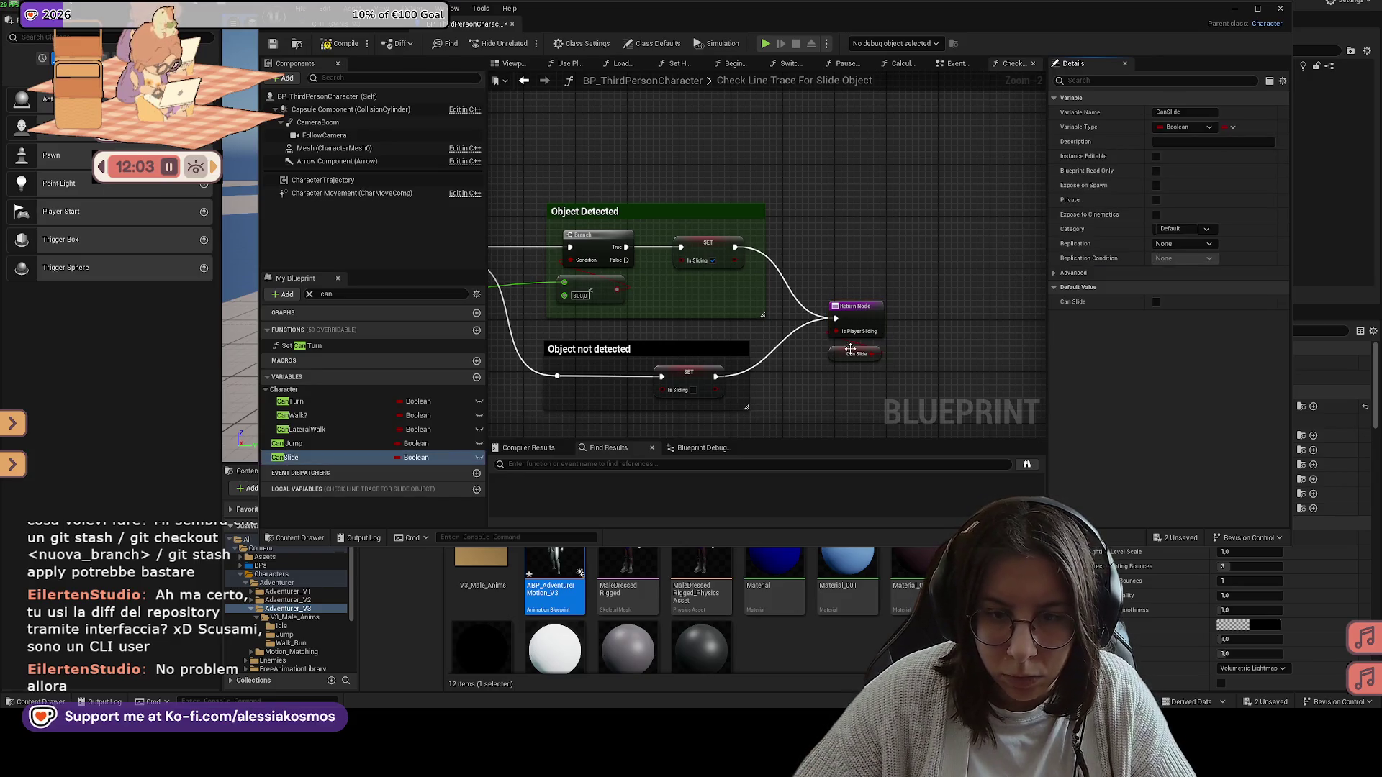
pyautogui.press('Delete')
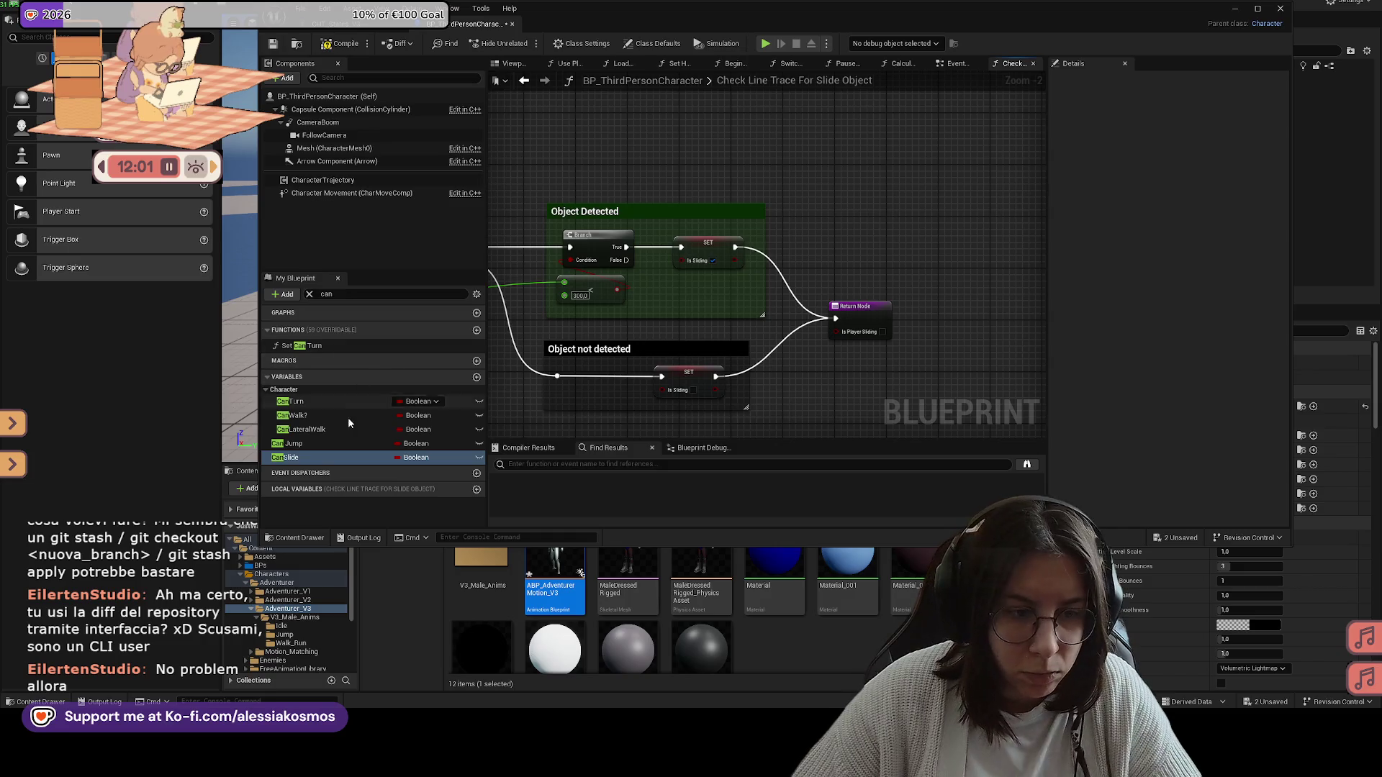
pyautogui.click(339, 294)
pyautogui.write('slidi')
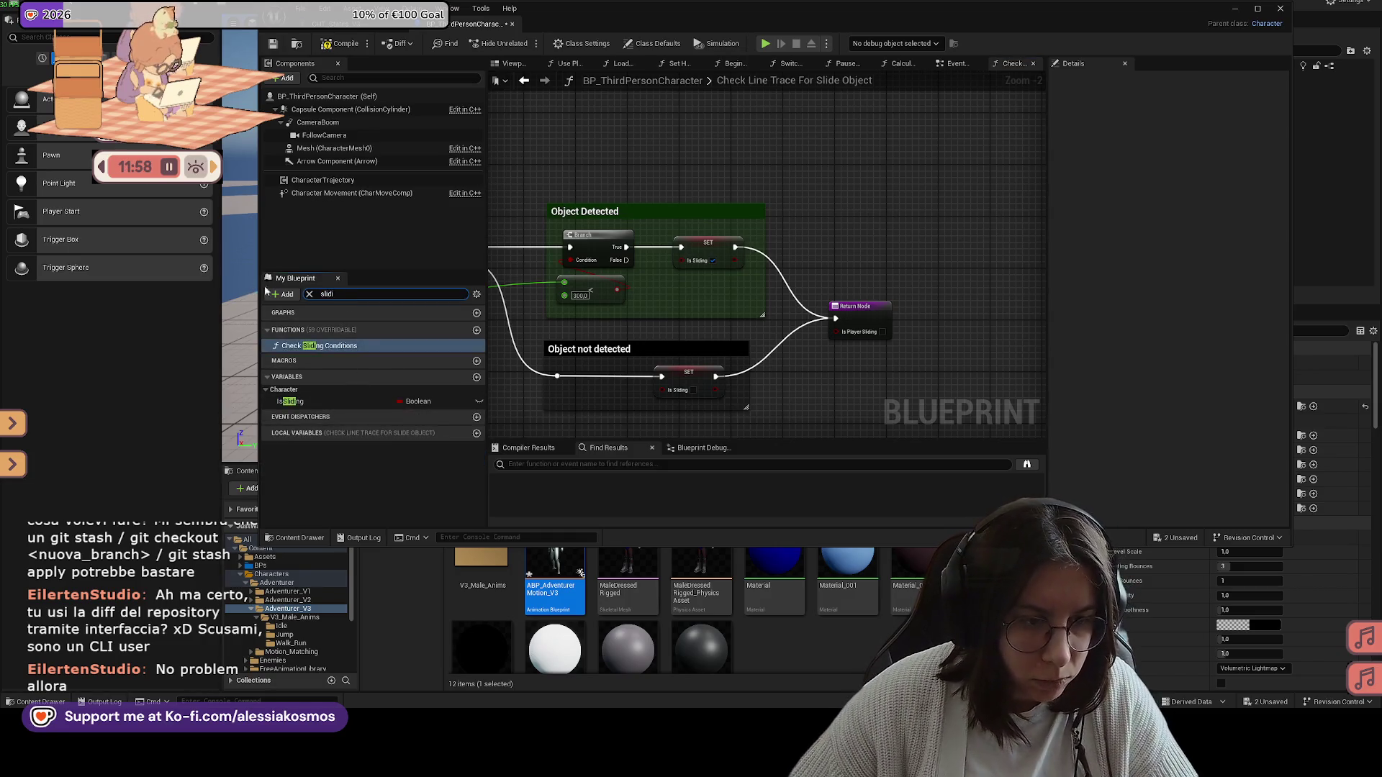
pyautogui.moveTo(288, 401); pyautogui.dragTo(849, 334)
pyautogui.moveTo(766, 329); pyautogui.dragTo(824, 355)
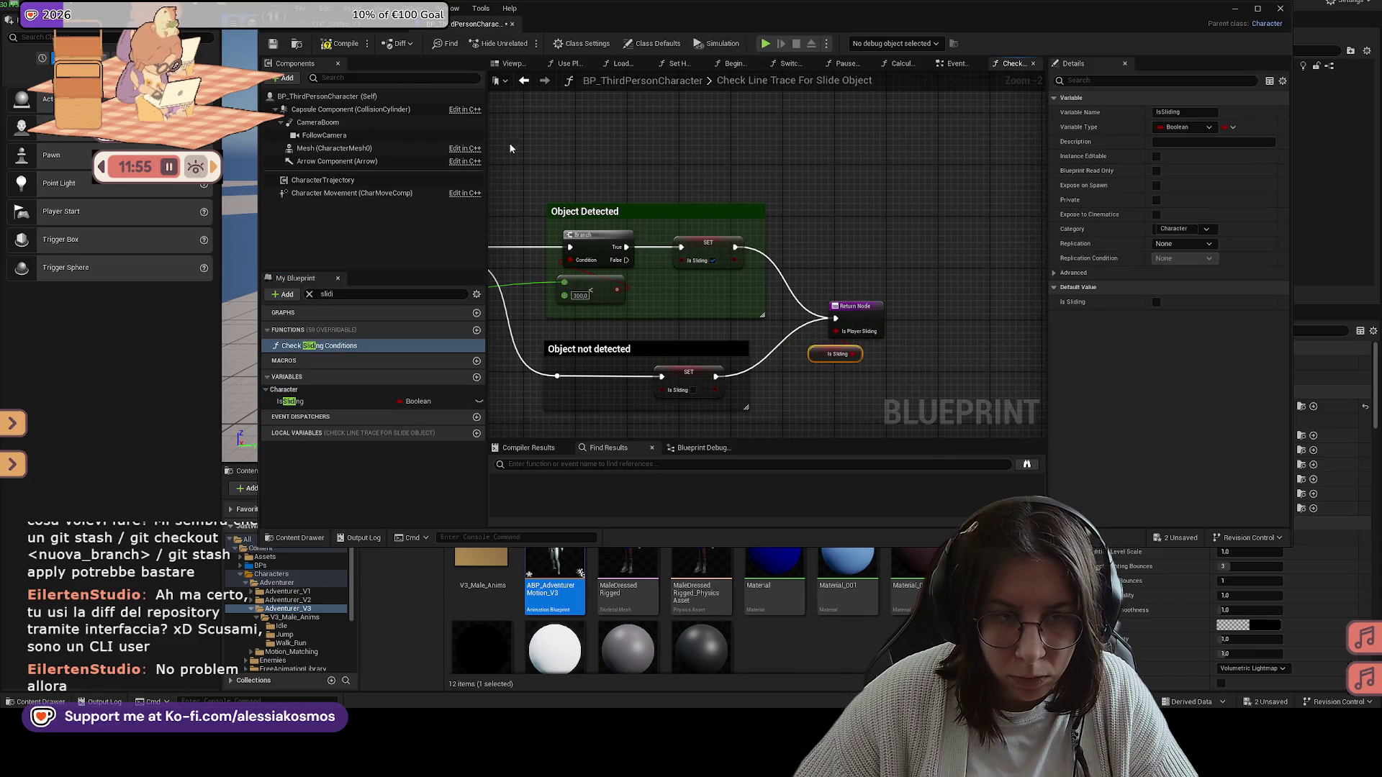
pyautogui.click(326, 44)
pyautogui.click(273, 43)
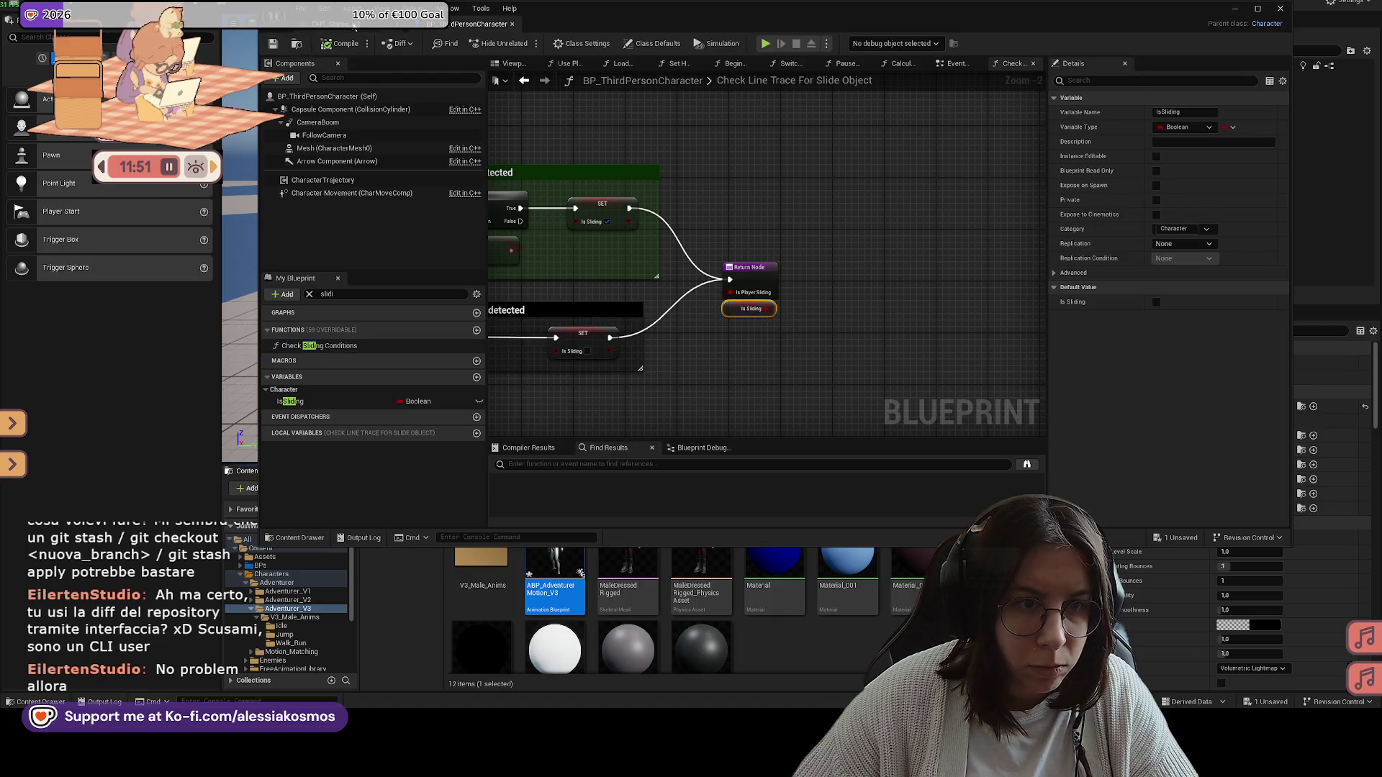
pyautogui.click(360, 25)
pyautogui.click(478, 23)
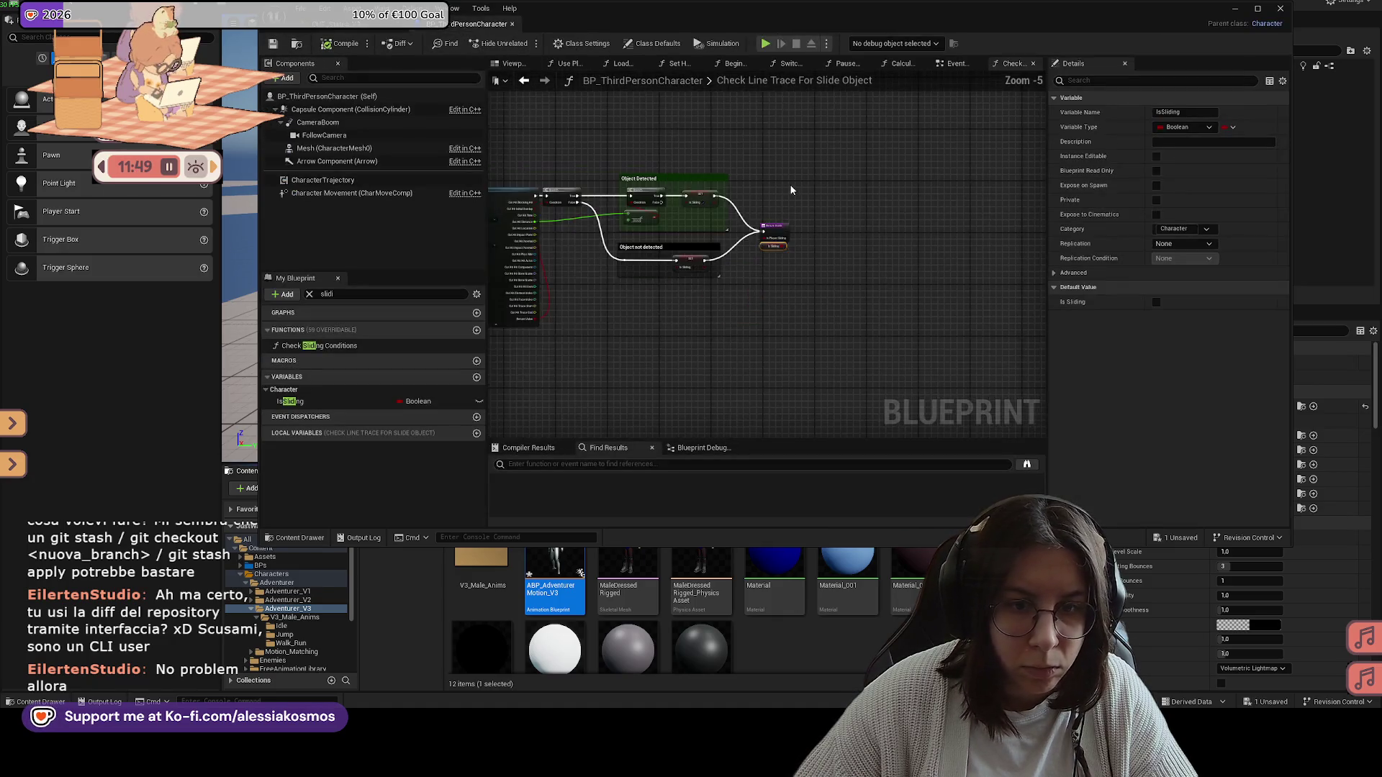
# Step: Return to the Event Graph and bring the slide Play Montage node into view
pyautogui.click(955, 63)
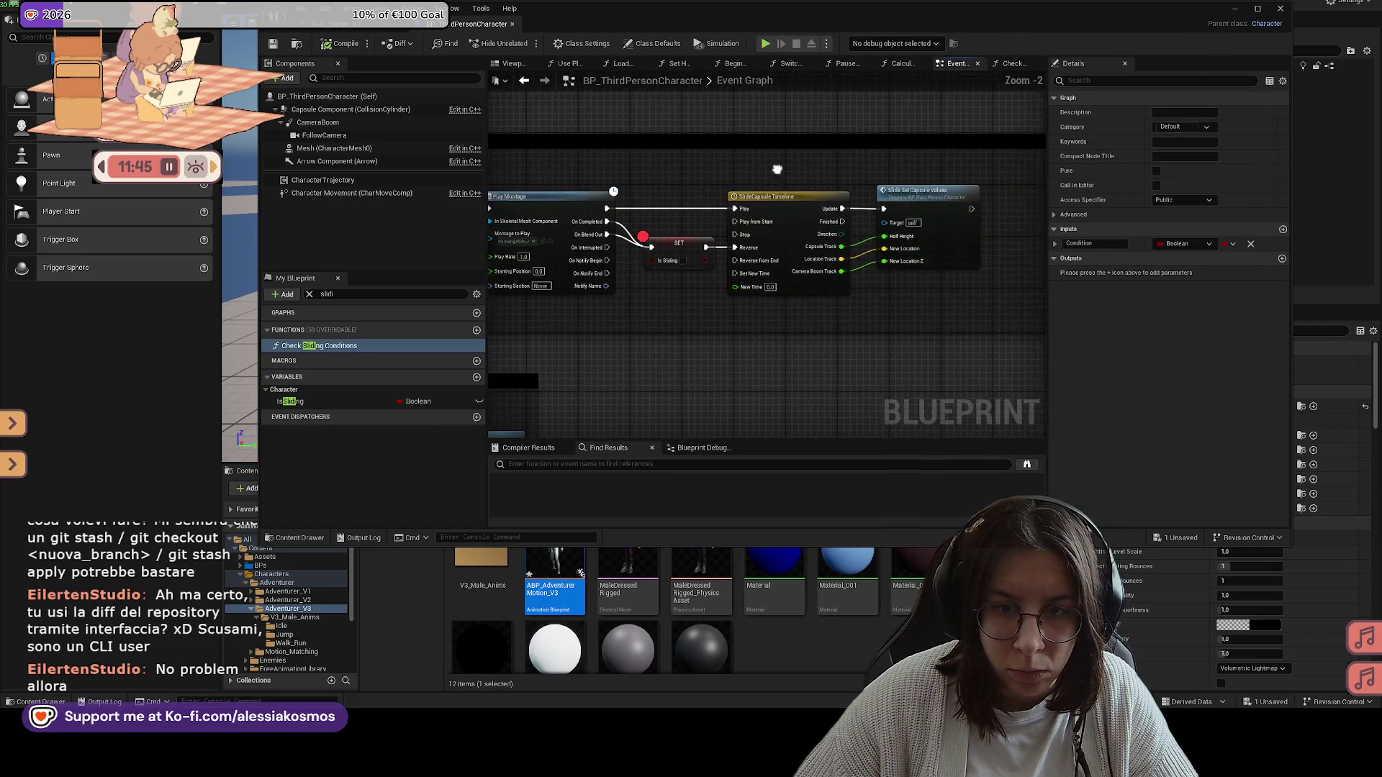
pyautogui.scroll(-7, 803, 301)
pyautogui.scroll(6, 803, 301)
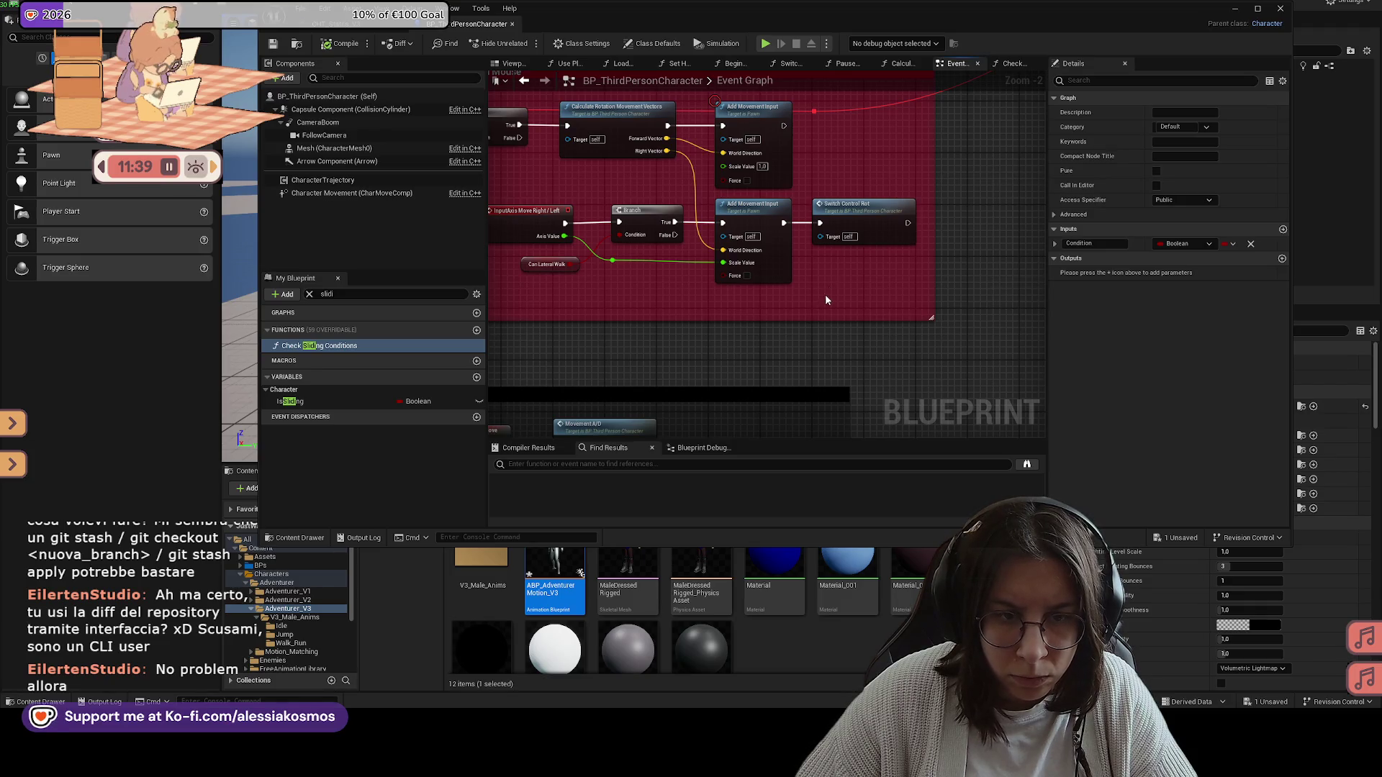
pyautogui.scroll(-3, 826, 291)
pyautogui.scroll(2, 791, 219)
pyautogui.scroll(-2, 863, 259)
pyautogui.scroll(3, 878, 288)
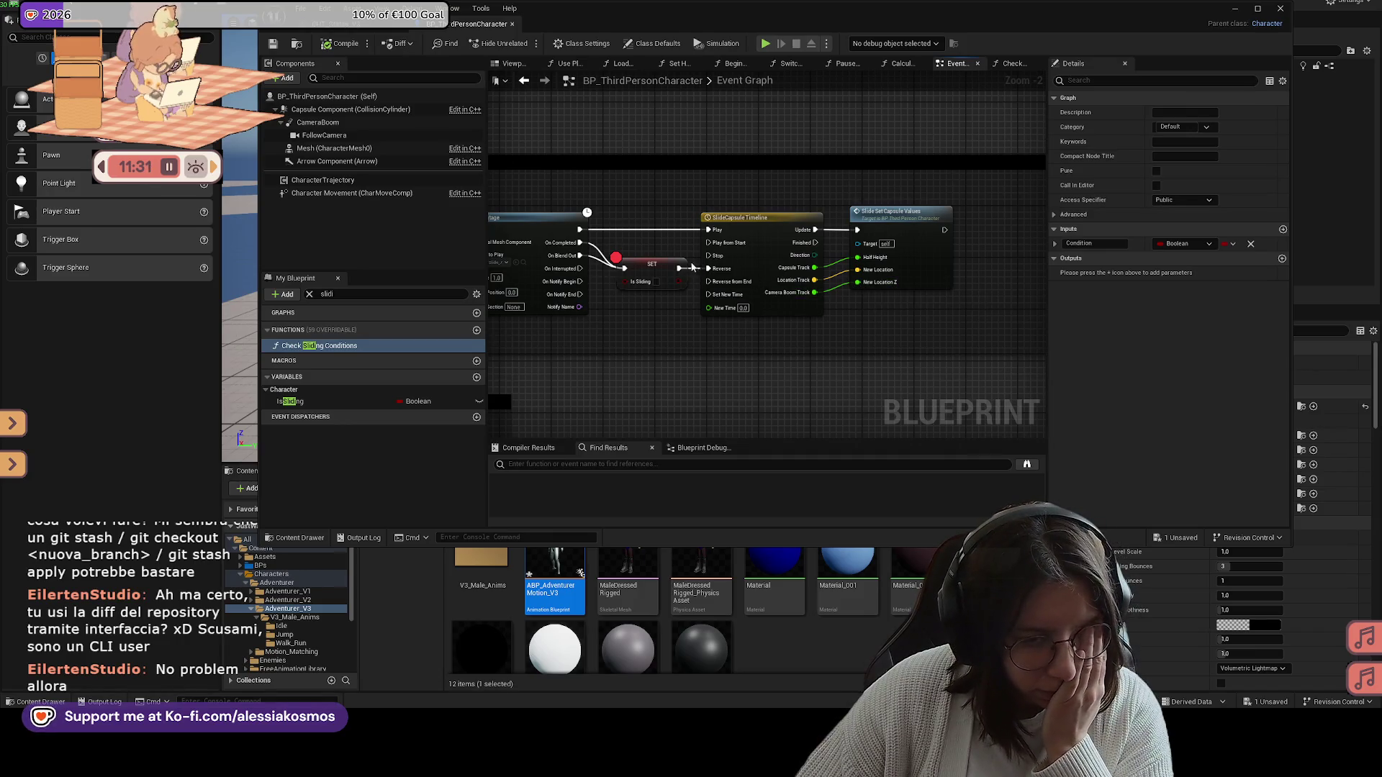
pyautogui.moveTo(720, 272); pyautogui.dragTo(790, 274)
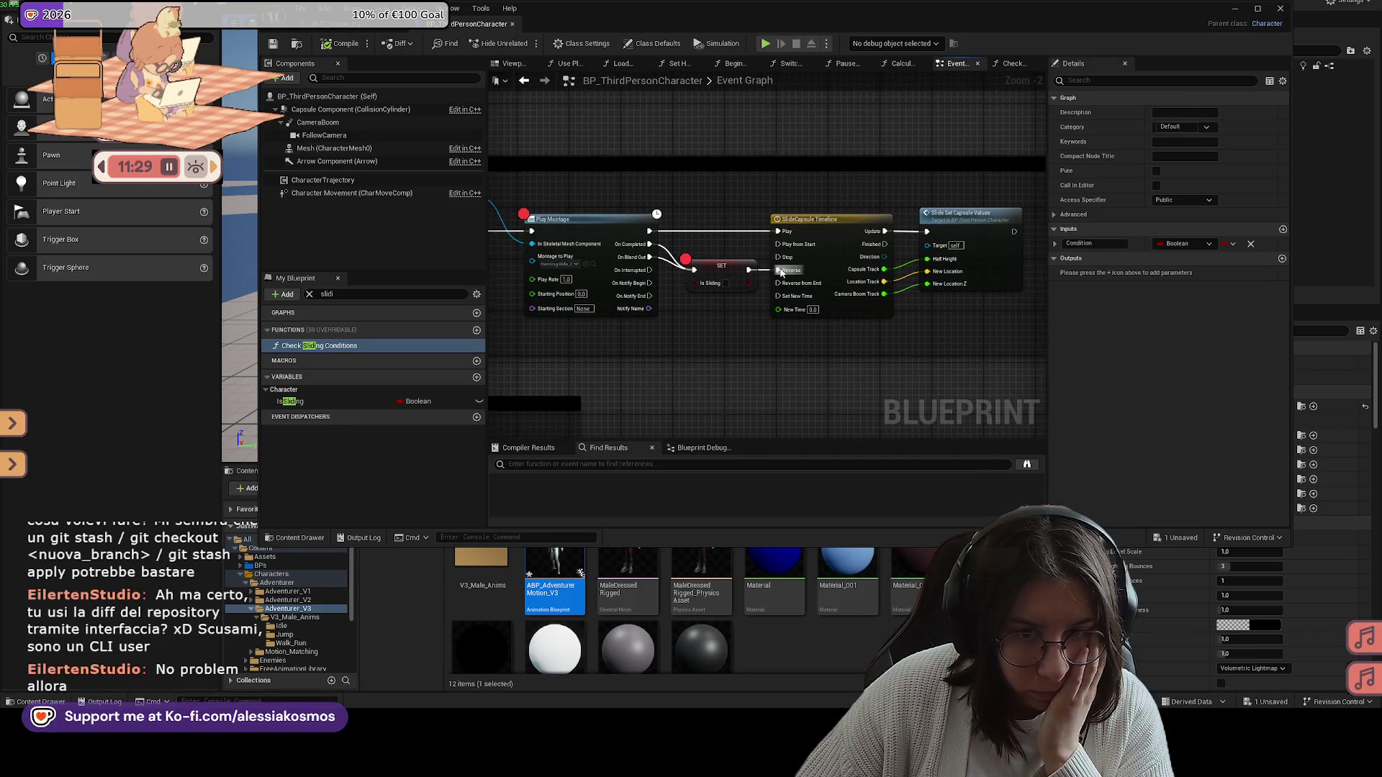
pyautogui.scroll(2, 755, 242)
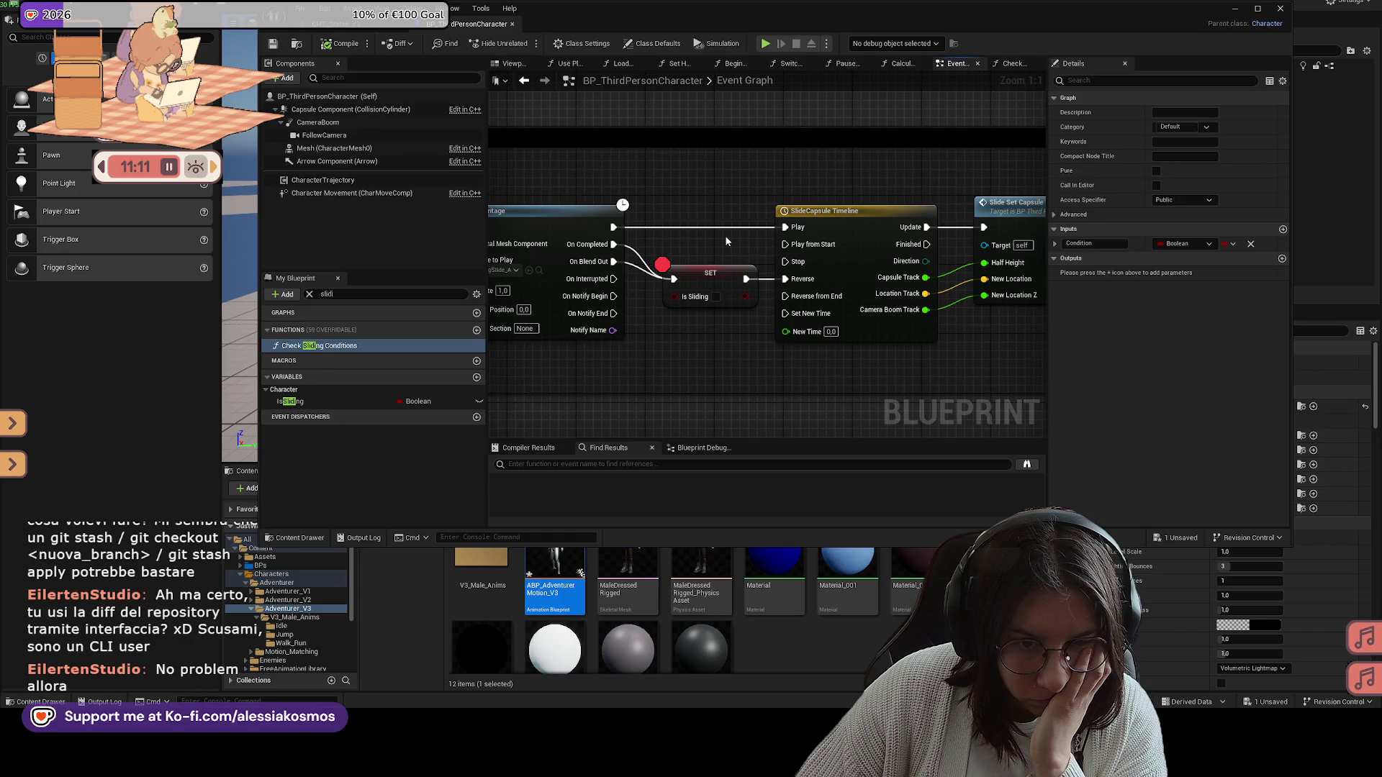
# Step: Inspect the SlideCapsule Timeline node, then move the blueprint window aside to reveal the level
pyautogui.moveTo(709, 232); pyautogui.dragTo(798, 231)
pyautogui.scroll(-2, 735, 232)
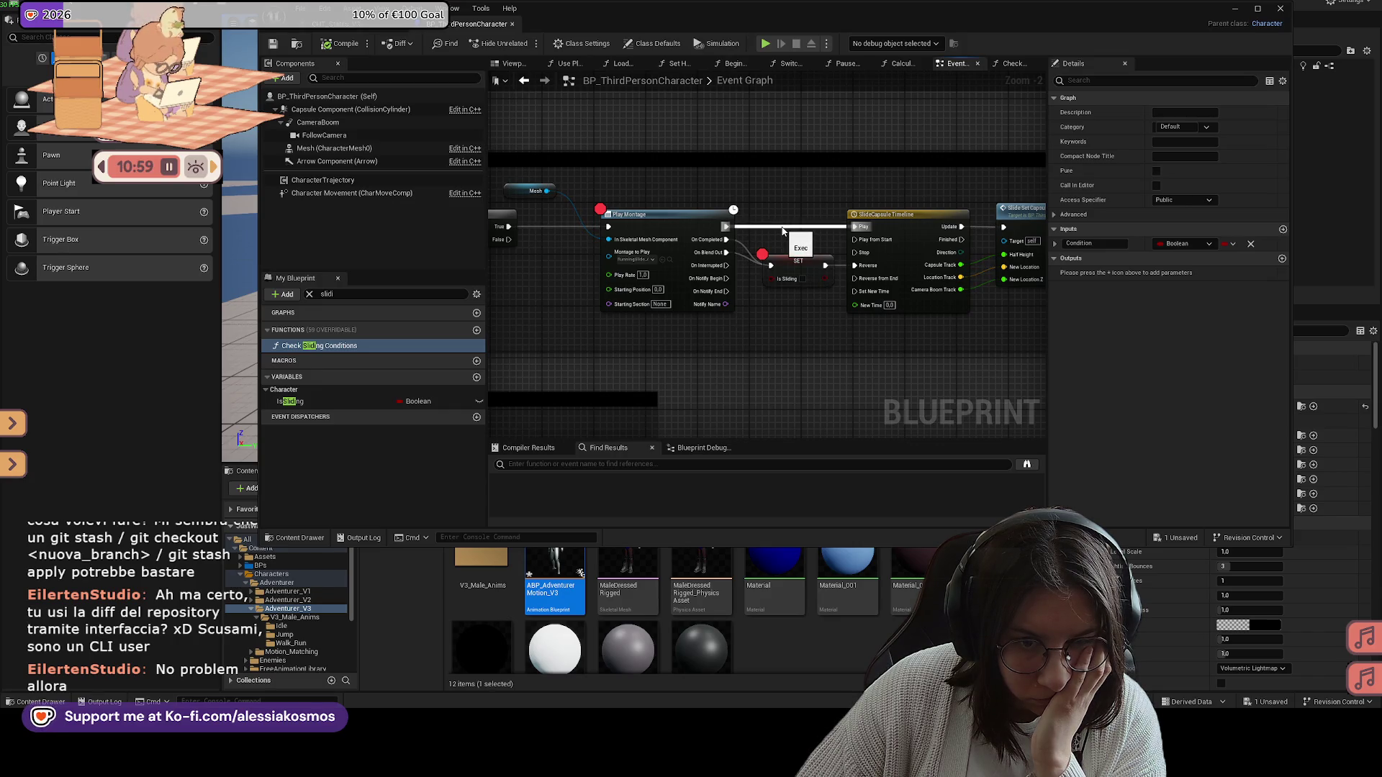
pyautogui.moveTo(781, 231); pyautogui.dragTo(630, 226)
pyautogui.scroll(-1, 619, 226)
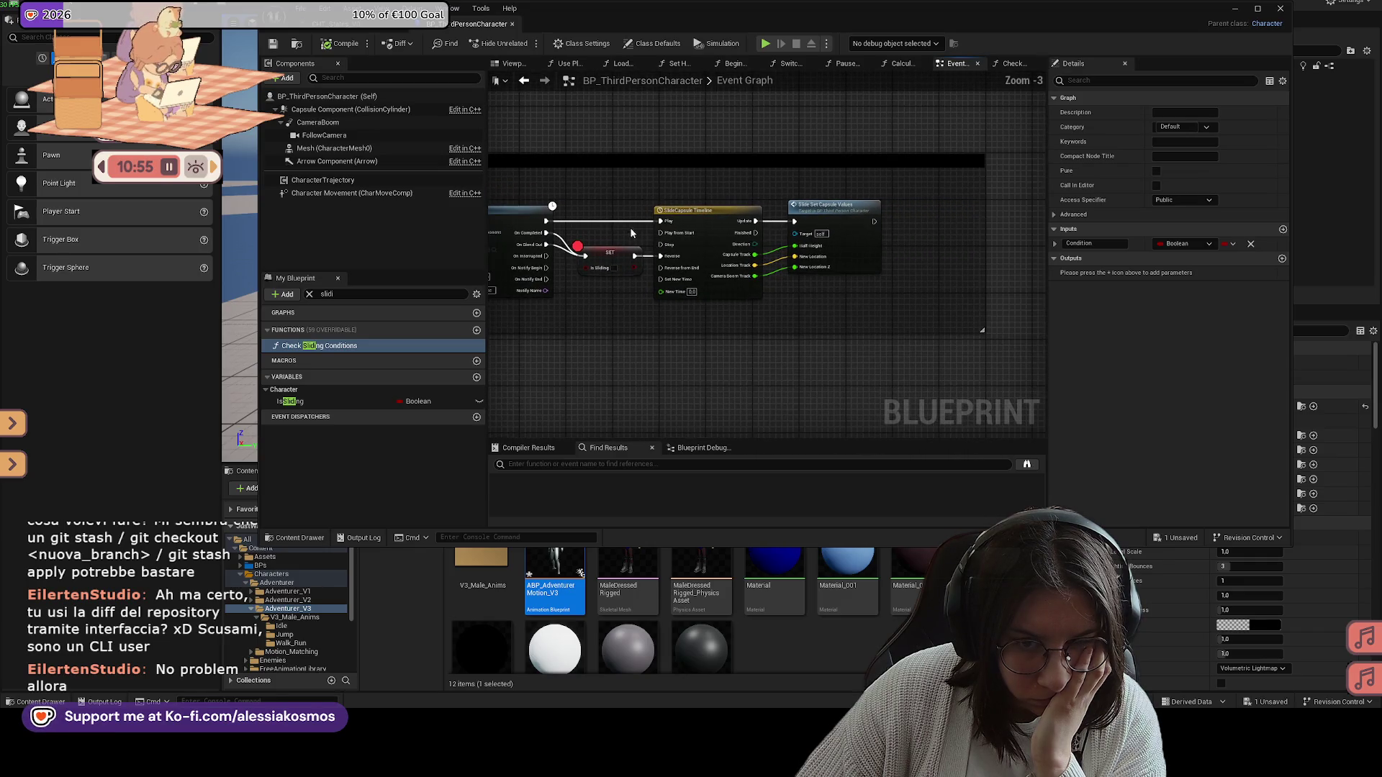
pyautogui.rightClick(709, 230)
pyautogui.click(888, 280)
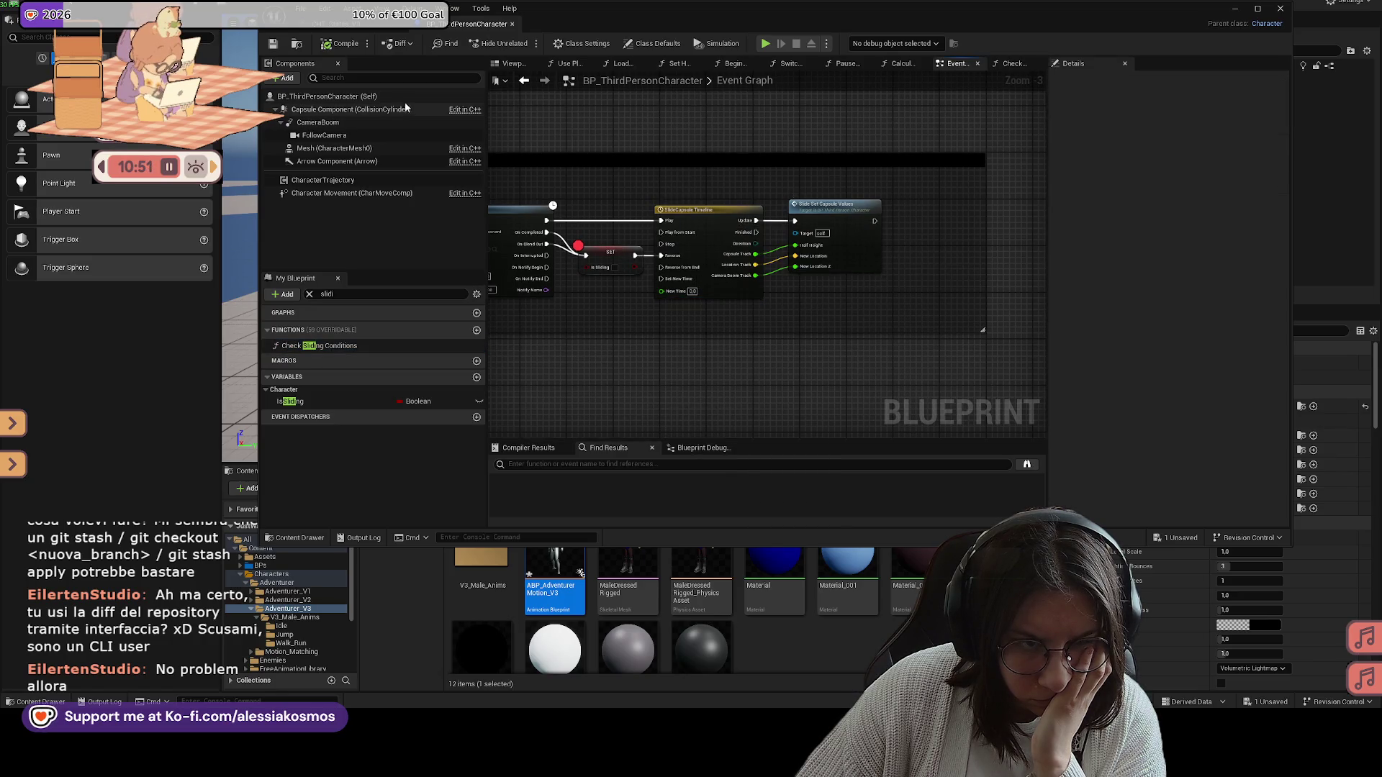
pyautogui.moveTo(602, 12)
pyautogui.mouseDown()
pyautogui.moveTo(526, 334)
pyautogui.moveTo(485, 343)
pyautogui.mouseUp()
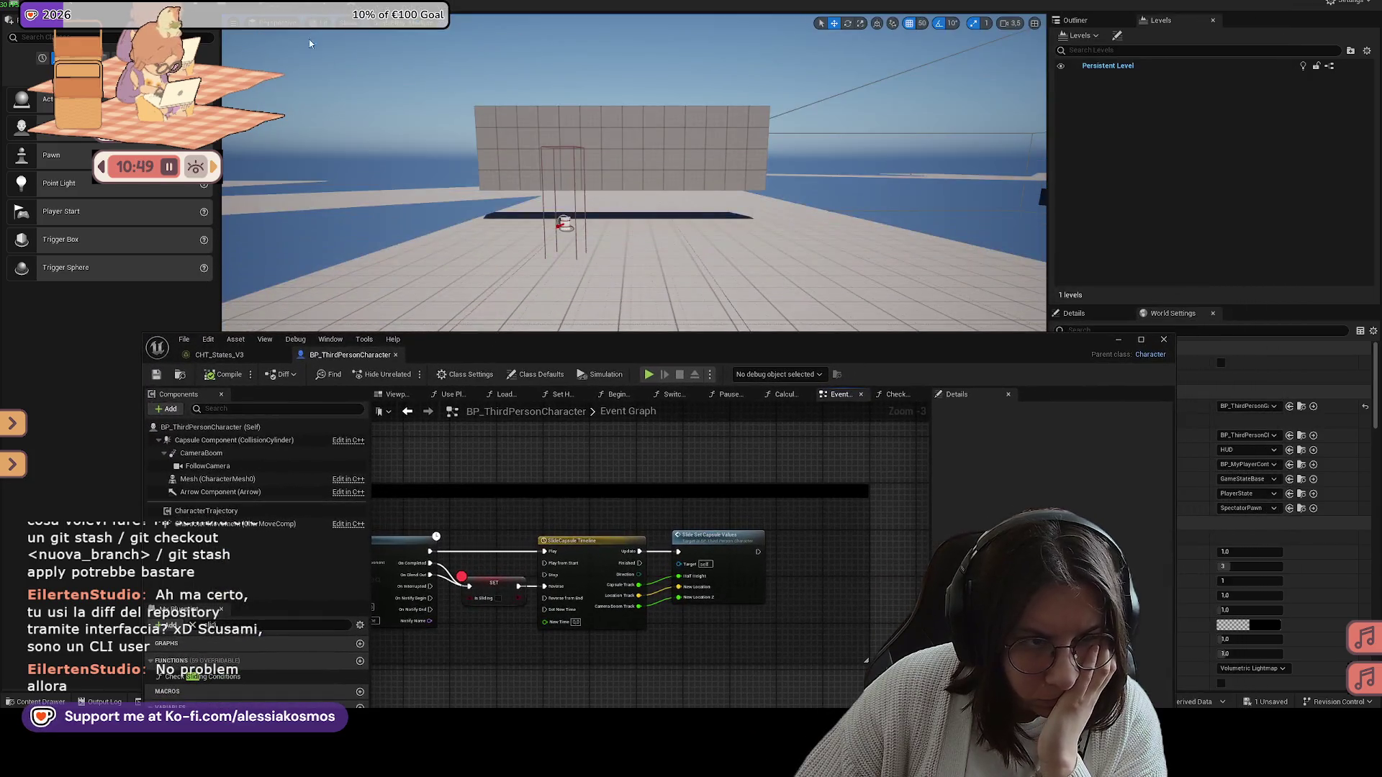
# Step: Play the level and trigger the slide until the slide input breakpoint hits
pyautogui.hotkey('alt', 'p')
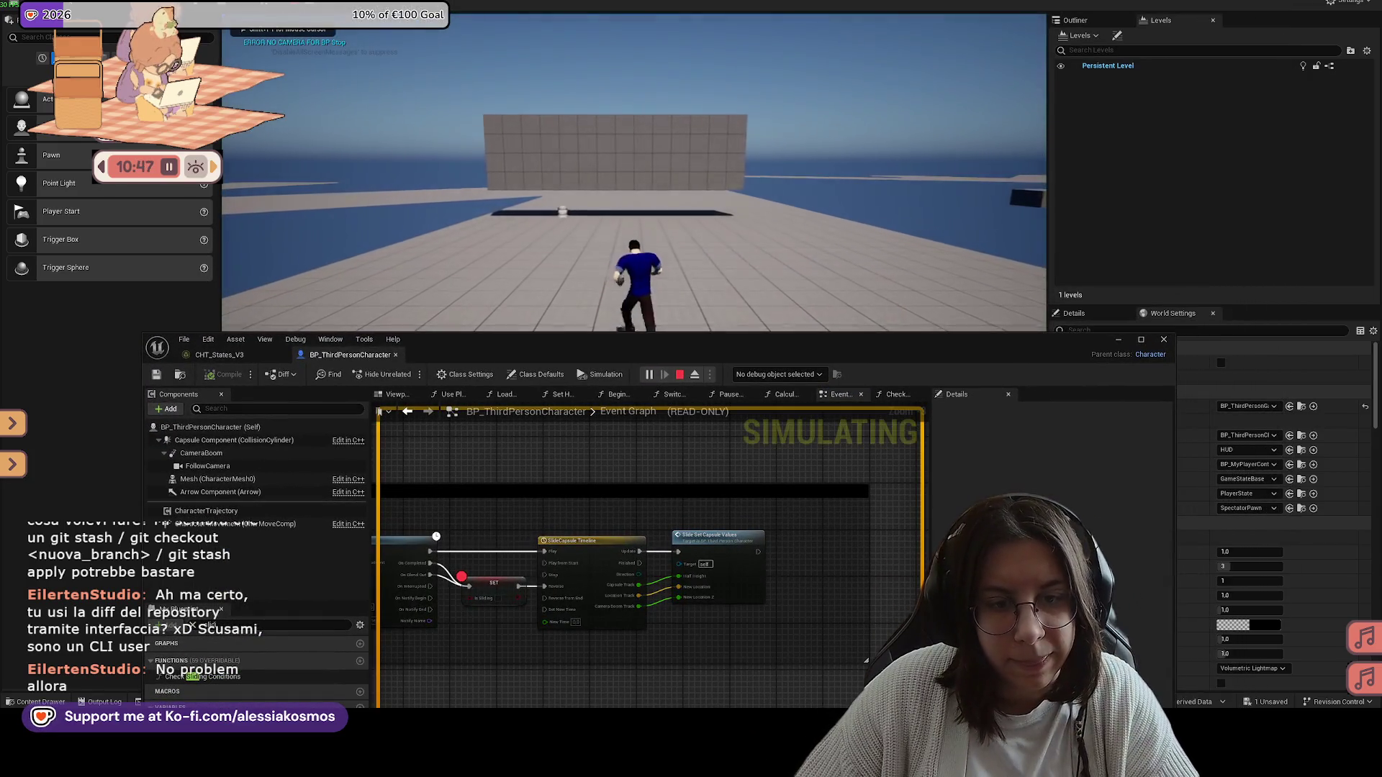
pyautogui.press('c')
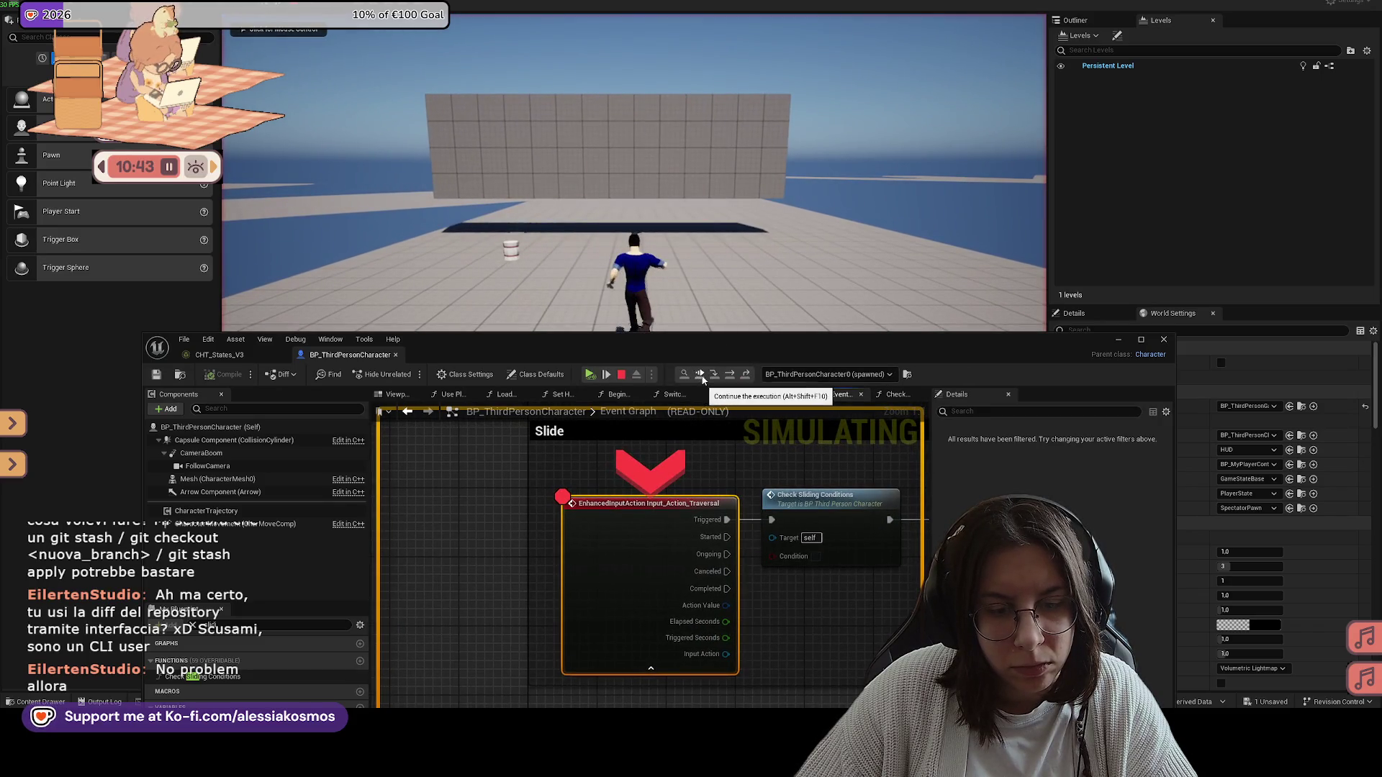
pyautogui.click(714, 374)
pyautogui.press('space')
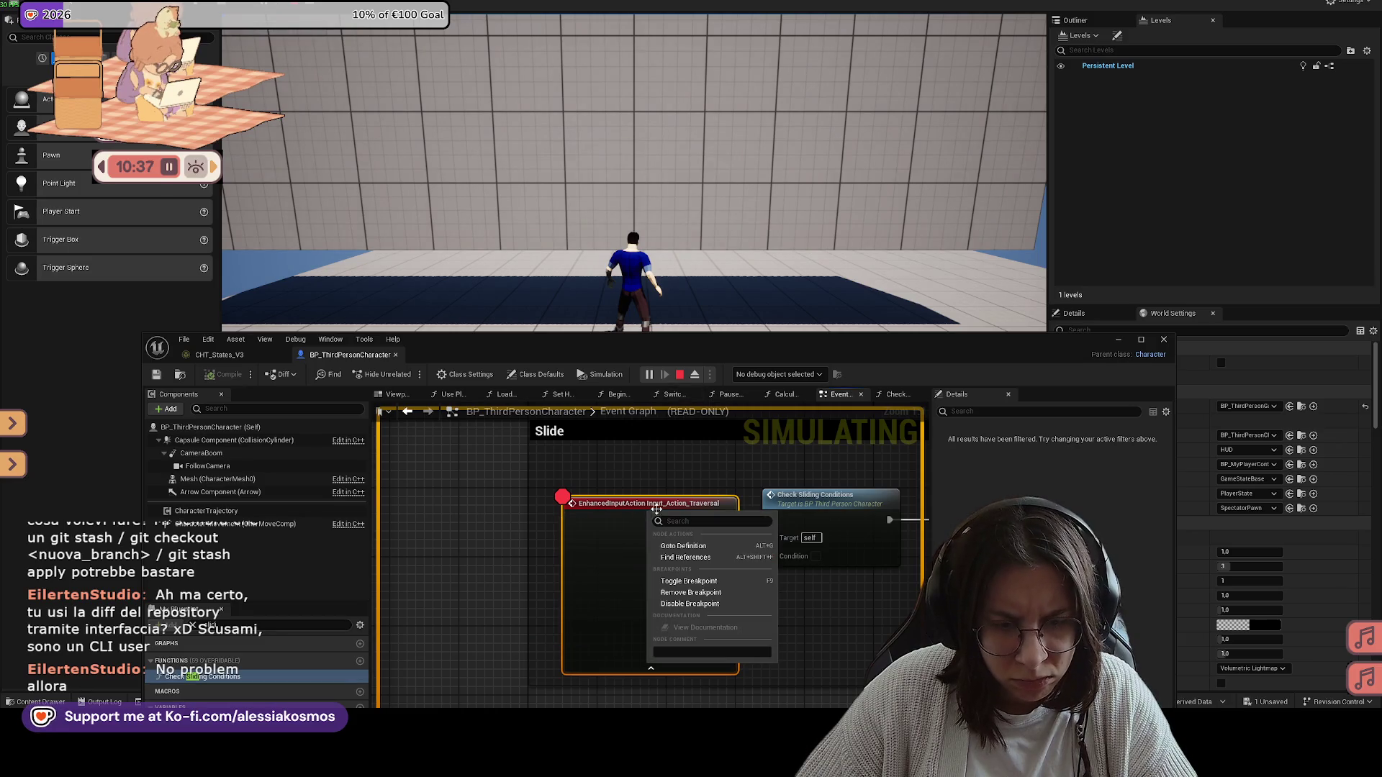
pyautogui.moveTo(780, 453); pyautogui.dragTo(684, 448)
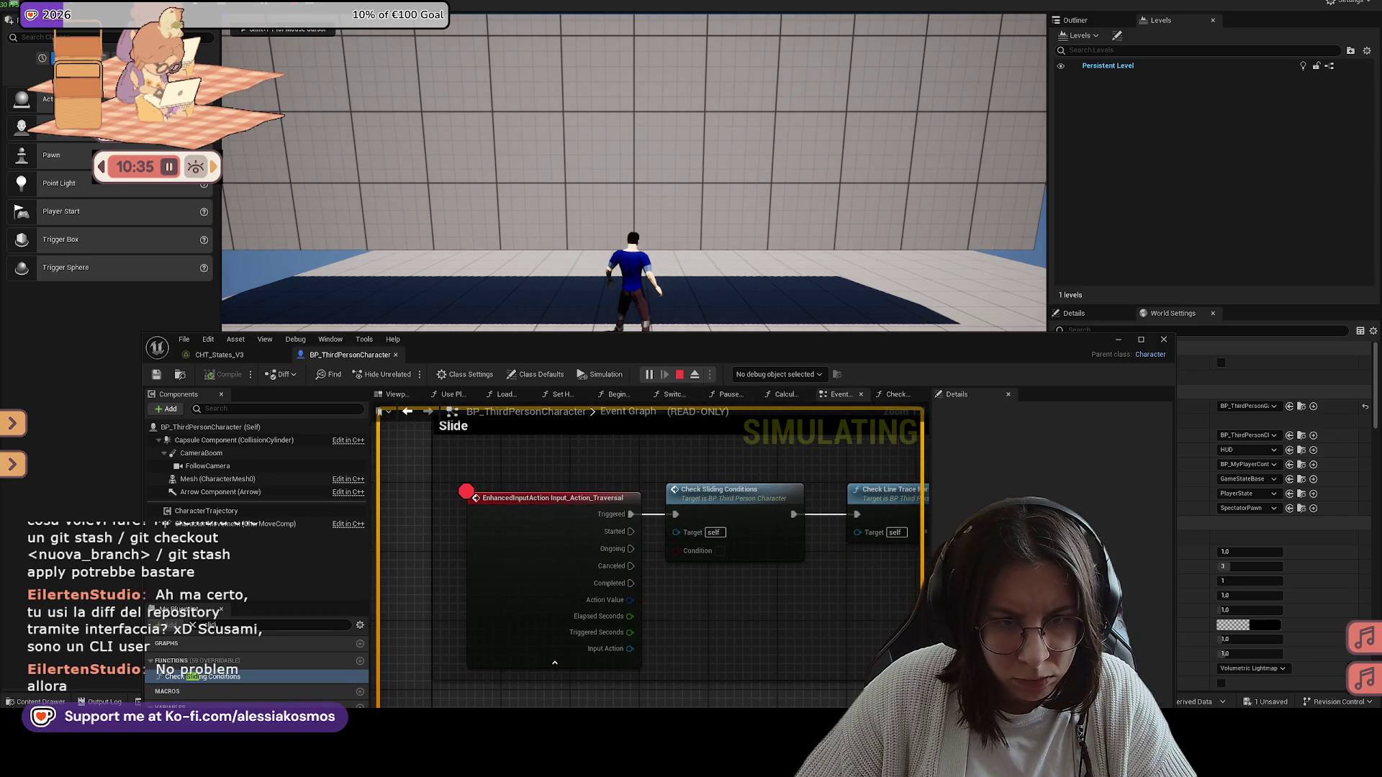
pyautogui.click(706, 257)
pyautogui.press('space')
# Step: Step through Check Sliding Conditions and the line trace check to the Branch, then resume
pyautogui.click(729, 375)
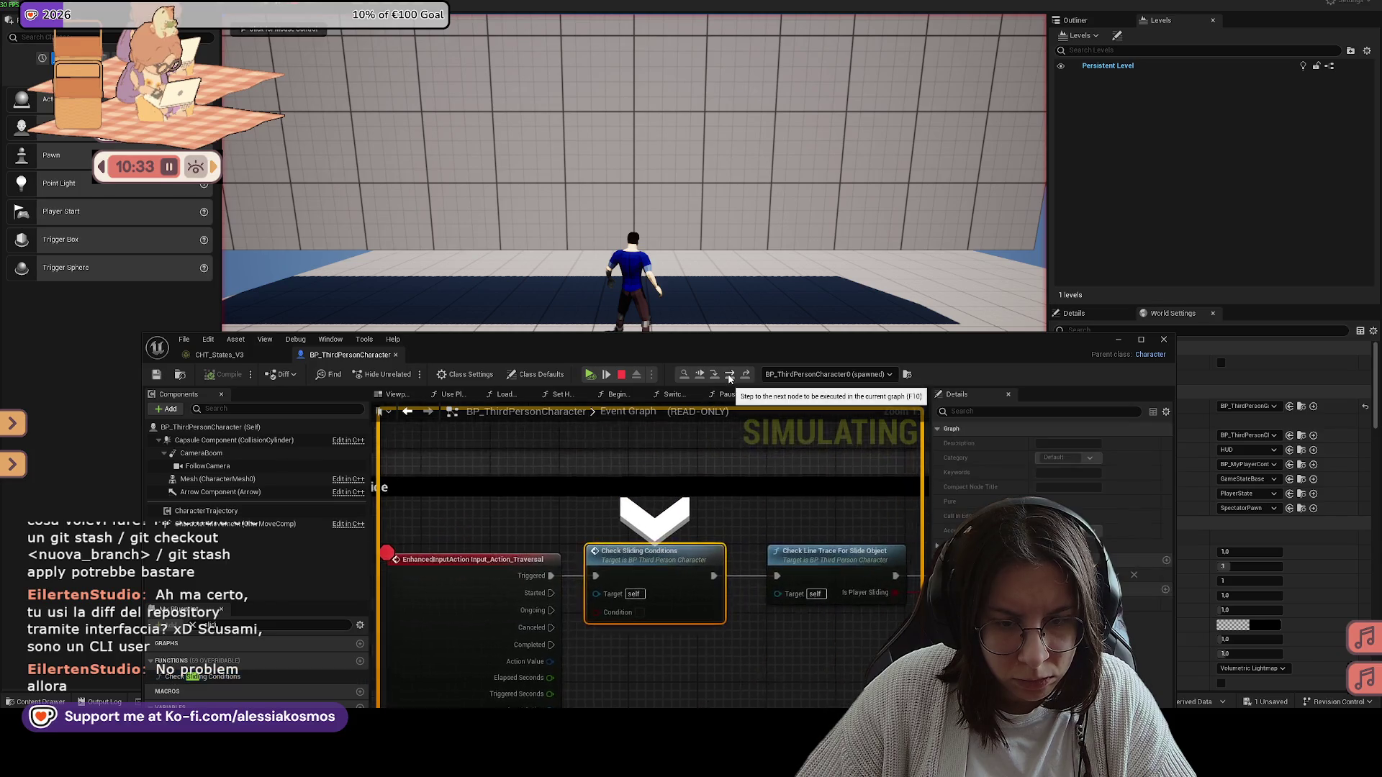
pyautogui.click(728, 375)
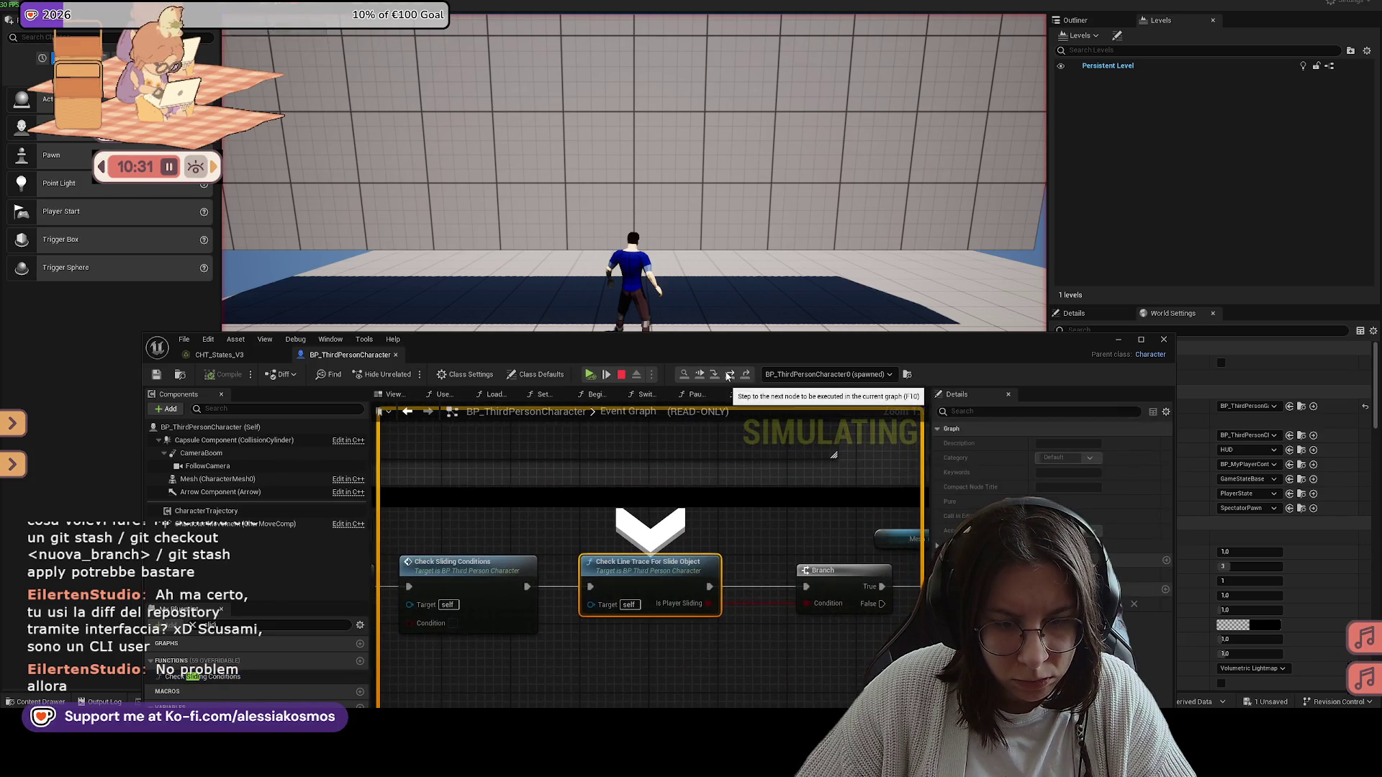
pyautogui.click(729, 376)
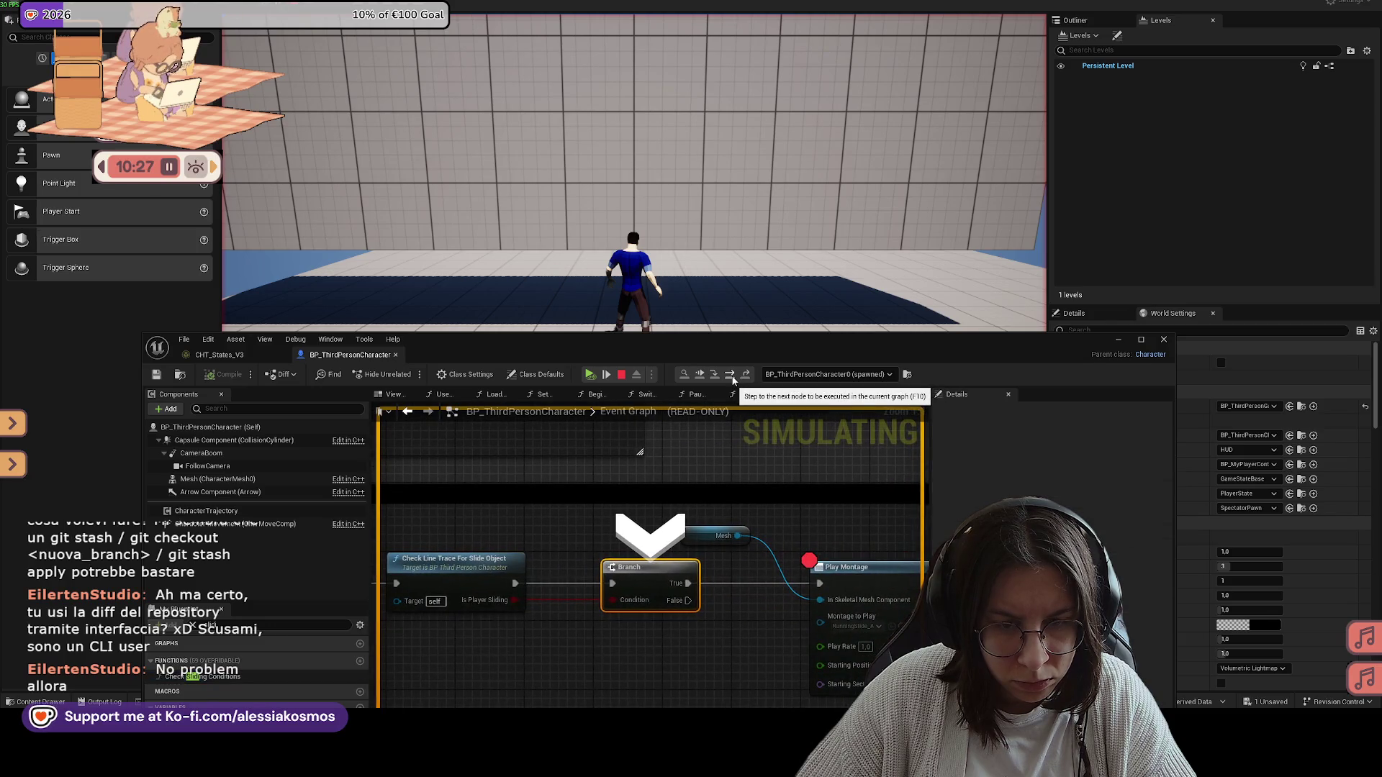
pyautogui.click(731, 375)
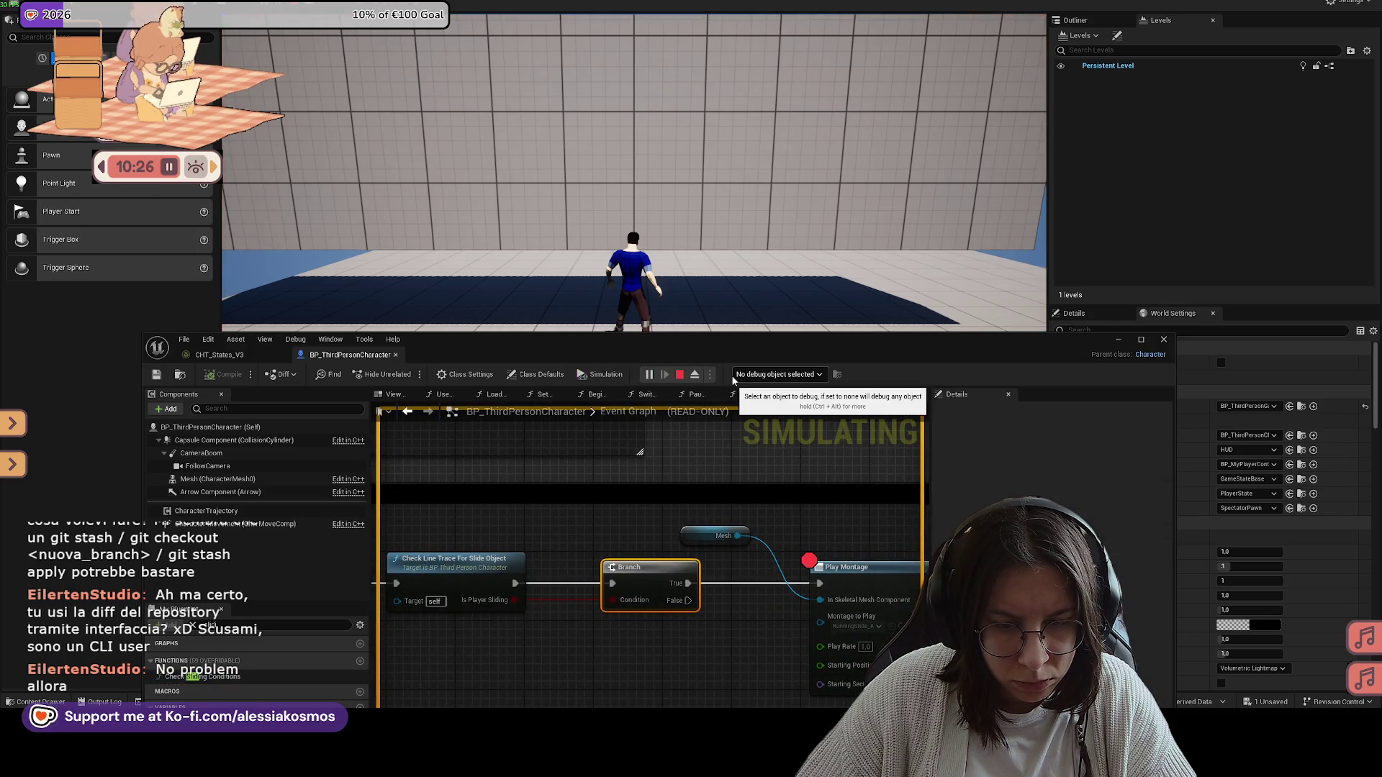
# Step: Stop and restart play, choose WALK, and press C to hit the slide breakpoint
pyautogui.click(680, 374)
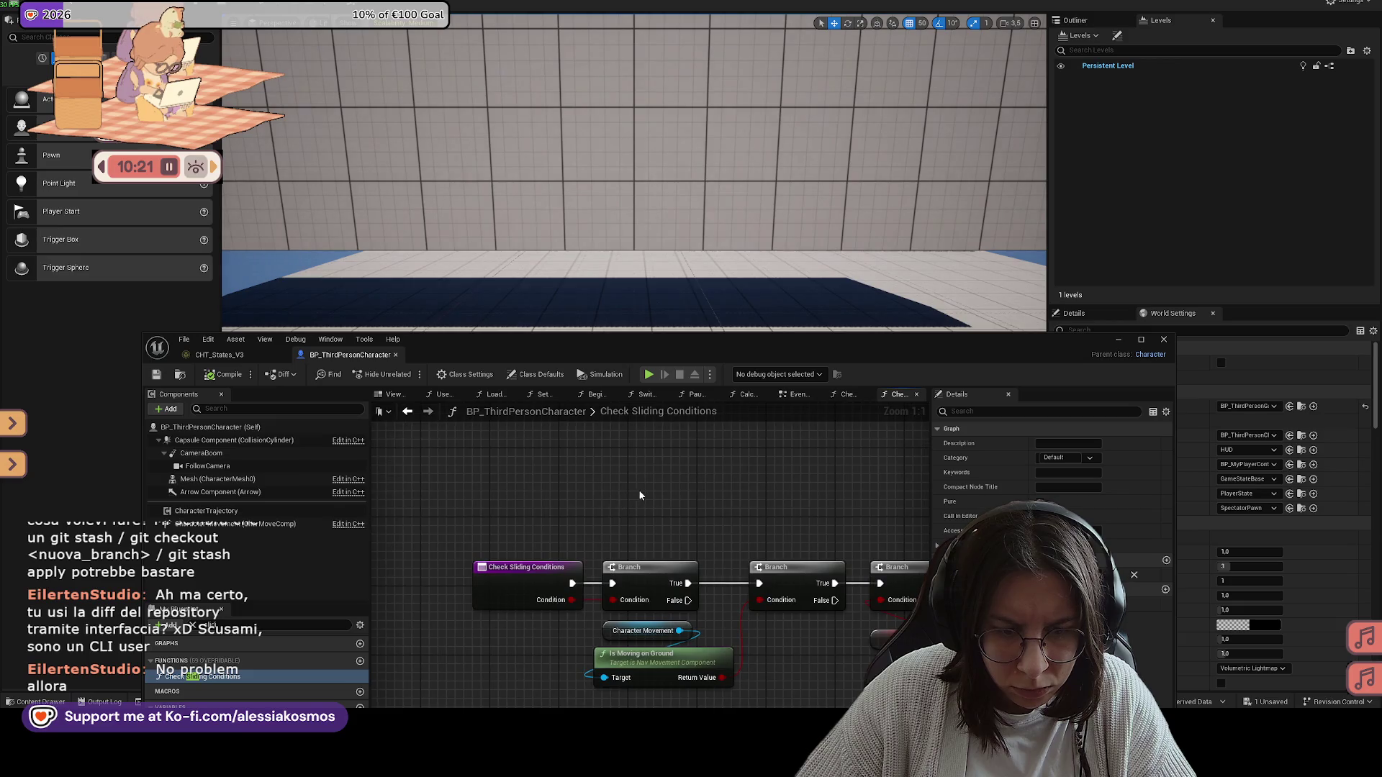
pyautogui.click(648, 374)
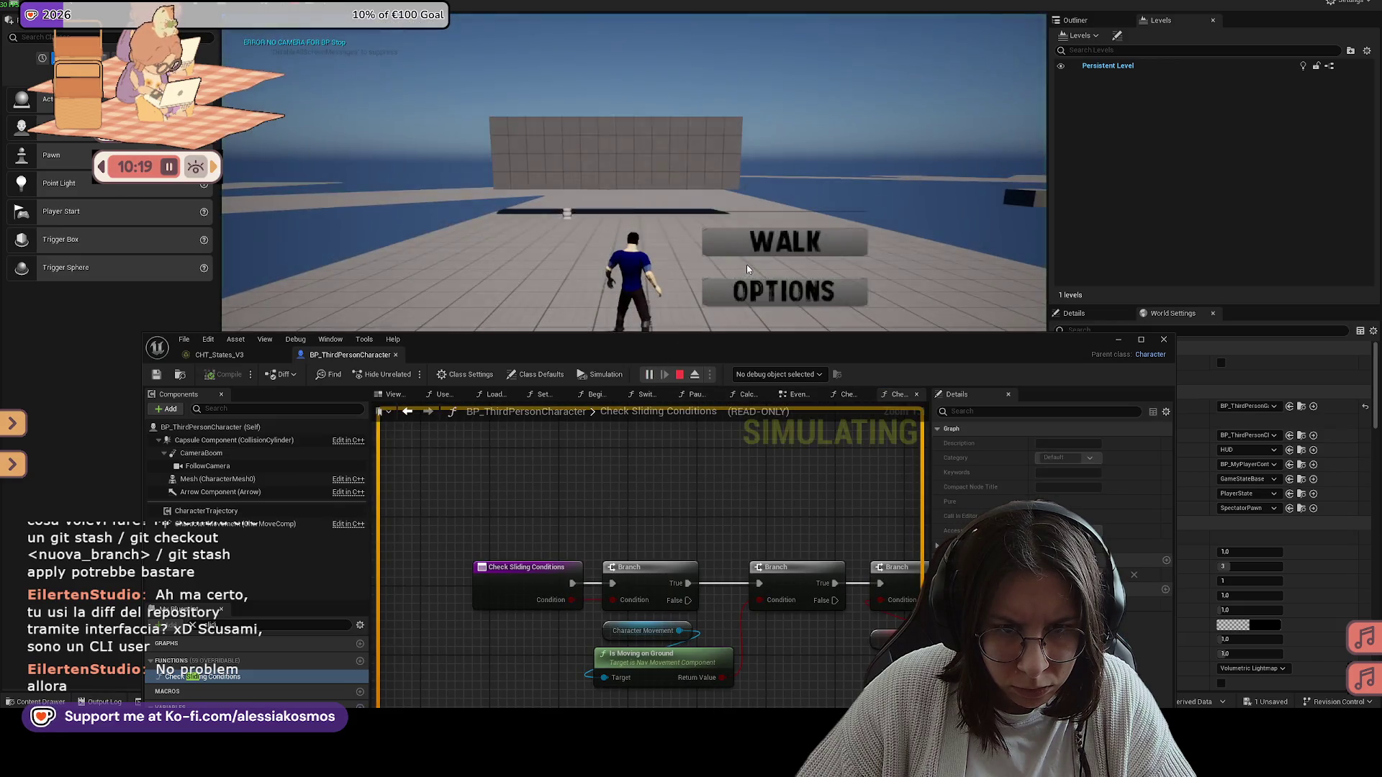
pyautogui.click(746, 252)
pyautogui.press('c')
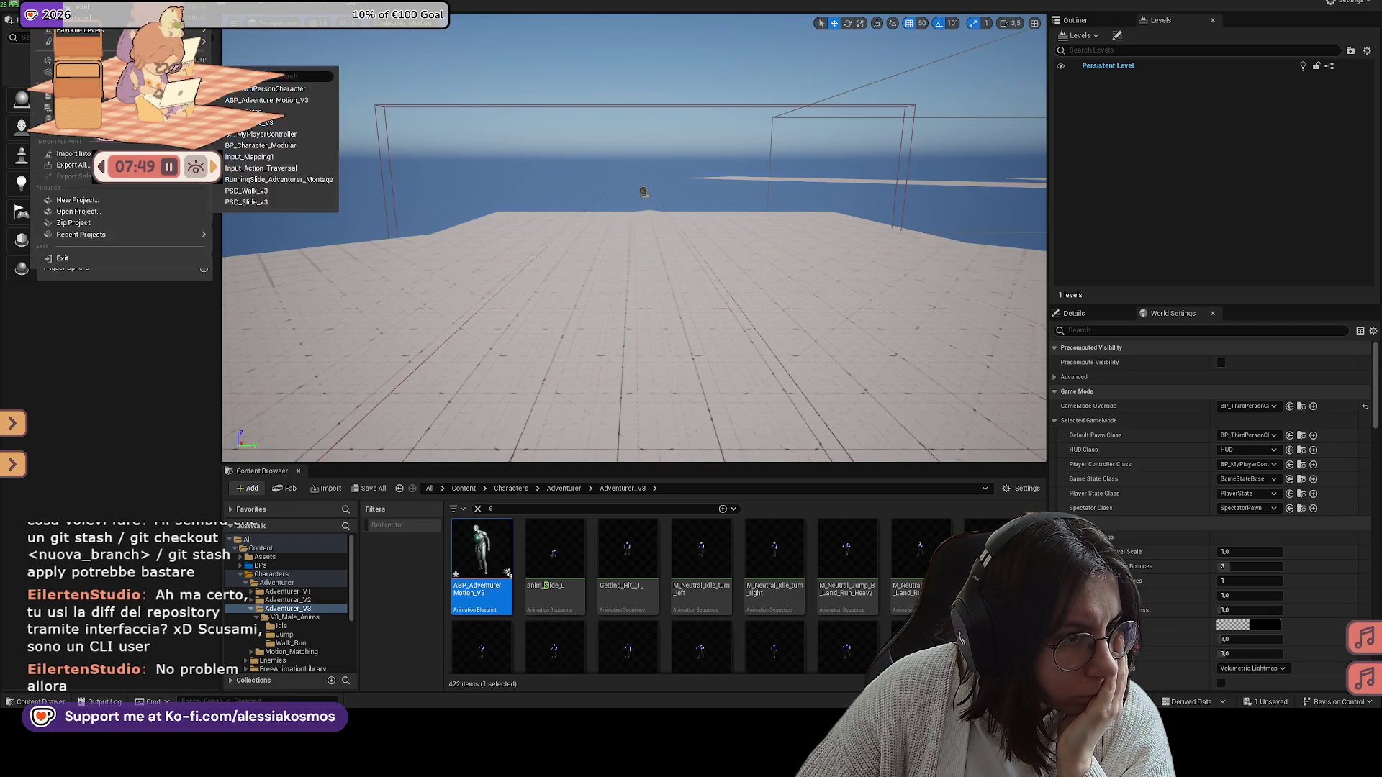
pyautogui.click(35, 19)
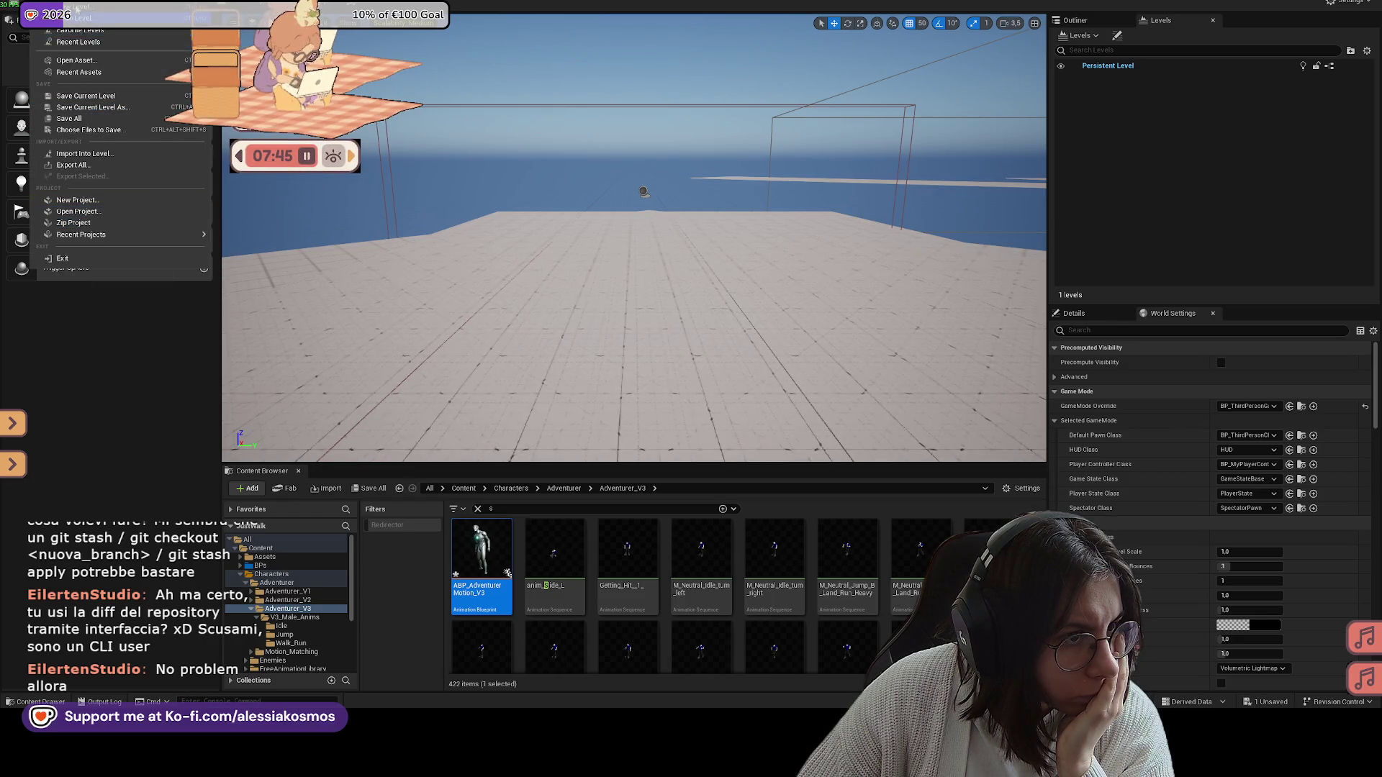
pyautogui.moveTo(59, 20)
pyautogui.click(92, 145)
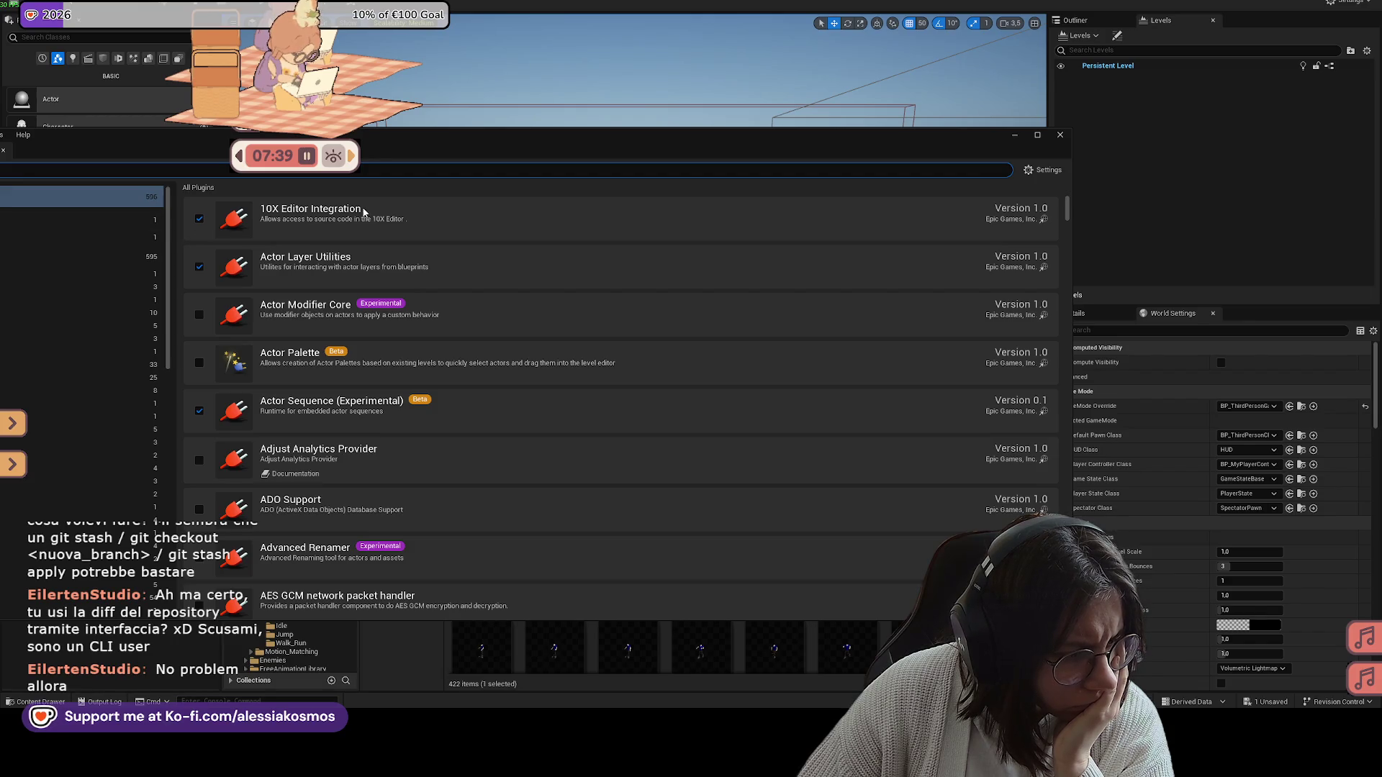
pyautogui.moveTo(309, 144); pyautogui.dragTo(448, 143)
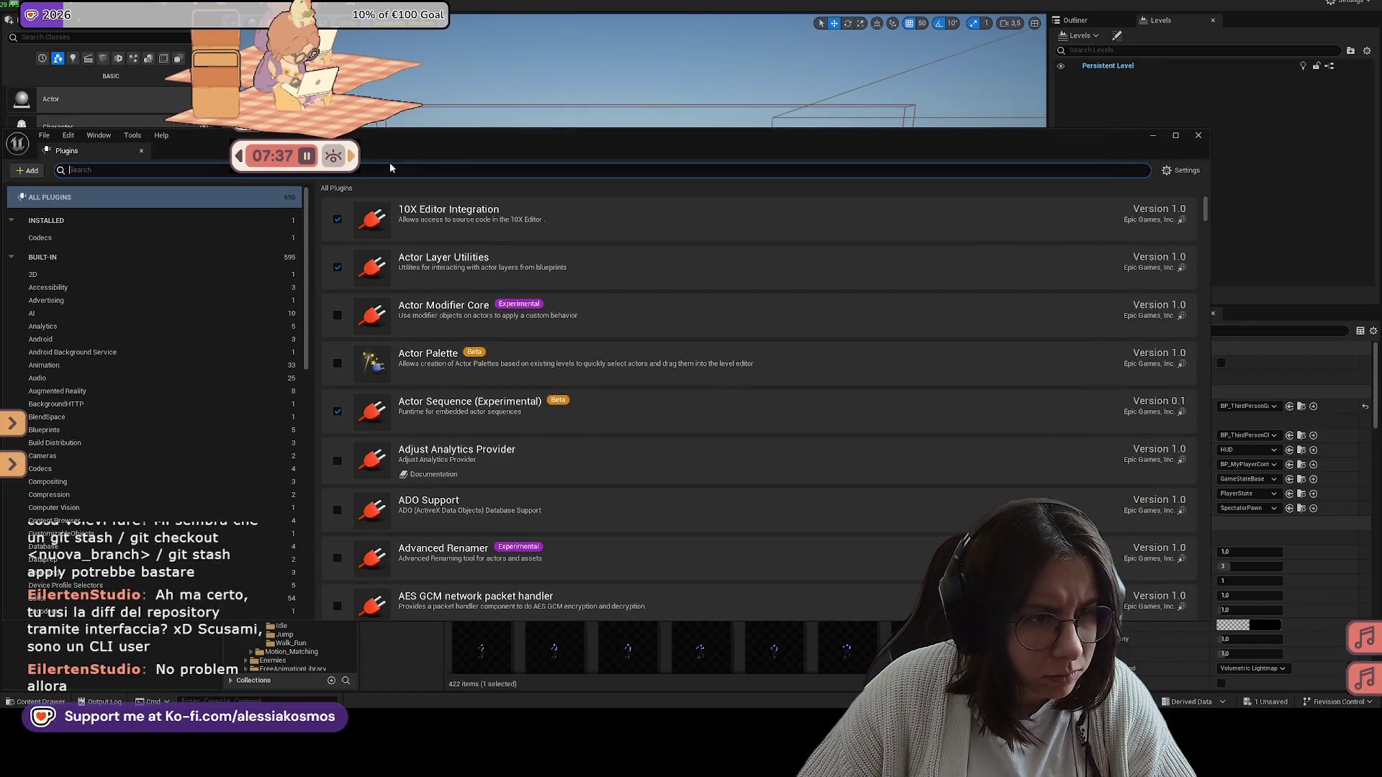
pyautogui.write('animation insi')
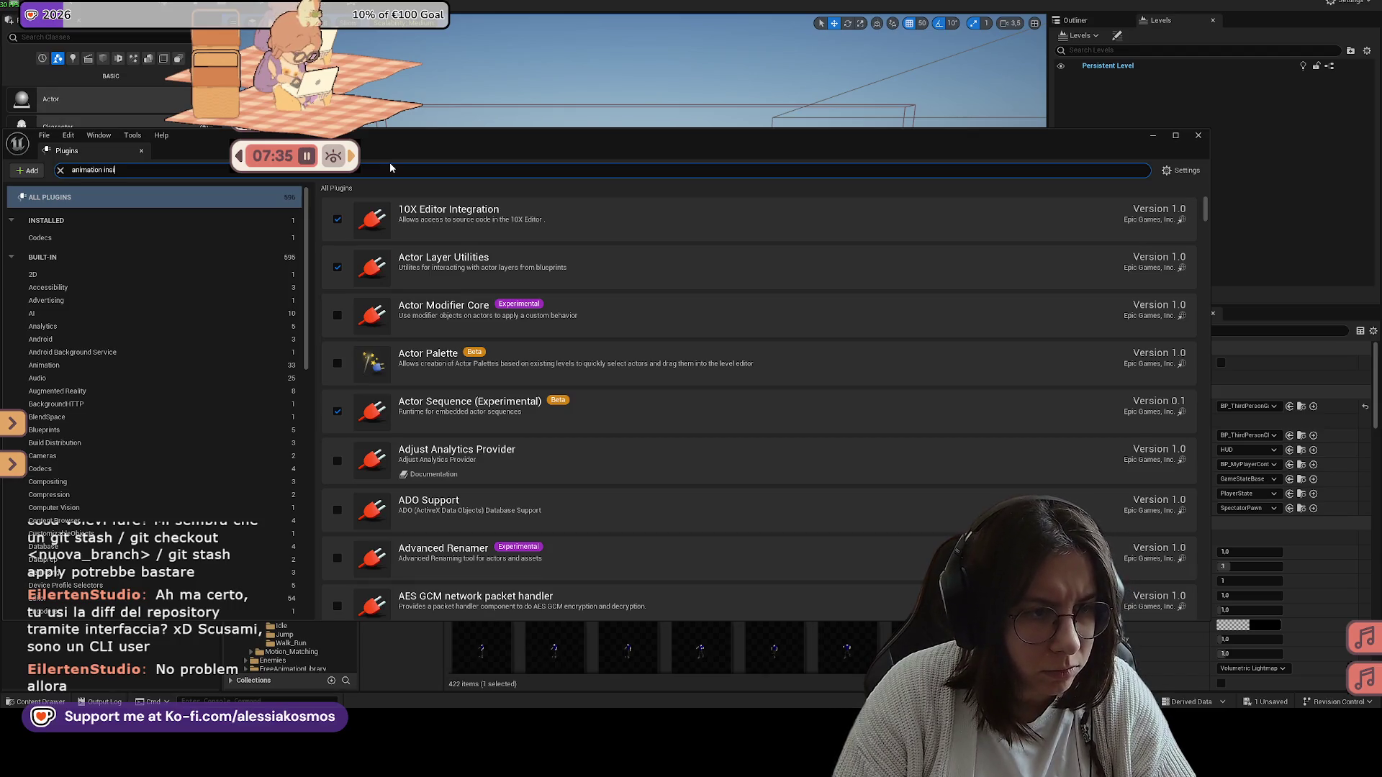
pyautogui.write('ght')
pyautogui.click(1155, 227)
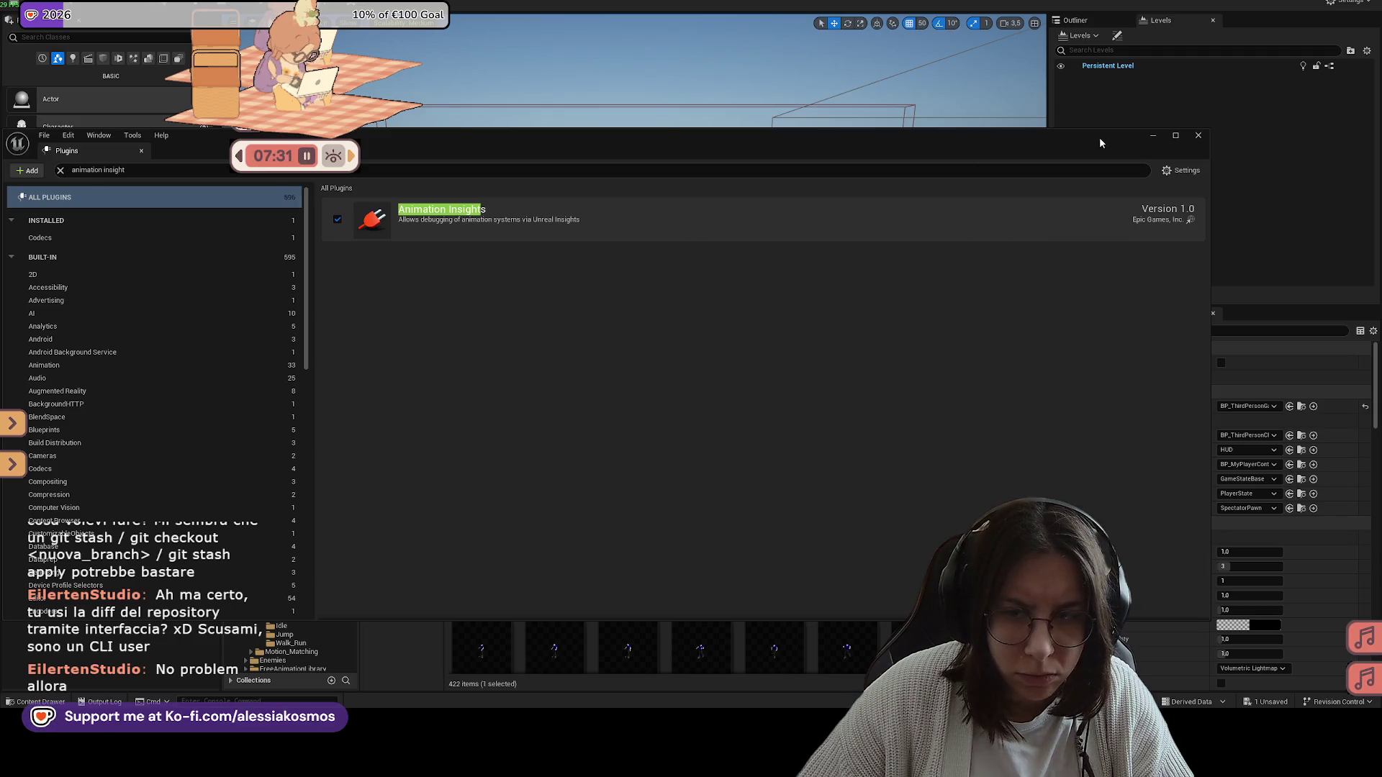
pyautogui.click(1199, 135)
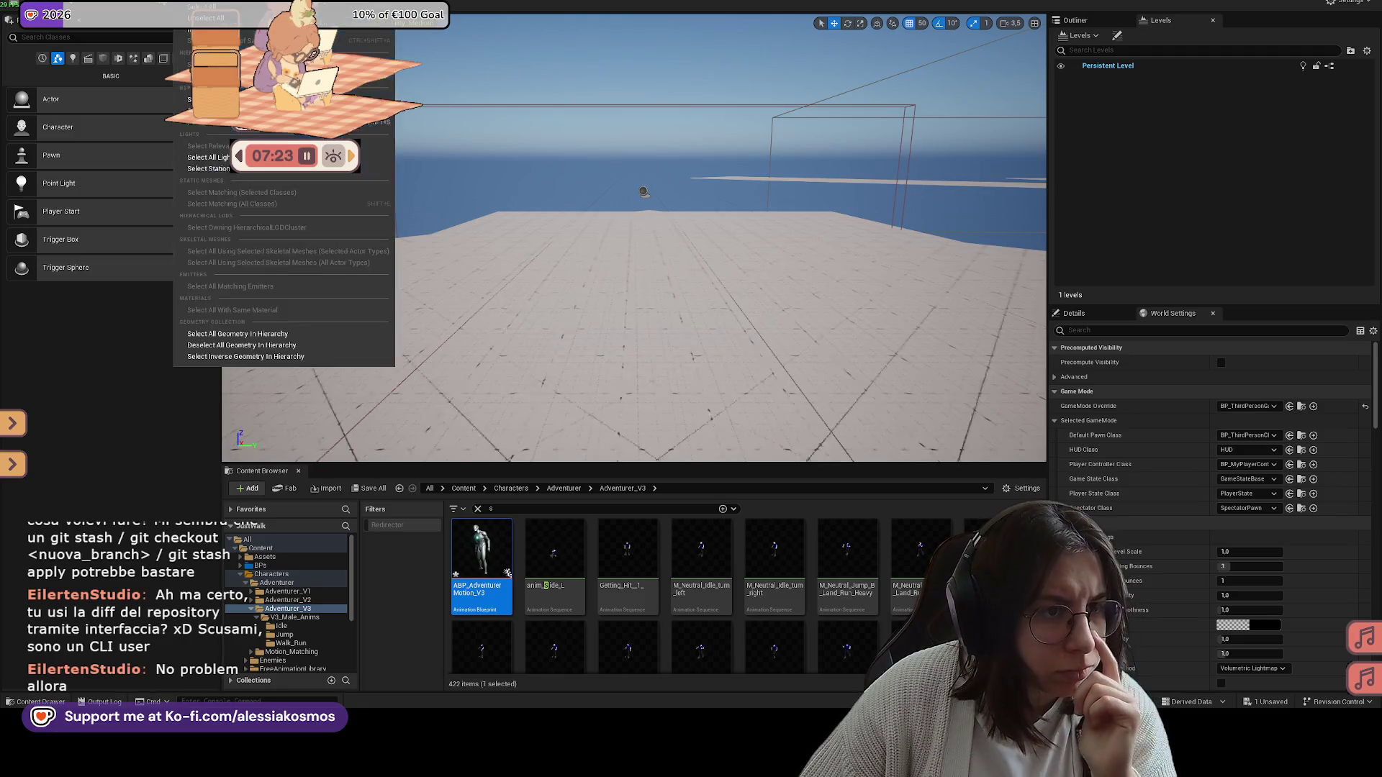
# Step: Open Tools > Debug > Rewind Debugger, lower its window, then play and run the character forward
pyautogui.click(129, 2)
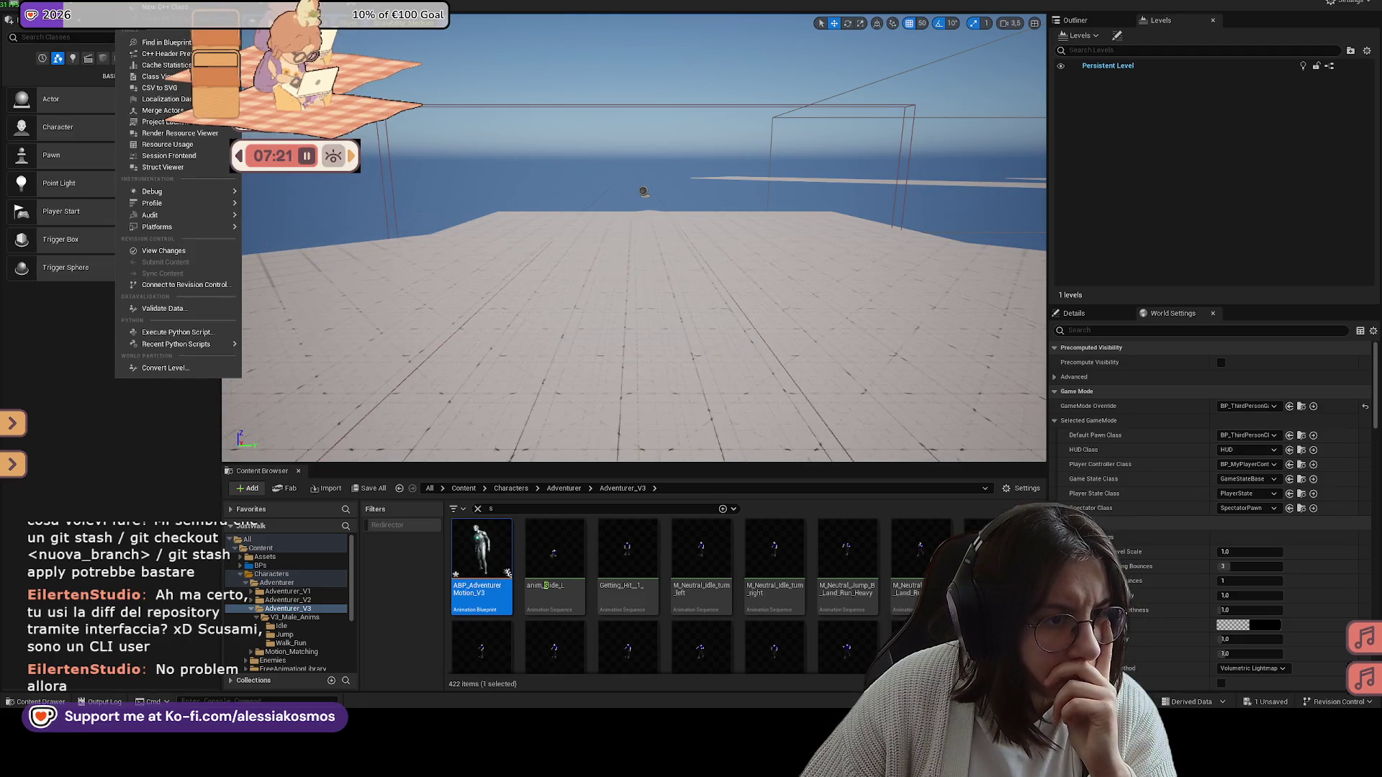
pyautogui.moveTo(194, 191)
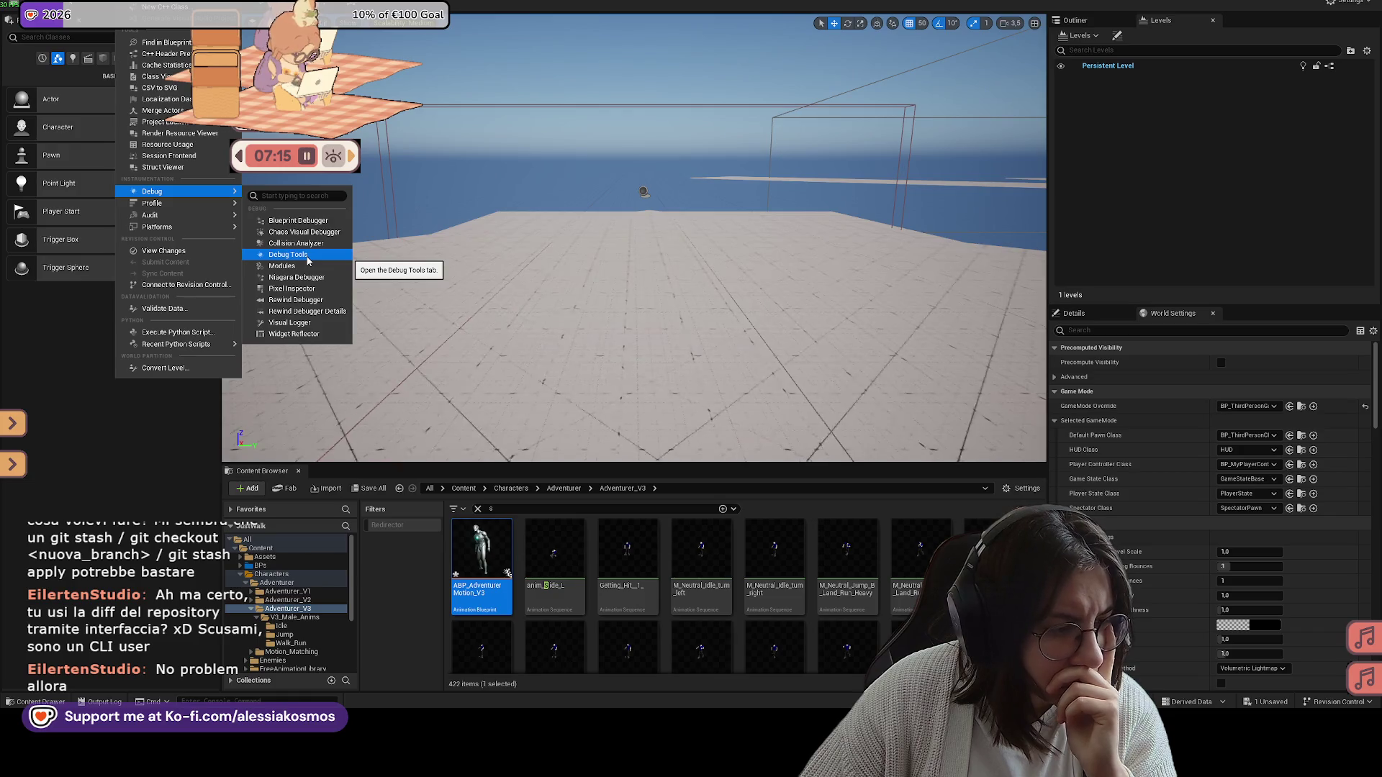
pyautogui.click(314, 300)
pyautogui.moveTo(619, 188)
pyautogui.mouseDown()
pyautogui.moveTo(536, 311)
pyautogui.moveTo(528, 354)
pyautogui.mouseUp()
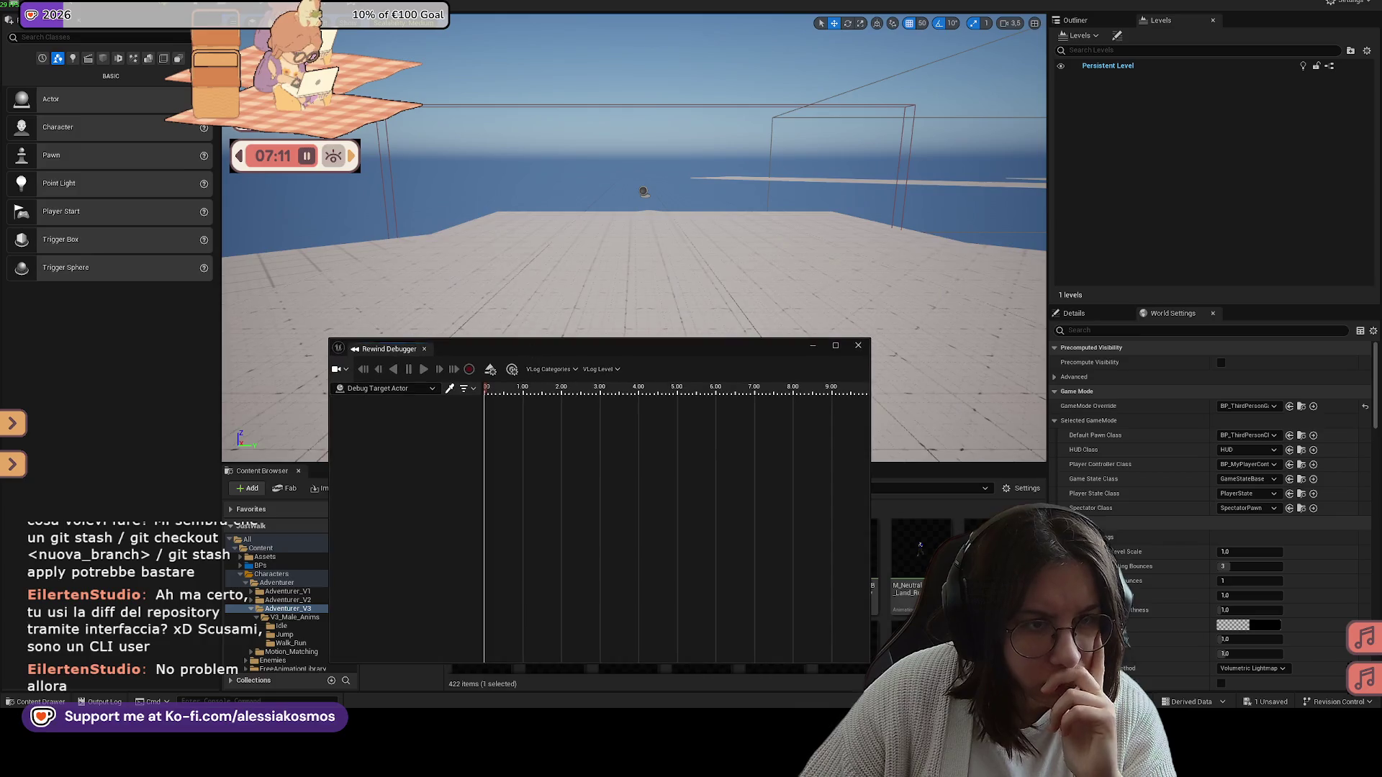
pyautogui.hotkey('alt', 'p')
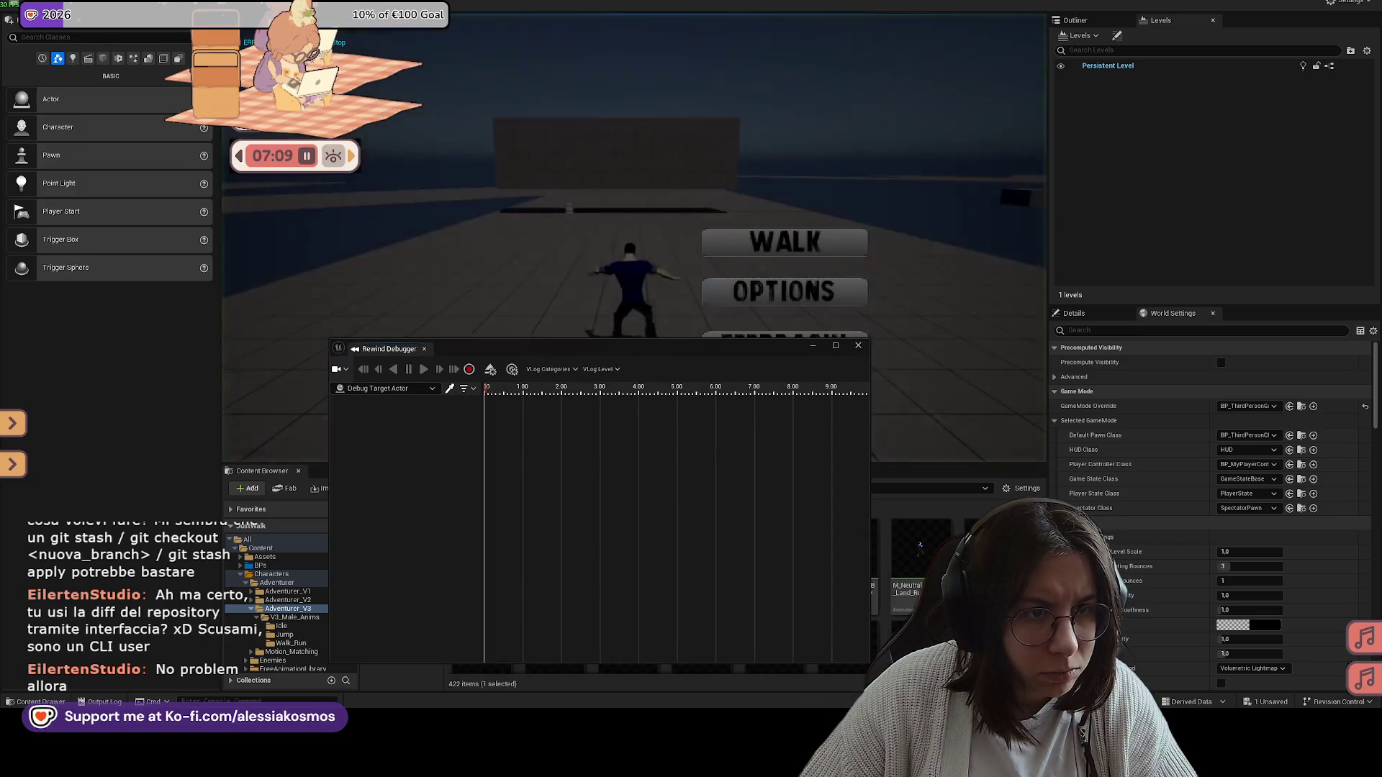
pyautogui.press('w')
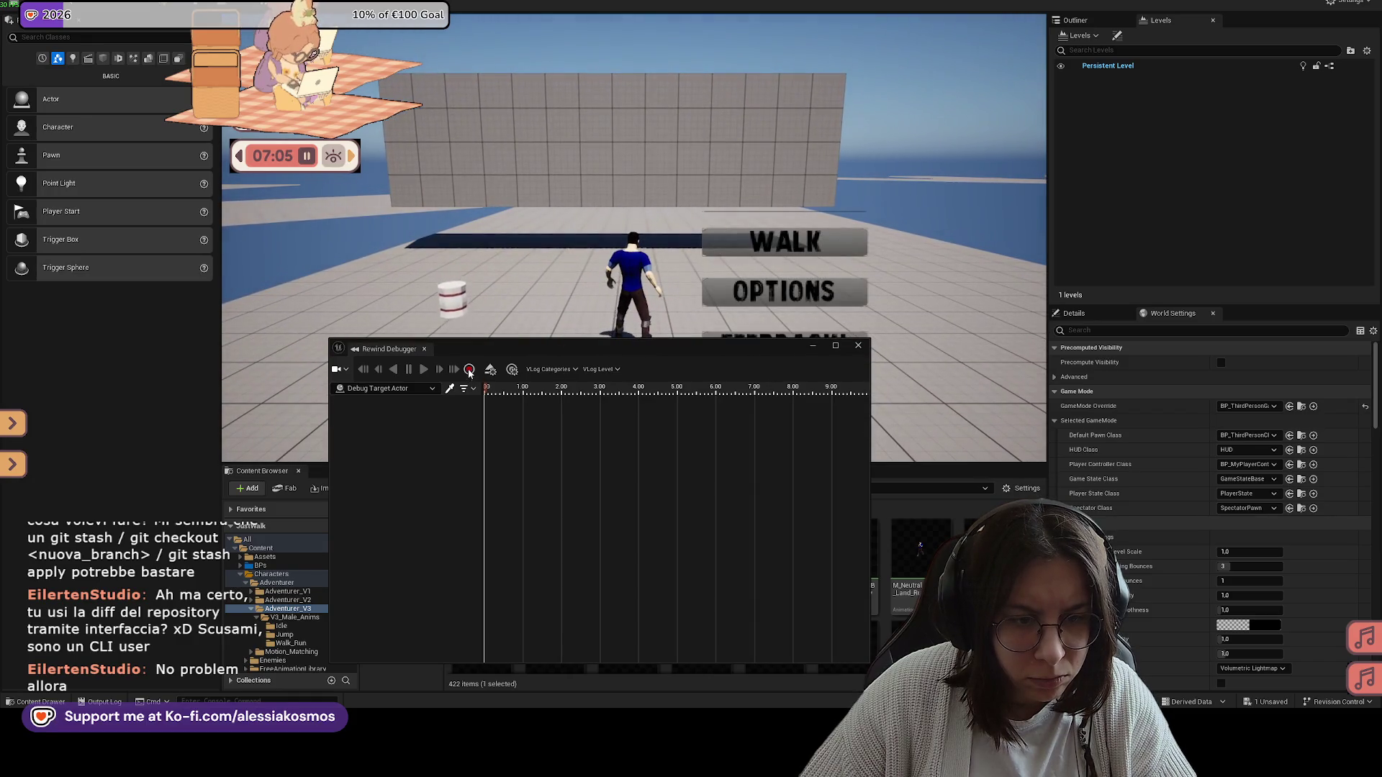
# Step: Trigger the slide, step over Play Montage and SET Is Sliding, resume, and minimize the Blueprint editor
pyautogui.press('w')
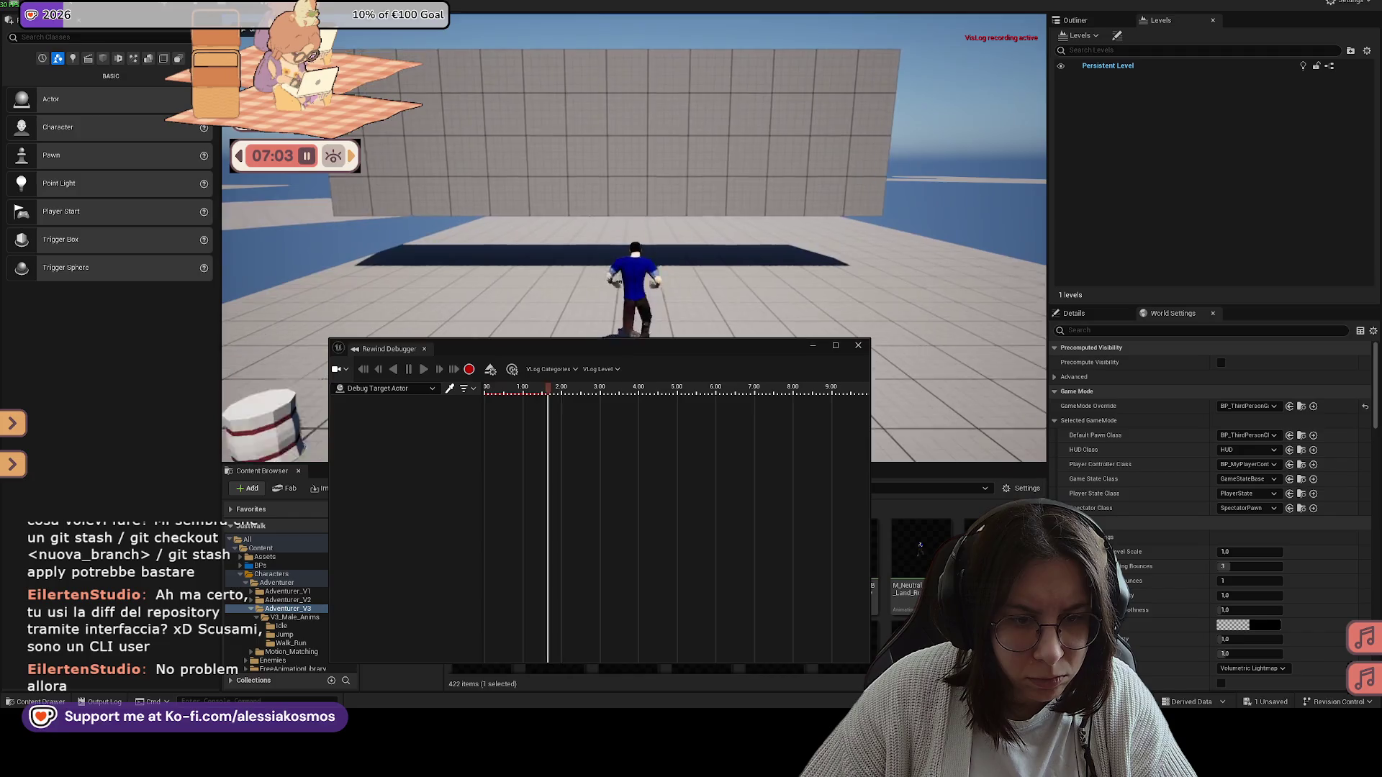
pyautogui.press('c')
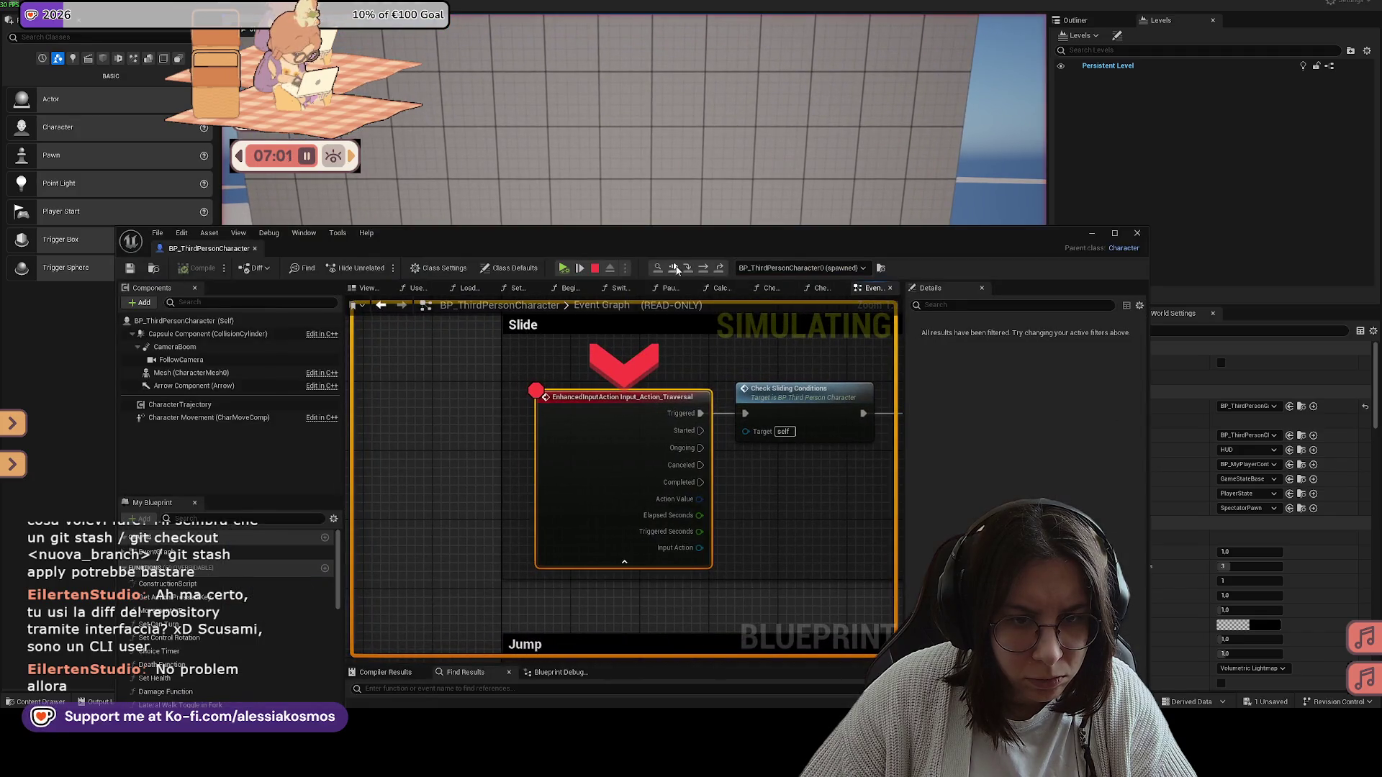
pyautogui.moveTo(697, 345); pyautogui.dragTo(692, 380)
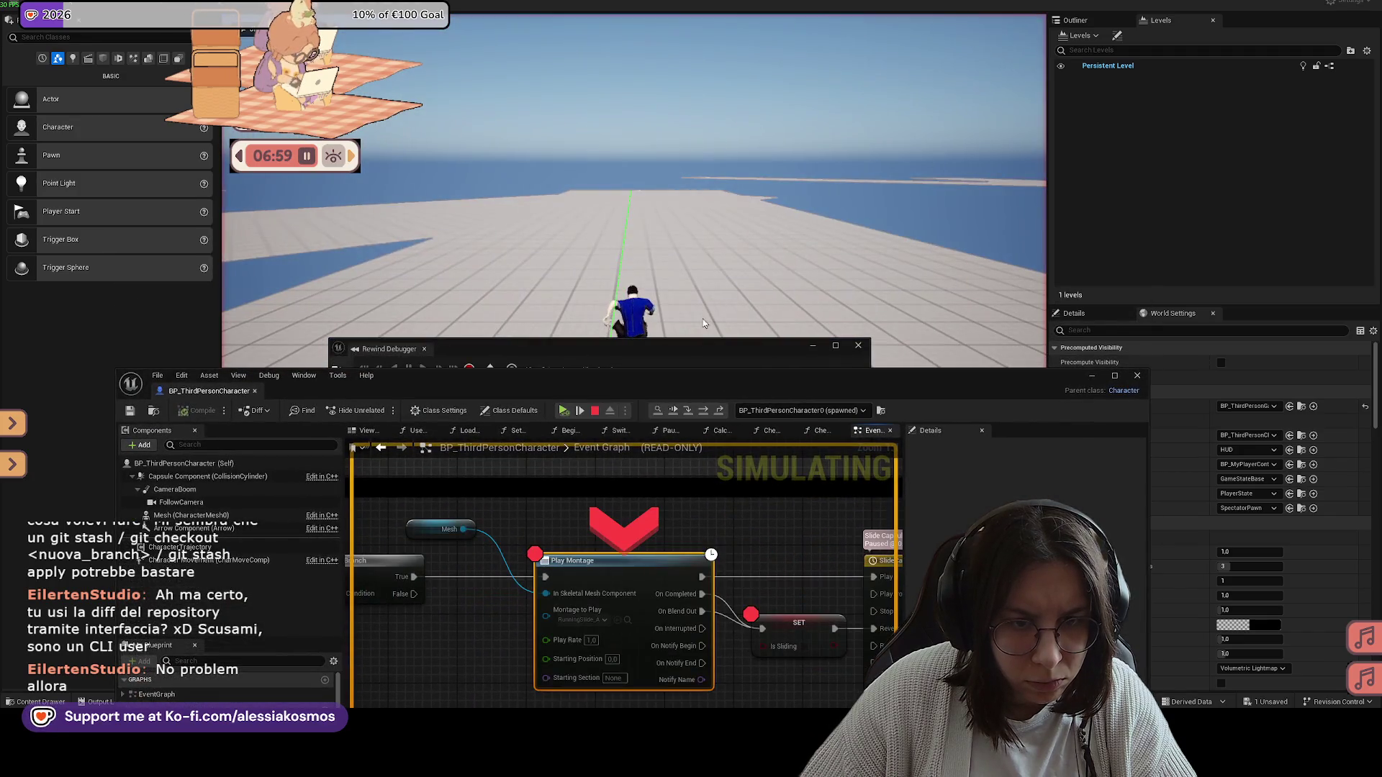
pyautogui.click(674, 411)
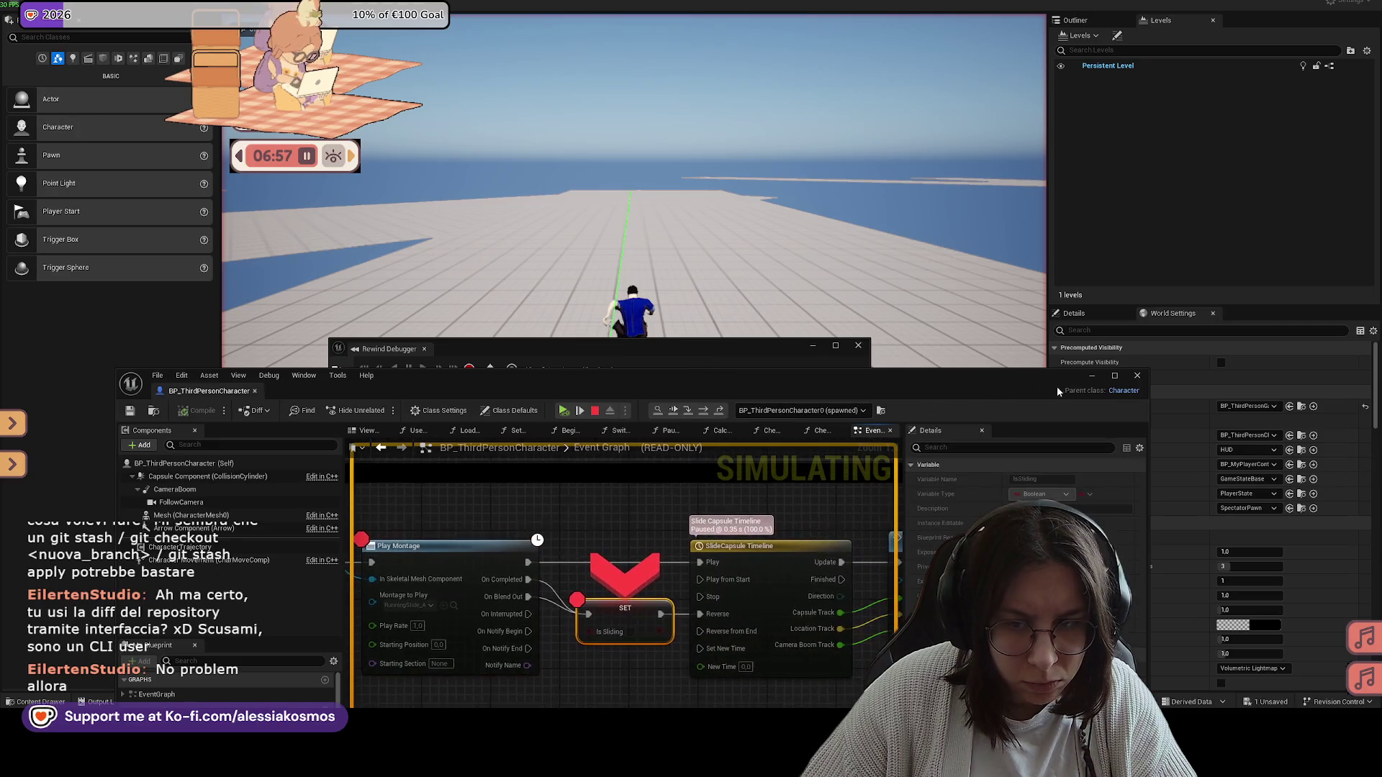
pyautogui.click(675, 411)
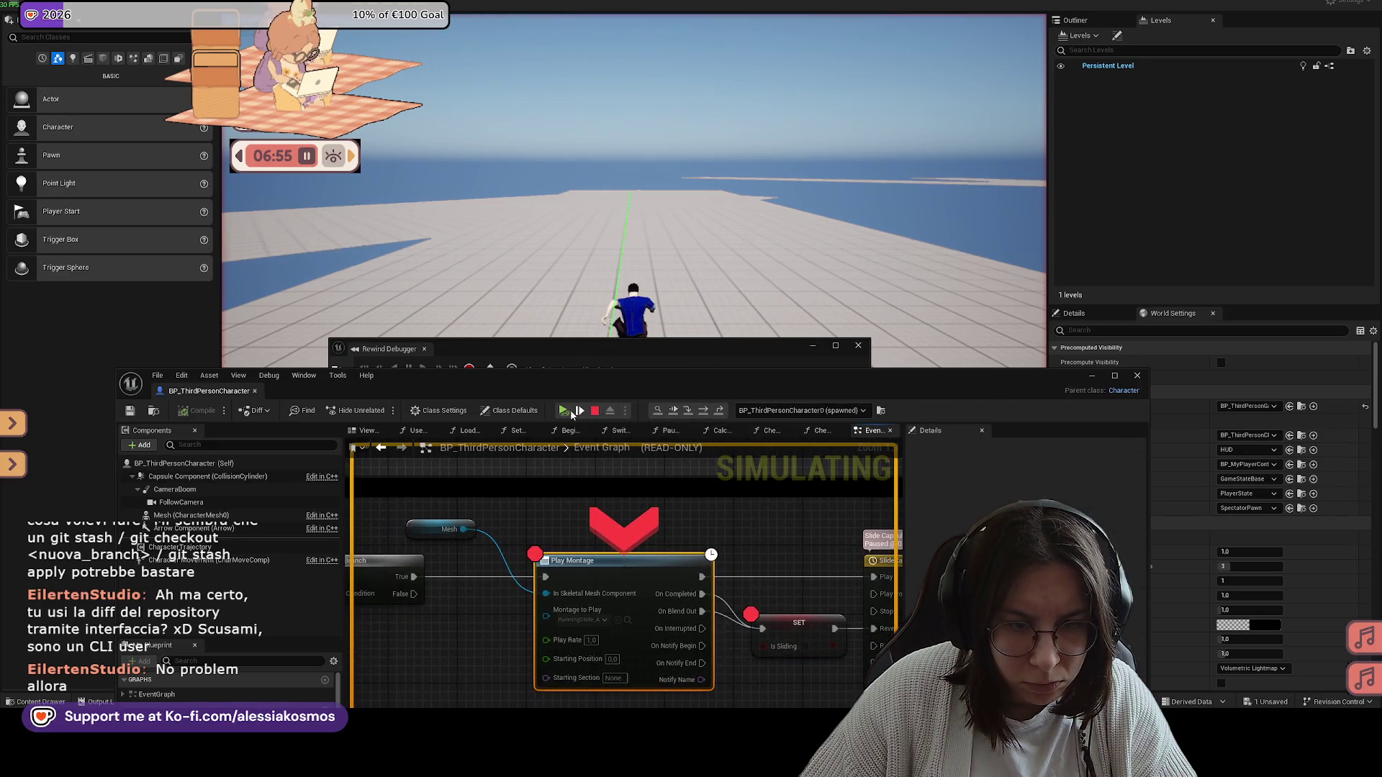
pyautogui.click(680, 414)
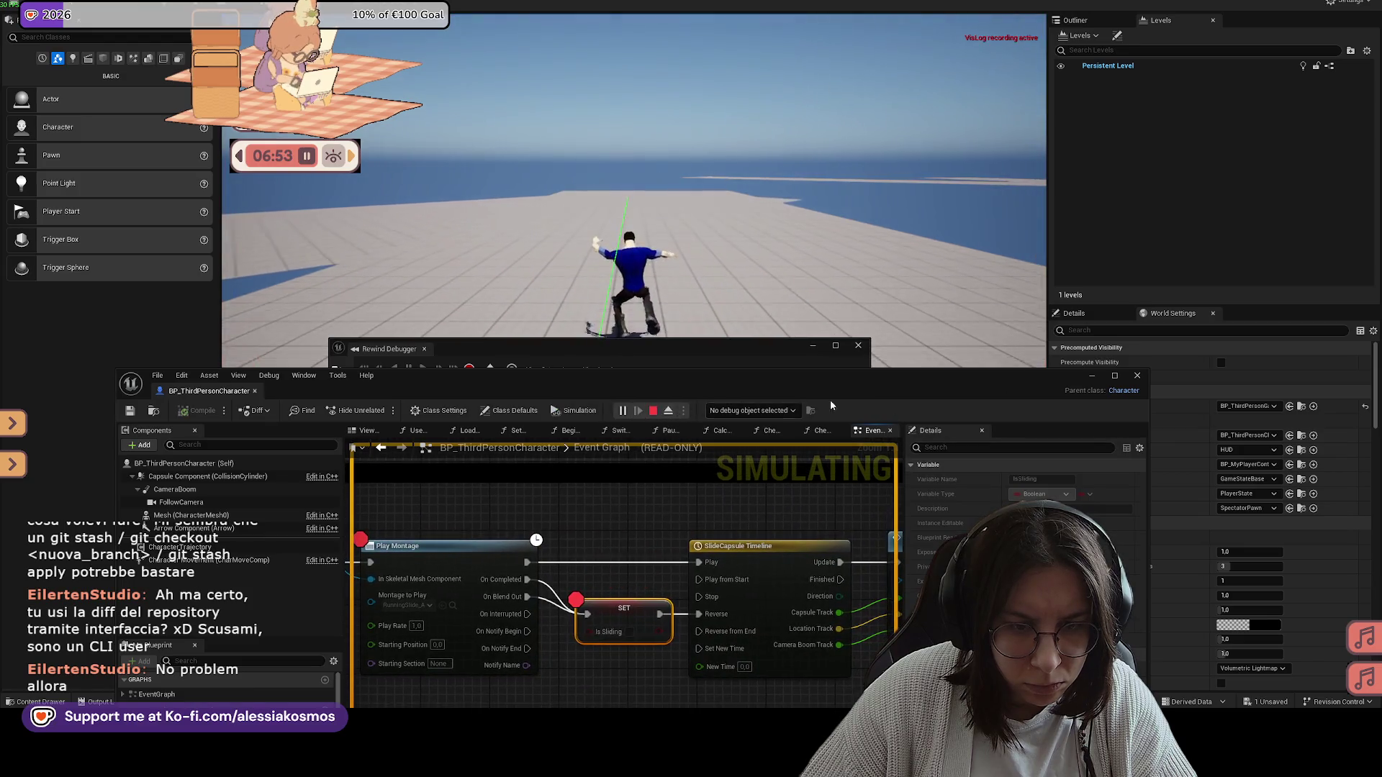
pyautogui.click(1092, 375)
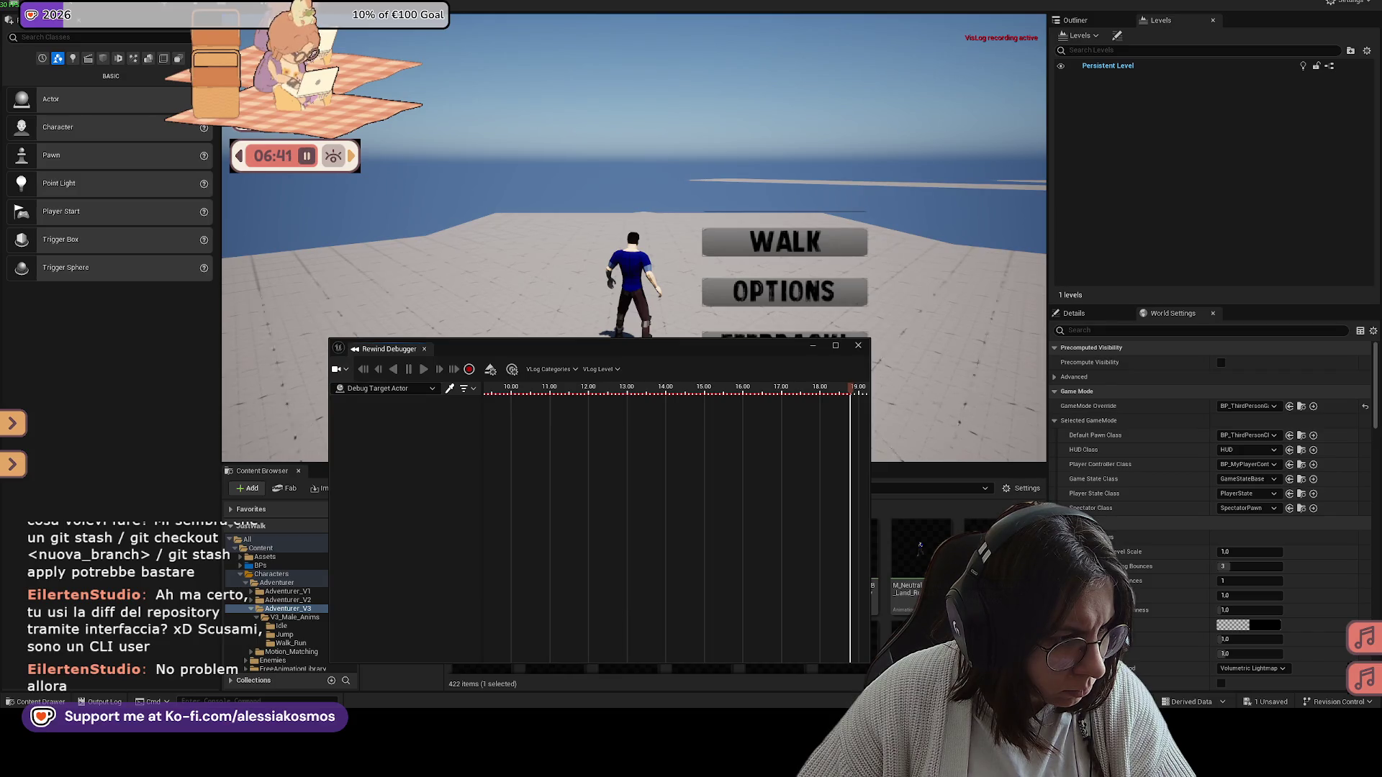
pyautogui.click(380, 390)
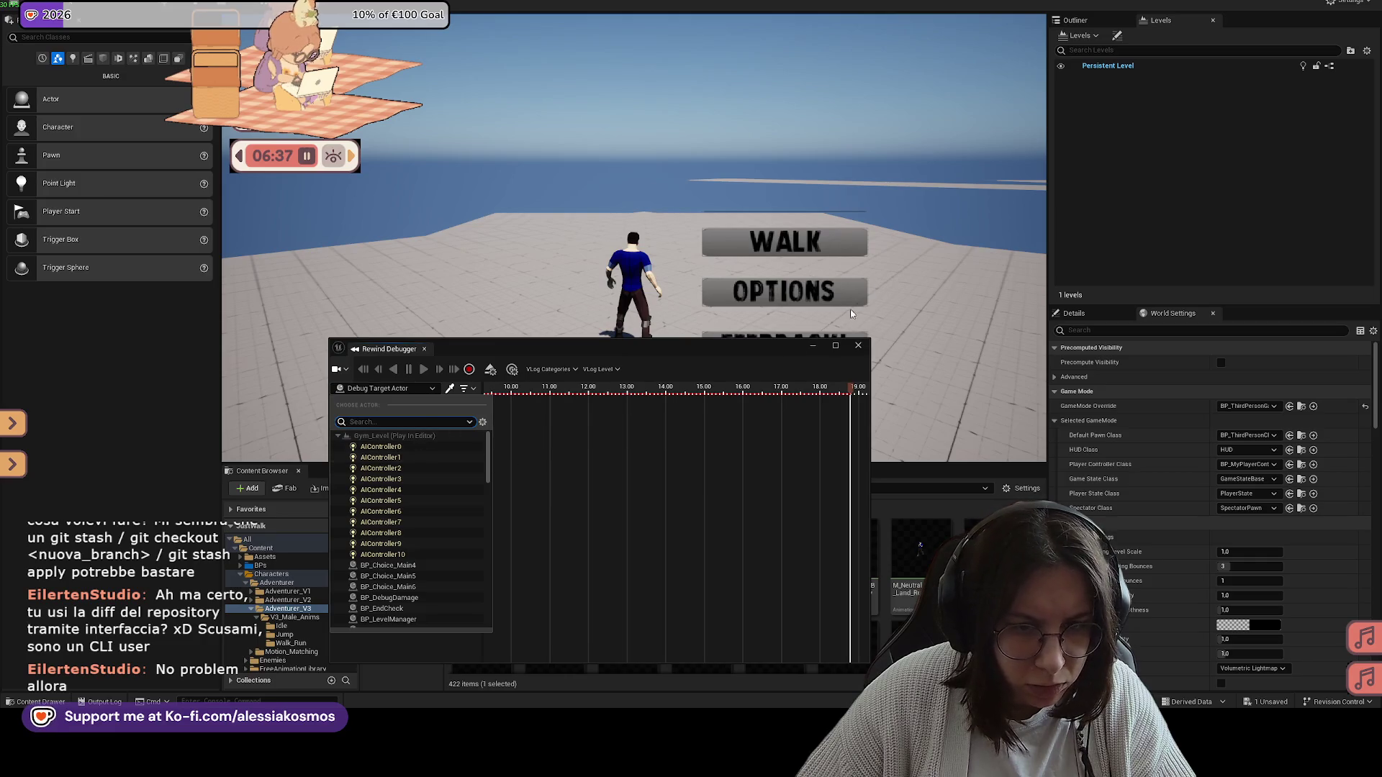
# Step: Dock the Rewind Debugger below the Outliner and stop the play session
pyautogui.moveTo(733, 352)
pyautogui.mouseDown()
pyautogui.moveTo(719, 350)
pyautogui.moveTo(1330, 302)
pyautogui.moveTo(1207, 302)
pyautogui.mouseUp()
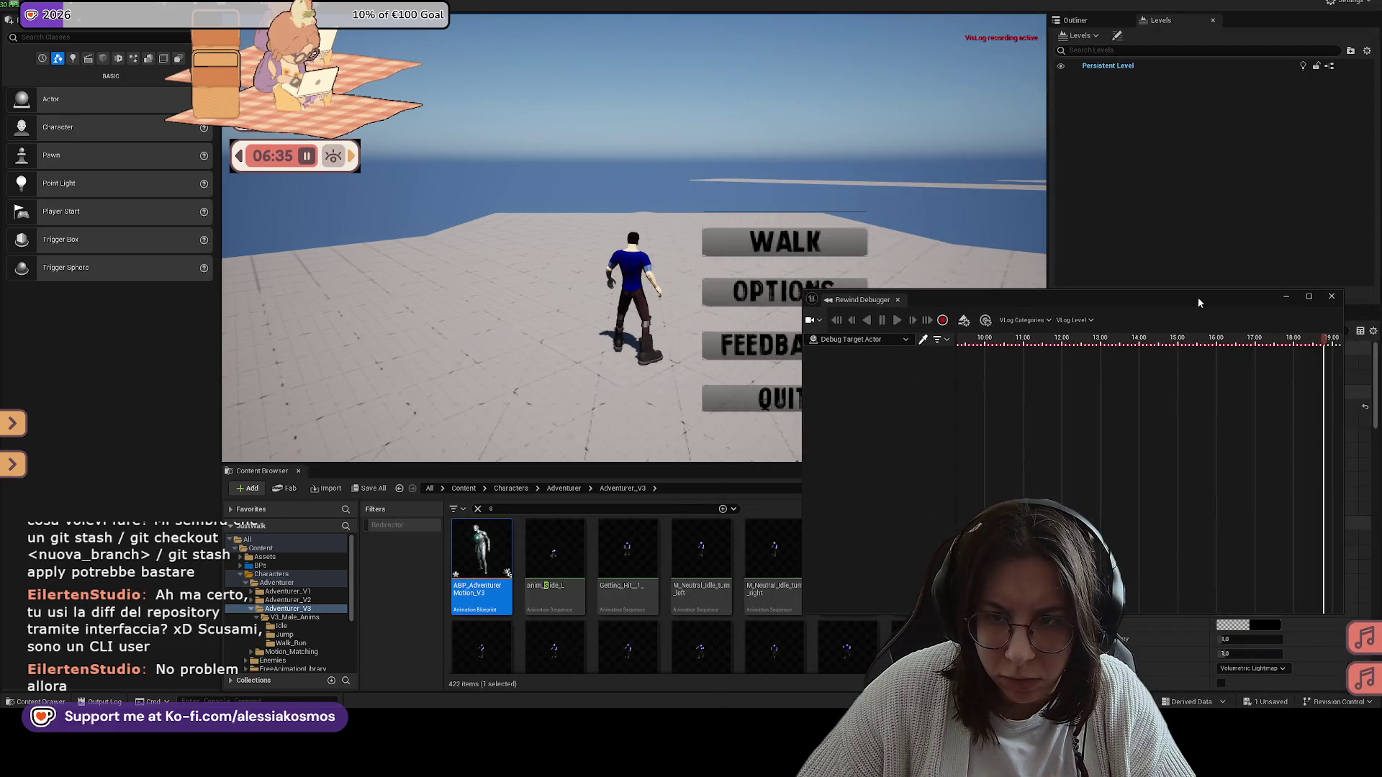
pyautogui.moveTo(852, 303); pyautogui.dragTo(1171, 288)
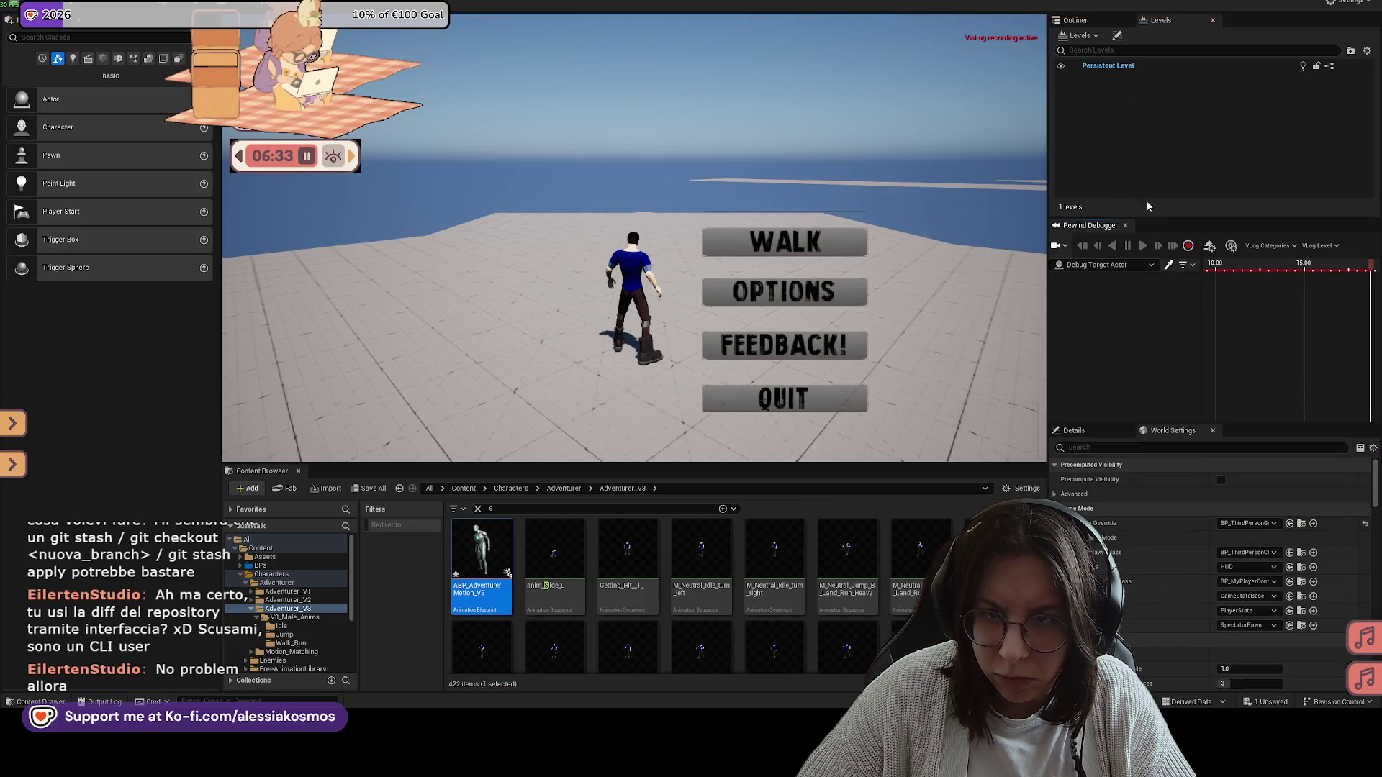
pyautogui.click(783, 398)
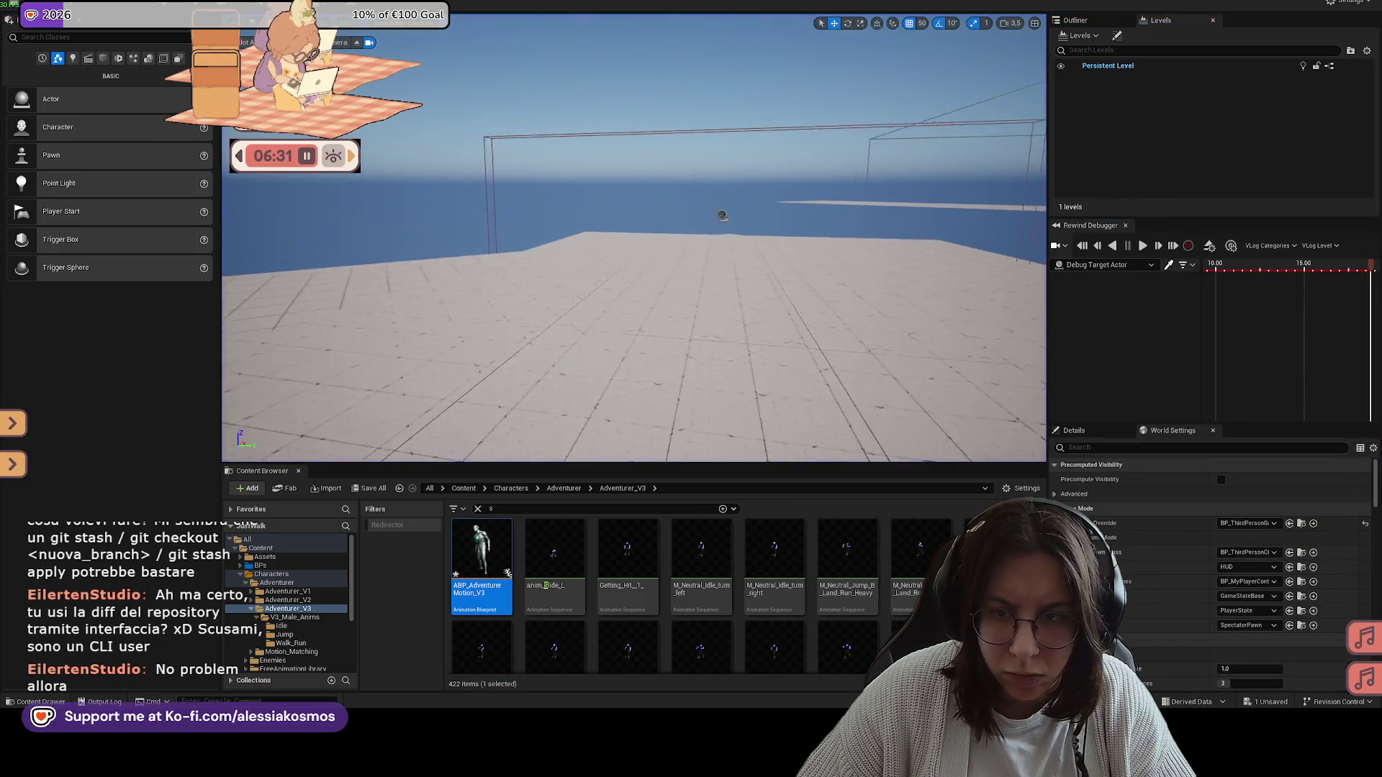
pyautogui.click(1101, 265)
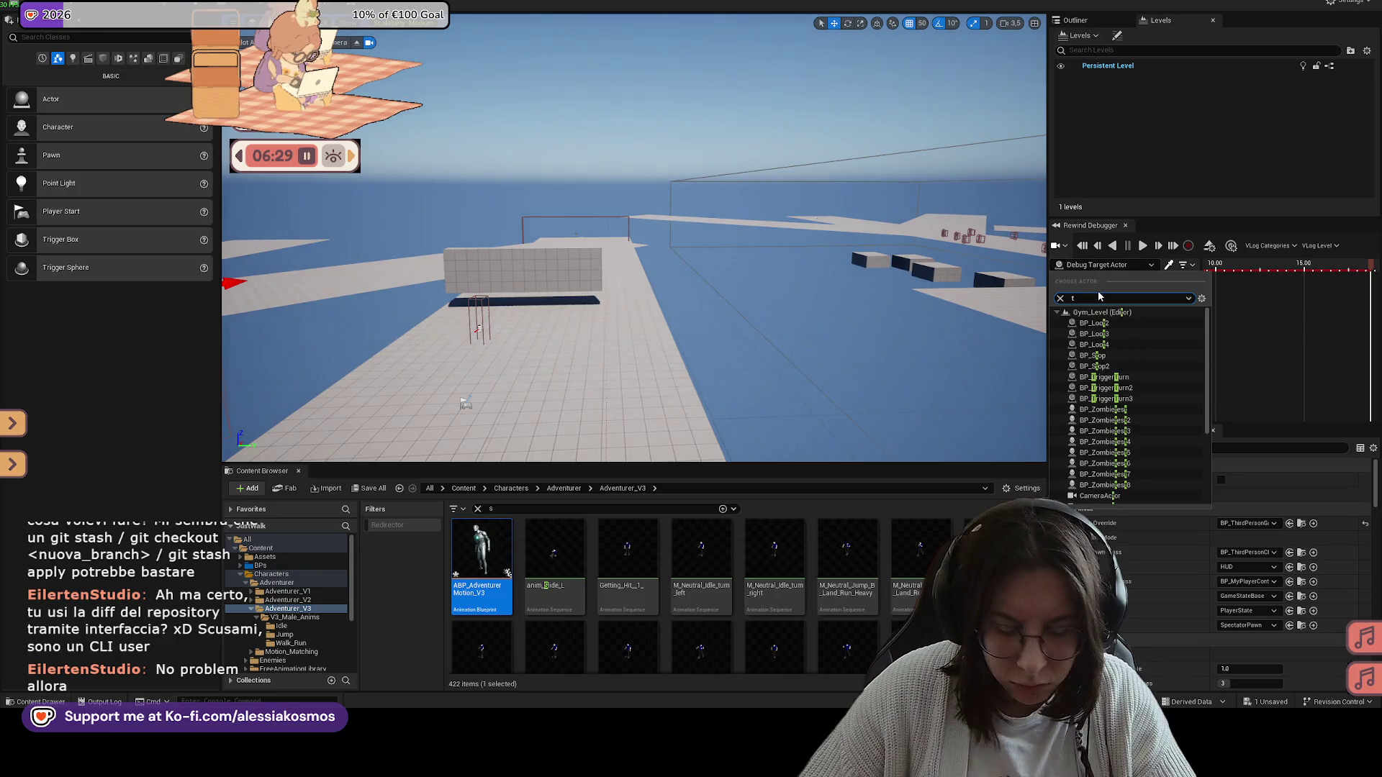
pyautogui.write('hird')
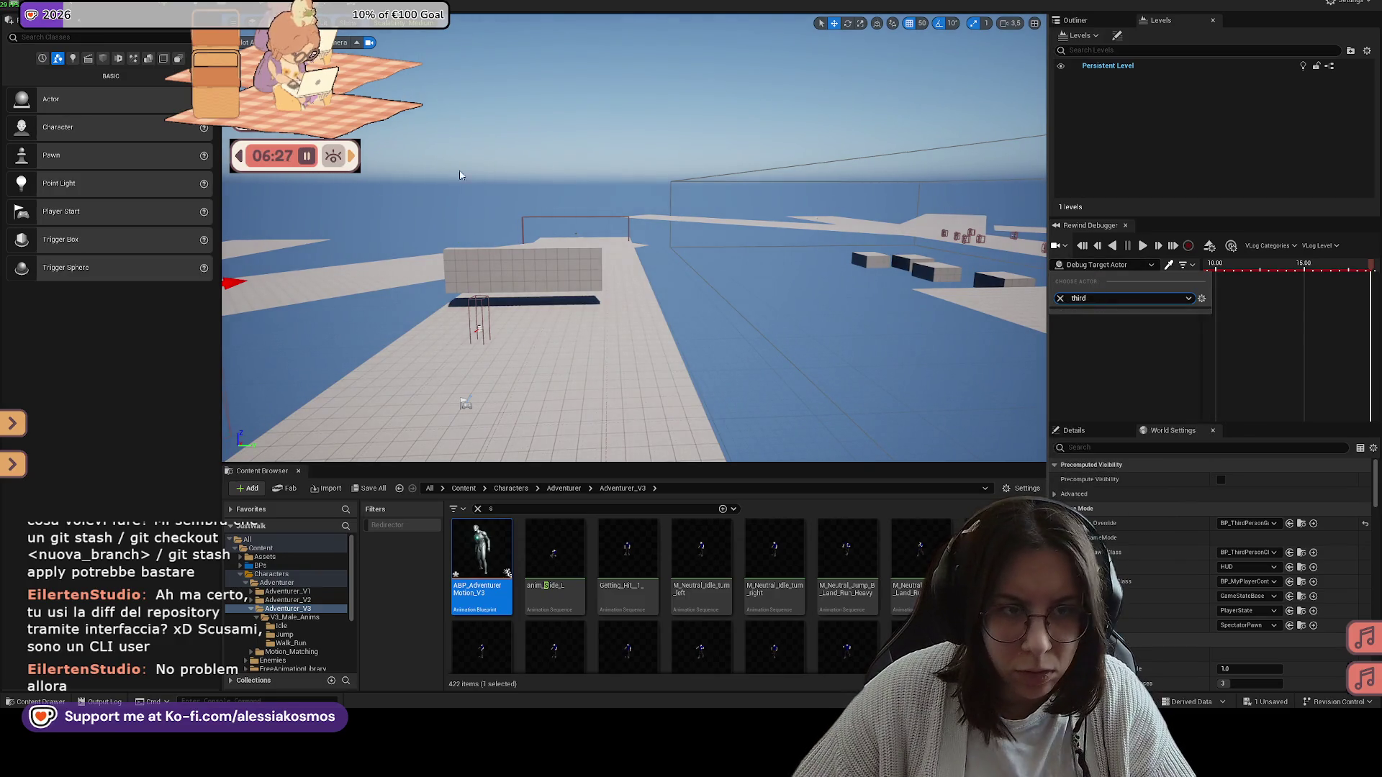
# Step: Play From Here on the floor and set BP_ThirdPersonCharacter0 as the Debug Target Actor
pyautogui.rightClick(579, 367)
pyautogui.click(626, 350)
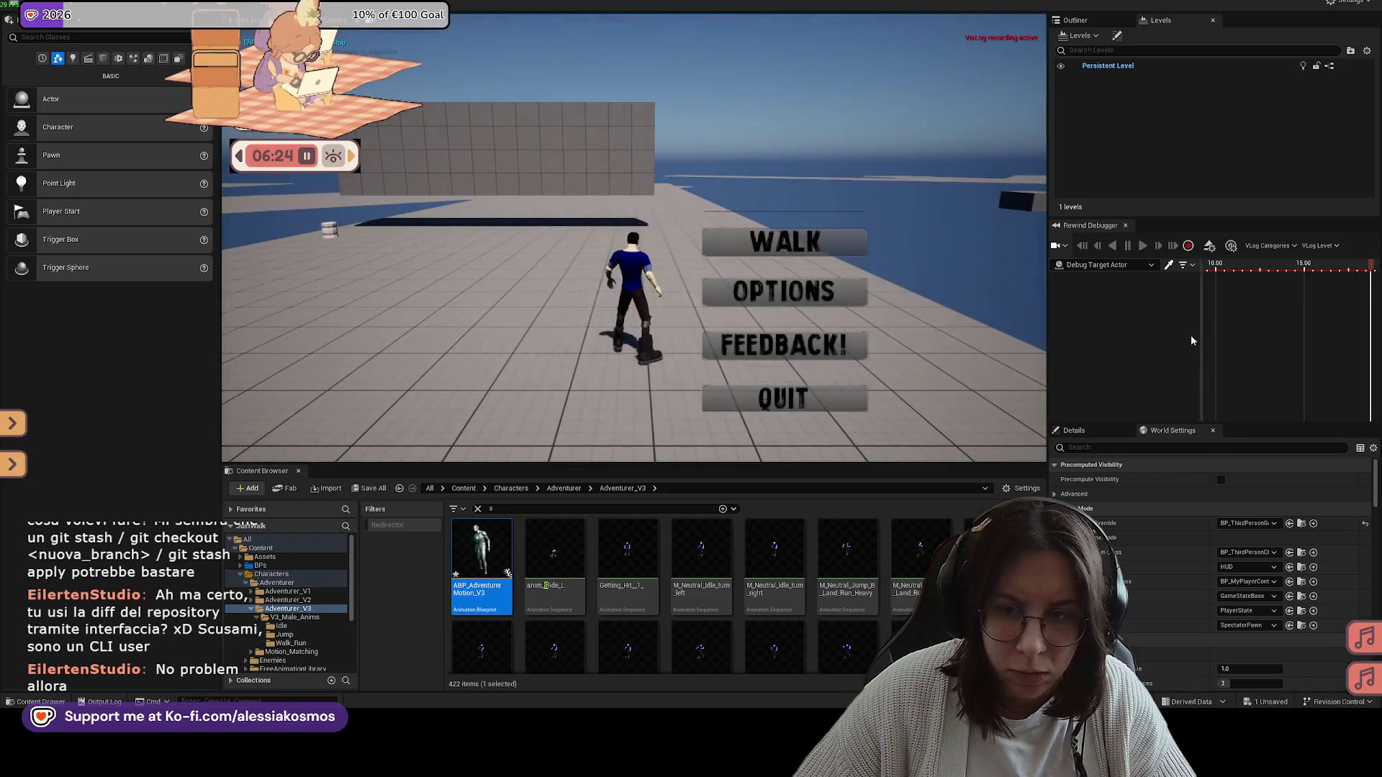
pyautogui.click(1092, 265)
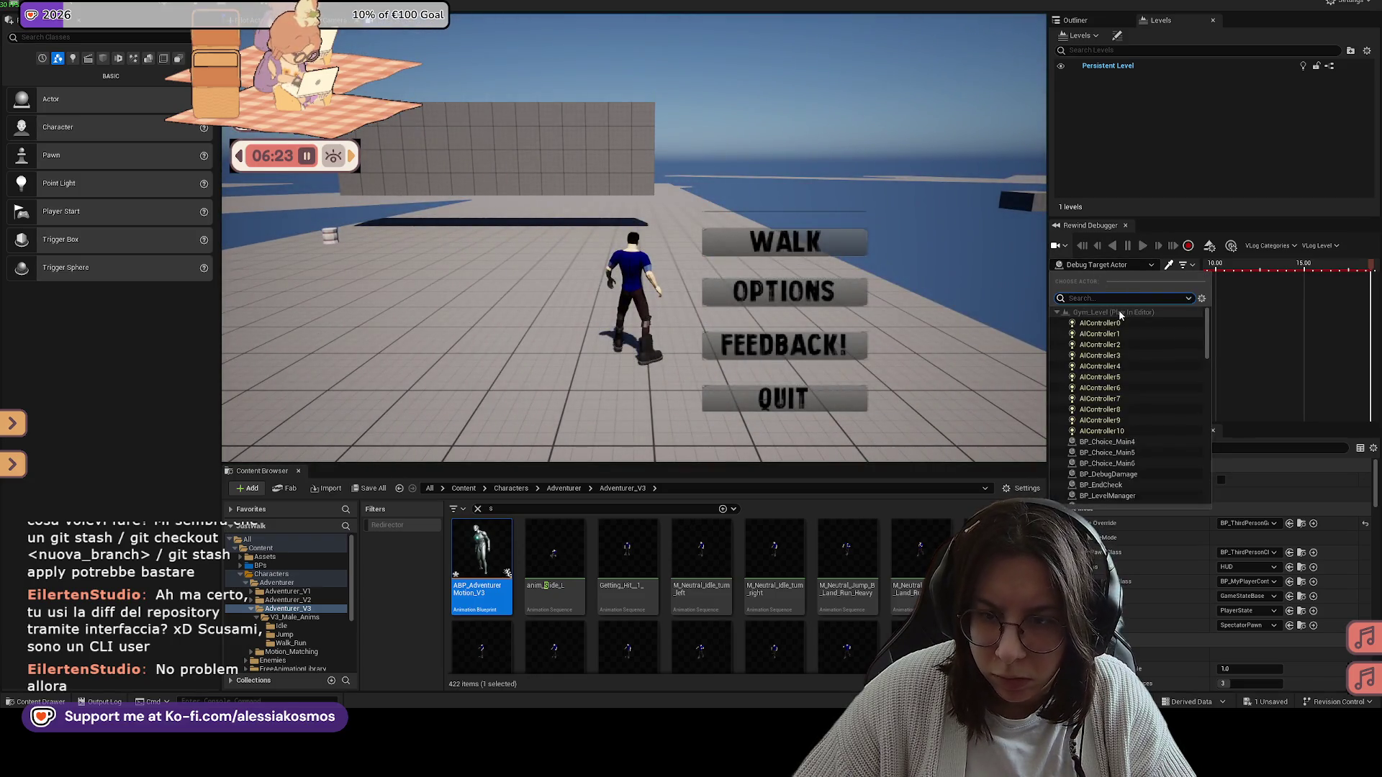
pyautogui.write('trhird')
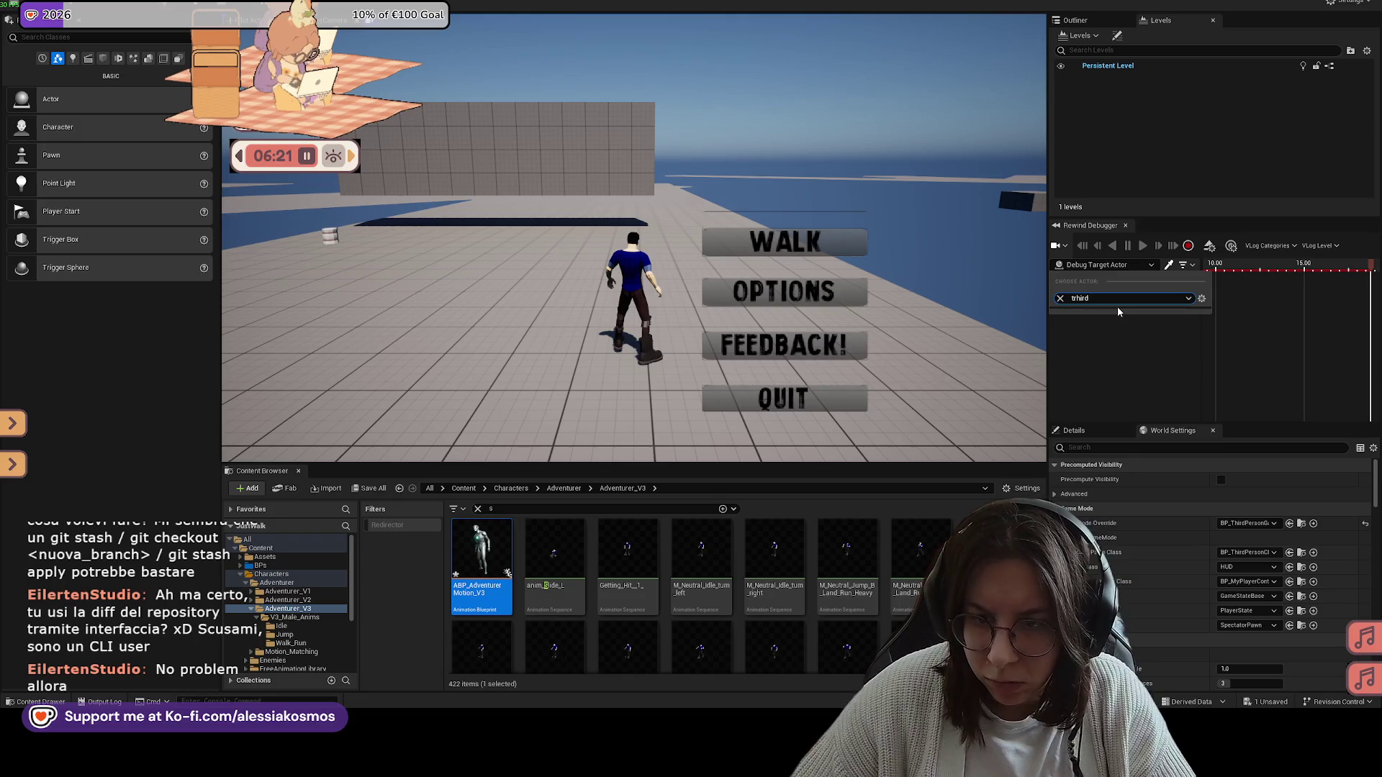
pyautogui.press('BackSpace')
pyautogui.press('BackSpace')
pyautogui.press('BackSpace')
pyautogui.write('h')
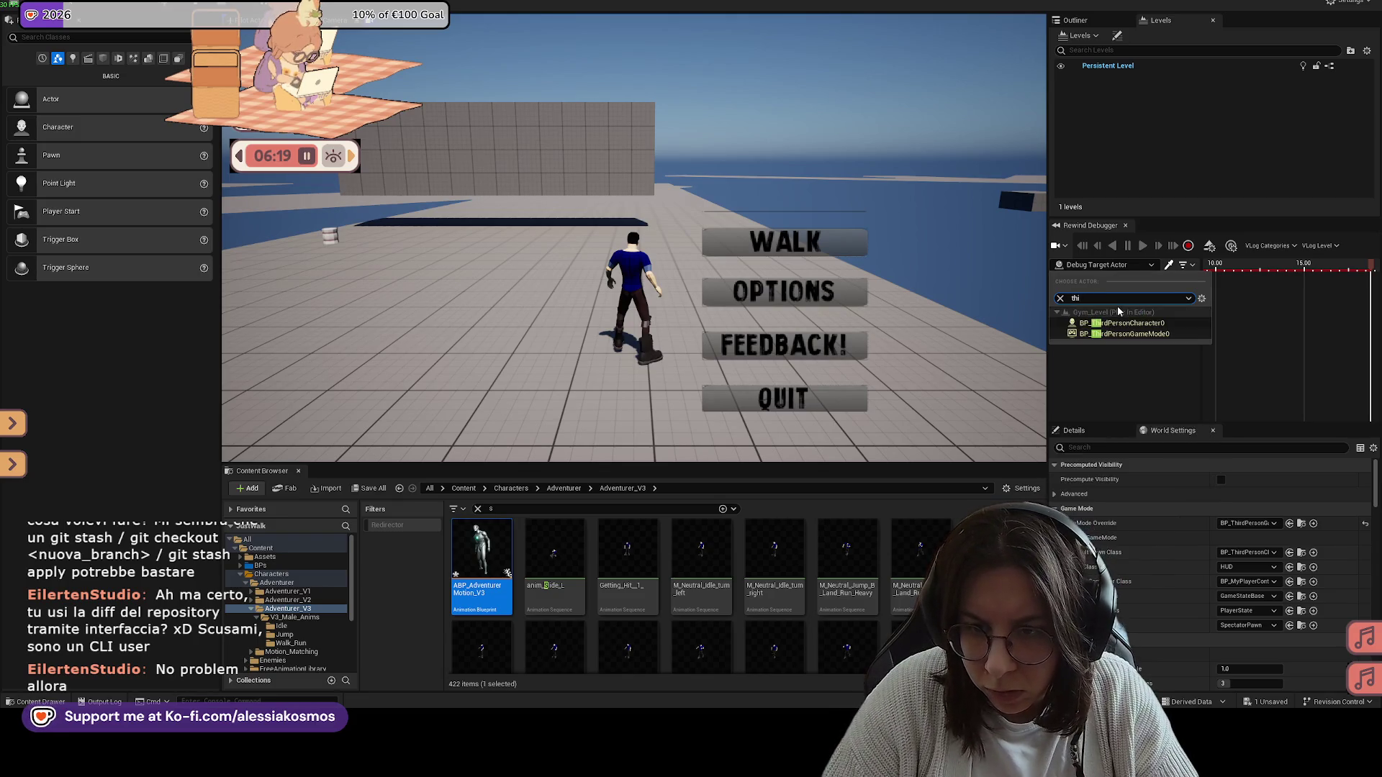
pyautogui.click(1121, 325)
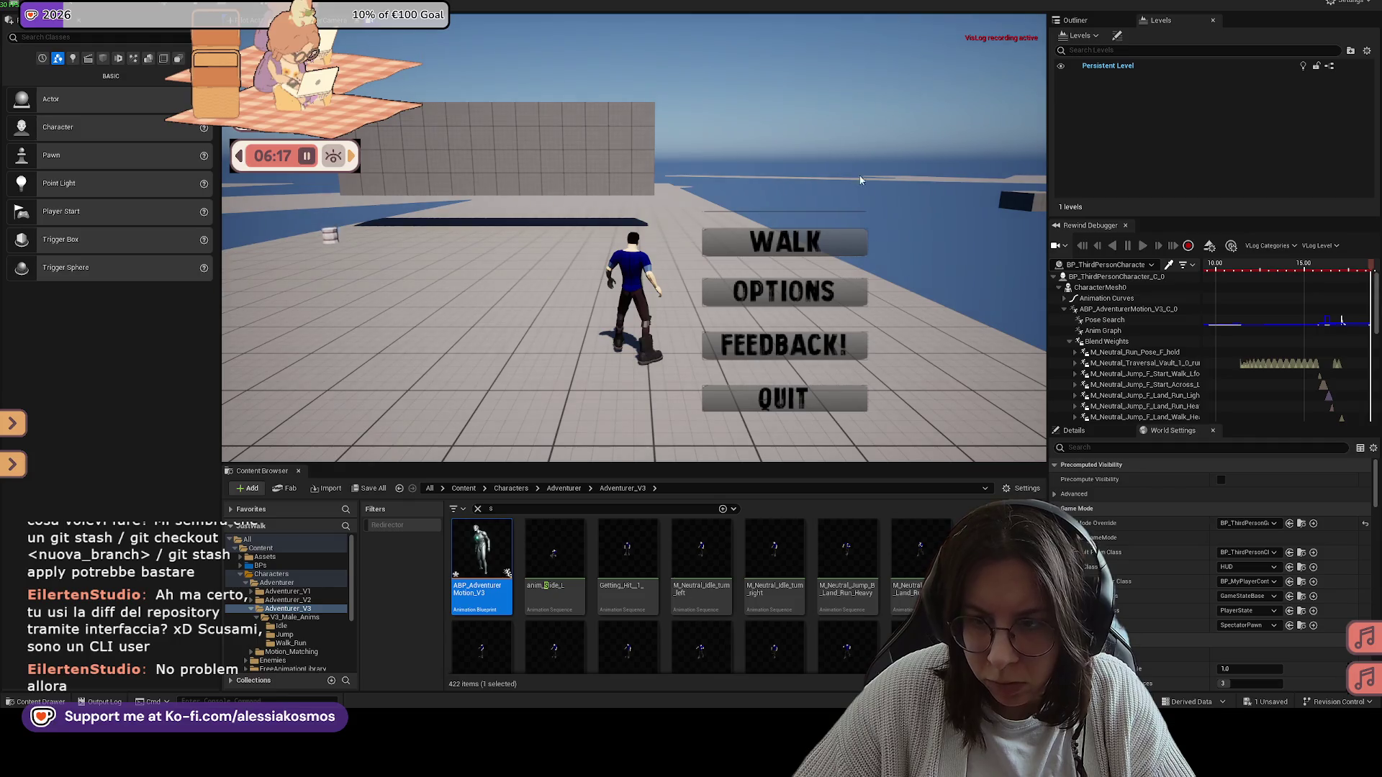
# Step: Start running, slide to hit the breakpoint, step to Play Montage, and continue execution
pyautogui.click(762, 241)
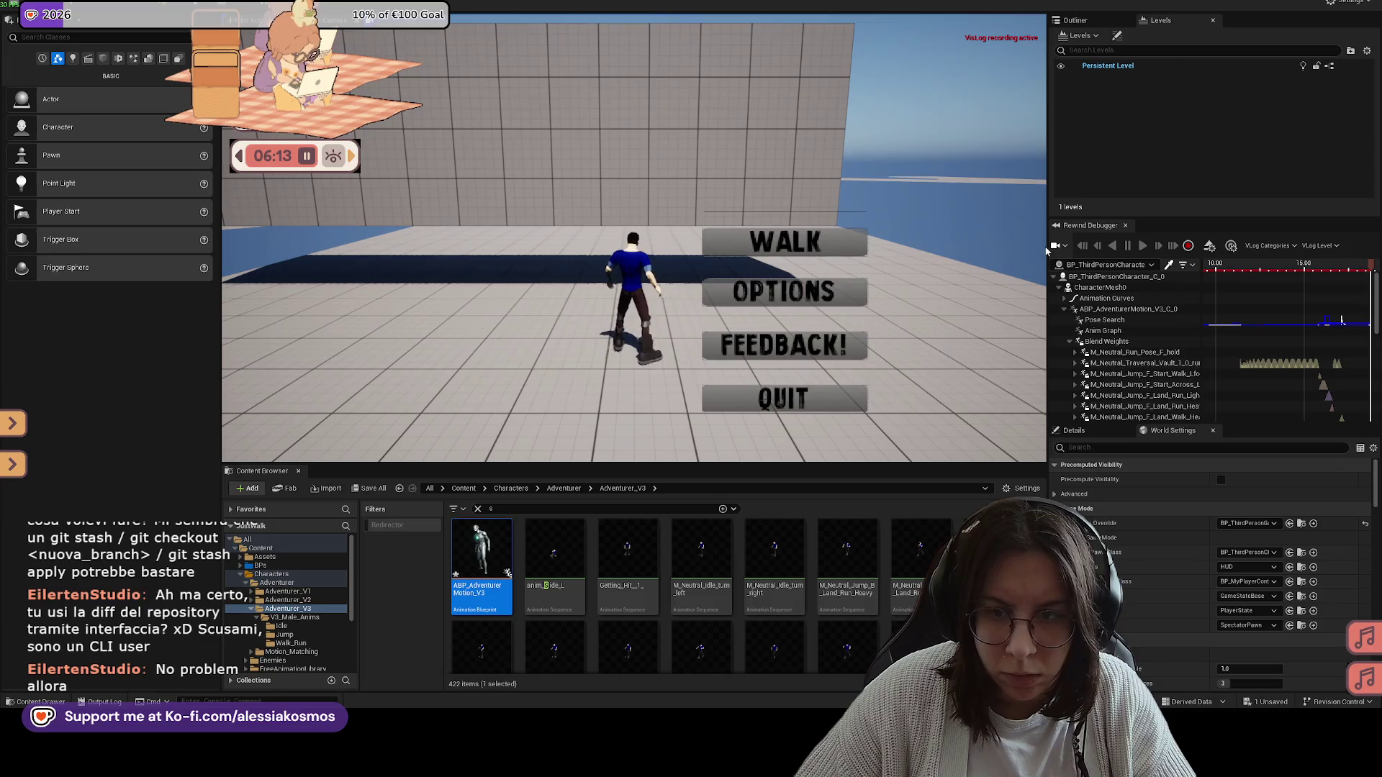
pyautogui.press('super')
pyautogui.press('super')
pyautogui.click(756, 244)
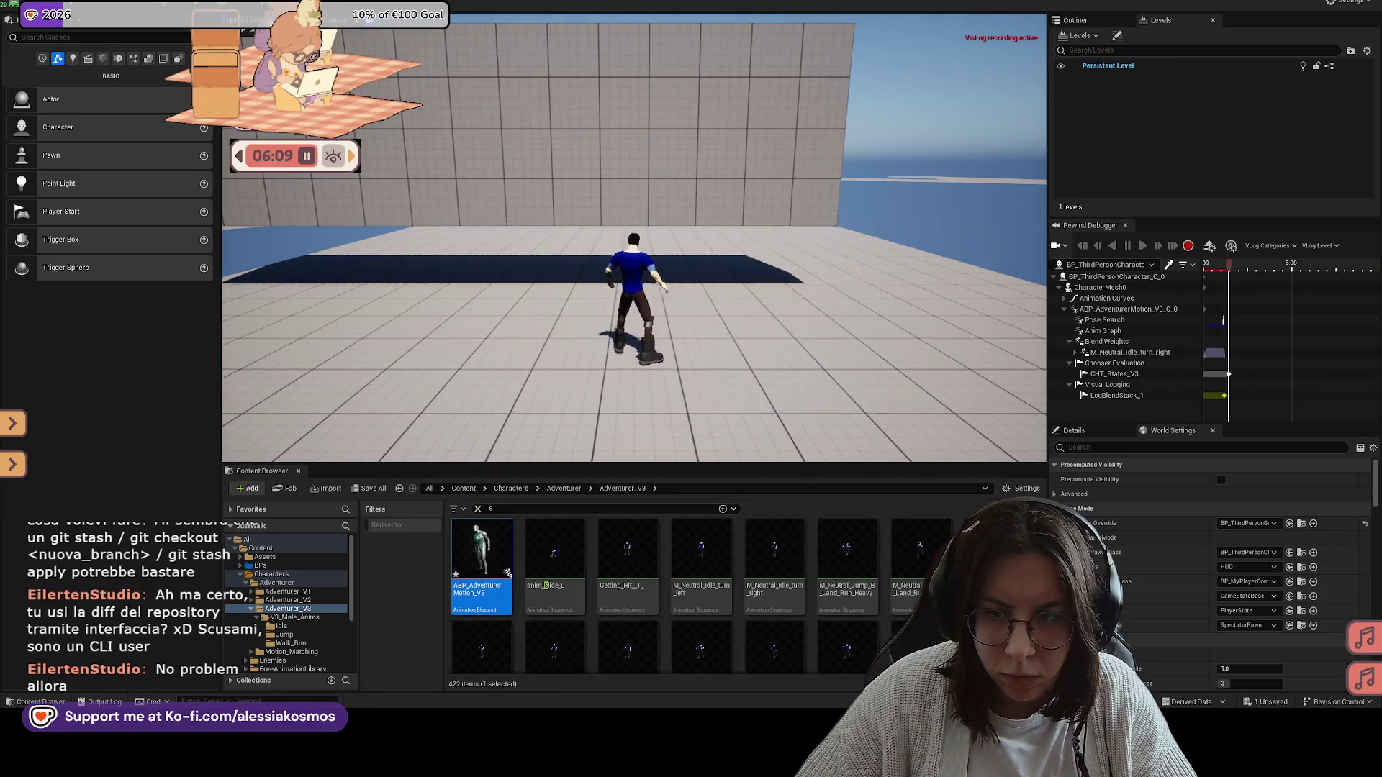
pyautogui.press('space')
pyautogui.click(667, 414)
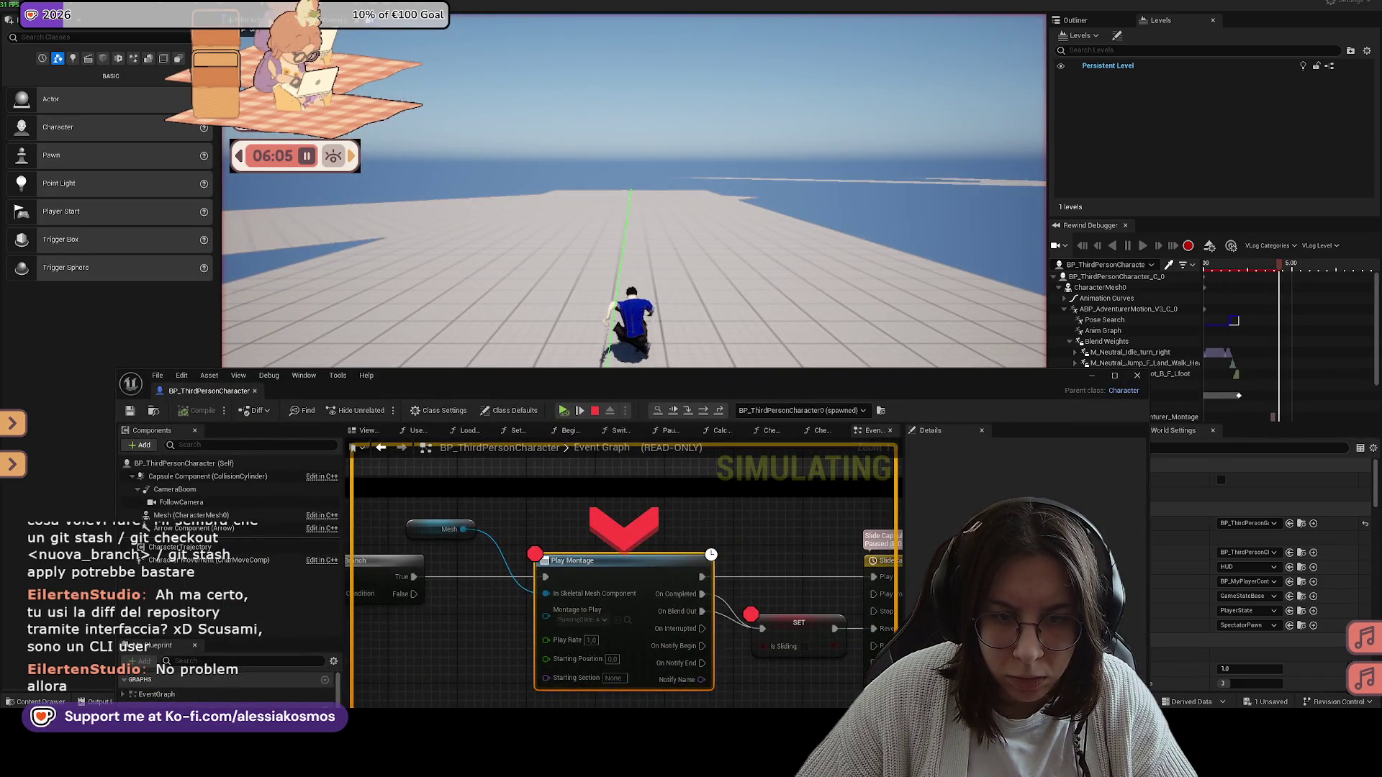
pyautogui.press('super')
pyautogui.press('super')
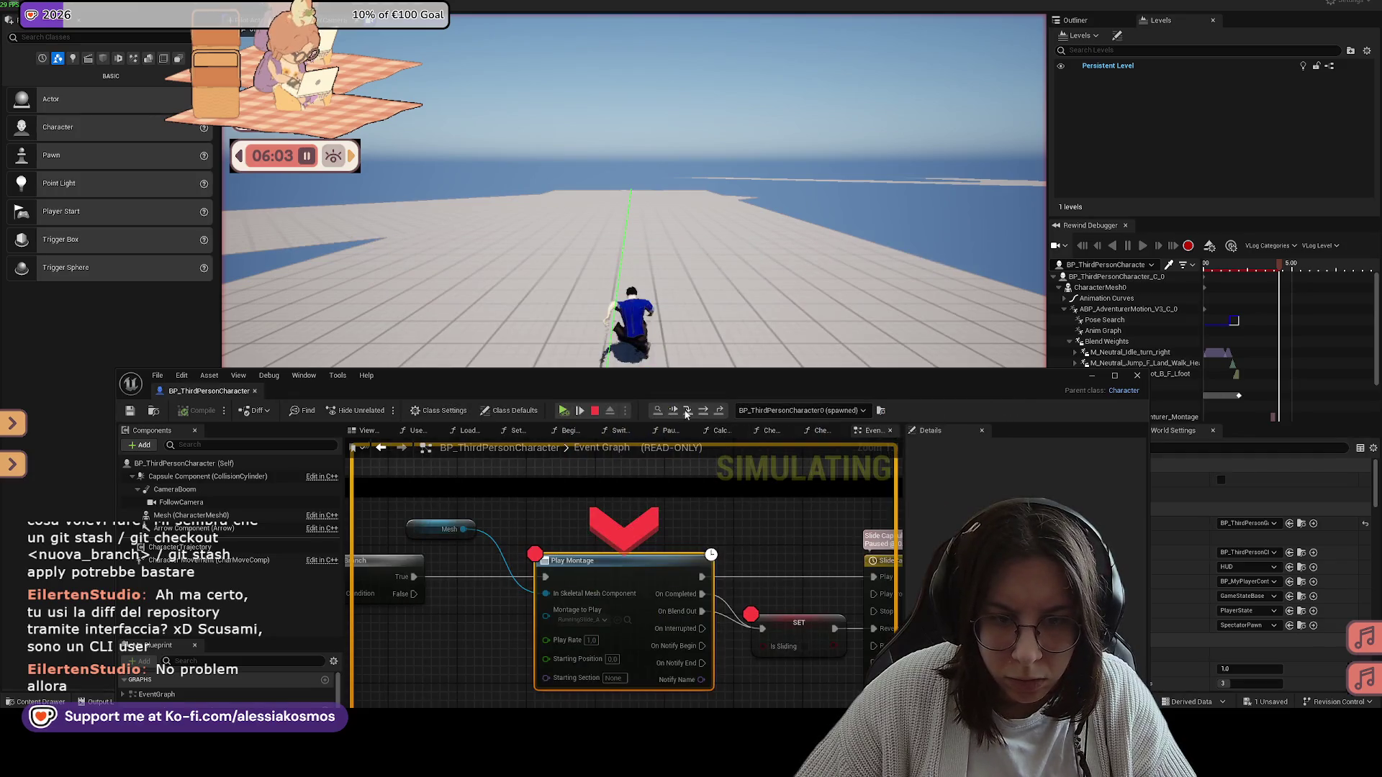
pyautogui.click(672, 411)
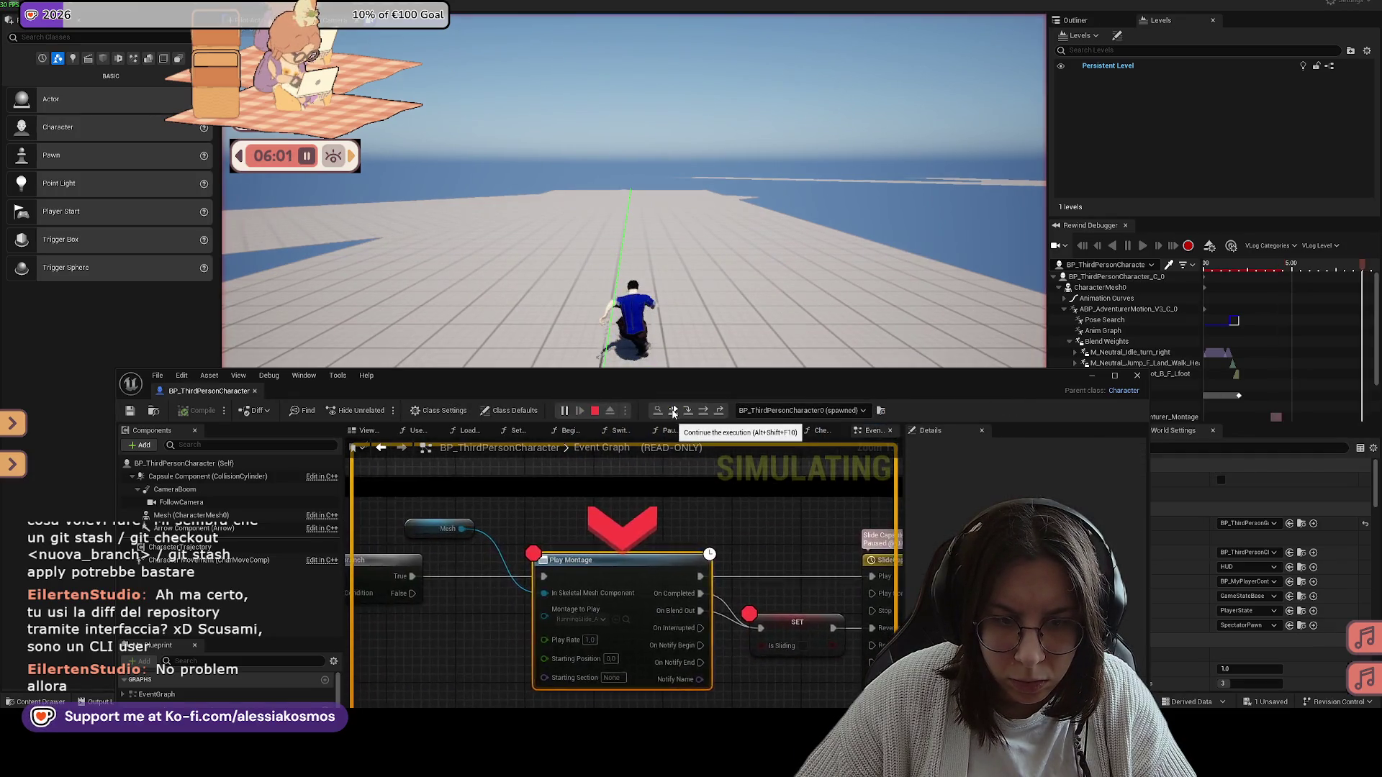
pyautogui.click(672, 411)
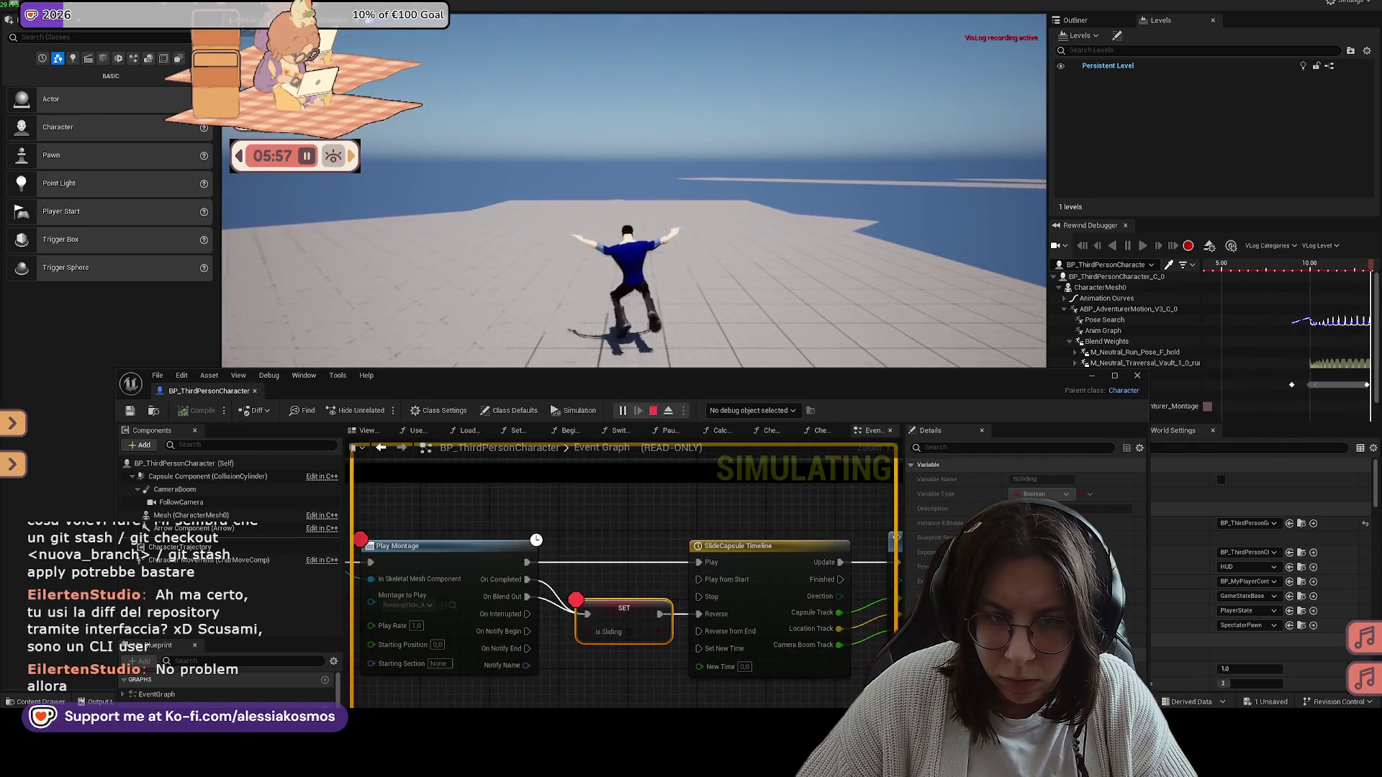
# Step: Resume walking from the in-game menu, free the mouse, and minimize the BP_ThirdPersonCharacter editor
pyautogui.press('Tab')
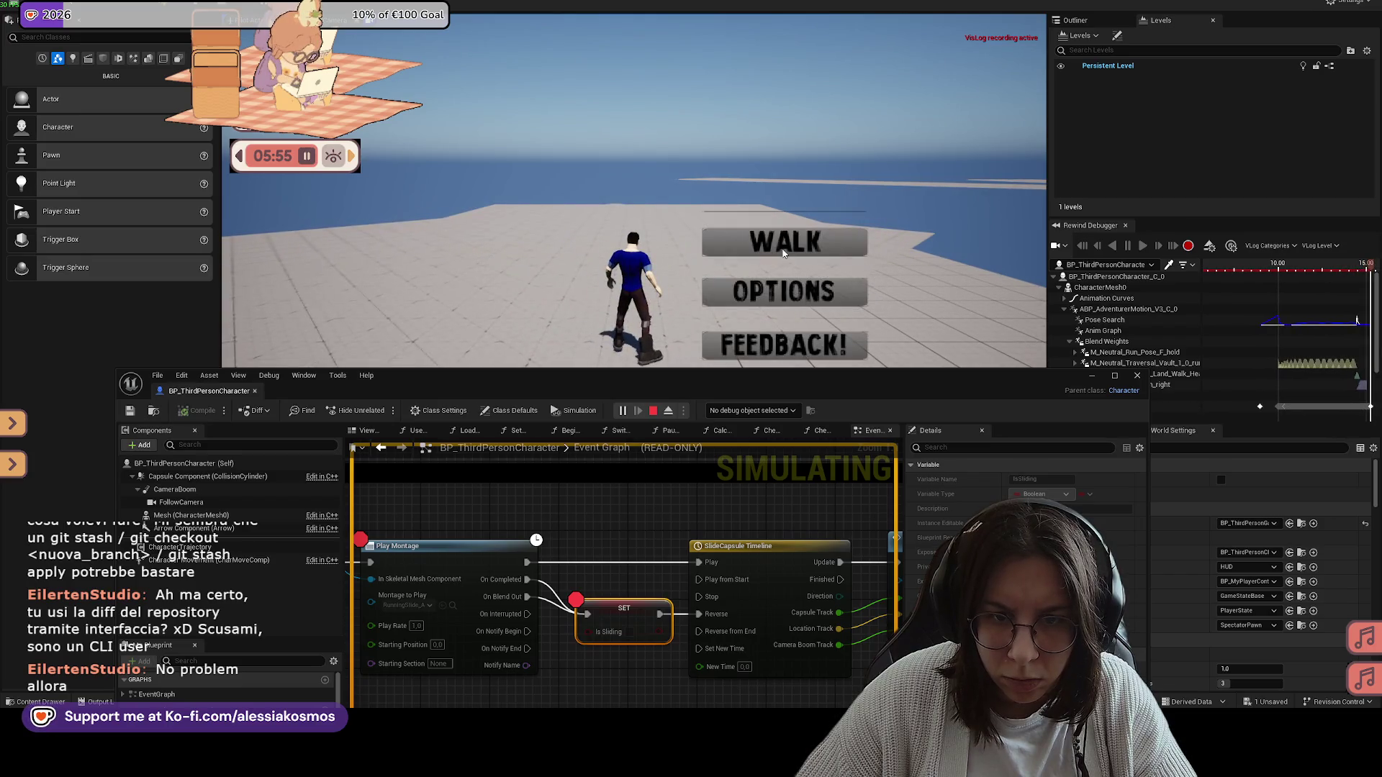
pyautogui.click(784, 252)
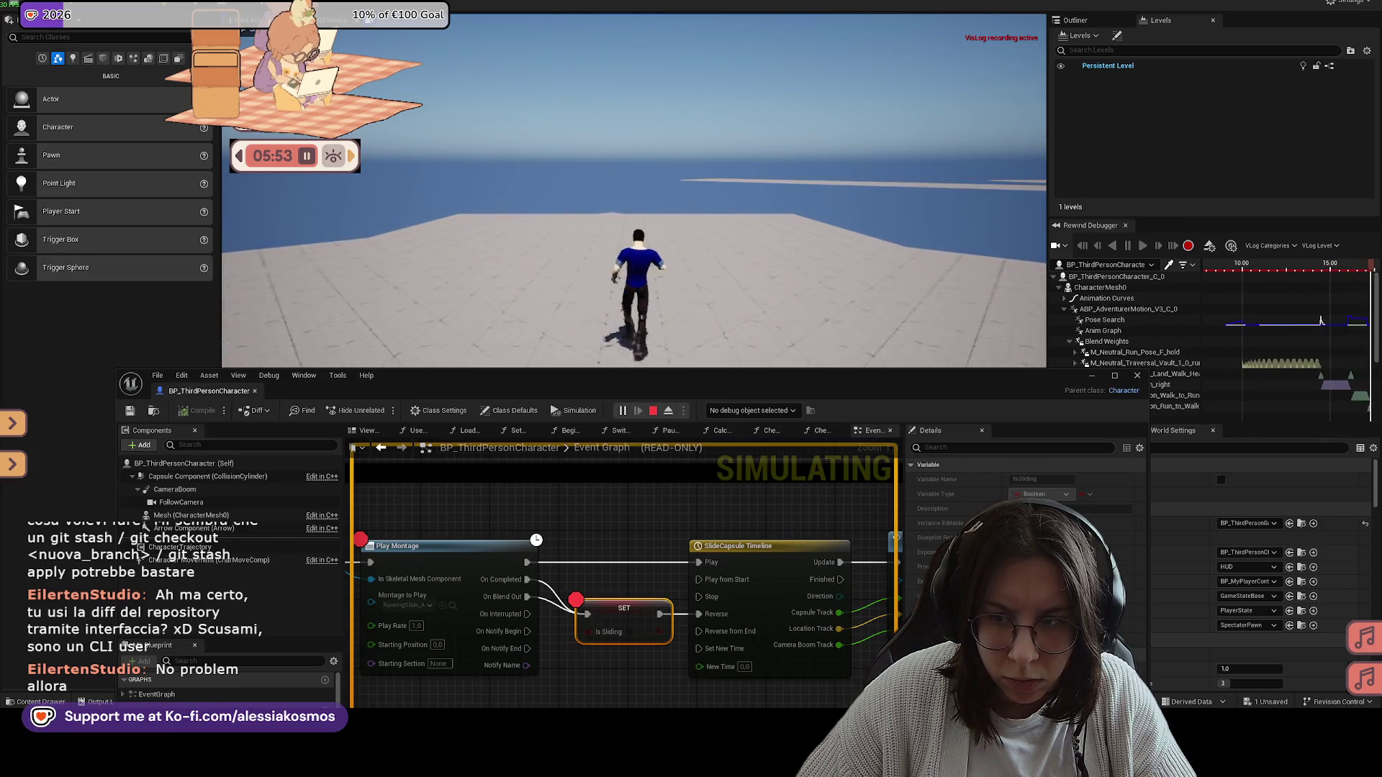
pyautogui.press('Tab')
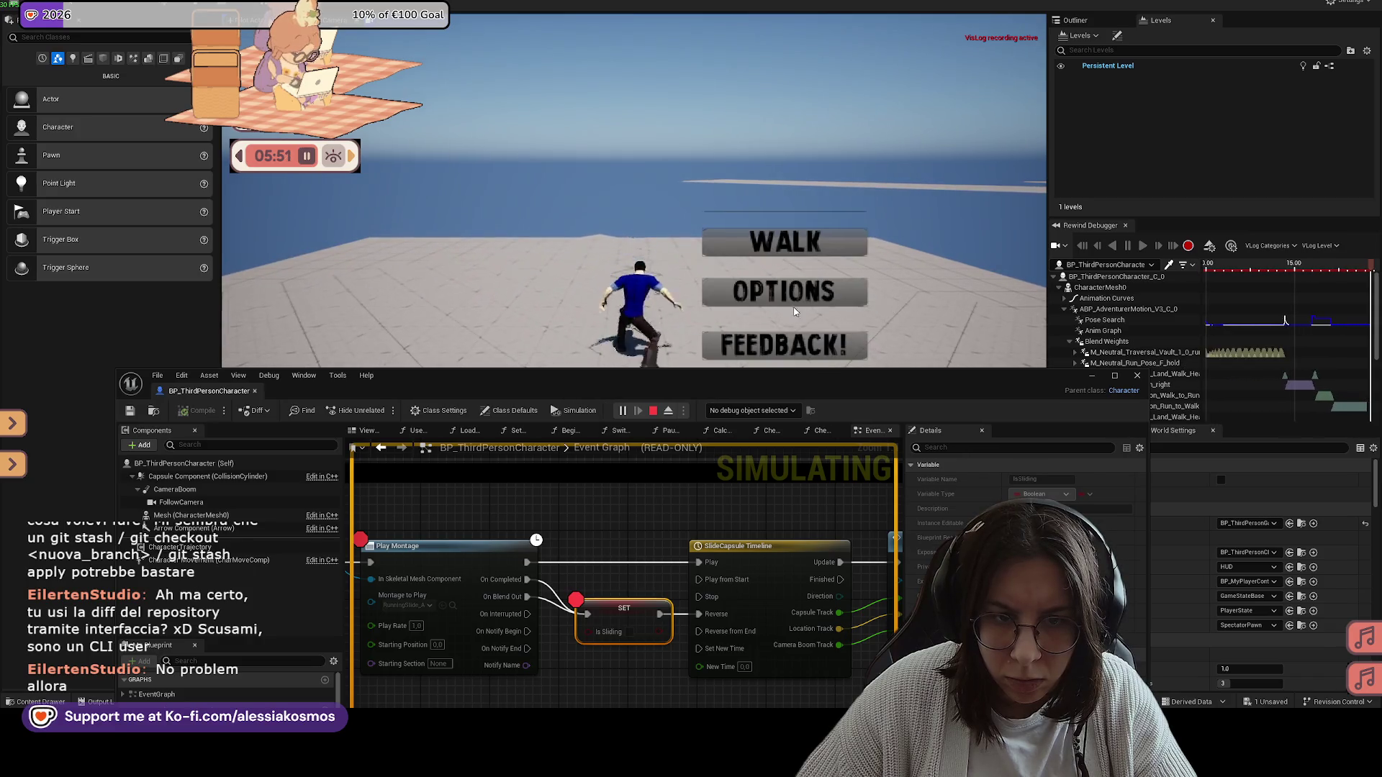
pyautogui.press('super')
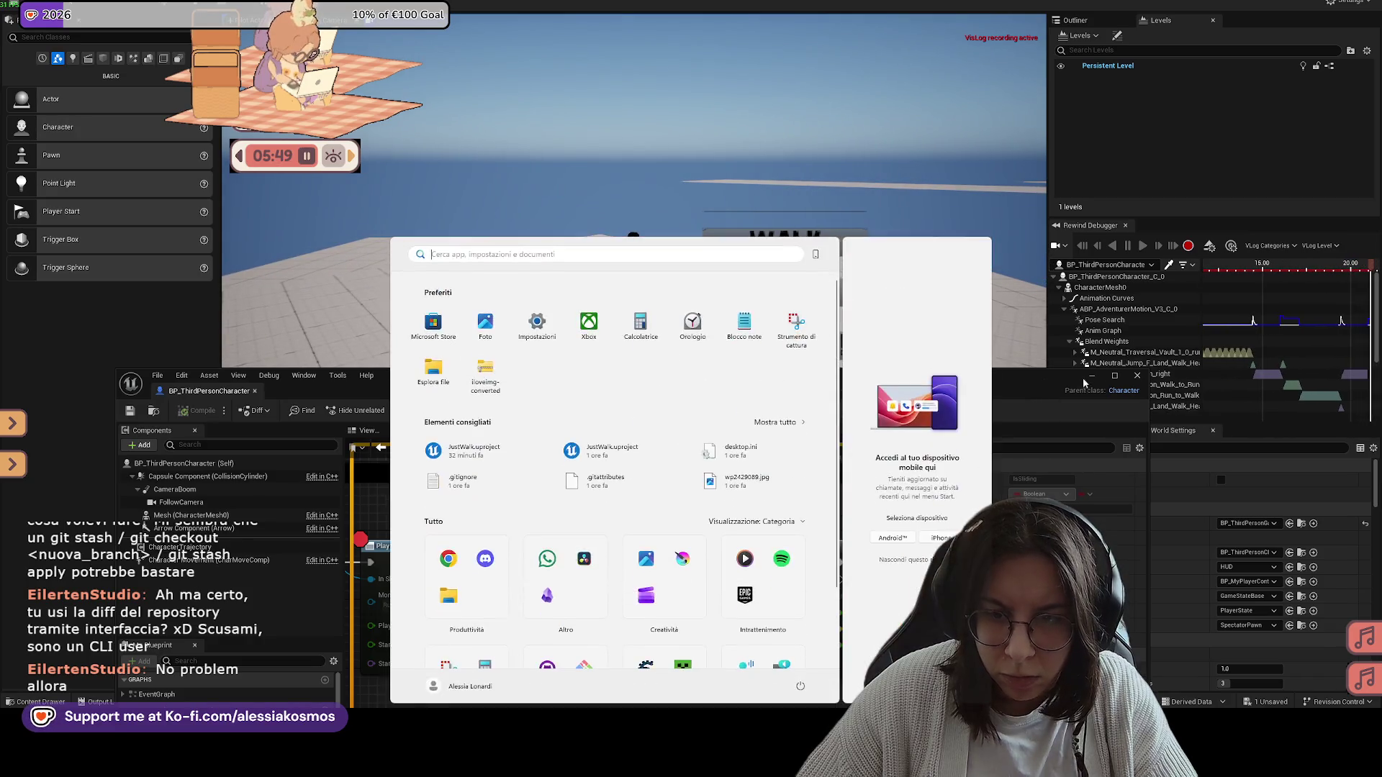
pyautogui.click(1092, 375)
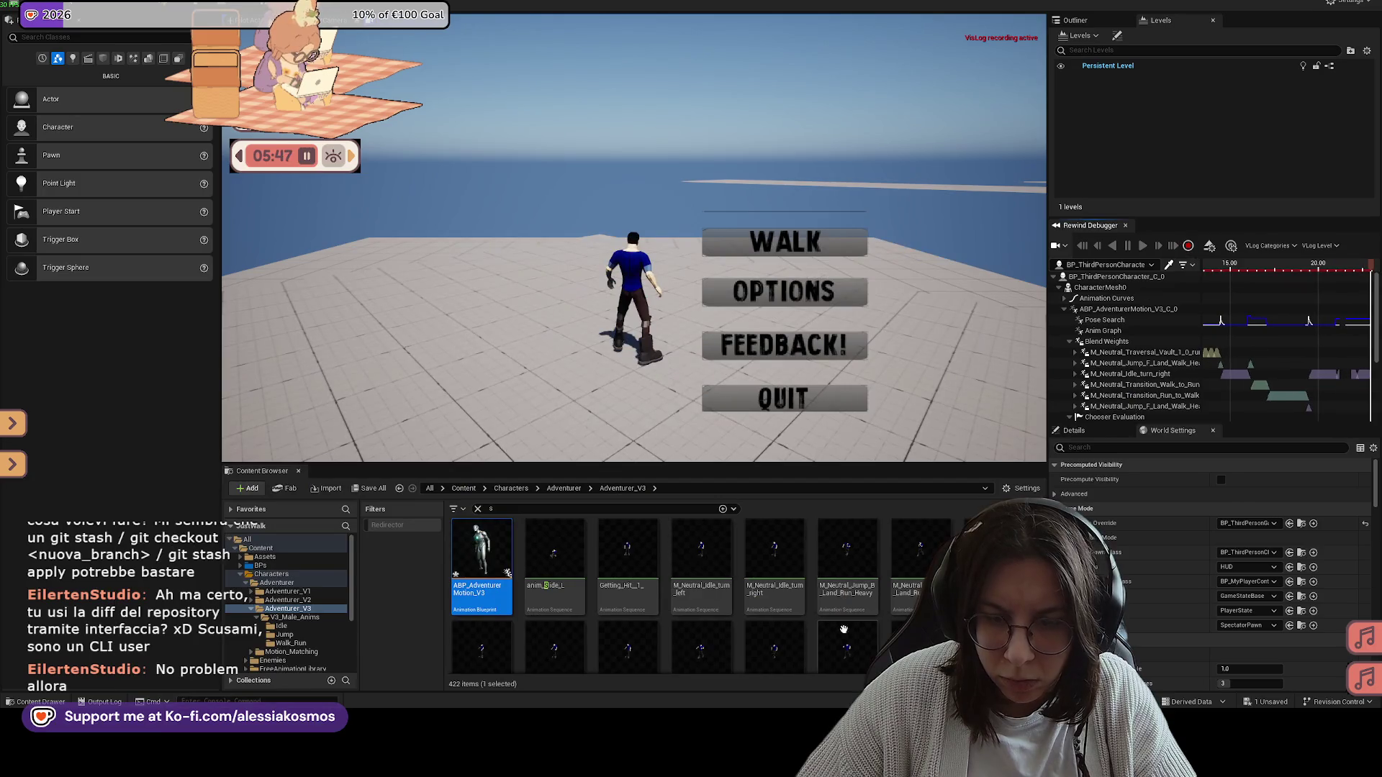
# Step: End the play session, widen the Rewind Debugger timeline and rewind to about 16 seconds
pyautogui.click(755, 400)
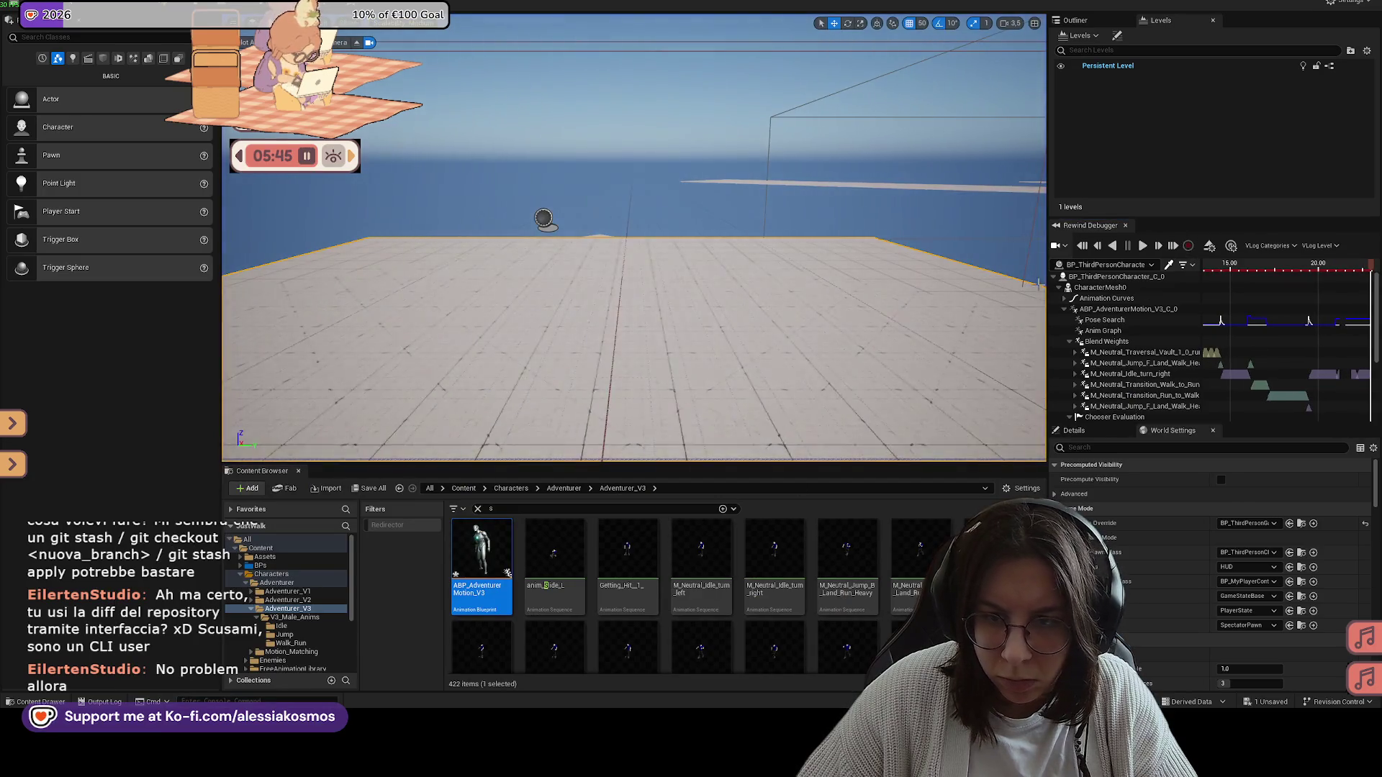
pyautogui.moveTo(1048, 281); pyautogui.dragTo(531, 281)
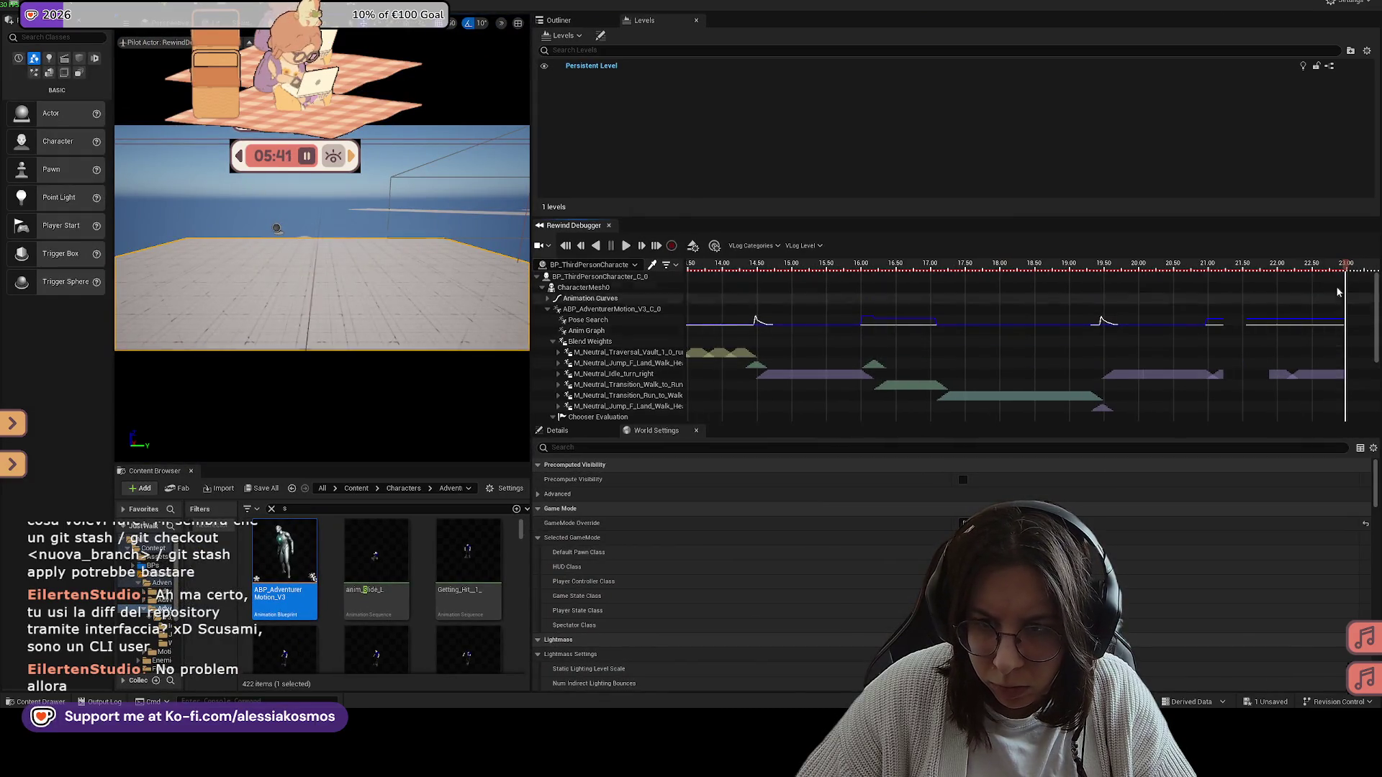
pyautogui.moveTo(1119, 268); pyautogui.dragTo(871, 252)
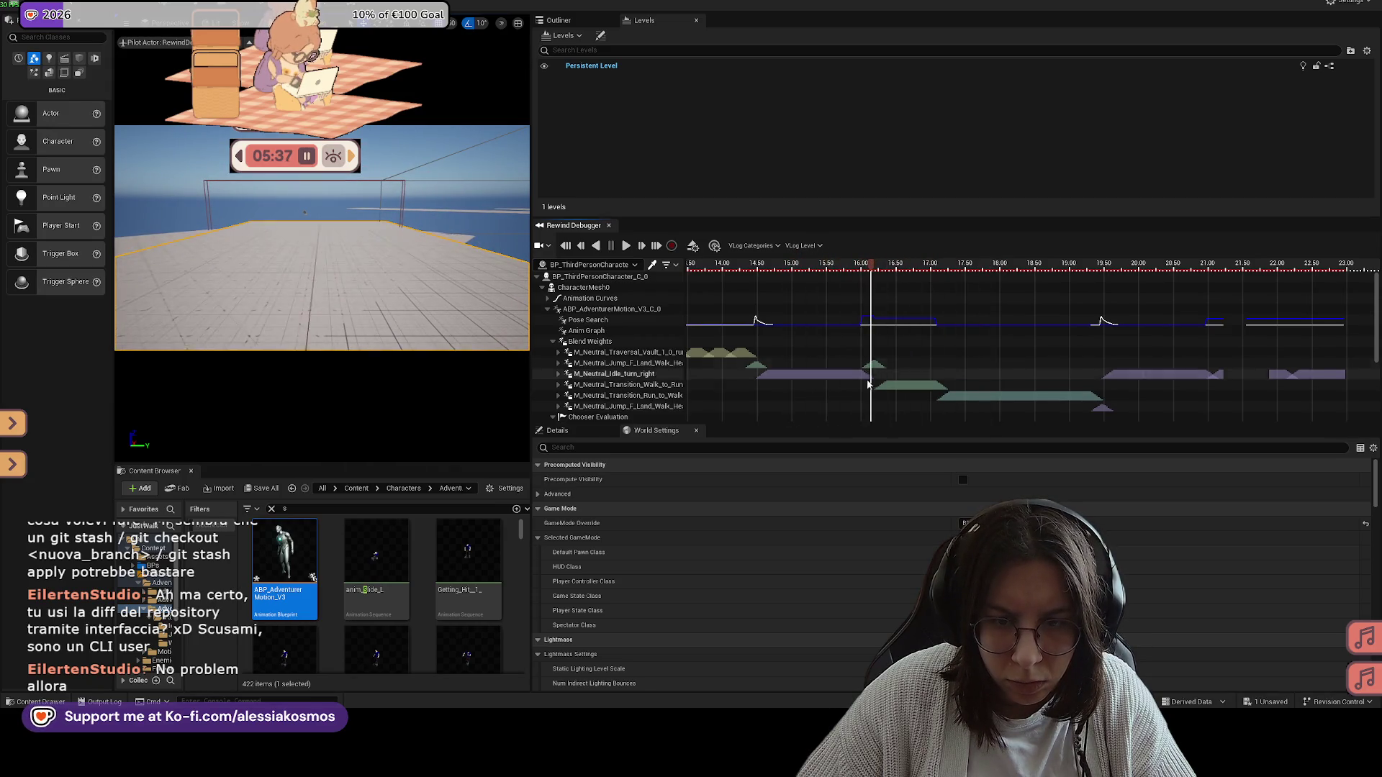
# Step: Show Pose Search Blend Weights and scrub 15–19.5 s, finding Jump_F_Land_Walk_Heavy at 0.456
pyautogui.moveTo(877, 368)
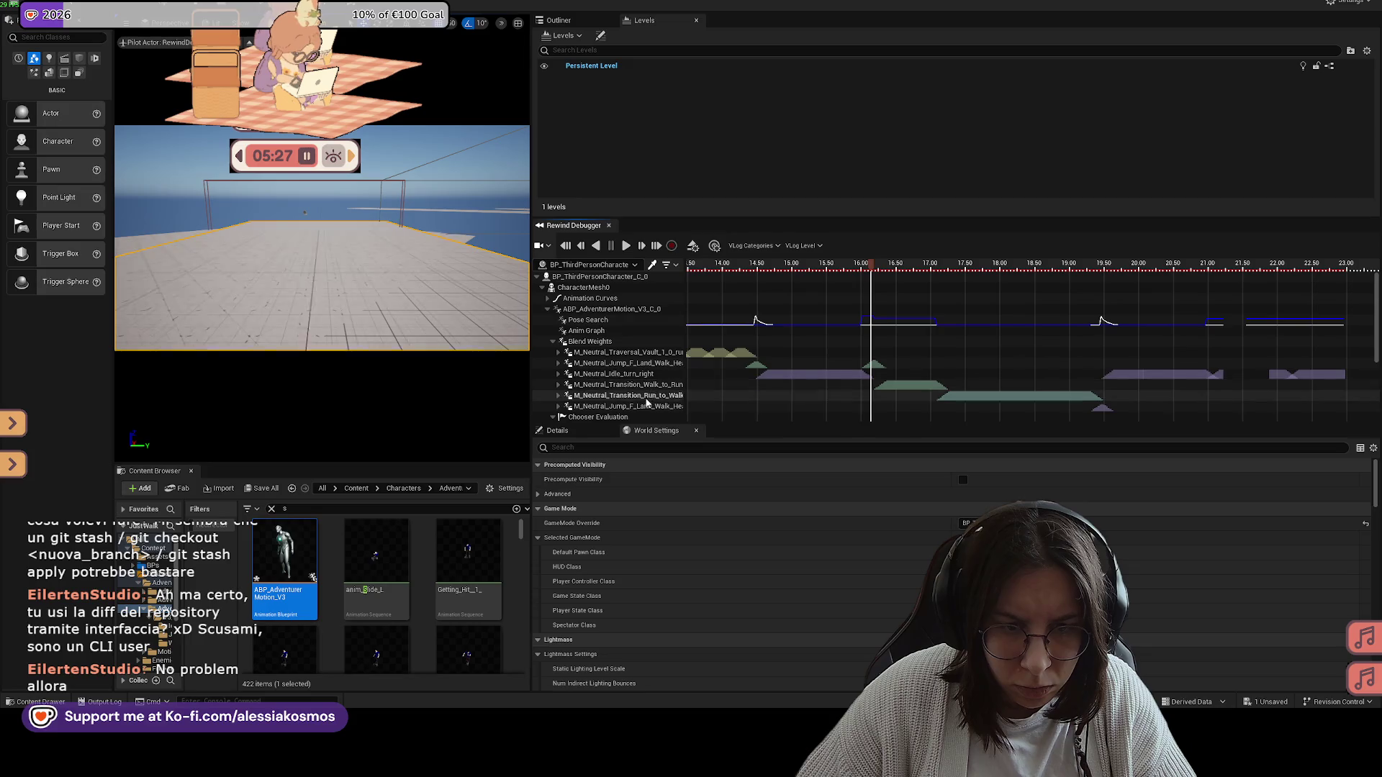
pyautogui.click(604, 321)
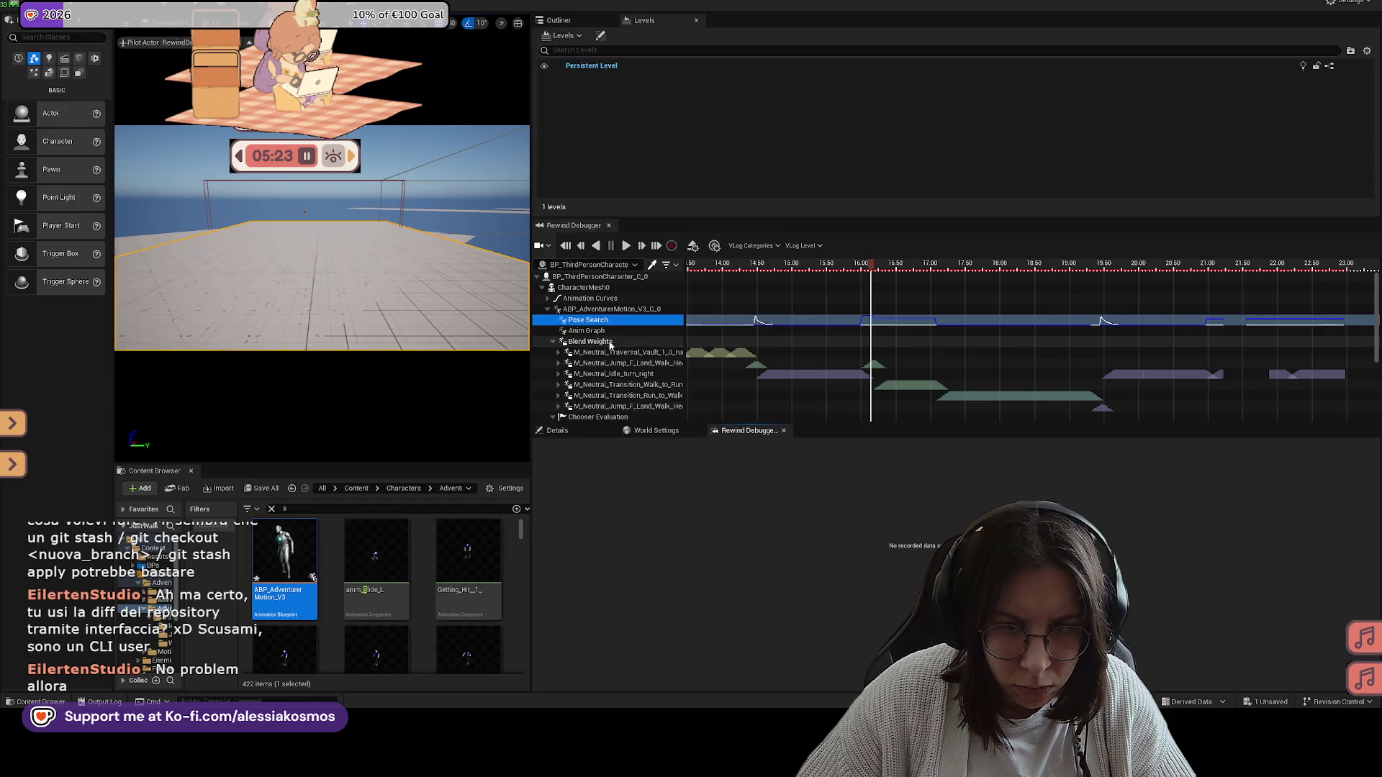
pyautogui.click(590, 342)
pyautogui.moveTo(873, 270)
pyautogui.mouseDown()
pyautogui.moveTo(689, 269)
pyautogui.moveTo(779, 269)
pyautogui.mouseUp()
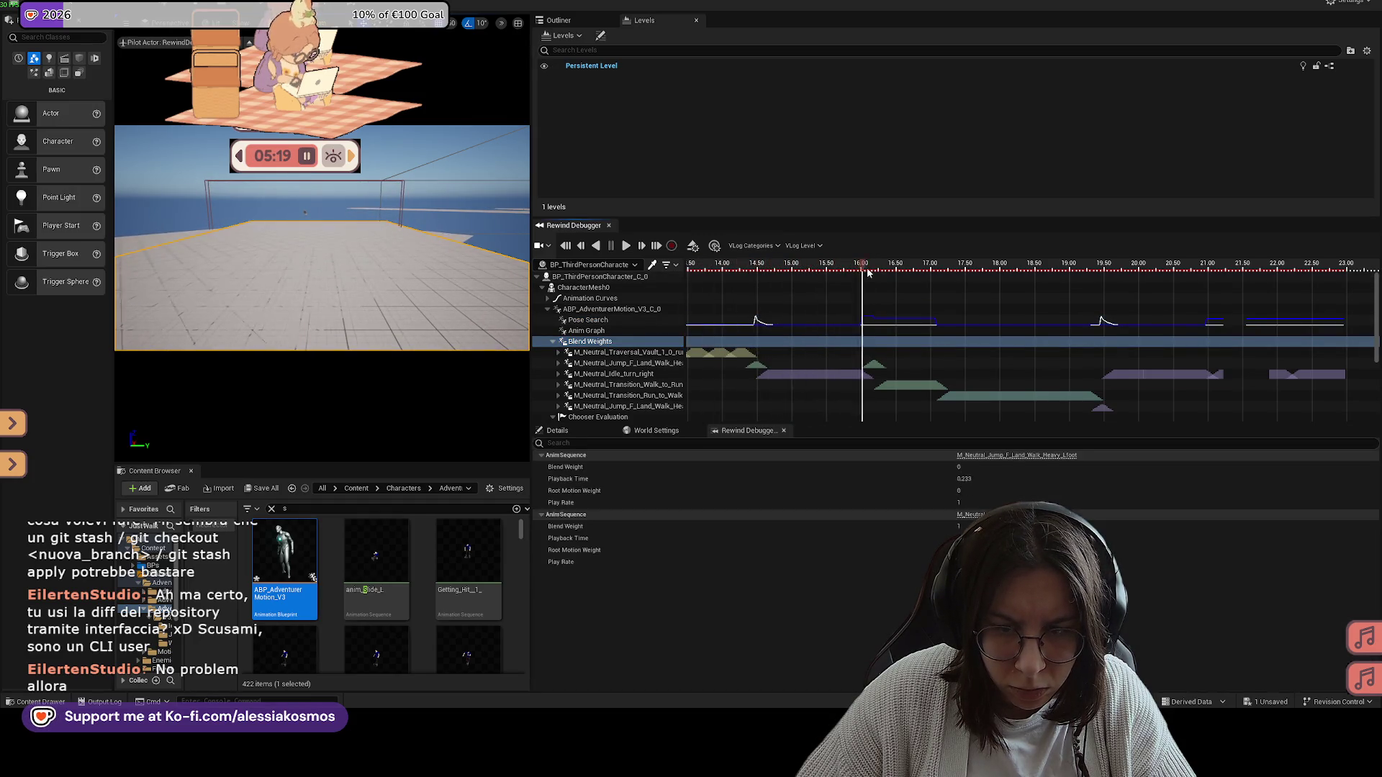
pyautogui.moveTo(922, 272); pyautogui.dragTo(975, 274)
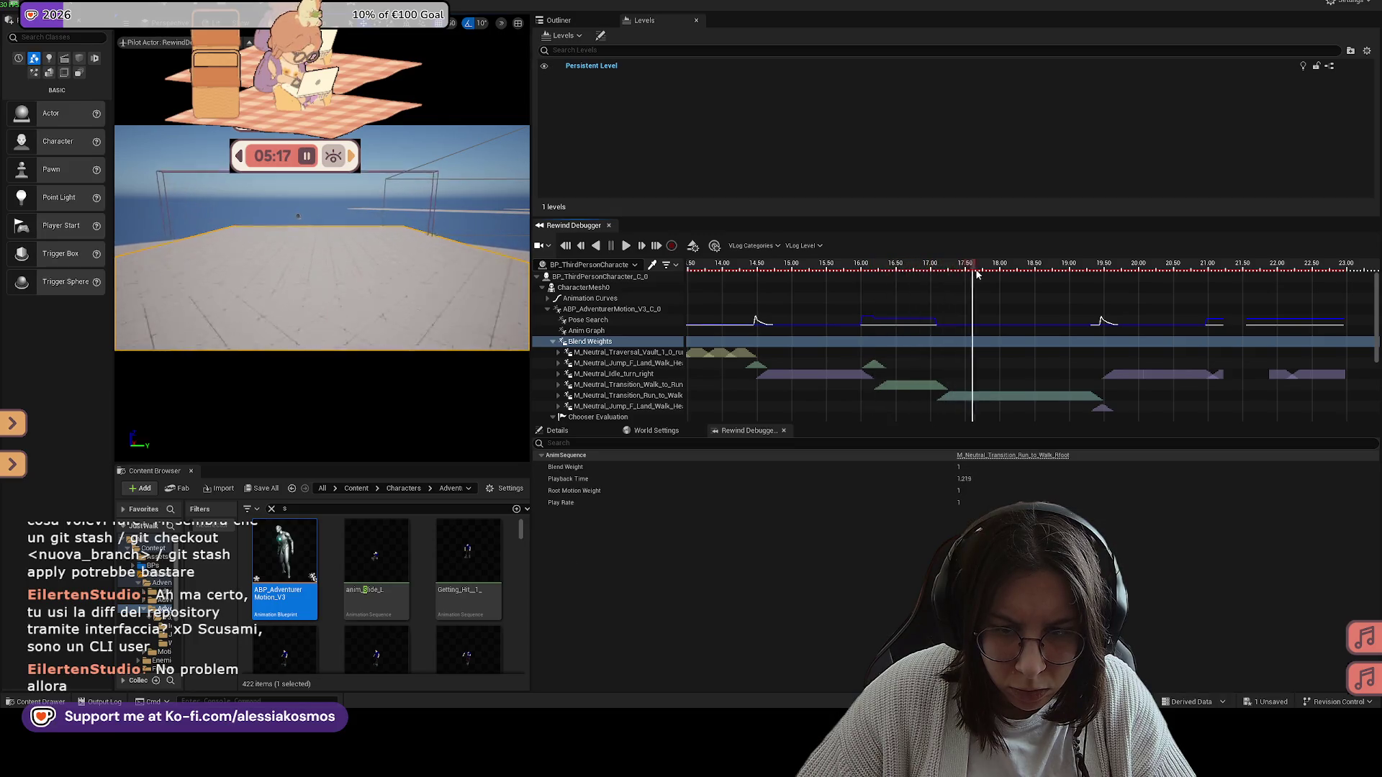
pyautogui.moveTo(1080, 281); pyautogui.dragTo(1107, 281)
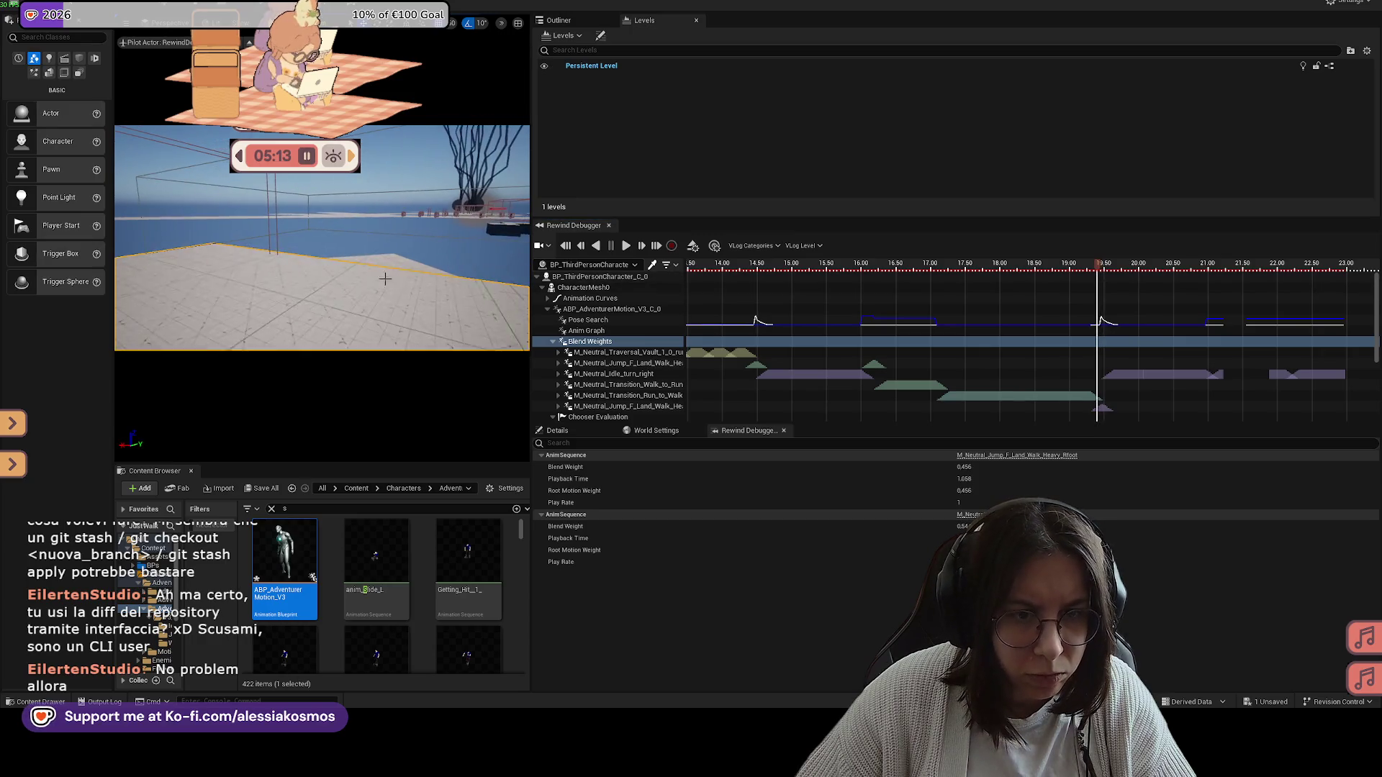
pyautogui.moveTo(531, 281); pyautogui.dragTo(831, 273)
pyautogui.press('f')
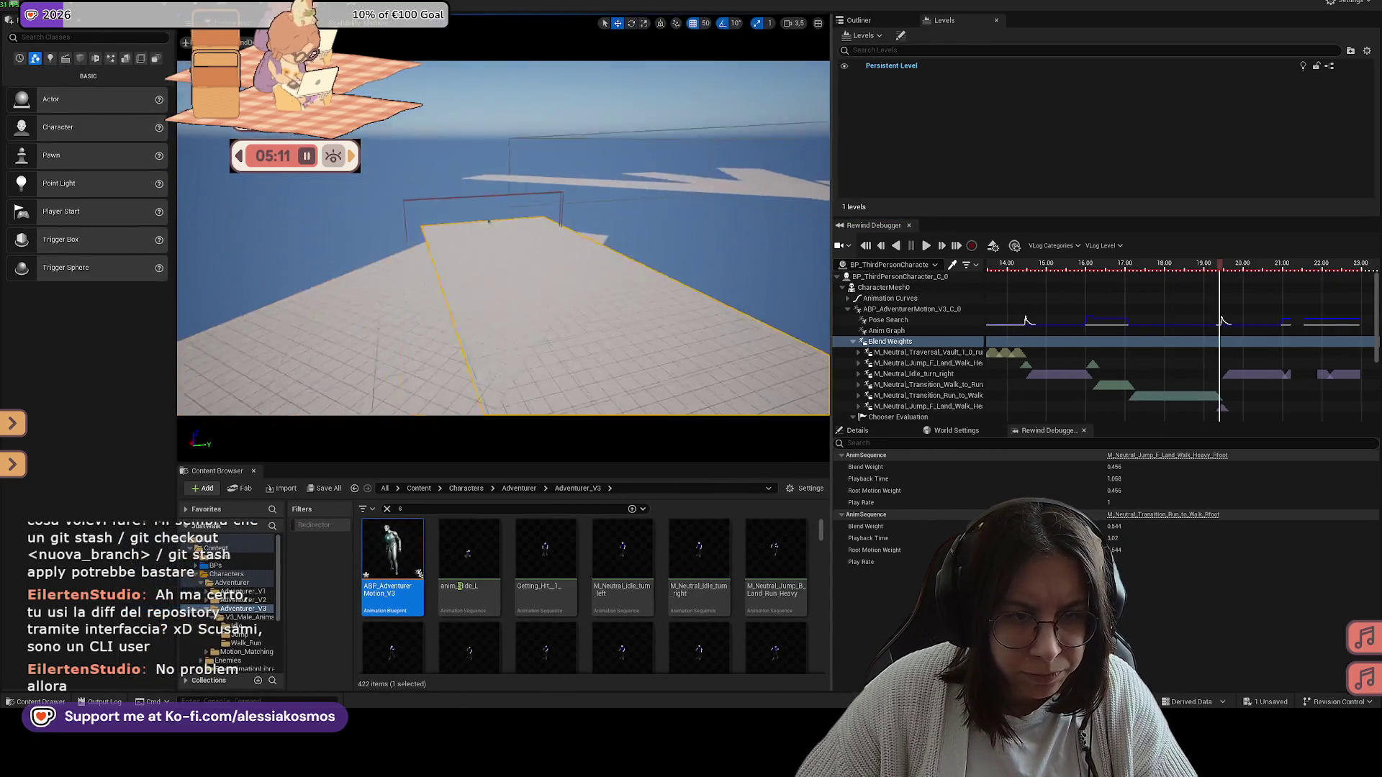
# Step: Reverse-play the recording, frame the character, then launch a new play session and check Camera Mode
pyautogui.click(896, 246)
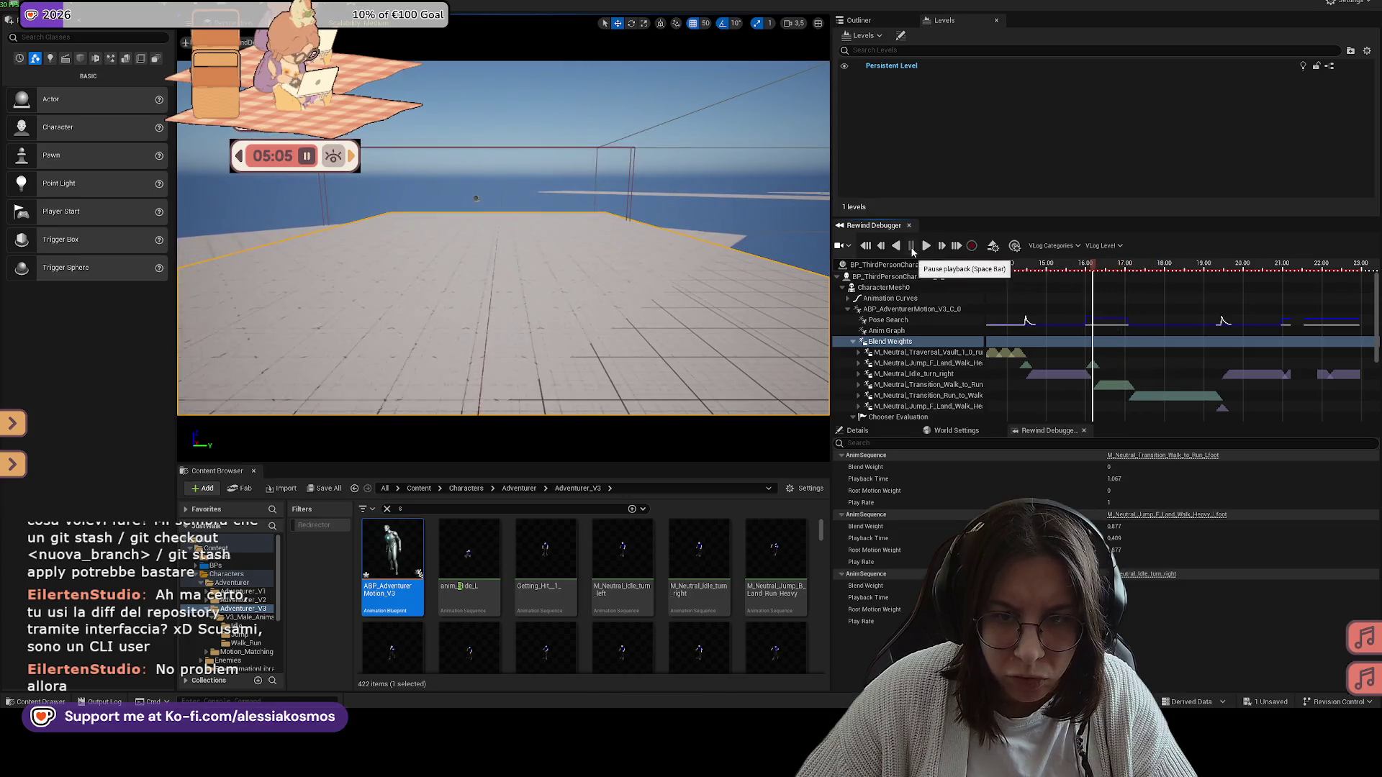
pyautogui.press('f')
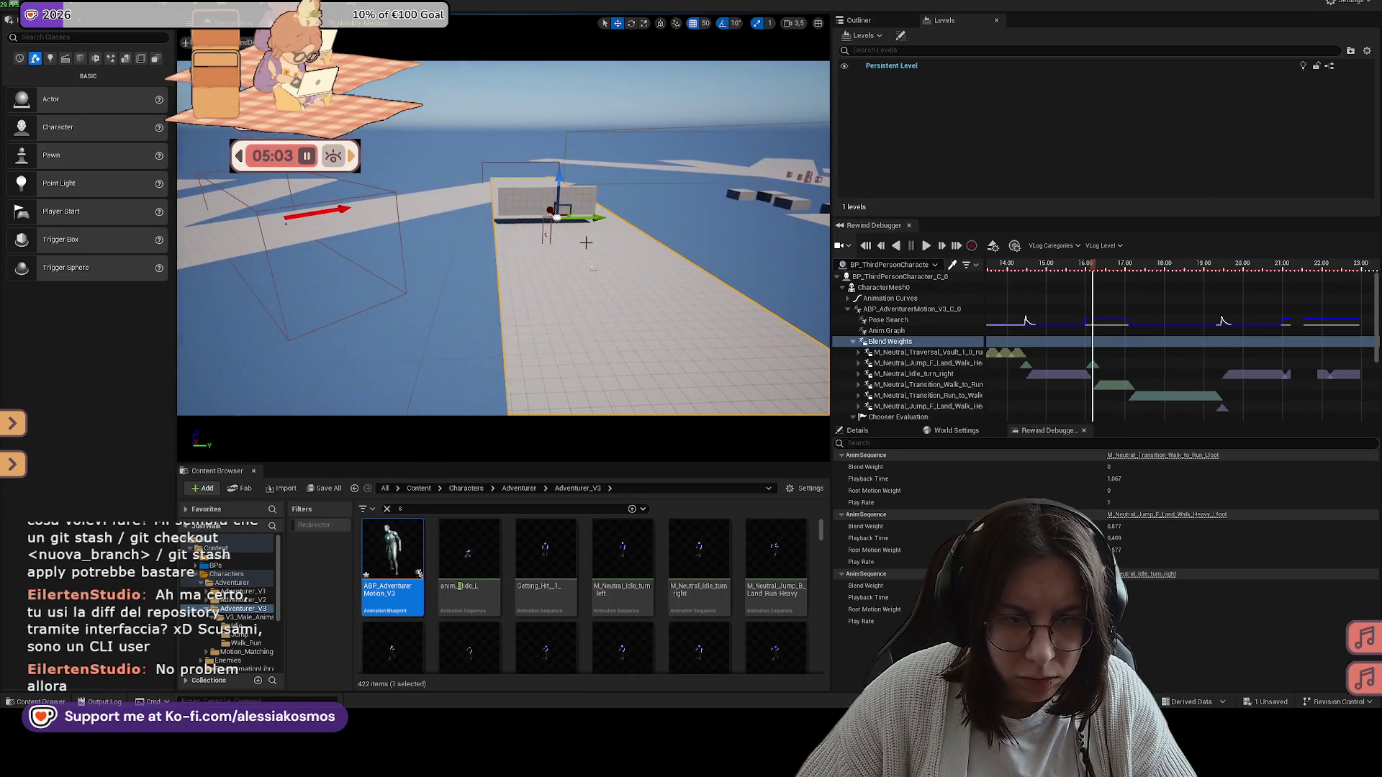
pyautogui.rightClick(592, 274)
pyautogui.click(616, 625)
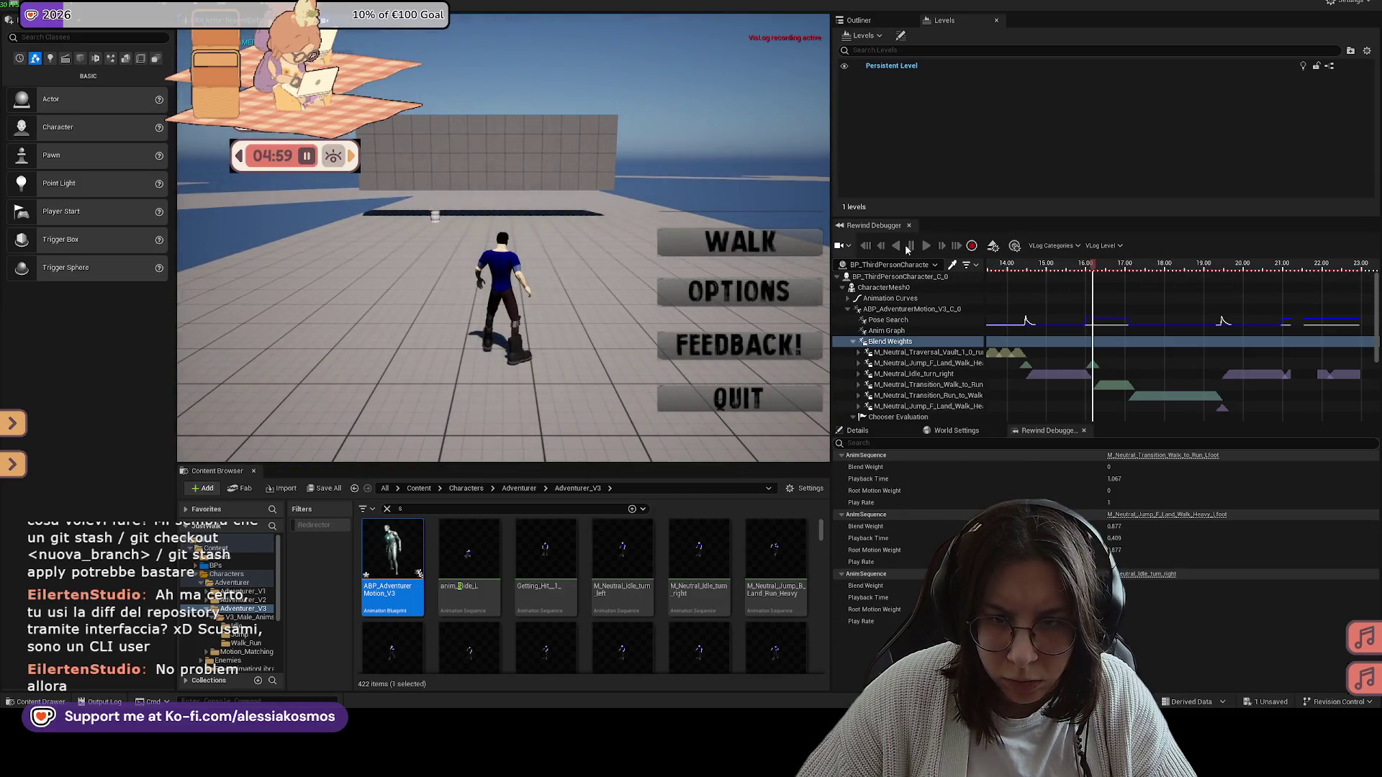
pyautogui.click(848, 246)
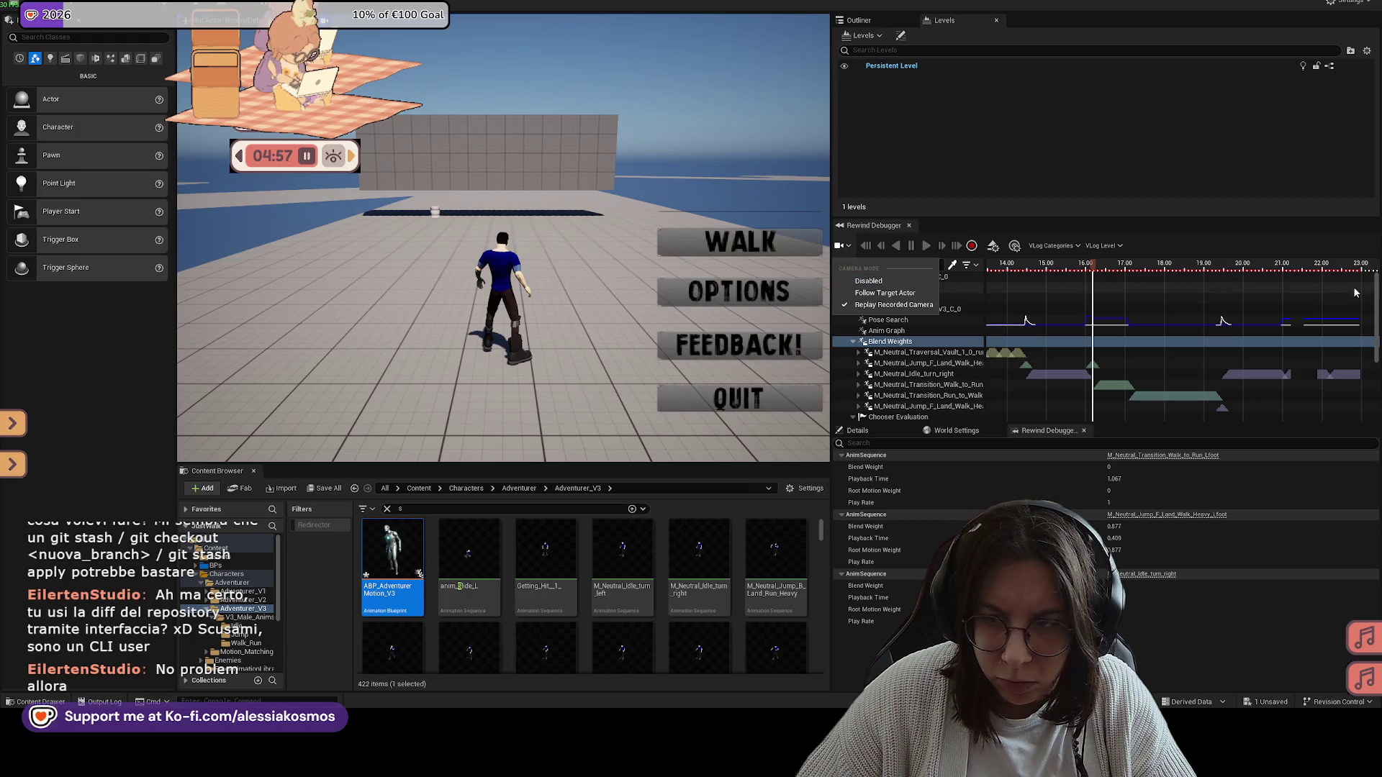
pyautogui.click(1168, 241)
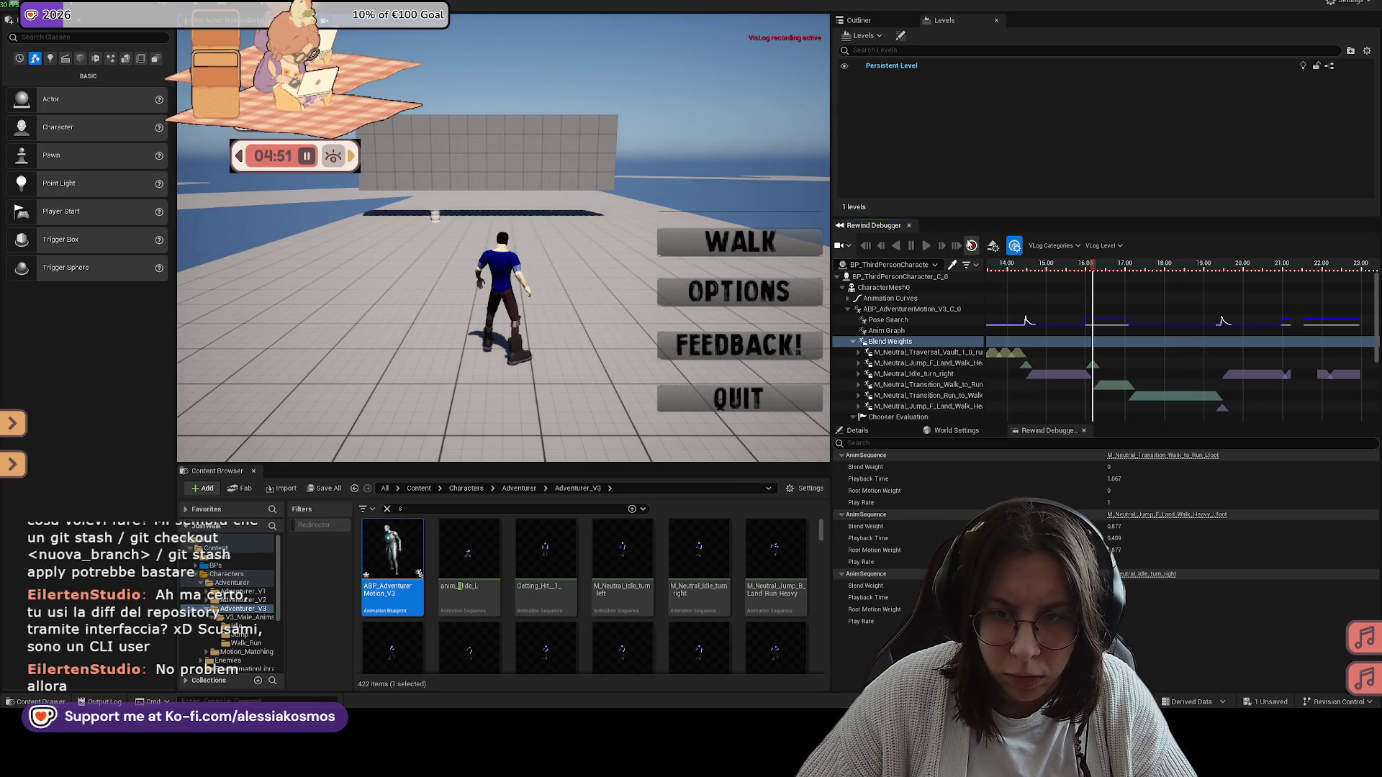
# Step: Start a new Rewind Debugger recording, then run and slide the character past the breakpoint
pyautogui.click(971, 246)
pyautogui.click(702, 221)
pyautogui.press('w')
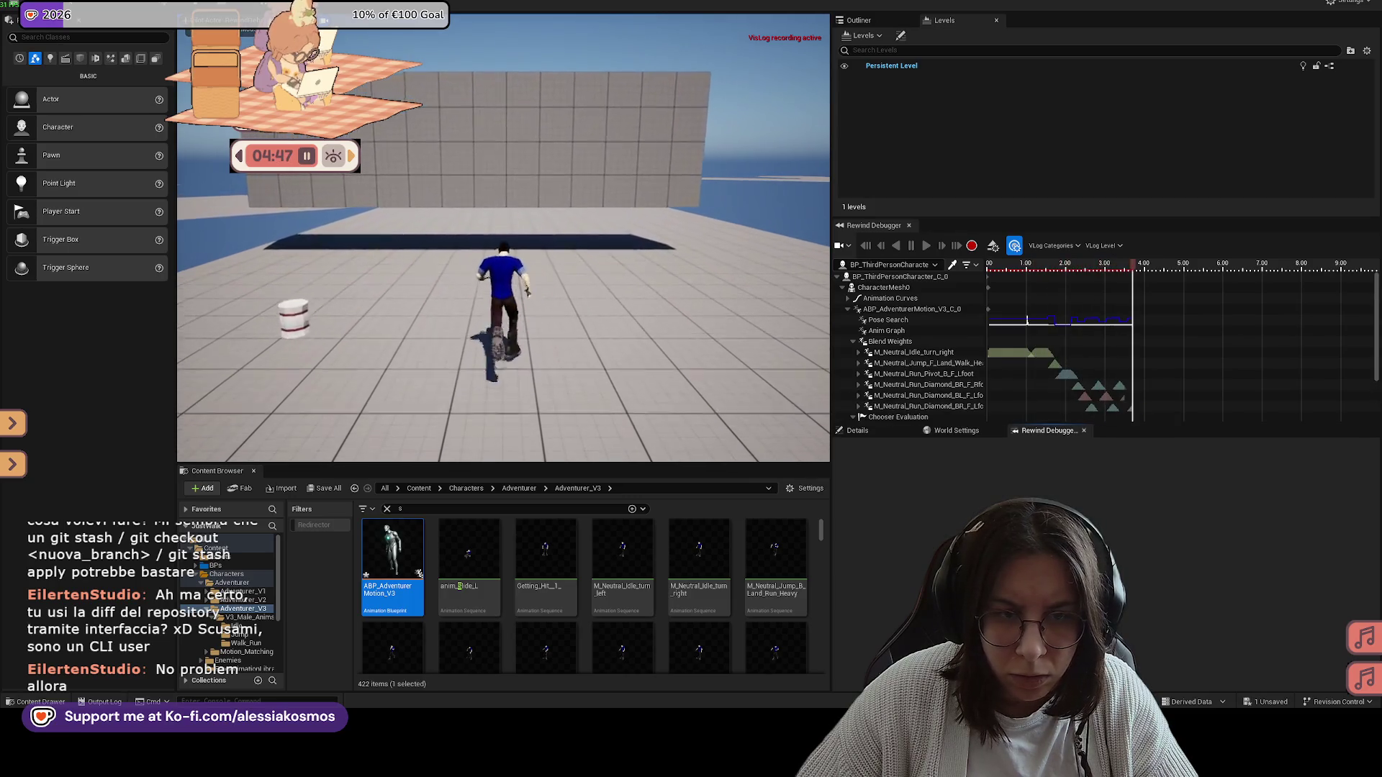
pyautogui.press('c')
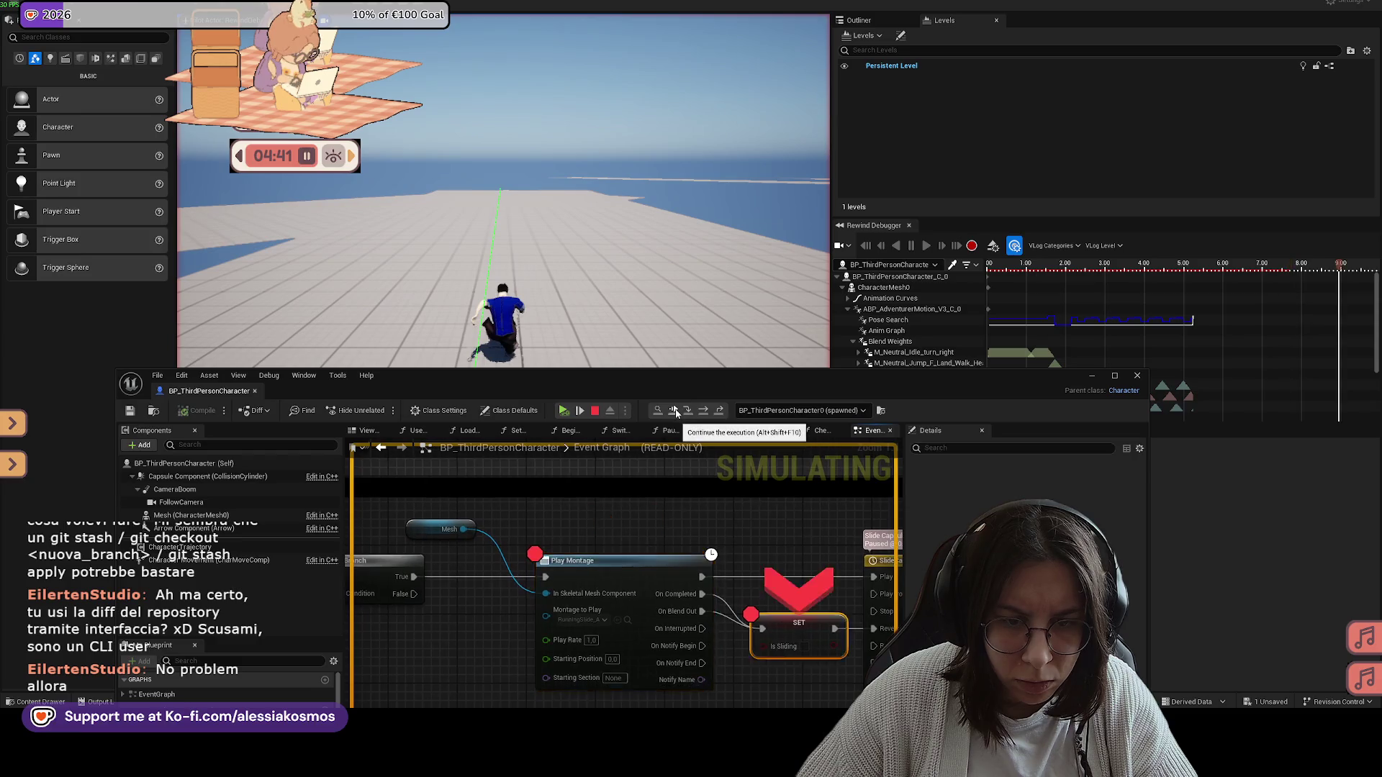
pyautogui.click(564, 410)
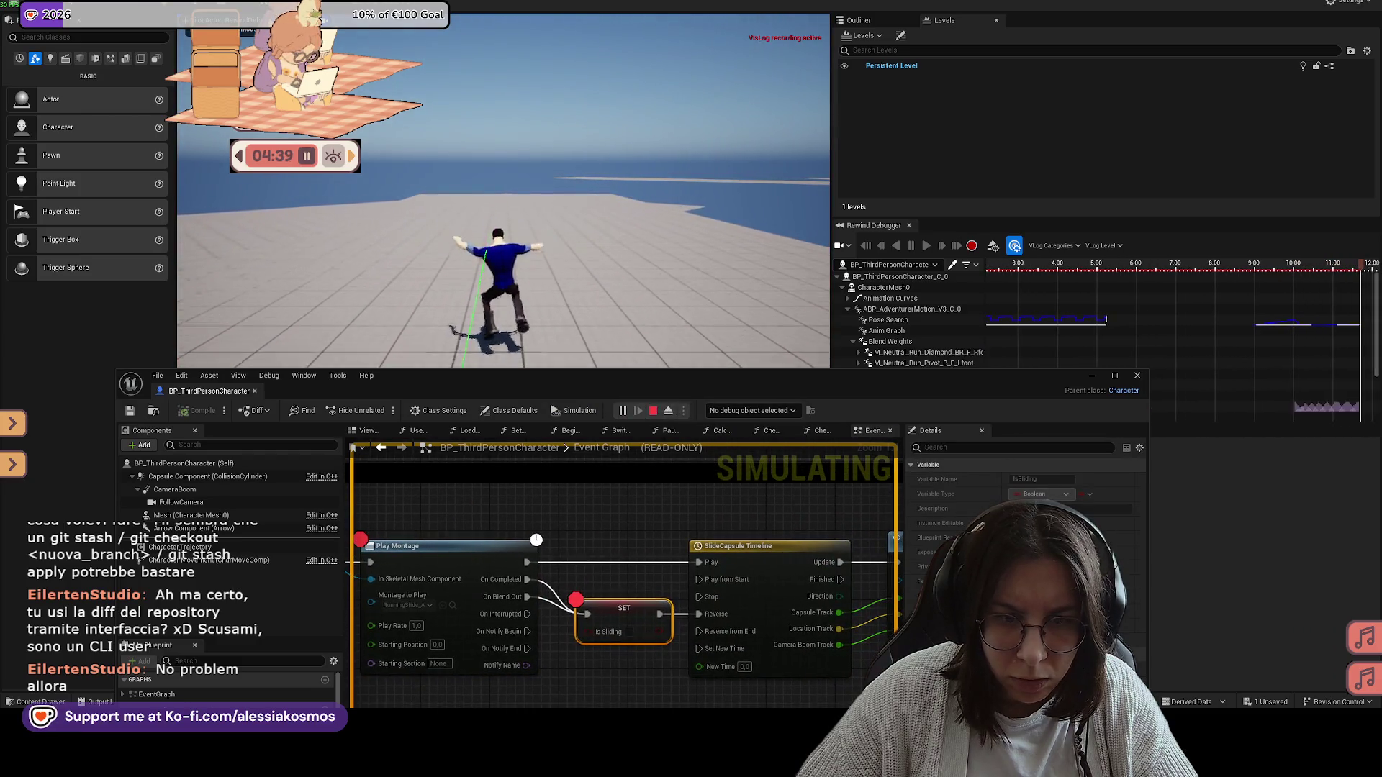
# Step: Resume from the in-game menu, release the mouse and stop the play session
pyautogui.press('Tab')
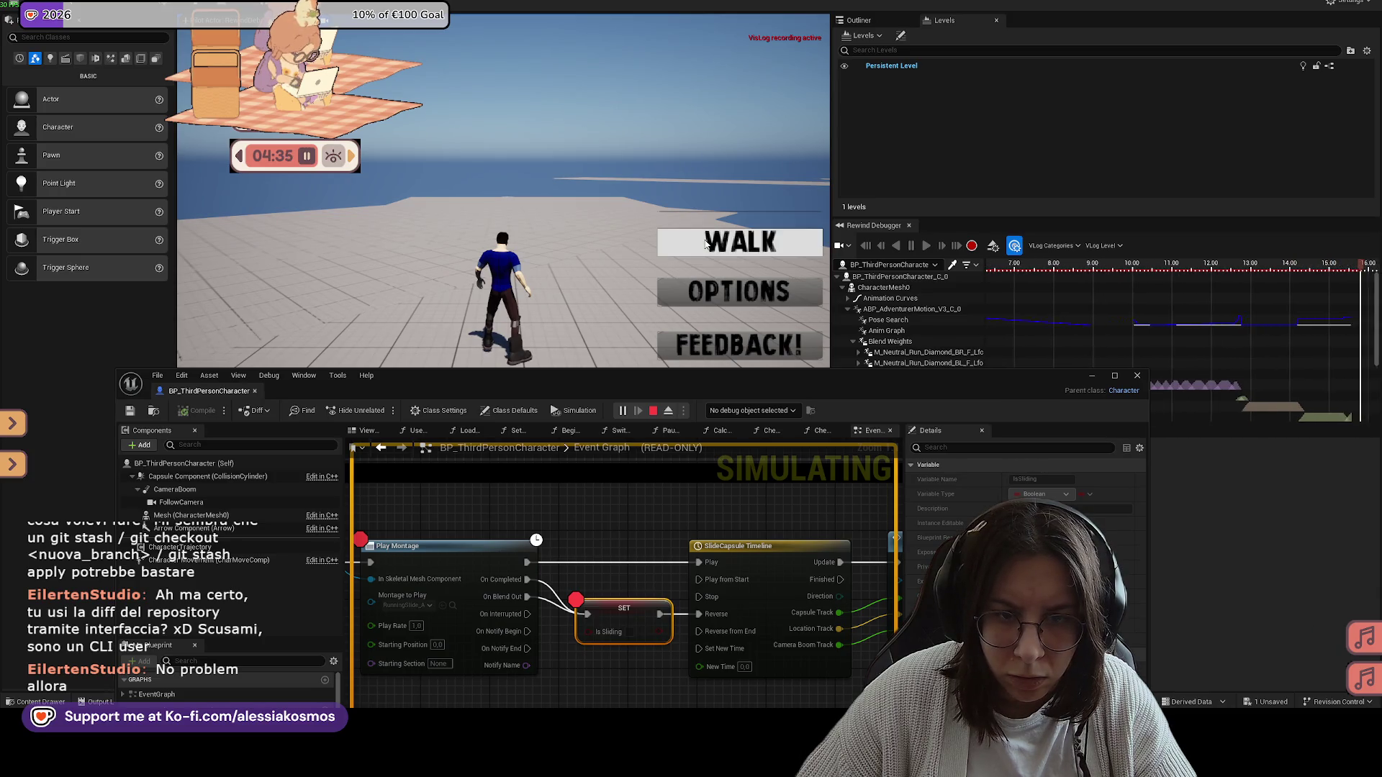
pyautogui.click(706, 245)
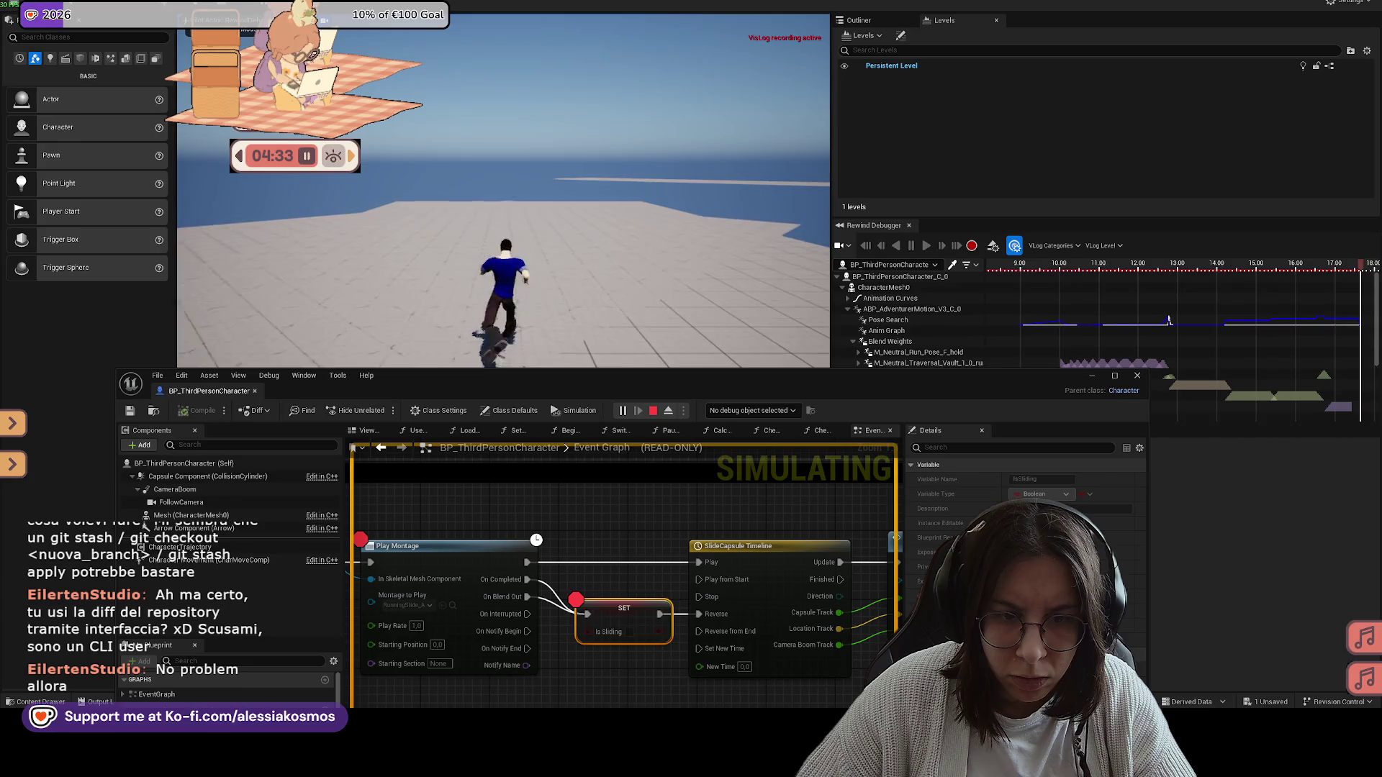
pyautogui.press('super')
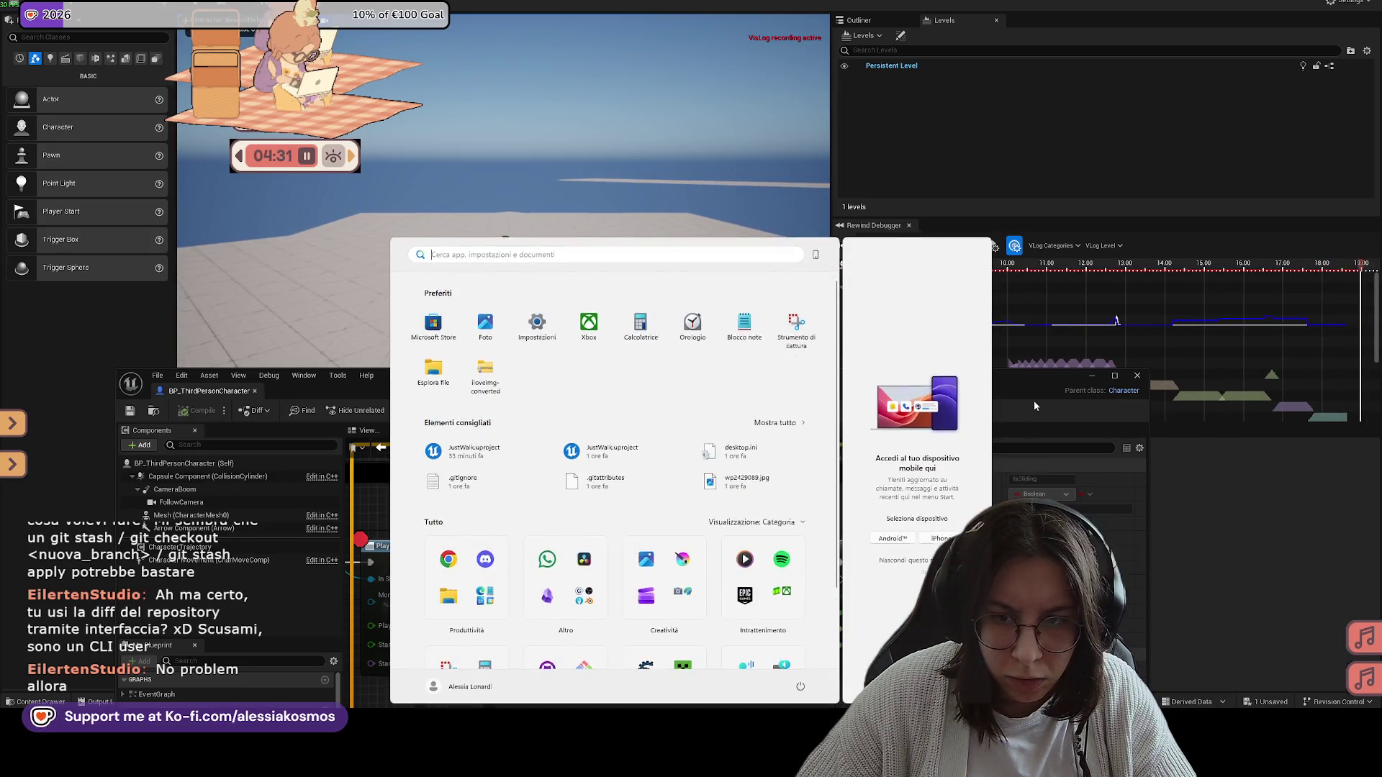
pyautogui.press('Escape')
pyautogui.click(653, 411)
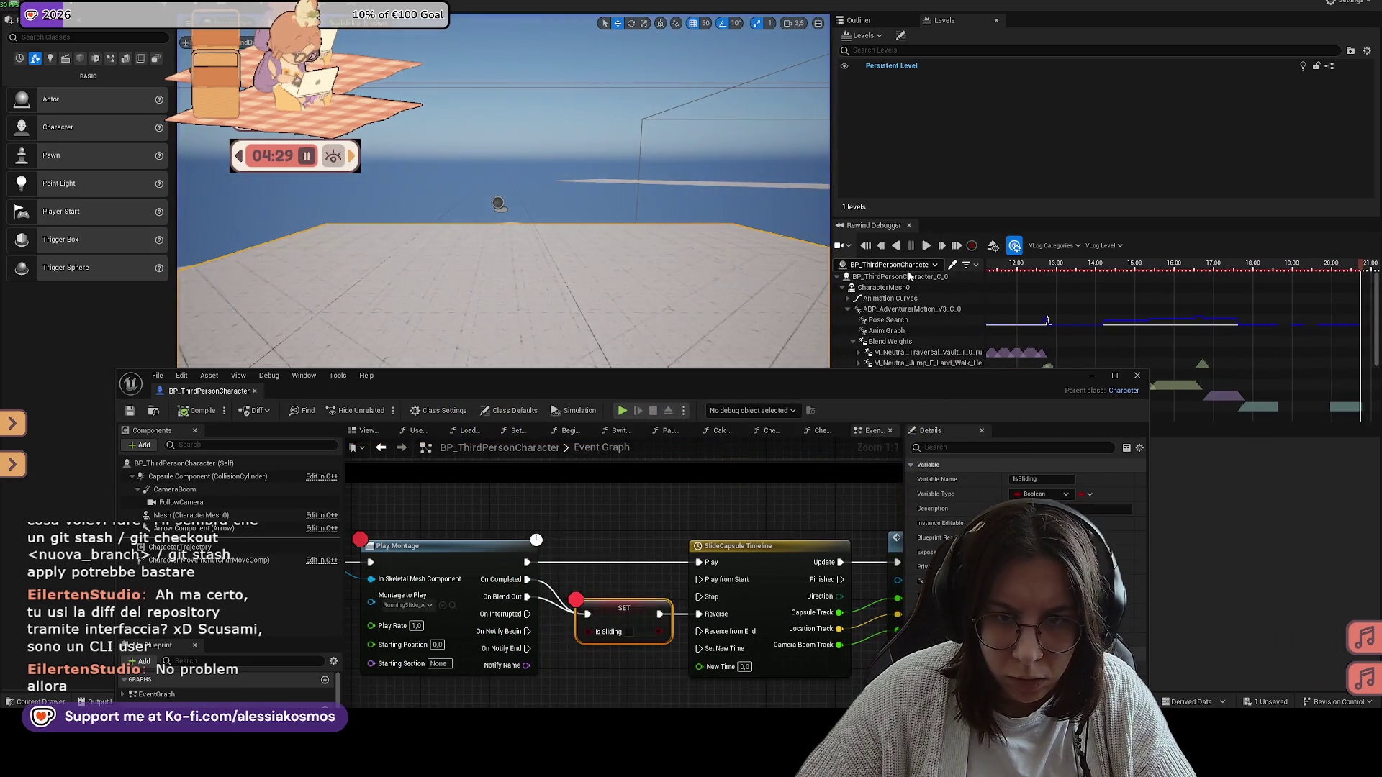
# Step: Move the Blueprint editor aside, reverse-play the new recording to about 13 s, then start play-in-editor
pyautogui.moveTo(965, 404); pyautogui.dragTo(932, 548)
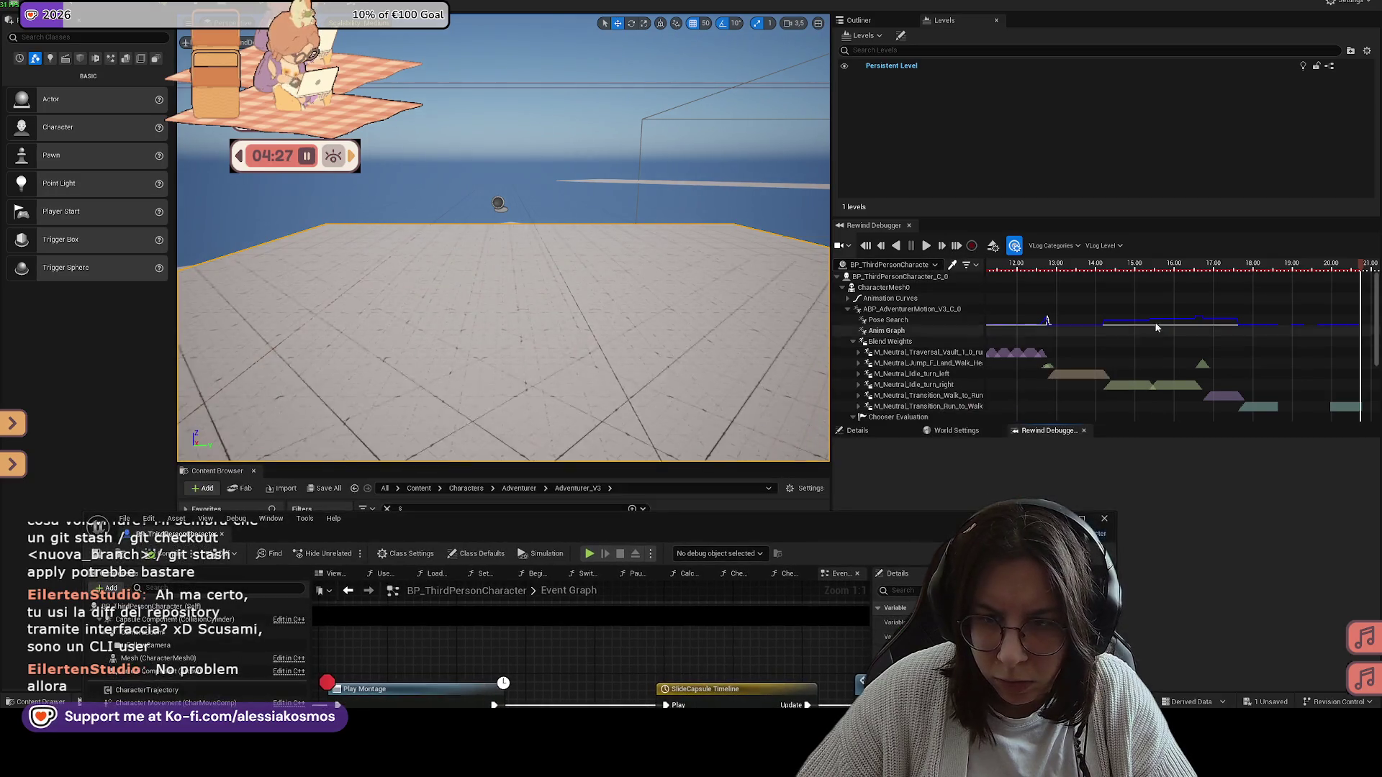
pyautogui.click(897, 246)
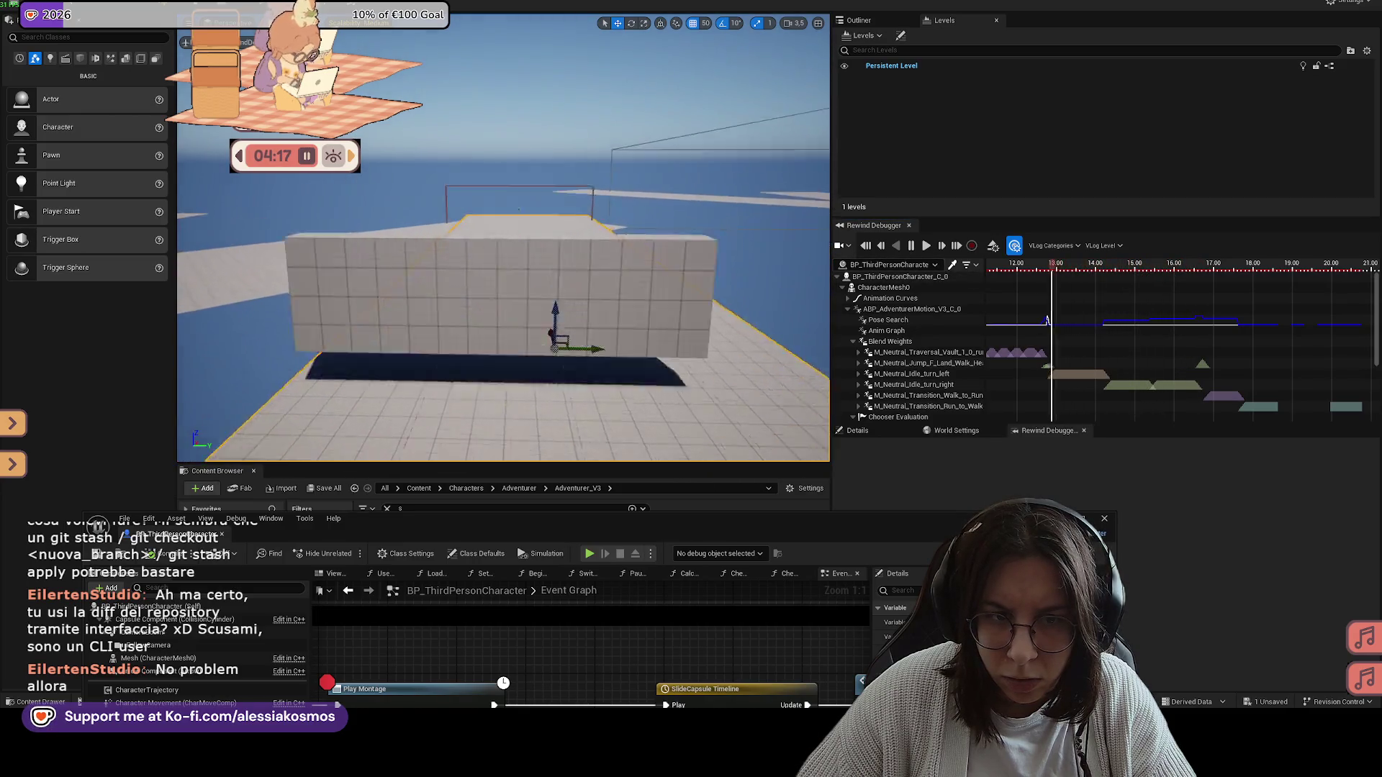
pyautogui.moveTo(1009, 275); pyautogui.dragTo(1117, 279)
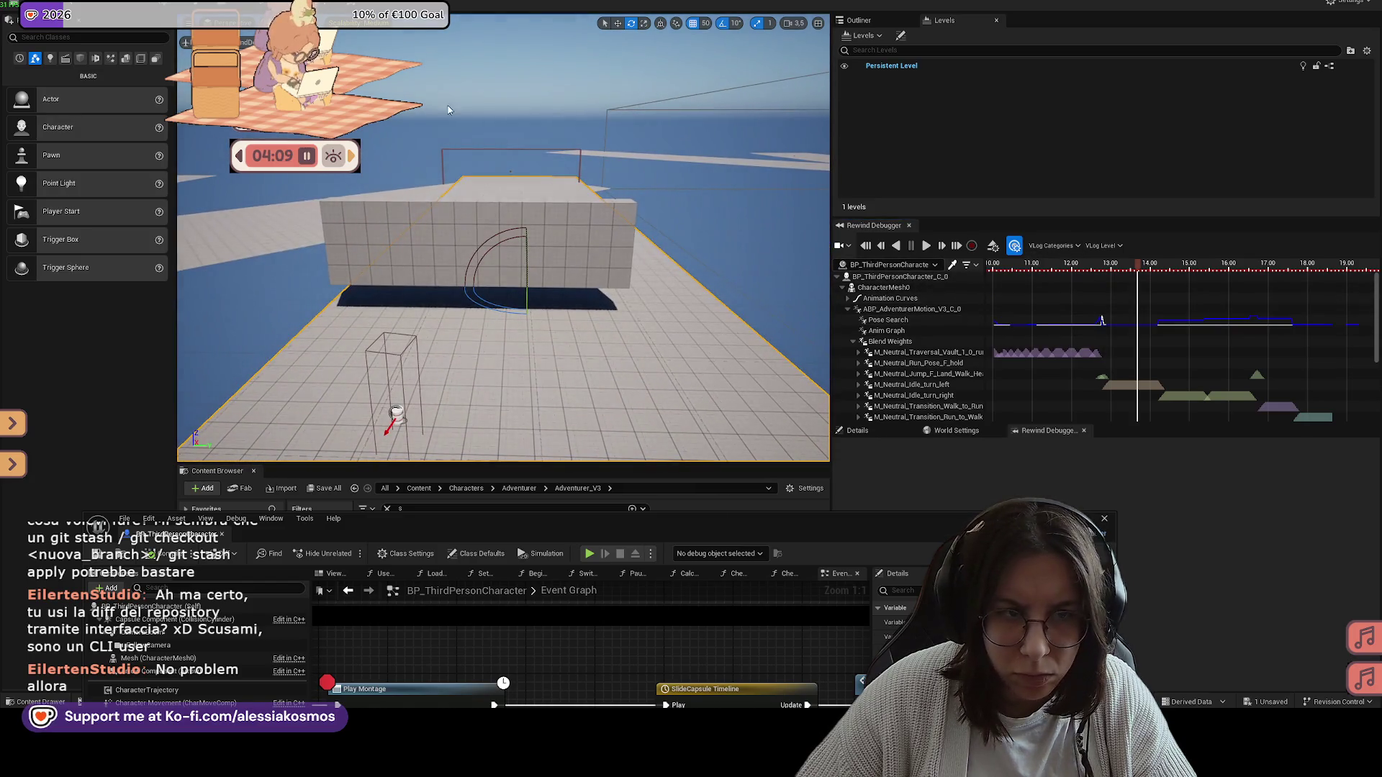
pyautogui.hotkey('alt', 'p')
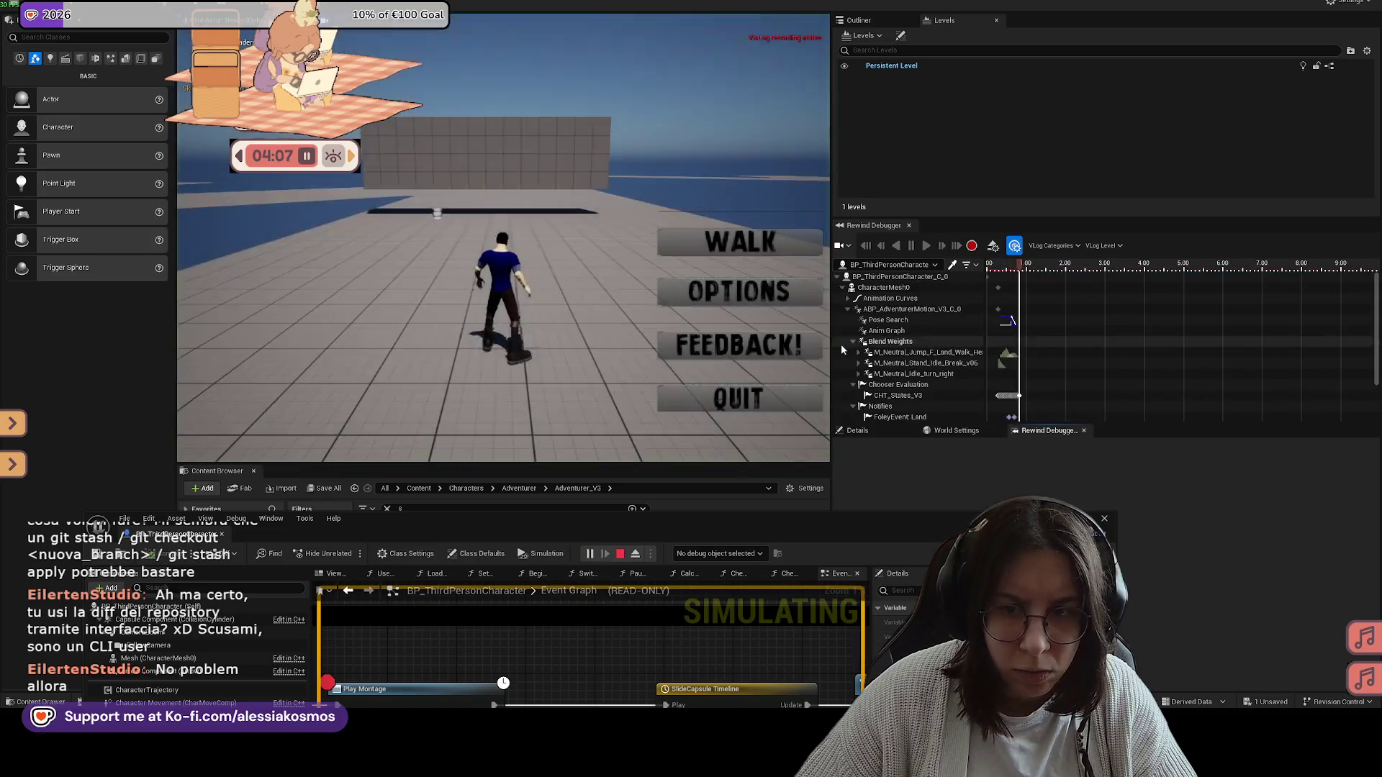
# Step: Disable the Play Montage and SET IsSliding breakpoints, then move the Blueprint window down
pyautogui.moveTo(634, 527); pyautogui.dragTo(711, 342)
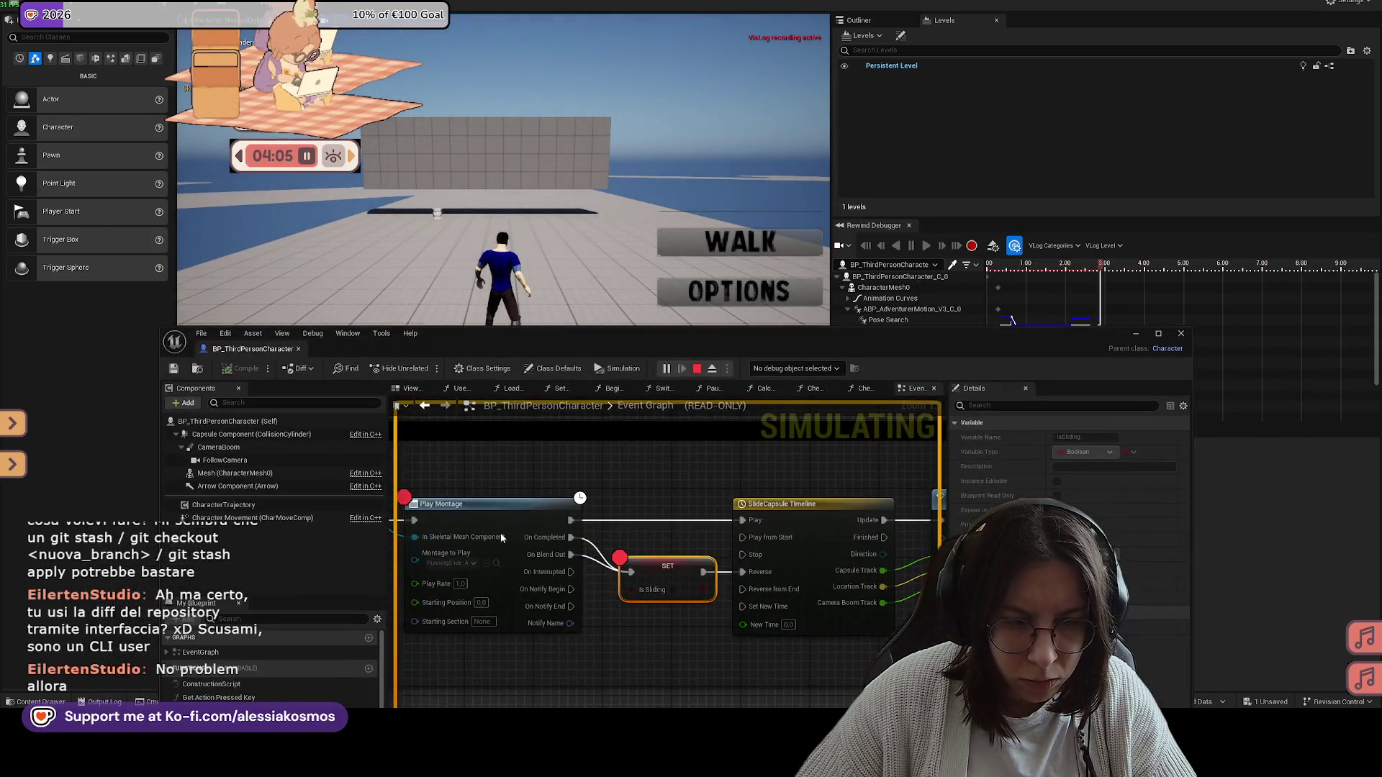
pyautogui.rightClick(502, 510)
pyautogui.click(555, 589)
pyautogui.rightClick(686, 573)
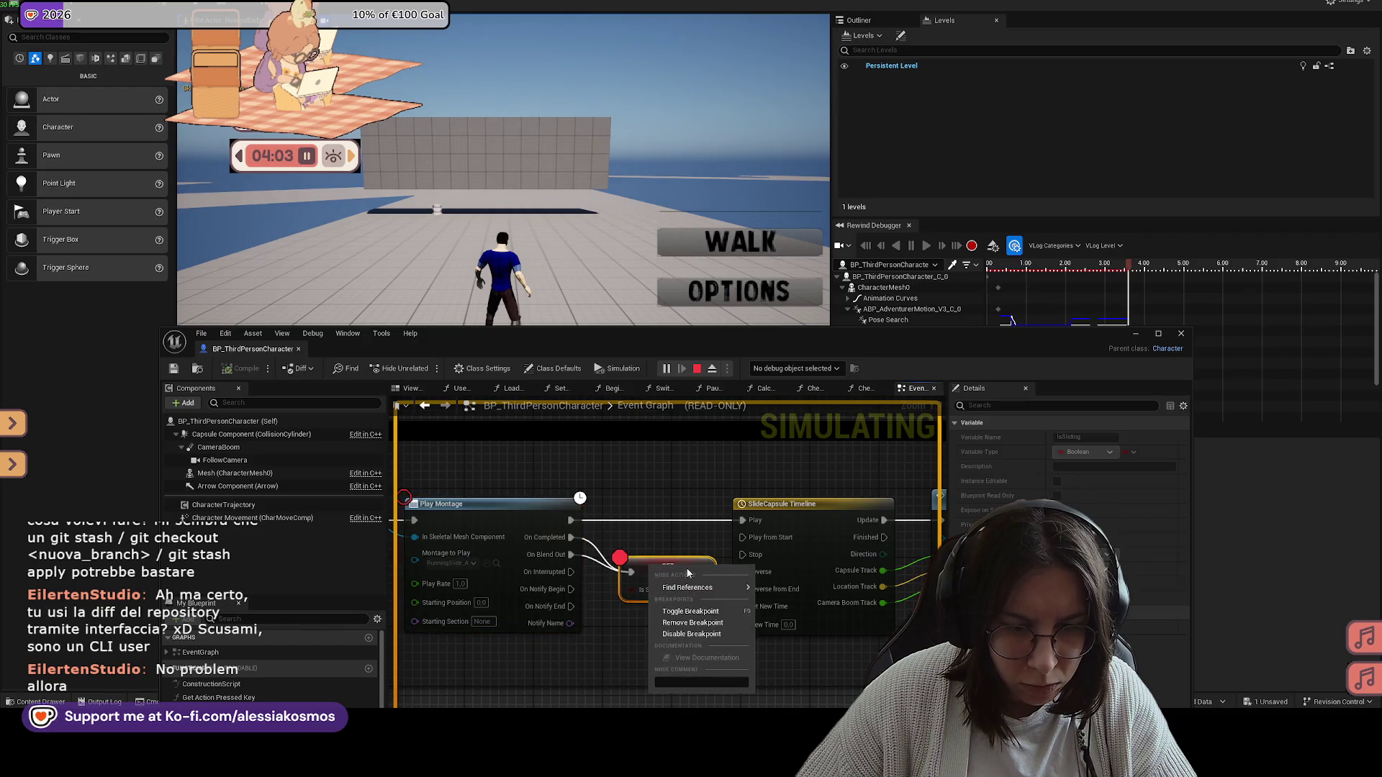
pyautogui.click(689, 634)
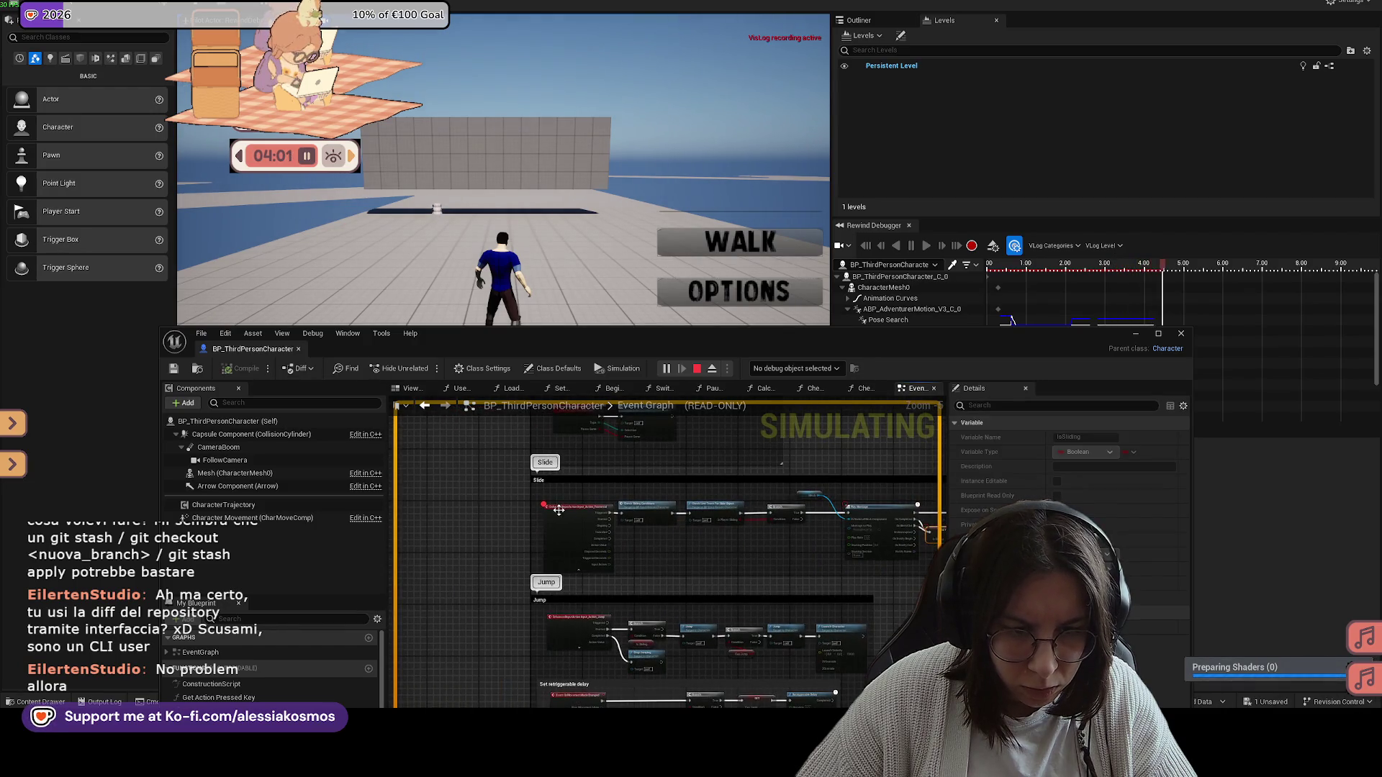
pyautogui.rightClick(562, 512)
pyautogui.click(613, 616)
pyautogui.moveTo(575, 333)
pyautogui.mouseDown()
pyautogui.moveTo(504, 504)
pyautogui.moveTo(477, 532)
pyautogui.mouseUp()
# Step: Run the character forward in game, then bring up the in-game menu
pyautogui.press('w')
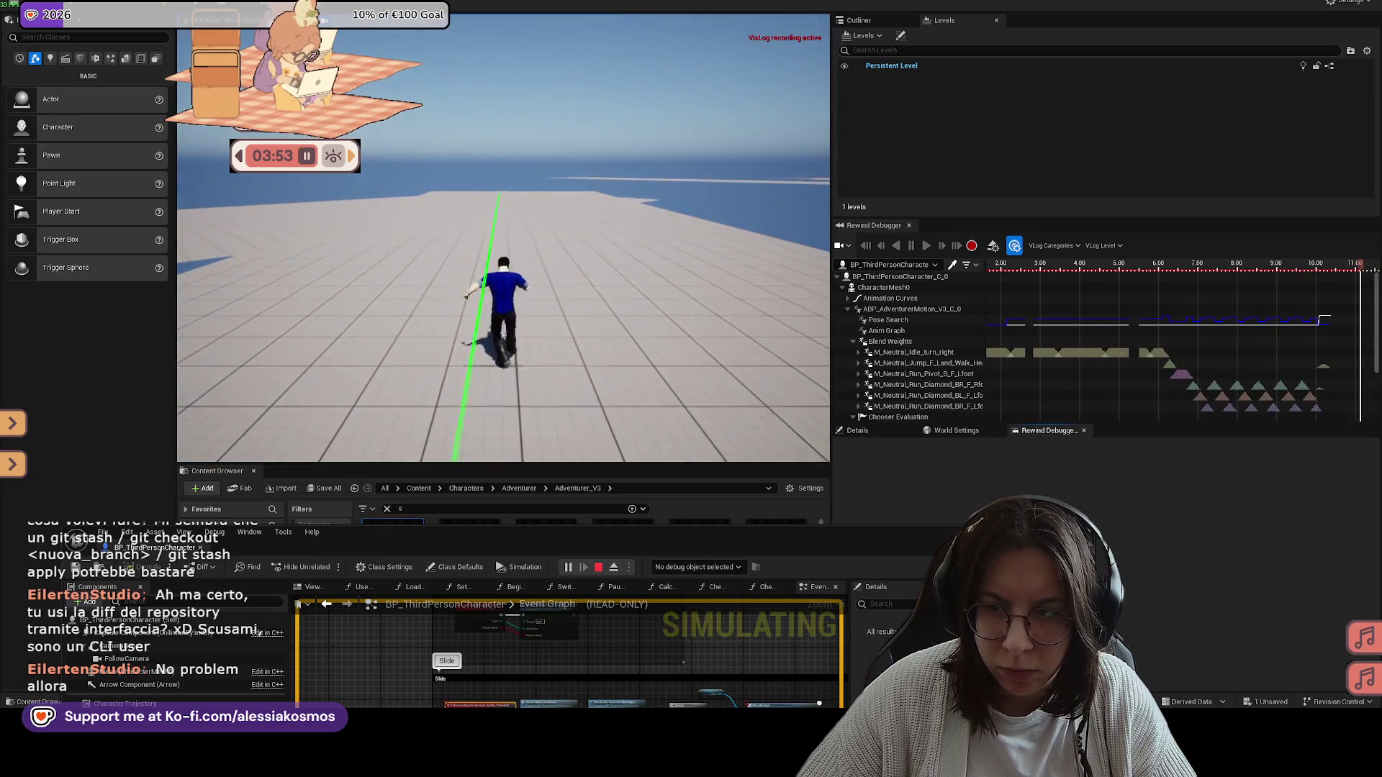
pyautogui.press('Tab')
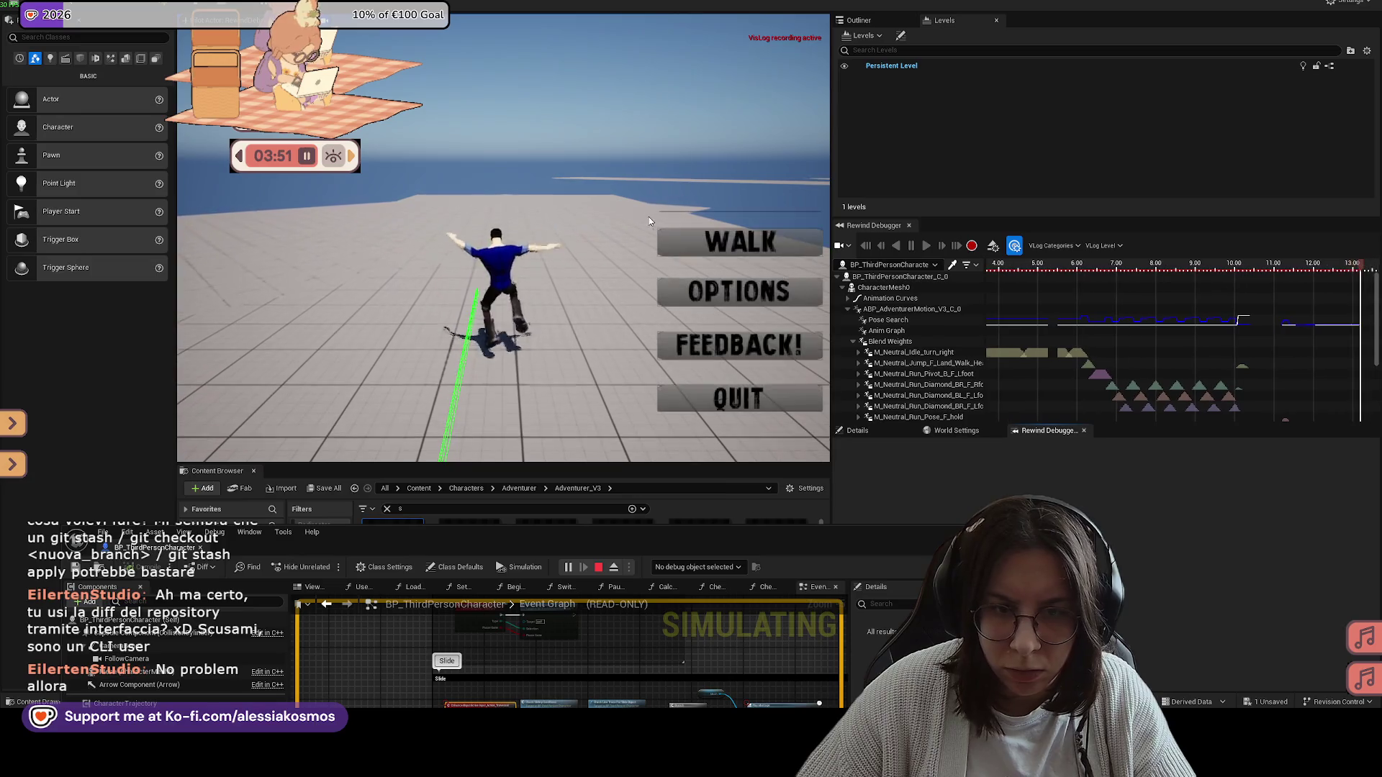
pyautogui.press('super')
pyautogui.press('super')
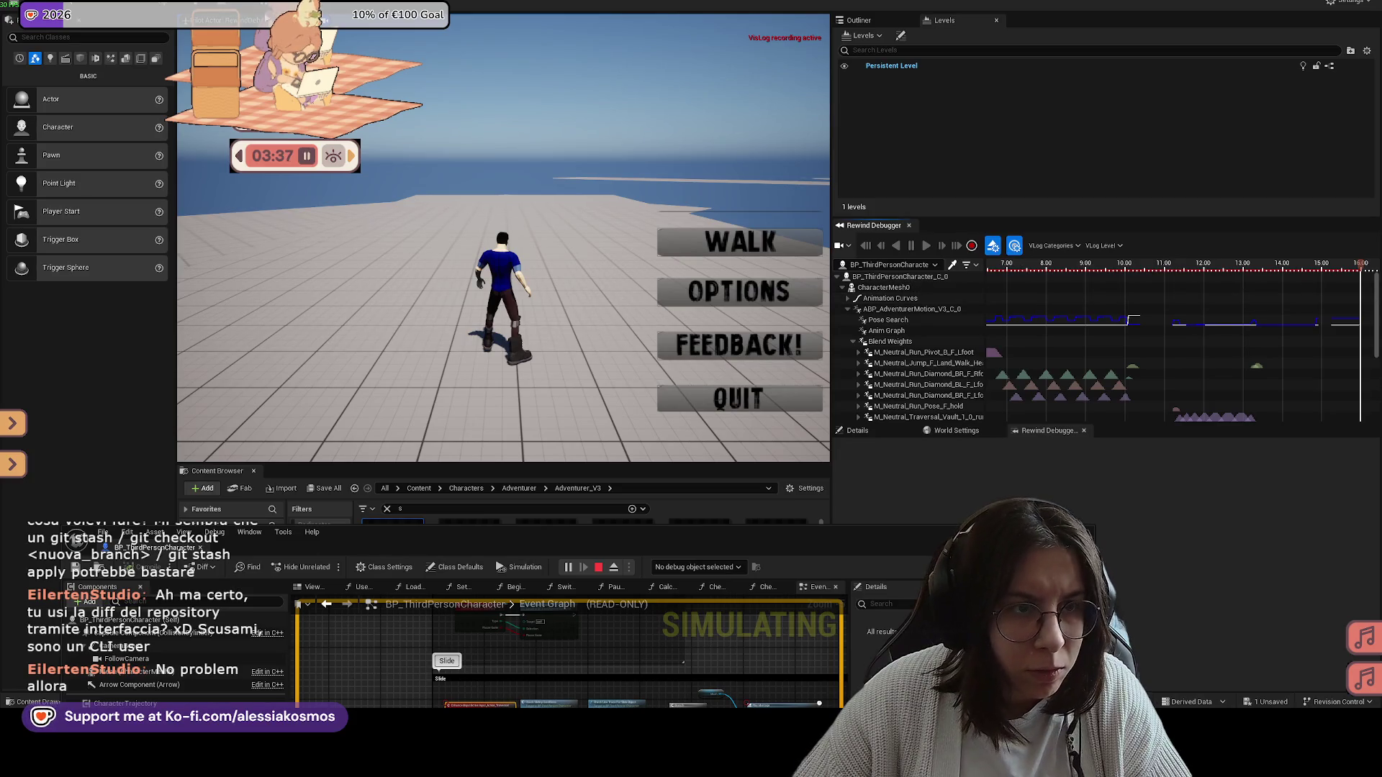
# Step: Pause play, scrub the recording to about 12.0 seconds, and bring the main editor forward
pyautogui.click(265, 37)
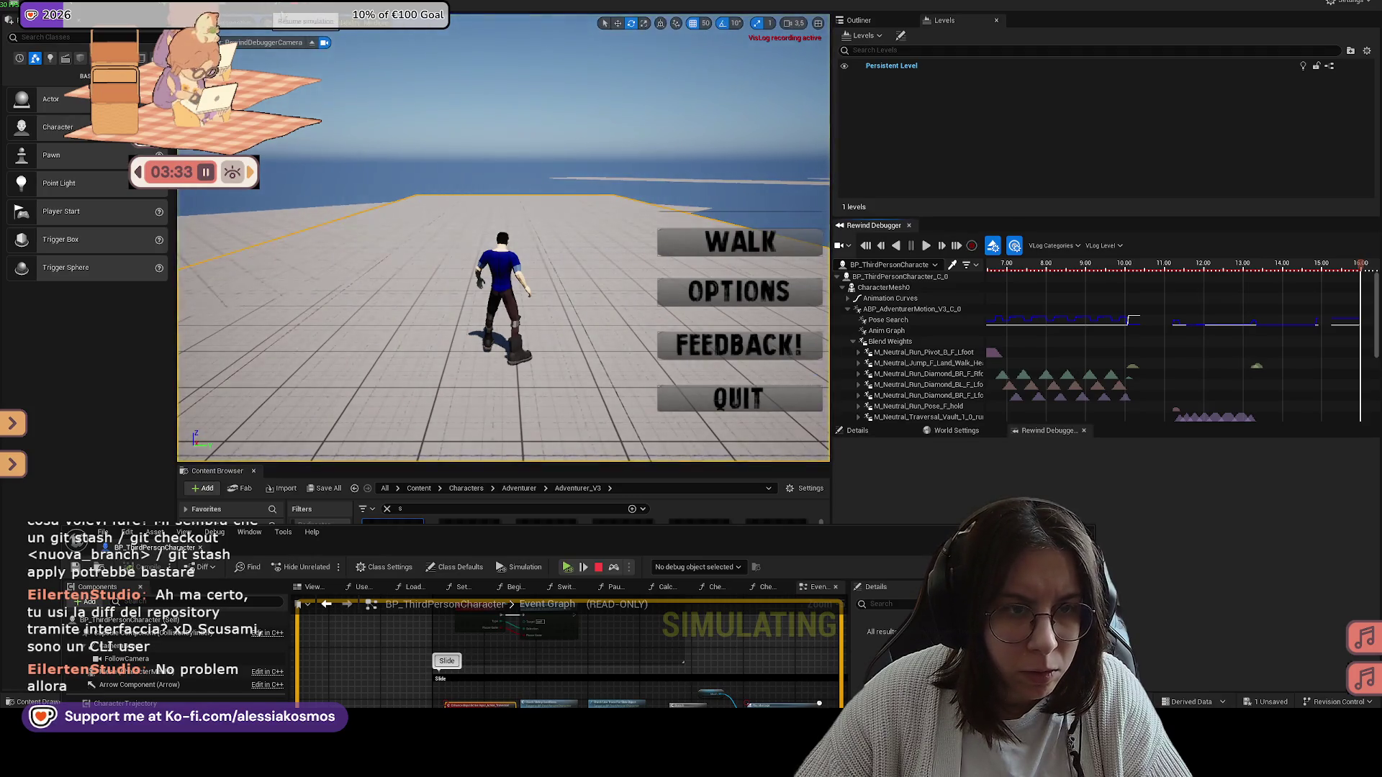
pyautogui.click(1196, 272)
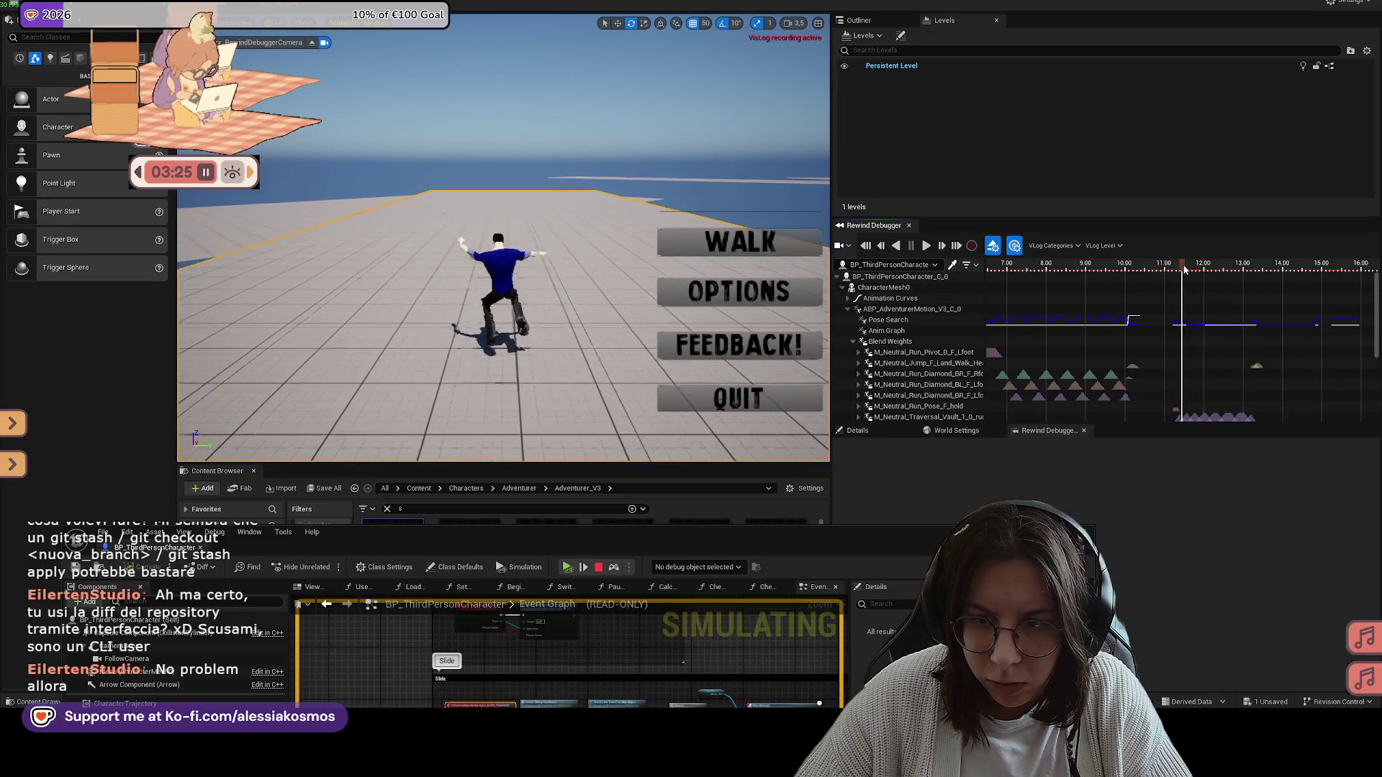
pyautogui.moveTo(1196, 272); pyautogui.dragTo(1201, 272)
pyautogui.moveTo(1221, 422)
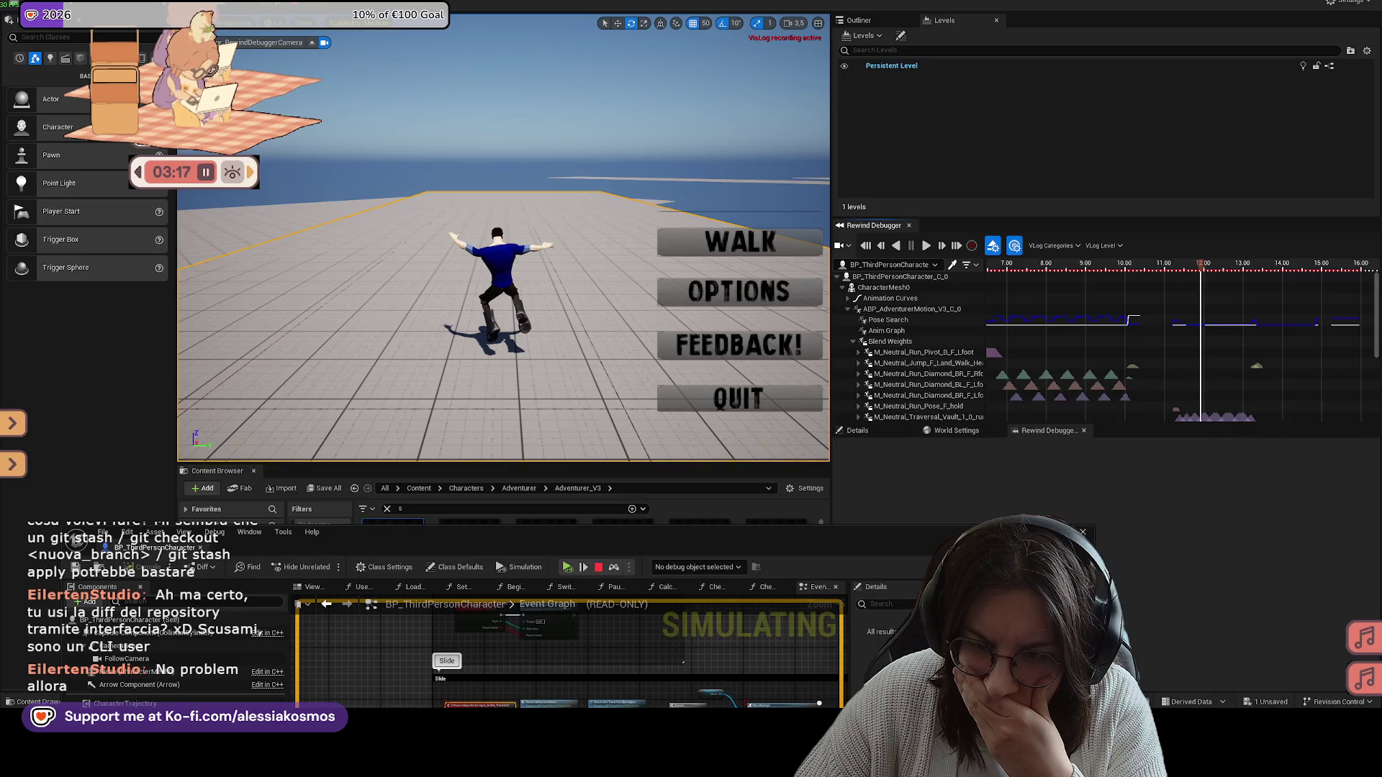
pyautogui.click(1139, 478)
pyautogui.scroll(-2, 1194, 421)
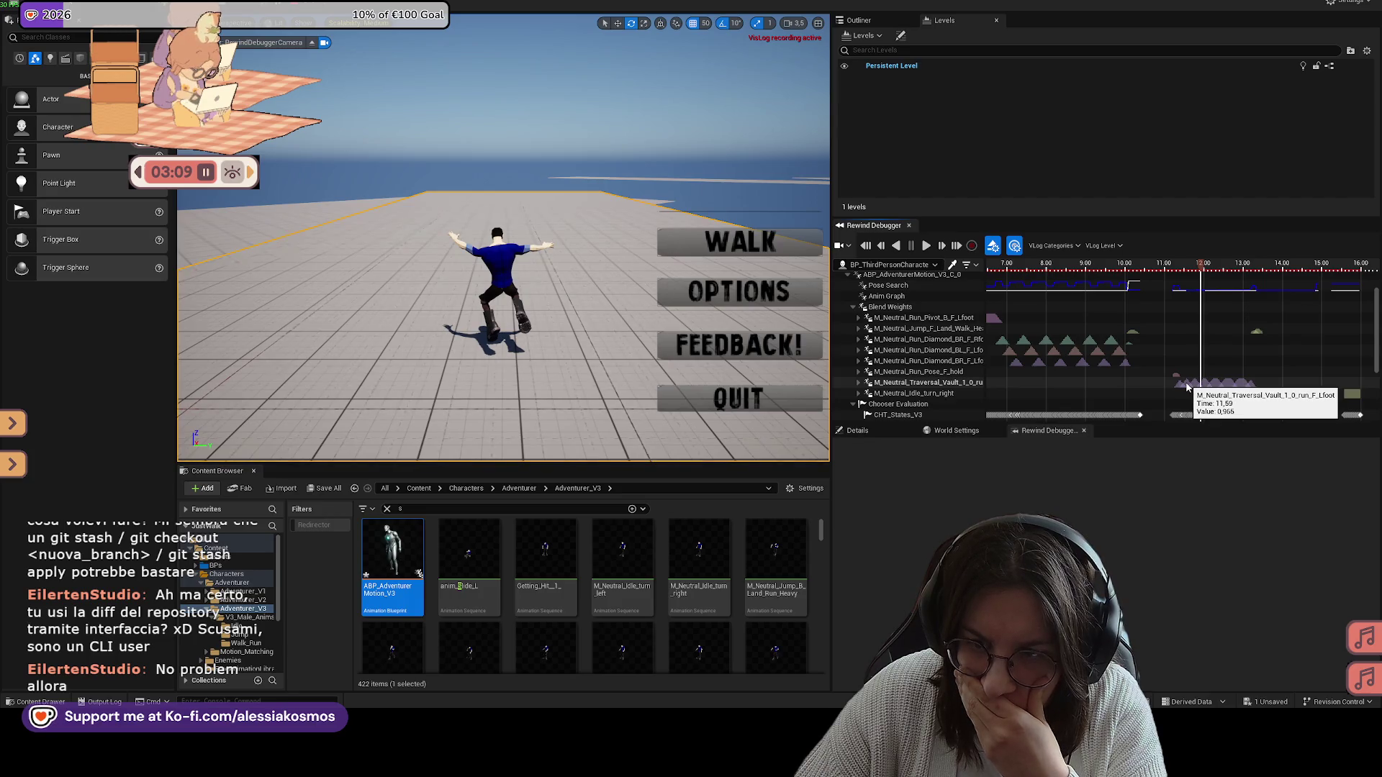
# Step: Expand the M_Neutral_Traversal_Vault track and scrub back from 11.8 to about 10.8 seconds
pyautogui.click(859, 382)
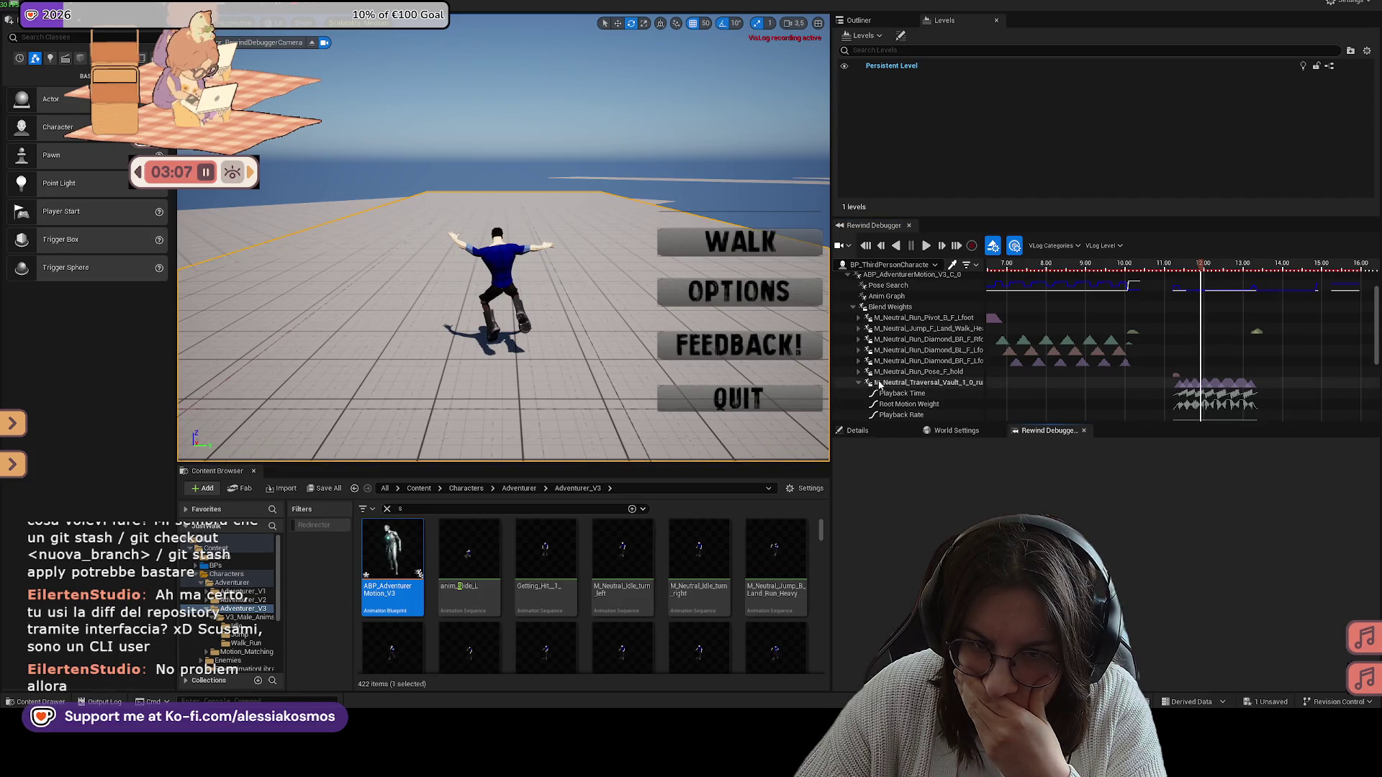
pyautogui.scroll(-1, 899, 387)
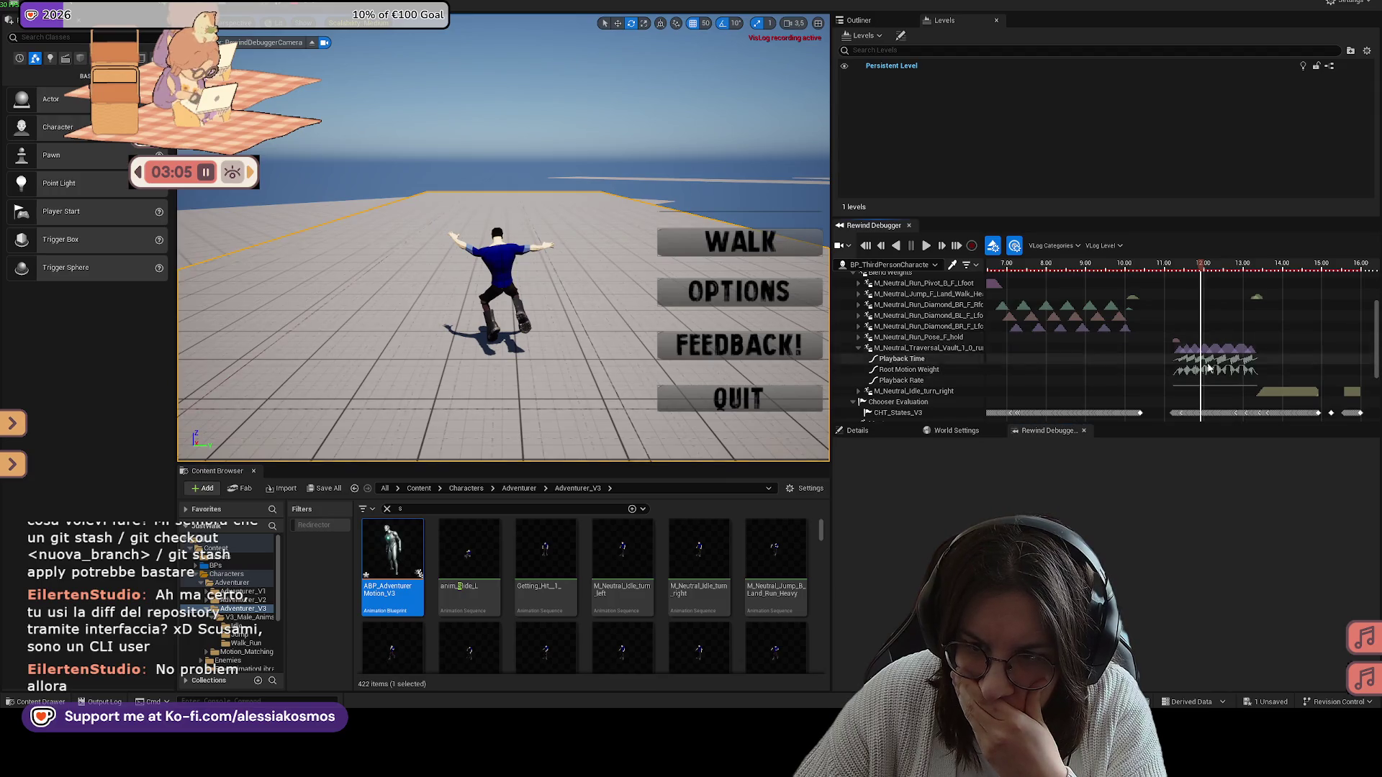
pyautogui.scroll(-1, 1207, 387)
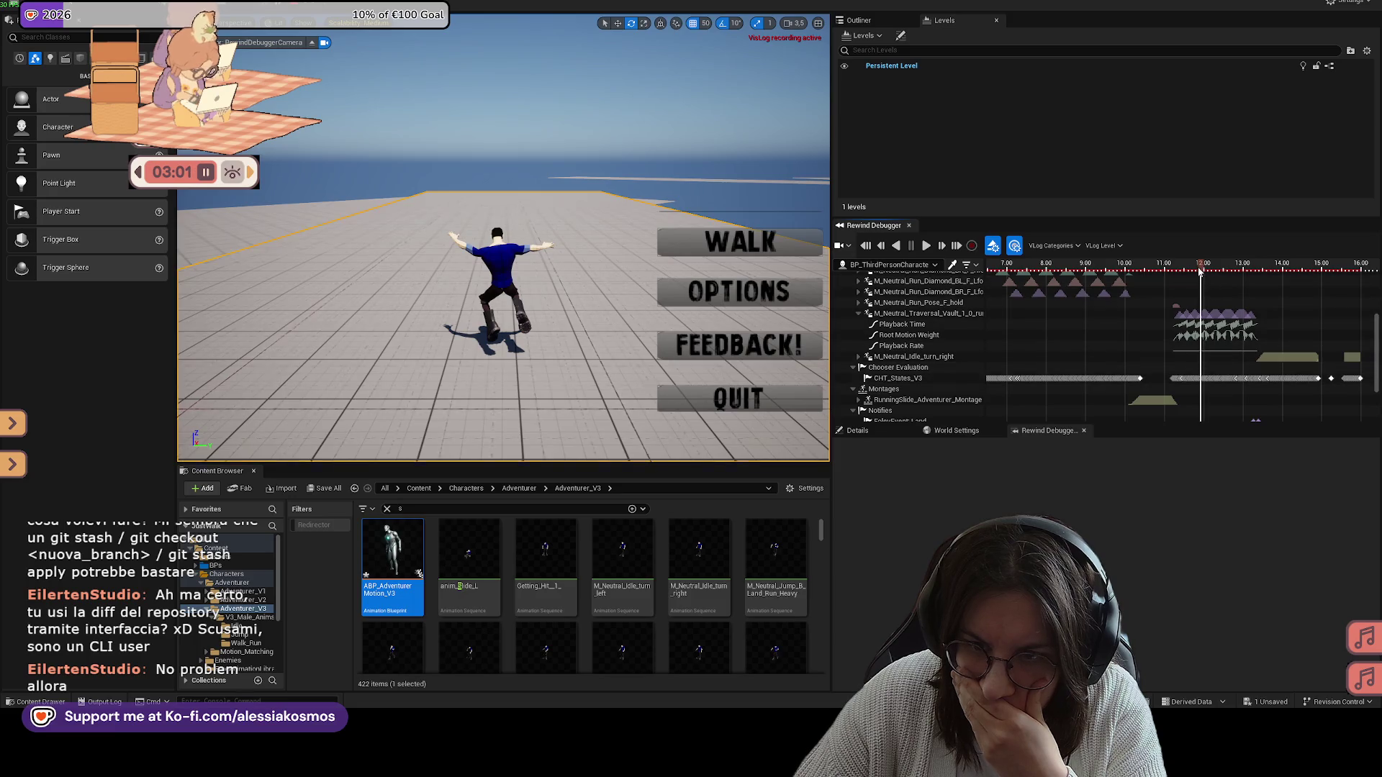
pyautogui.moveTo(1199, 272); pyautogui.dragTo(1192, 272)
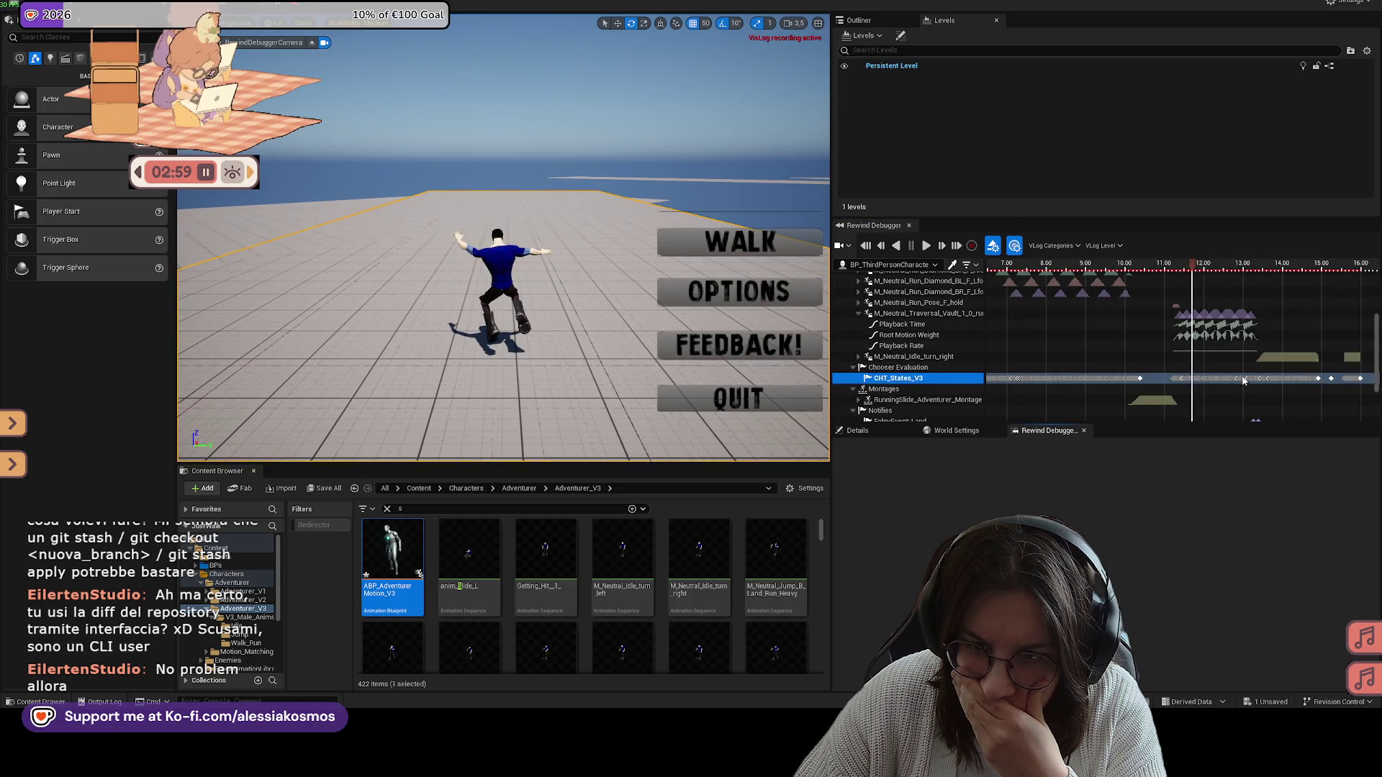
pyautogui.scroll(-2, 965, 370)
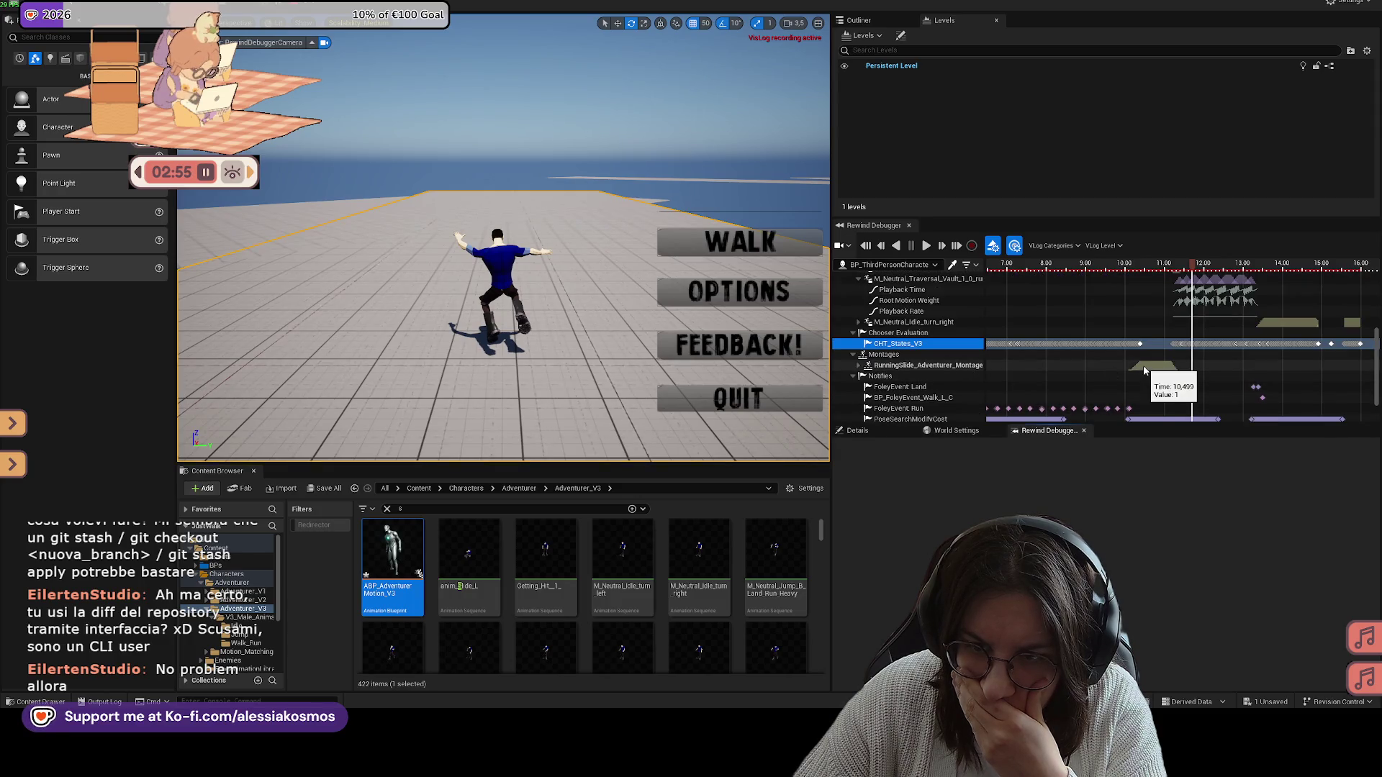
pyautogui.moveTo(1147, 266); pyautogui.dragTo(1225, 278)
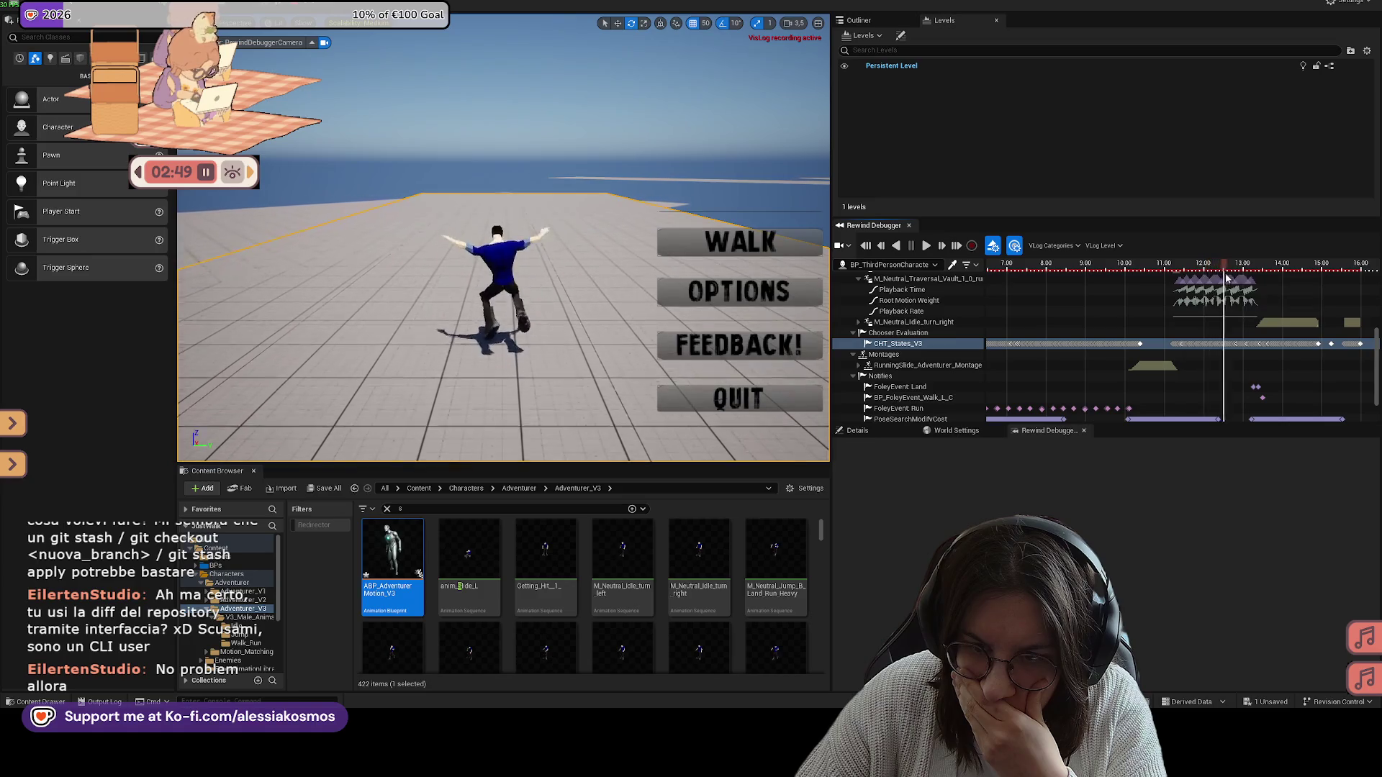
pyautogui.scroll(4, 1222, 356)
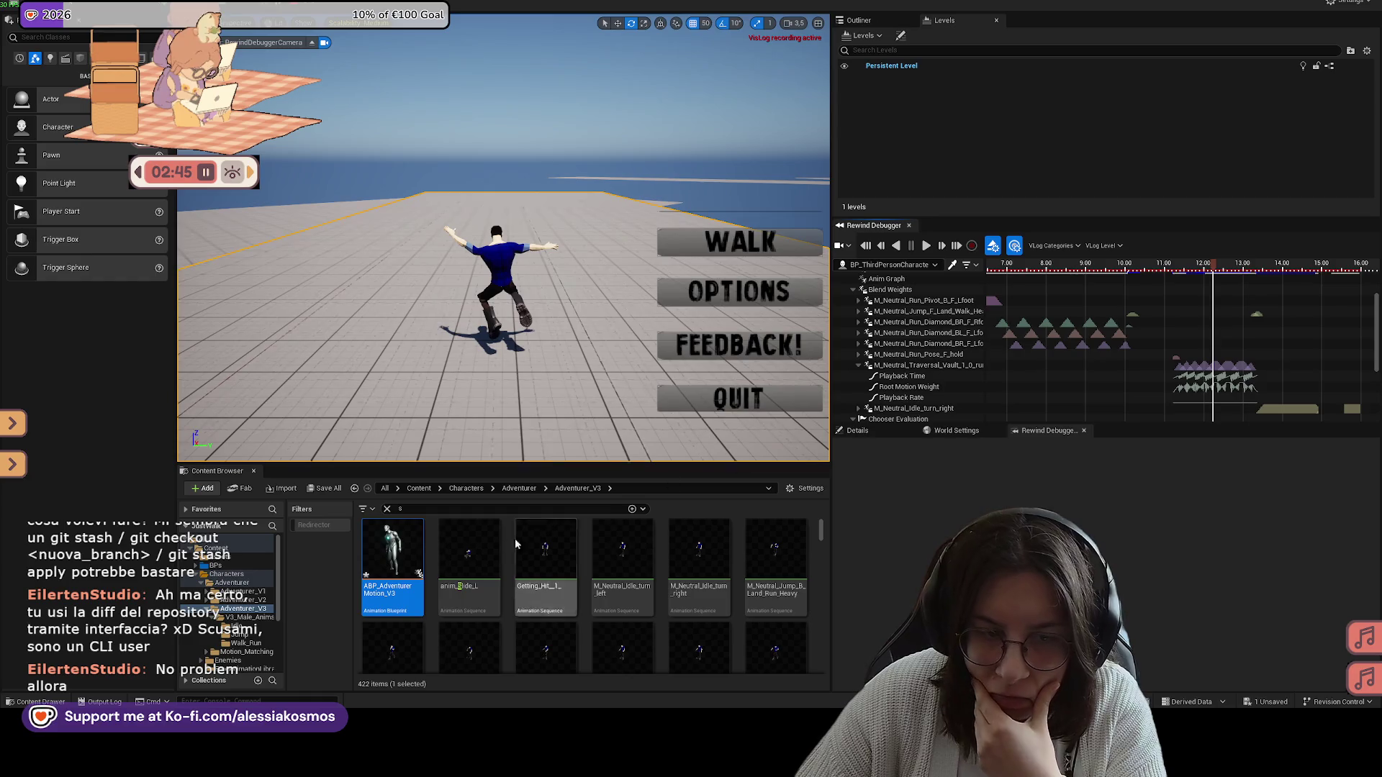
# Step: Navigate to Motion_Matching > Database_V3 and open the PSD_Run_v3 pose search database
pyautogui.click(536, 489)
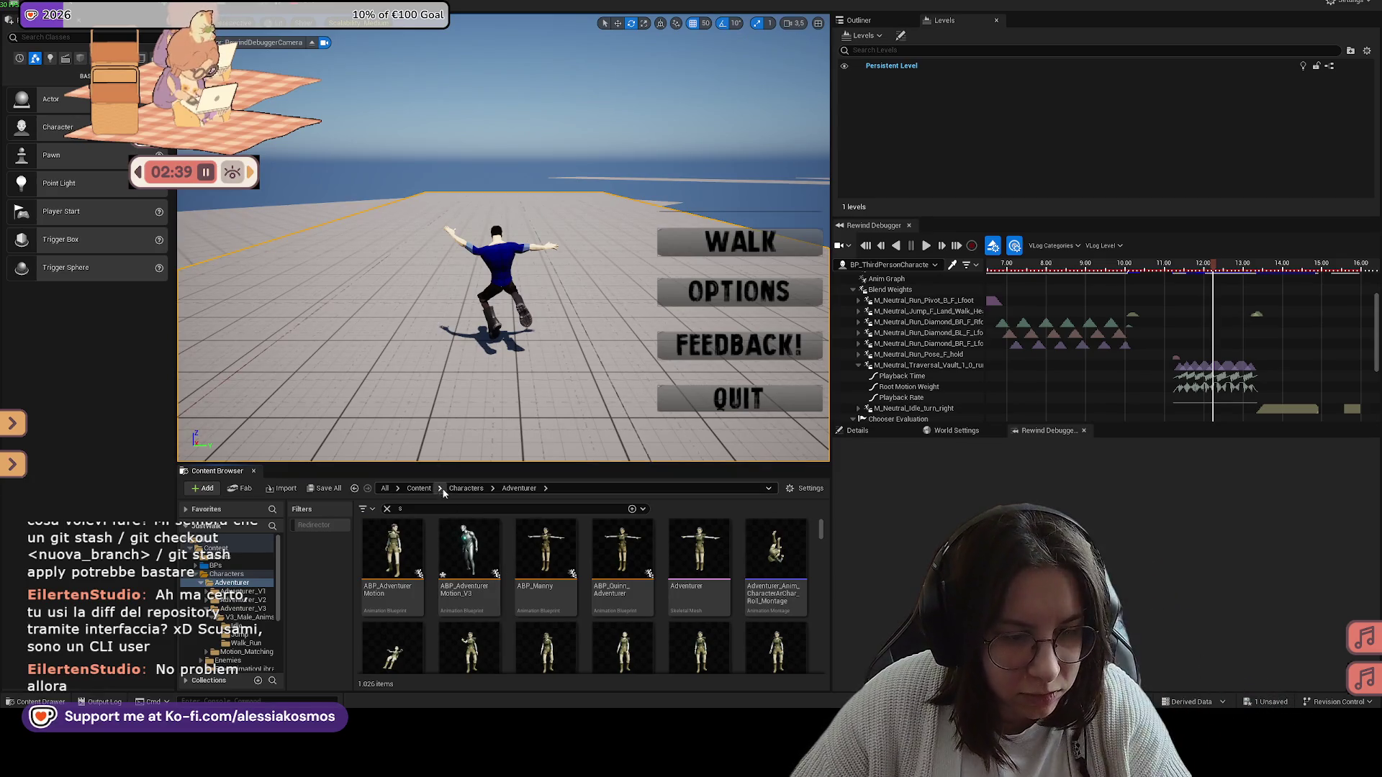
pyautogui.click(388, 509)
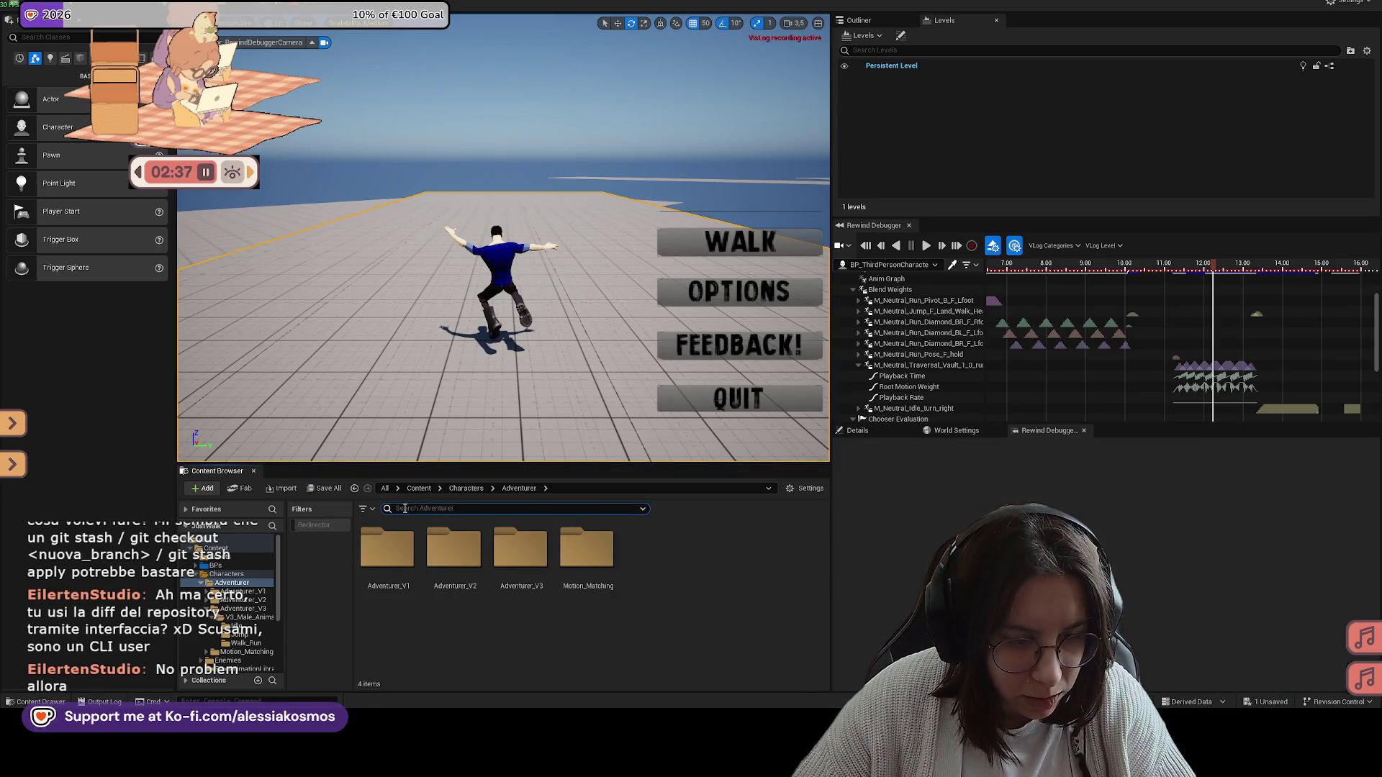
pyautogui.doubleClick(586, 548)
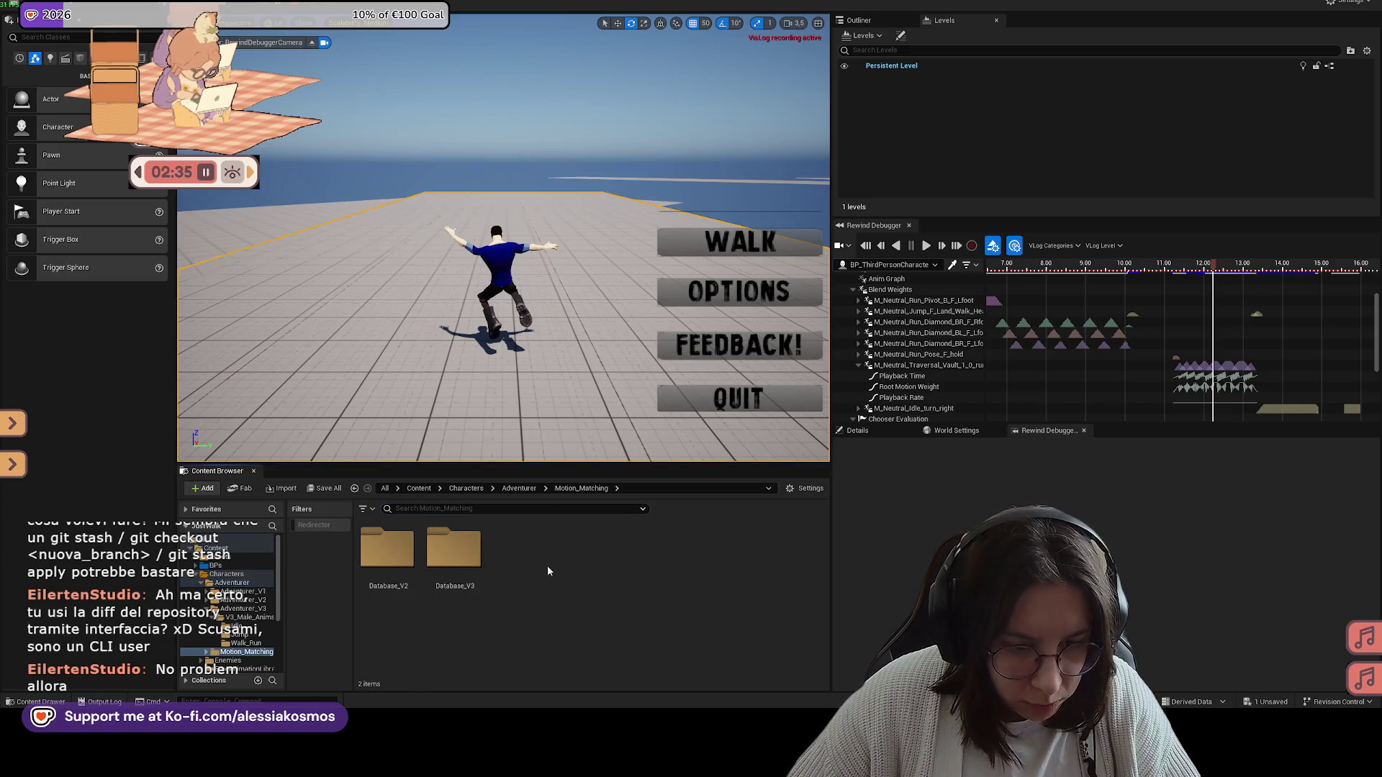
pyautogui.doubleClick(455, 550)
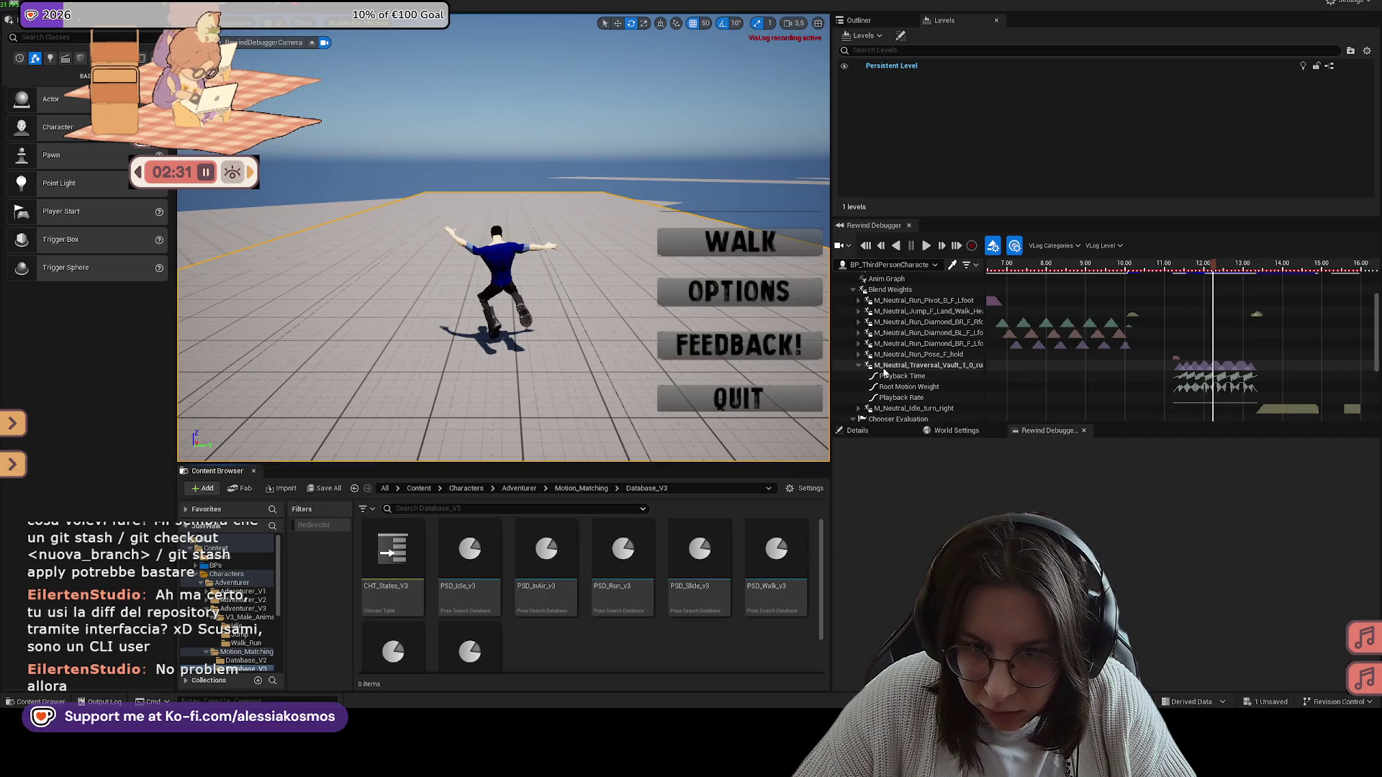
pyautogui.click(882, 367)
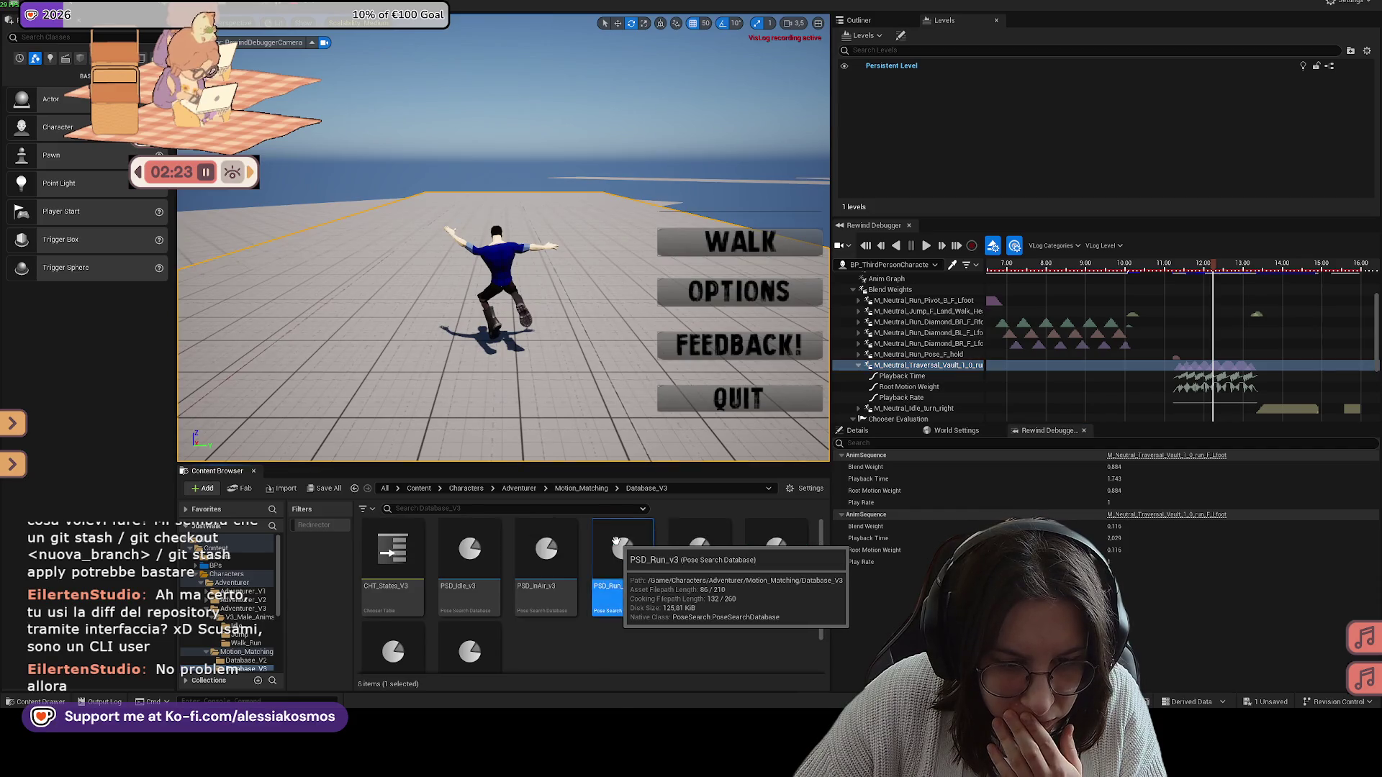
pyautogui.doubleClick(616, 541)
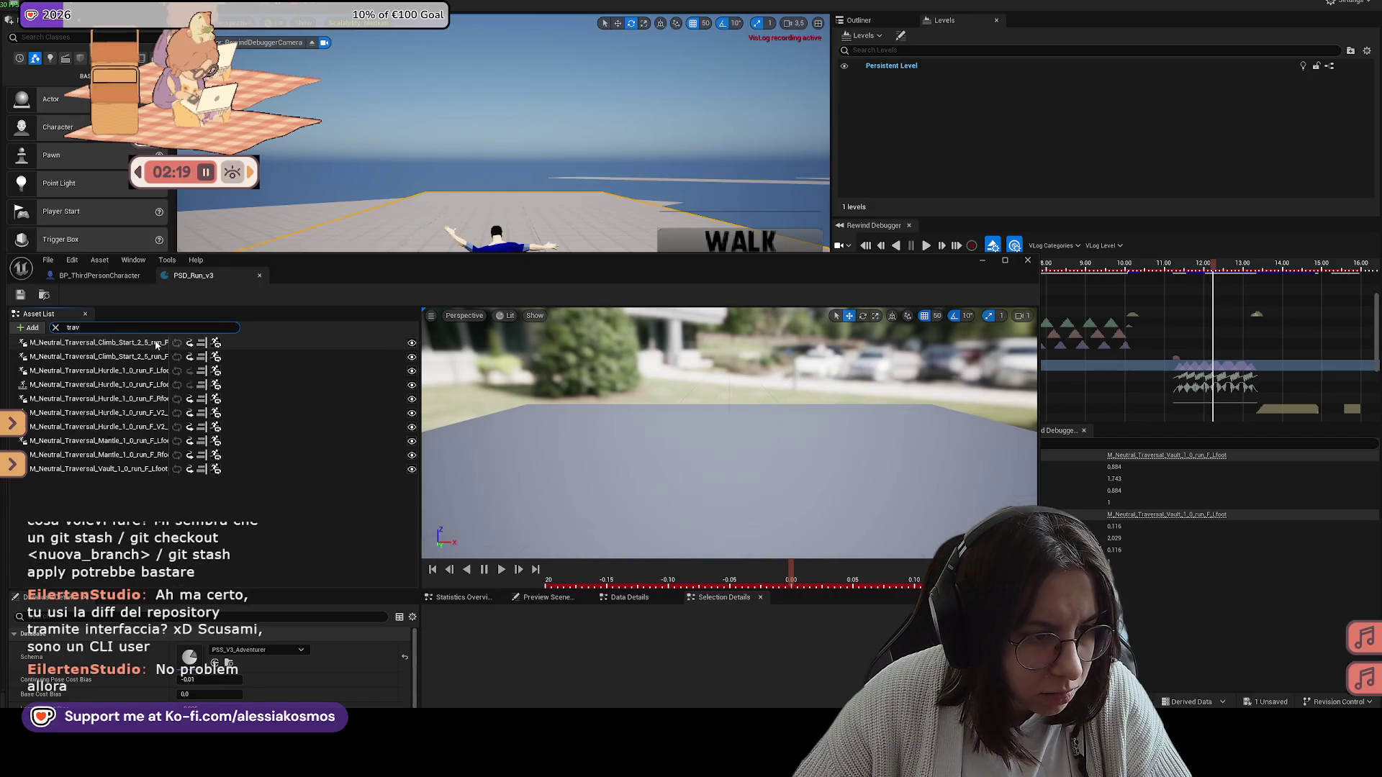
# Step: Delete all ten traversal animations from PSD_Run_v3 and close the database editor
pyautogui.click(117, 346)
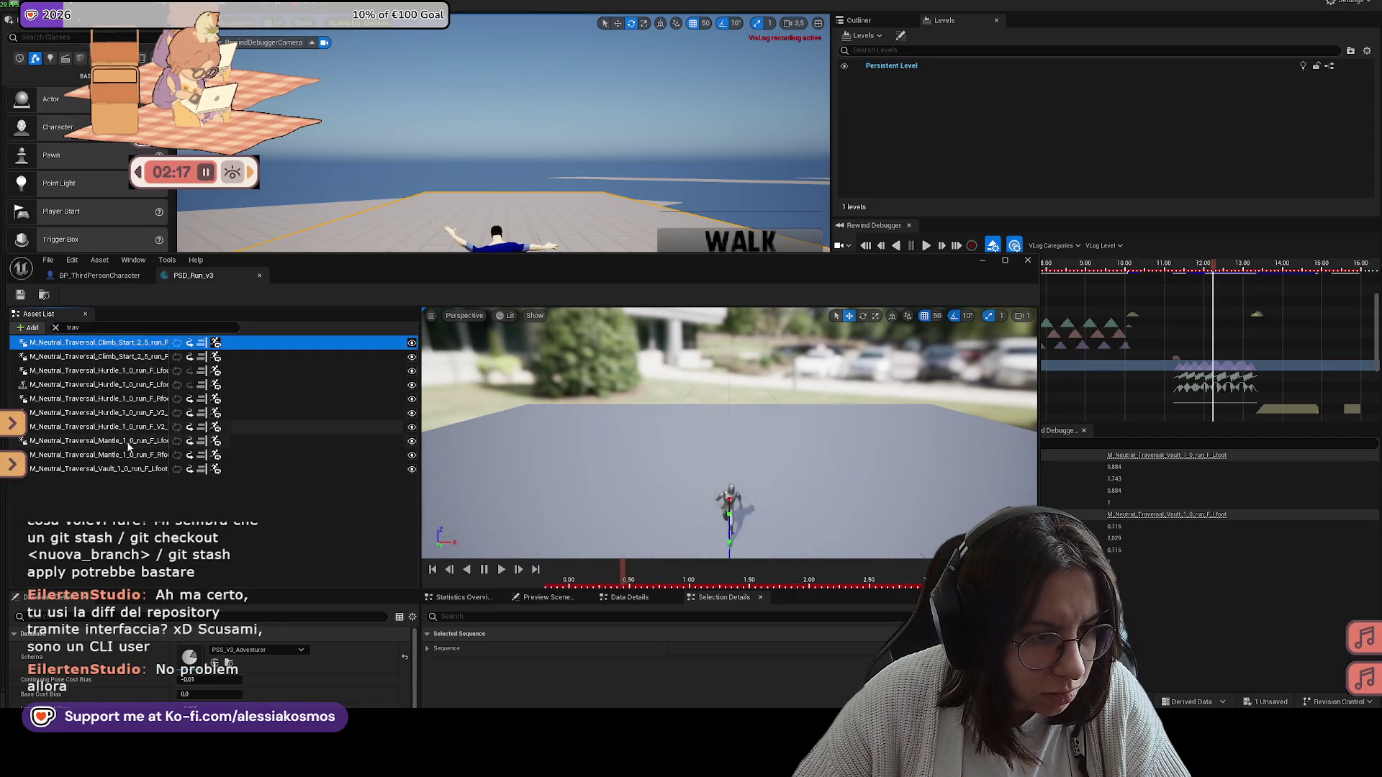
pyautogui.keyDown('shift'); pyautogui.click(128, 469); pyautogui.keyUp('shift')
pyautogui.press('Delete')
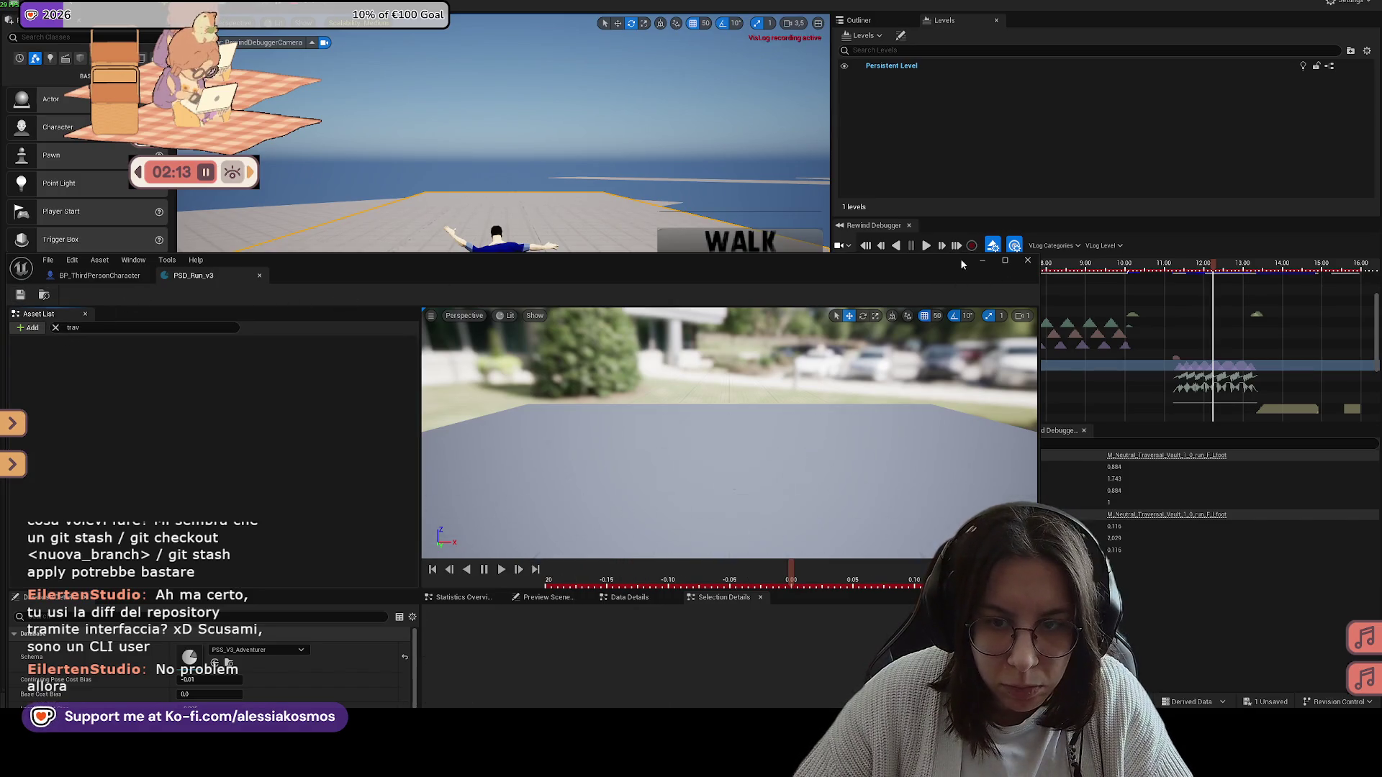
pyautogui.click(982, 261)
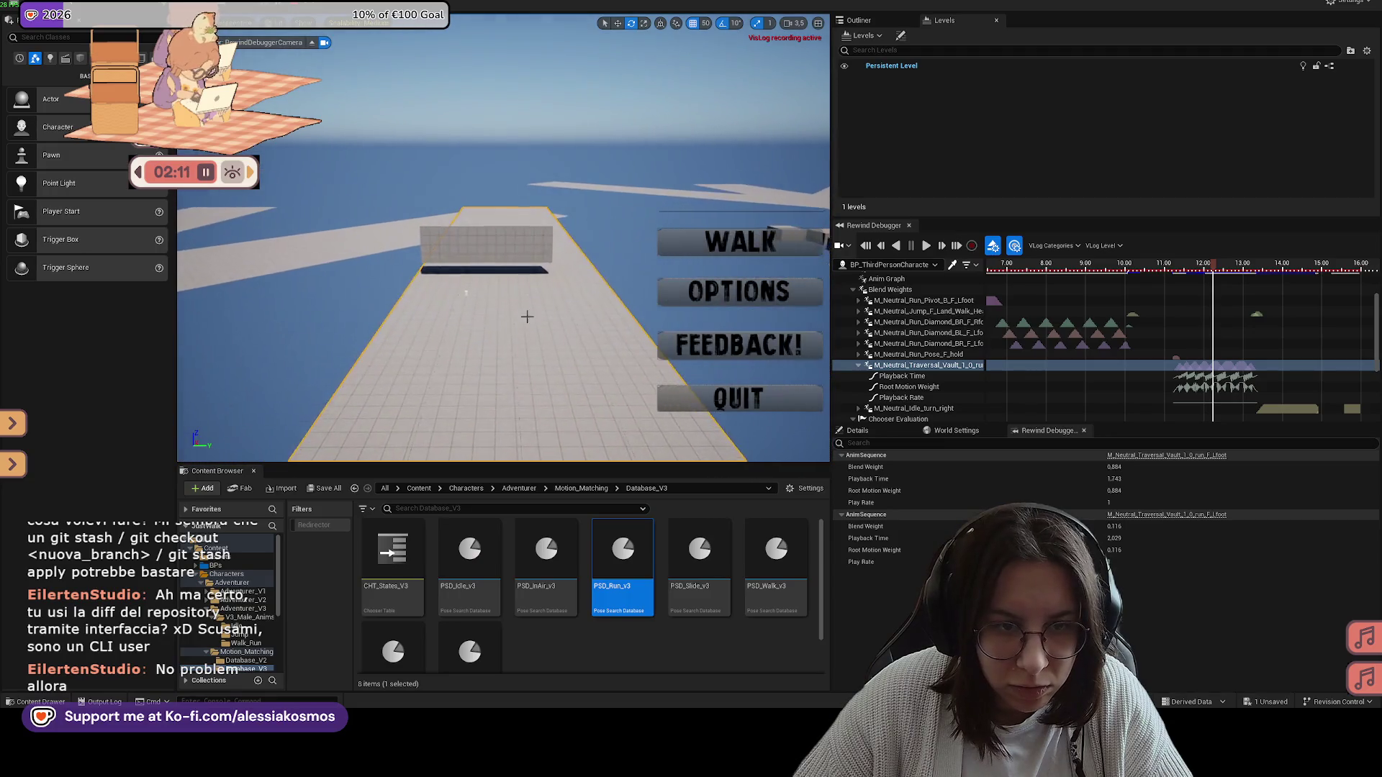
# Step: Play from a spot on the platform, choose WALK to test the character, then quit
pyautogui.rightClick(489, 306)
pyautogui.click(525, 655)
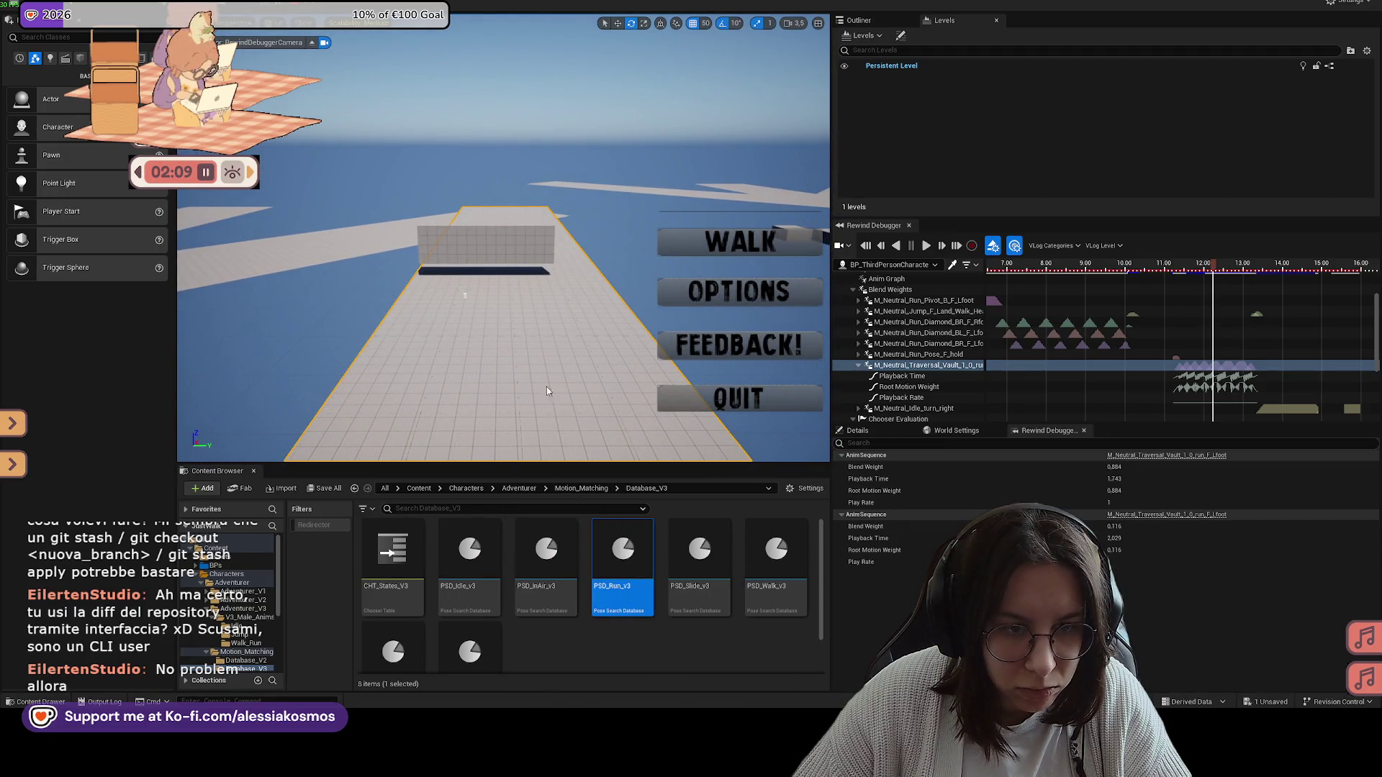
pyautogui.click(760, 242)
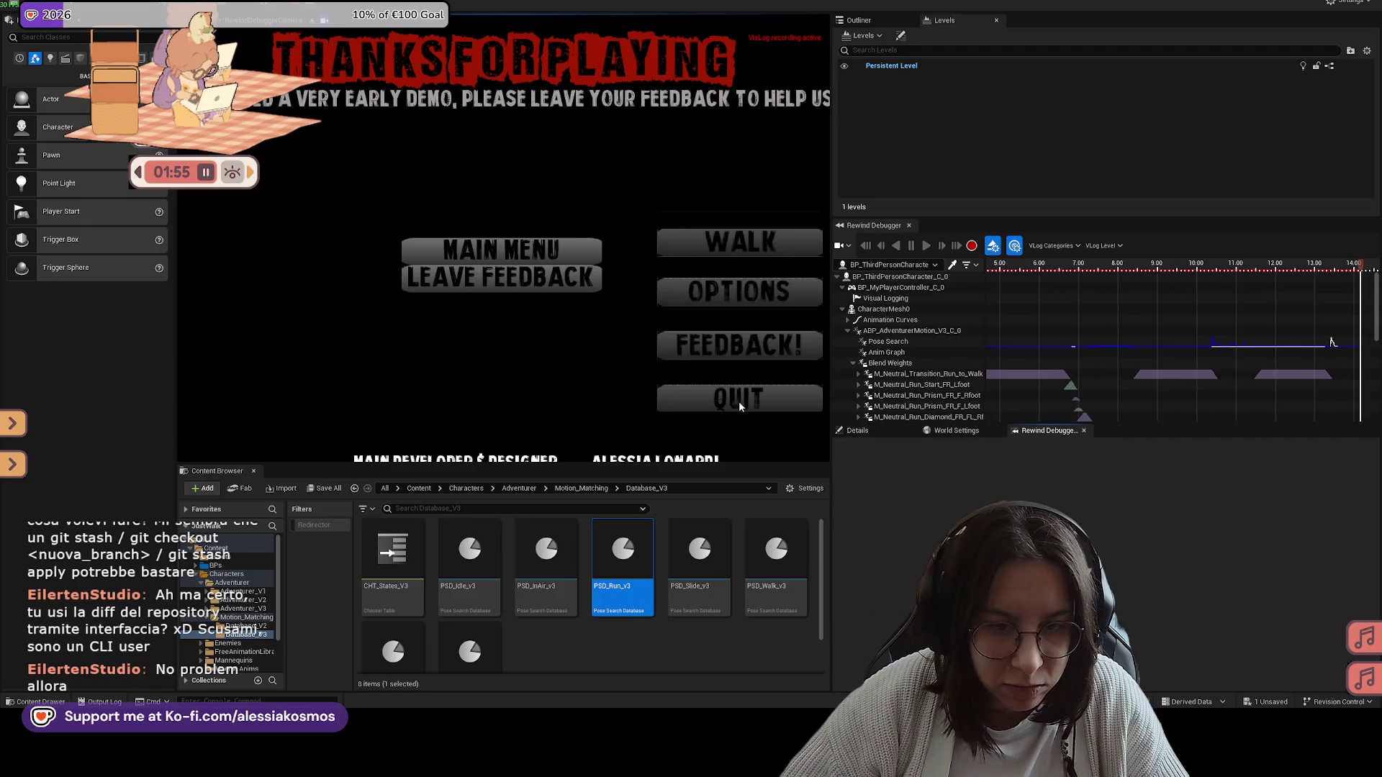
pyautogui.click(739, 400)
# Step: Stop piloting the debugger camera, select the character actor and widen the Rewind Debugger tracks
pyautogui.moveTo(599, 314)
pyautogui.mouseDown()
pyautogui.moveTo(577, 307)
pyautogui.moveTo(760, 269)
pyautogui.mouseUp()
pyautogui.moveTo(837, 245); pyautogui.dragTo(1098, 241)
pyautogui.moveTo(599, 213); pyautogui.dragTo(600, 214)
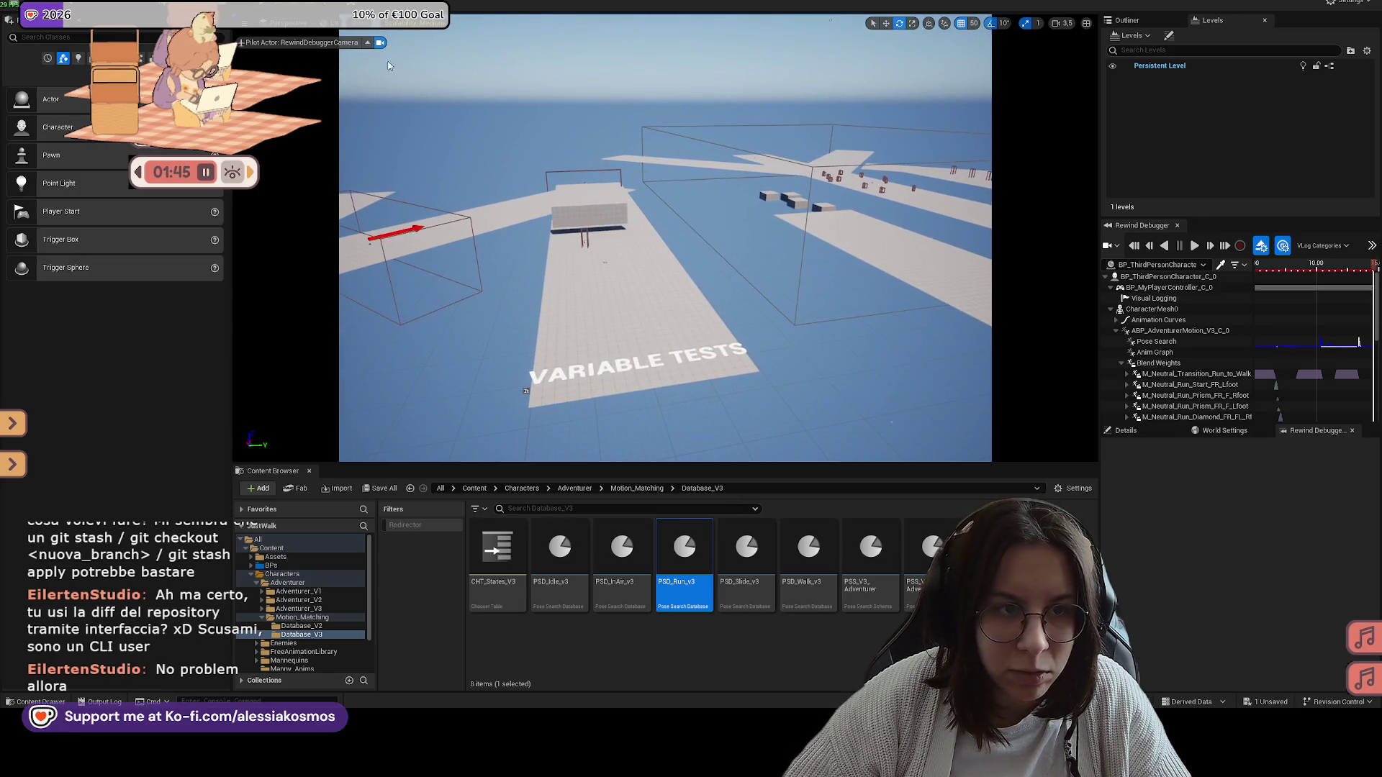
pyautogui.click(366, 41)
pyautogui.moveTo(704, 136); pyautogui.dragTo(704, 136)
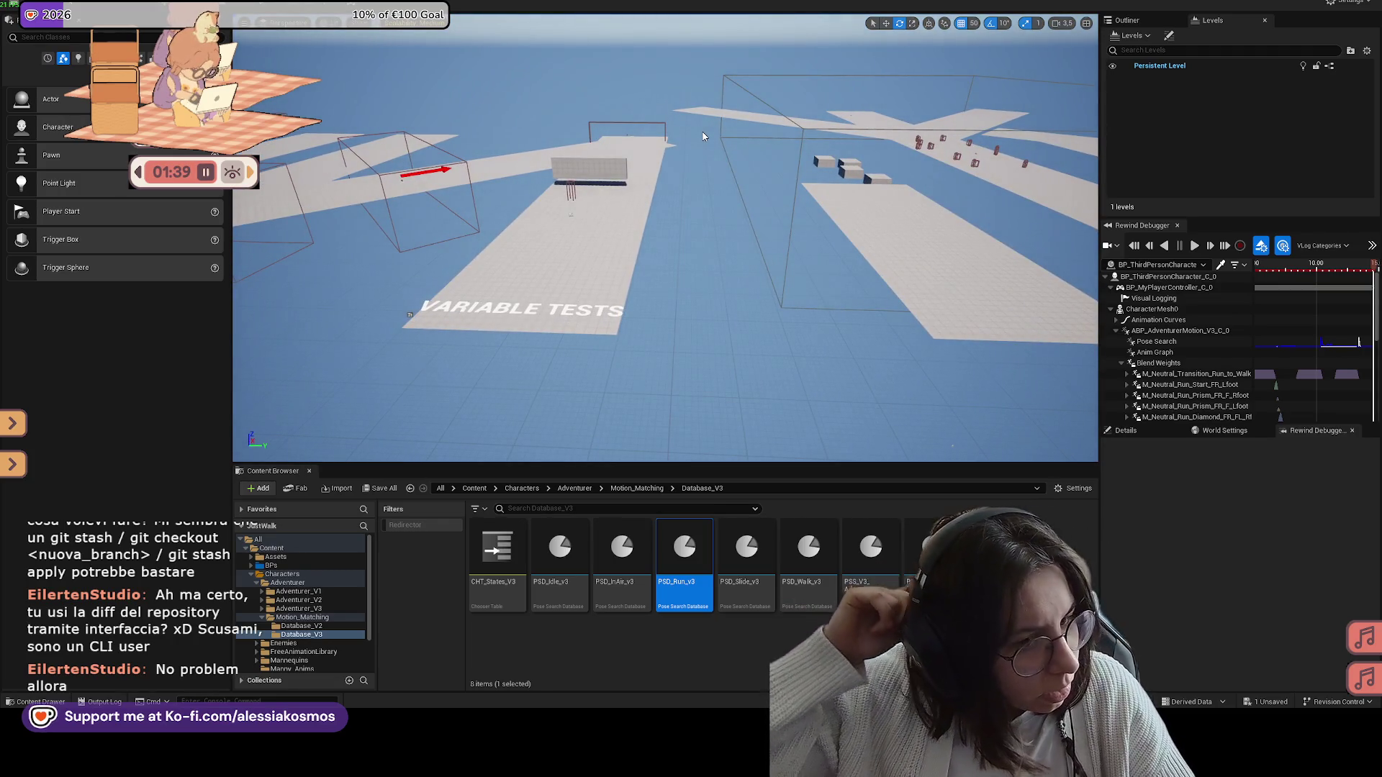
pyautogui.moveTo(665, 237); pyautogui.dragTo(665, 238)
pyautogui.moveTo(608, 155); pyautogui.dragTo(579, 172)
pyautogui.click(608, 155)
pyautogui.moveTo(720, 288); pyautogui.dragTo(720, 288)
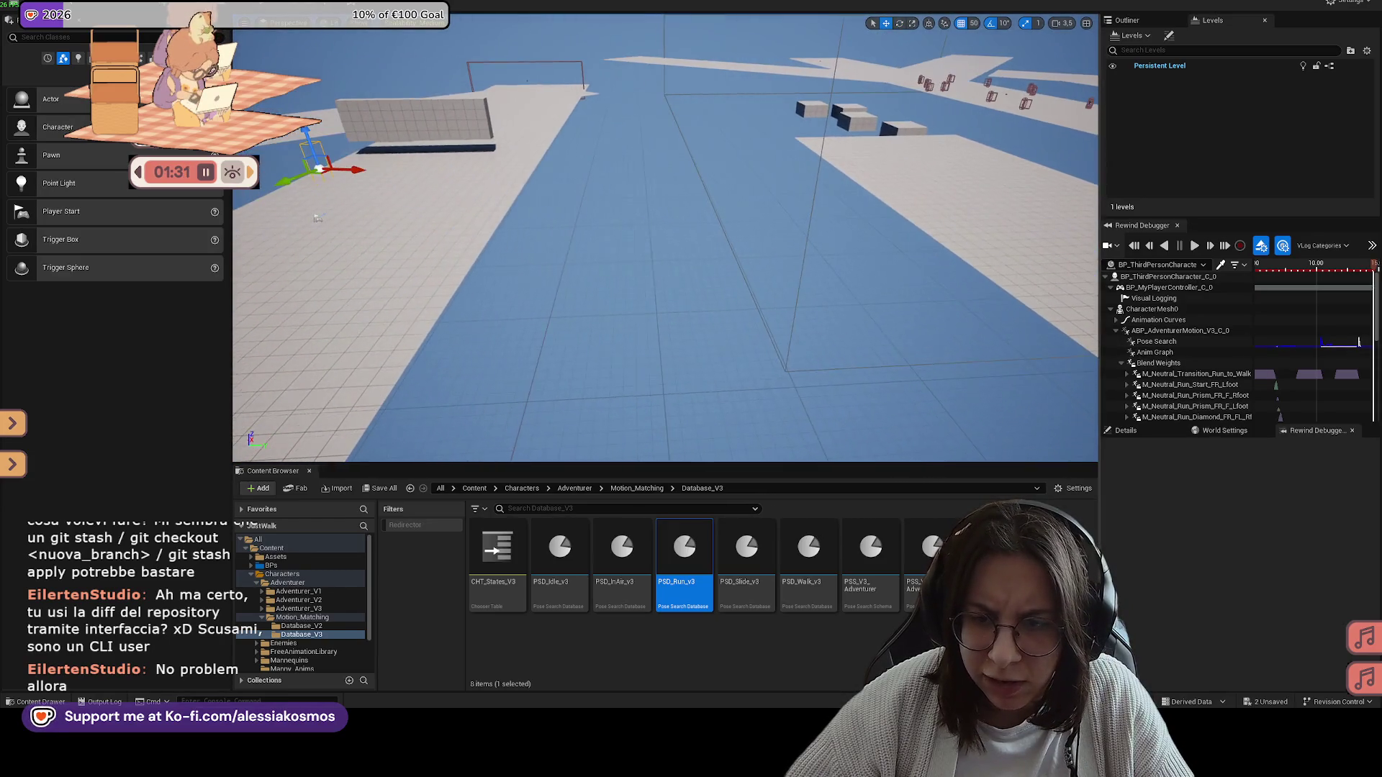
pyautogui.moveTo(1102, 334); pyautogui.dragTo(844, 333)
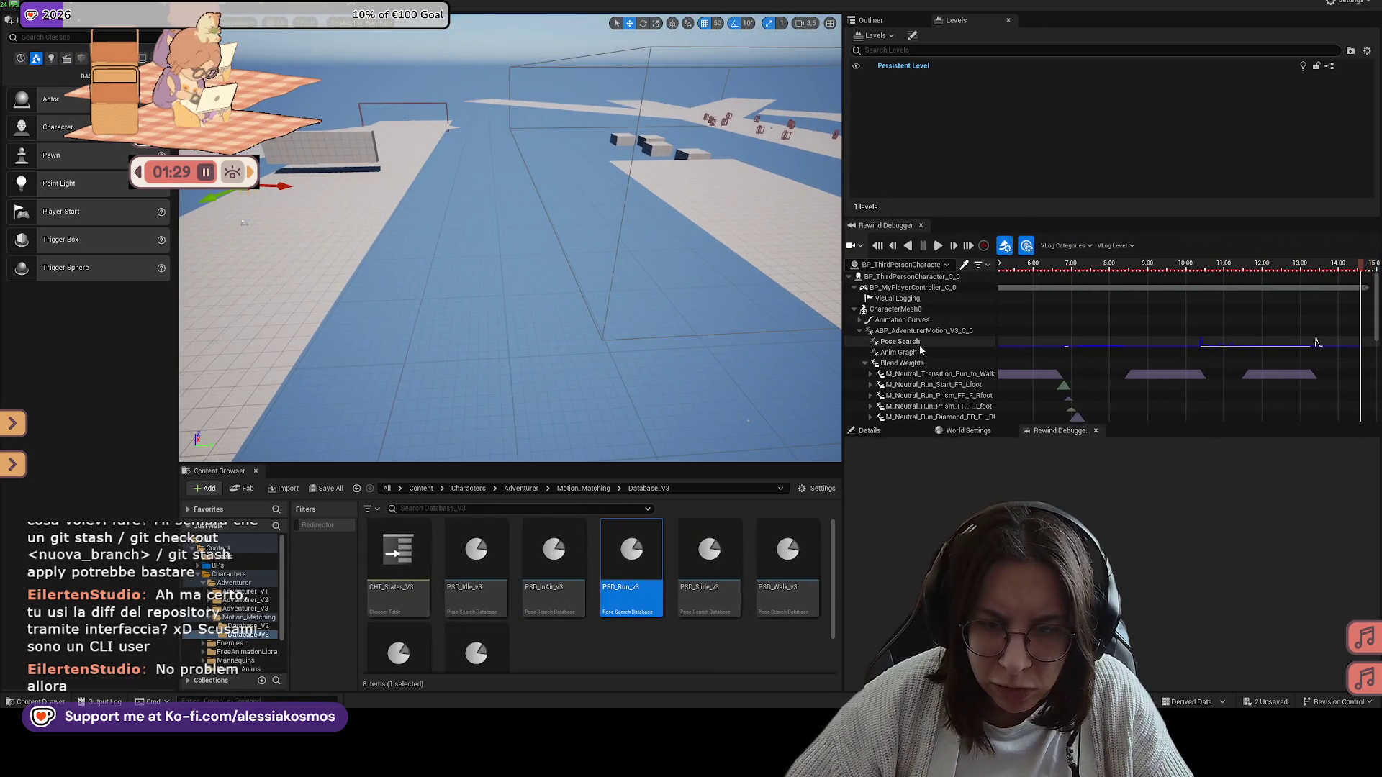
# Step: Scroll the Rewind Debugger tracks and show the FootSpeed_L, FootSpeed_R and MoveData_Speed curve values
pyautogui.scroll(-1, 993, 342)
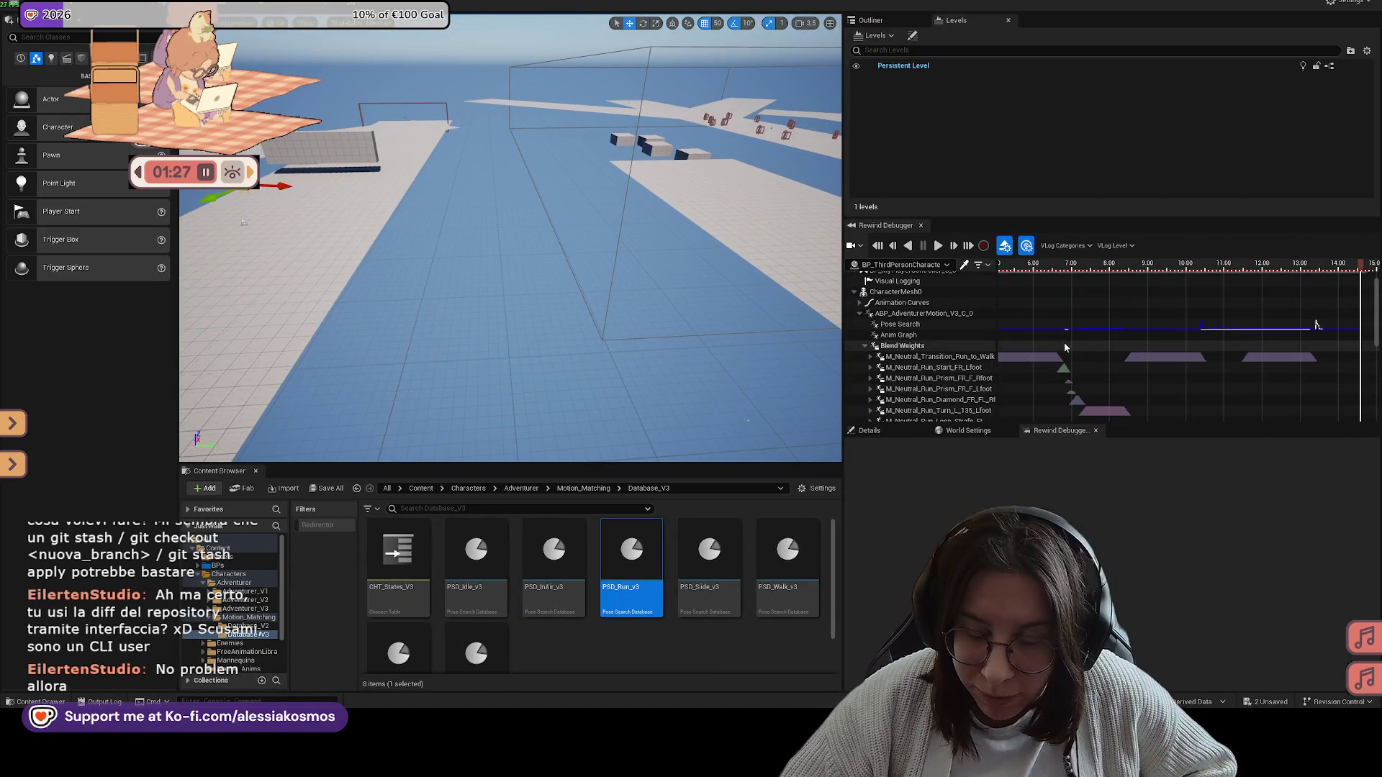
pyautogui.scroll(-10, 926, 383)
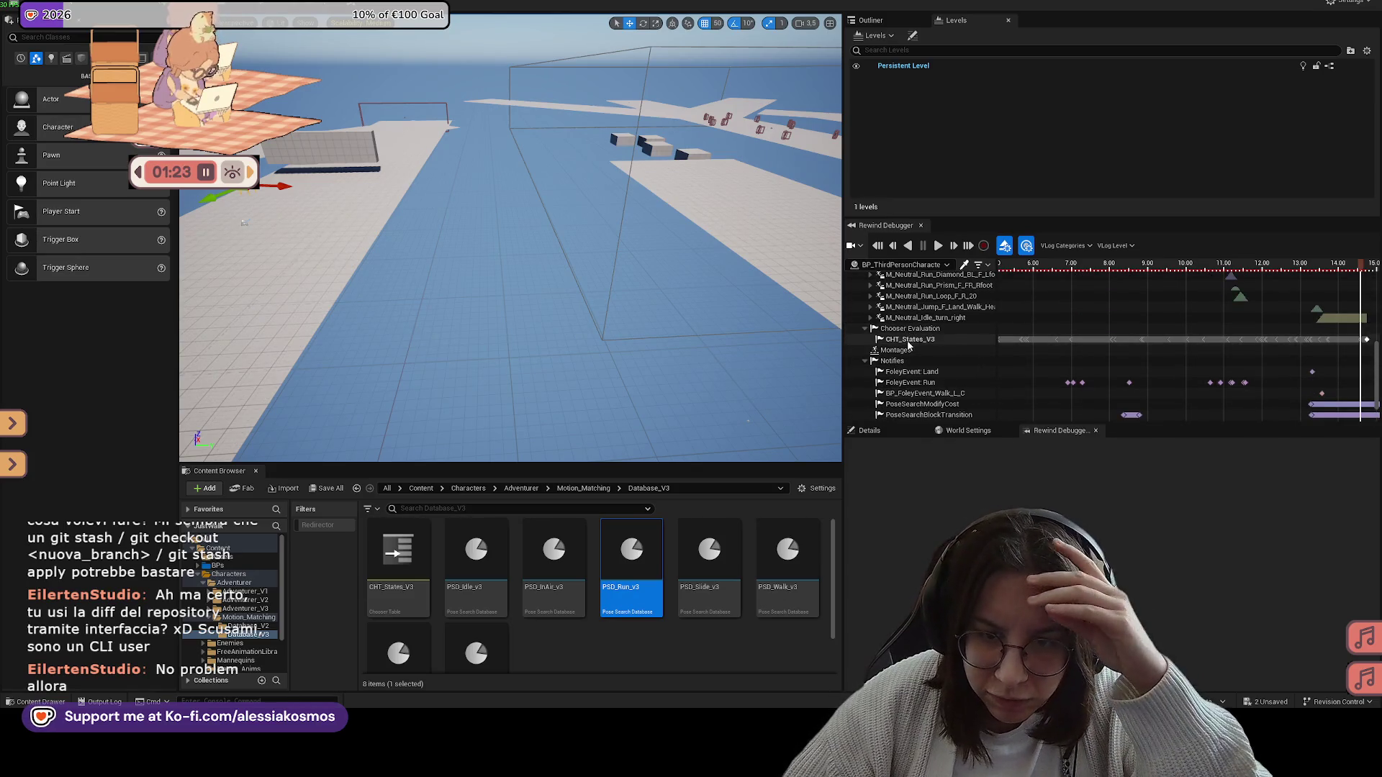
pyautogui.scroll(-1, 906, 345)
pyautogui.scroll(-1, 908, 335)
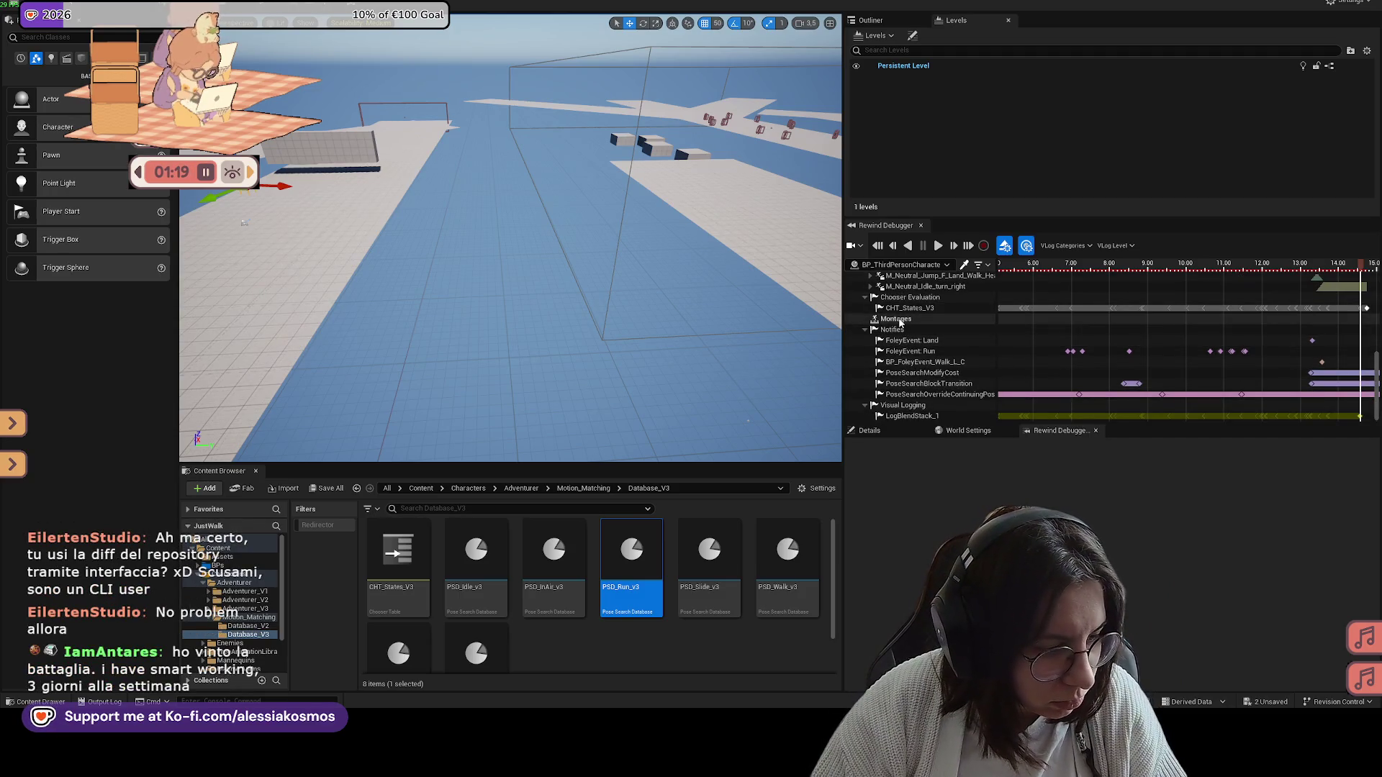
pyautogui.scroll(10, 914, 320)
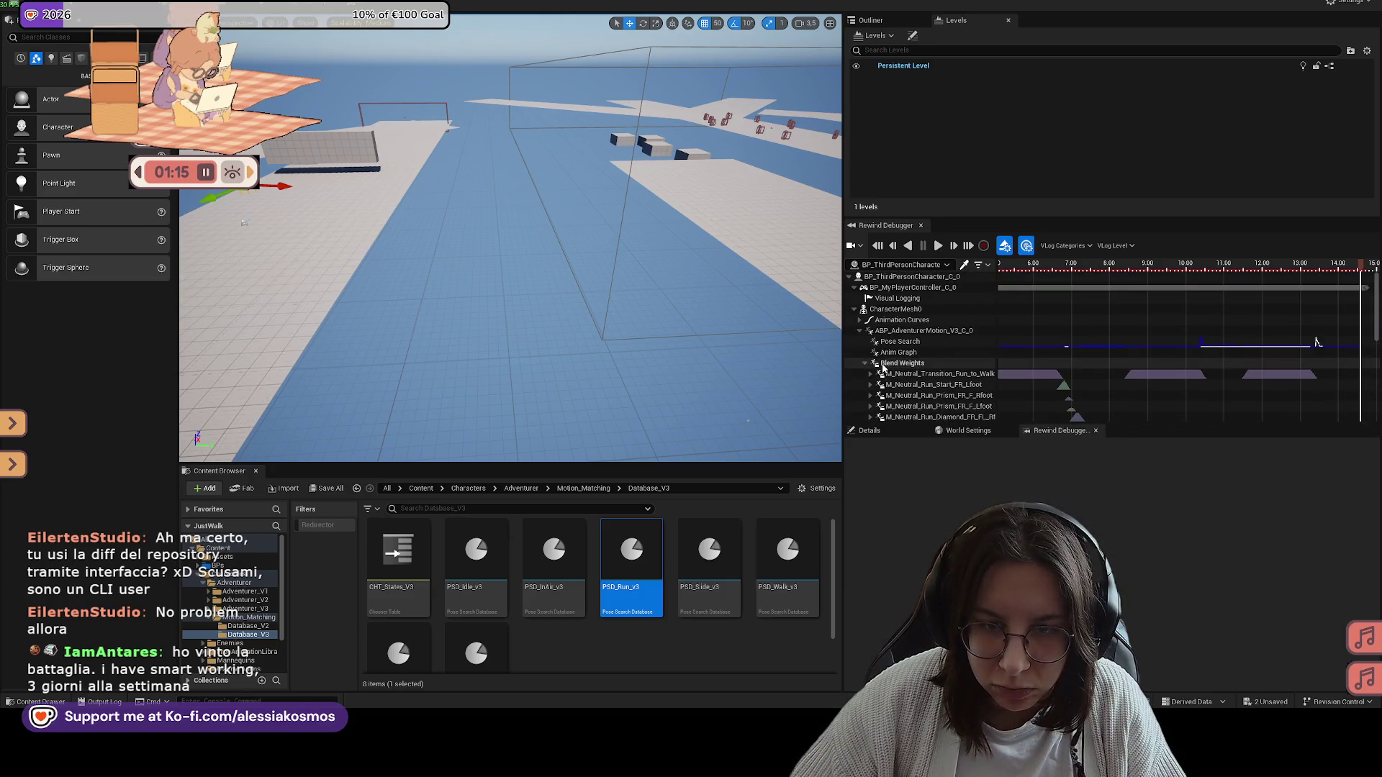
pyautogui.click(851, 321)
# Step: Fly the level view across the map for a distant overview from a new angle
pyautogui.moveTo(792, 316); pyautogui.dragTo(849, 317)
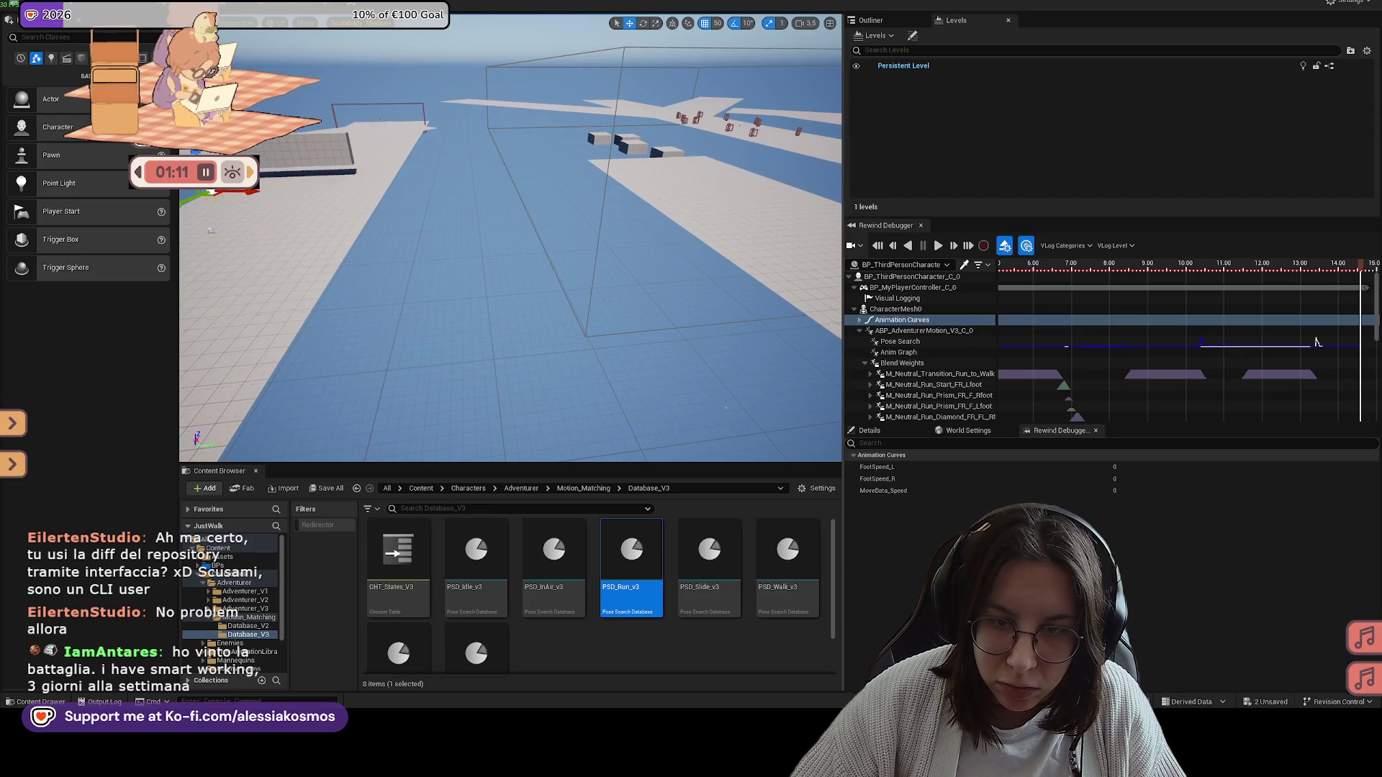
pyautogui.moveTo(504, 287); pyautogui.dragTo(533, 288)
pyautogui.moveTo(842, 311)
pyautogui.mouseDown()
pyautogui.moveTo(1088, 311)
pyautogui.moveTo(818, 307)
pyautogui.mouseUp()
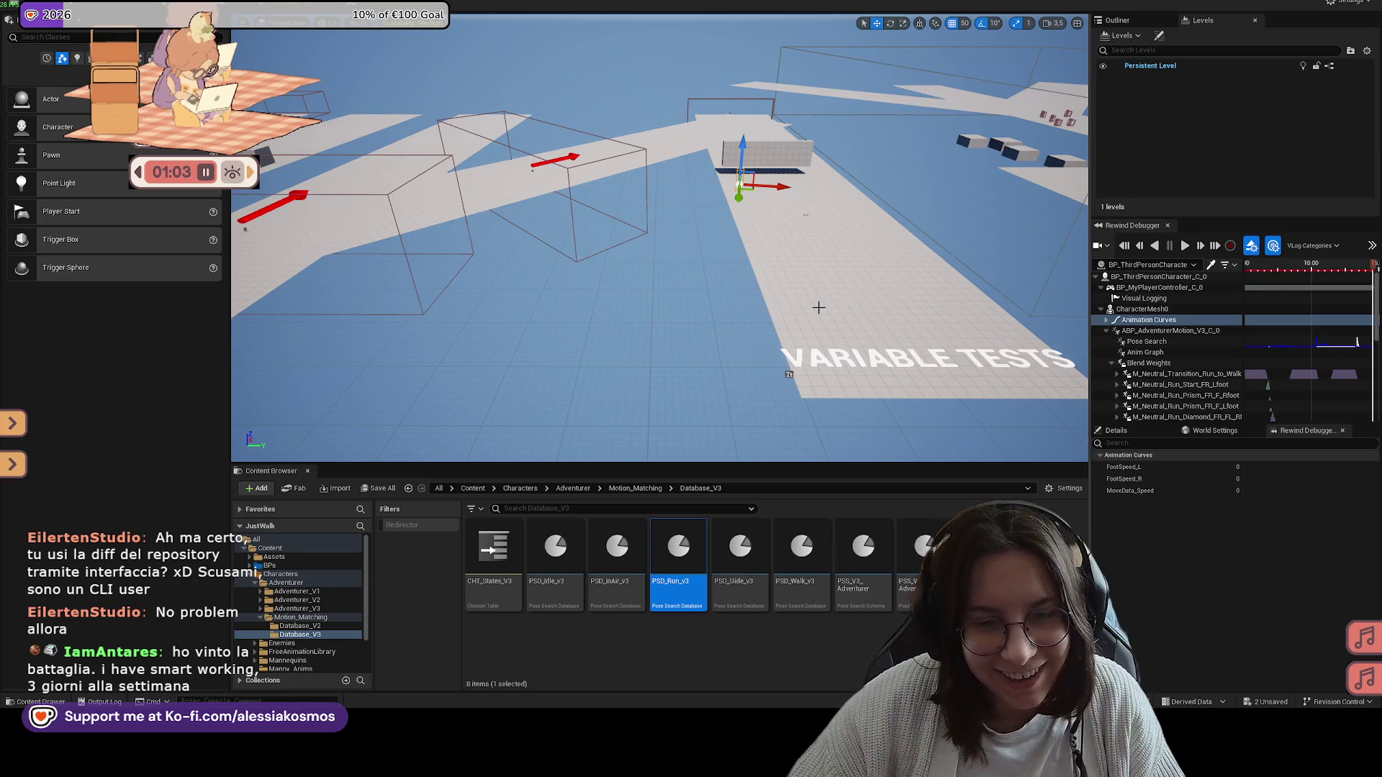
pyautogui.moveTo(899, 332); pyautogui.dragTo(896, 328)
pyautogui.moveTo(724, 382); pyautogui.dragTo(734, 383)
# Step: Navigate the Content Browser up to Content, frame the VARIABLE TESTS platform, and start play
pyautogui.click(629, 488)
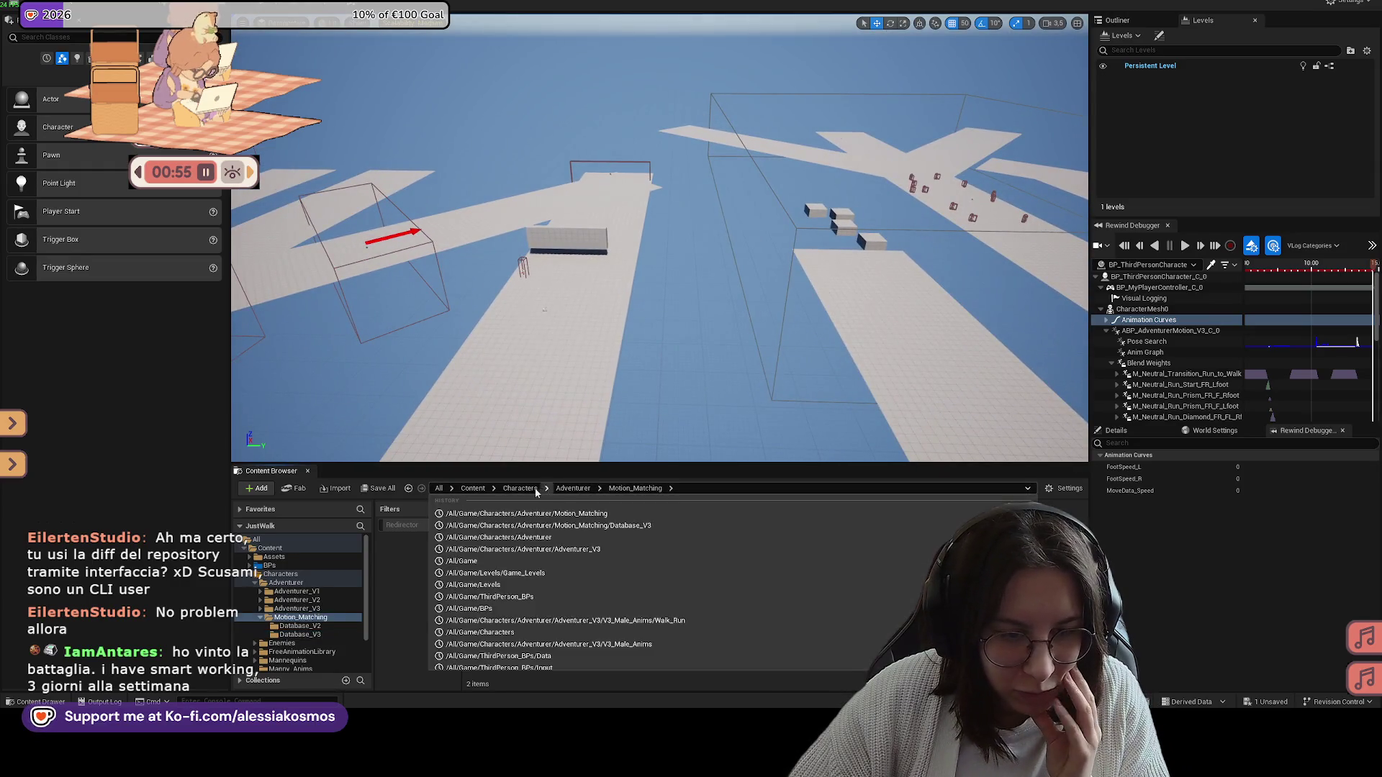
pyautogui.click(519, 488)
pyautogui.press('BackSpace')
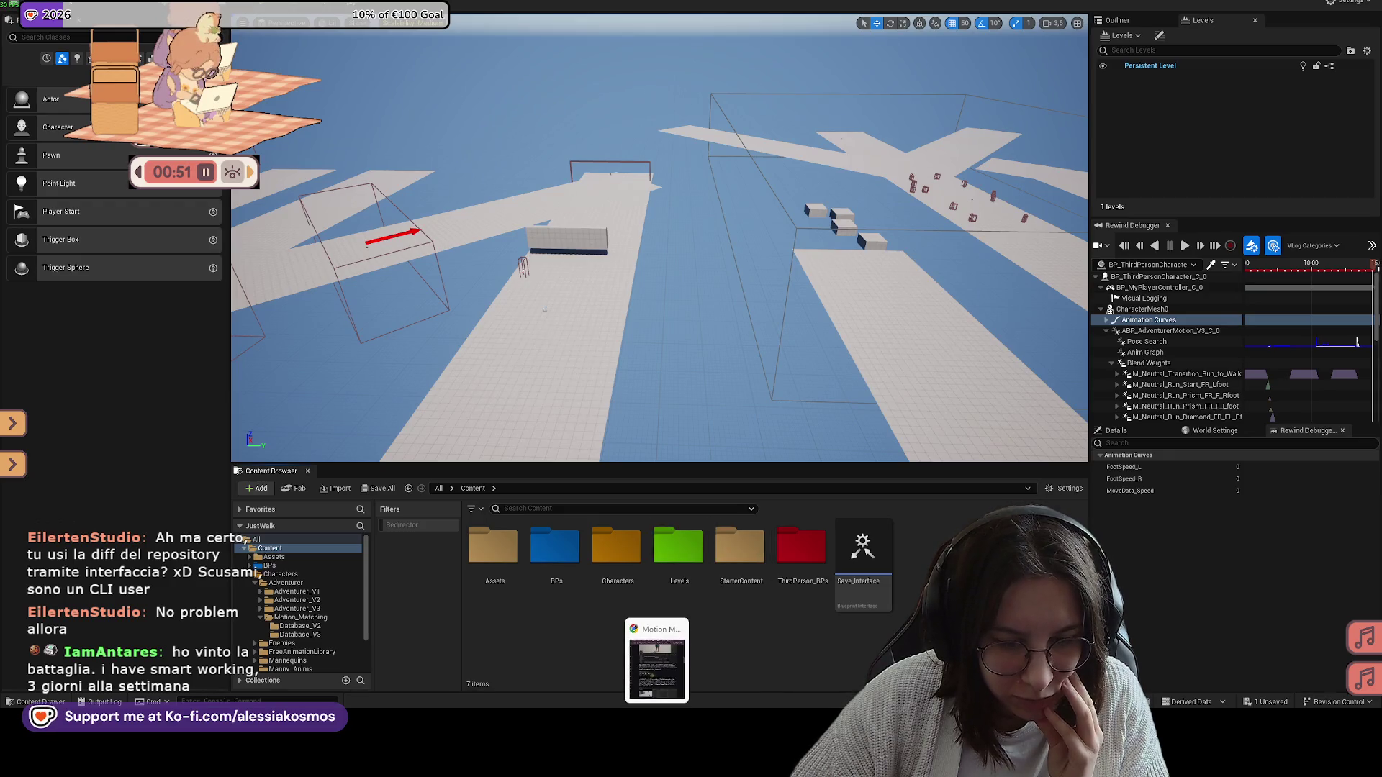
pyautogui.moveTo(710, 458); pyautogui.dragTo(497, 377)
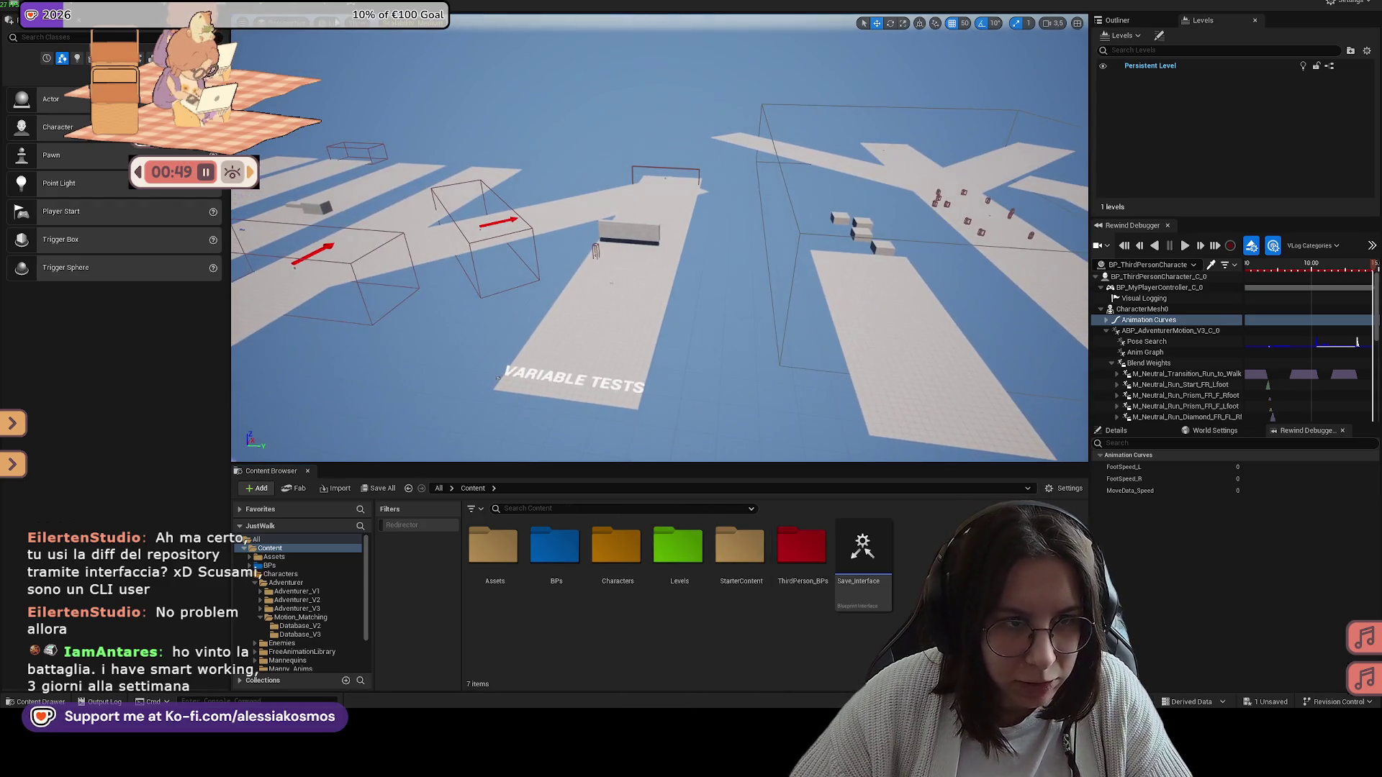
pyautogui.click(264, 7)
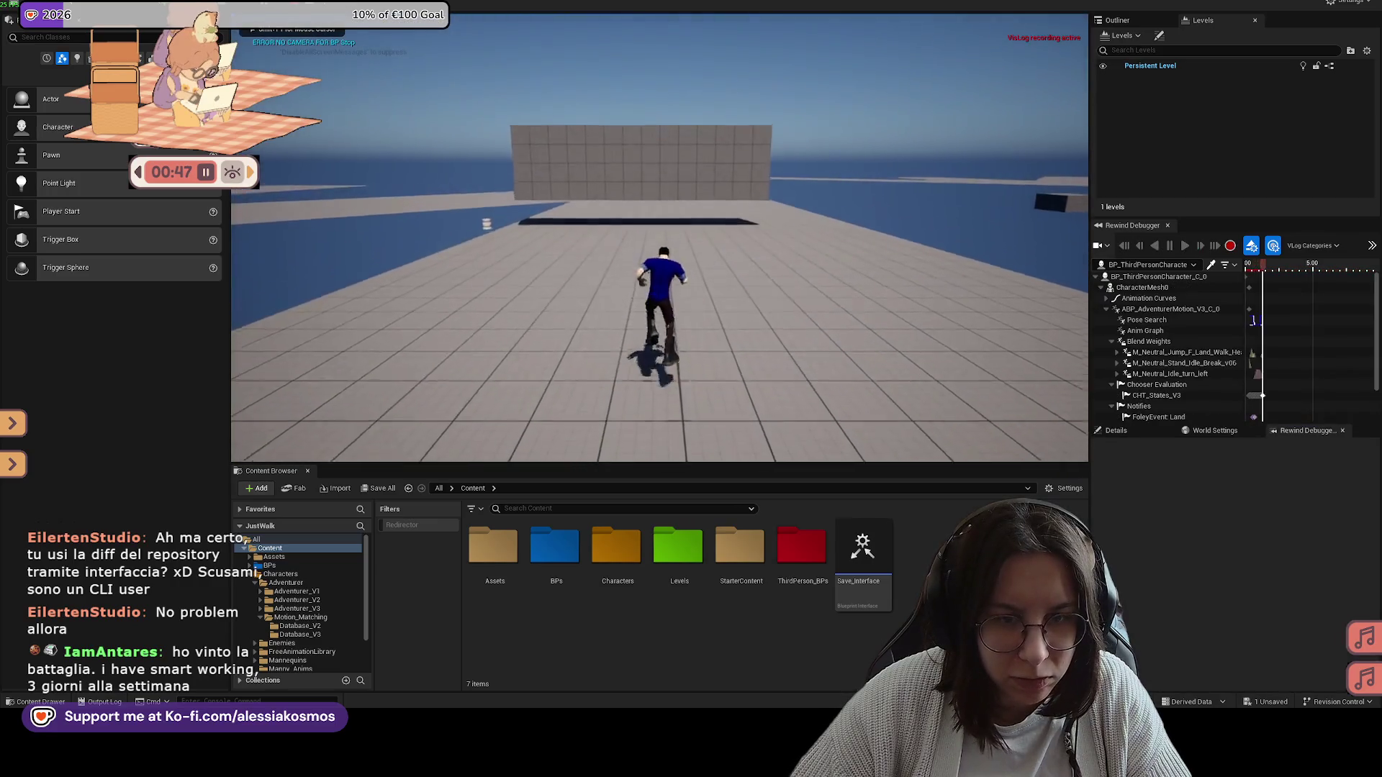
# Step: Run the character toward the wall, then pause and quit the play session
pyautogui.press('w')
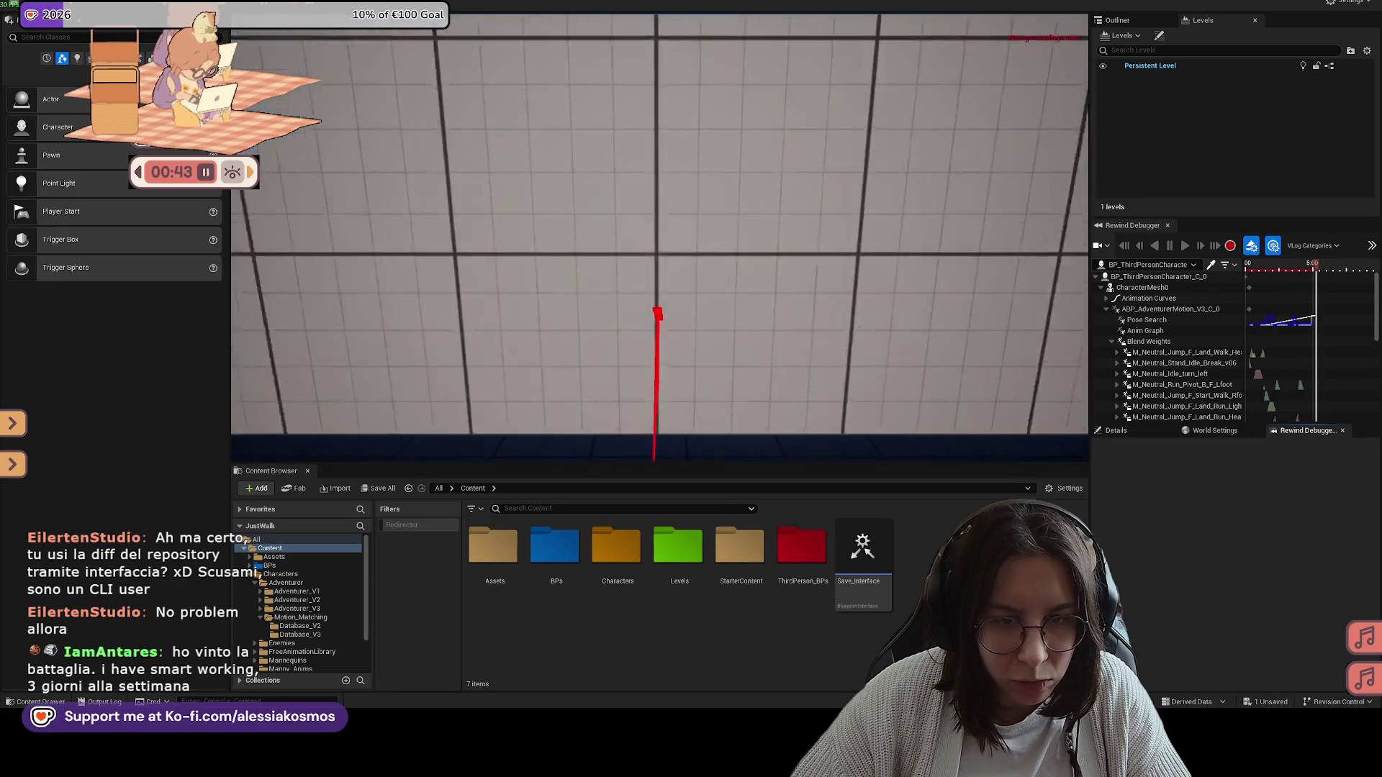
pyautogui.press('Tab')
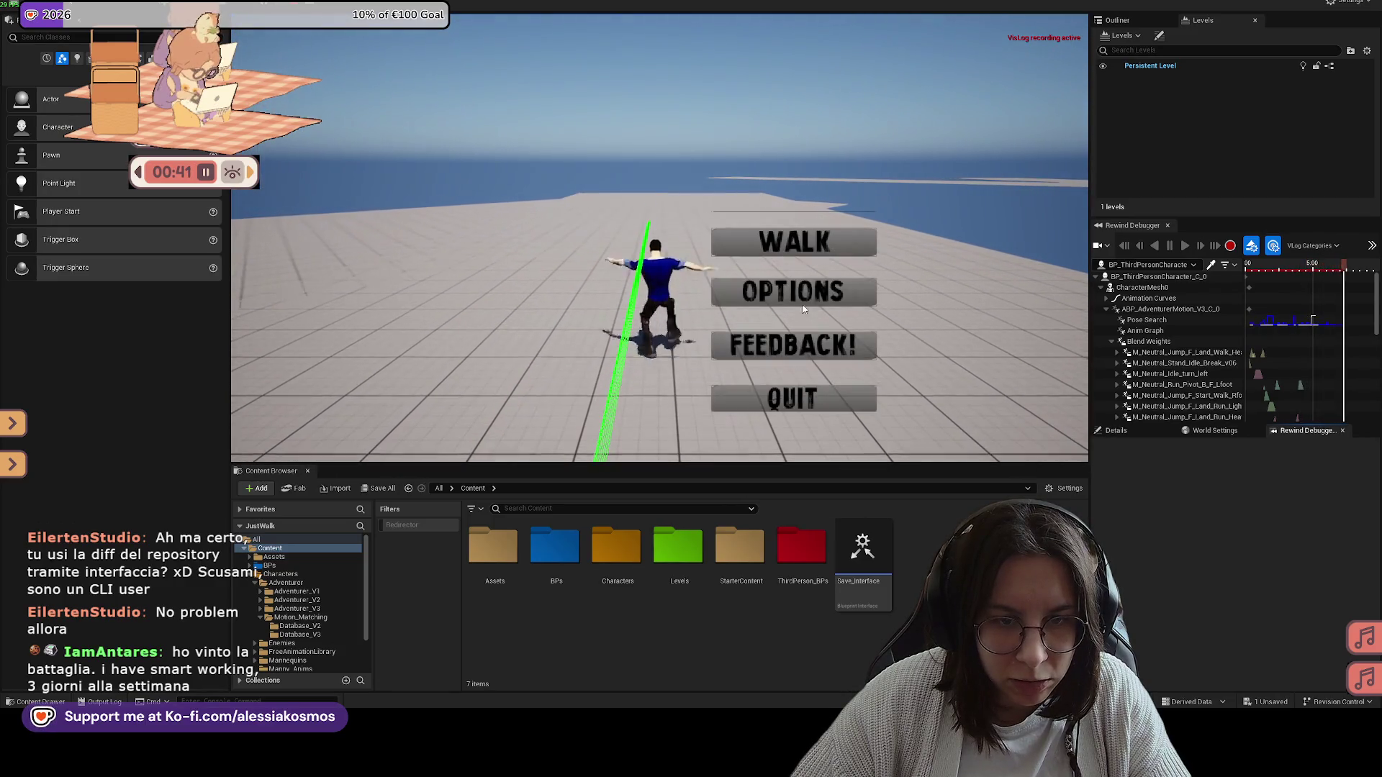
pyautogui.click(791, 405)
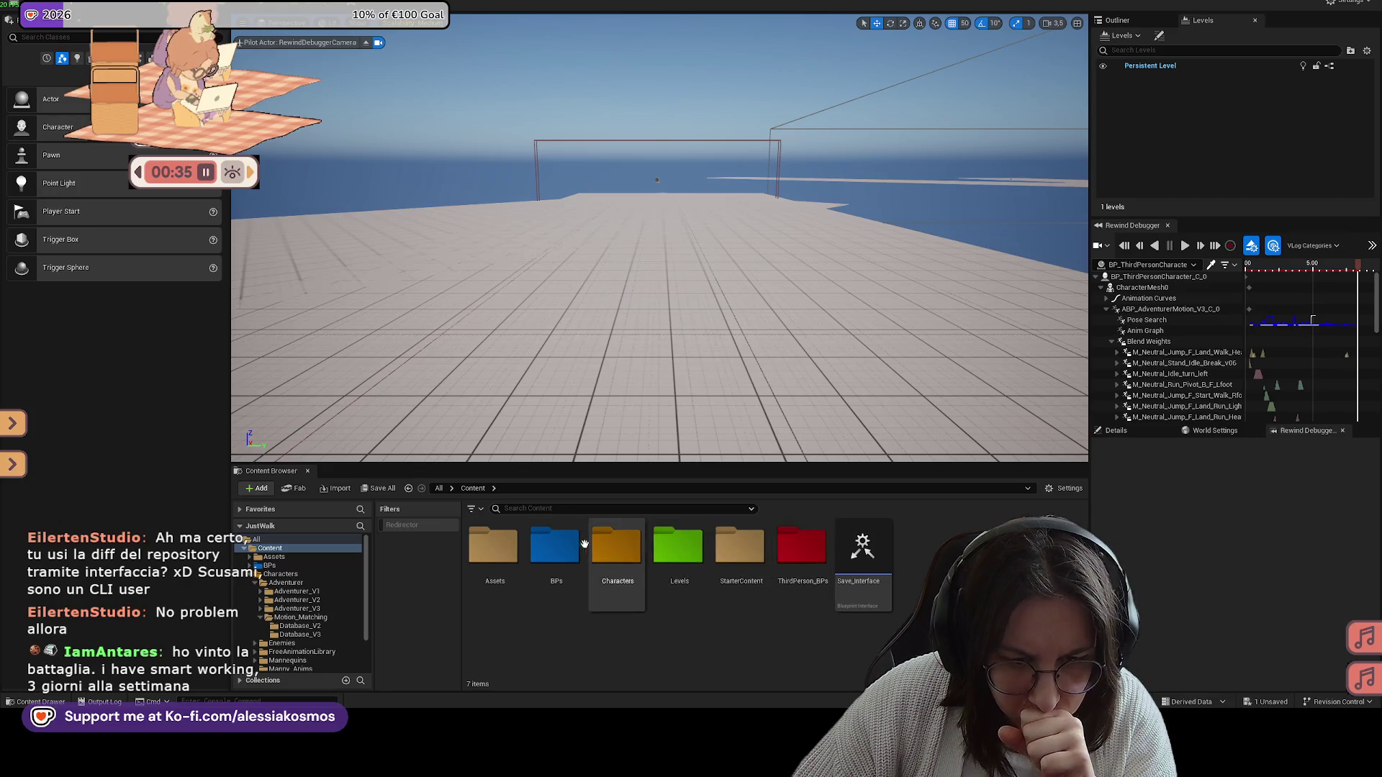
# Step: Open BP_ThirdPersonCharacter, frame the Jump comment with its Stop Jumping nodes, then minimize it
pyautogui.write('third')
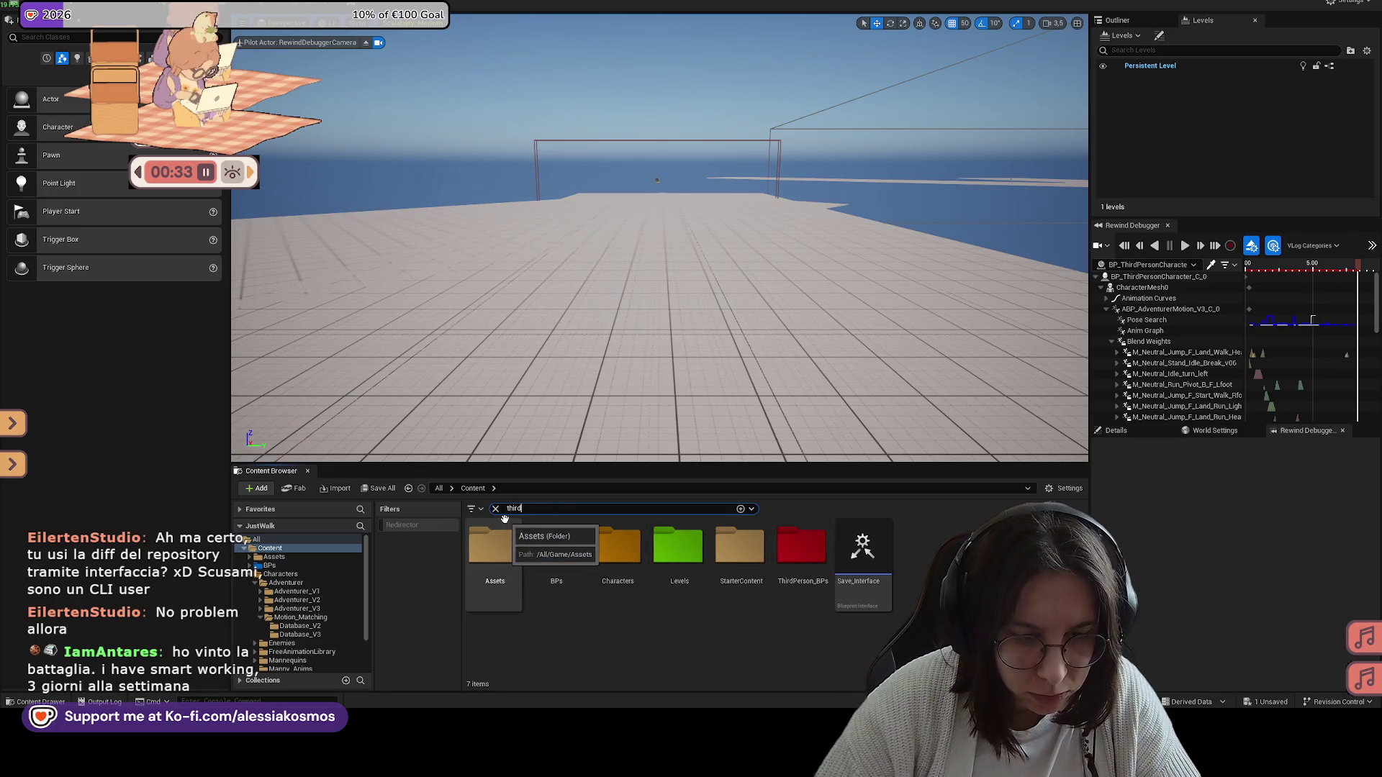
pyautogui.doubleClick(633, 547)
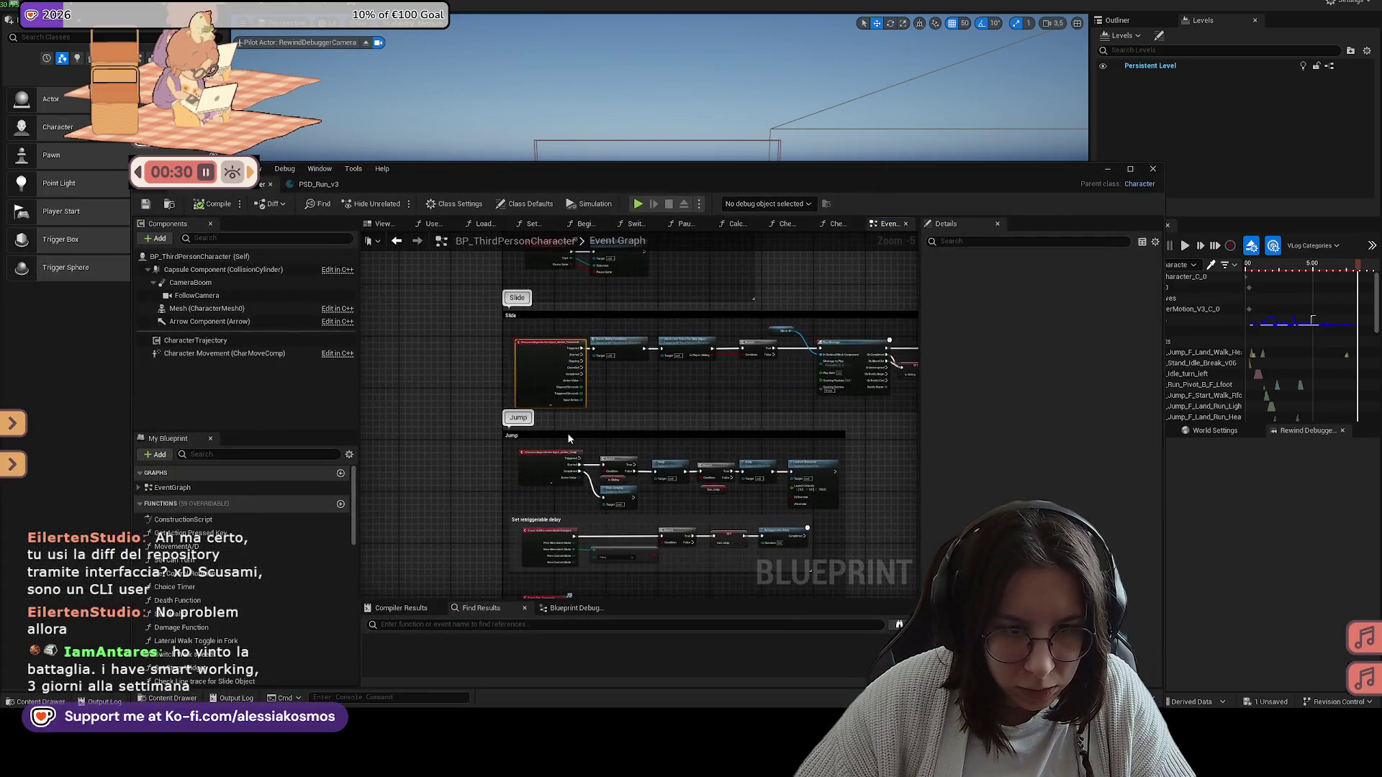
pyautogui.click(567, 435)
pyautogui.press('f')
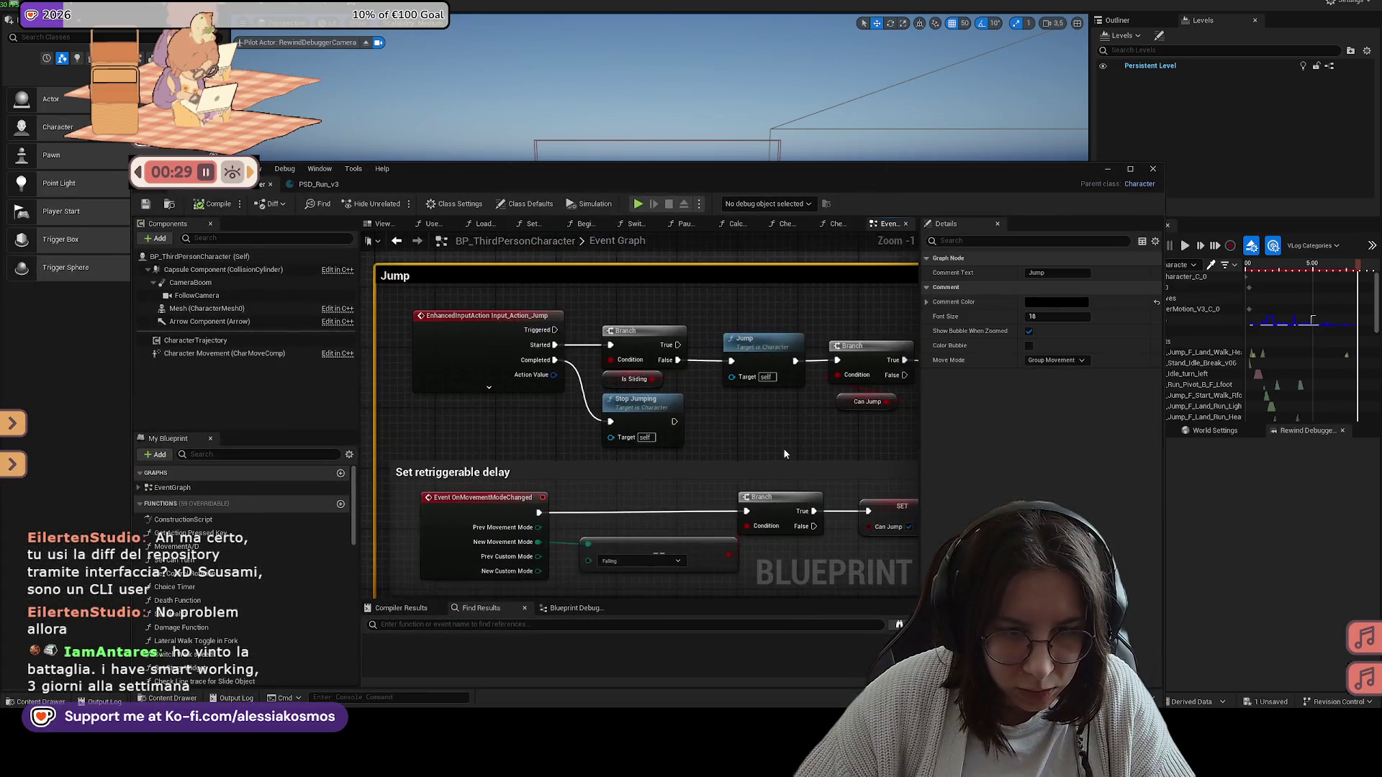
pyautogui.moveTo(634, 438)
pyautogui.mouseDown()
pyautogui.moveTo(589, 431)
pyautogui.moveTo(710, 421)
pyautogui.moveTo(690, 418)
pyautogui.mouseUp()
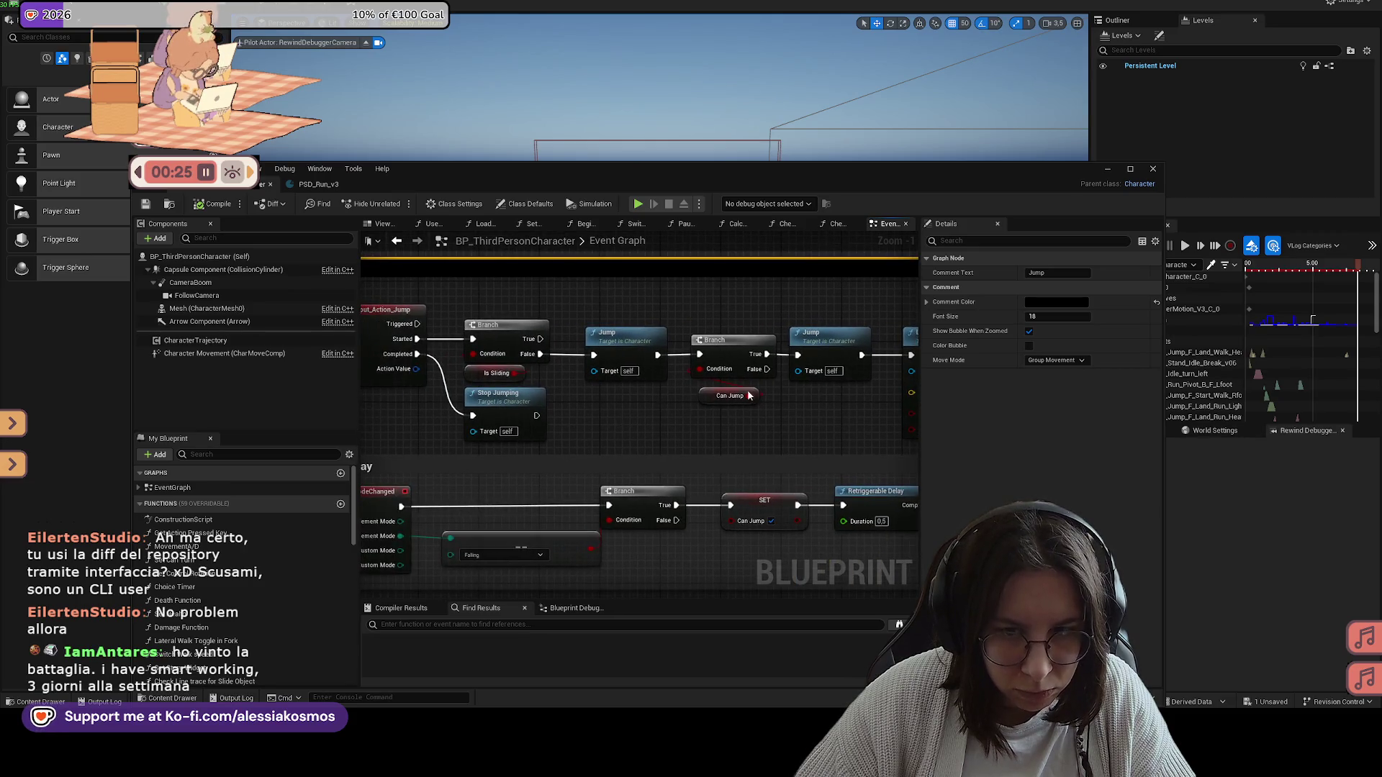
pyautogui.click(1106, 173)
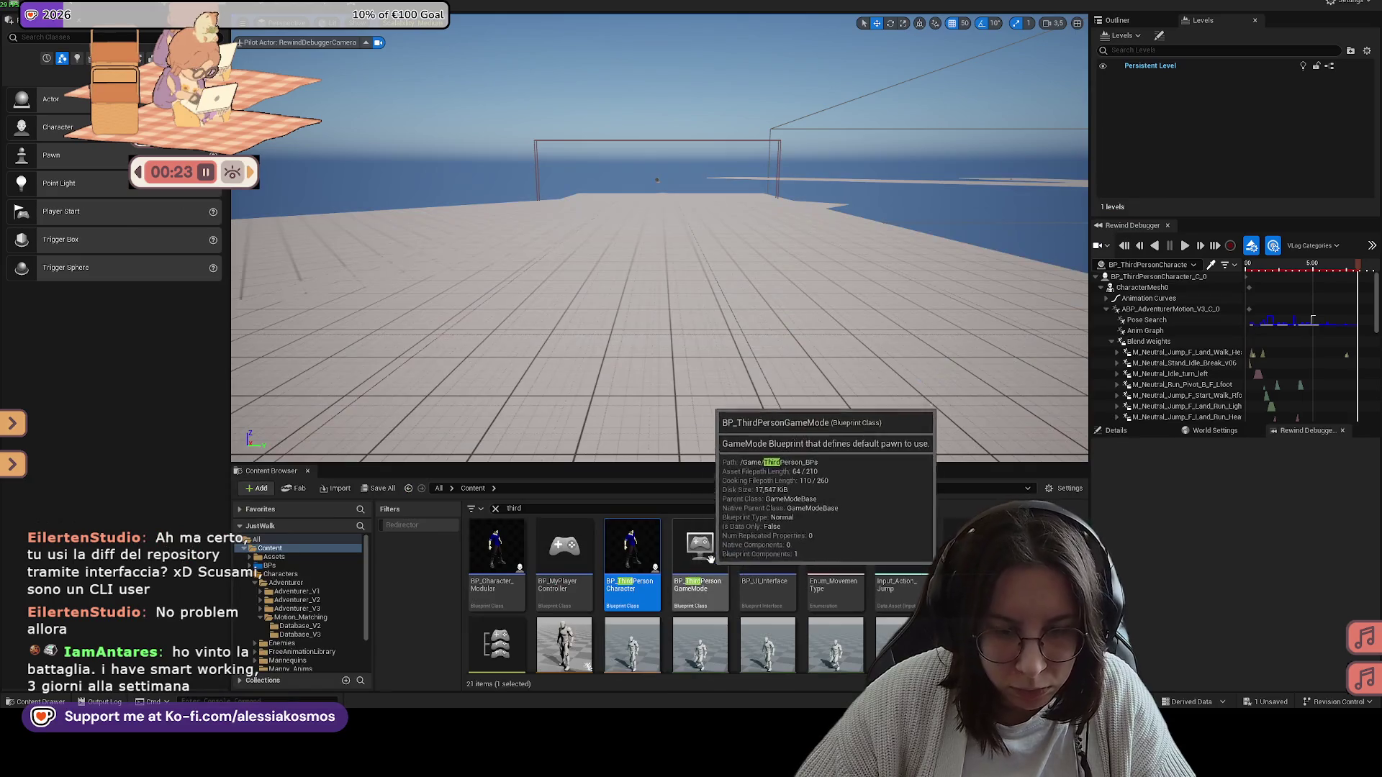
# Step: Search the Content Browser for 'jump', then 'motion', and open the CHT_States_V3 chooser table
pyautogui.write('jump')
pyautogui.scroll(-10, 708, 574)
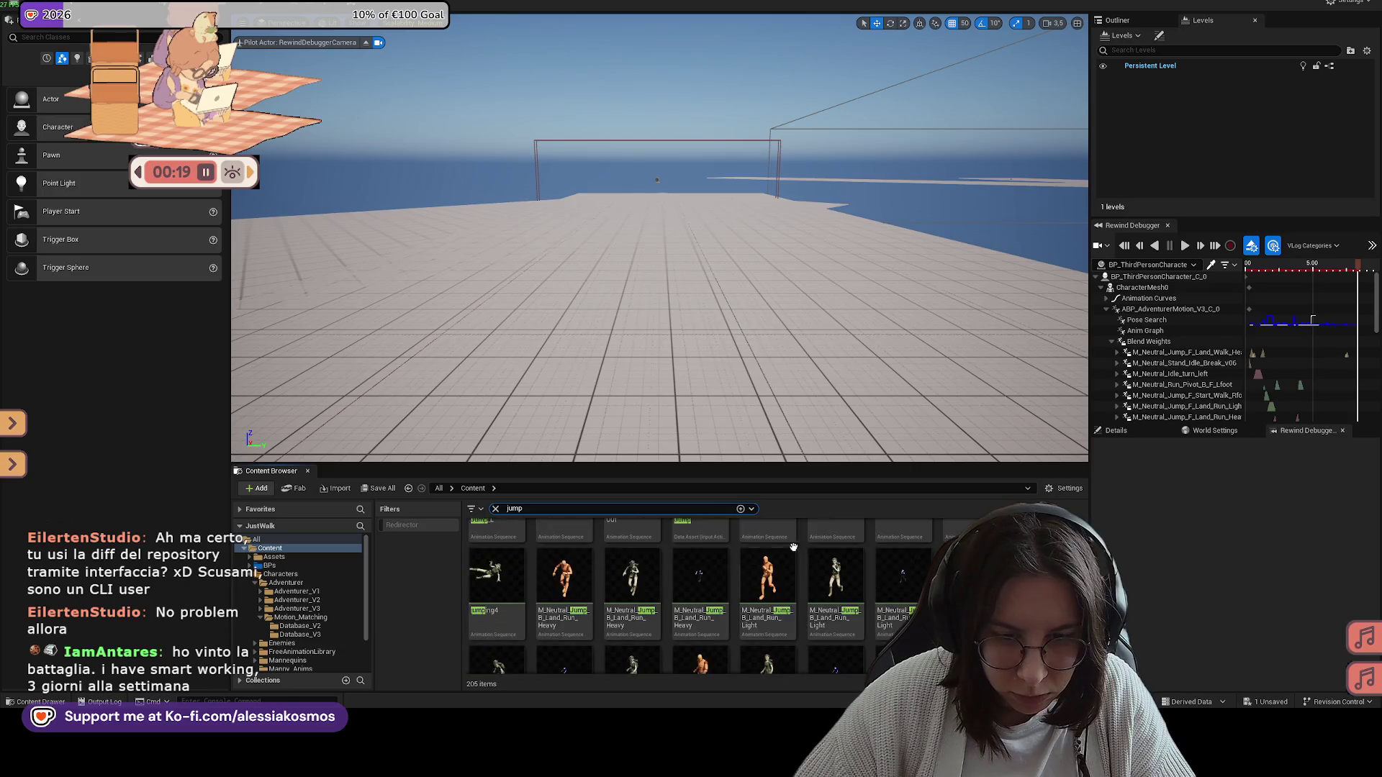
pyautogui.scroll(-3, 733, 572)
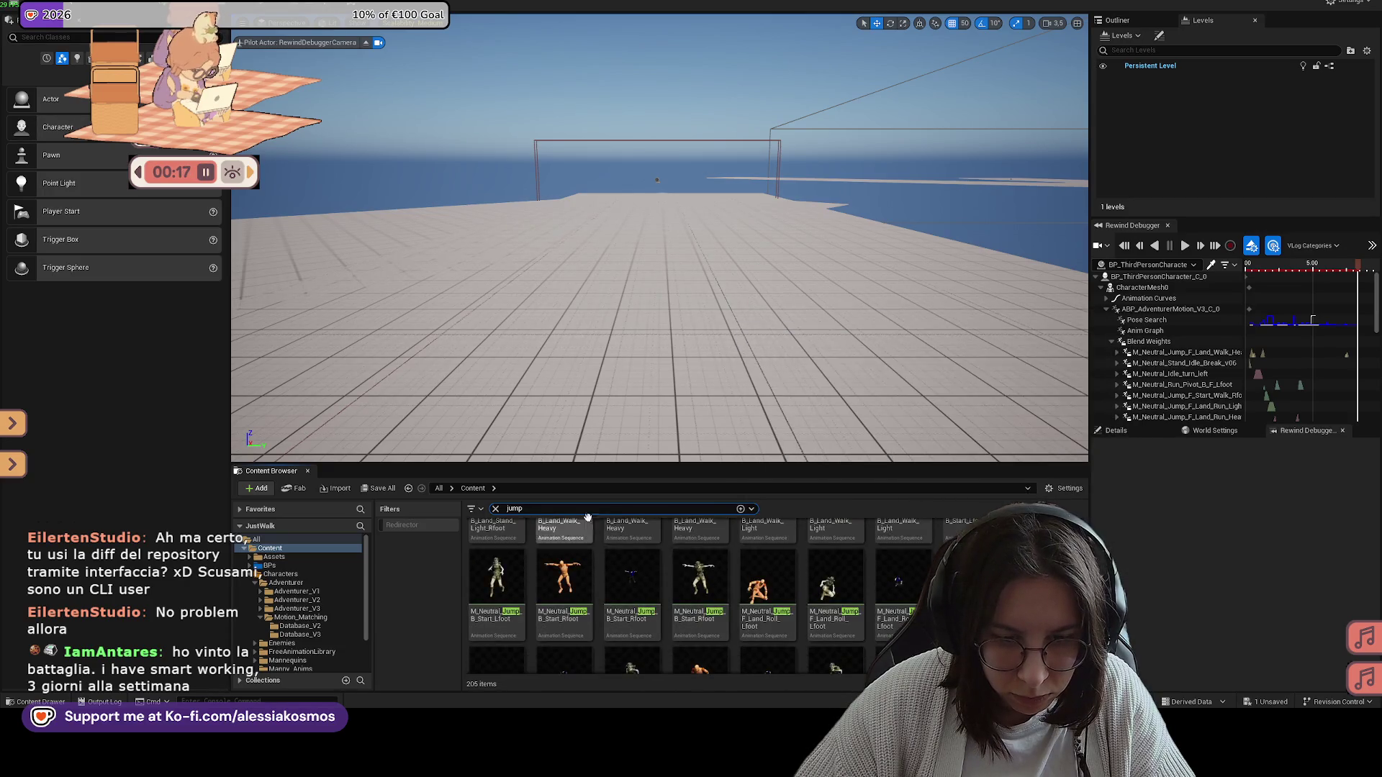
pyautogui.write('motion')
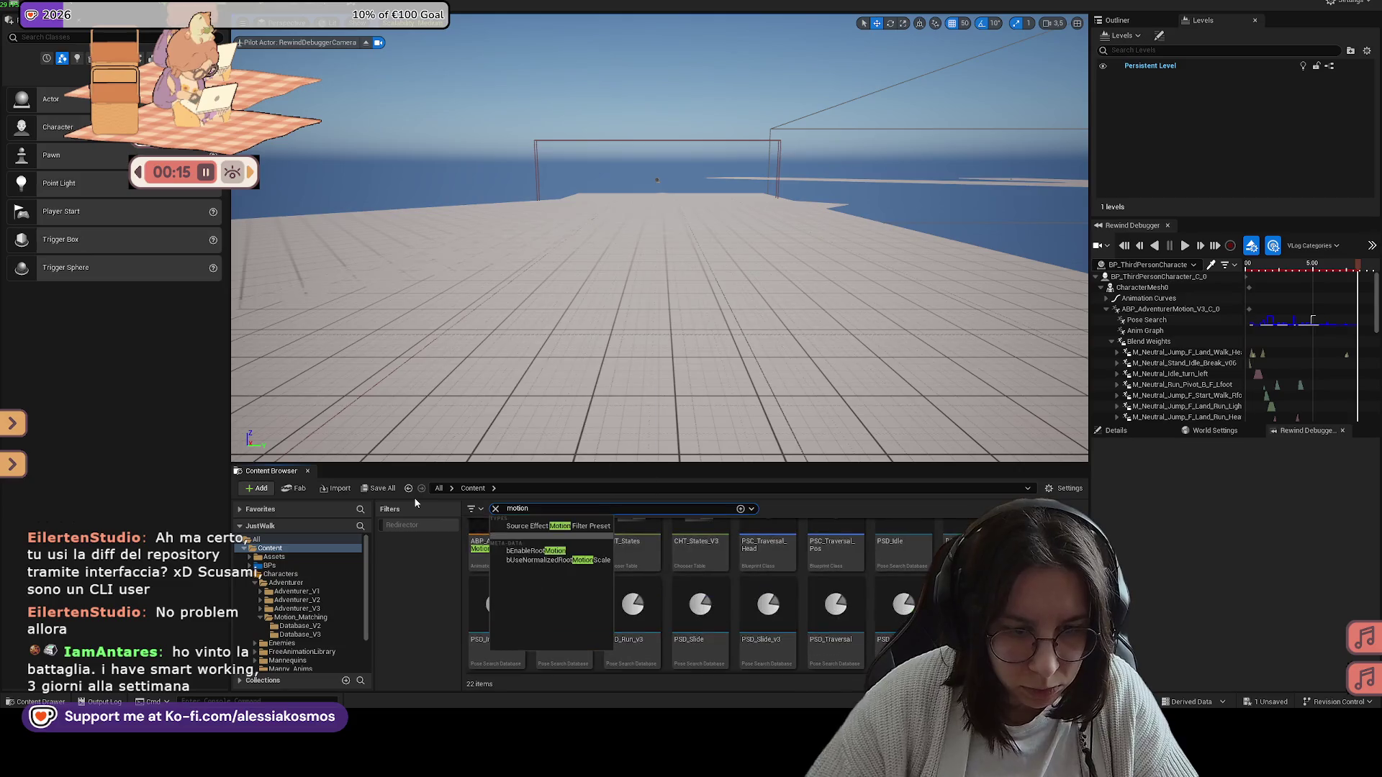
pyautogui.click(707, 567)
pyautogui.doubleClick(707, 566)
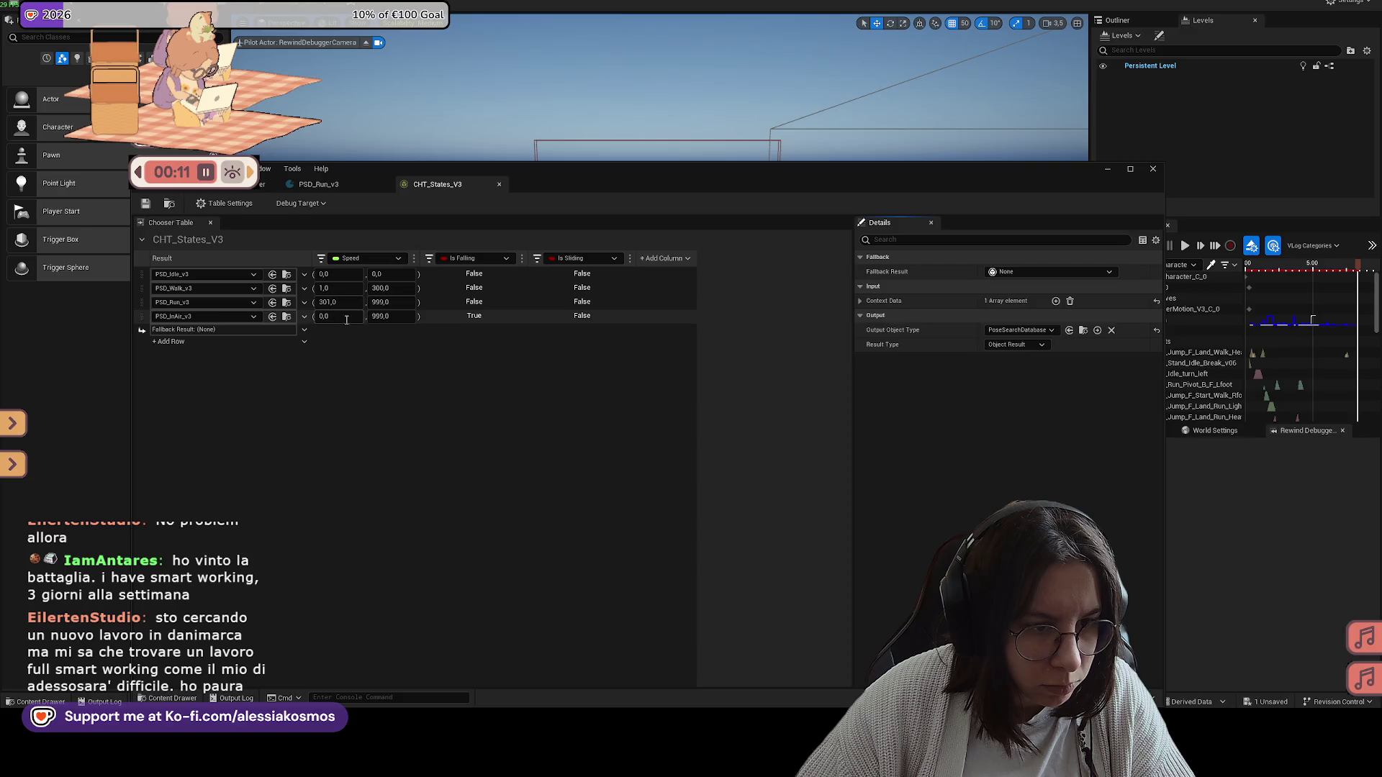
# Step: Open PSD_InAir_v3 and preview the B_Land_Run Heavy, Run Light and Stand Heavy Lfoot landings
pyautogui.click(1107, 169)
pyautogui.doubleClick(618, 579)
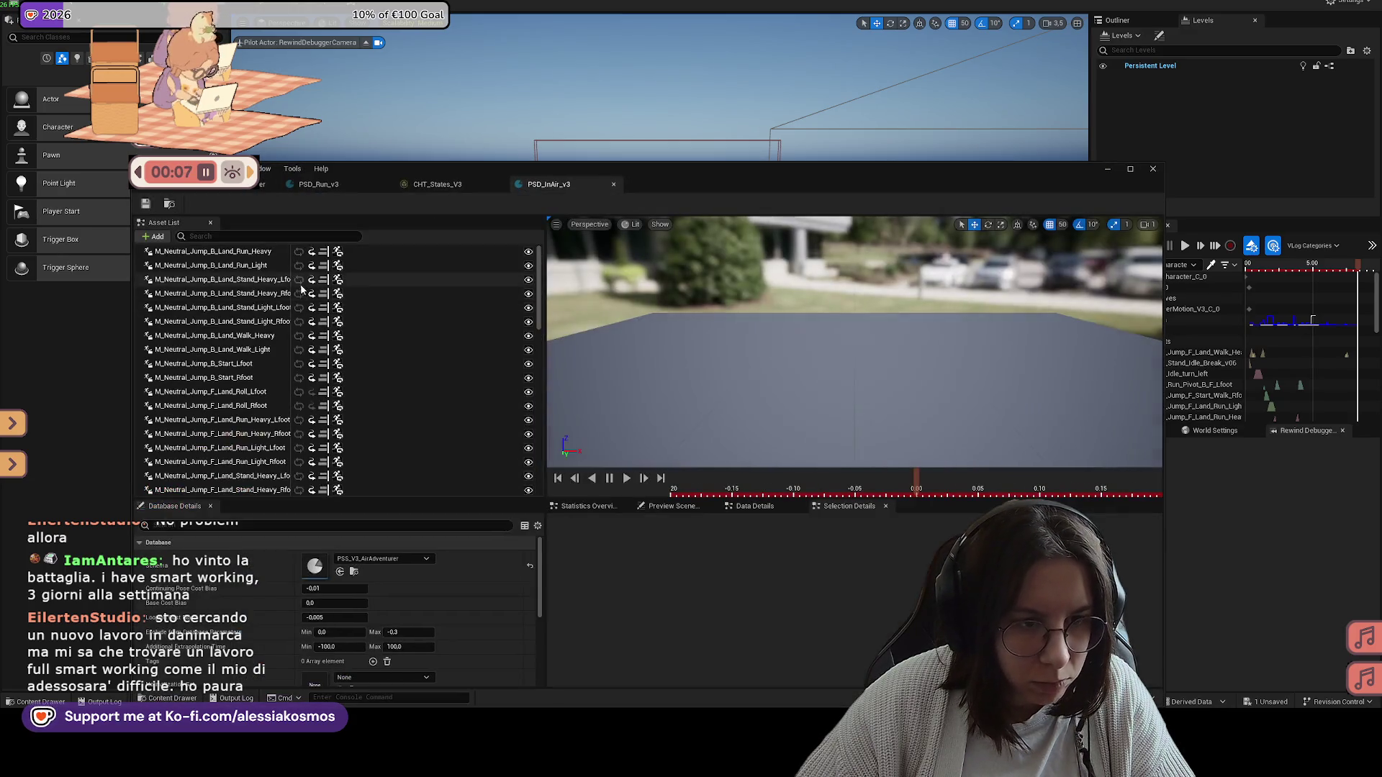
pyautogui.click(243, 252)
pyautogui.click(242, 266)
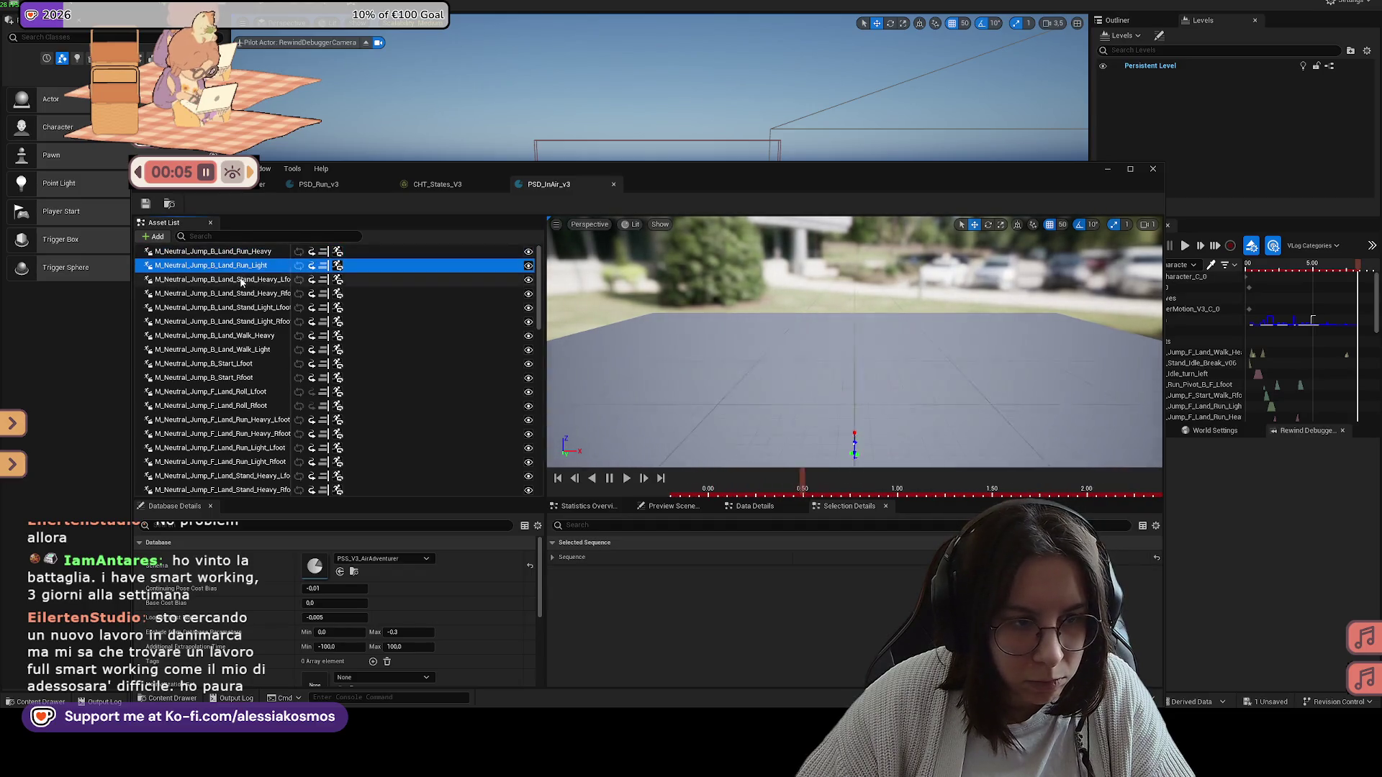
pyautogui.click(242, 280)
# Step: Preview the Stand_Light_Rfoot, Walk_Heavy and Walk_Light landings, then filter the list for heavy
pyautogui.click(246, 322)
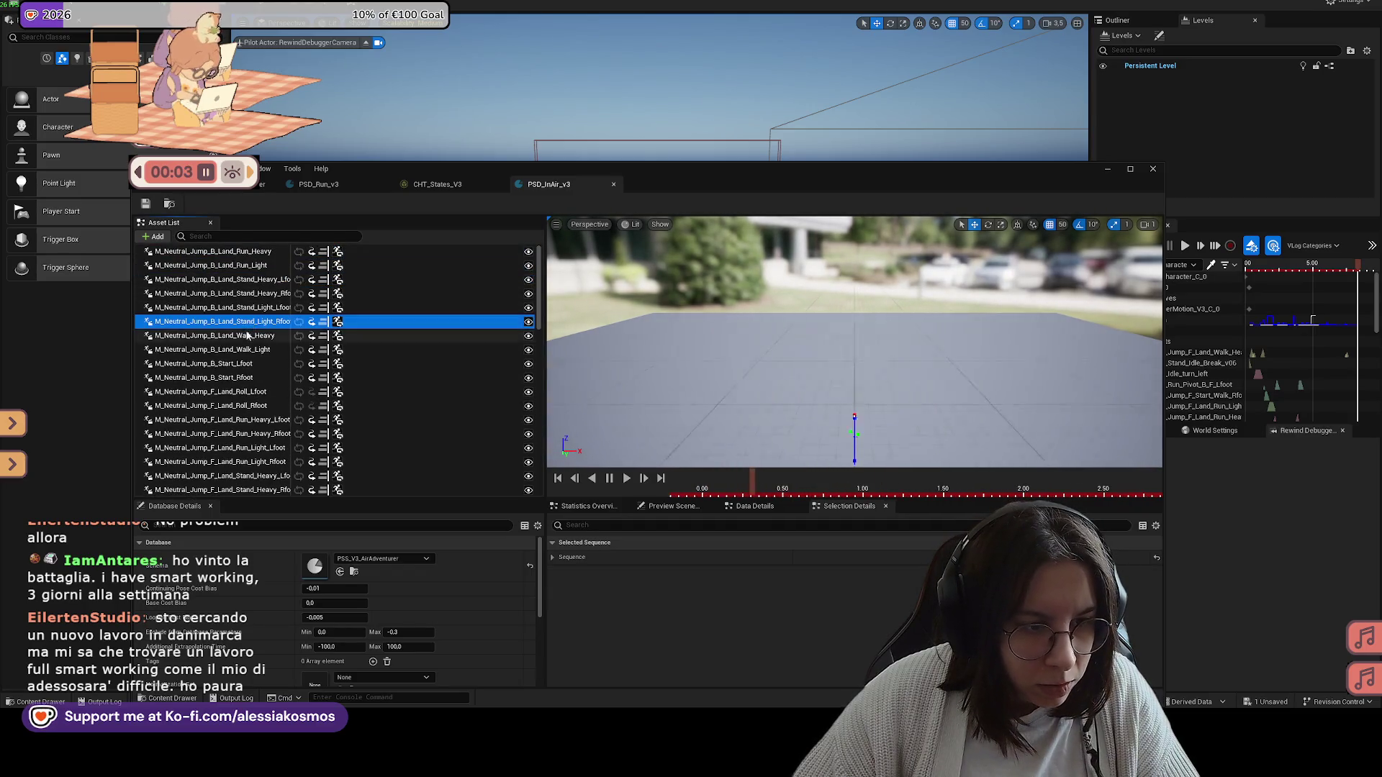
pyautogui.click(248, 336)
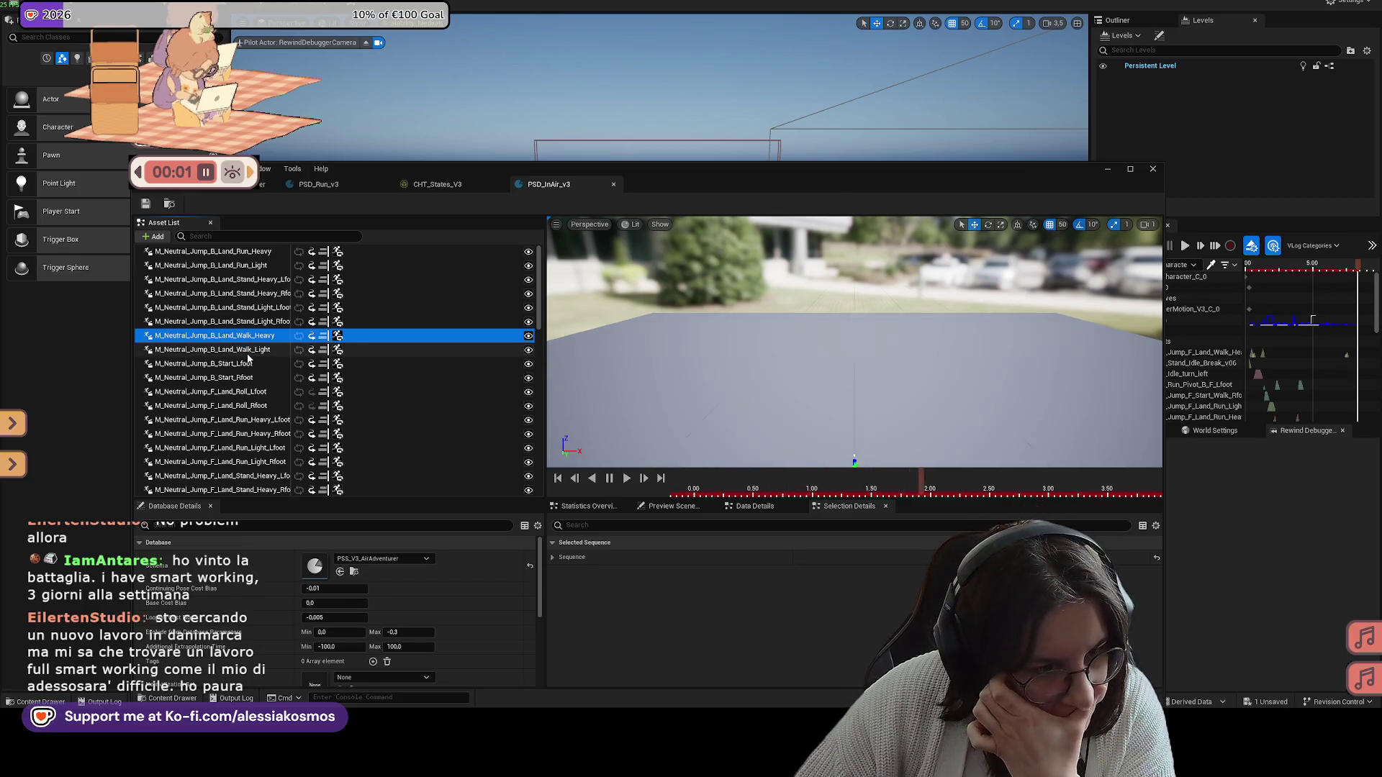
pyautogui.click(248, 350)
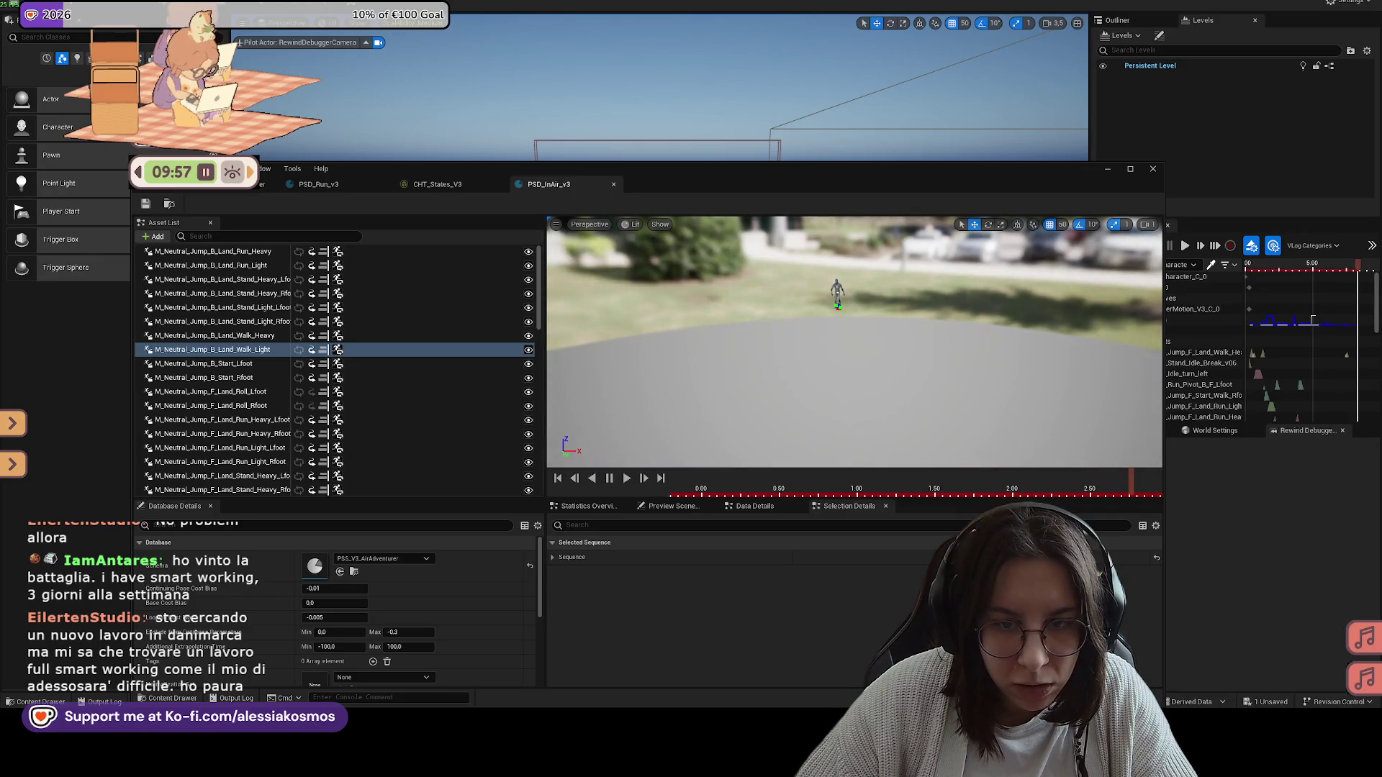
pyautogui.click(272, 237)
pyautogui.write('y')
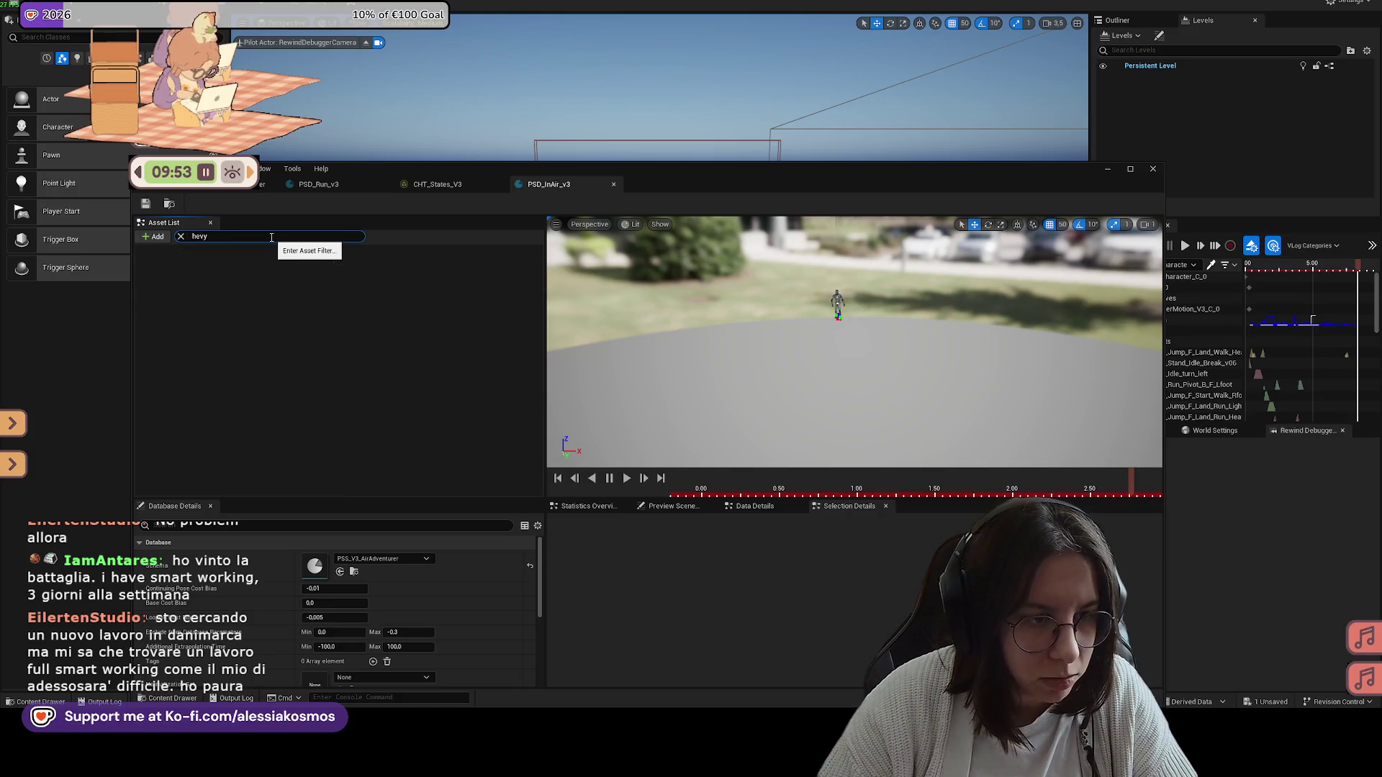
pyautogui.write('y')
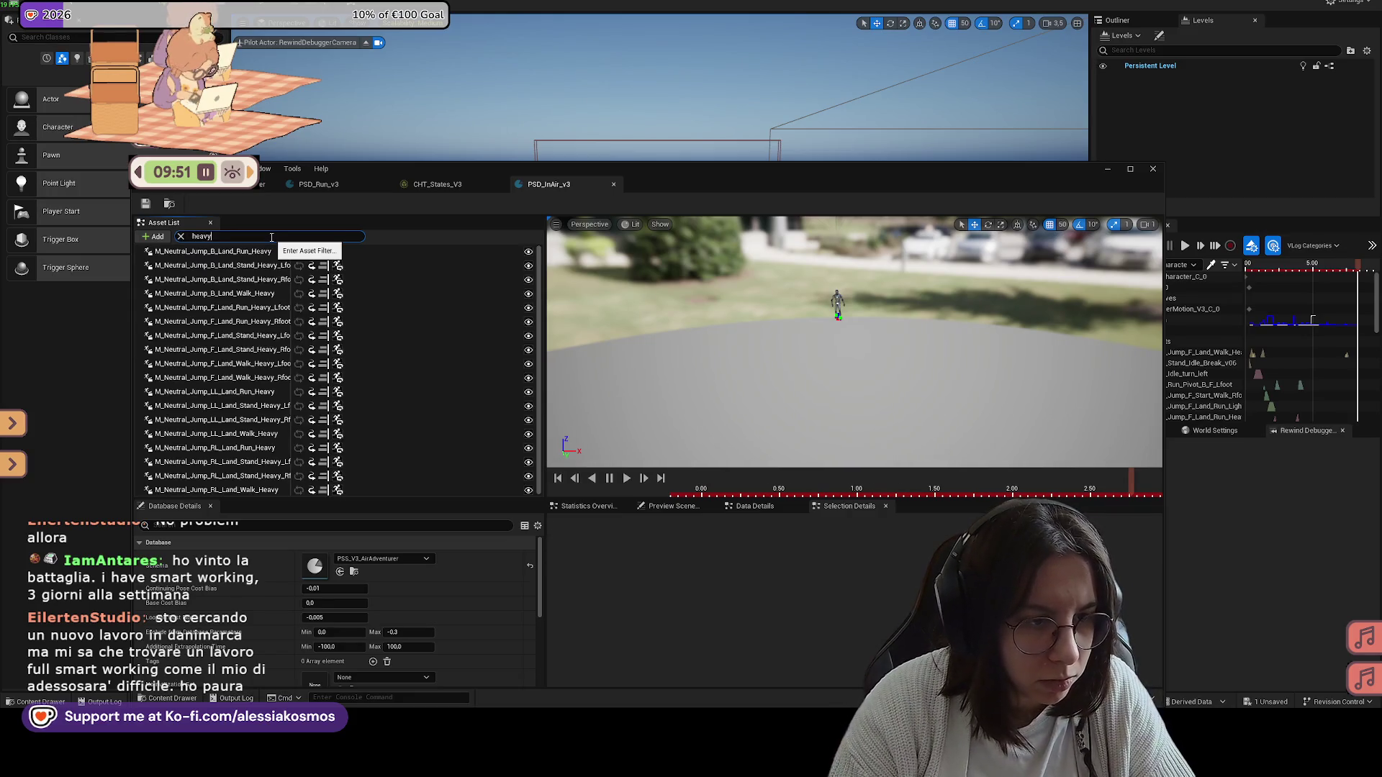
# Step: Select all filtered Heavy landing animations in the Asset List and delete them
pyautogui.click(283, 252)
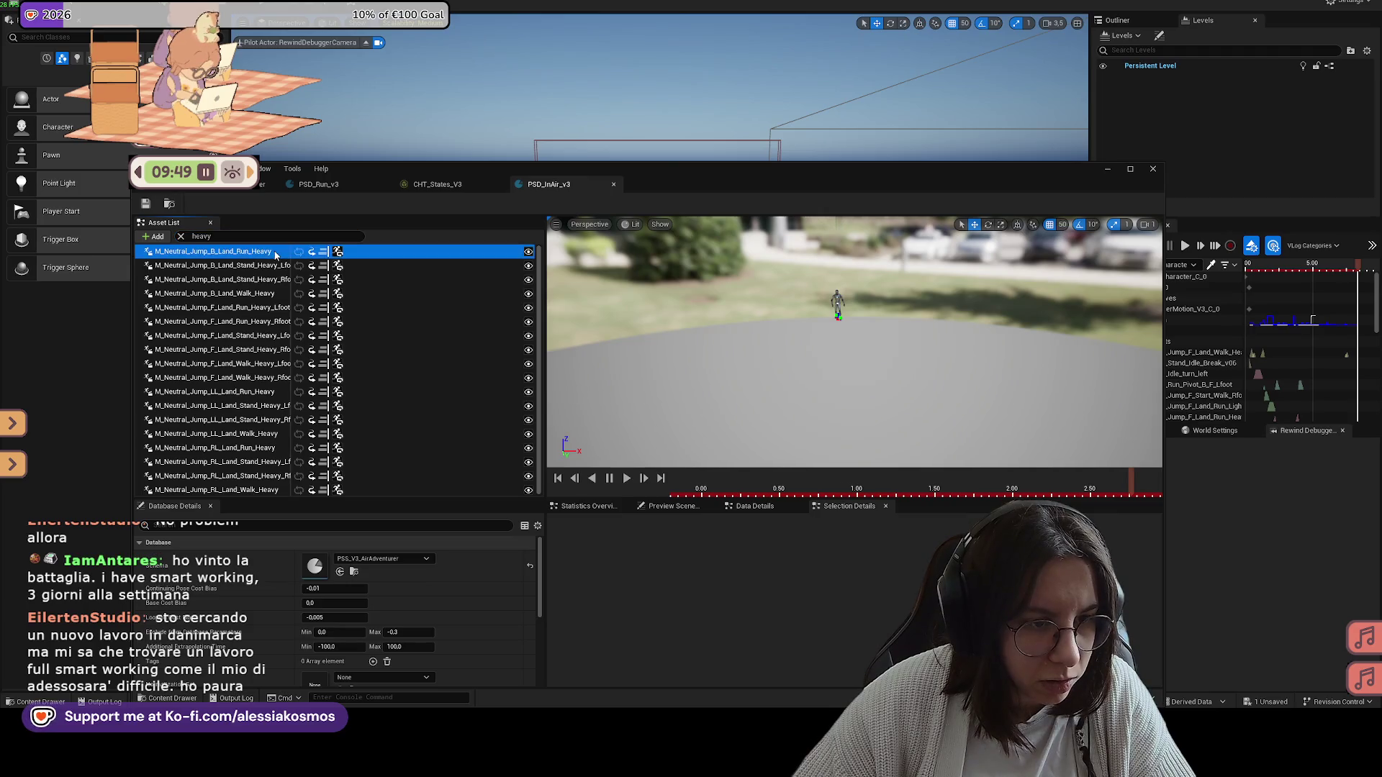
pyautogui.keyDown('shift'); pyautogui.click(270, 307); pyautogui.keyUp('shift')
pyautogui.keyDown('shift'); pyautogui.click(257, 375); pyautogui.keyUp('shift')
pyautogui.keyDown('shift'); pyautogui.click(261, 391); pyautogui.keyUp('shift')
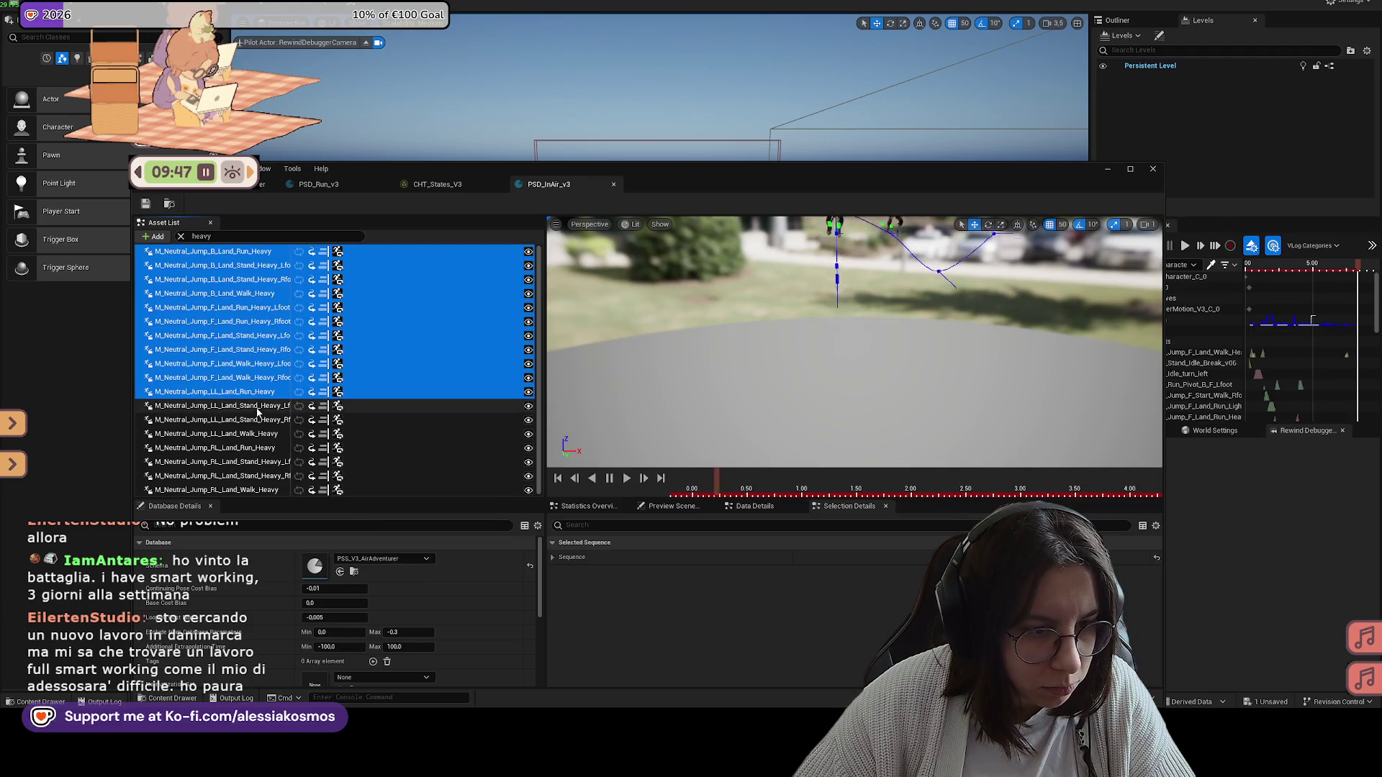
pyautogui.keyDown('shift'); pyautogui.click(259, 489); pyautogui.keyUp('shift')
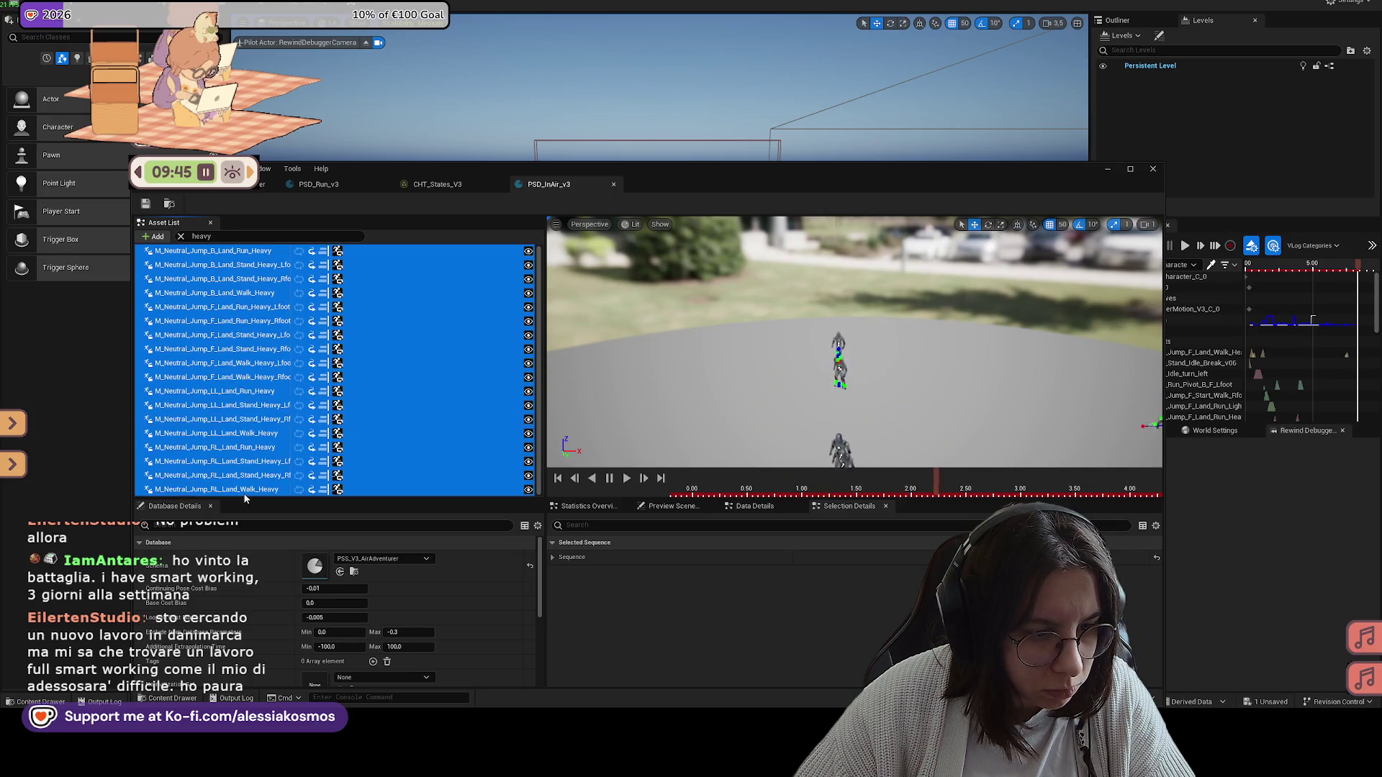
pyautogui.press('Delete')
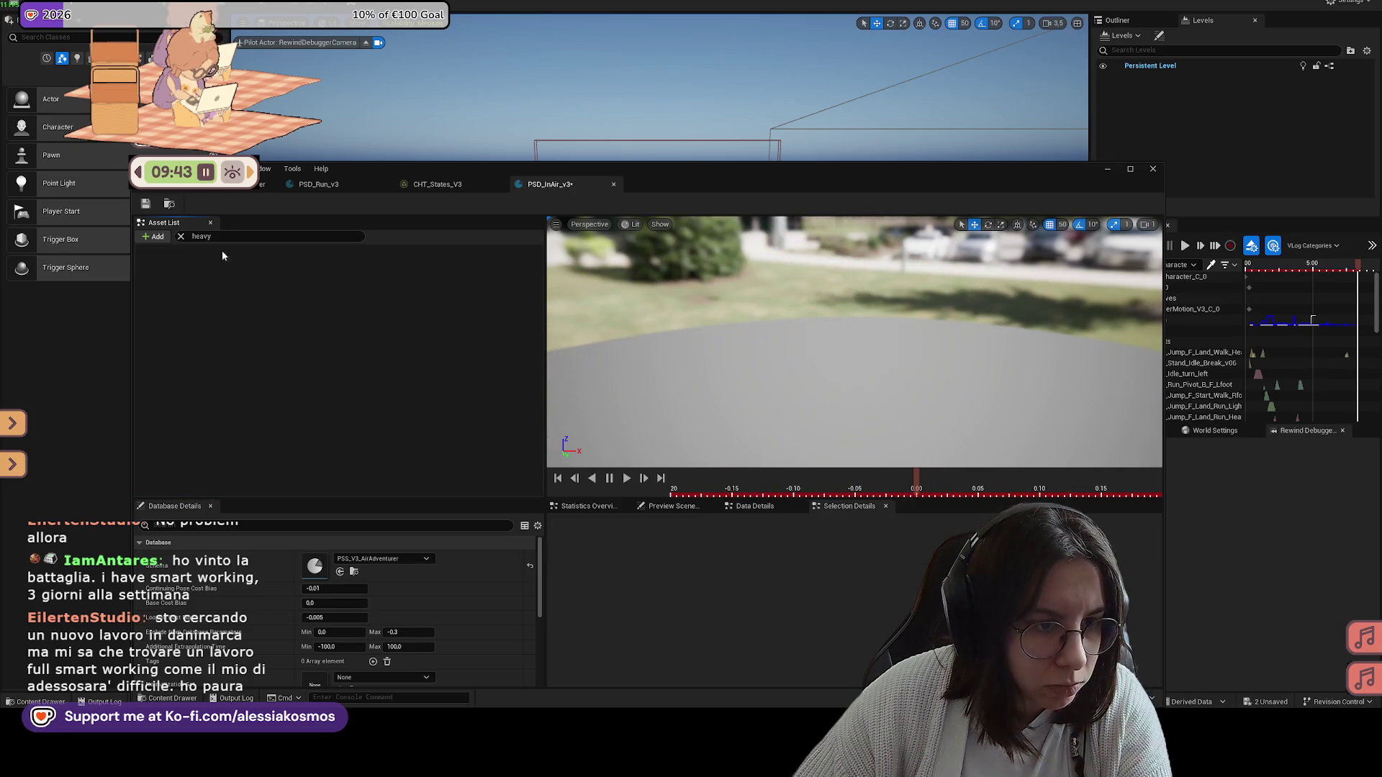
# Step: Clear the heavy filter and move the database editor down to reveal the level
pyautogui.click(181, 236)
pyautogui.scroll(-2, 259, 298)
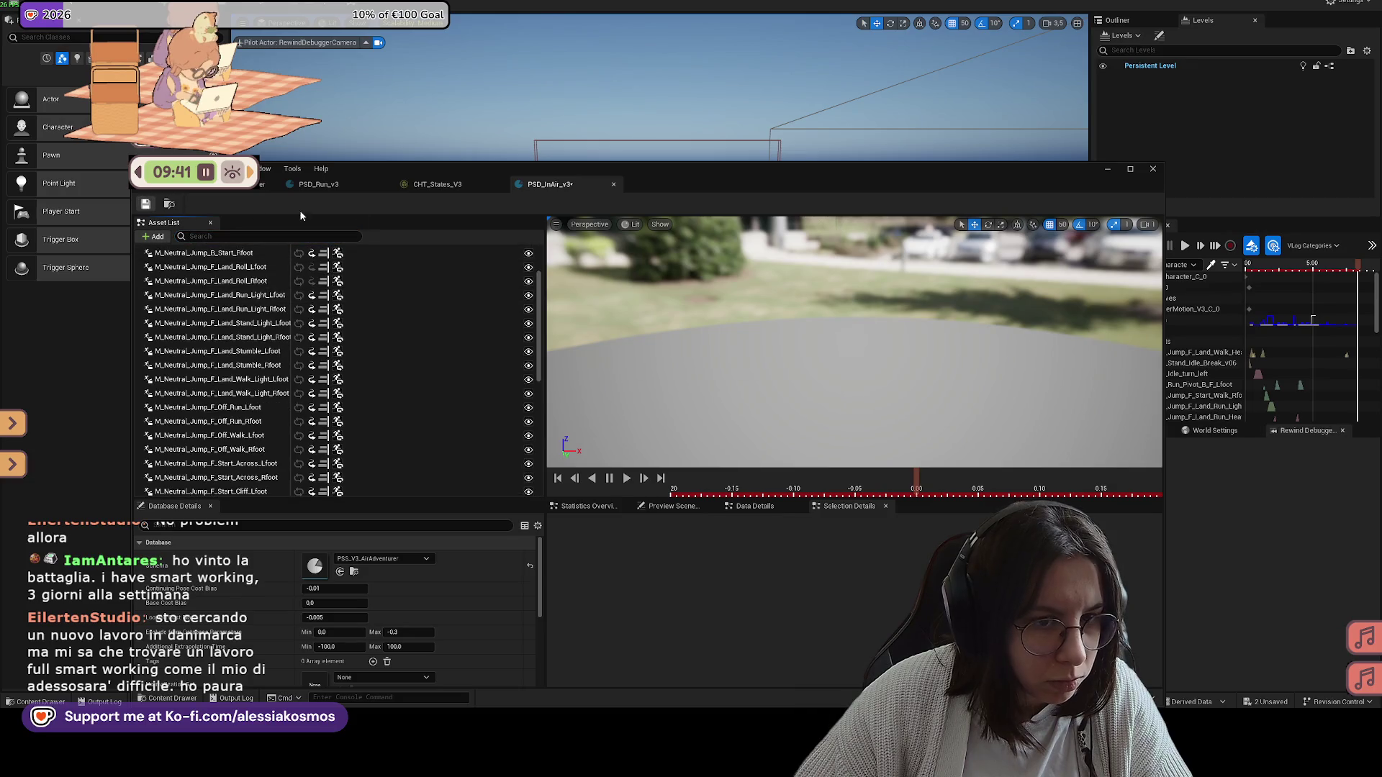
pyautogui.moveTo(721, 187); pyautogui.dragTo(686, 503)
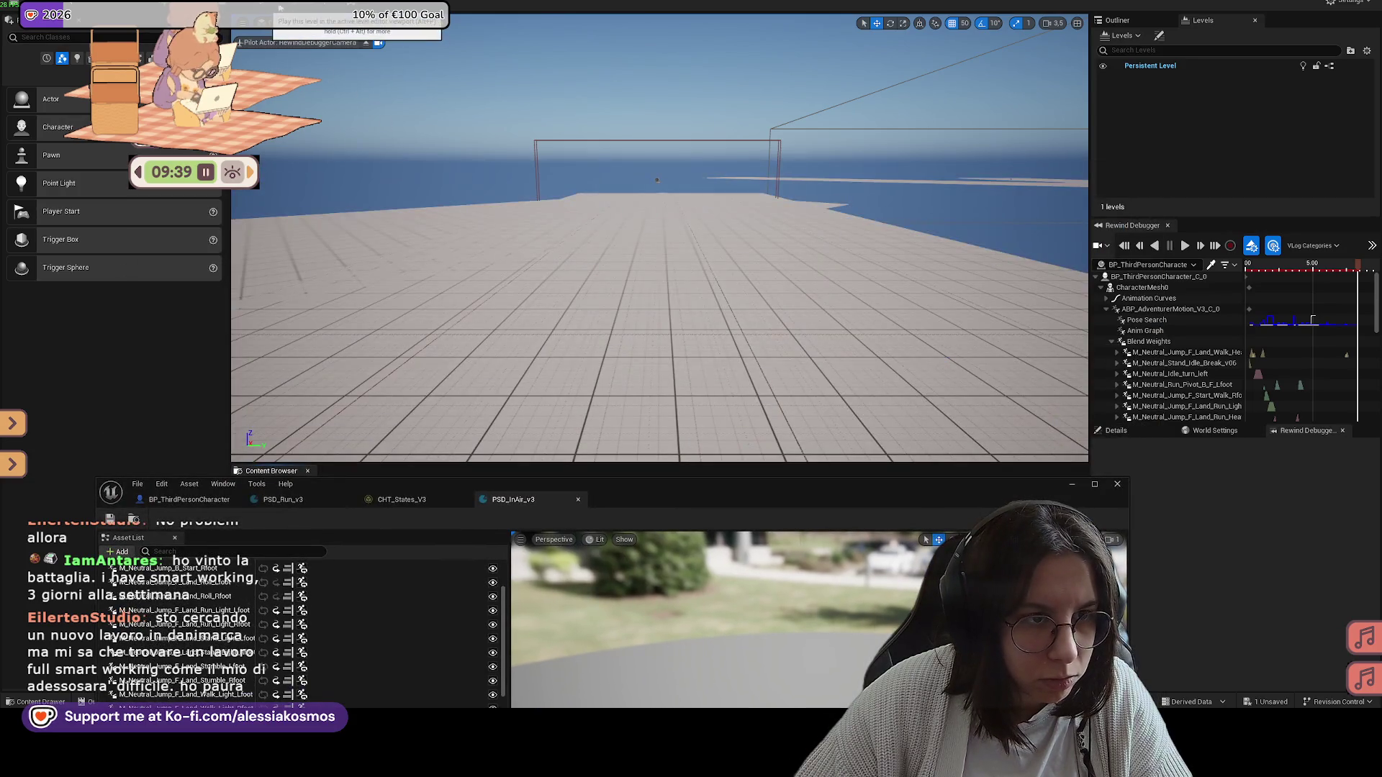
# Step: Play in Editor with Alt+P, jump and run the character, exit, and restore the PSD_InAir_v3 editor
pyautogui.hotkey('alt', 'p')
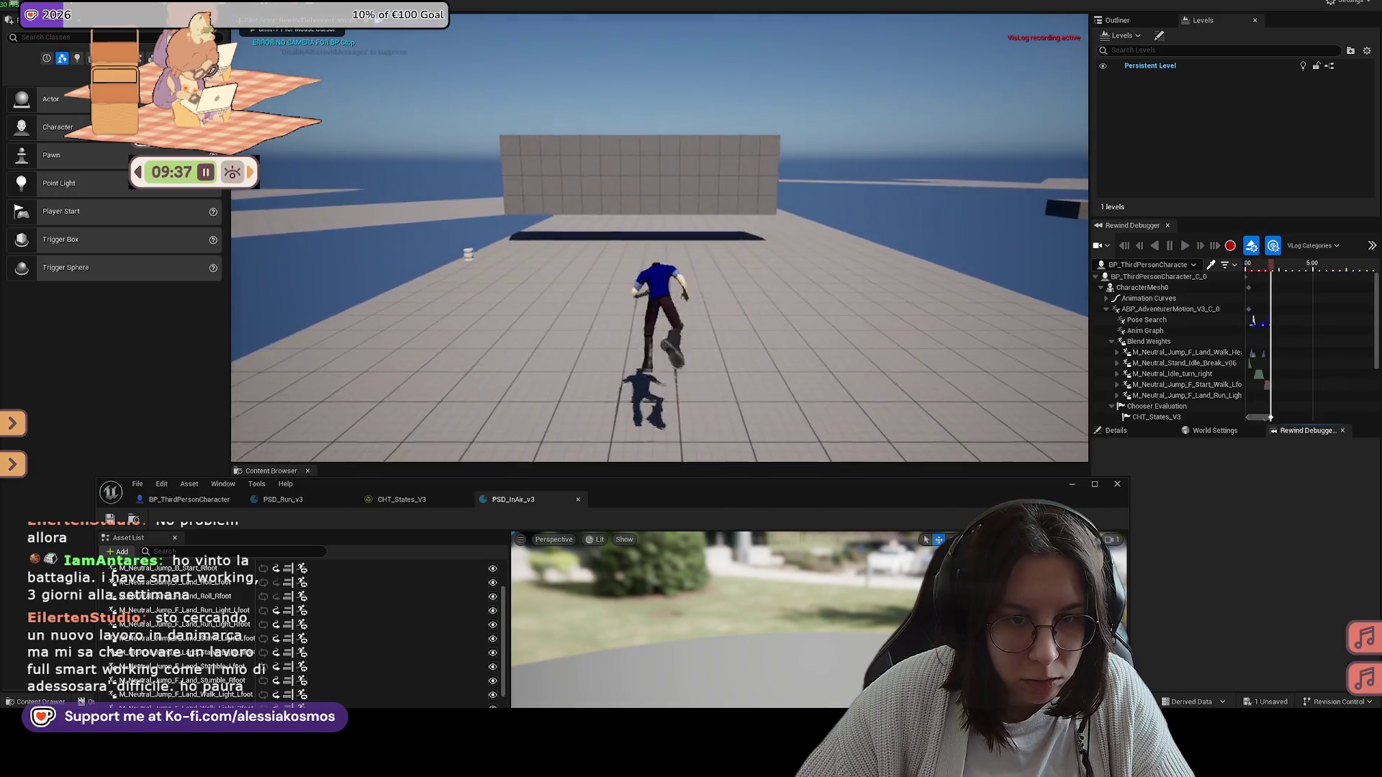
pyautogui.press('space')
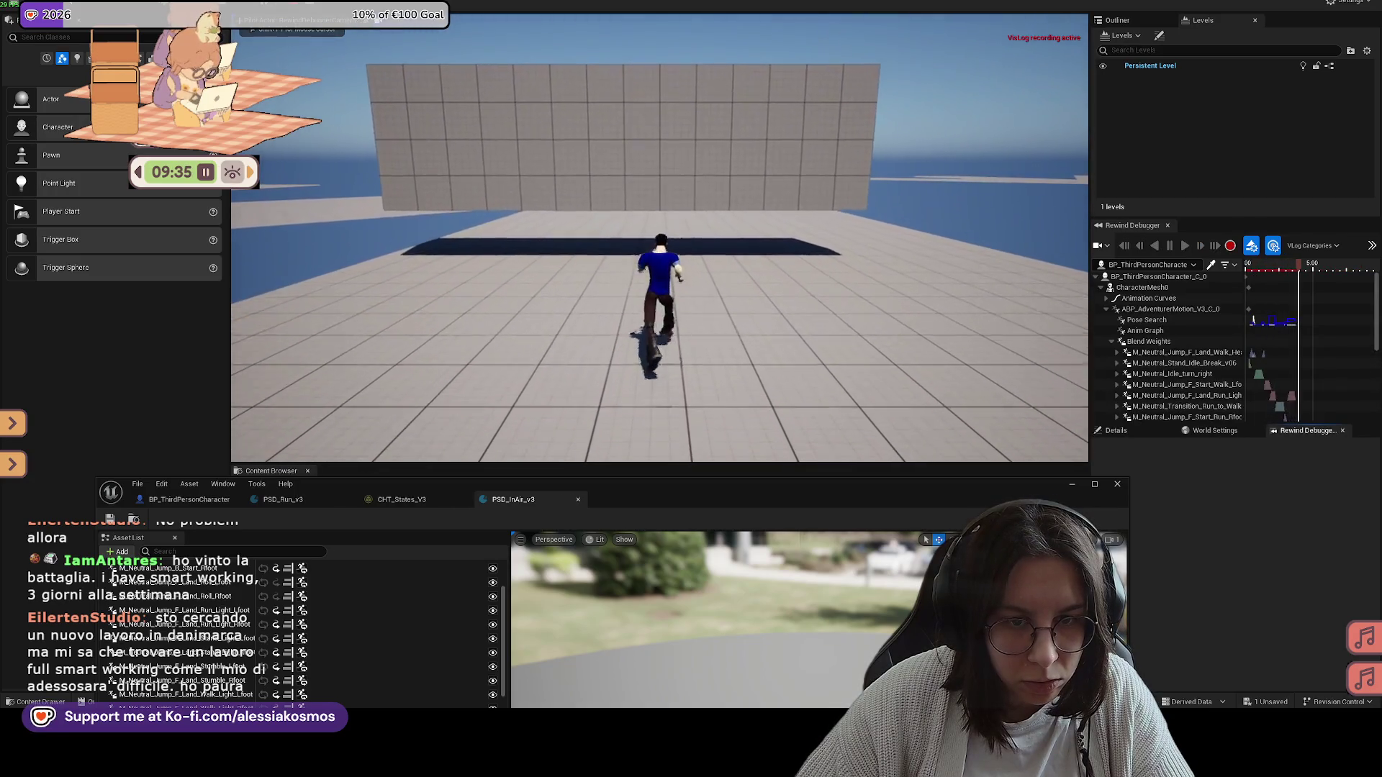
pyautogui.press('w')
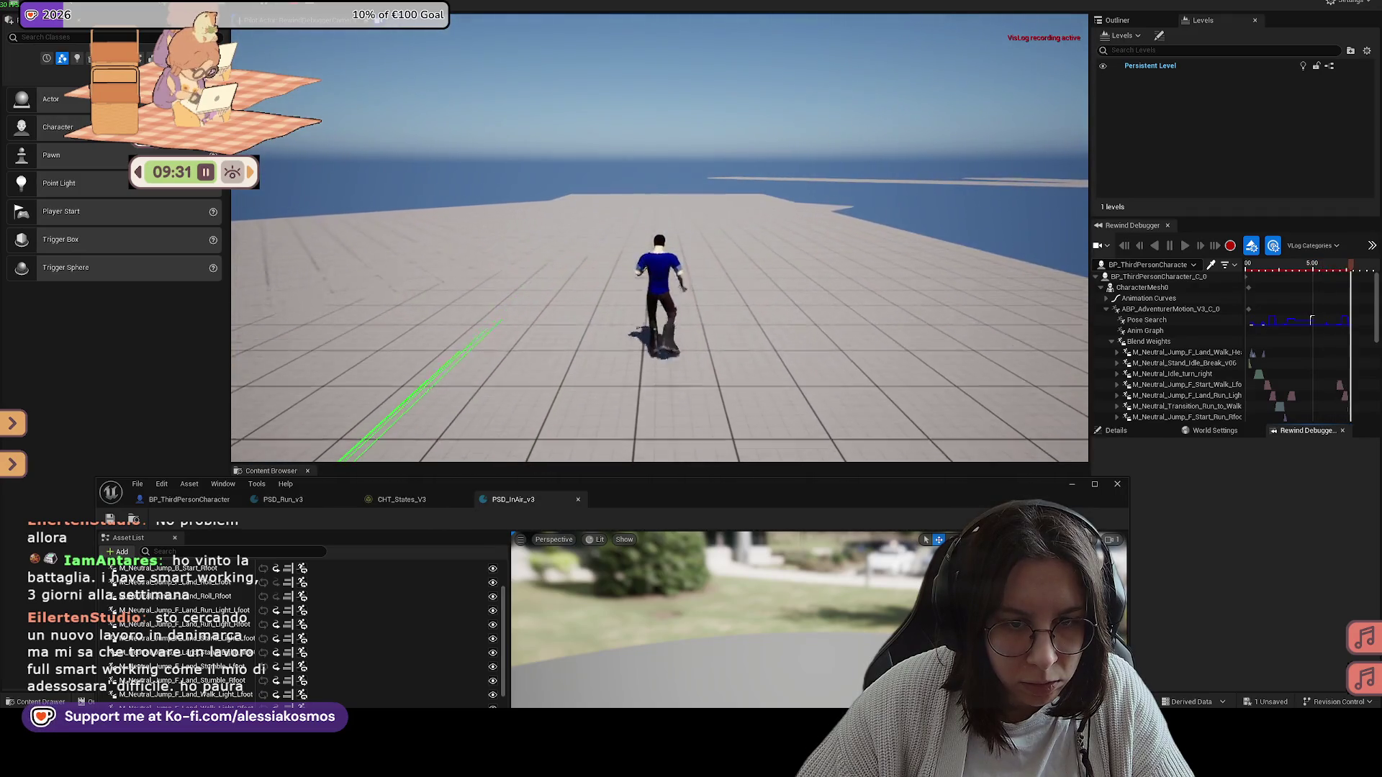
pyautogui.press('Escape')
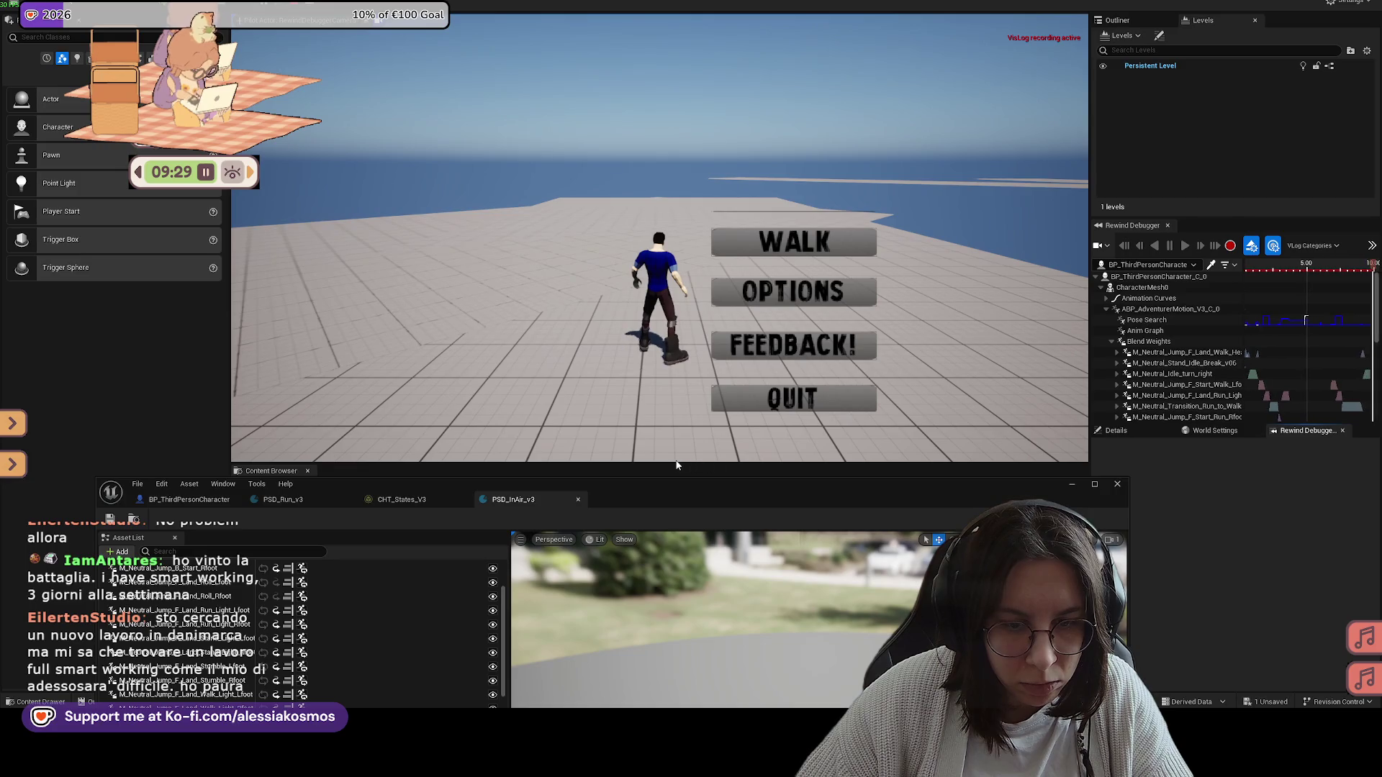
pyautogui.press('super')
pyautogui.moveTo(1038, 495)
pyautogui.mouseDown()
pyautogui.moveTo(1037, 207)
pyautogui.moveTo(1052, 164)
pyautogui.mouseUp()
pyautogui.scroll(-7, 213, 426)
# Step: Delete M_Neutral_Jump_Loop_Fall from the database, then undo to restore it
pyautogui.click(218, 390)
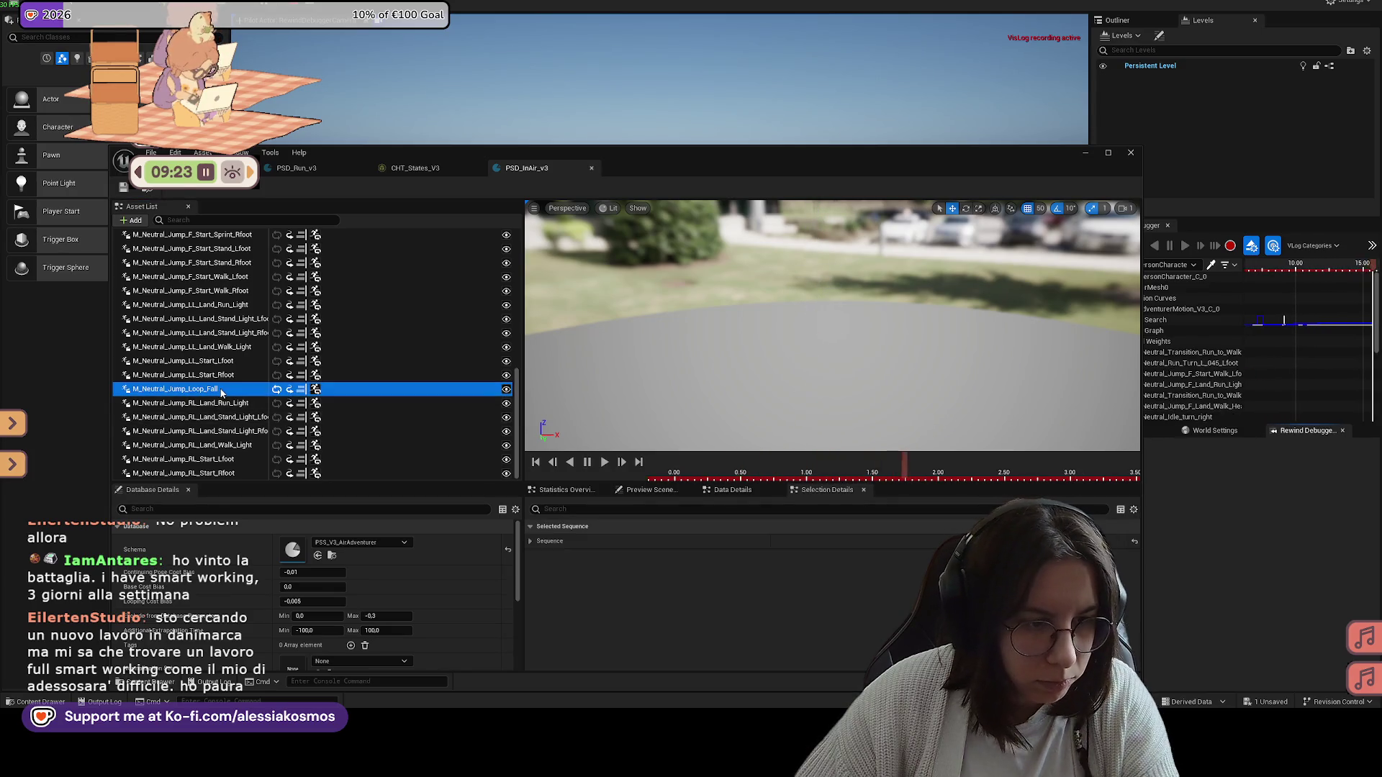
pyautogui.press('Delete')
pyautogui.click(220, 407)
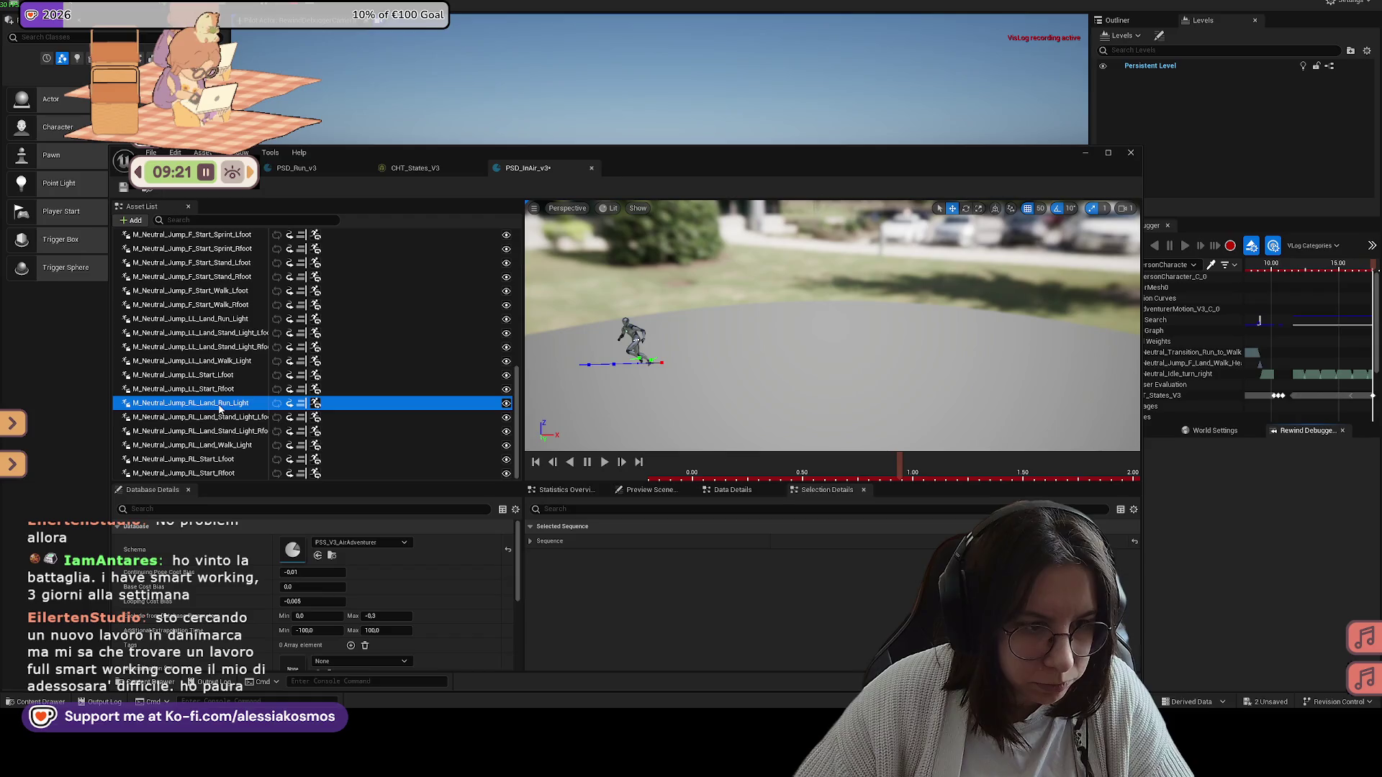
pyautogui.hotkey('ctrl', 'z')
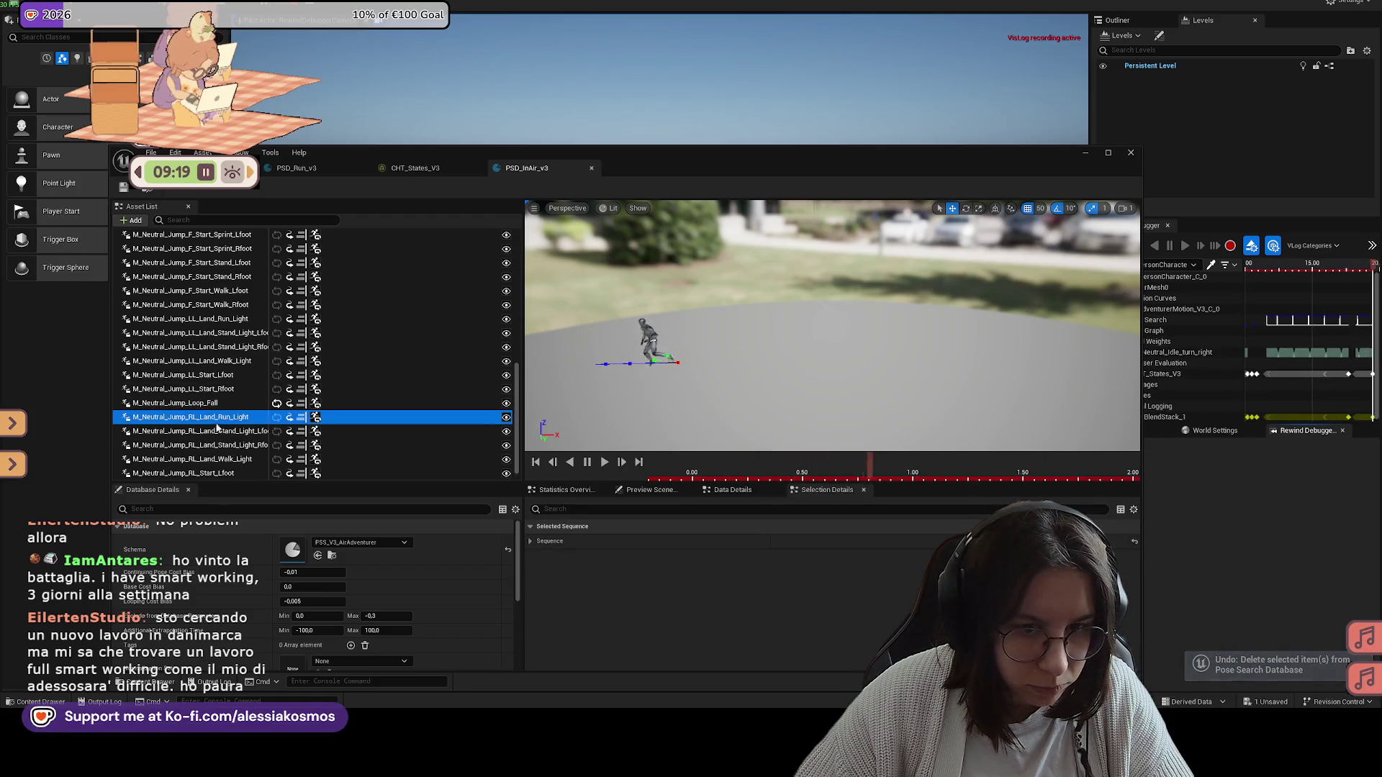
# Step: Preview the RL_Land_Stand_Light_Lfoot, RL_Land_Walk_Light and RL_Start_Lfoot animations
pyautogui.click(195, 432)
pyautogui.click(191, 444)
pyautogui.click(186, 459)
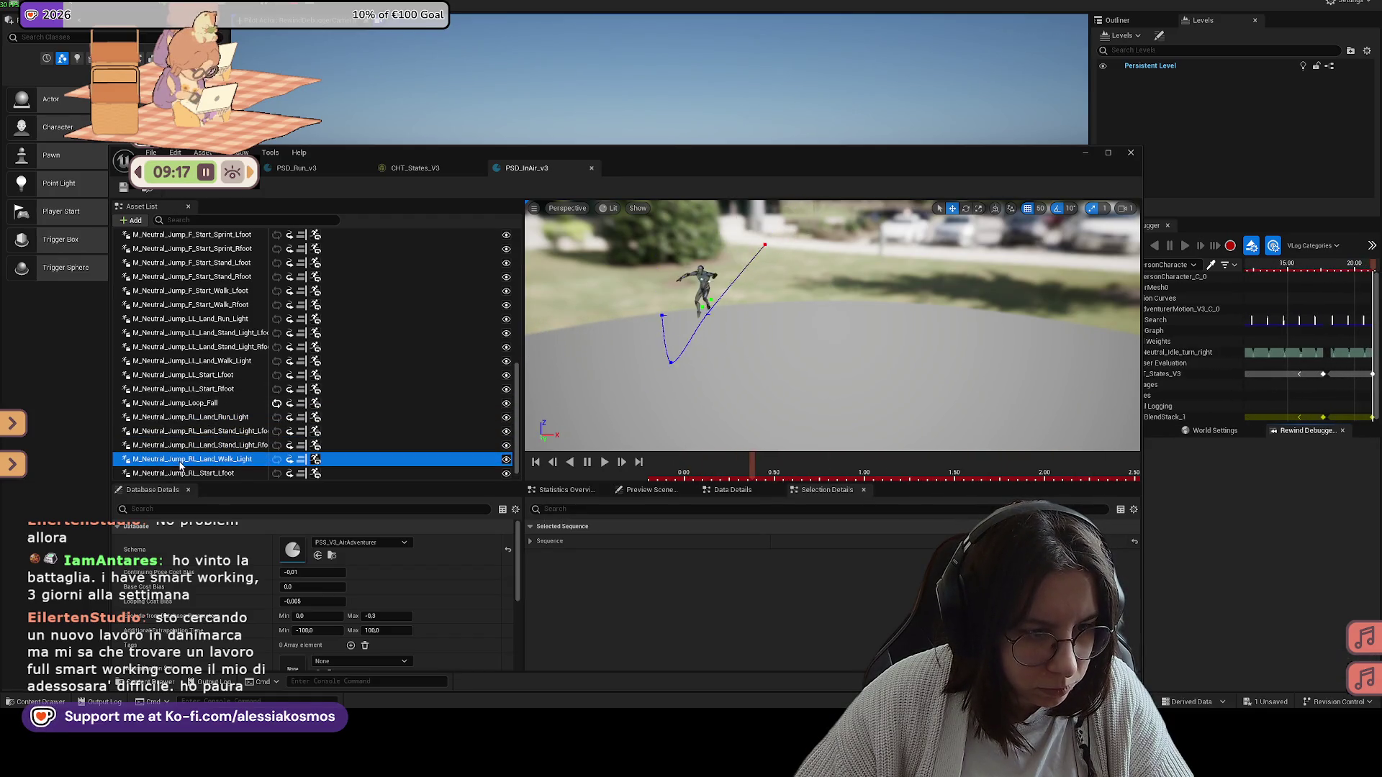
pyautogui.click(180, 473)
pyautogui.scroll(3, 209, 403)
# Step: Preview the F_Start_Stand_Rfoot, F_Start_Run_Lfoot and F_Start_Across_Rfoot jumps, switching the viewport to rotation mode
pyautogui.click(223, 331)
pyautogui.scroll(2, 230, 324)
pyautogui.click(231, 295)
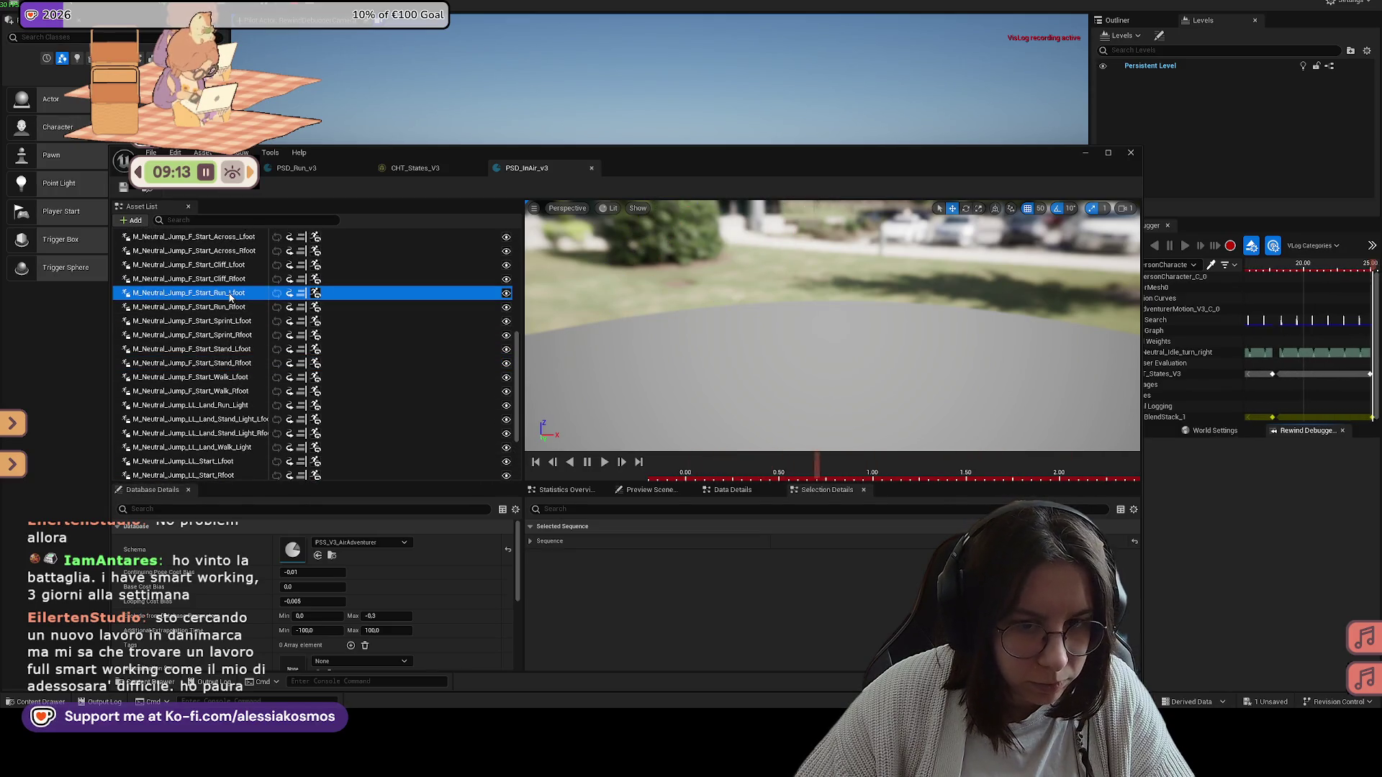
pyautogui.click(236, 252)
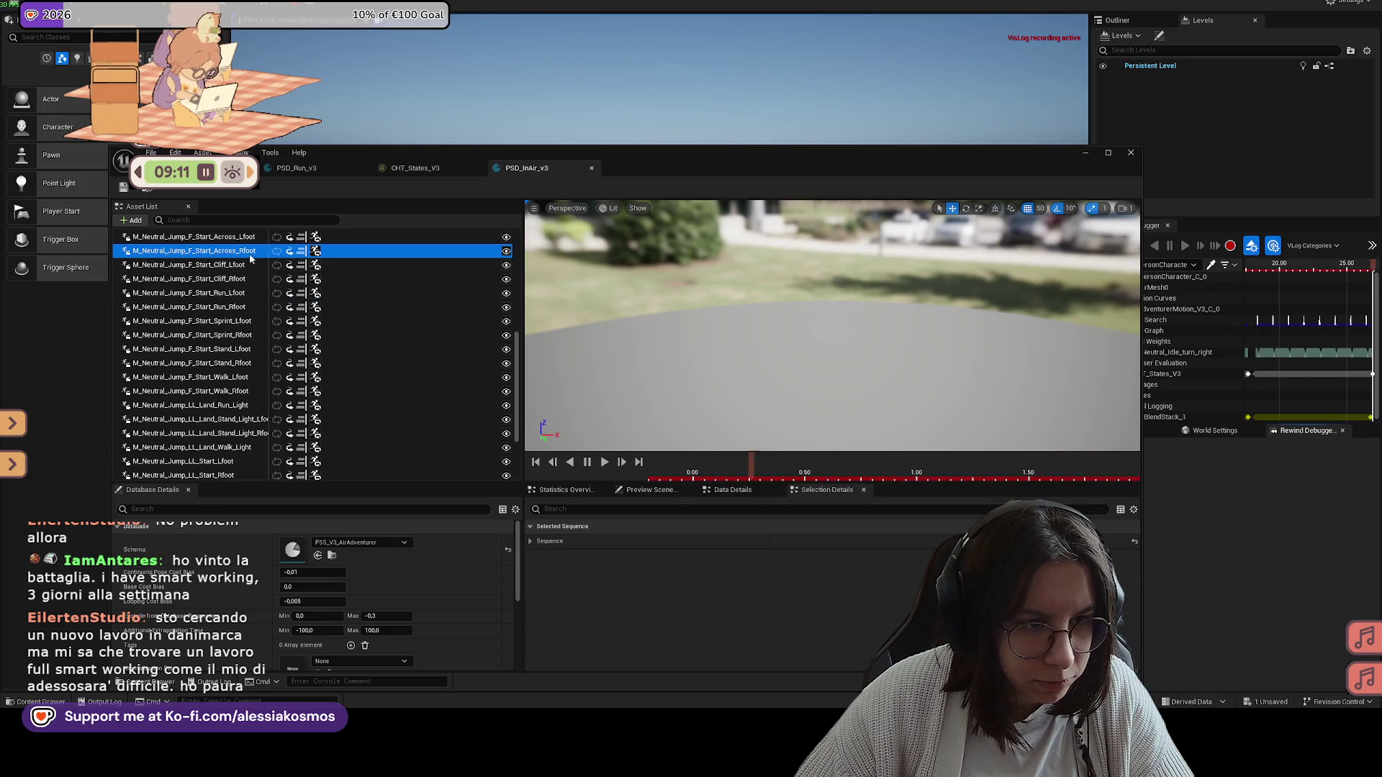
pyautogui.click(825, 350)
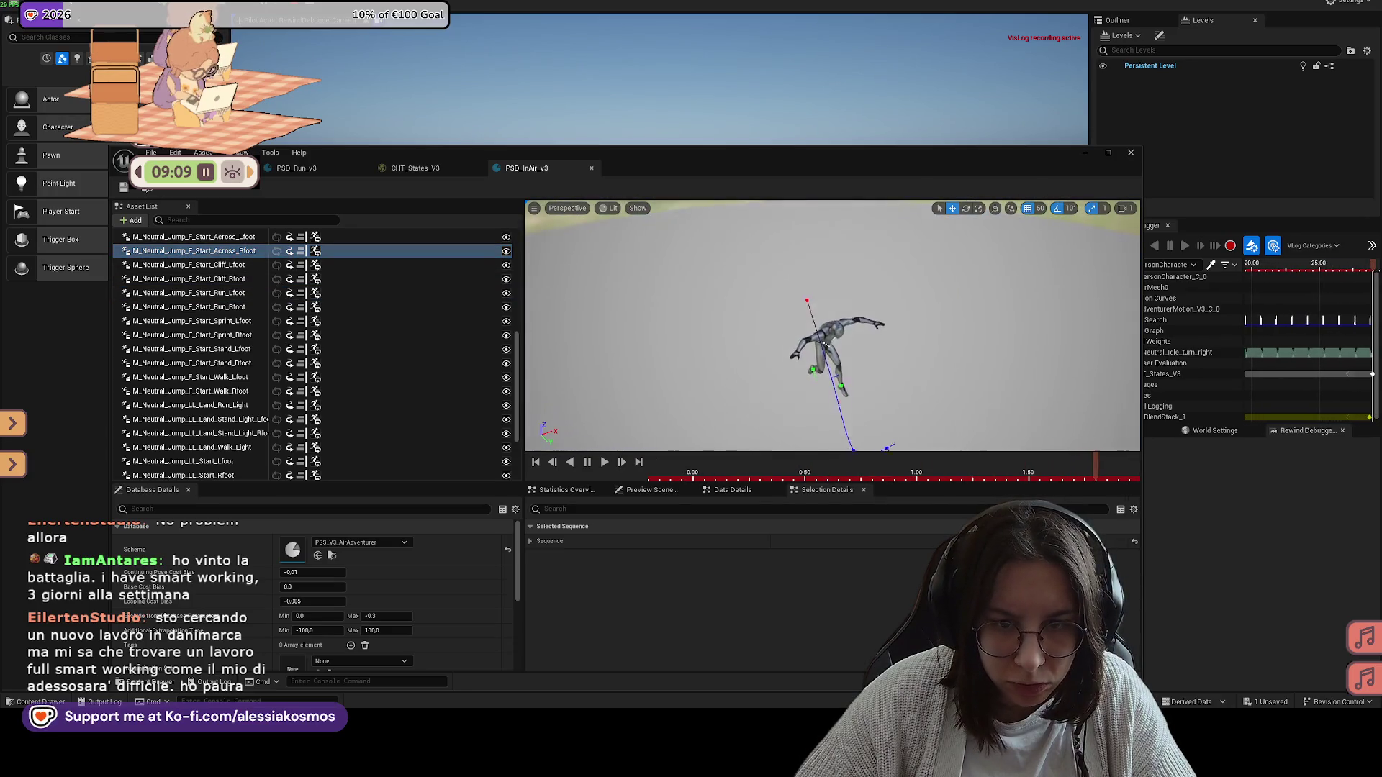
pyautogui.press('e')
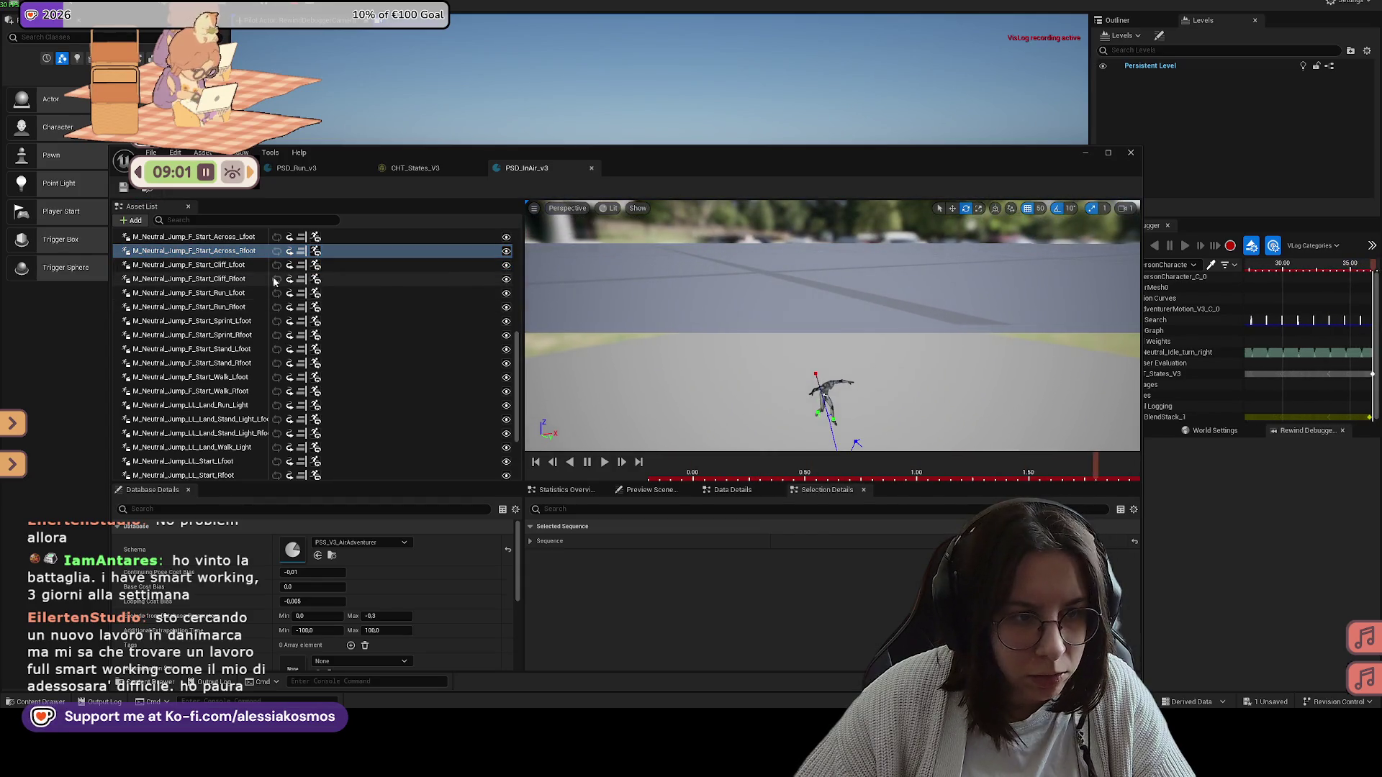
# Step: Delete both F_Start_Across animations from the PSD_InAir_v3 database
pyautogui.scroll(2, 210, 261)
pyautogui.scroll(1, 210, 260)
pyautogui.keyDown('shift'); pyautogui.click(219, 290); pyautogui.keyUp('shift')
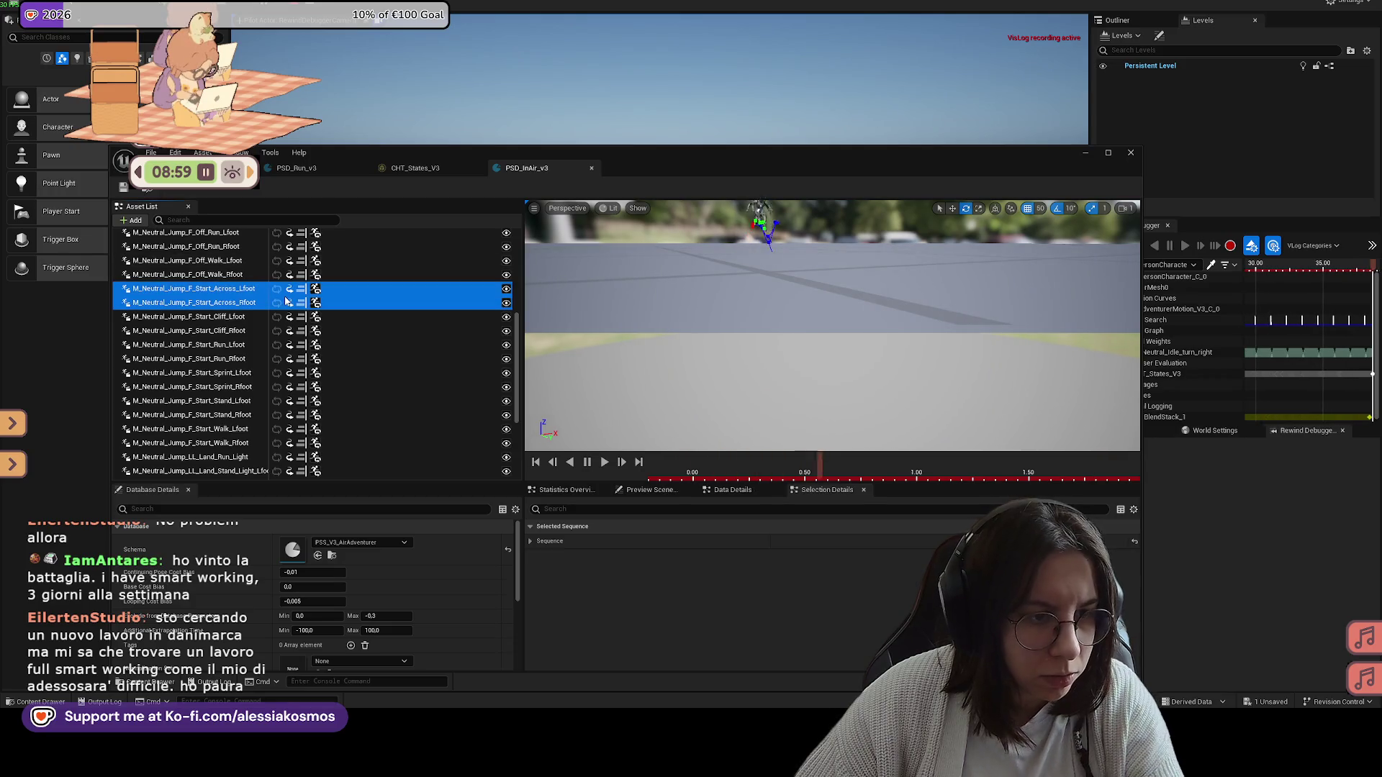
pyautogui.press('Delete')
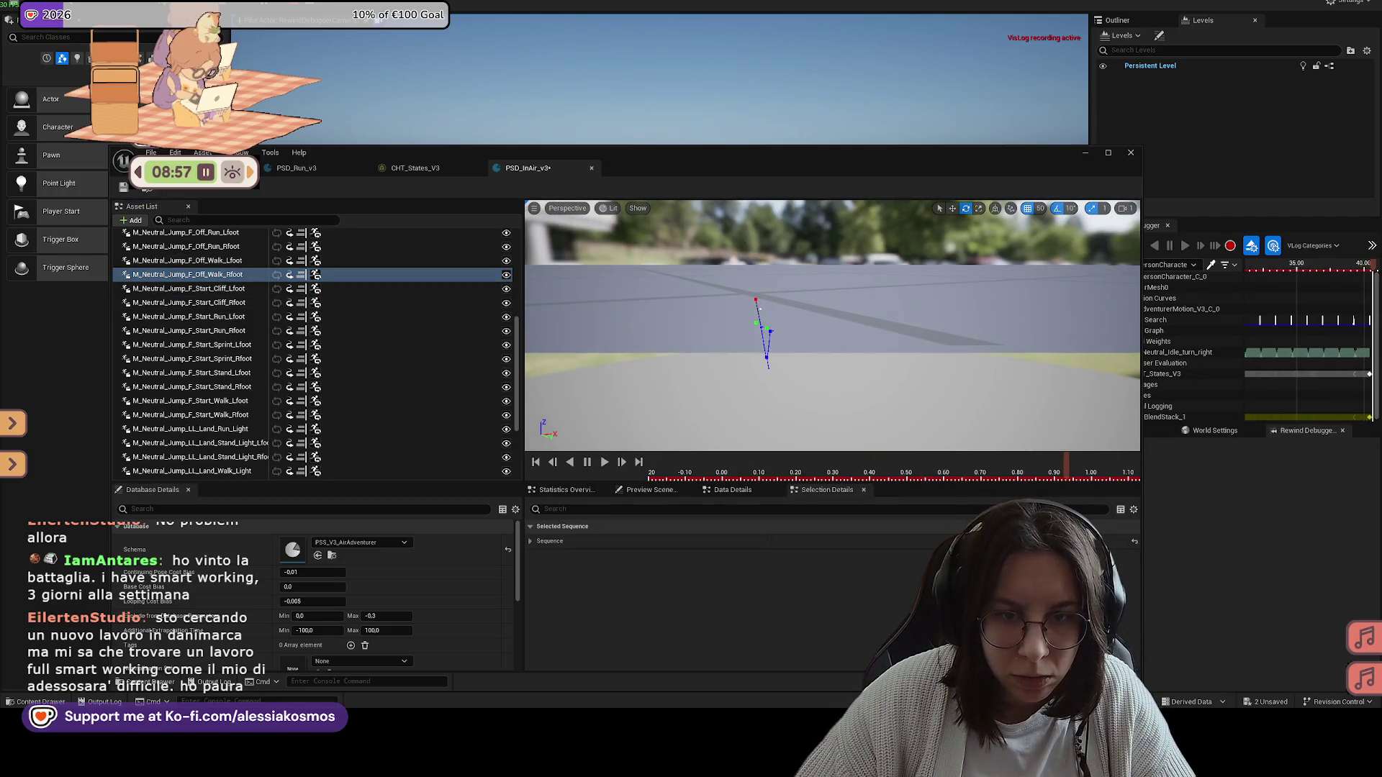
# Step: Preview the F_Off_Walk Lfoot/Rfoot, F_Start_Cliff_Lfoot and F_Land_Walk_Light Rfoot/Lfoot animations
pyautogui.click(301, 262)
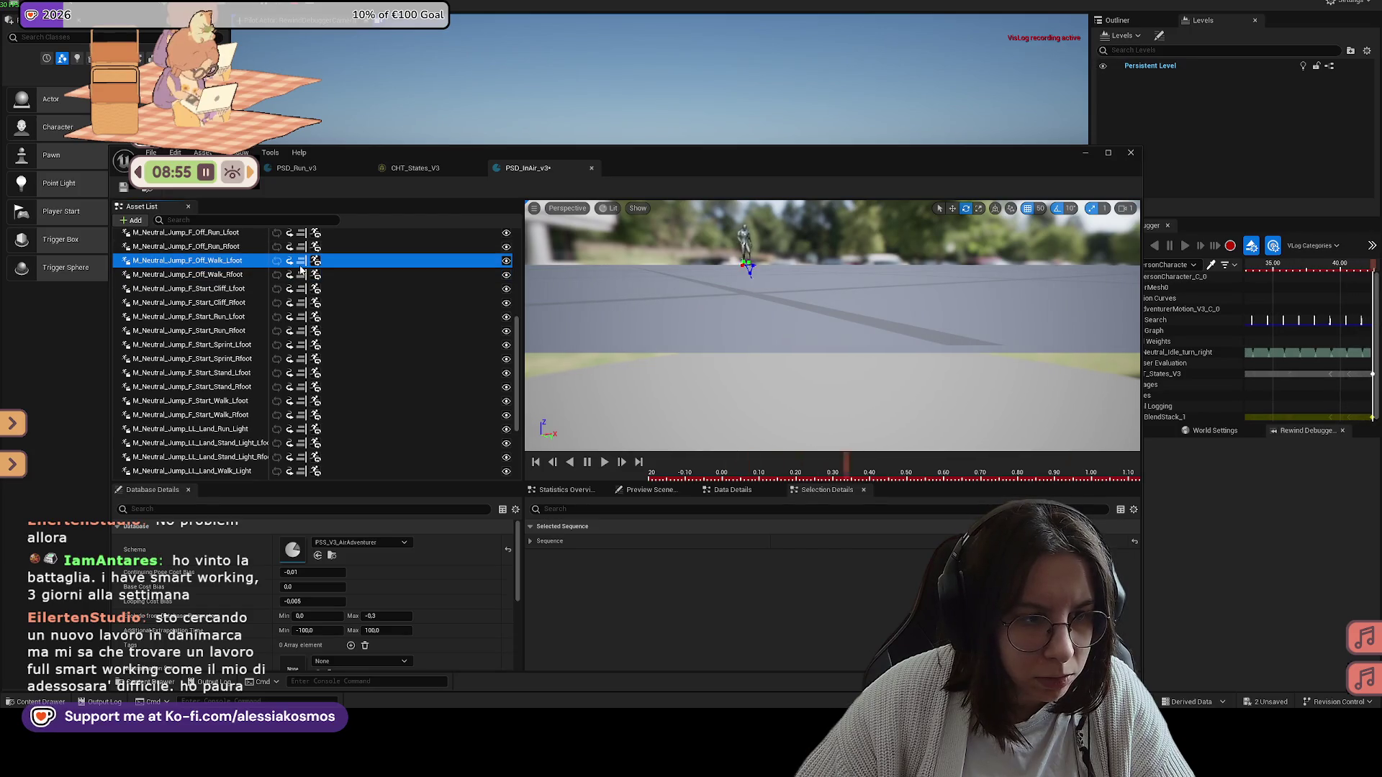
pyautogui.scroll(1, 212, 277)
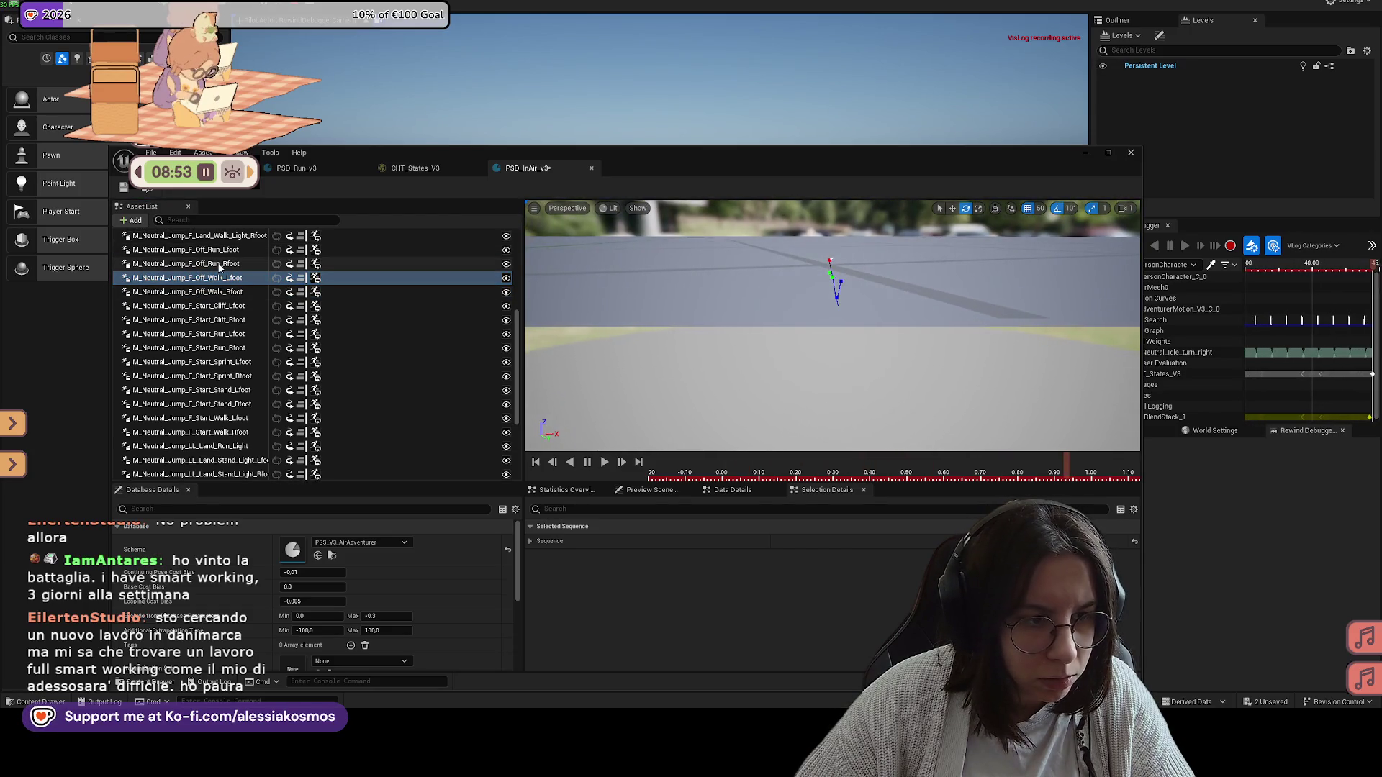
pyautogui.keyDown('shift'); pyautogui.click(210, 291); pyautogui.keyUp('shift')
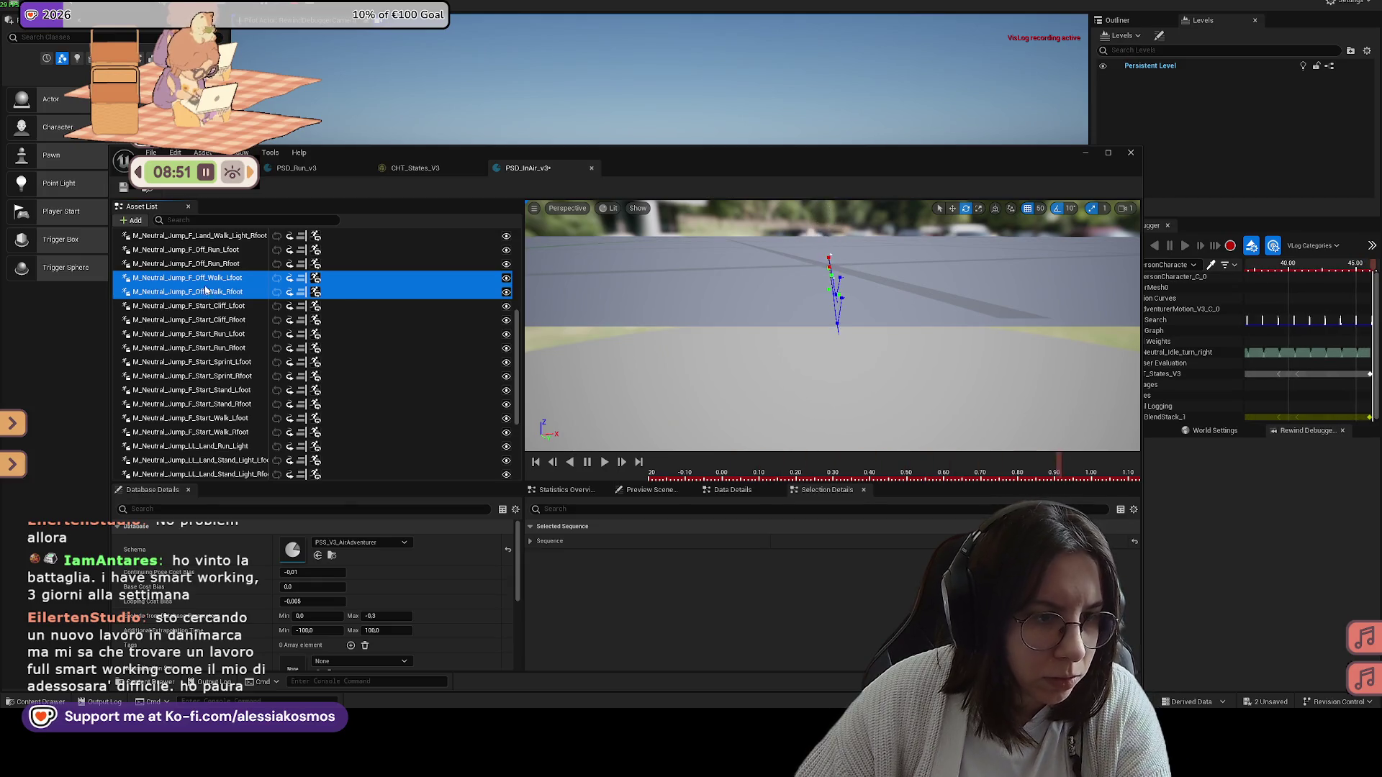
pyautogui.click(254, 303)
pyautogui.scroll(1, 249, 301)
pyautogui.scroll(2, 243, 298)
pyautogui.click(240, 289)
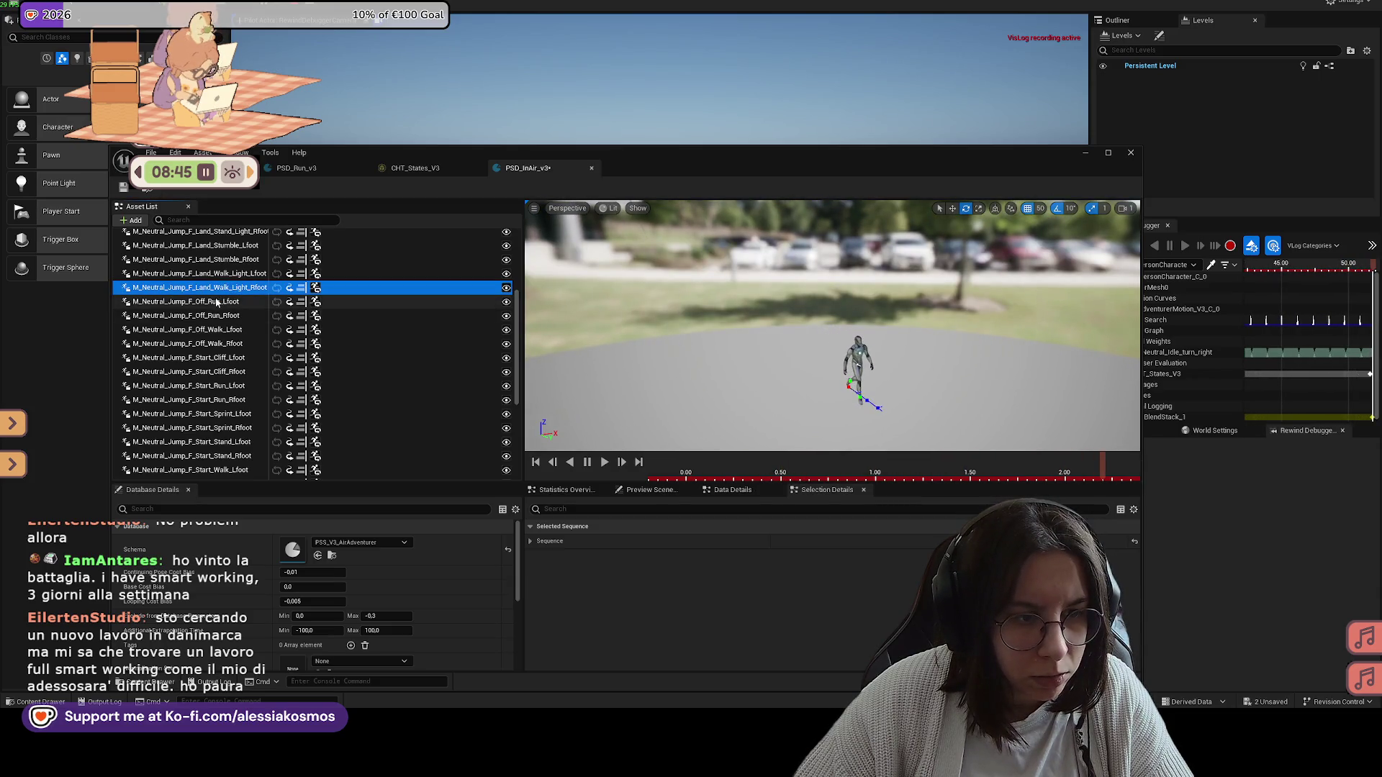
pyautogui.click(221, 274)
# Step: Preview the F_Land_Stand_Light_Lfoot, F_Land_Run_Light Rfoot/Lfoot and F_Land_Roll_Lfoot animations
pyautogui.scroll(3, 221, 274)
pyautogui.click(225, 269)
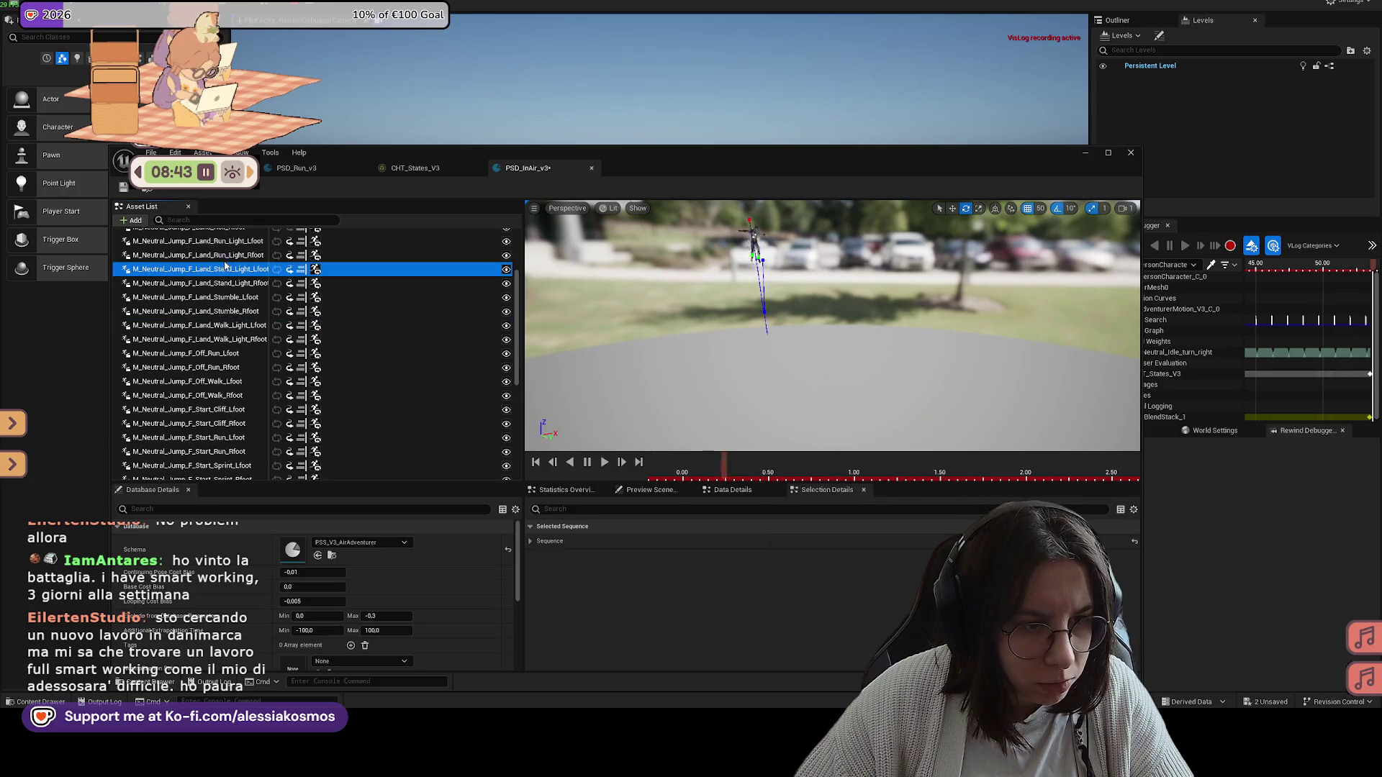
pyautogui.click(228, 257)
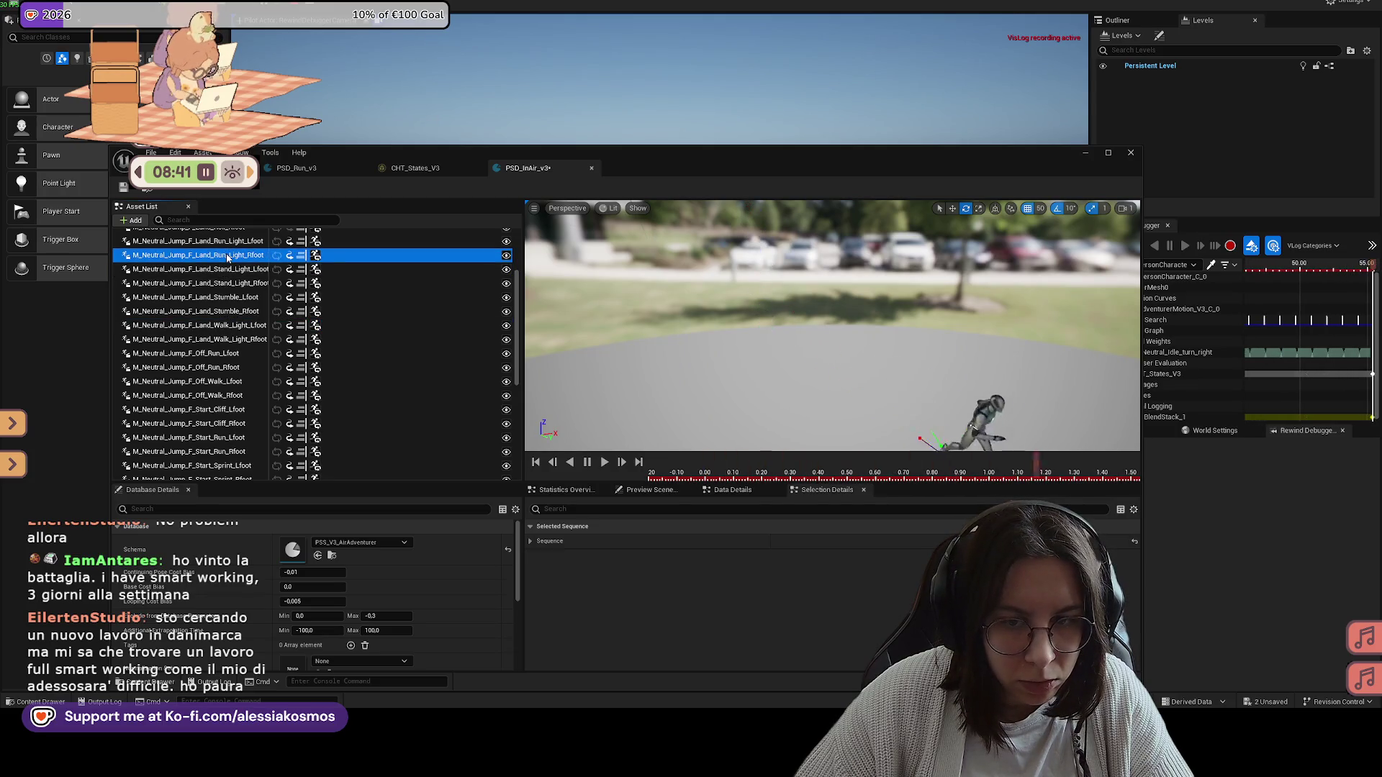
pyautogui.scroll(2, 231, 259)
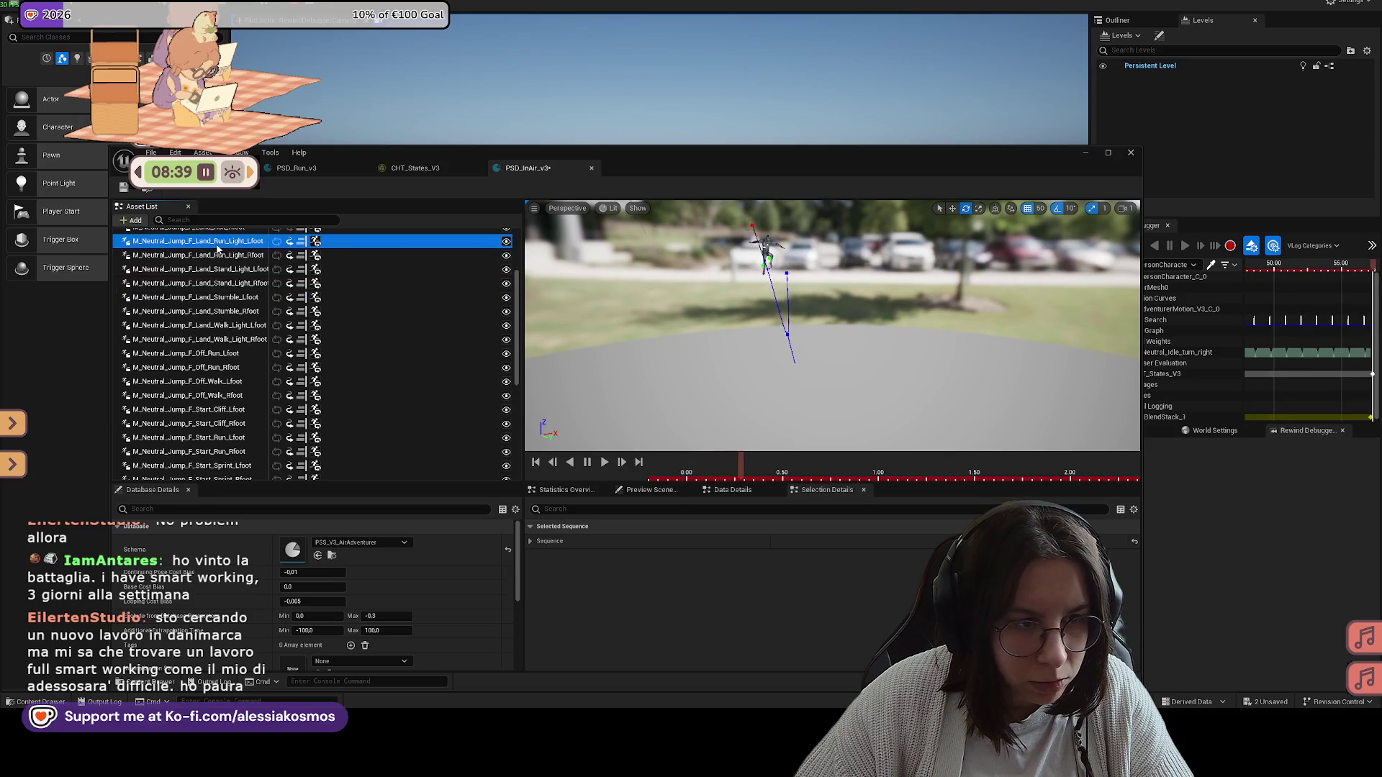
pyautogui.click(233, 262)
pyautogui.scroll(2, 233, 263)
pyautogui.click(232, 265)
# Step: Preview the B_Start_Rfoot, B_Start_Lfoot and B_Land_Walk_Light animations
pyautogui.click(219, 254)
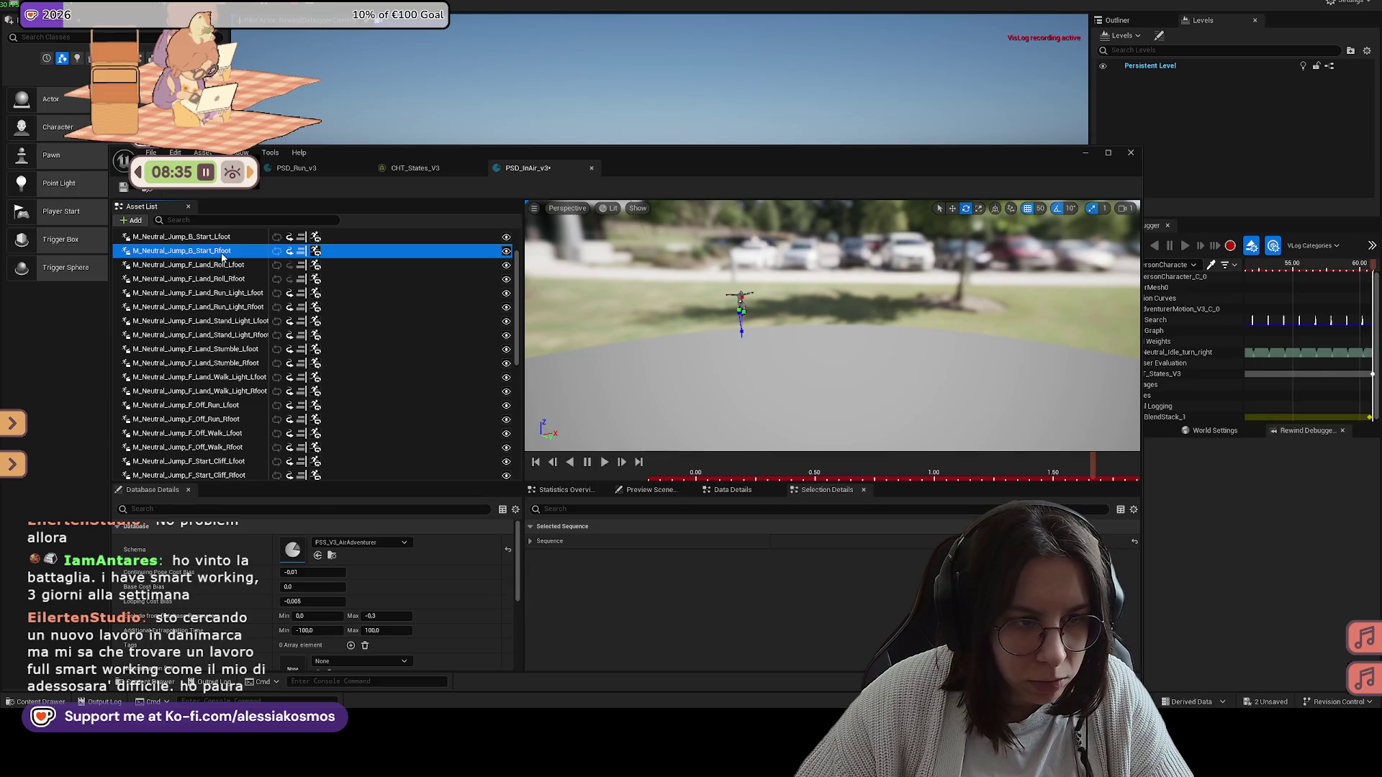
pyautogui.scroll(2, 221, 257)
pyautogui.click(252, 287)
pyautogui.click(257, 275)
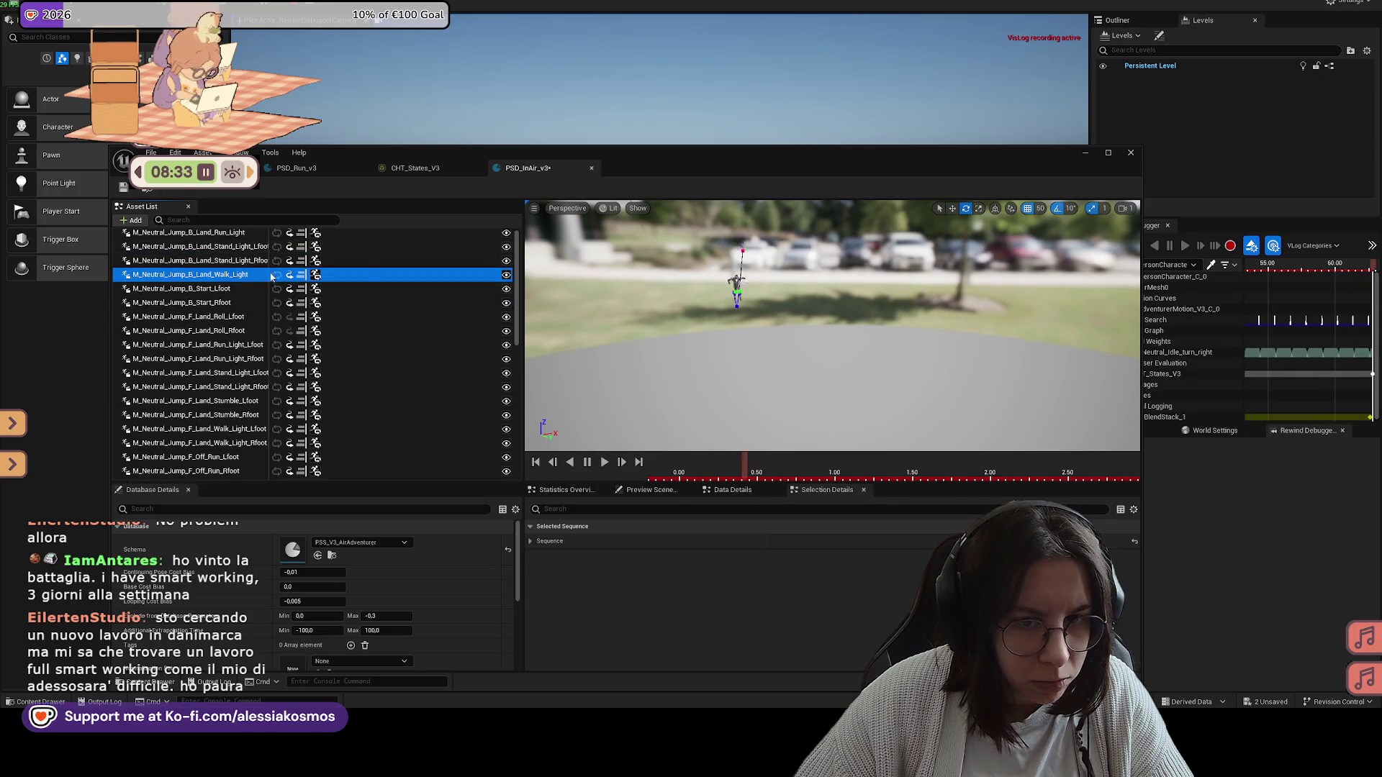
pyautogui.scroll(-1, 238, 274)
pyautogui.scroll(-1, 228, 272)
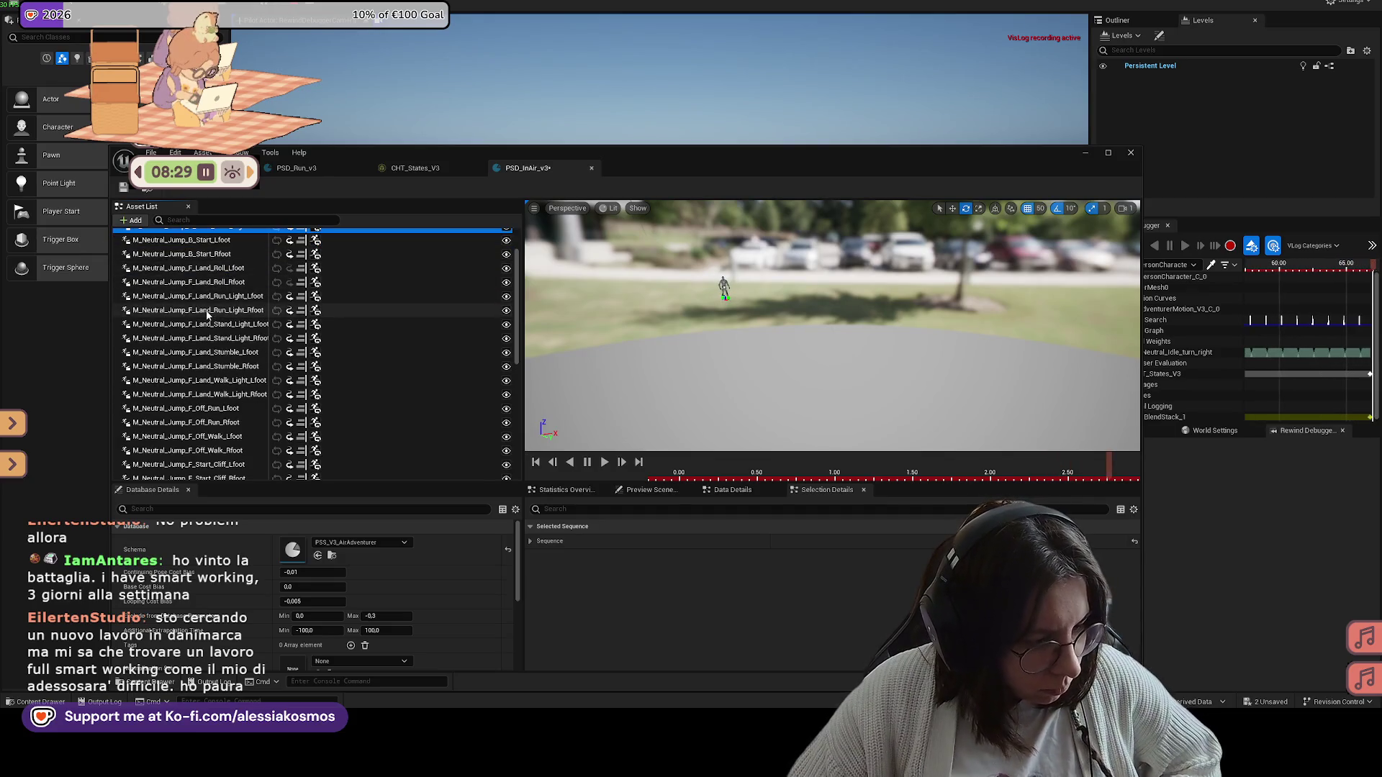
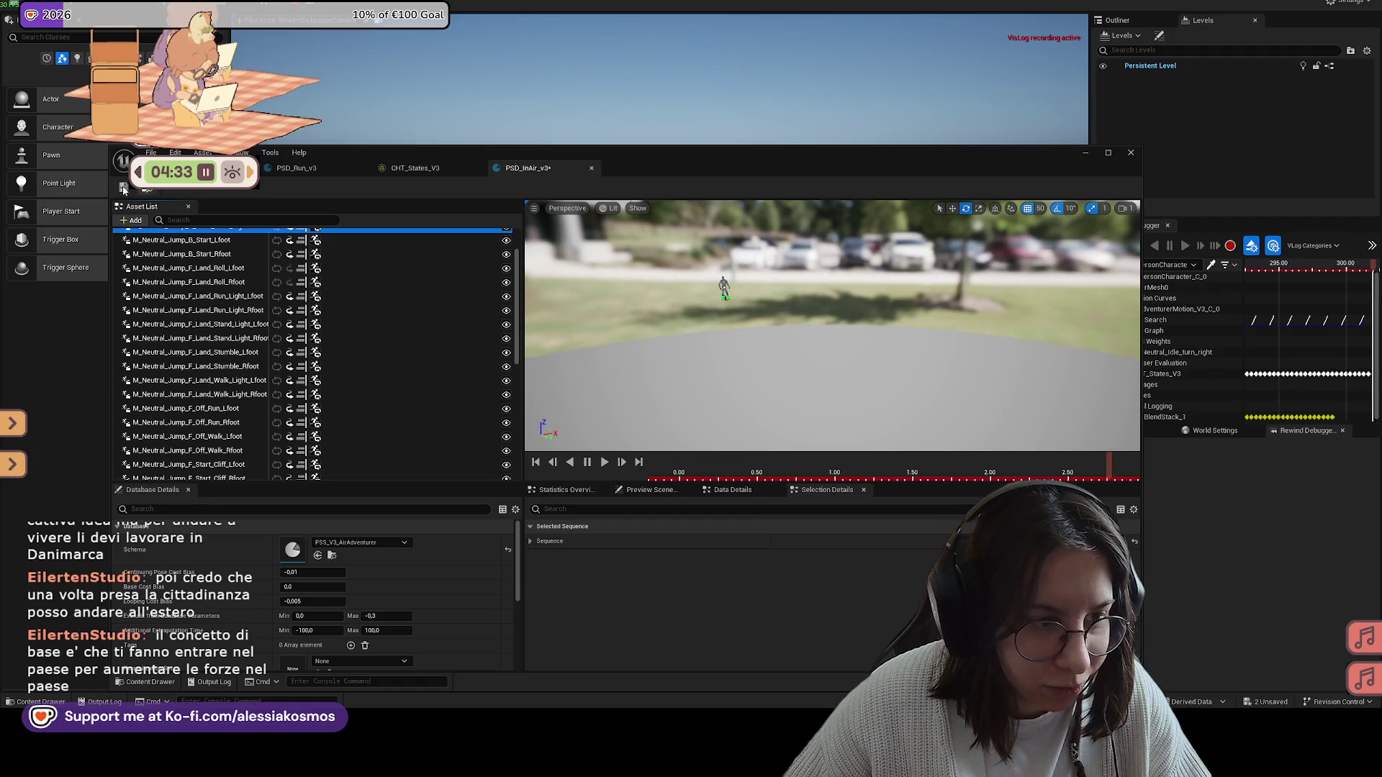
# Step: Preview the backward jump landings: B_Land_Run_Light, B_Land_Stand_Light Lfoot/Rfoot and B_Land_Walk_Light
pyautogui.click(213, 270)
pyautogui.scroll(2, 209, 266)
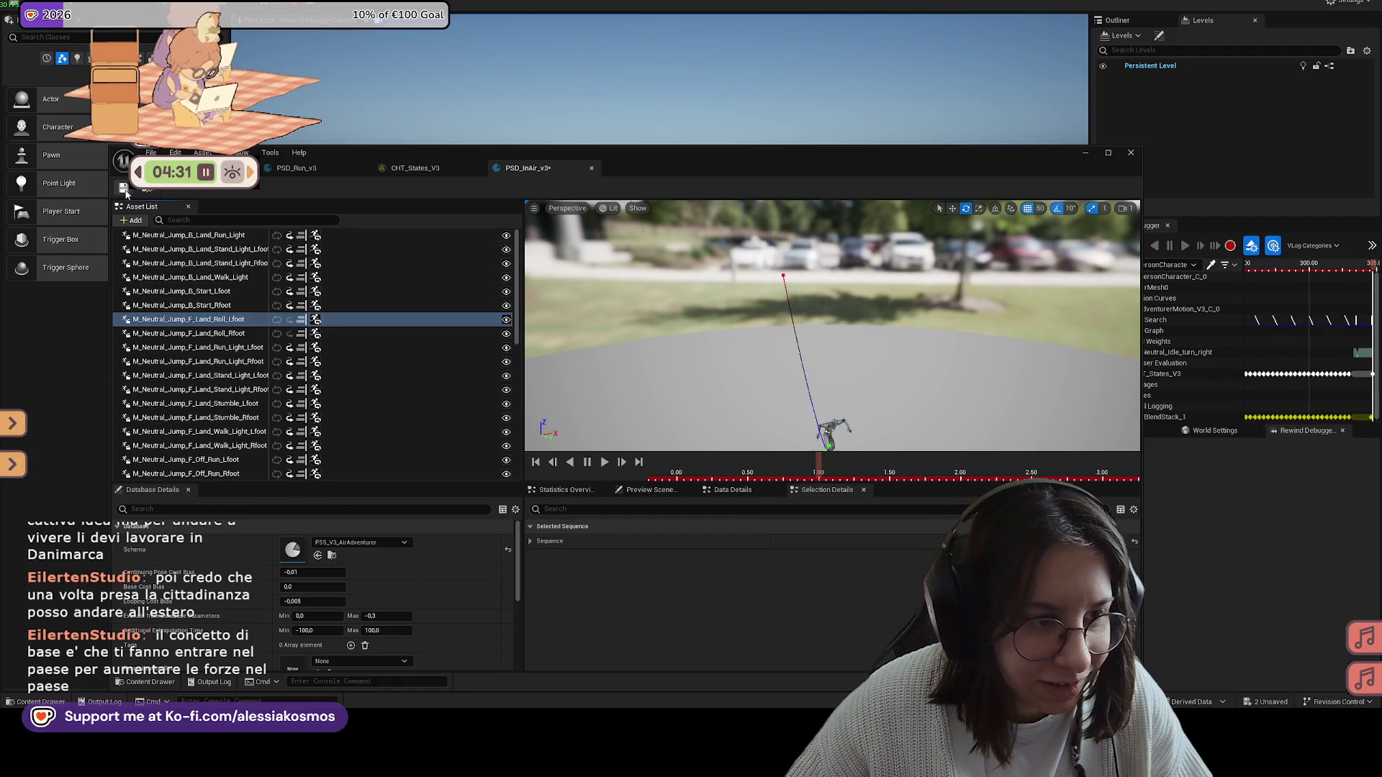
pyautogui.click(193, 248)
pyautogui.press('Up')
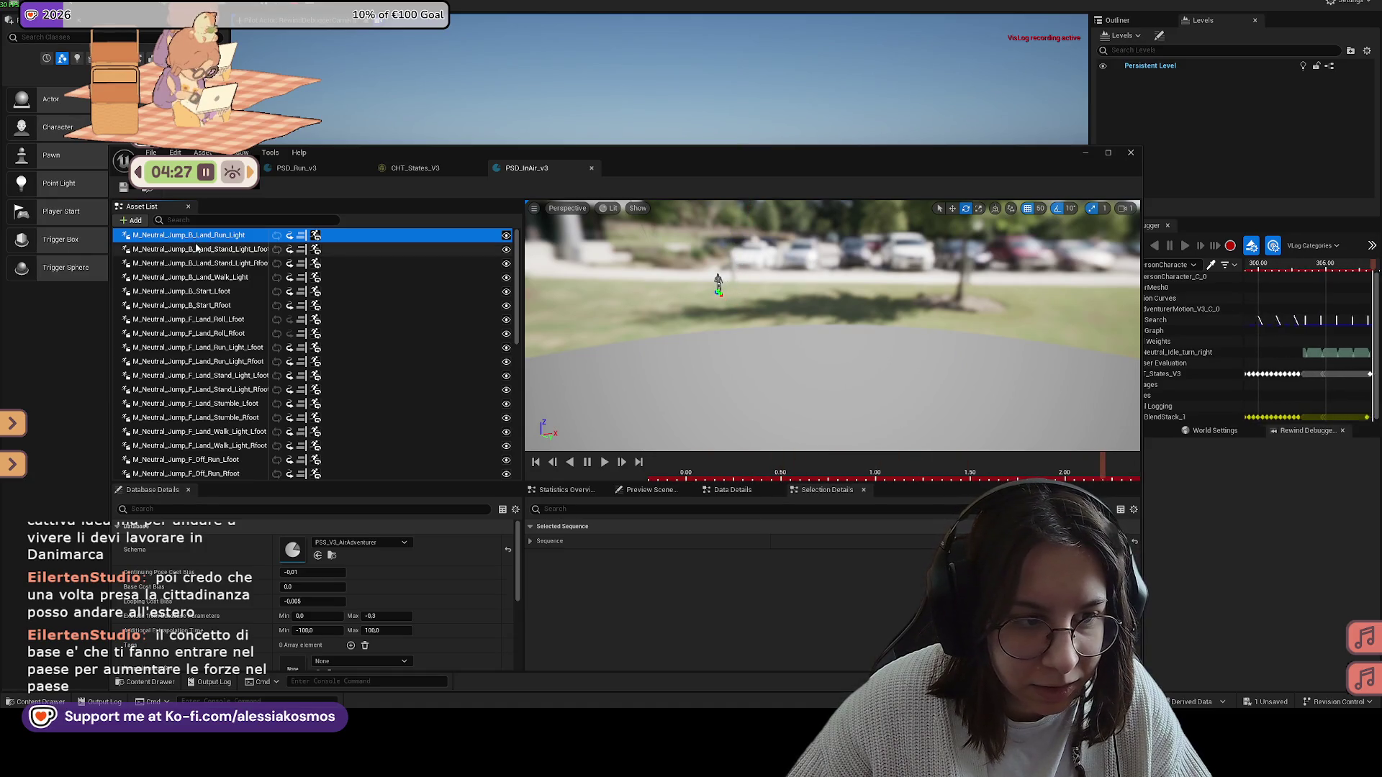
pyautogui.click(197, 251)
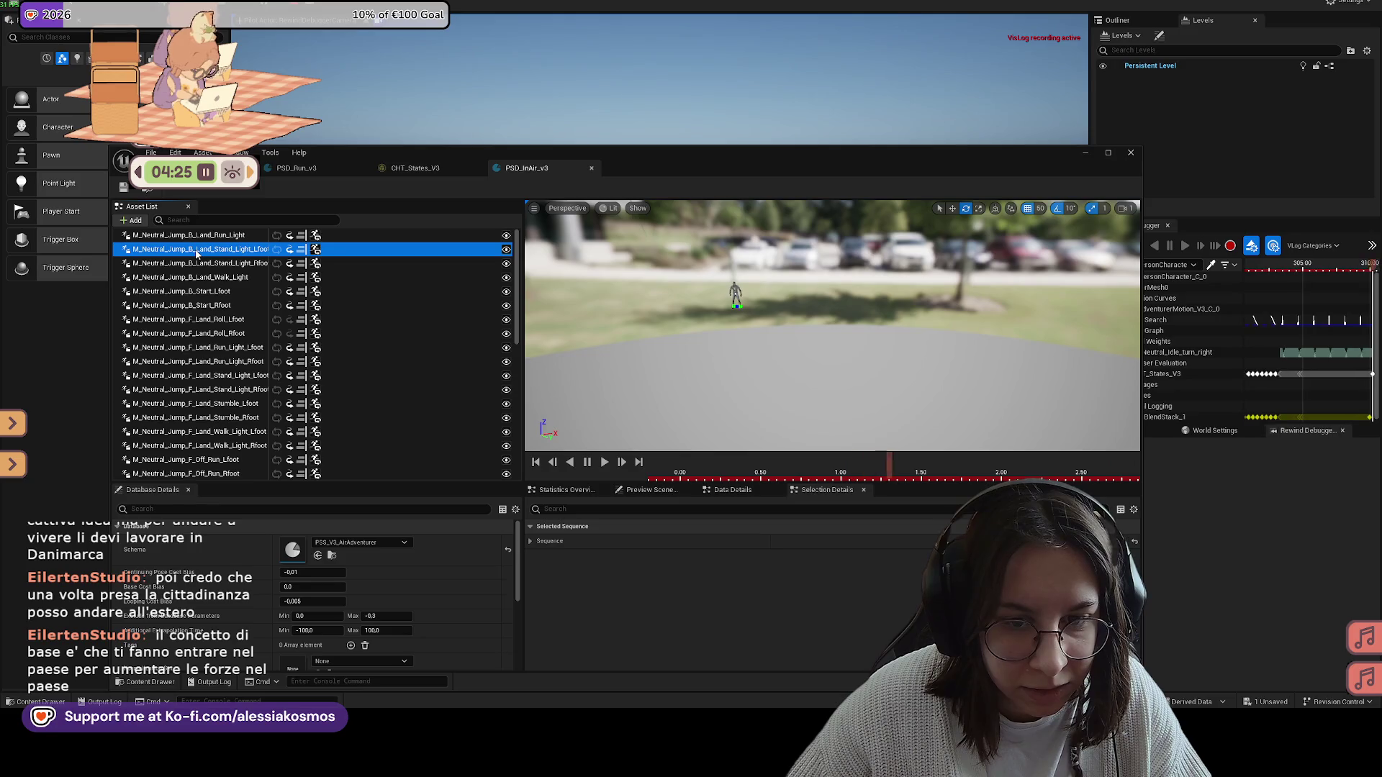
pyautogui.click(194, 263)
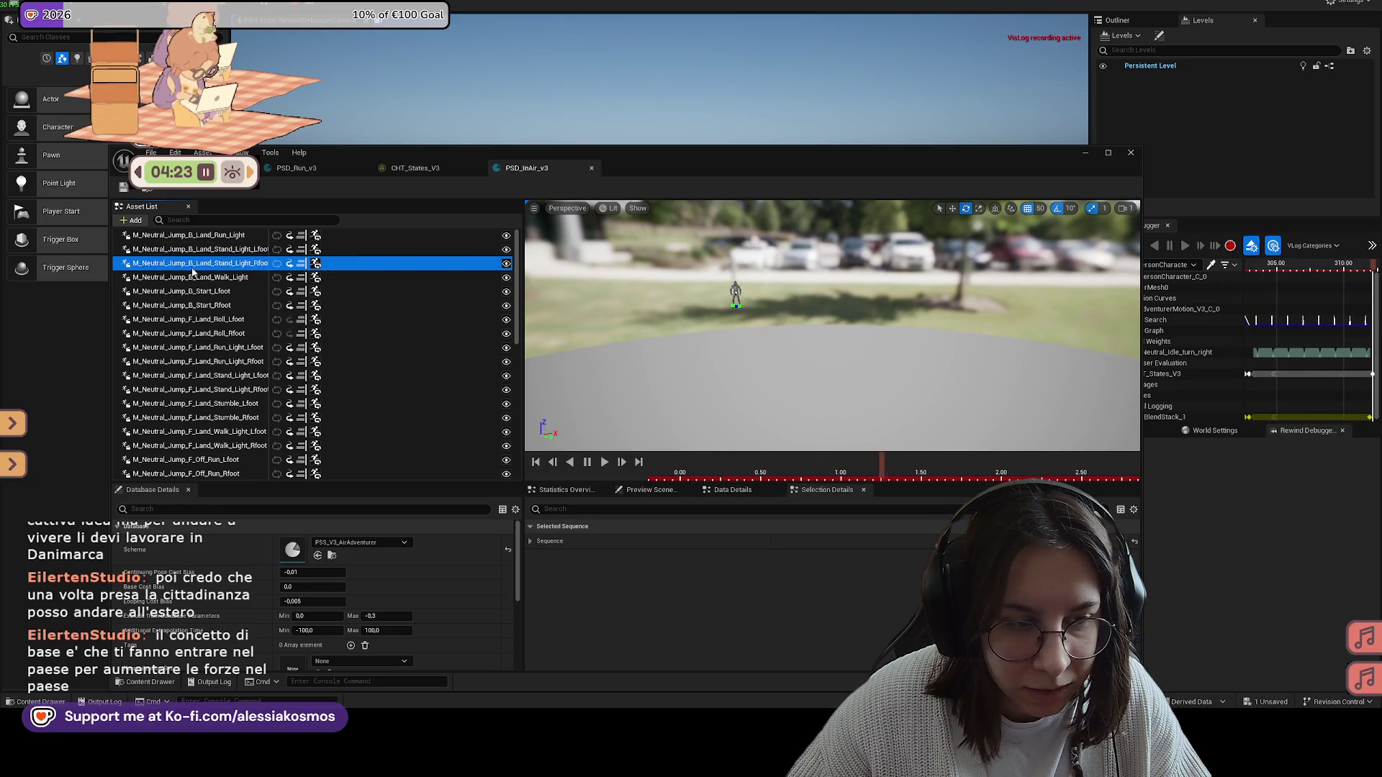
pyautogui.click(190, 278)
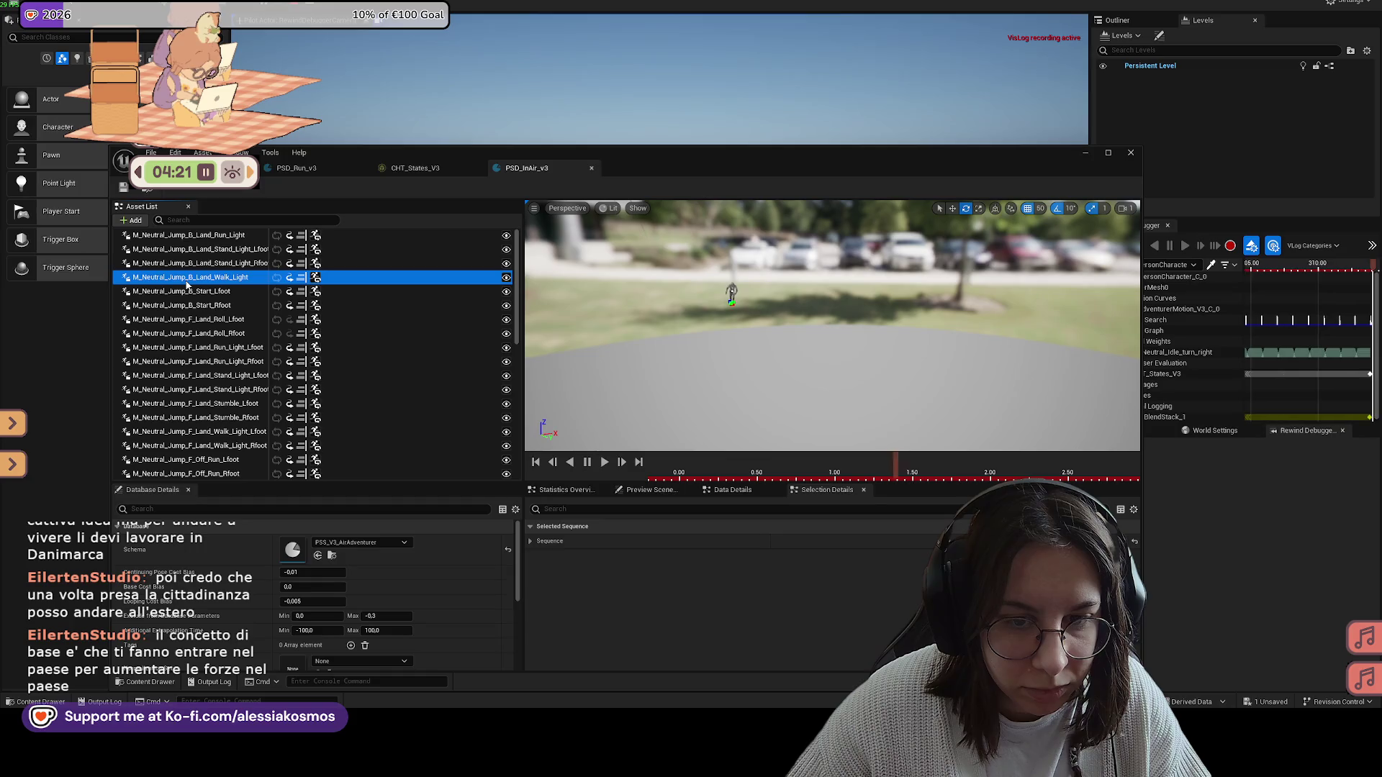
pyautogui.moveTo(799, 339)
pyautogui.mouseDown()
pyautogui.moveTo(713, 341)
pyautogui.moveTo(778, 334)
pyautogui.mouseUp()
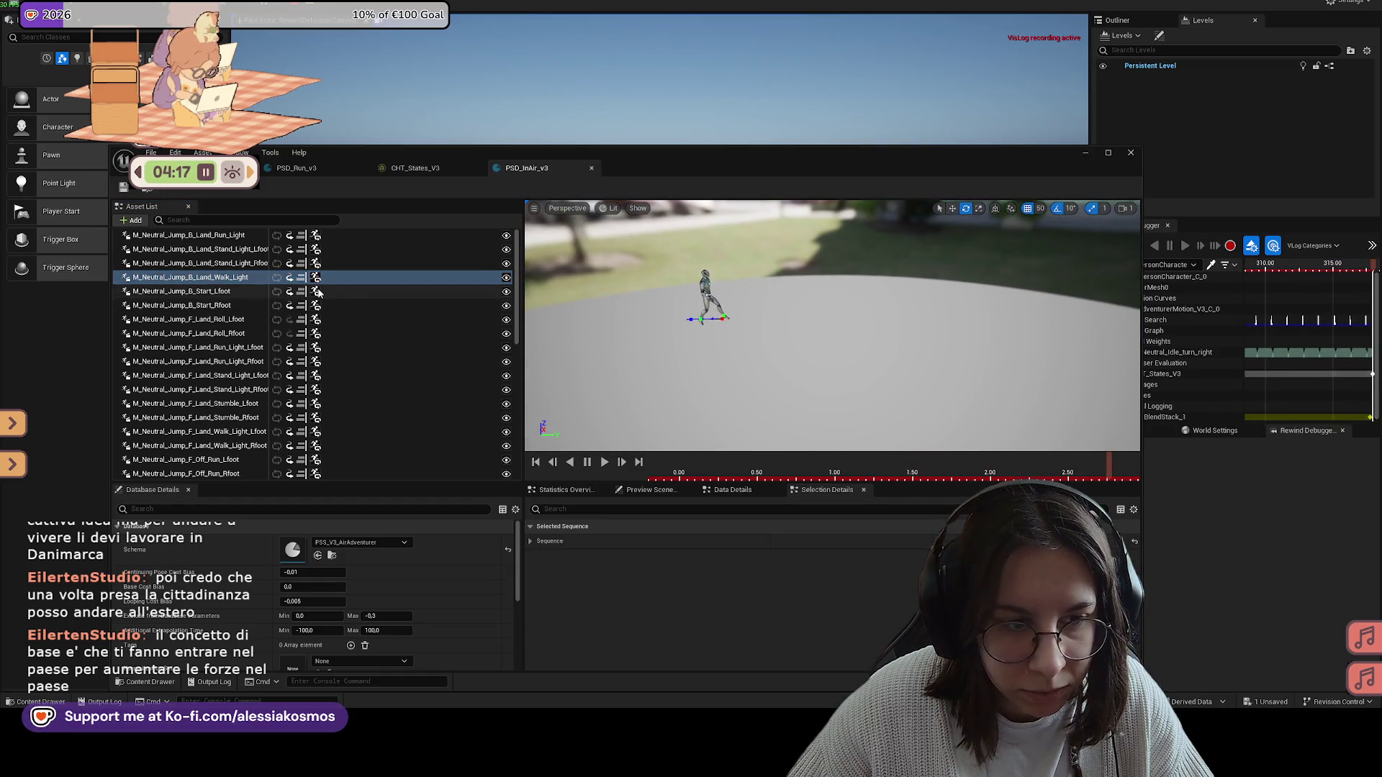
pyautogui.click(220, 237)
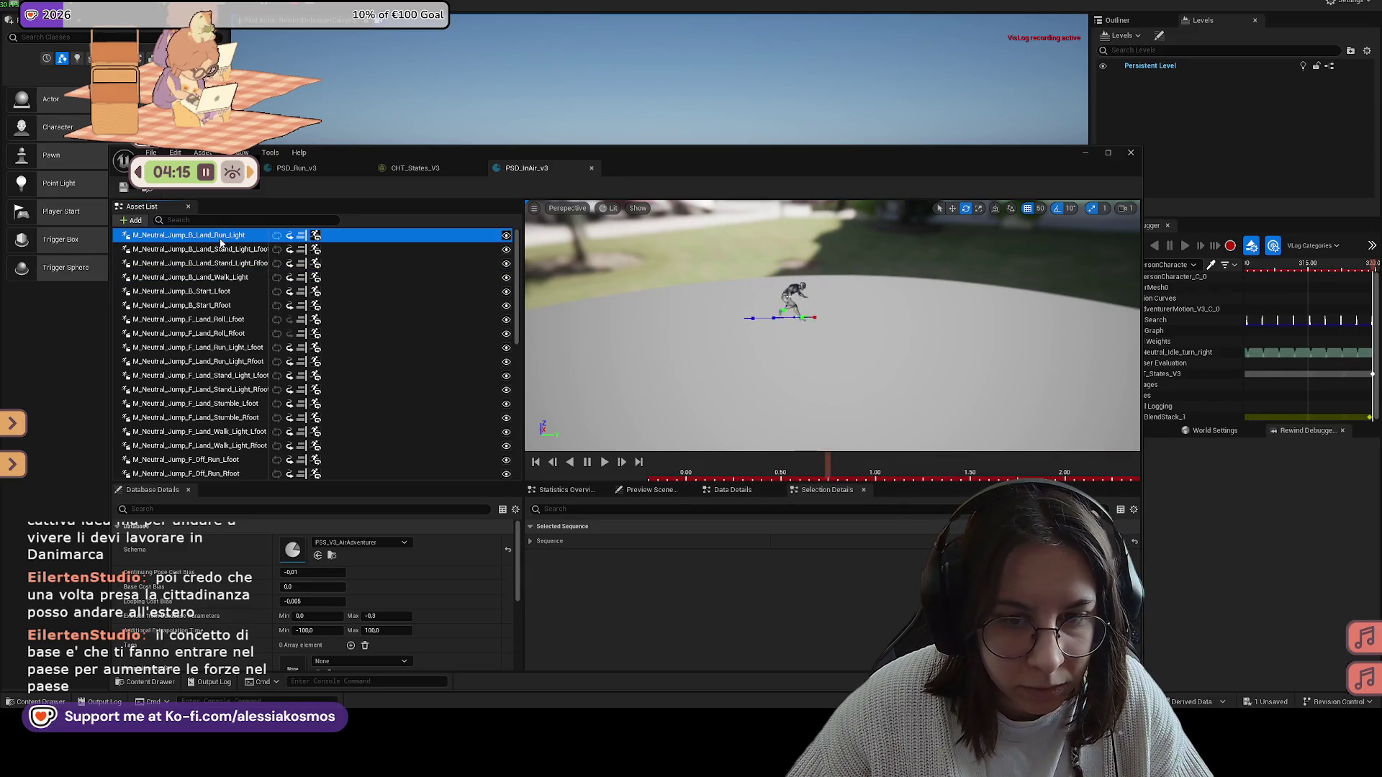
# Step: Delete B_Land_Walk_Light and B_Land_Run_Light from the PSD_Walk_v3 Asset List
pyautogui.click(228, 277)
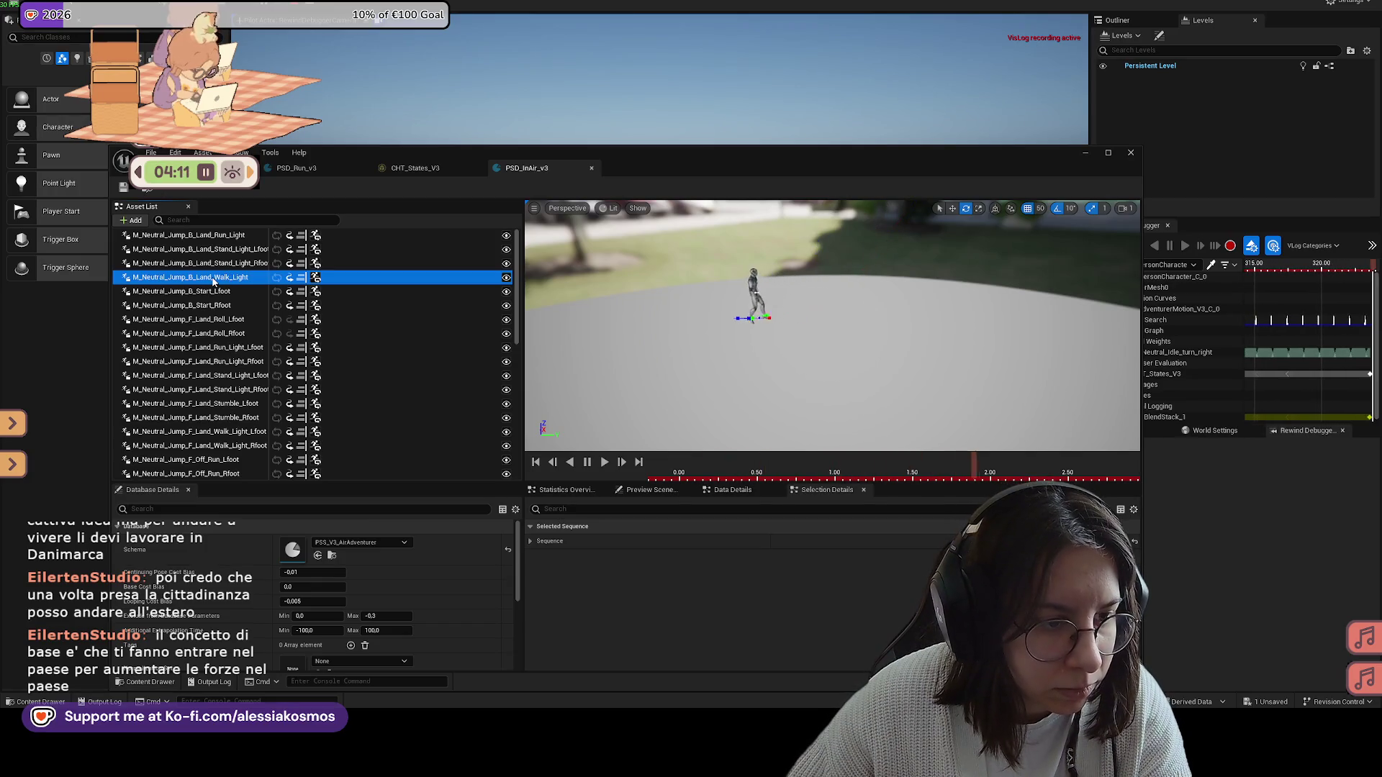
pyautogui.press('Delete')
pyautogui.click(221, 240)
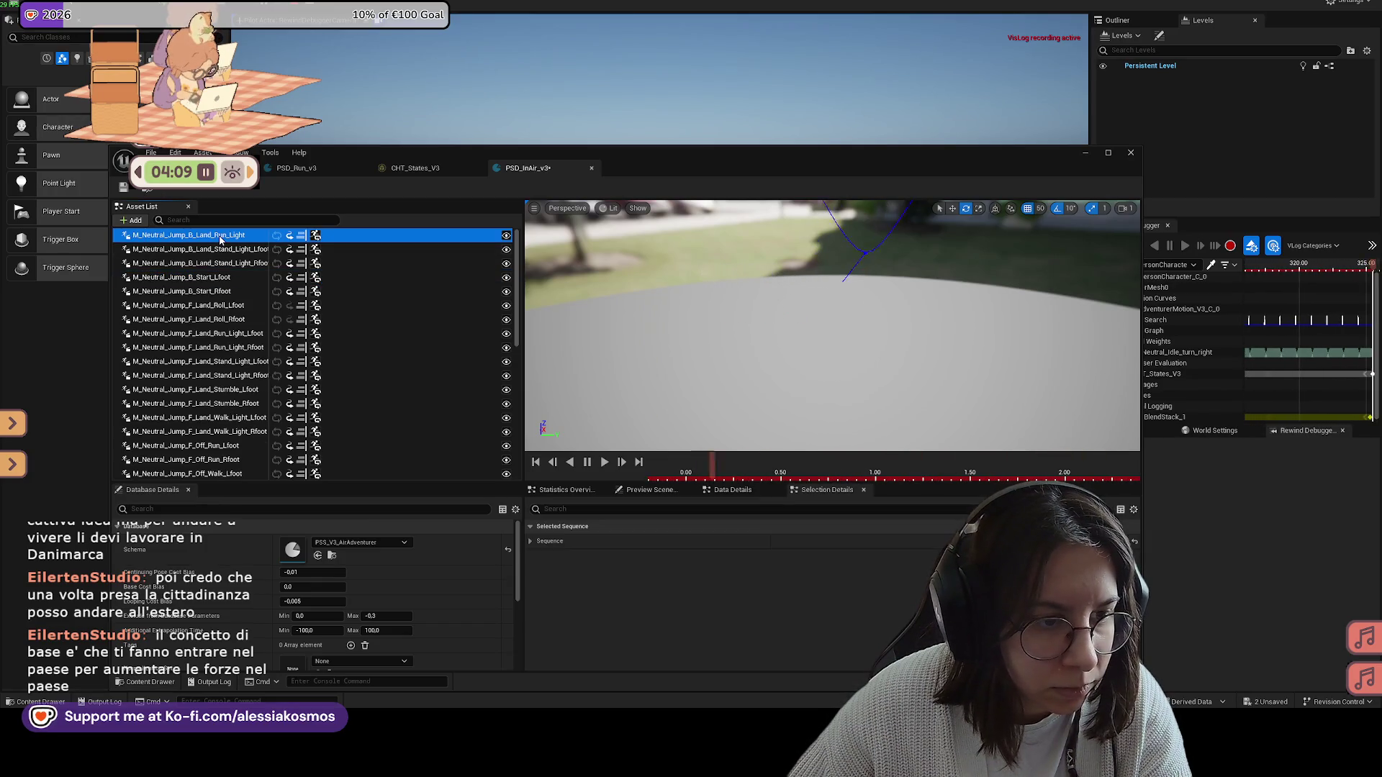
pyautogui.press('Delete')
# Step: Preview the B_Start Lfoot/Rfoot, B_Land_Stand_Light_Rfoot and F_Land_Roll_Lfoot animations
pyautogui.click(231, 280)
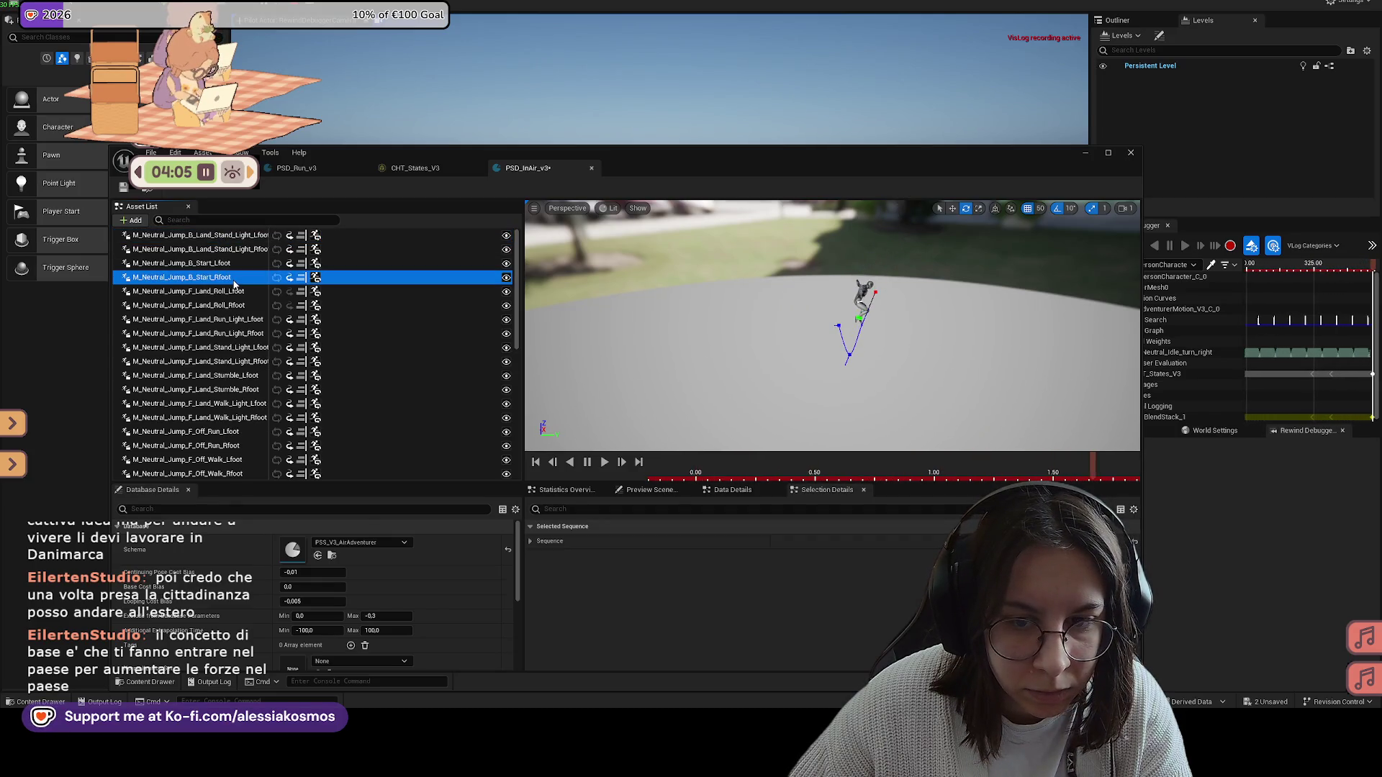
pyautogui.click(230, 264)
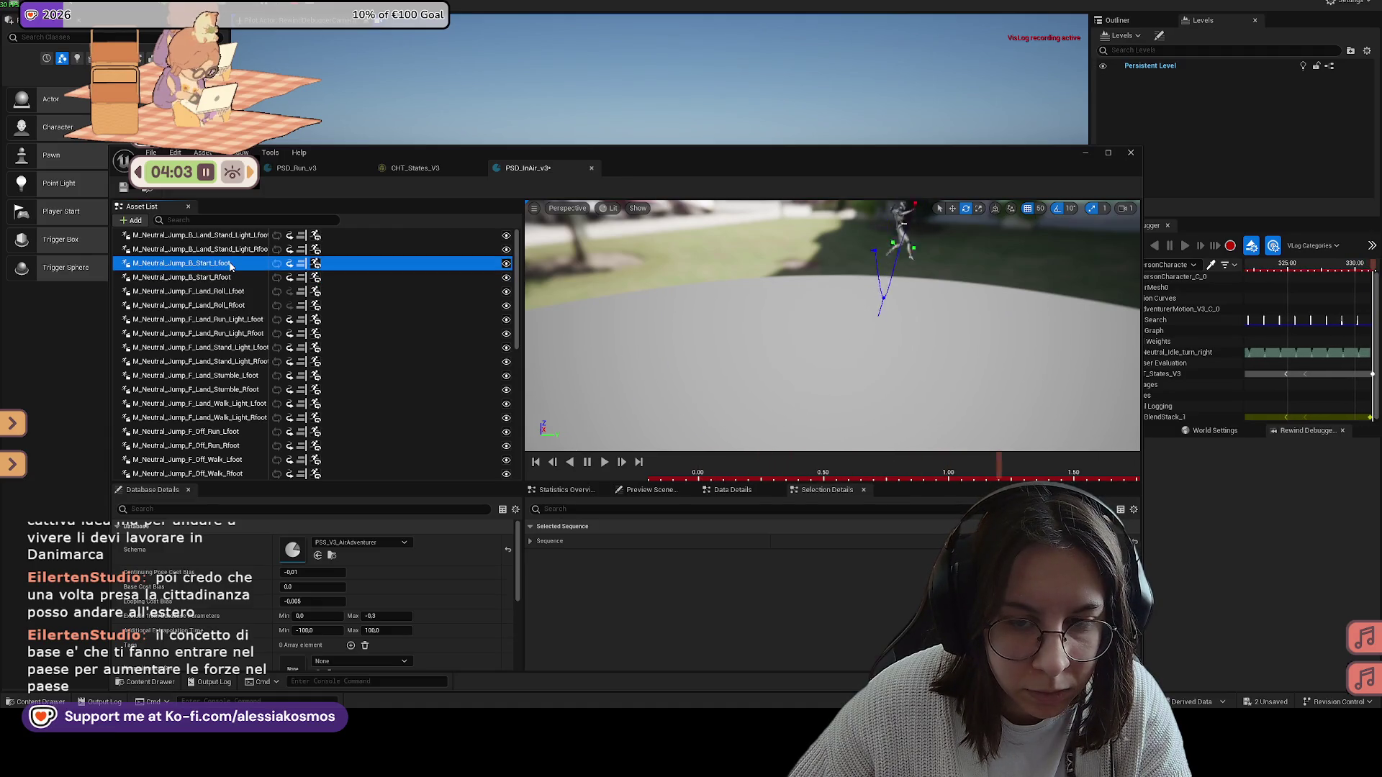
pyautogui.click(228, 248)
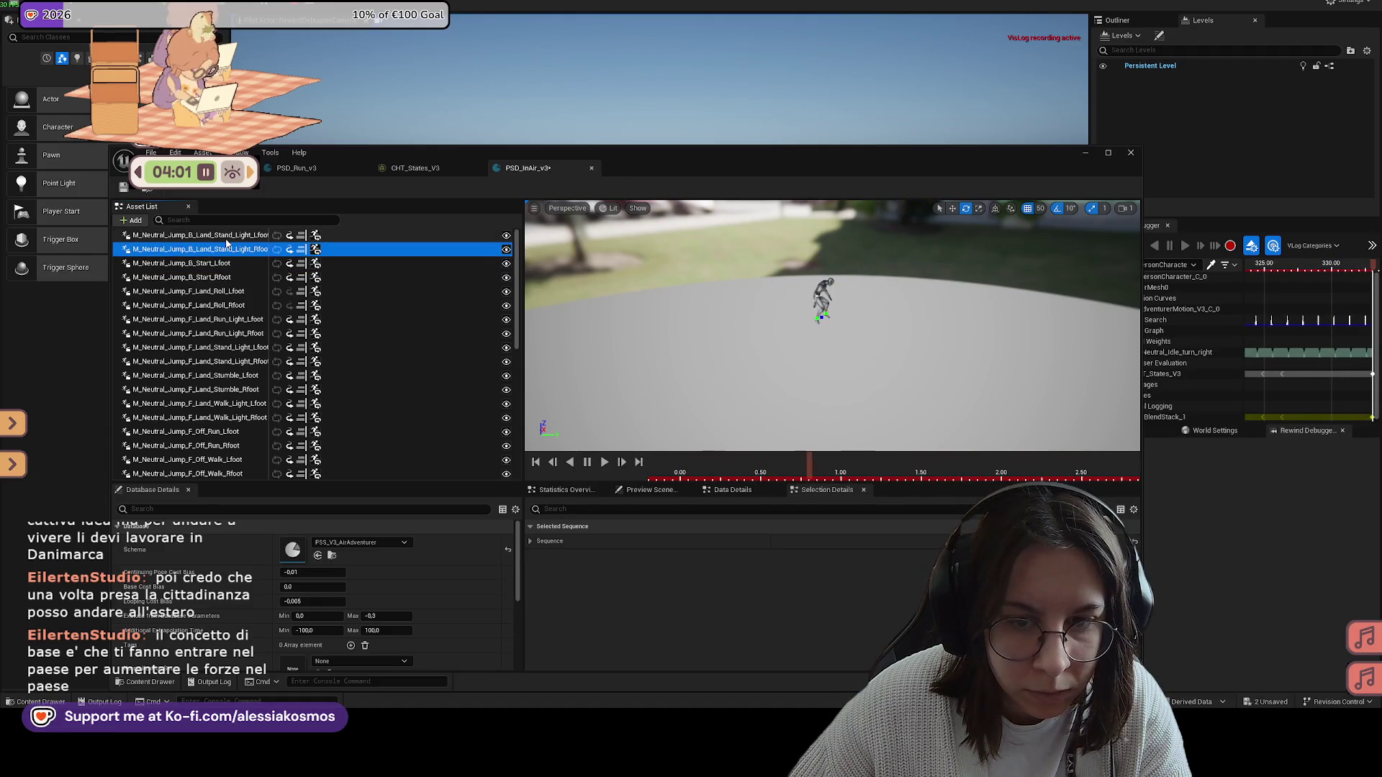
pyautogui.click(225, 291)
pyautogui.click(1003, 350)
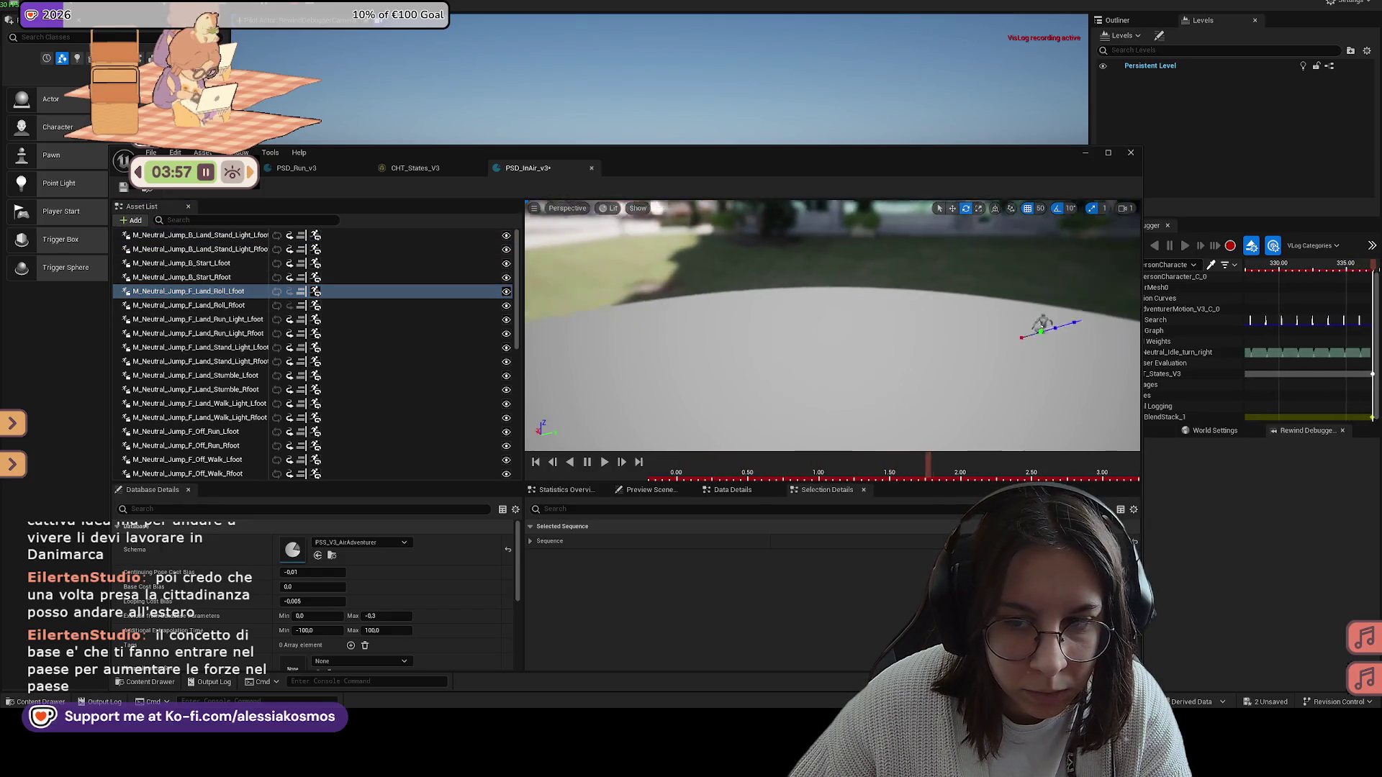
# Step: Delete B_Land_Stand_Light_Lfoot and B_Land_Stand_Light_Rfoot from the database
pyautogui.click(193, 265)
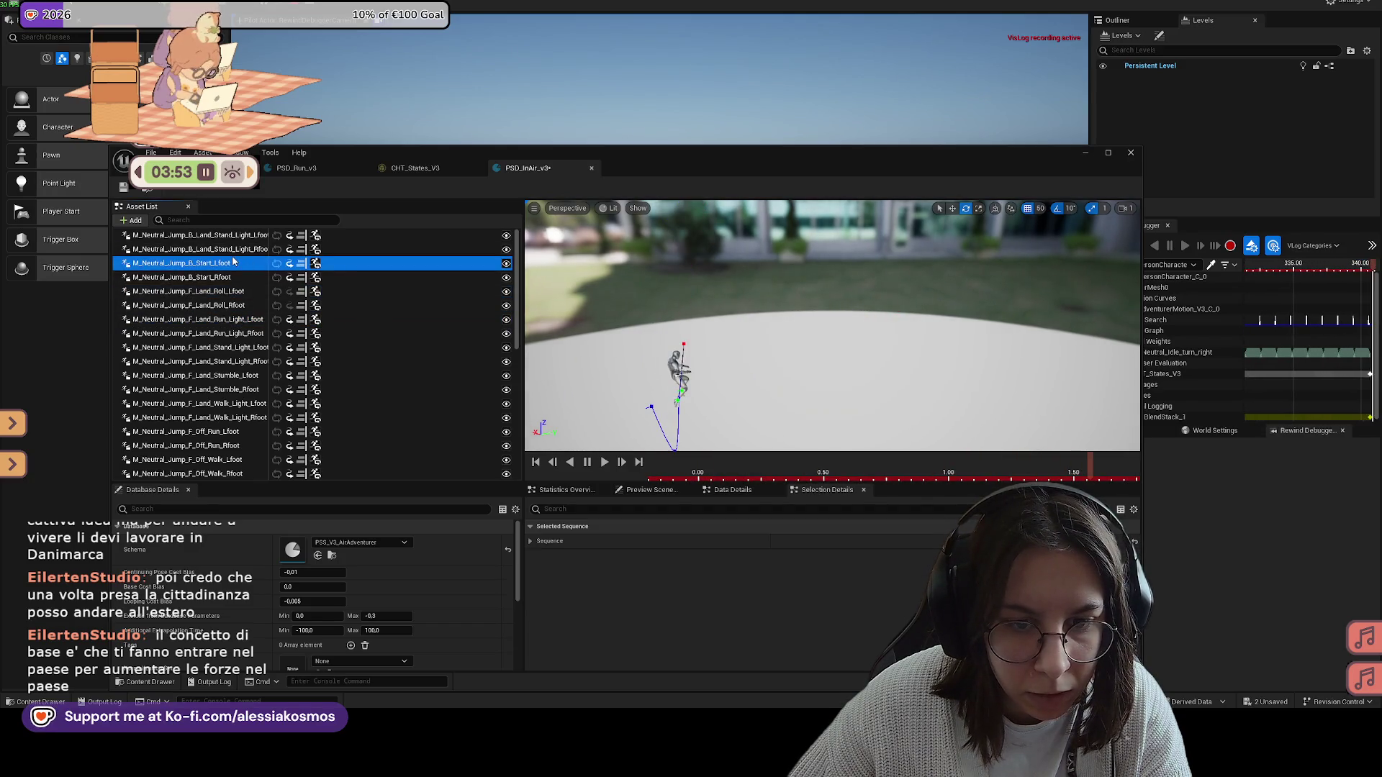
pyautogui.click(219, 238)
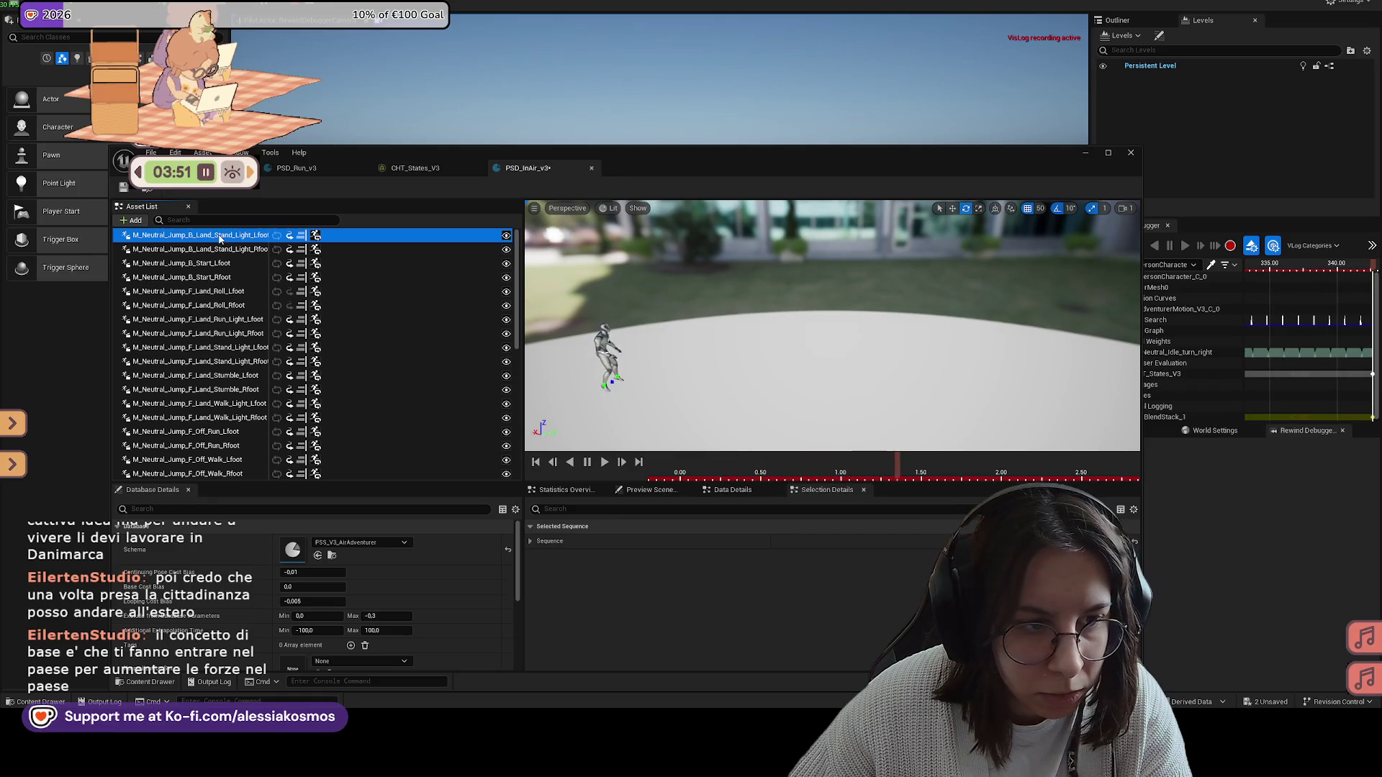
pyautogui.press('Delete')
pyautogui.click(218, 249)
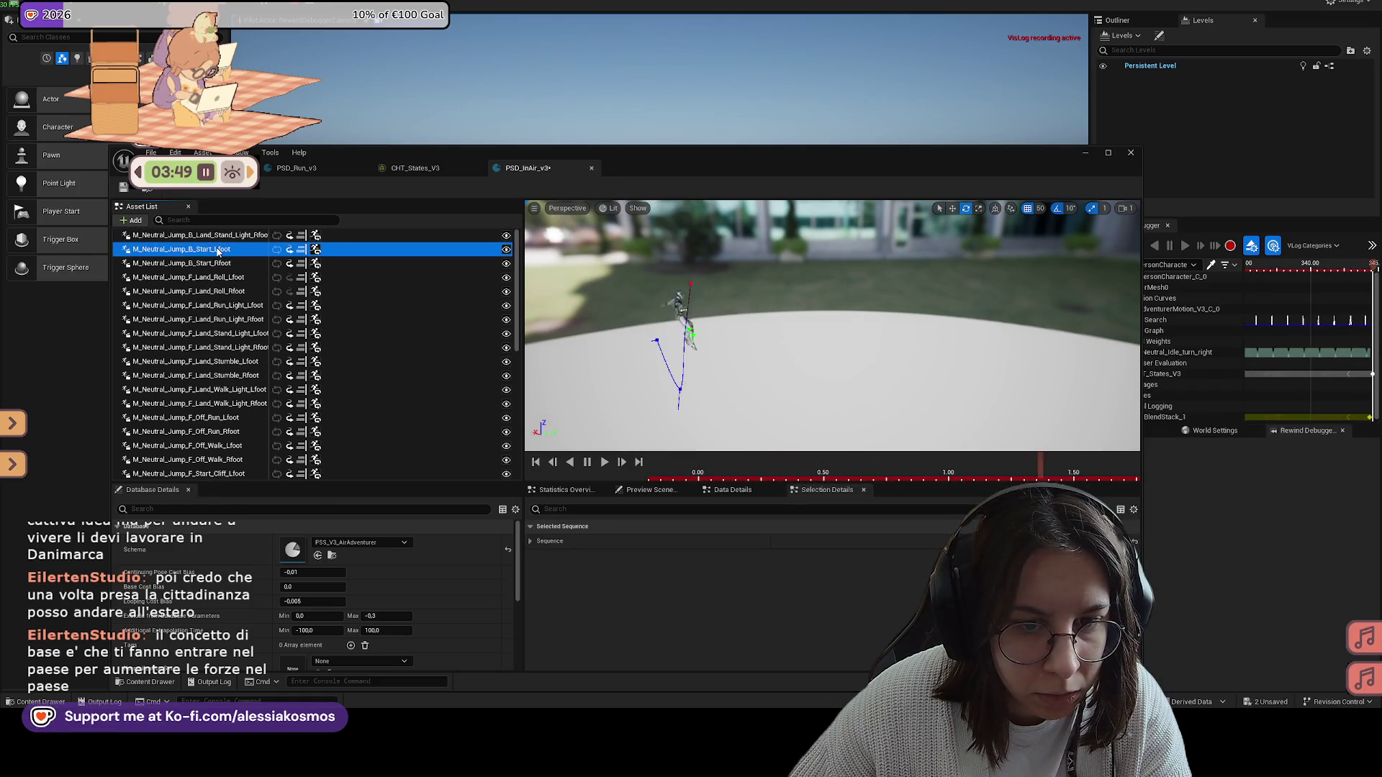
pyautogui.click(216, 236)
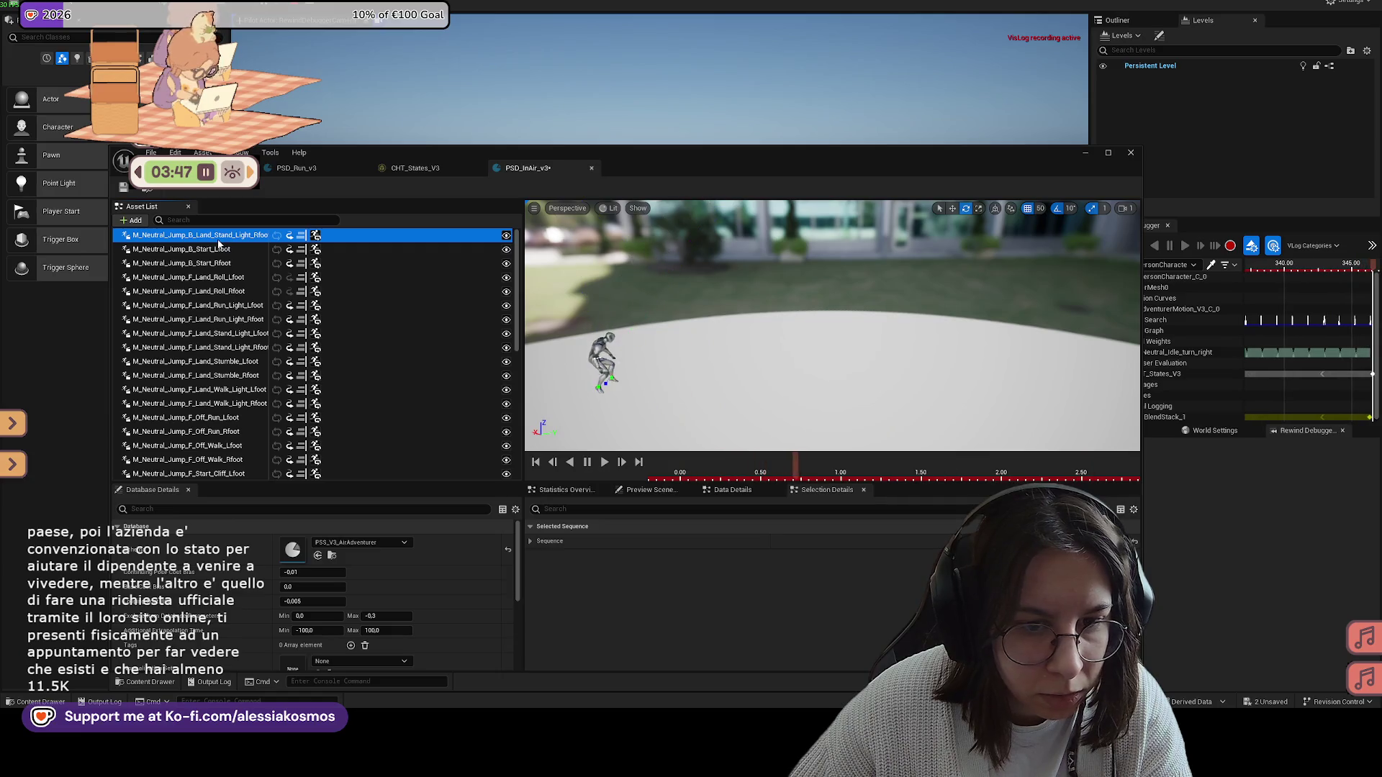
pyautogui.press('Delete')
# Step: Delete F_Land_Stand_Light_Lfoot and F_Land_Stand_Light_Rfoot from the database
pyautogui.click(225, 308)
pyautogui.press('Up')
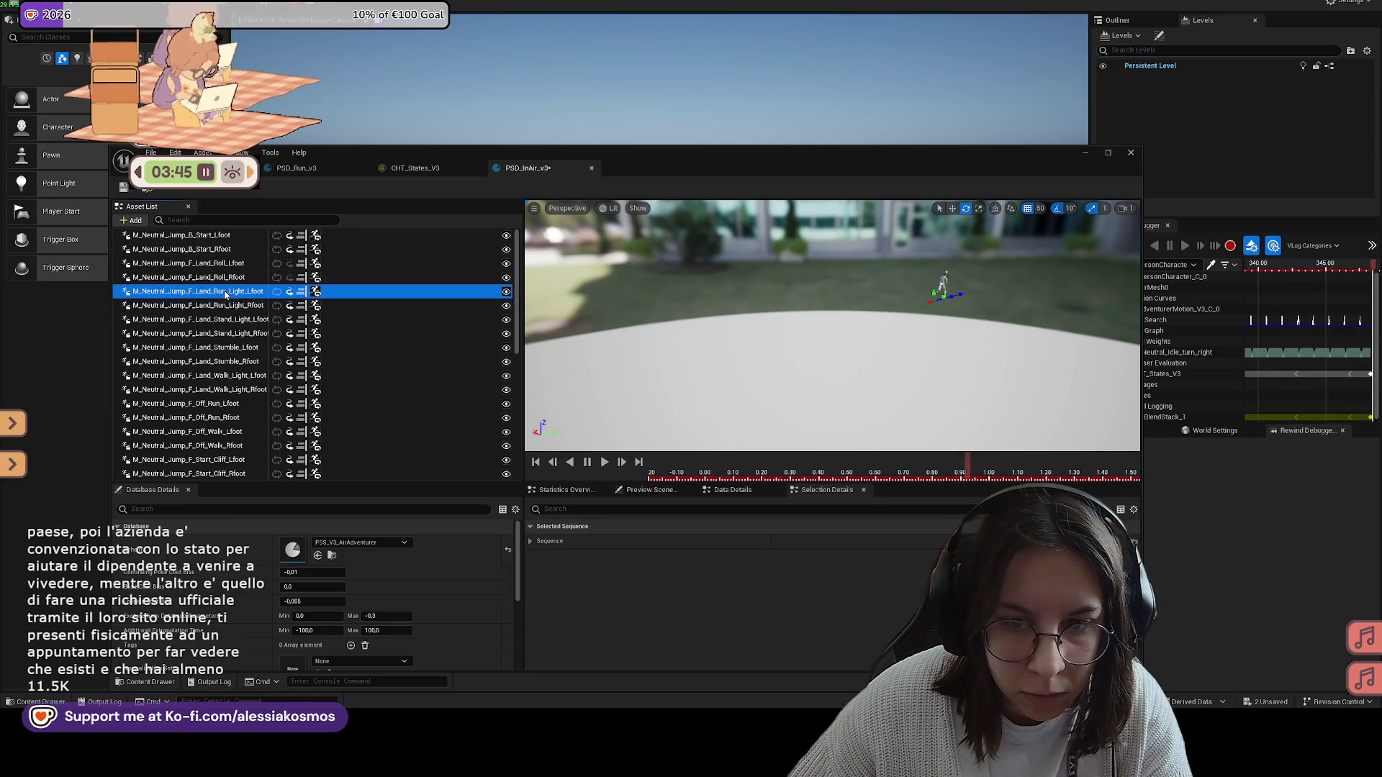
pyautogui.click(228, 319)
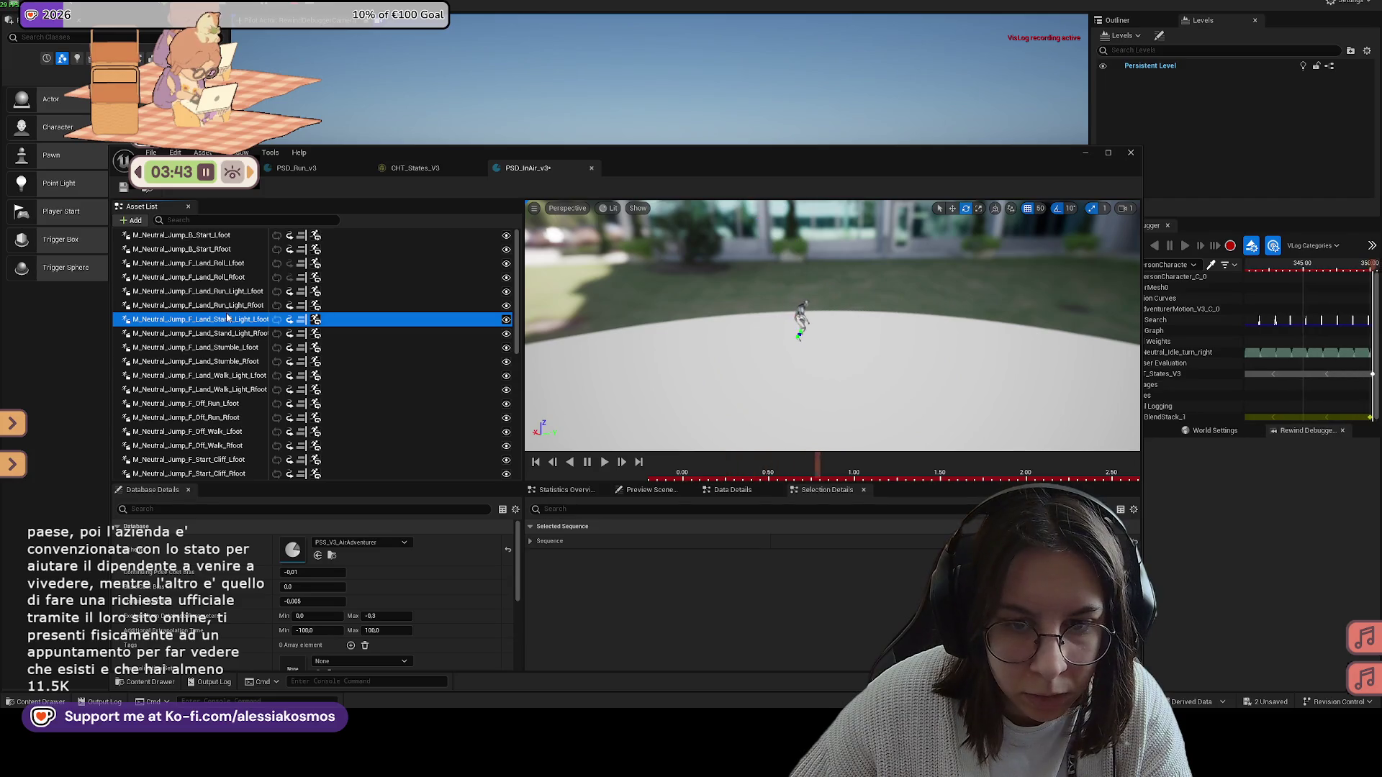
pyautogui.press('Delete')
pyautogui.click(227, 319)
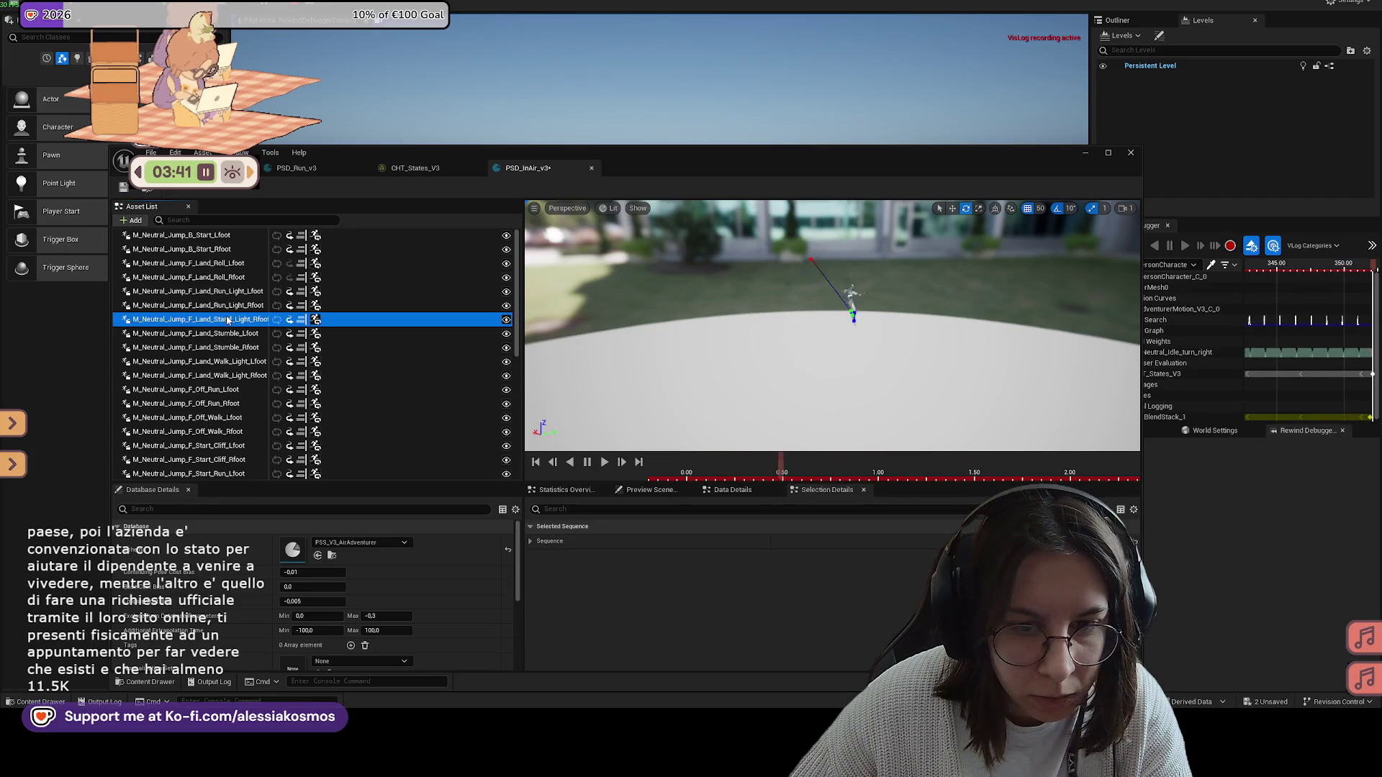
pyautogui.press('Delete')
# Step: Preview the F_Land_Stumble, F_Land_Walk_Light and F_Off_Run animations
pyautogui.click(227, 319)
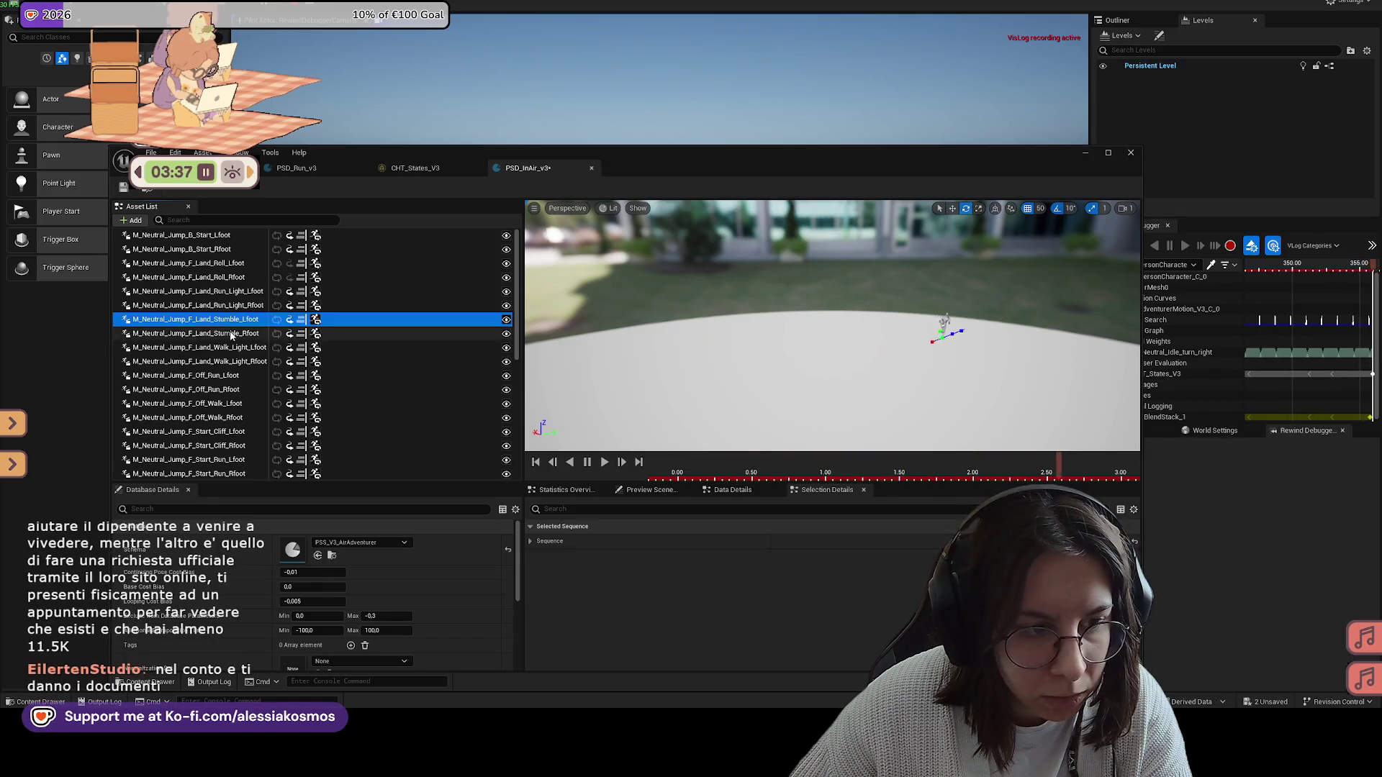
pyautogui.click(229, 333)
pyautogui.click(231, 348)
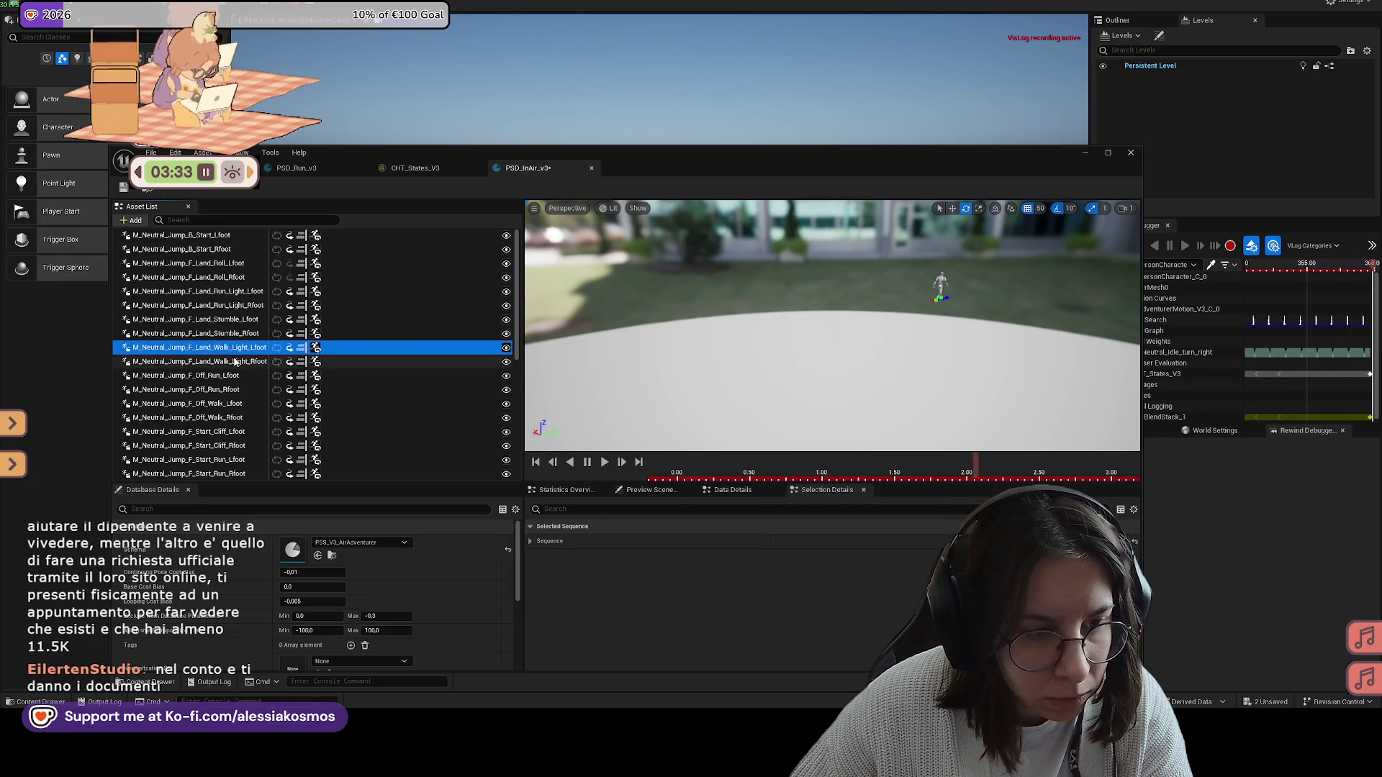
pyautogui.click(235, 362)
pyautogui.click(236, 376)
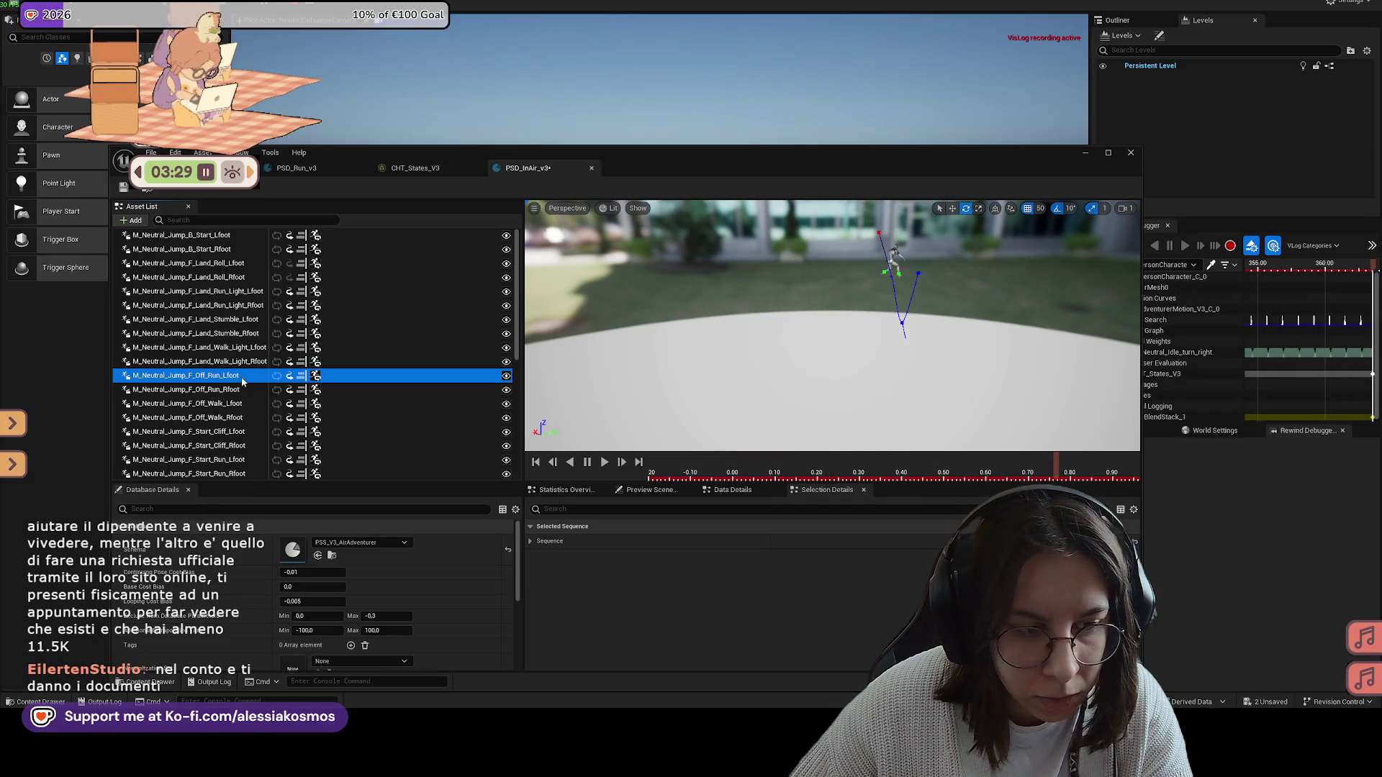
pyautogui.click(230, 389)
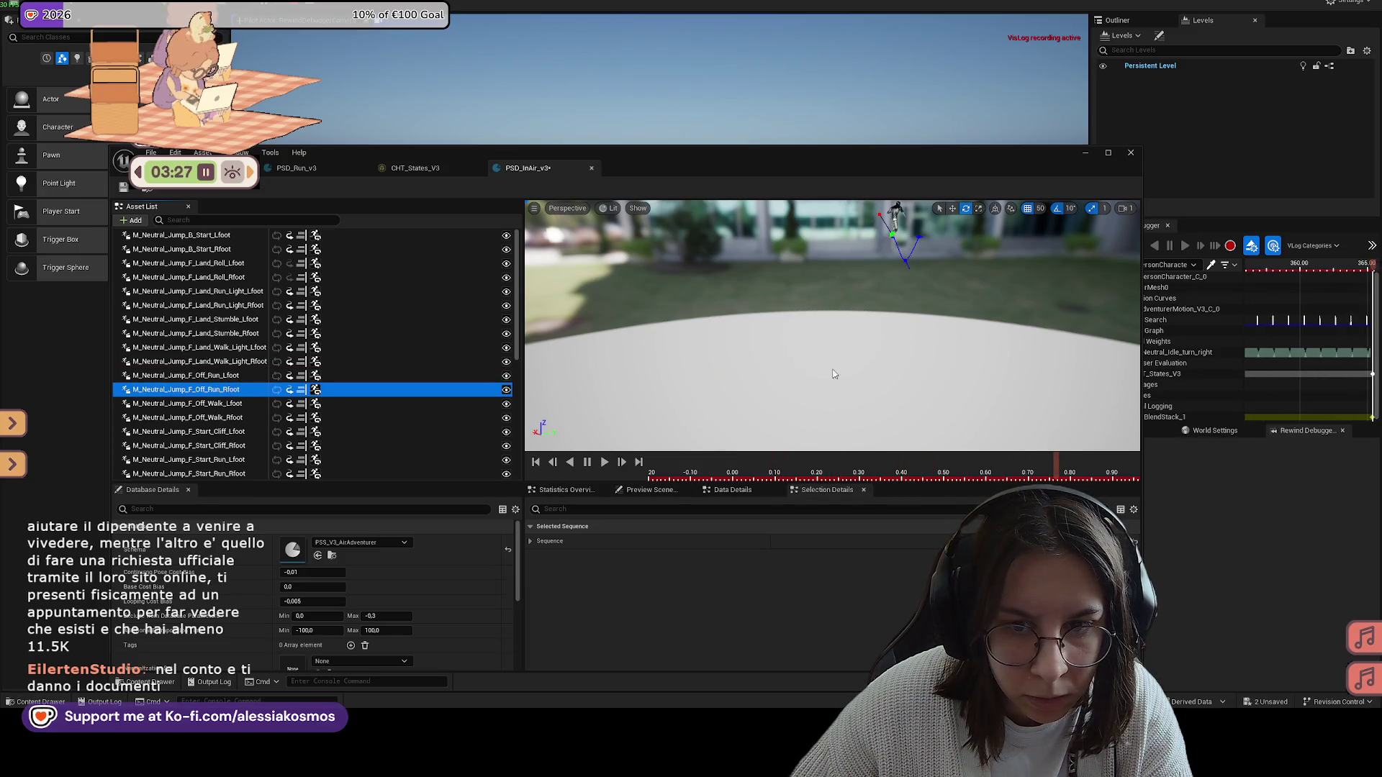
# Step: Review the F_Off and F_Start_Cliff animations, then select all four F_Off rows
pyautogui.click(221, 380)
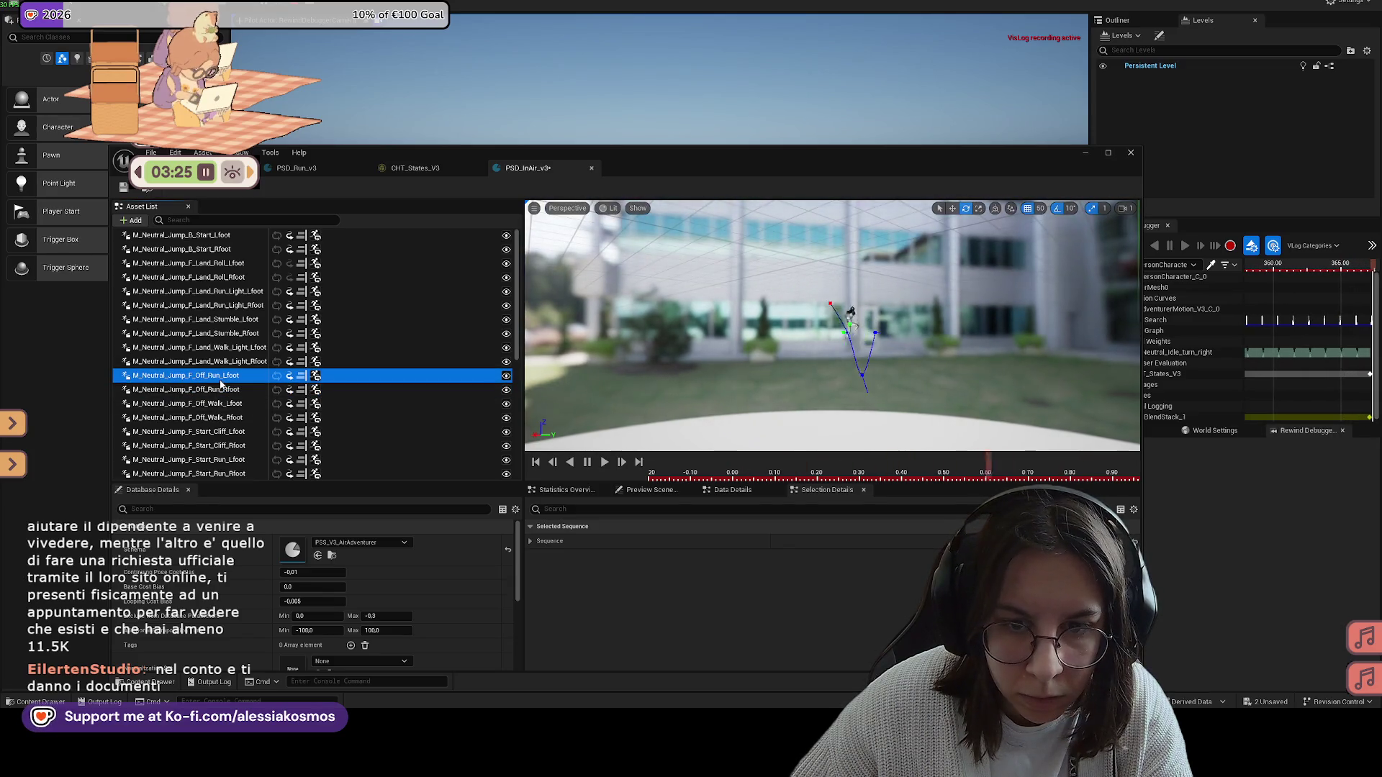
pyautogui.click(225, 390)
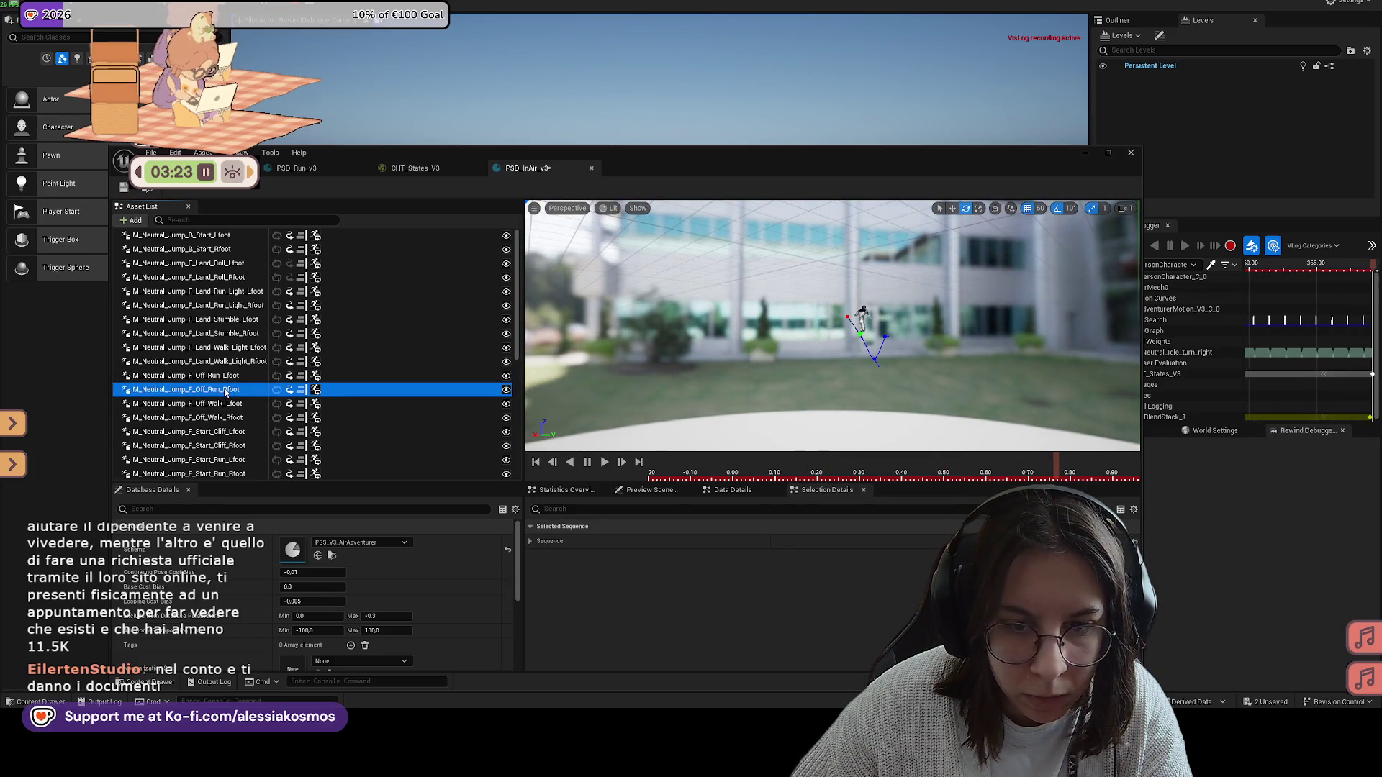
pyautogui.click(220, 404)
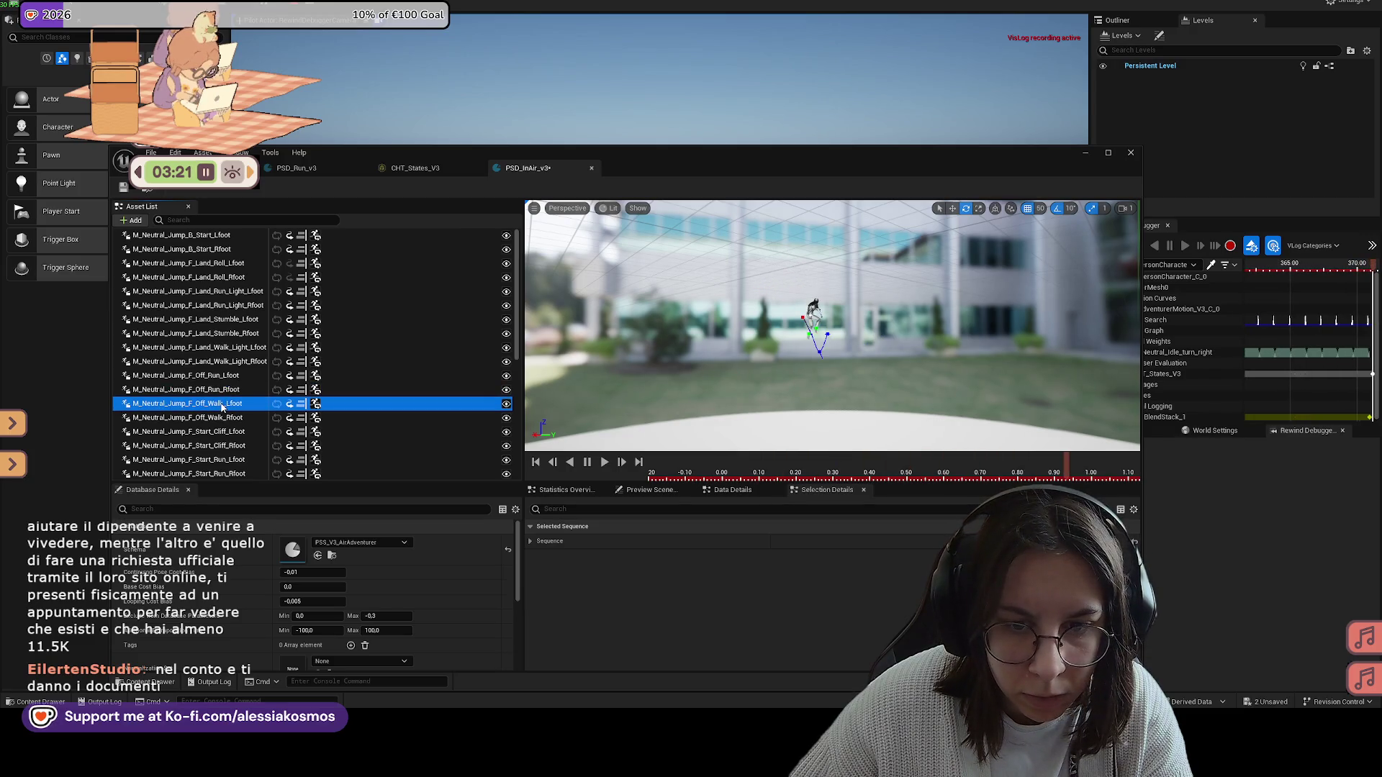
pyautogui.click(220, 417)
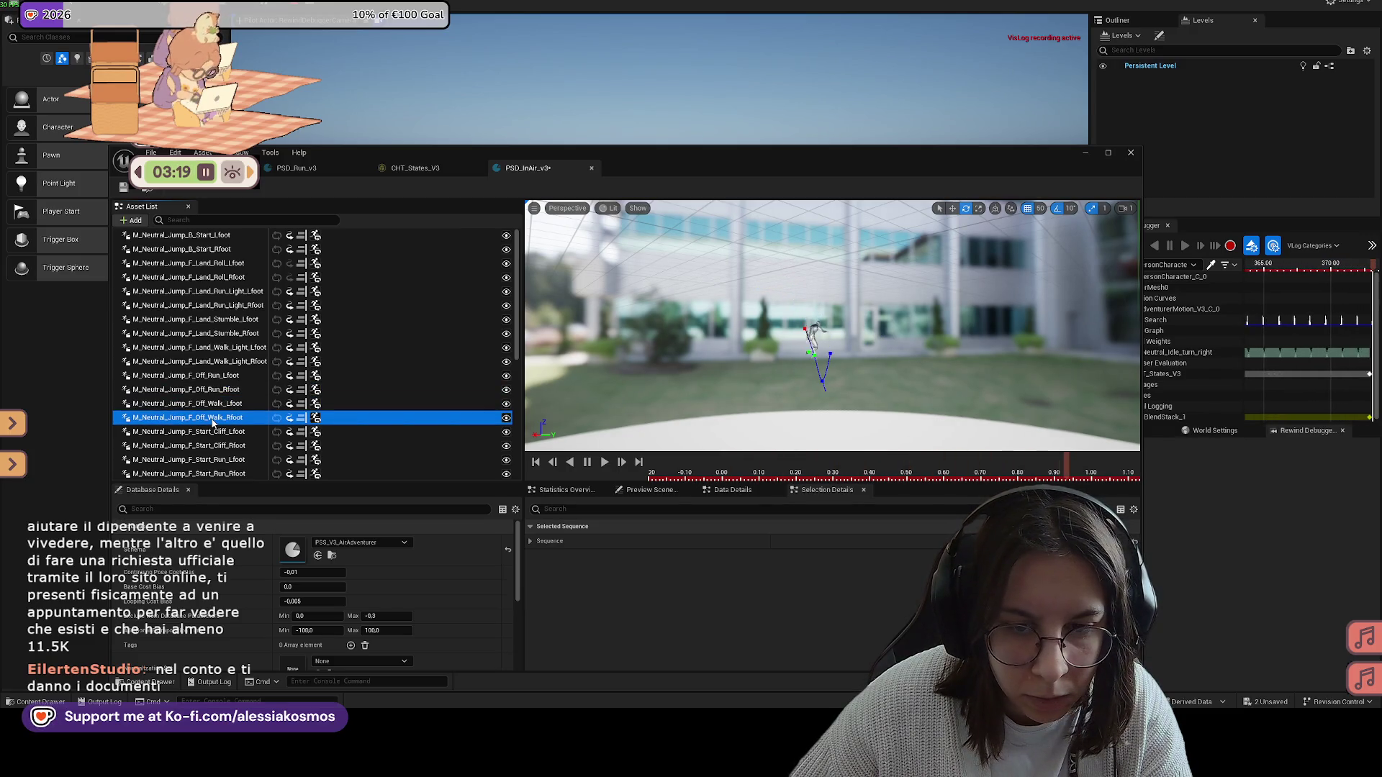
pyautogui.click(210, 445)
pyautogui.click(210, 432)
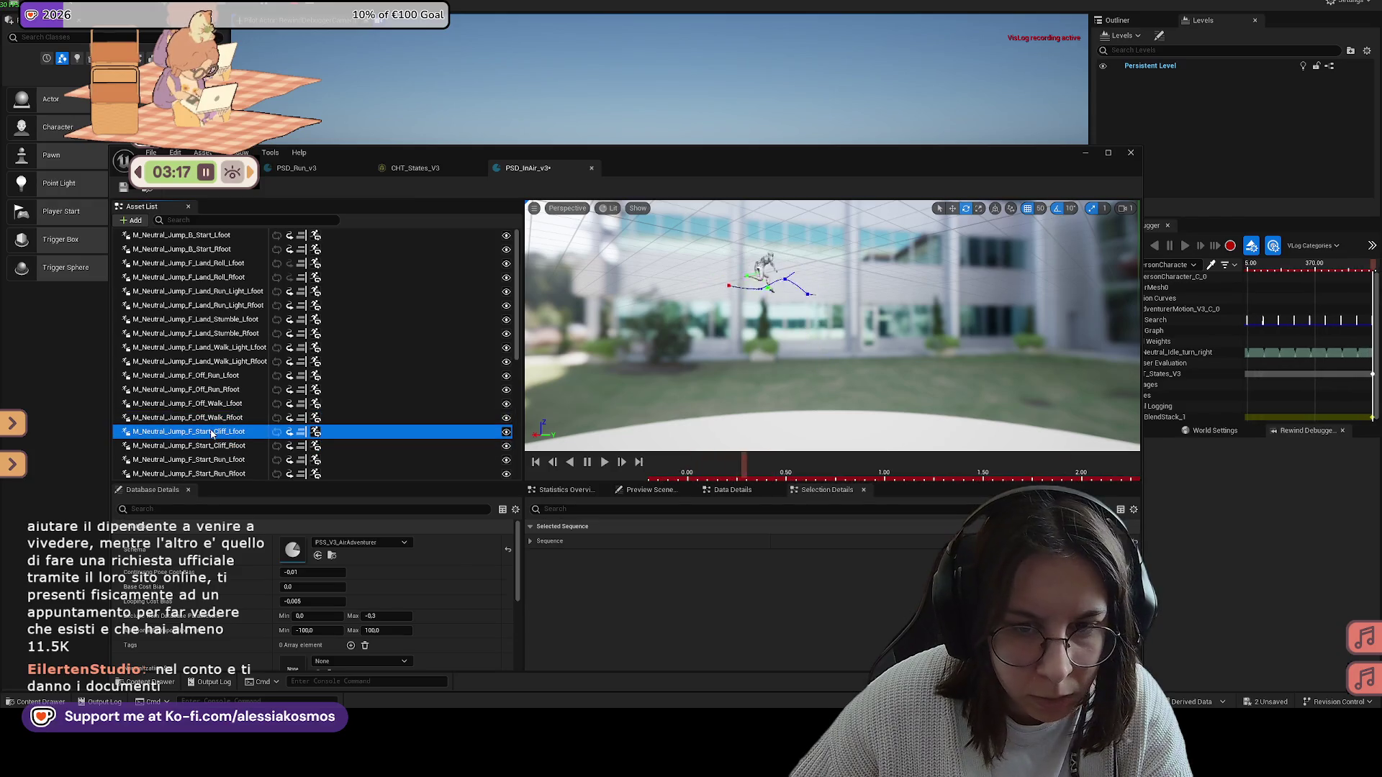
pyautogui.click(211, 421)
pyautogui.keyDown('shift'); pyautogui.click(222, 374); pyautogui.keyUp('shift')
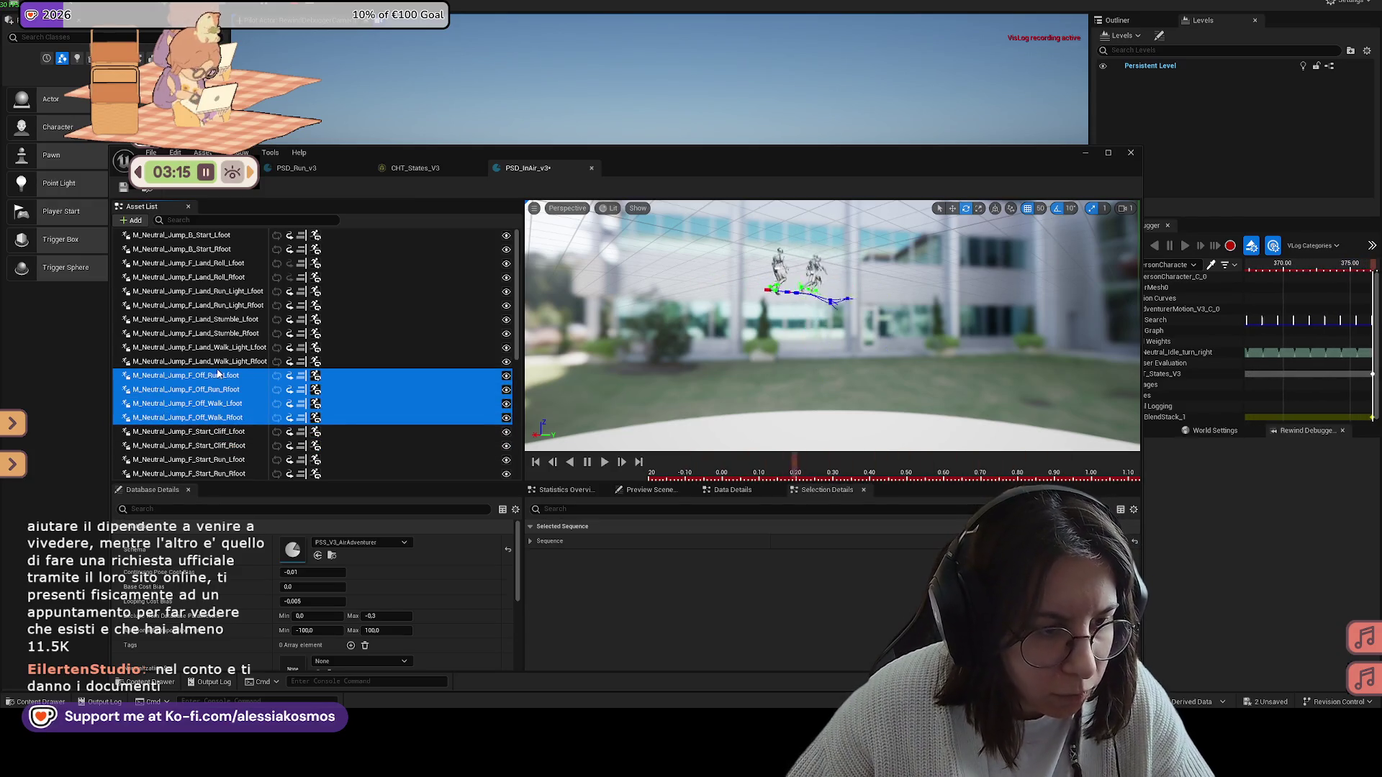
# Step: Delete the four F_Off animations, then preview F_Start_Cliff and F_Start_Run
pyautogui.press('Delete')
pyautogui.click(207, 360)
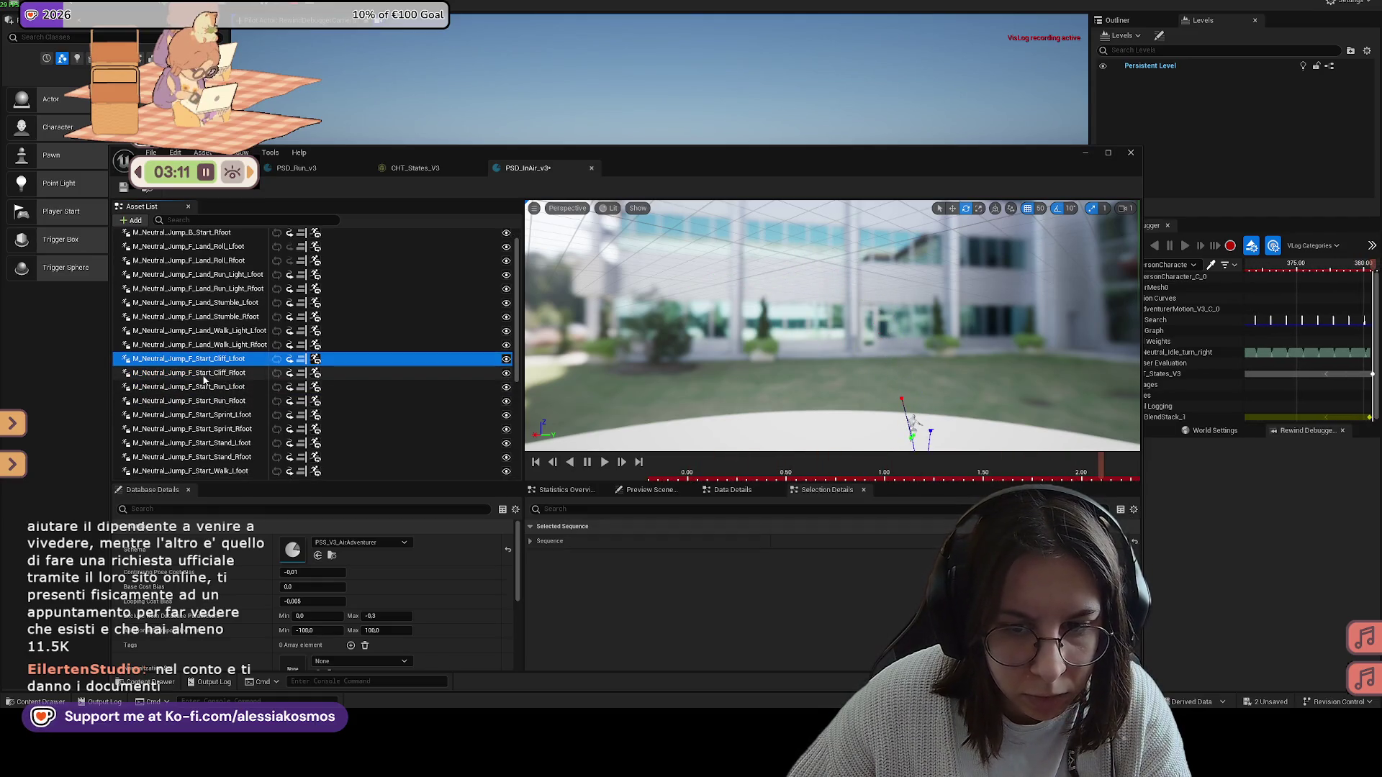
pyautogui.press('Down')
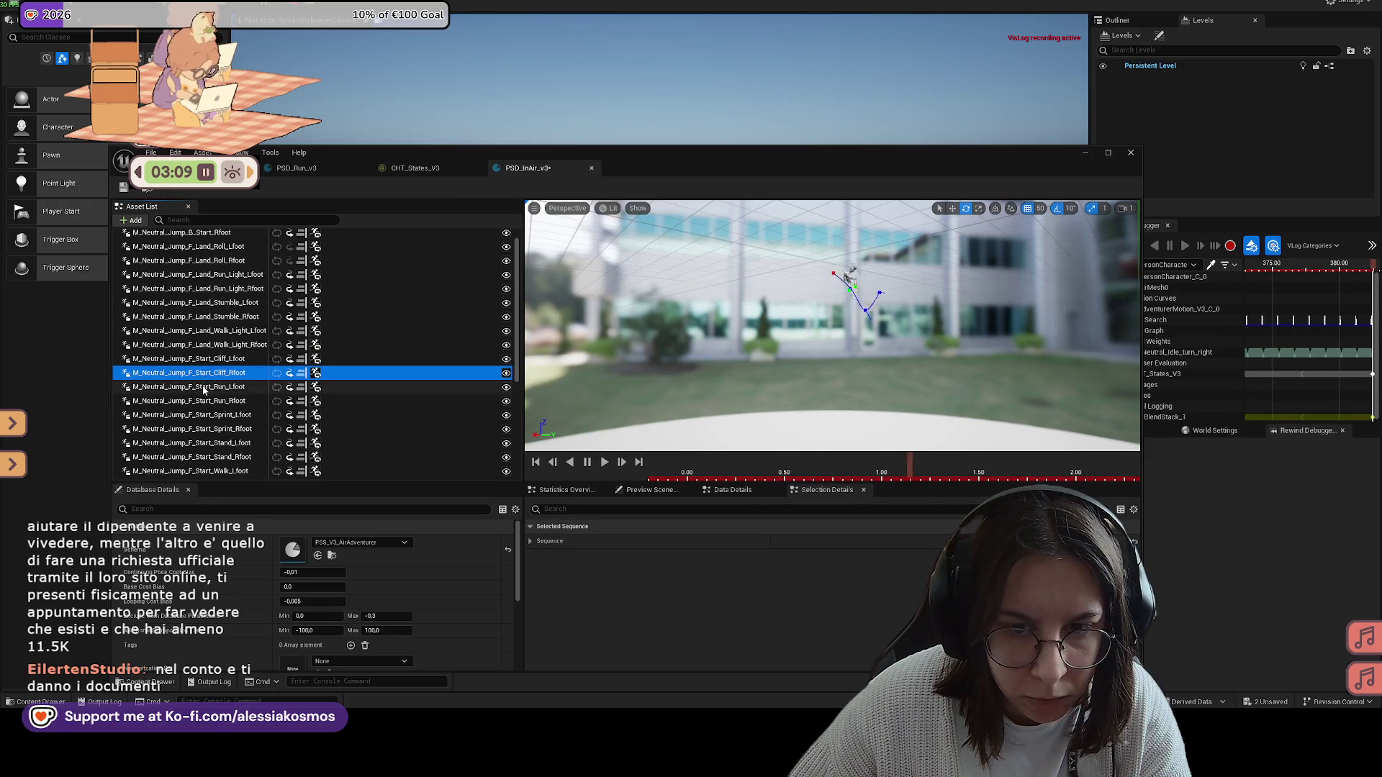
pyautogui.click(204, 389)
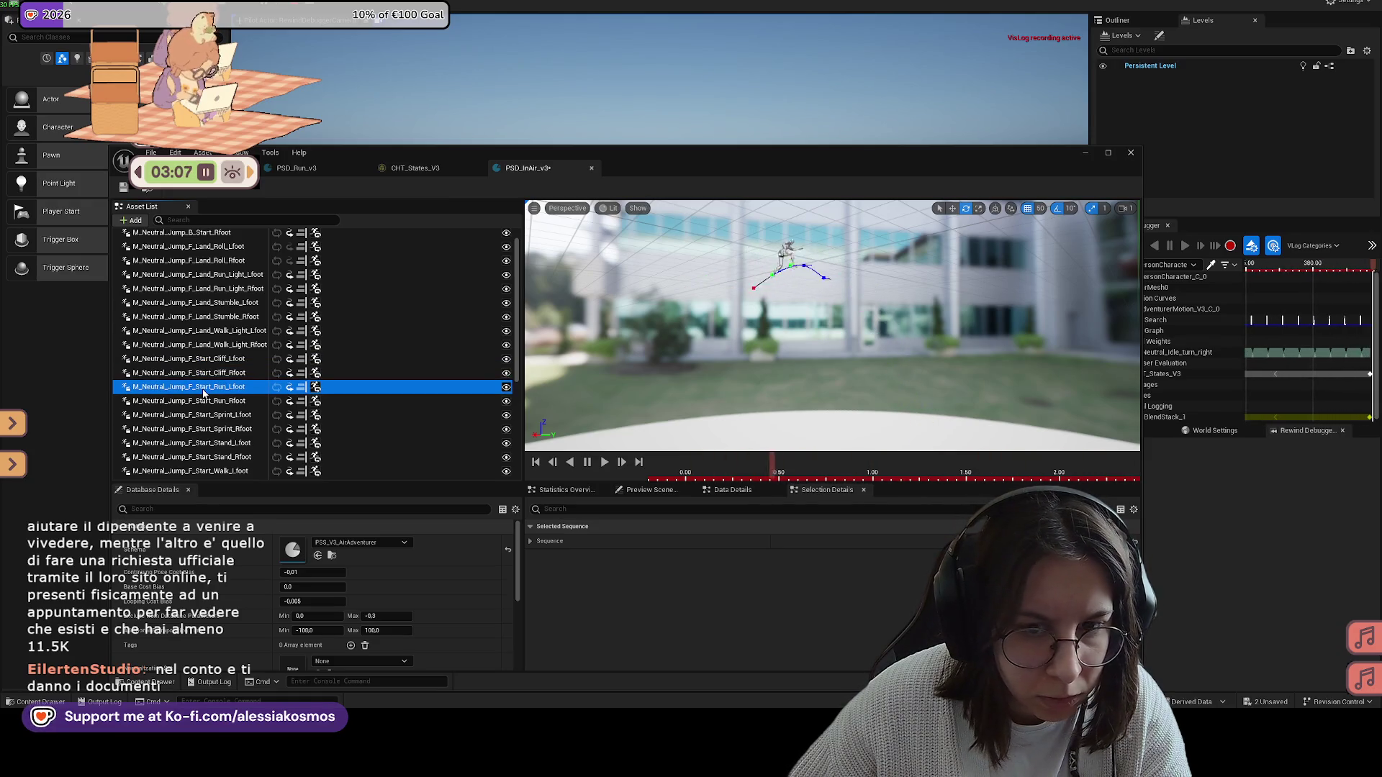
pyautogui.click(204, 400)
# Step: Preview the F_Start Sprint, Stand and Walk jump animations
pyautogui.click(205, 427)
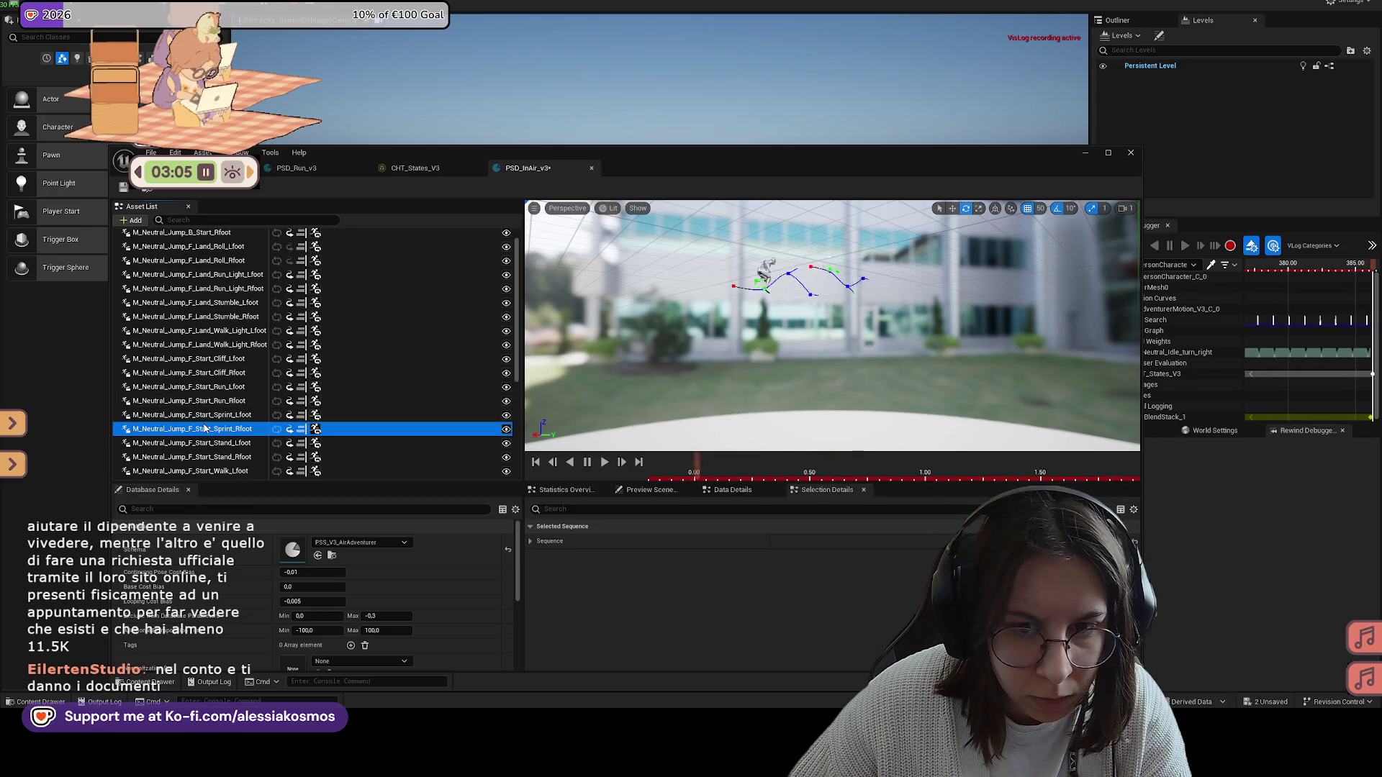
pyautogui.click(206, 428)
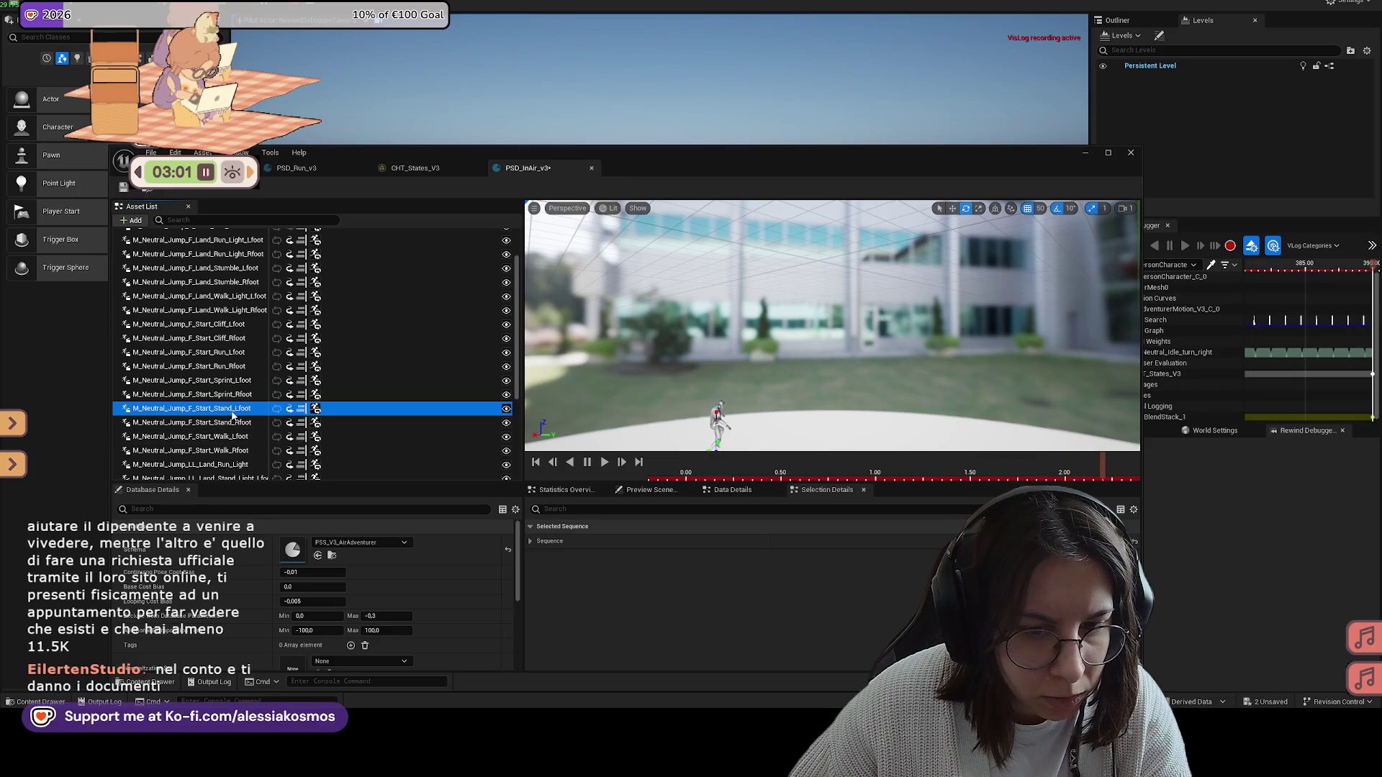
pyautogui.click(216, 423)
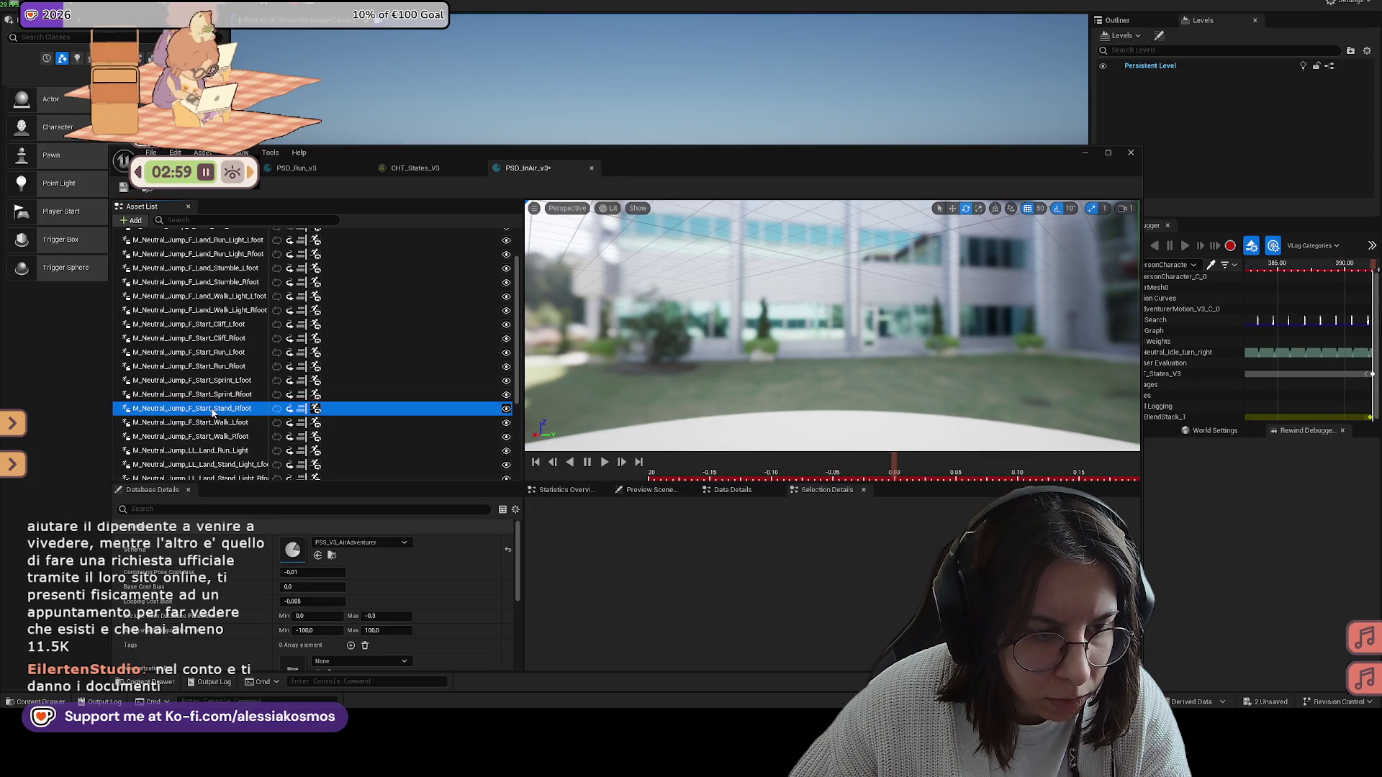
pyautogui.click(214, 416)
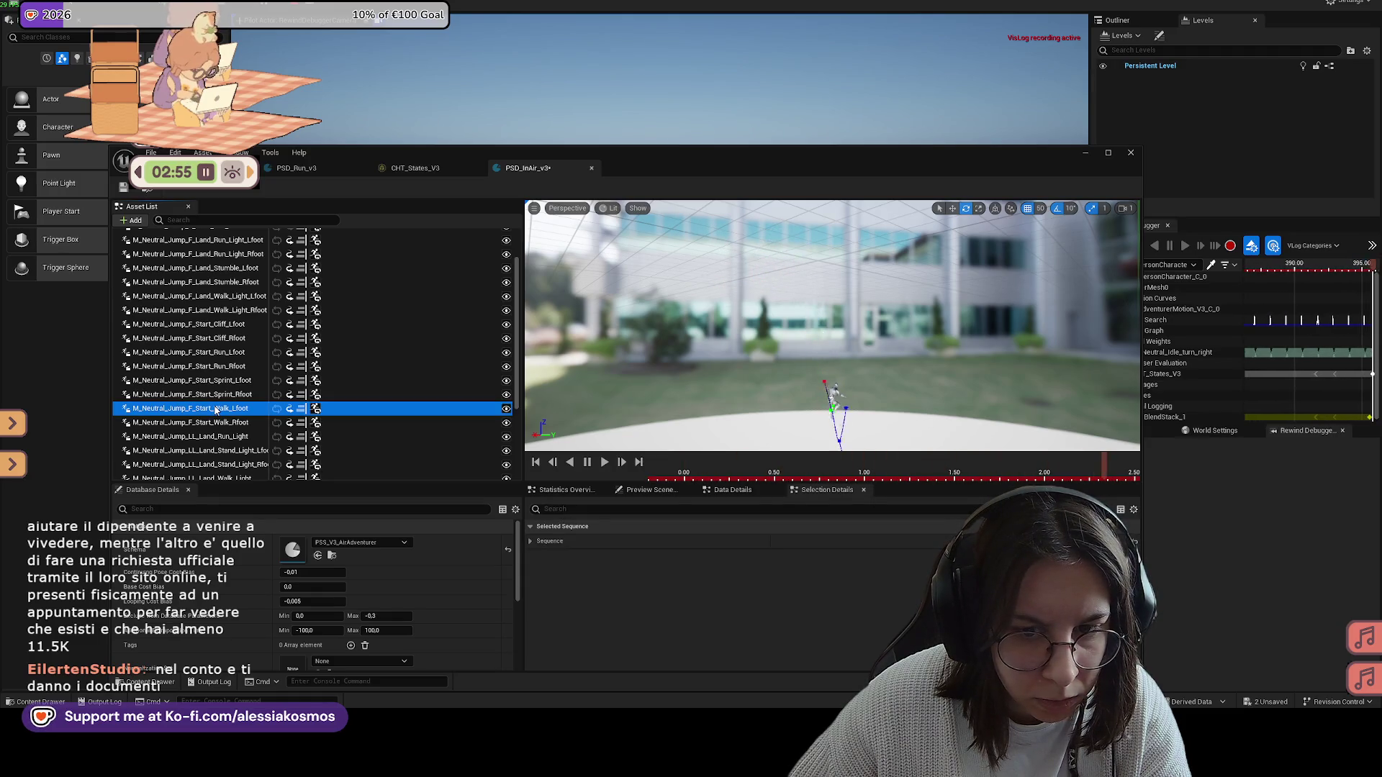
pyautogui.click(216, 423)
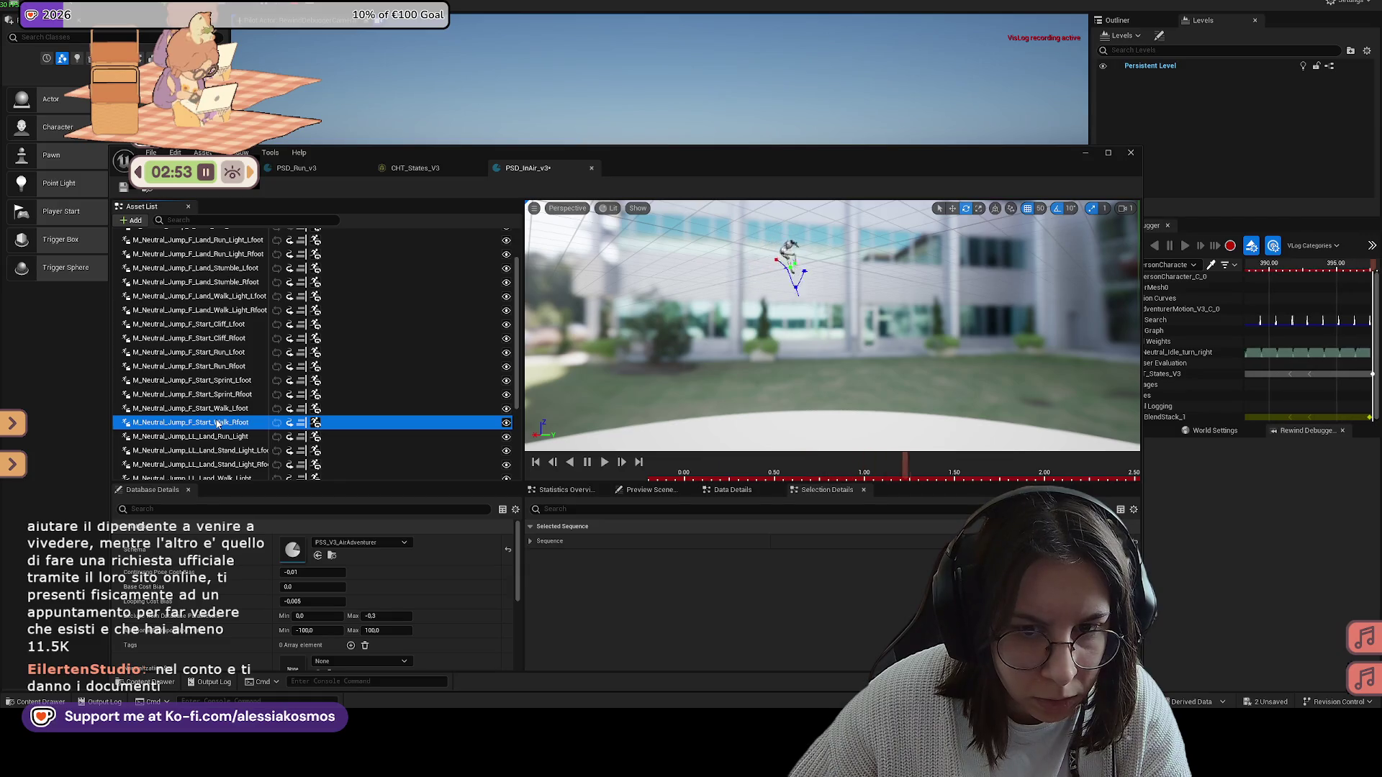
# Step: Preview LL_Land_Run_Light and LL_Land_Stand_Light_Lfoot, comparing them back and forth
pyautogui.scroll(-1, 217, 424)
pyautogui.click(216, 422)
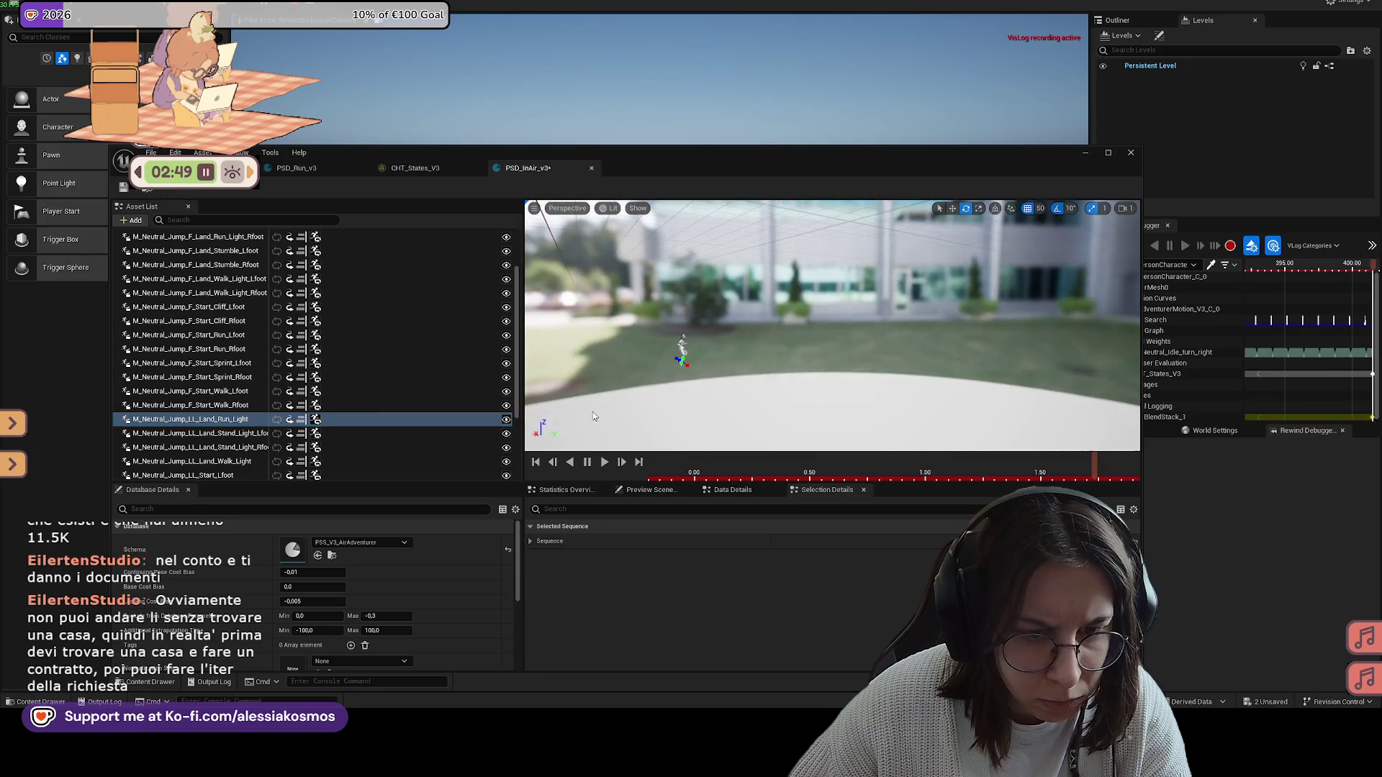
pyautogui.click(227, 432)
pyautogui.click(241, 422)
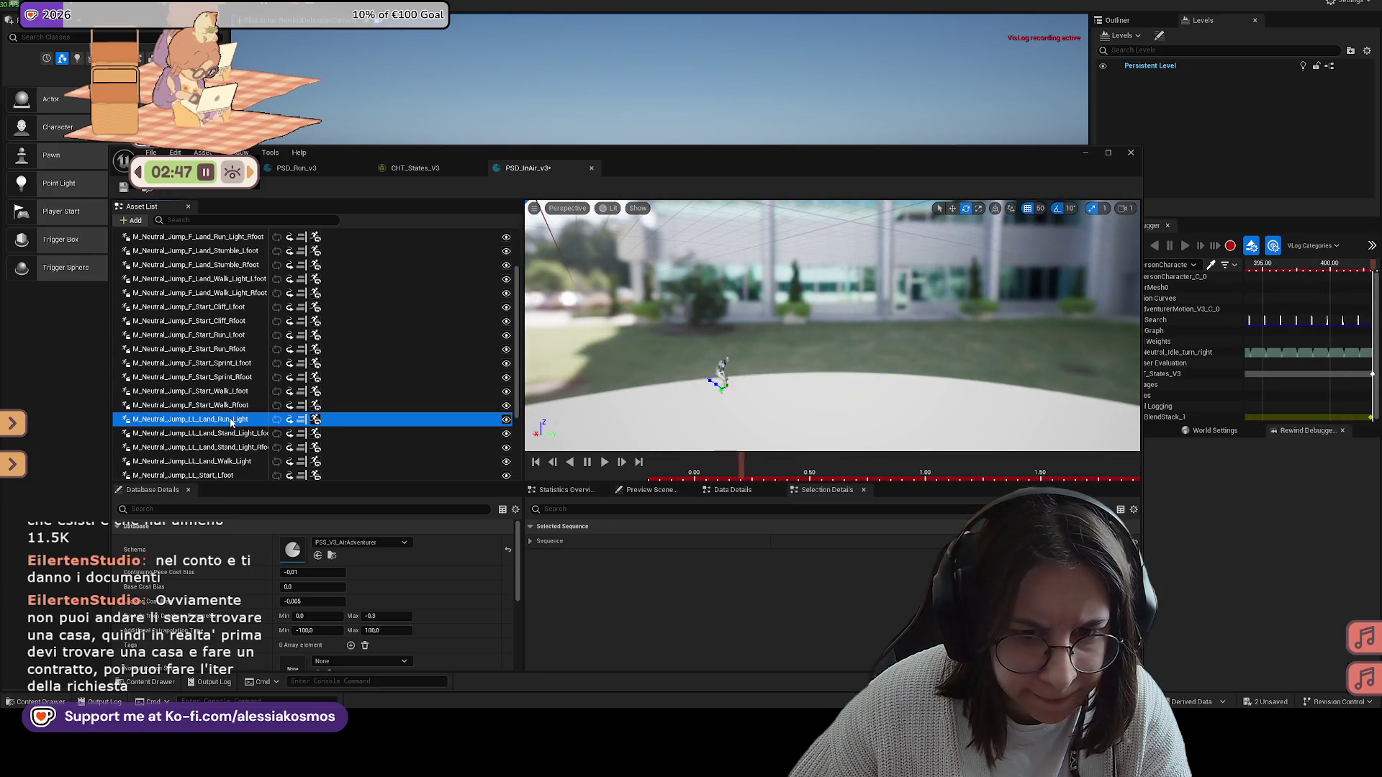
pyautogui.press('Up')
pyautogui.click(240, 423)
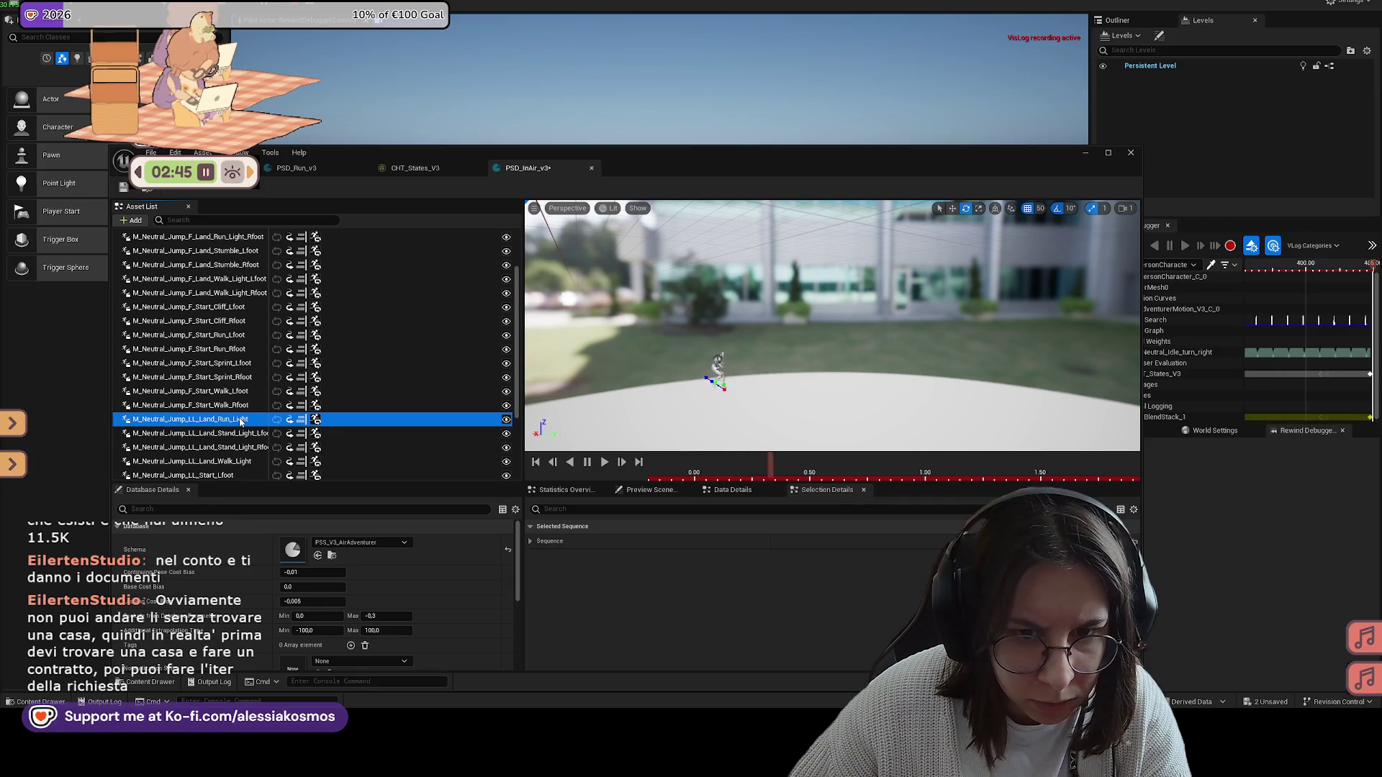
pyautogui.click(228, 432)
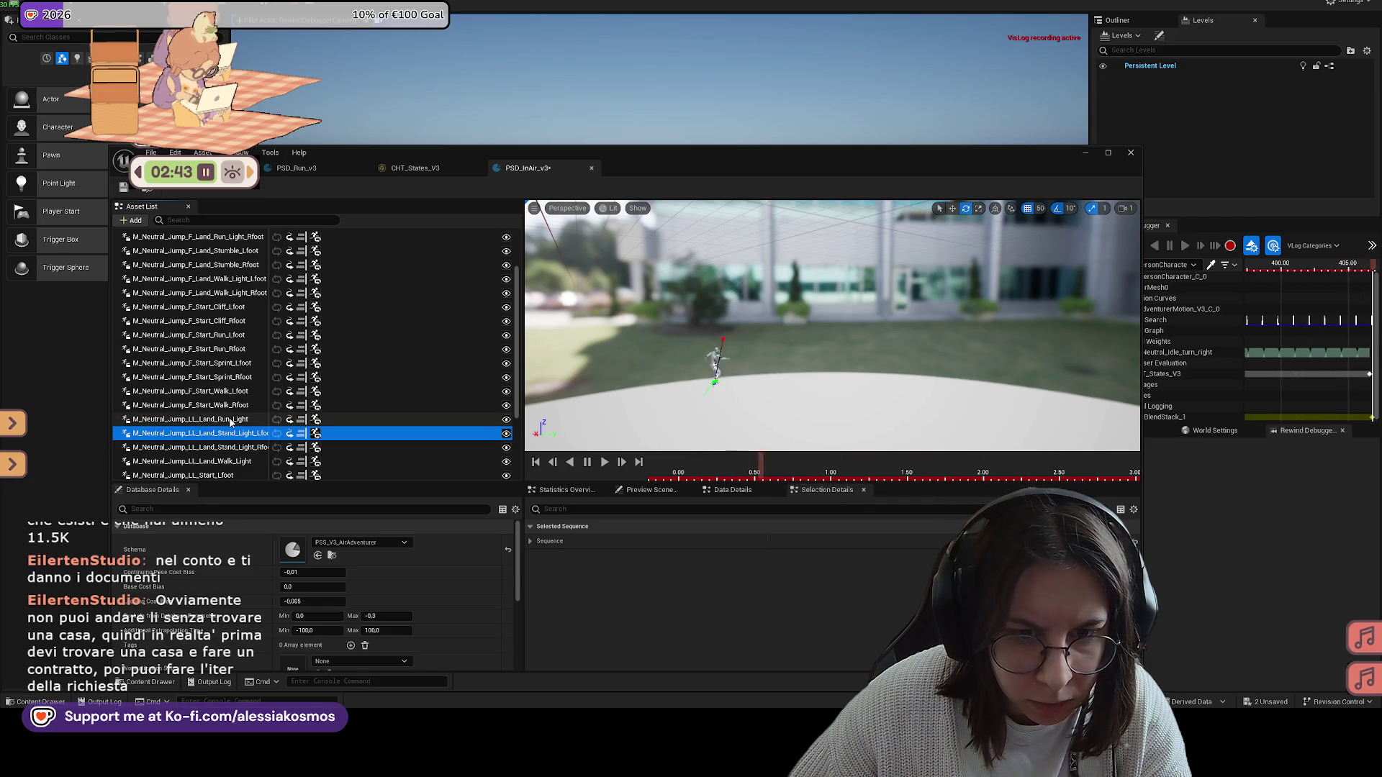
pyautogui.press('Up')
# Step: Delete LL_Land_Stand_Light_Lfoot and LL_Land_Stand_Light_Rfoot from the database
pyautogui.click(227, 434)
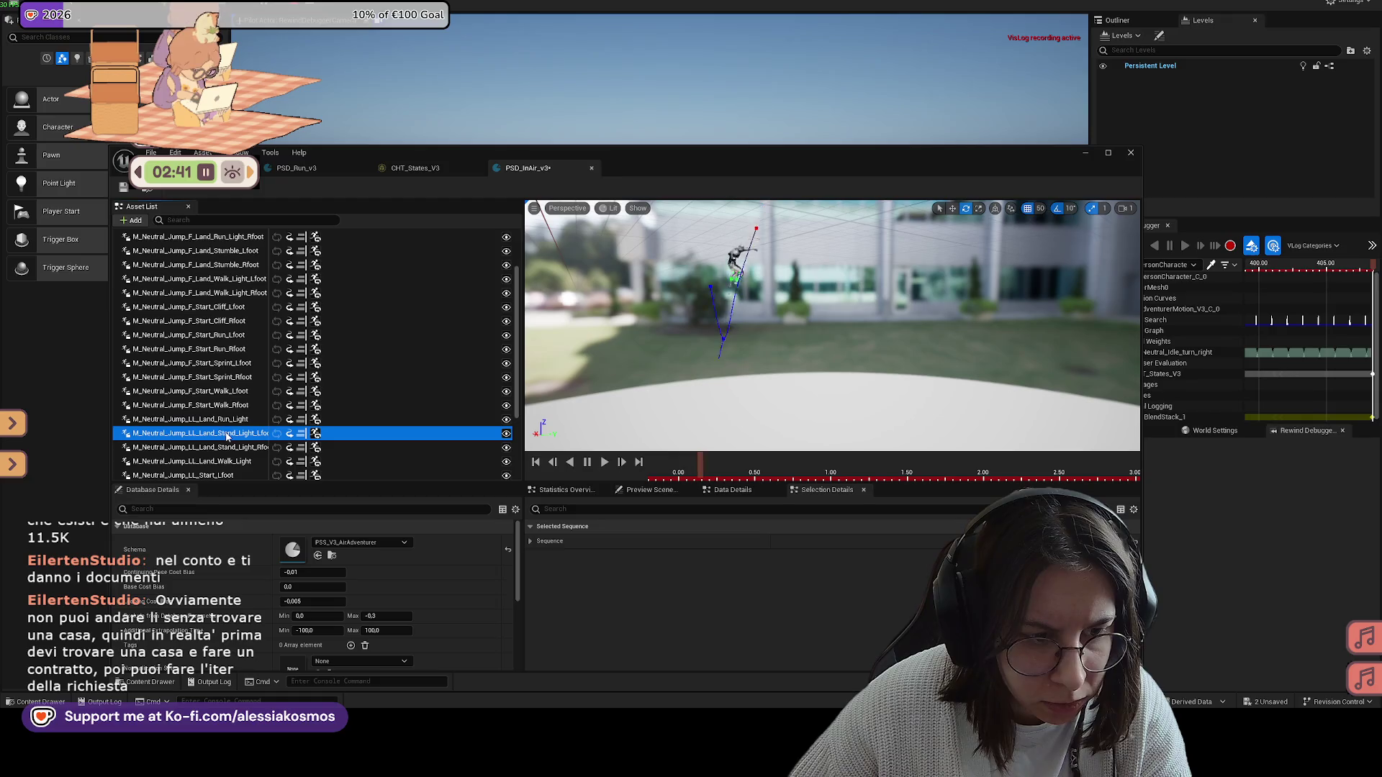
pyautogui.press('Delete')
pyautogui.click(222, 435)
pyautogui.press('Delete')
# Step: Preview LL_Start, LL_Land_Walk_Light, Loop_Fall and RL_Land_Run_Light animations
pyautogui.click(217, 441)
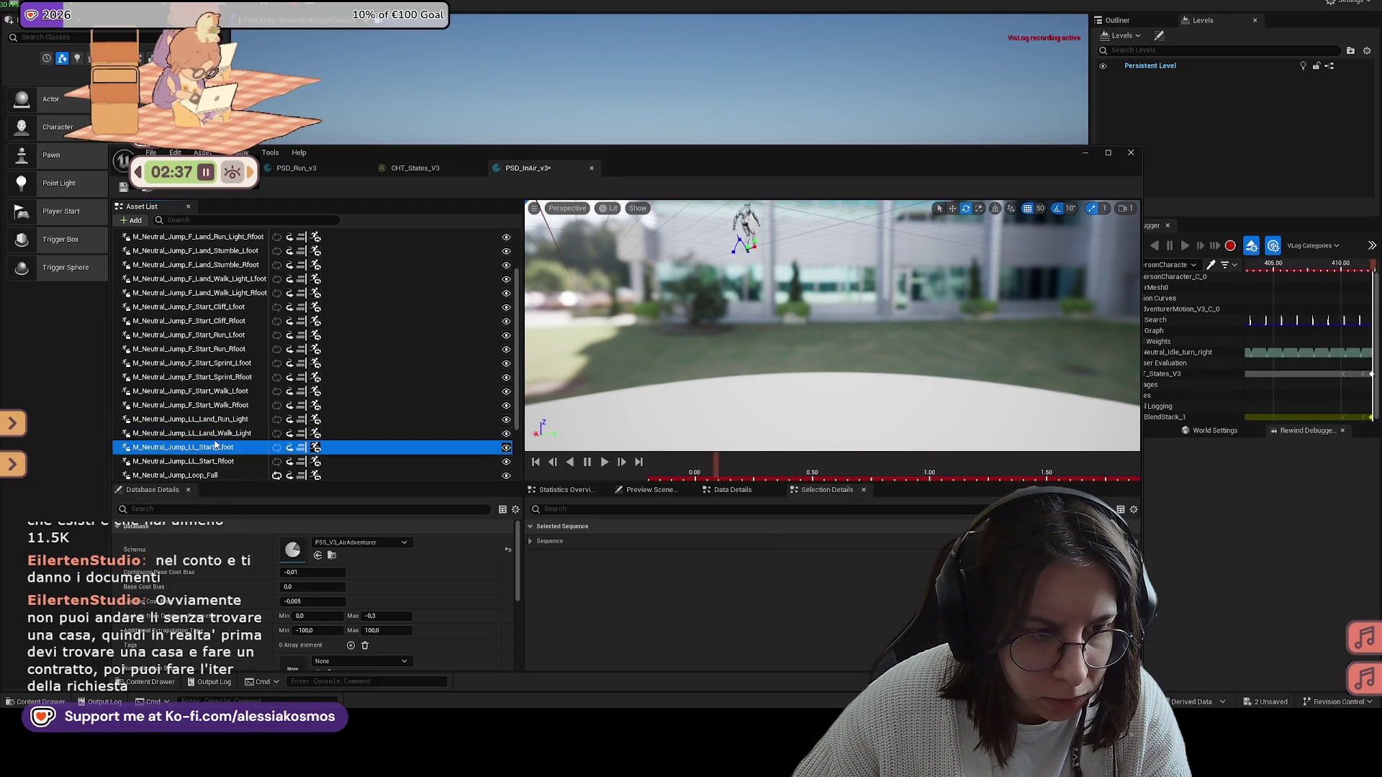
pyautogui.click(215, 435)
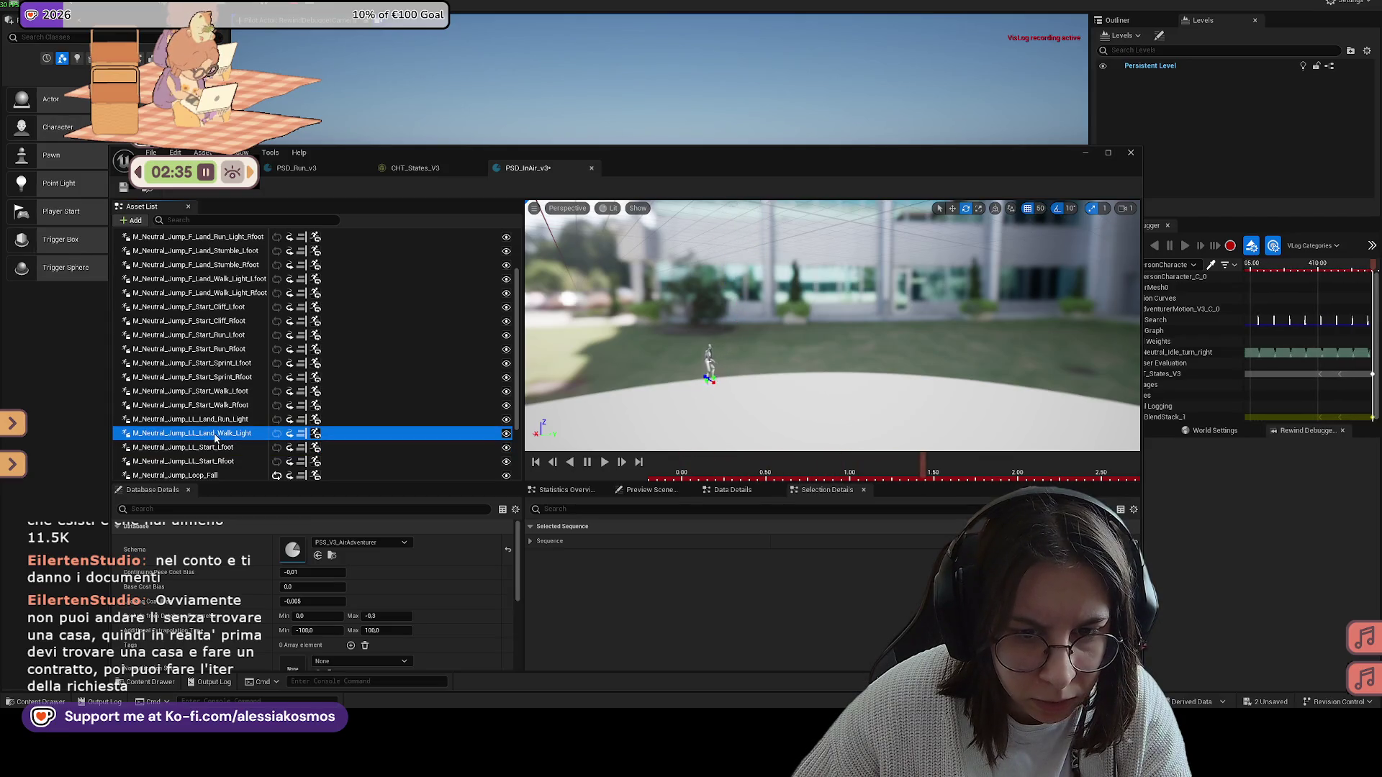
pyautogui.click(215, 448)
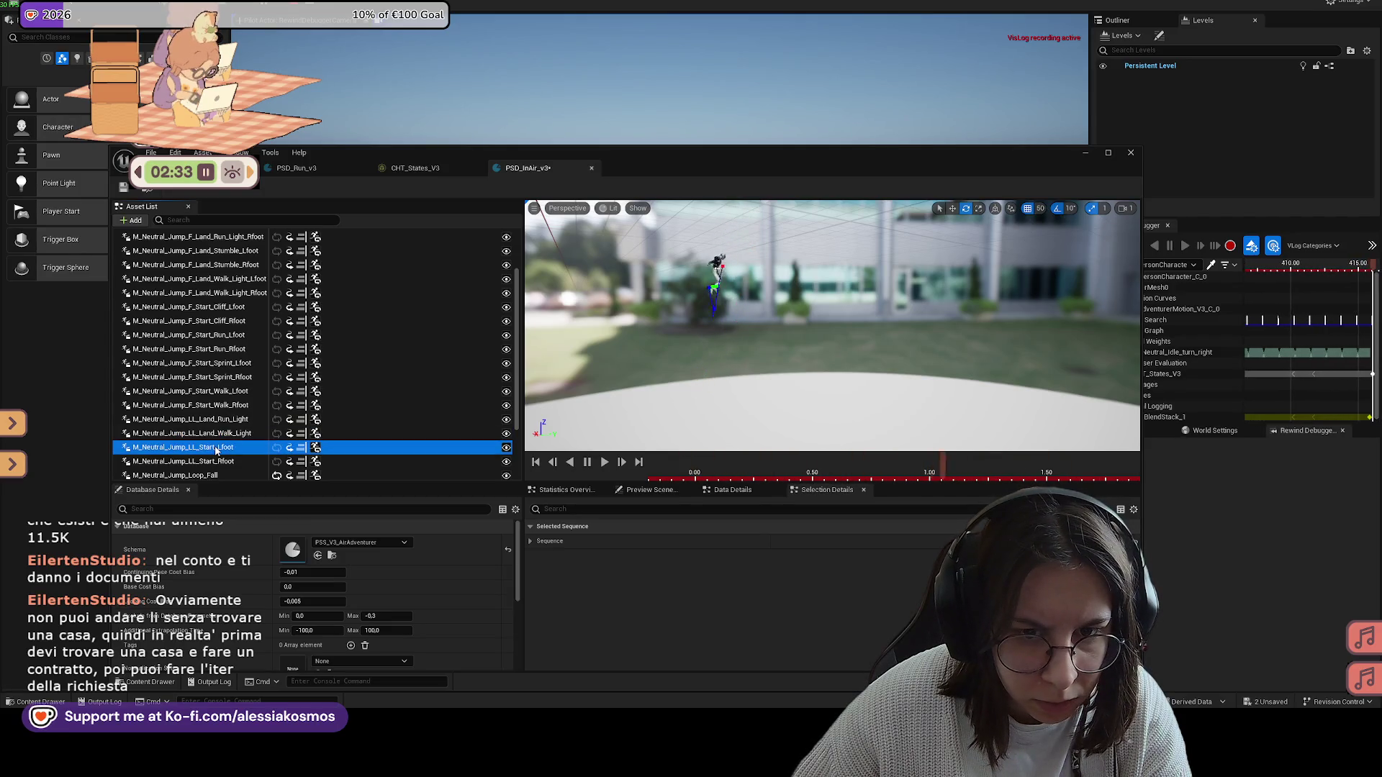
pyautogui.click(216, 460)
pyautogui.scroll(-3, 220, 449)
pyautogui.scroll(-1, 223, 443)
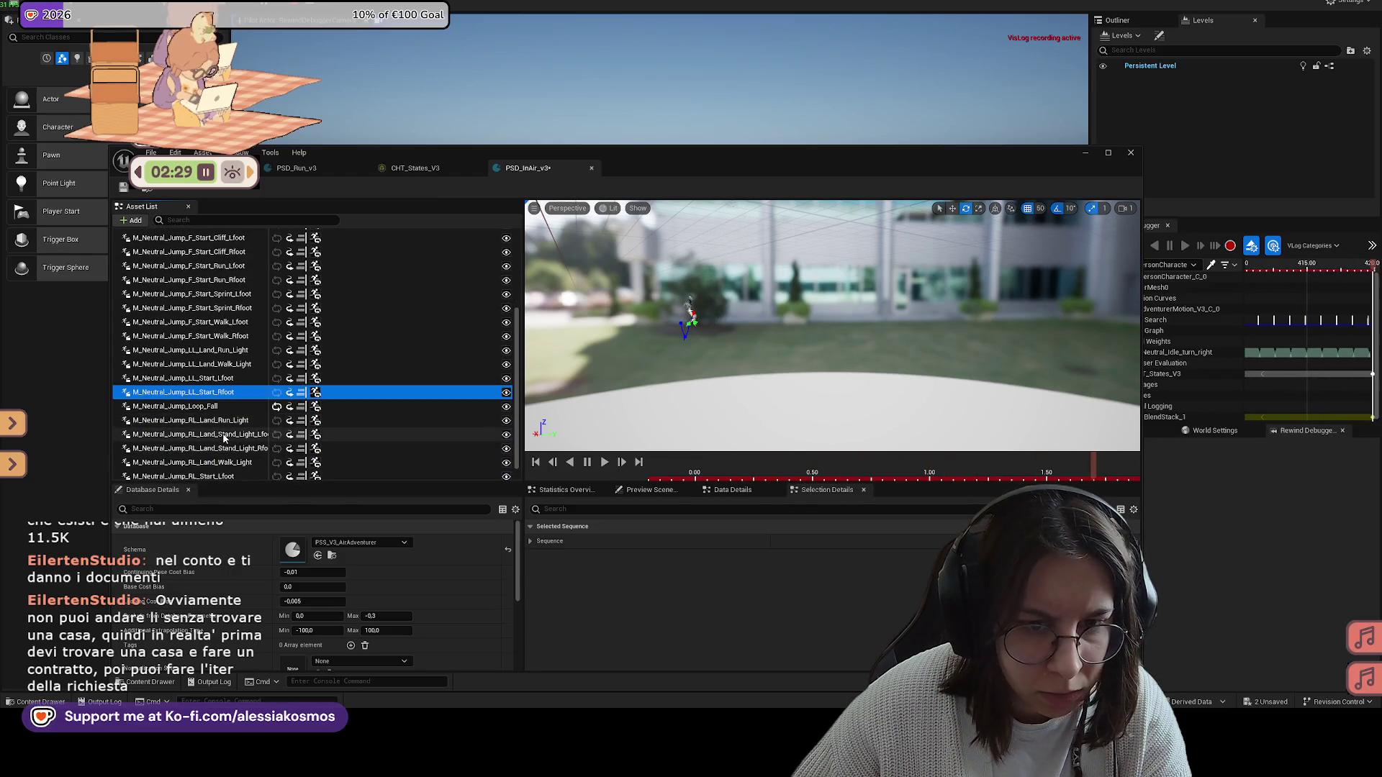
pyautogui.click(216, 406)
pyautogui.click(223, 422)
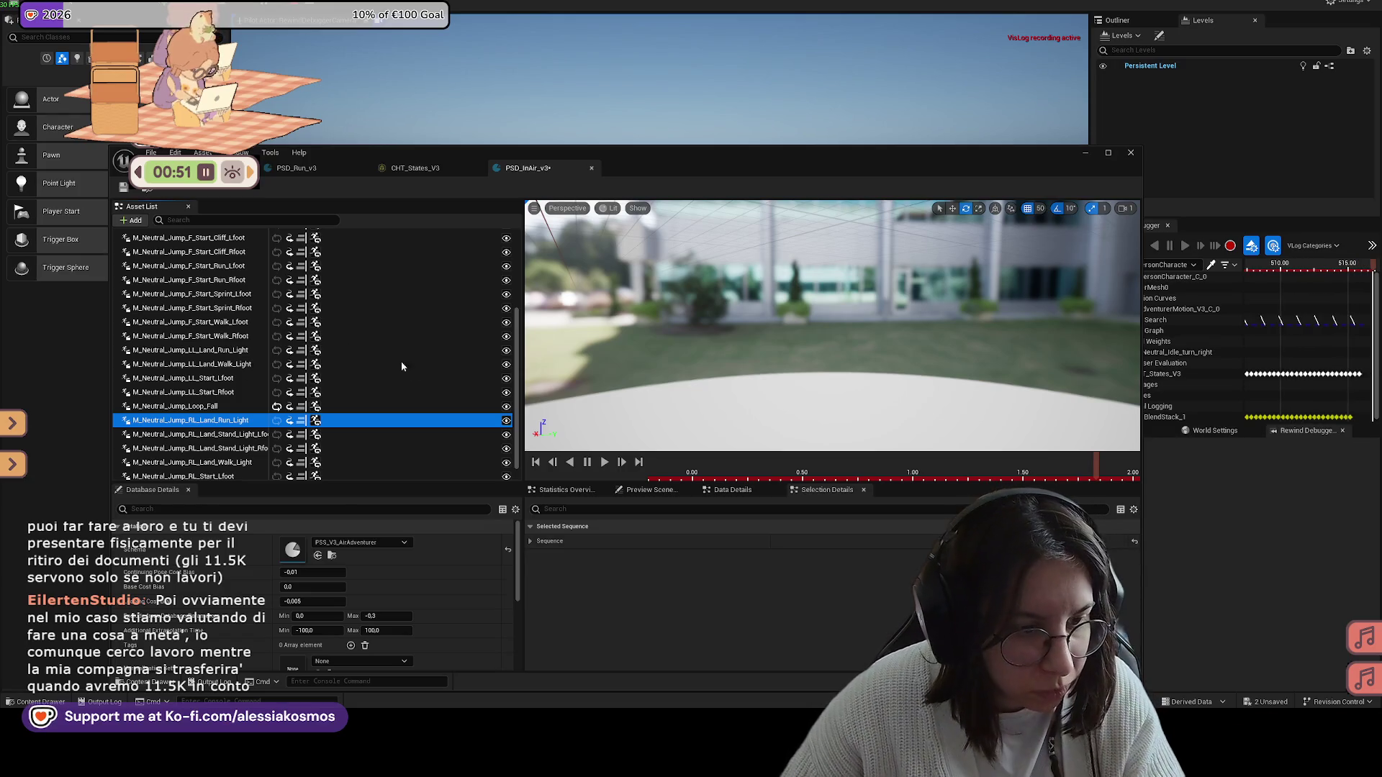
# Step: Delete RL_Land_Stand_Light_Lfoot and RL_Land_Stand_Light_Rfoot from PSD_InAir_v3
pyautogui.click(249, 435)
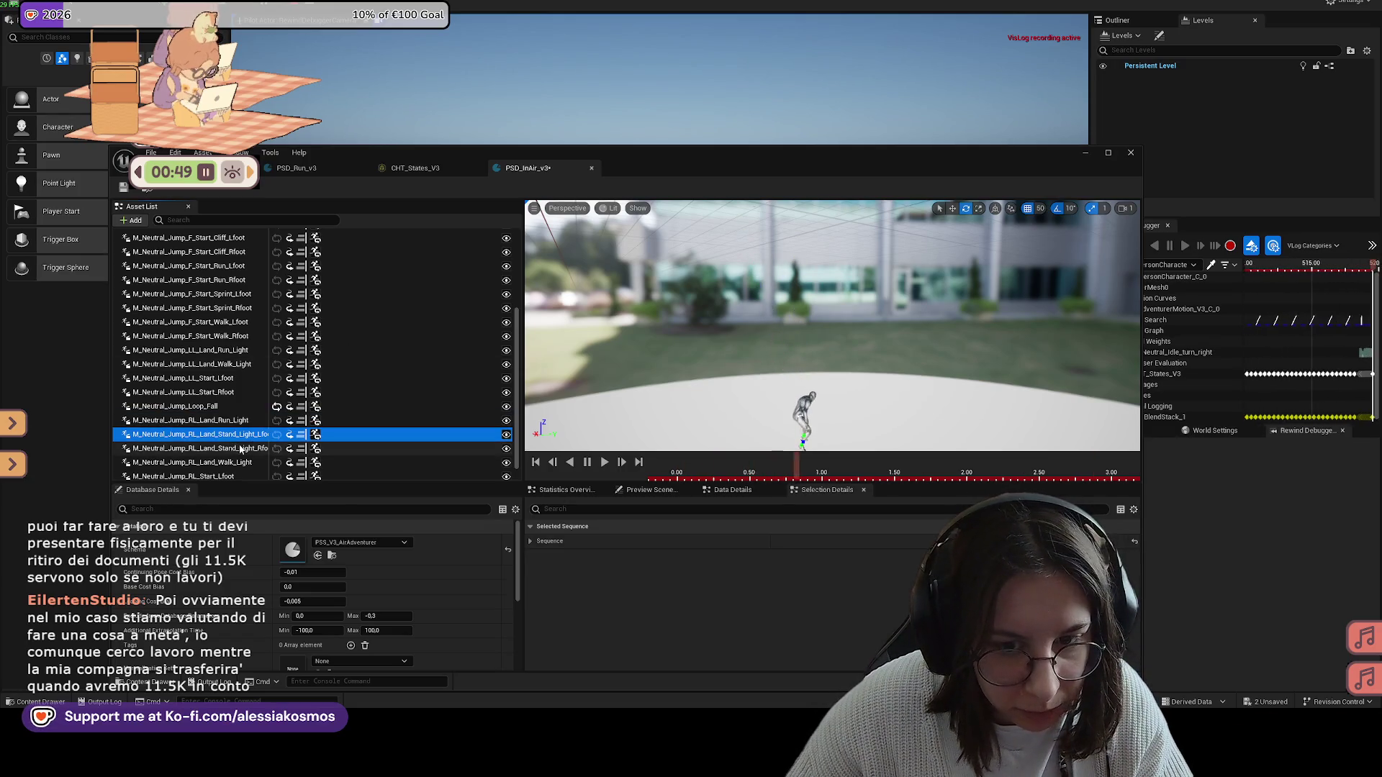
pyautogui.press('Delete')
pyautogui.click(229, 431)
pyautogui.press('Delete')
# Step: Preview the remaining RL landing and start animations, then save PSD_InAir_v3
pyautogui.click(230, 446)
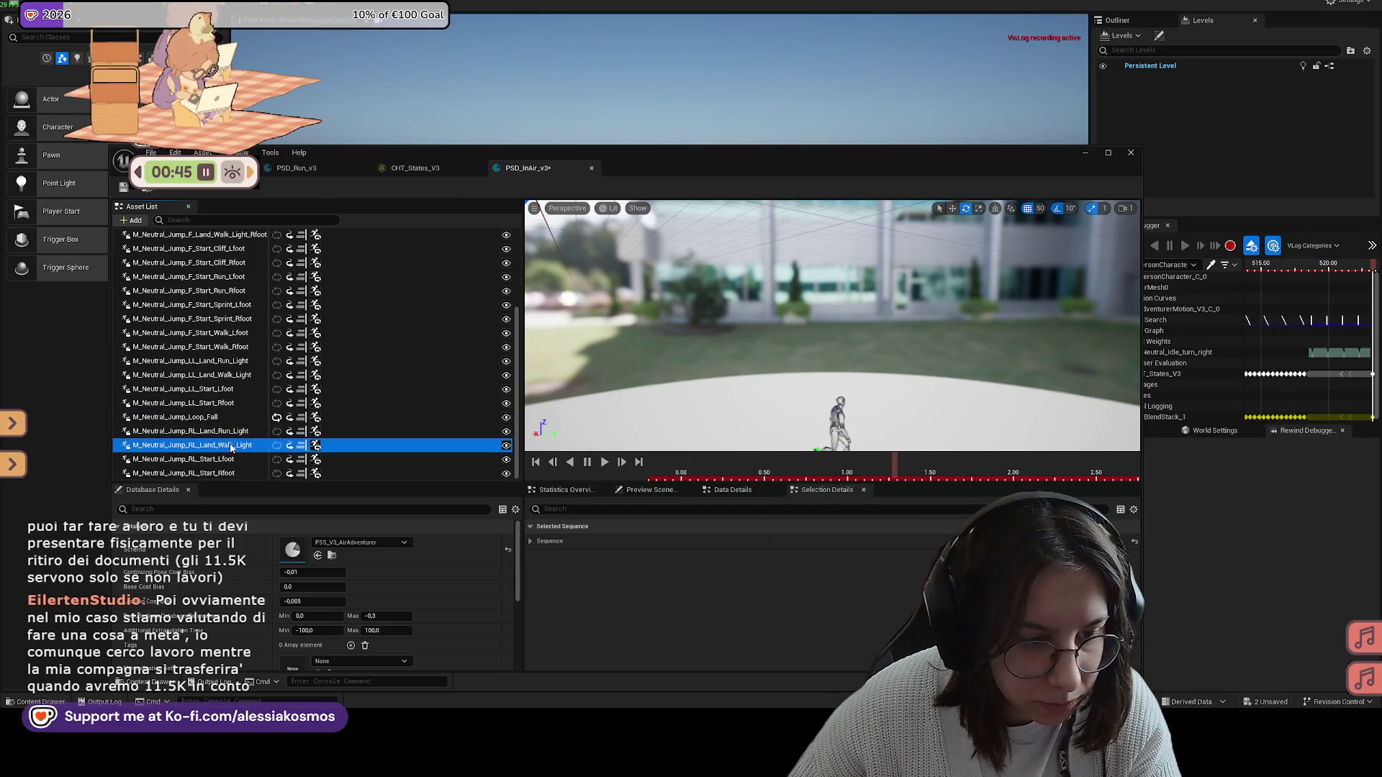
pyautogui.click(198, 459)
pyautogui.click(193, 475)
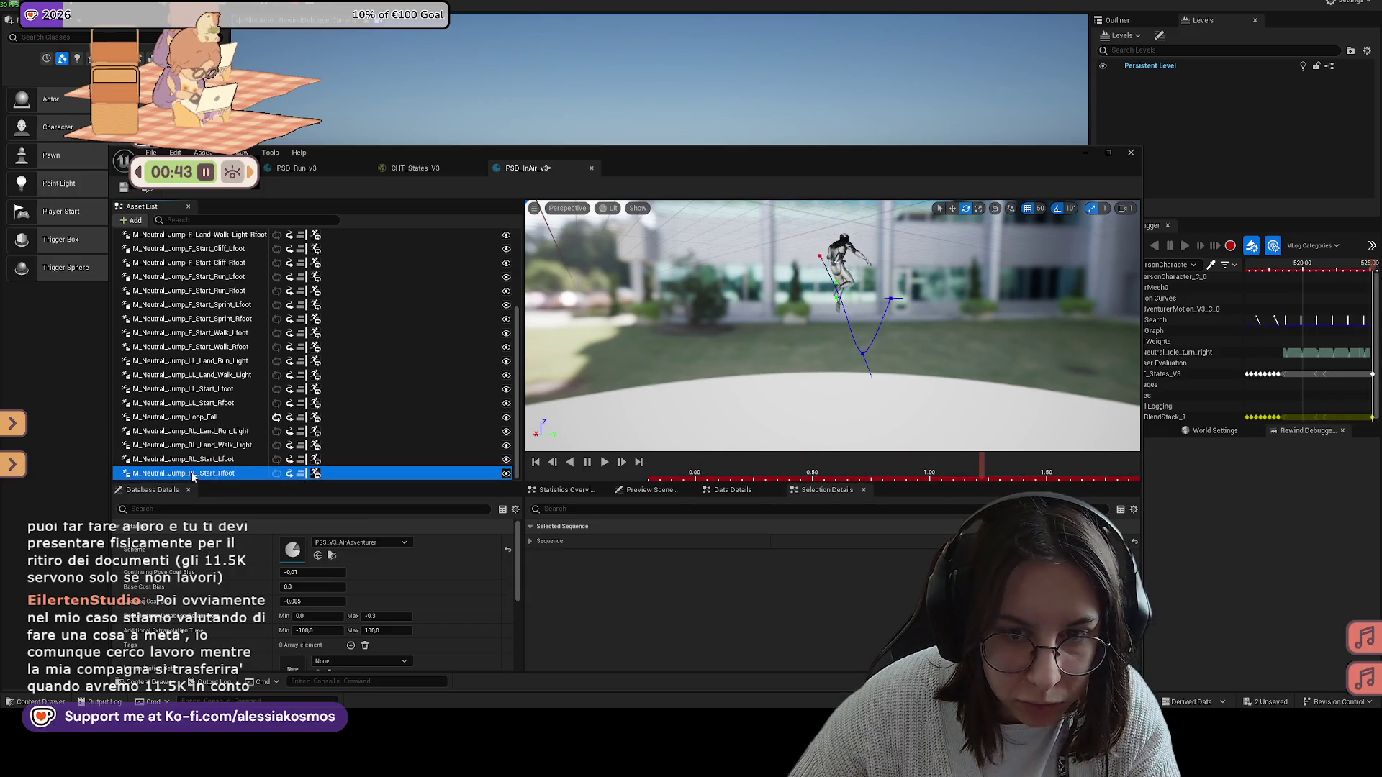
pyautogui.click(204, 446)
pyautogui.click(209, 432)
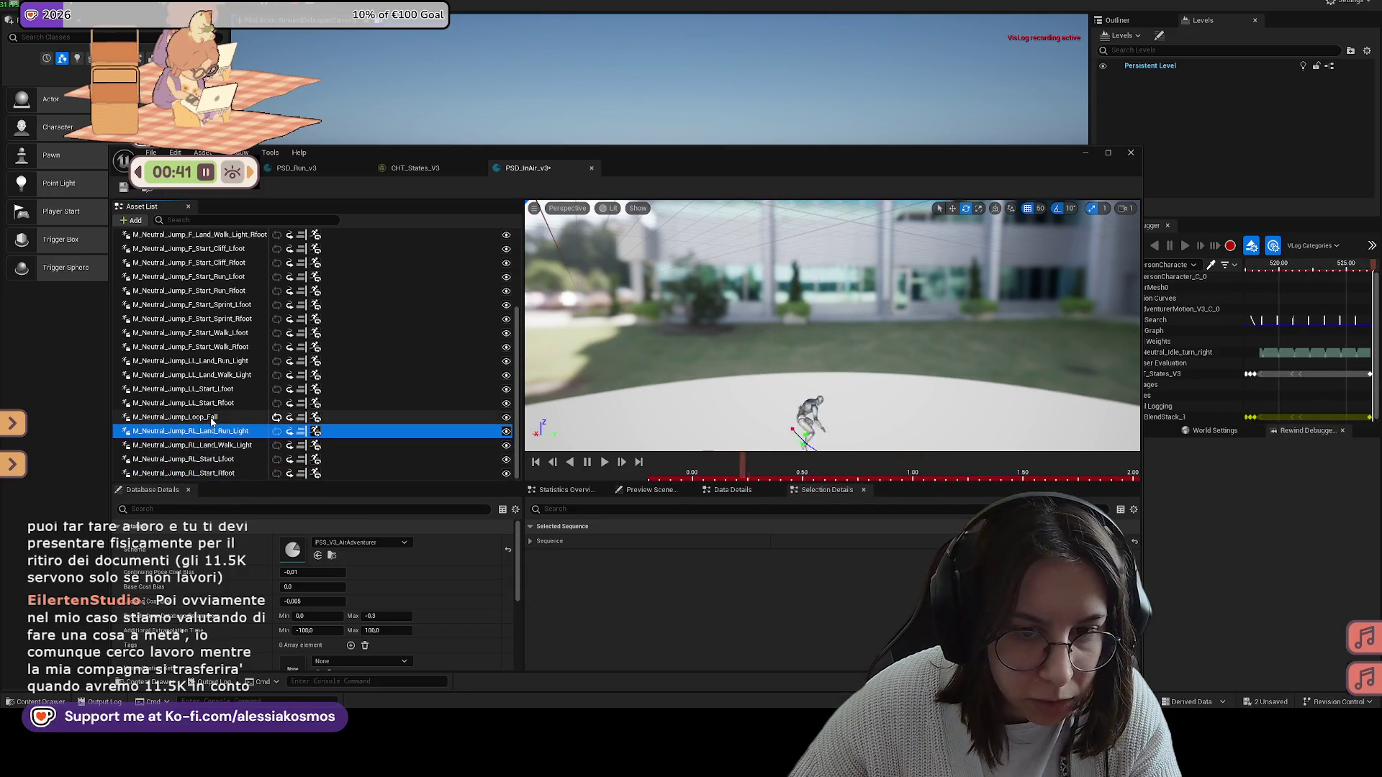
pyautogui.click(209, 403)
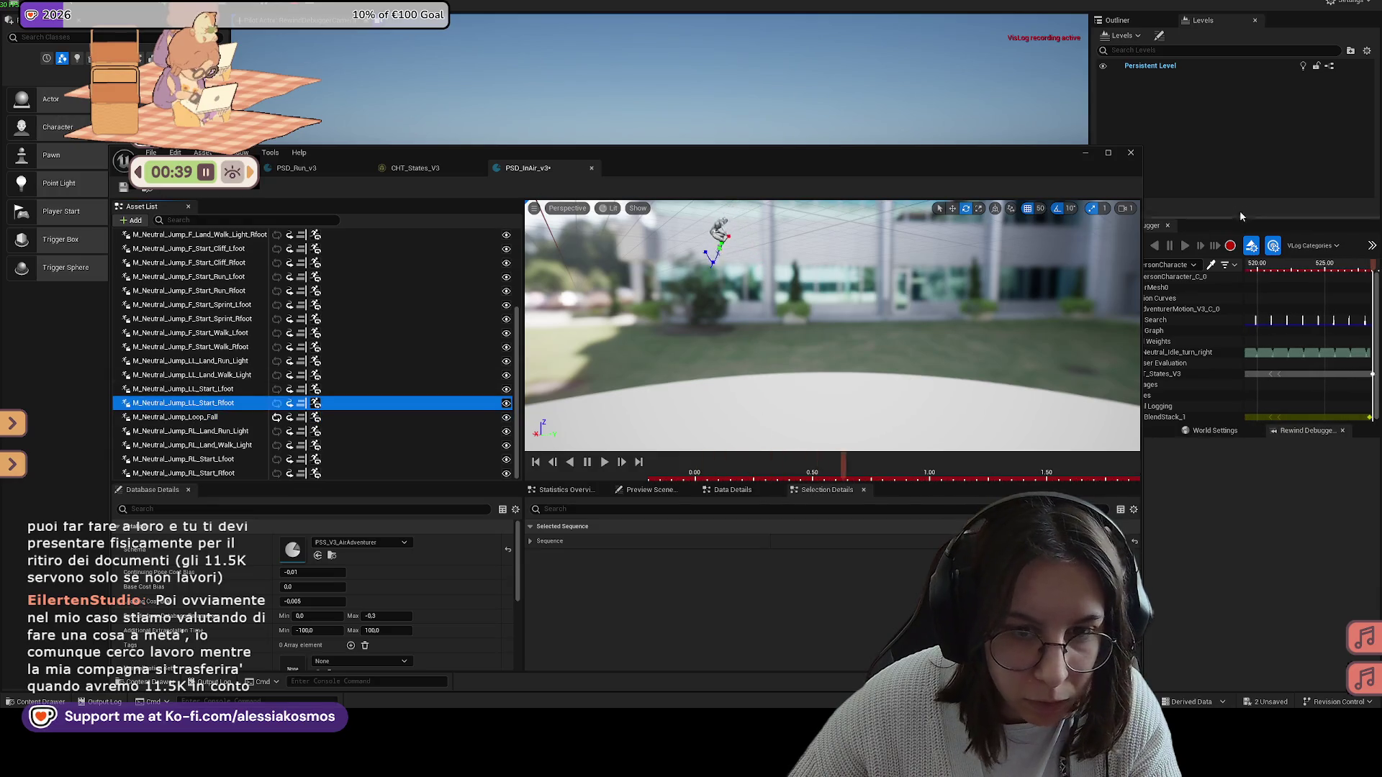
pyautogui.hotkey('ctrl', 's')
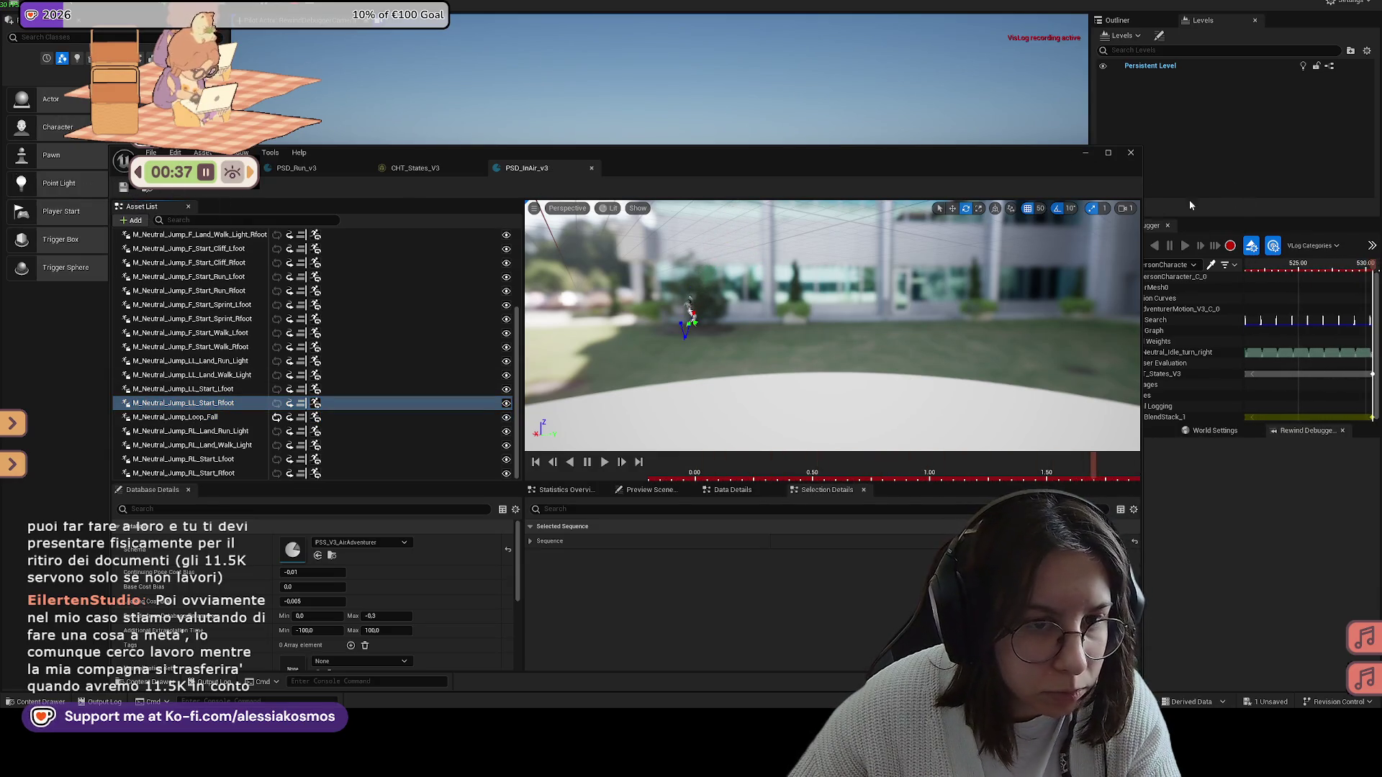
pyautogui.click(1084, 154)
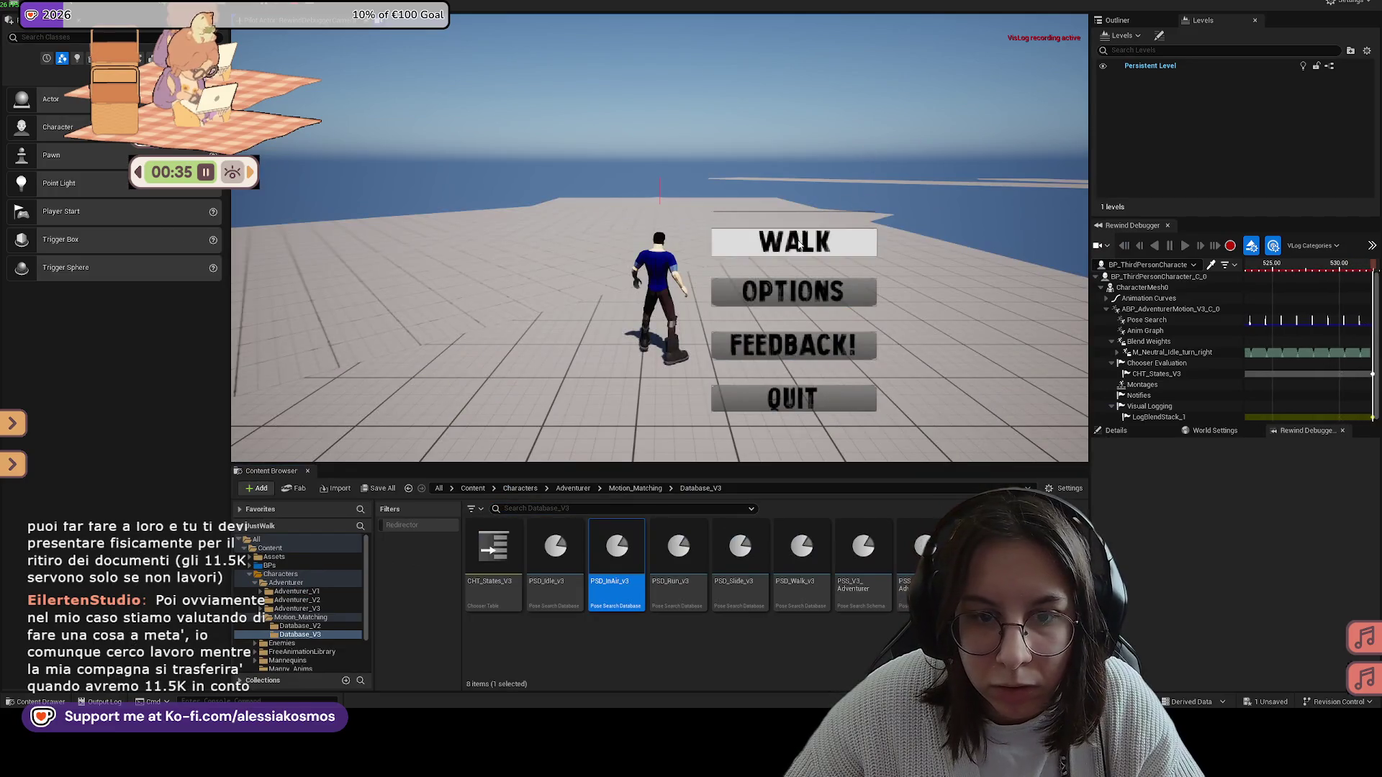
# Step: Play-test walking twice, the second time from the VARIABLE TESTS area, then reopen PSD_InAir_v3
pyautogui.click(800, 243)
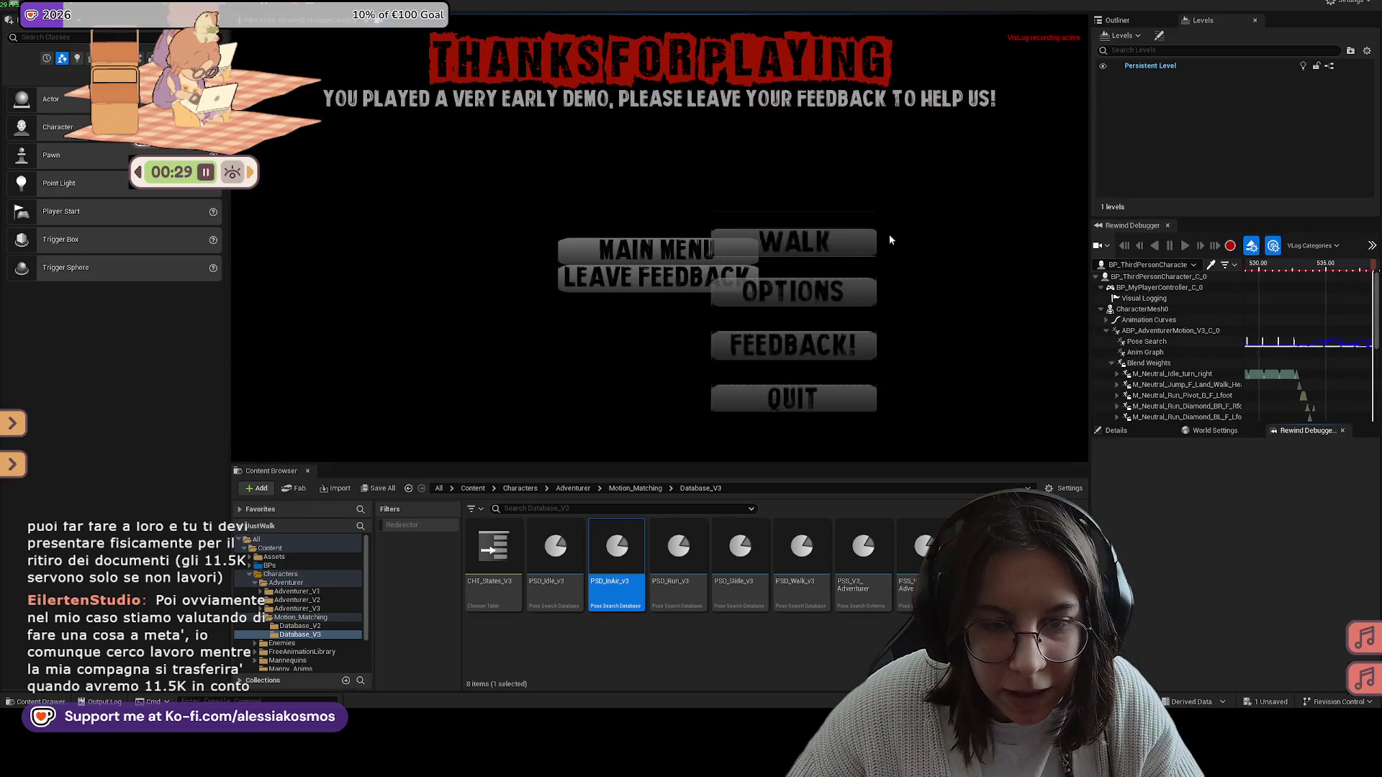
pyautogui.click(793, 398)
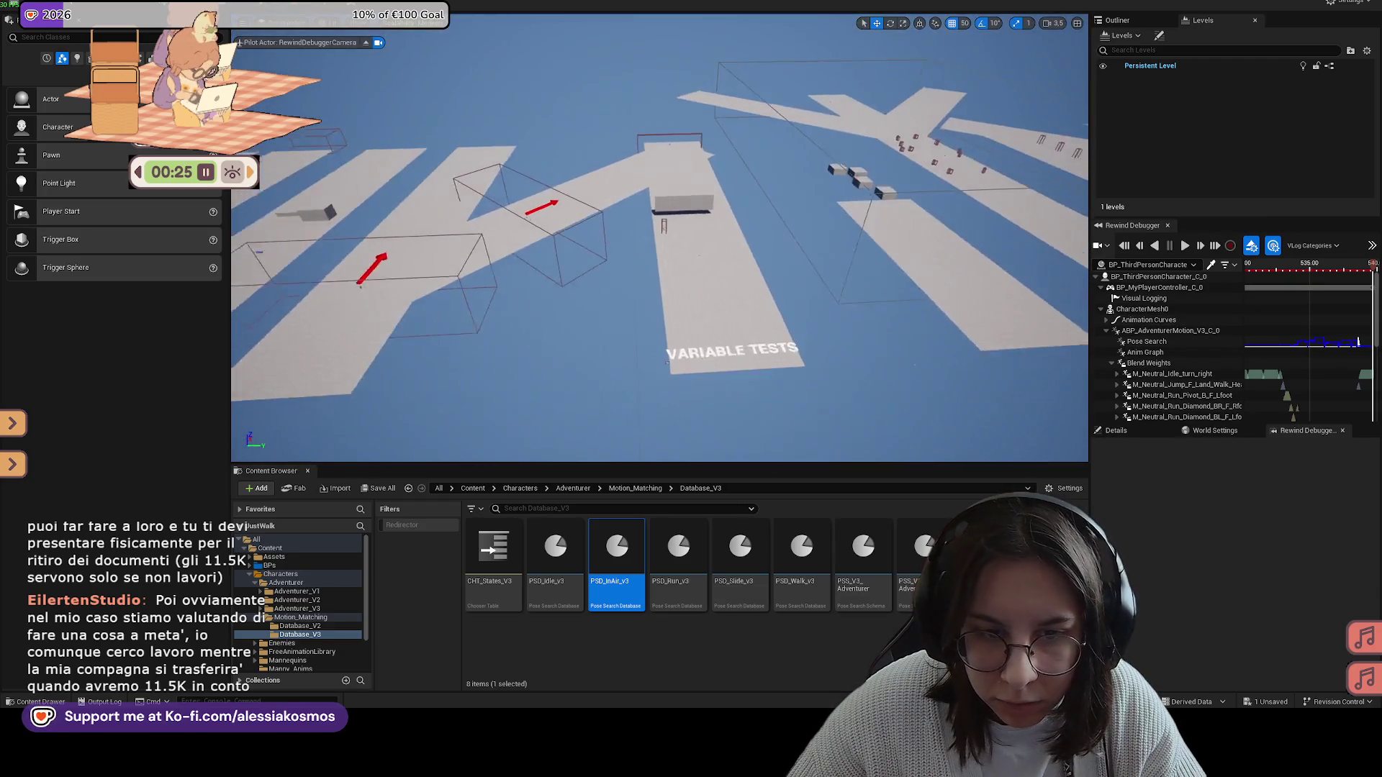
pyautogui.rightClick(713, 303)
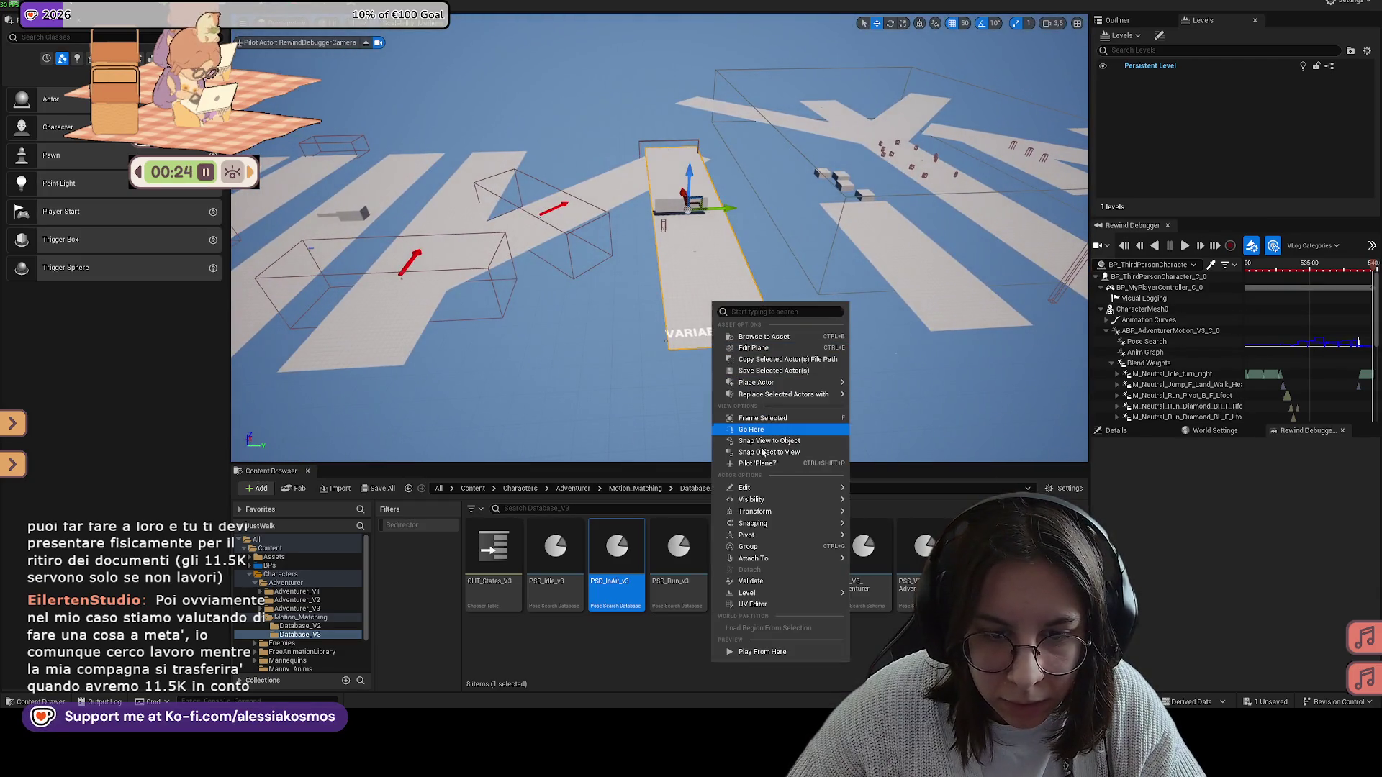
pyautogui.click(761, 651)
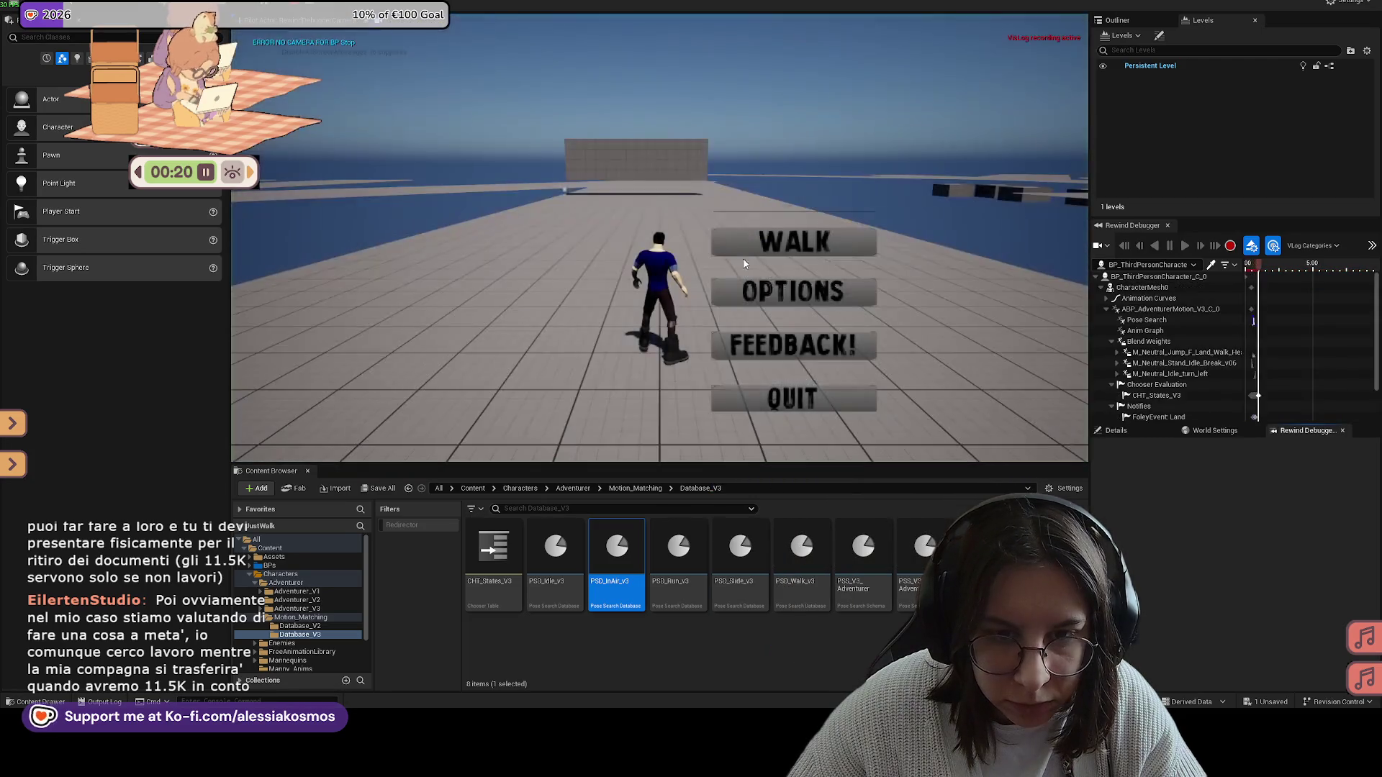
pyautogui.click(792, 243)
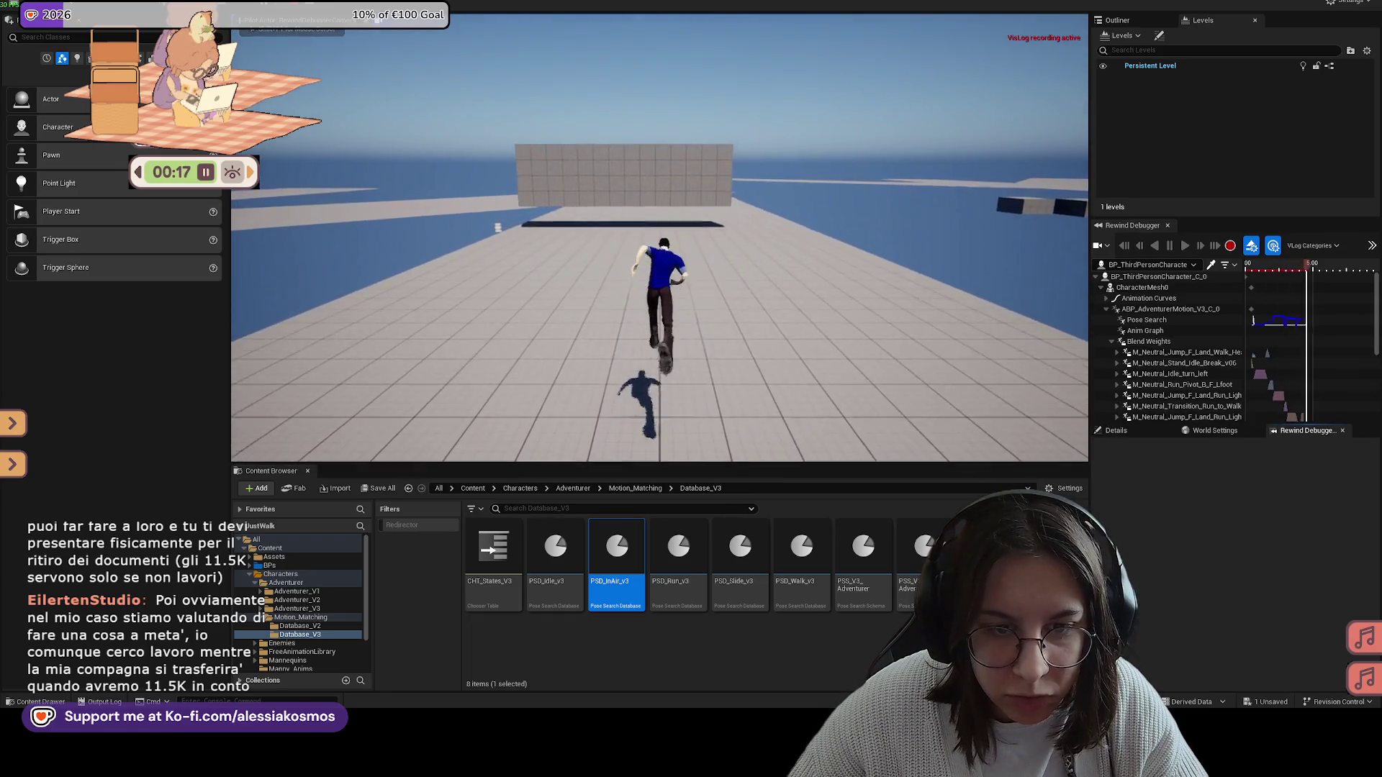
pyautogui.press('Escape')
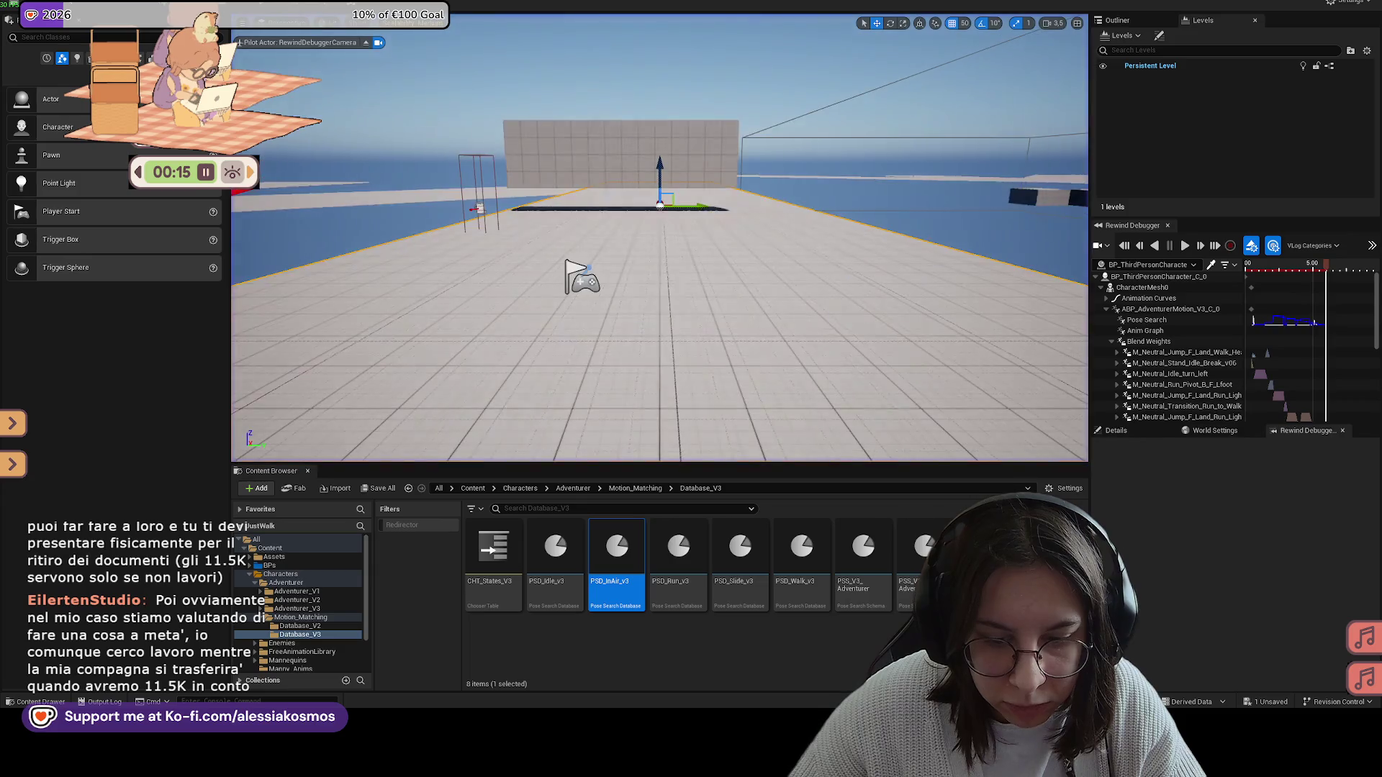
pyautogui.doubleClick(617, 547)
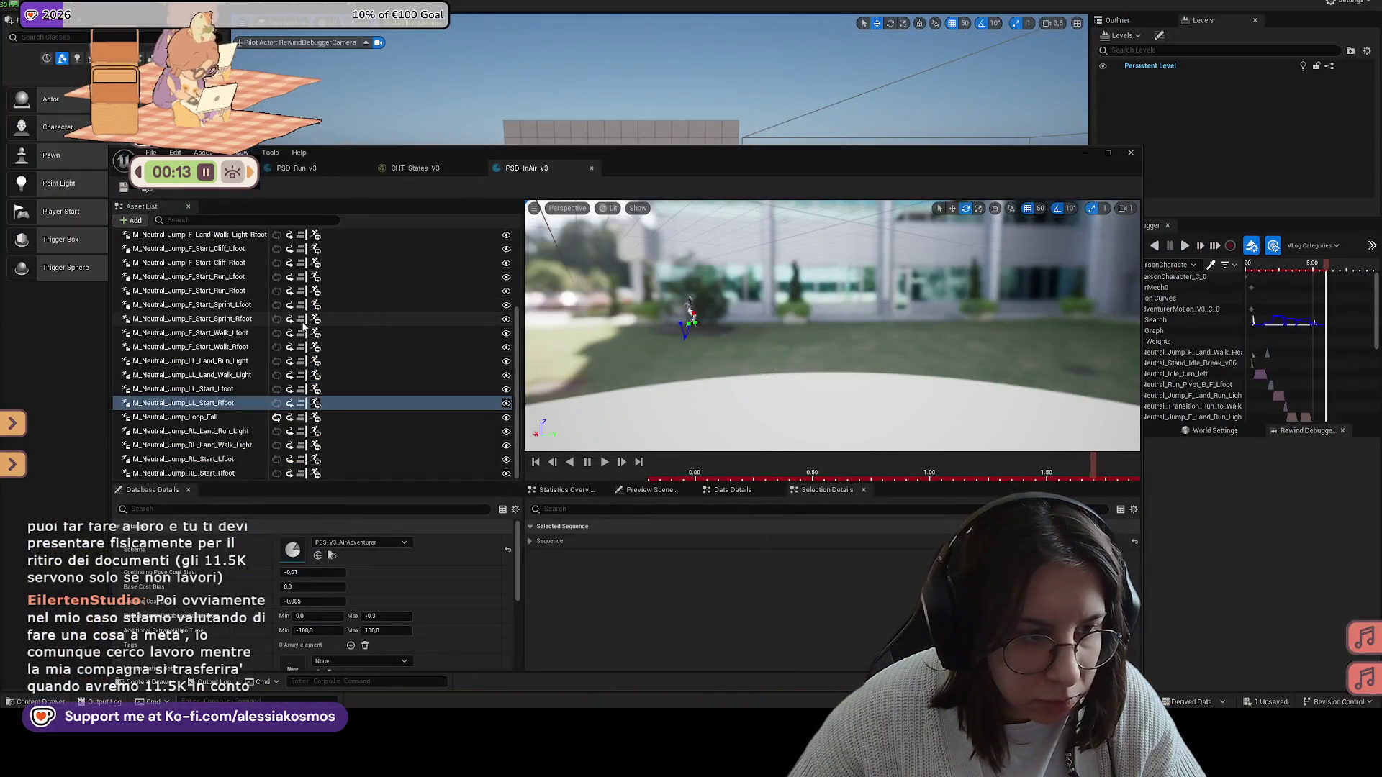
pyautogui.click(305, 333)
pyautogui.scroll(2, 305, 333)
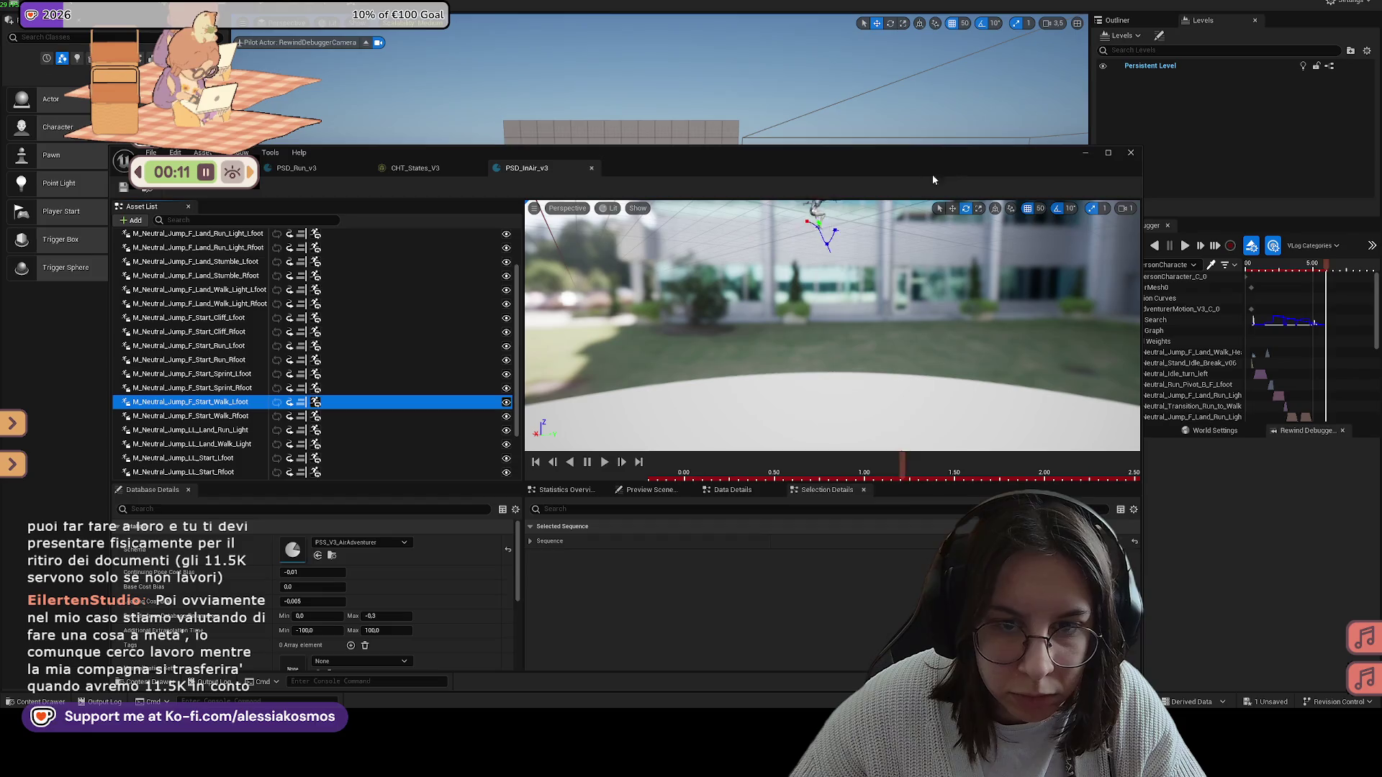
pyautogui.click(230, 290)
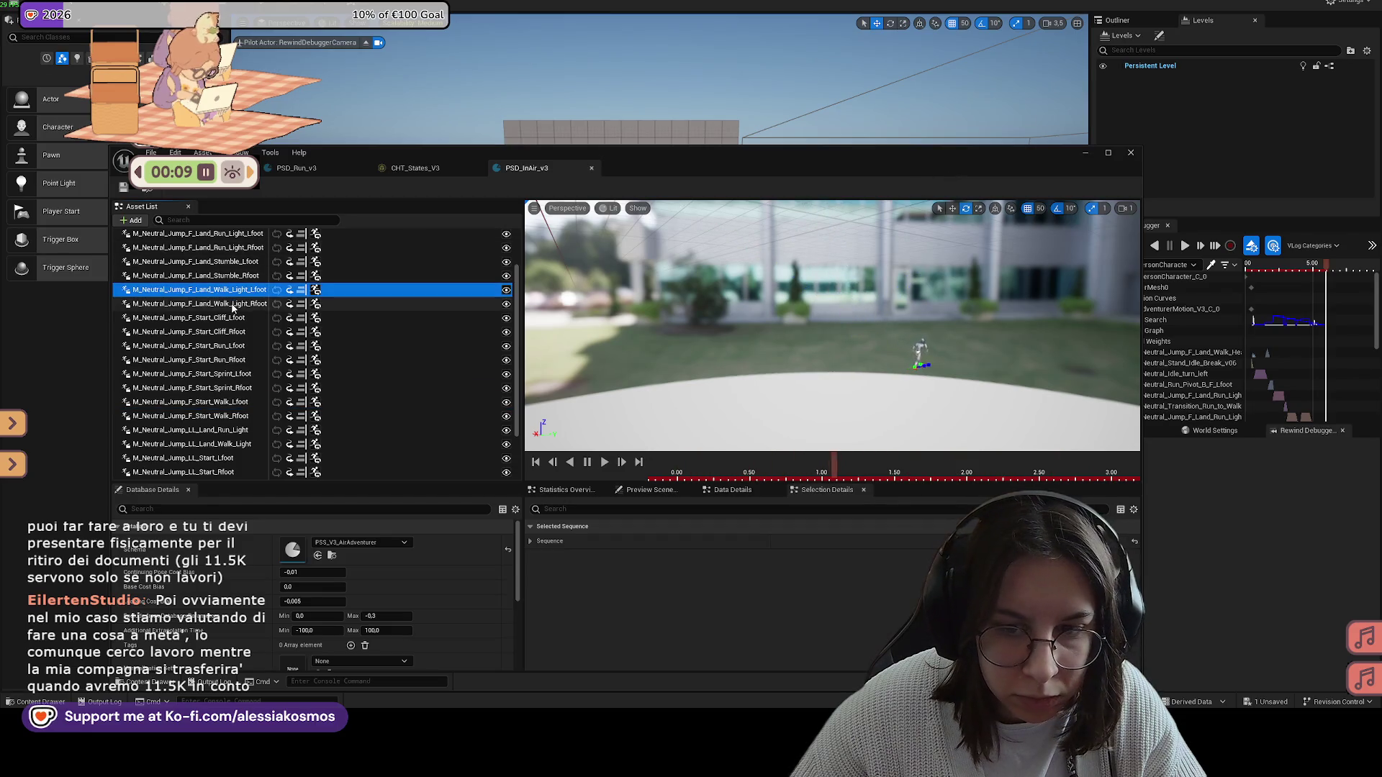
pyautogui.click(232, 305)
pyautogui.click(227, 303)
pyautogui.scroll(3, 227, 303)
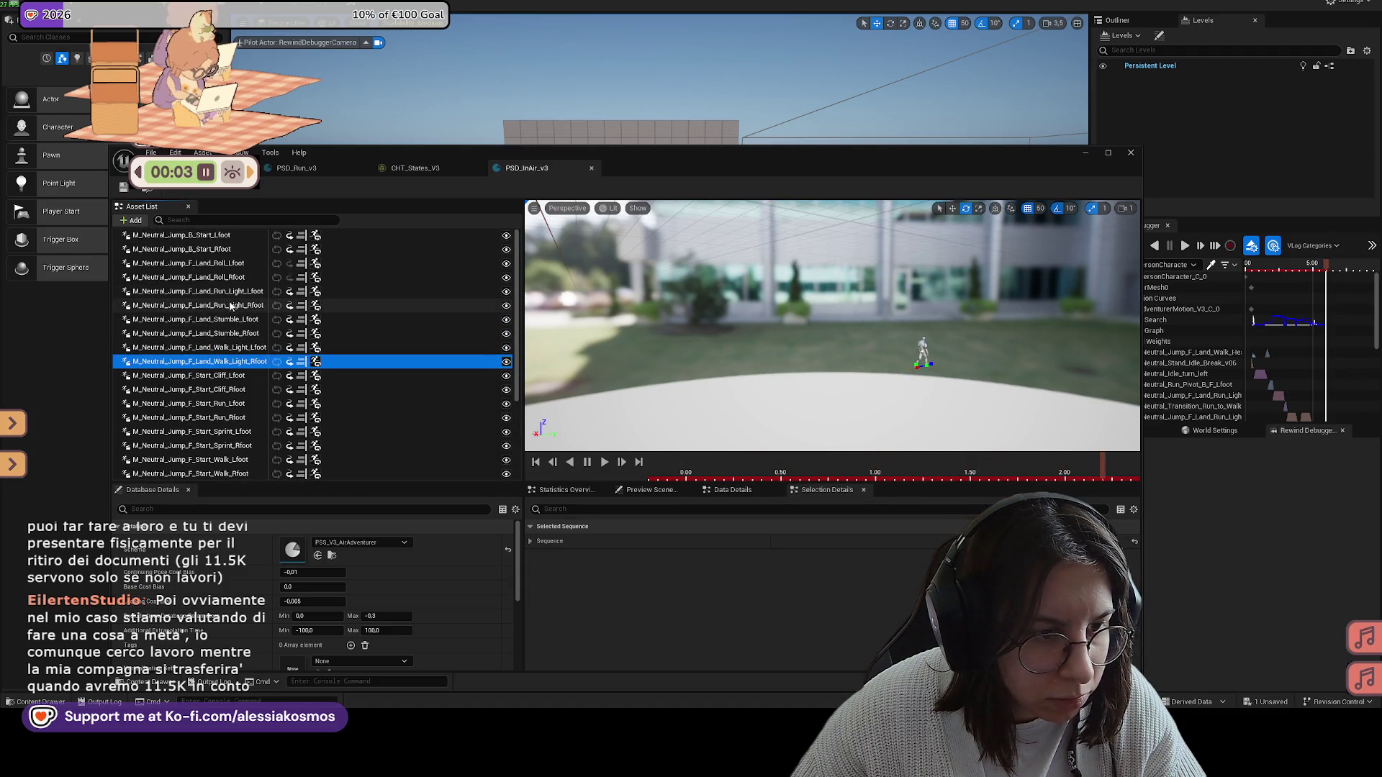
pyautogui.click(222, 322)
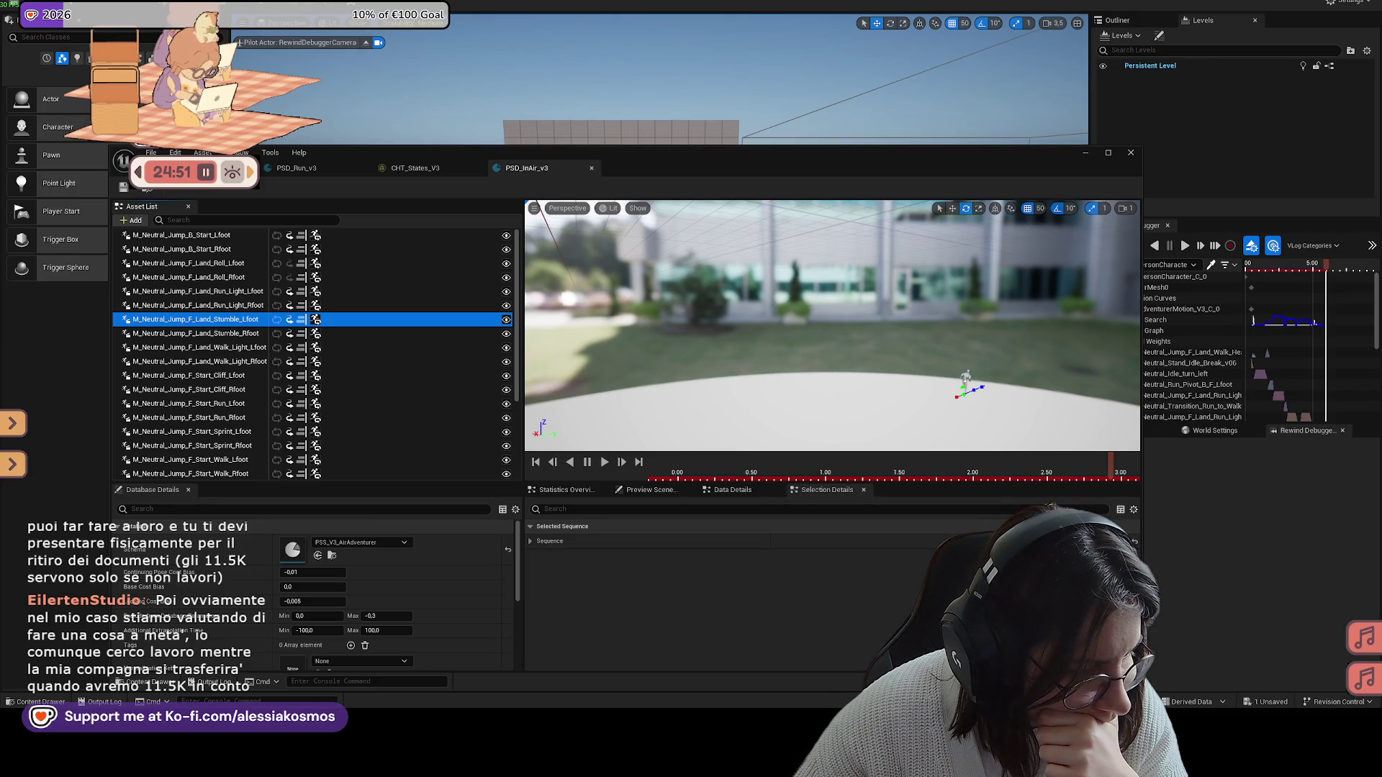
pyautogui.press('Down')
pyautogui.press('Down')
pyautogui.press('Down')
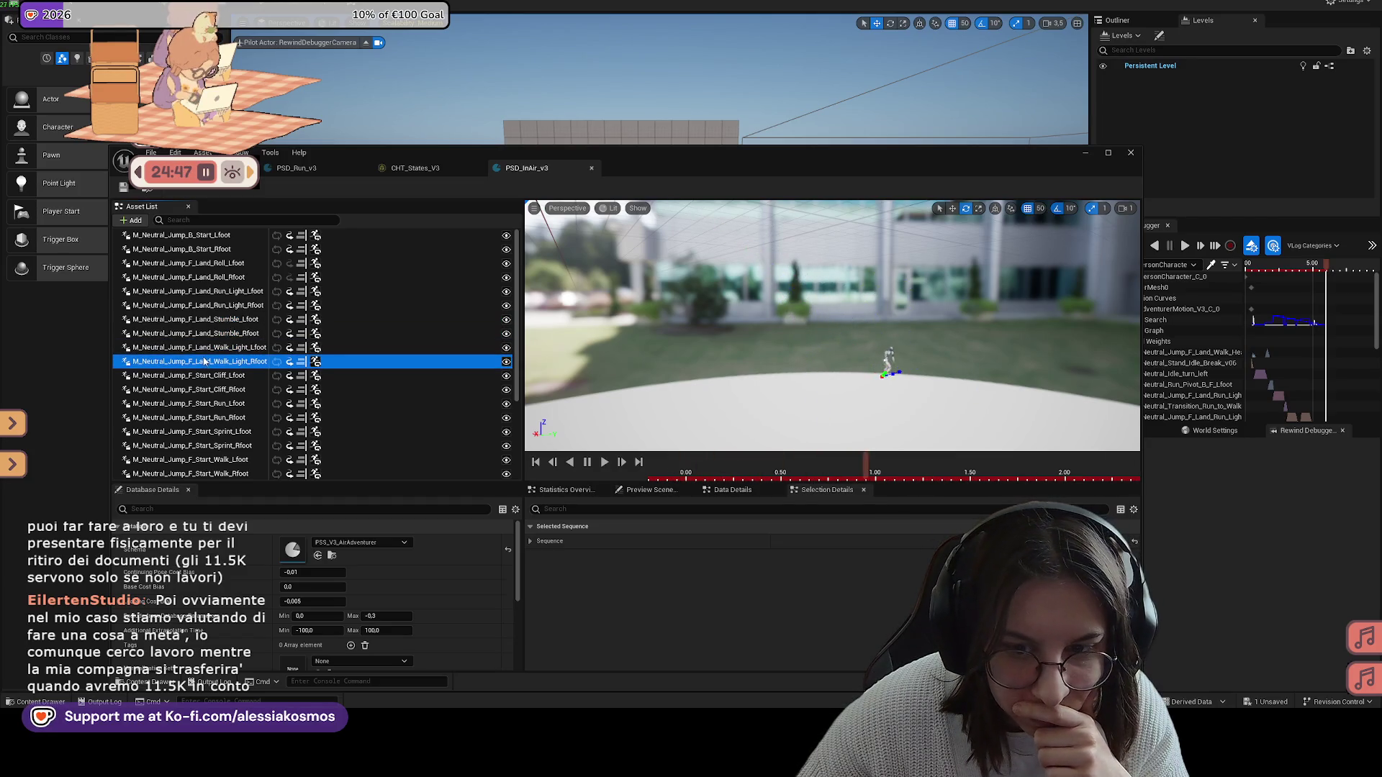
# Step: Filter PSD_InAir_v3's Asset List for 'land' and delete every matching landing animation
pyautogui.click(209, 219)
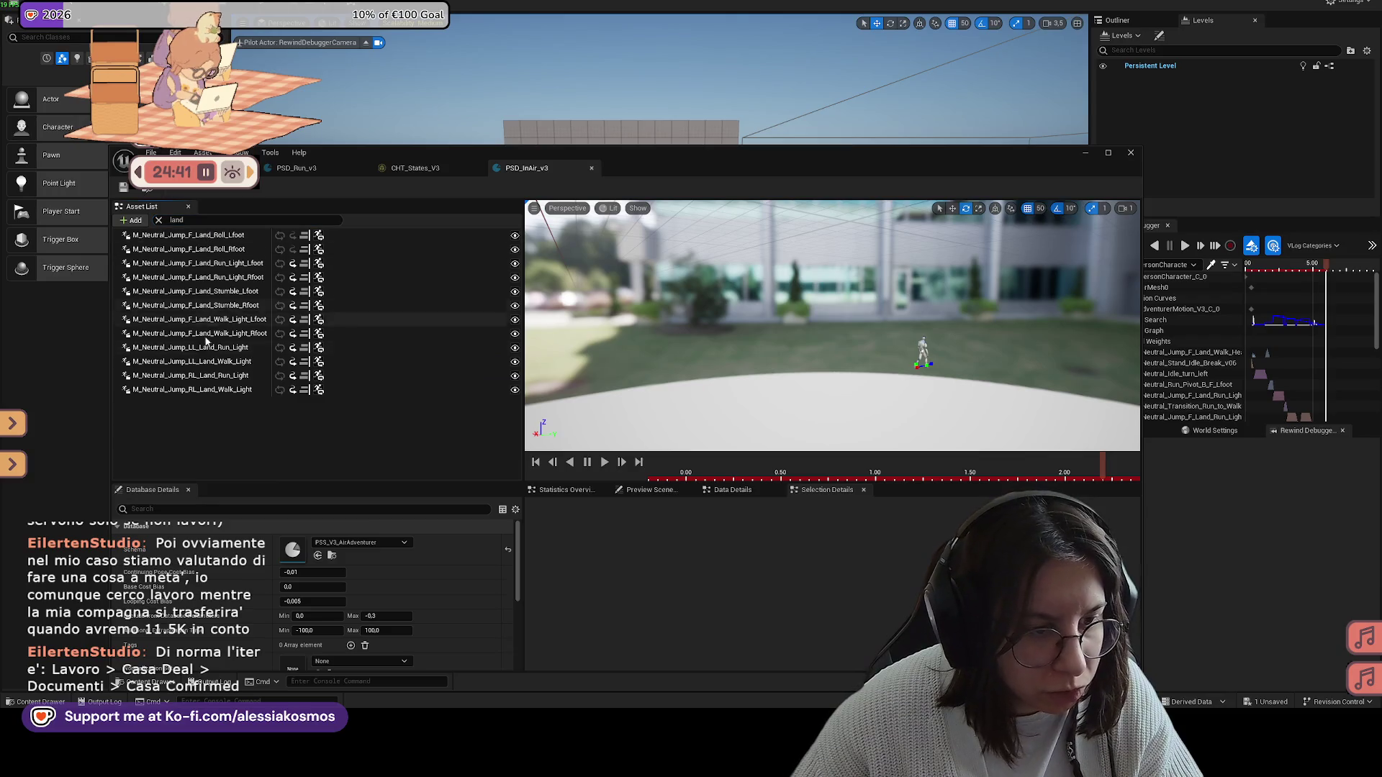
pyautogui.click(188, 235)
pyautogui.keyDown('shift'); pyautogui.click(213, 389); pyautogui.keyUp('shift')
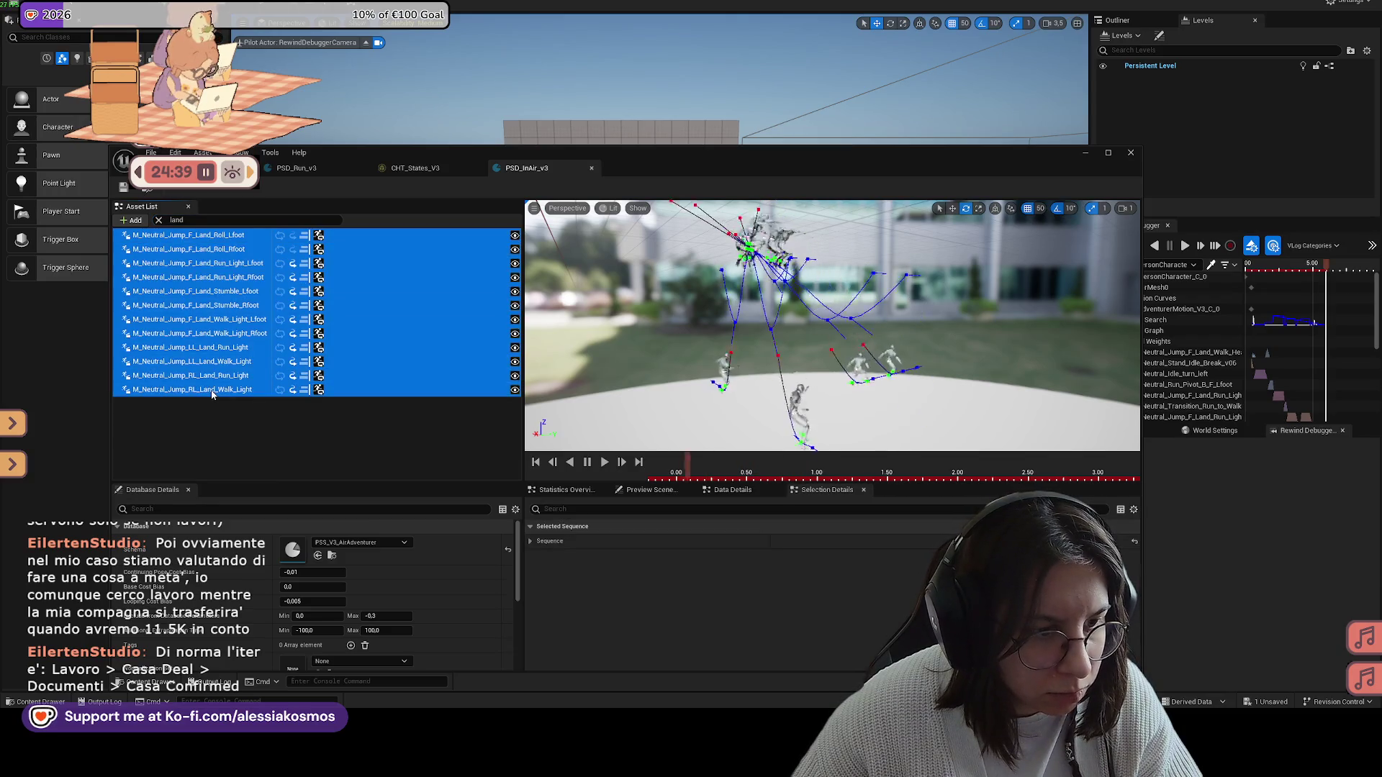
pyautogui.press('Delete')
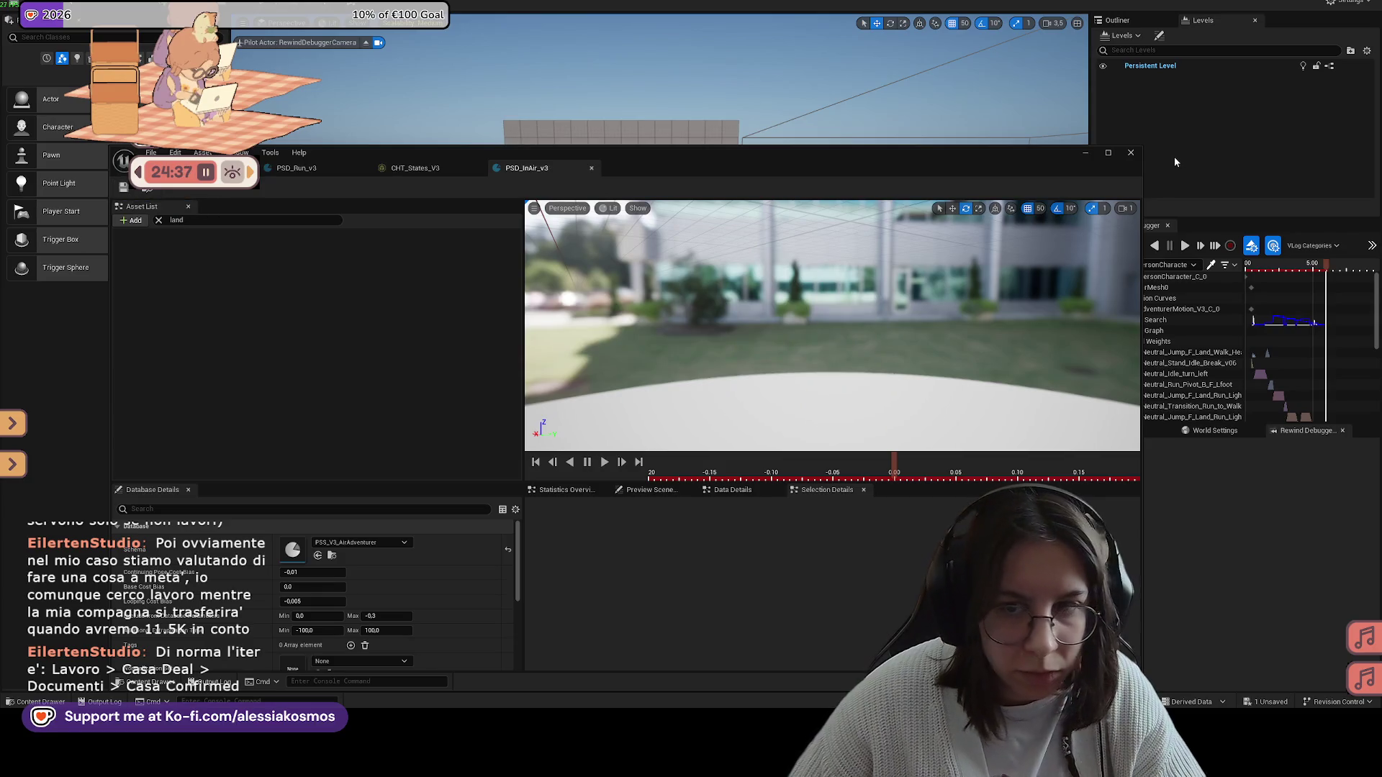
pyautogui.click(1081, 154)
pyautogui.hotkey('alt', 'p')
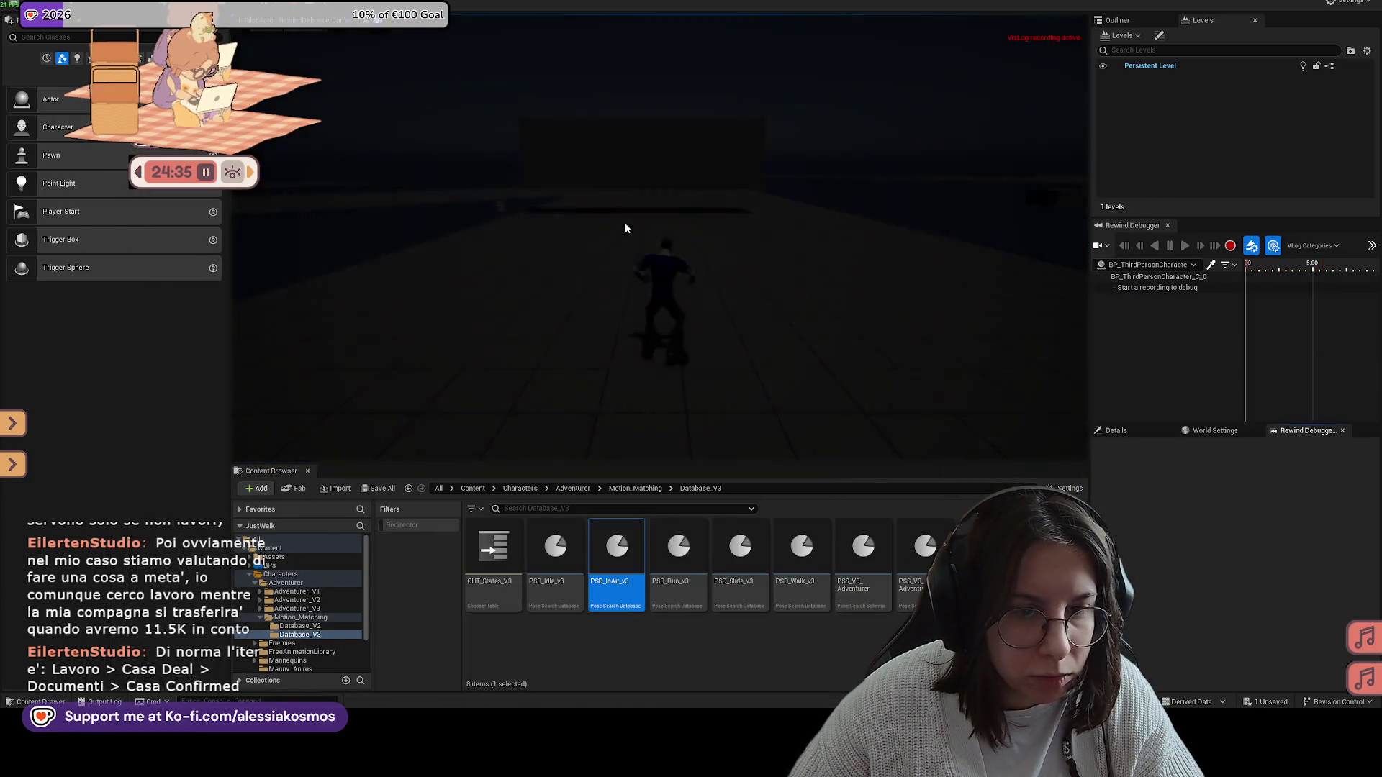
pyautogui.press('w')
pyautogui.press('space')
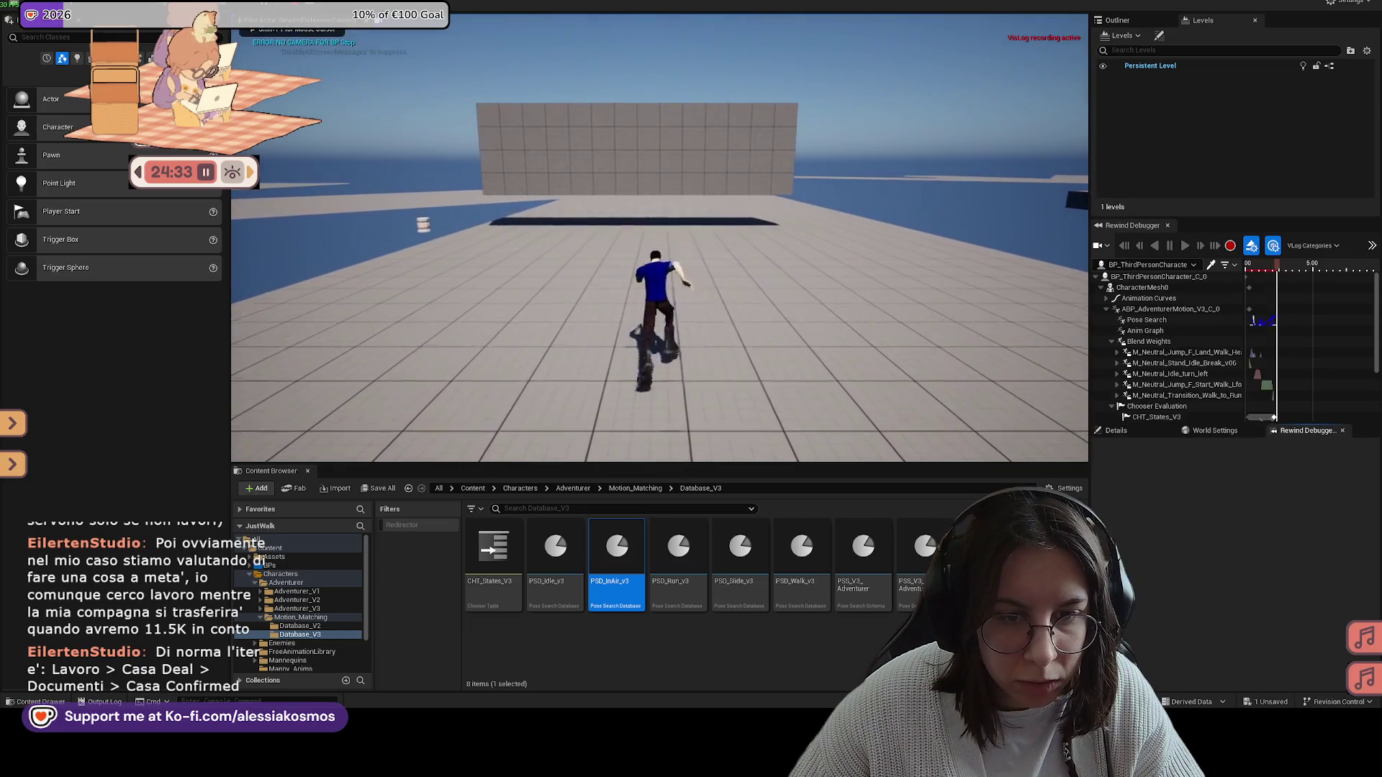
pyautogui.press('space')
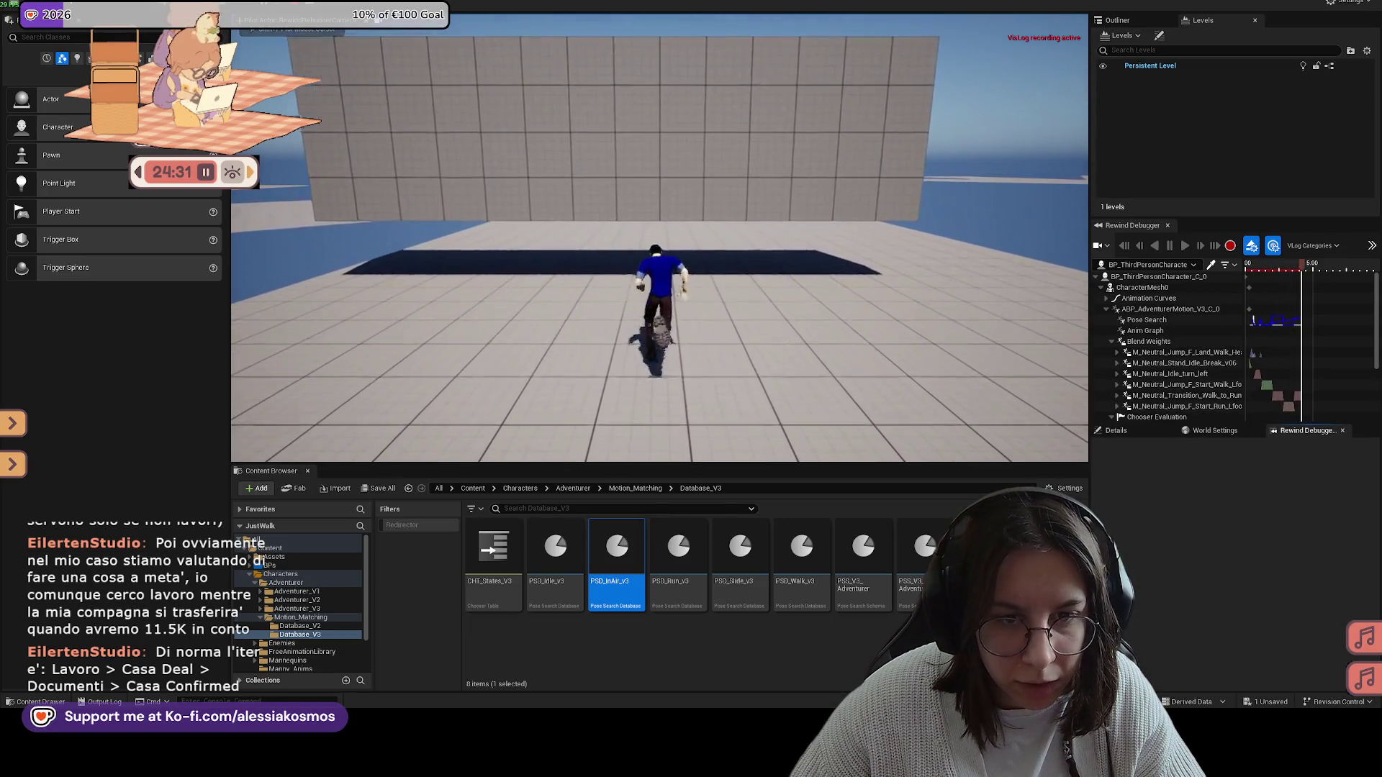
pyautogui.press('space')
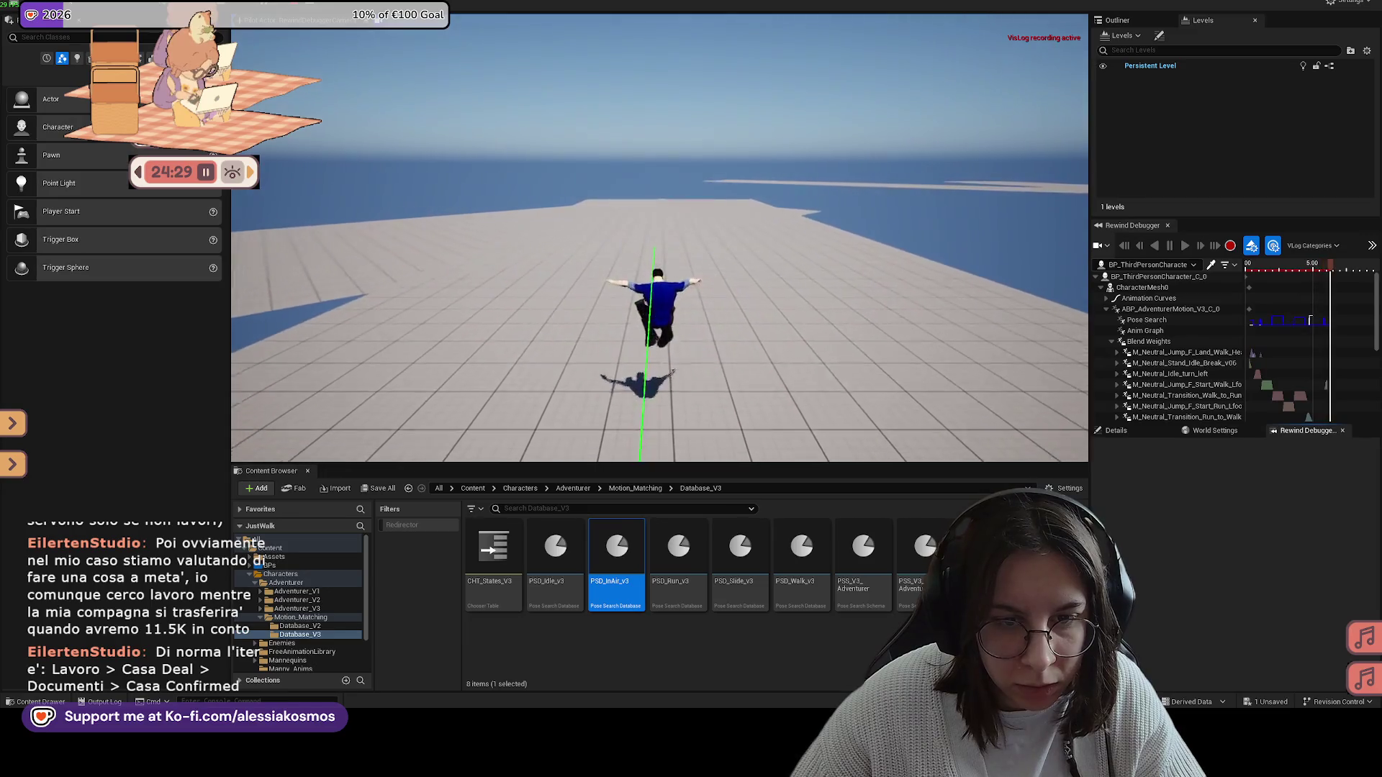
pyautogui.press('space')
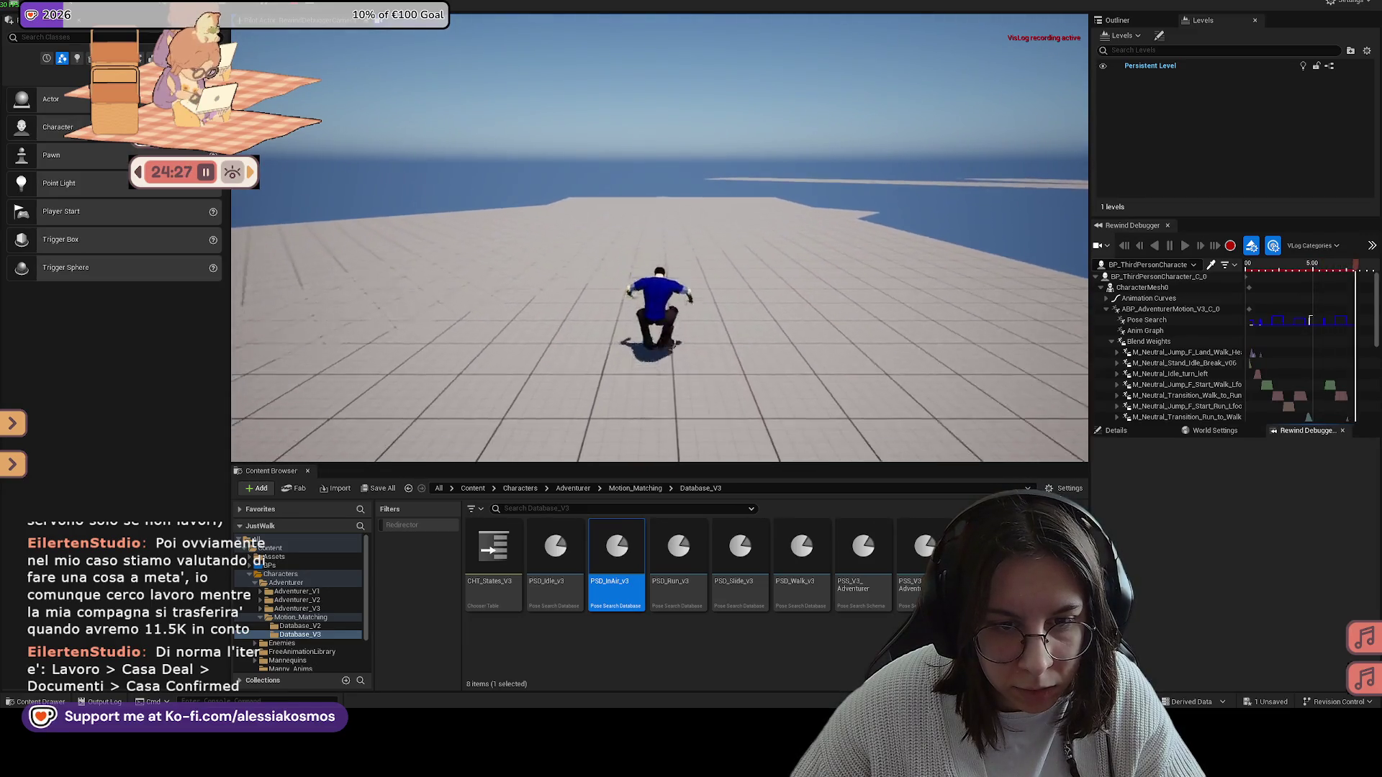
pyautogui.press('space')
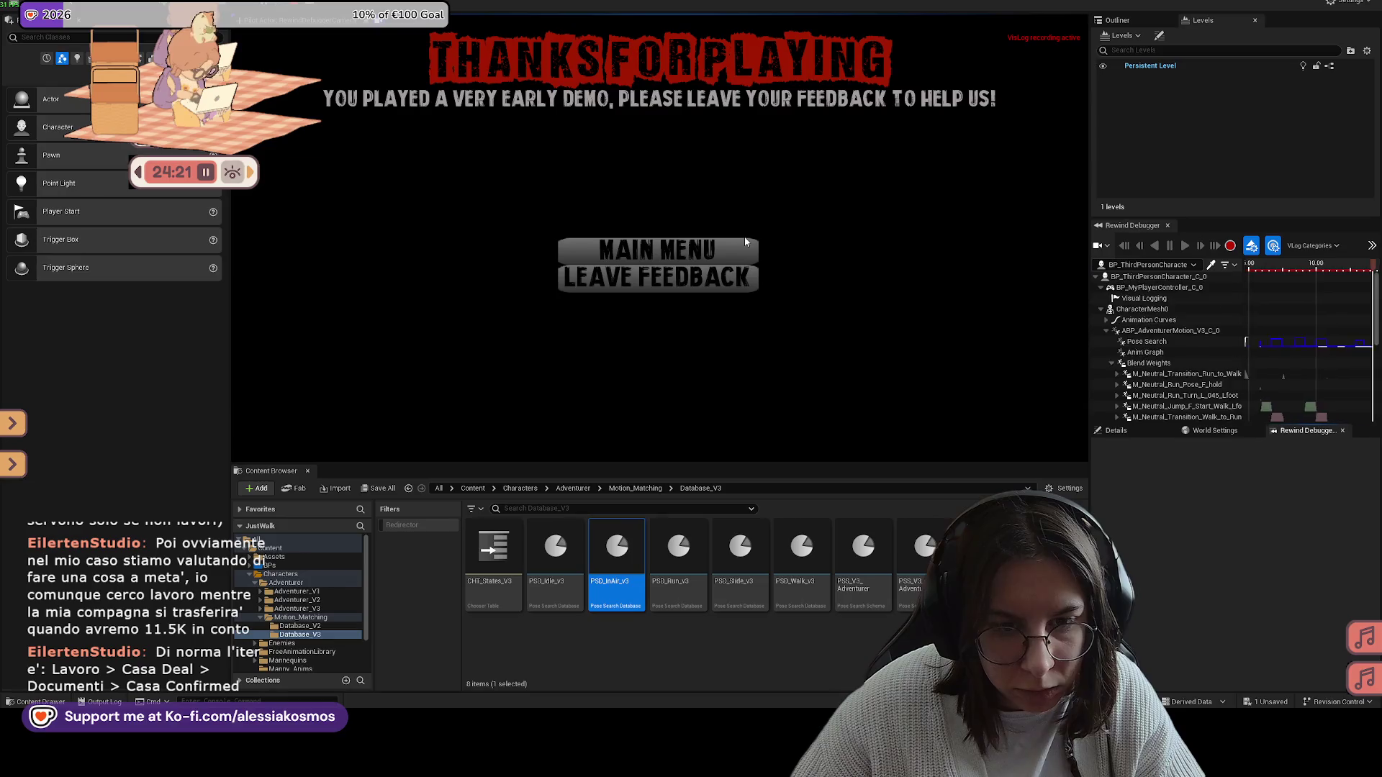
pyautogui.click(808, 399)
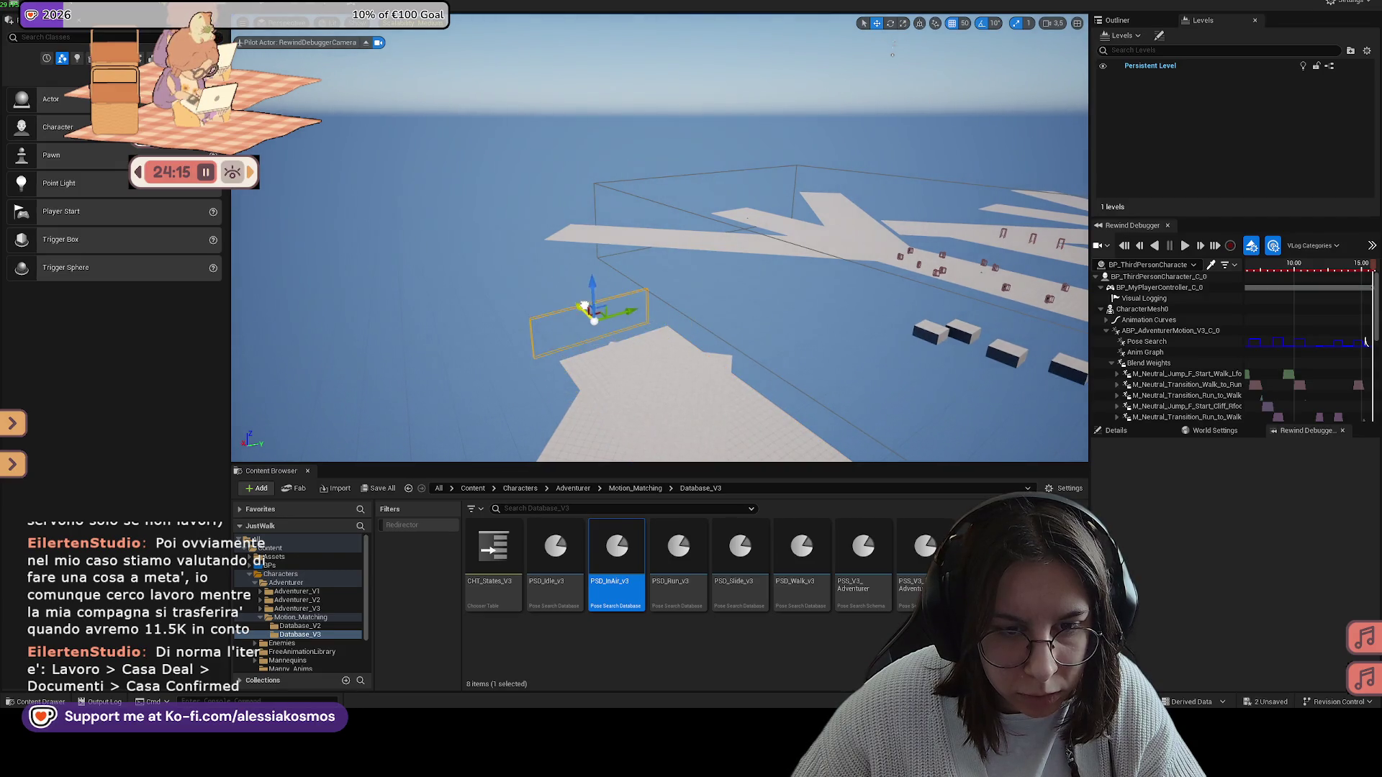
pyautogui.rightClick(707, 315)
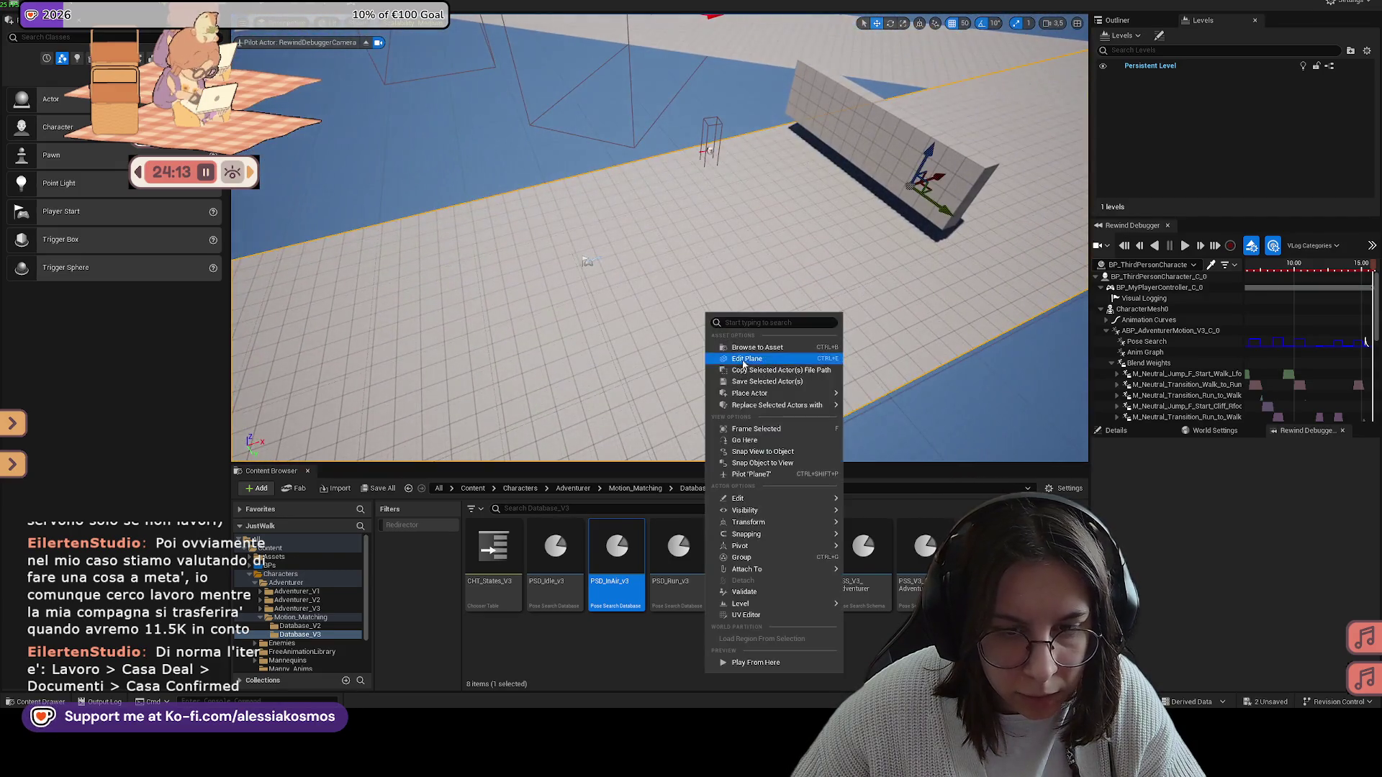
pyautogui.click(768, 663)
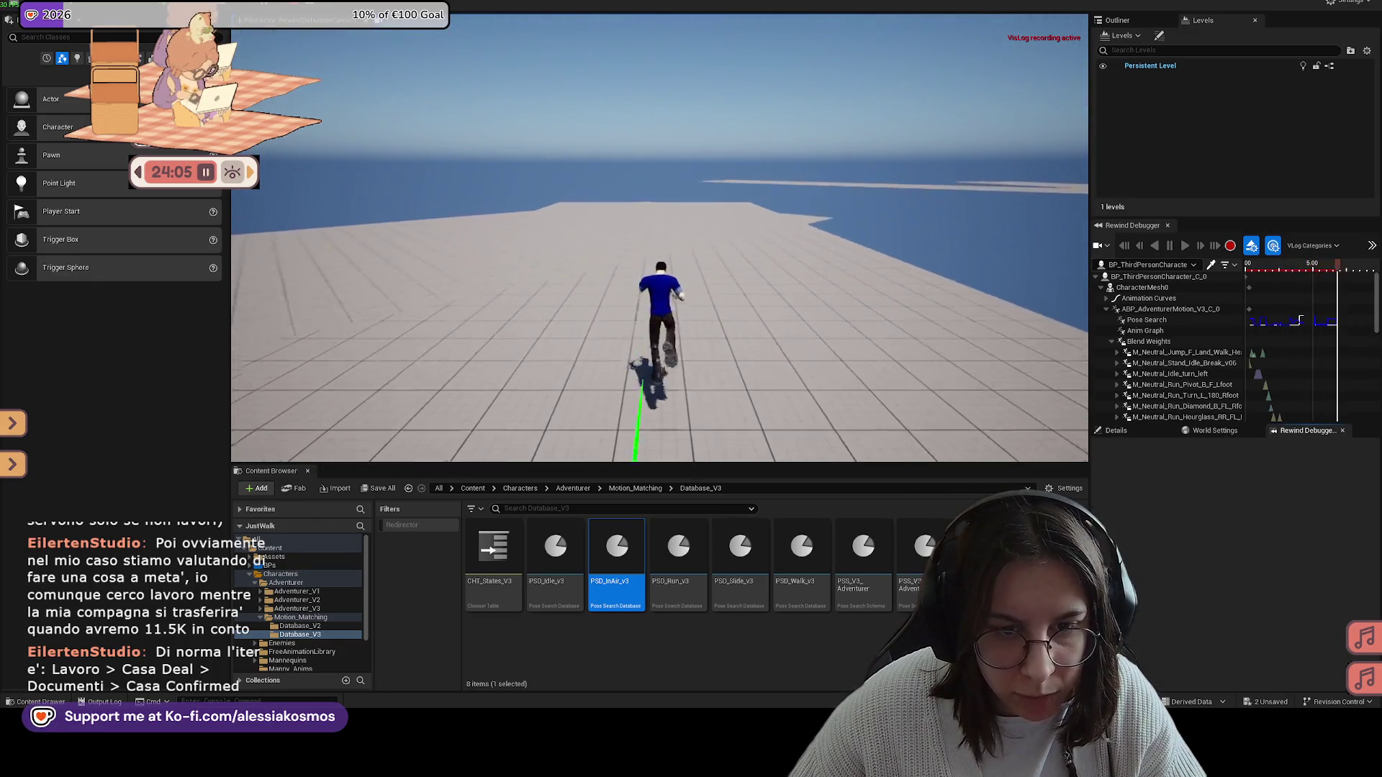
pyautogui.press('Escape')
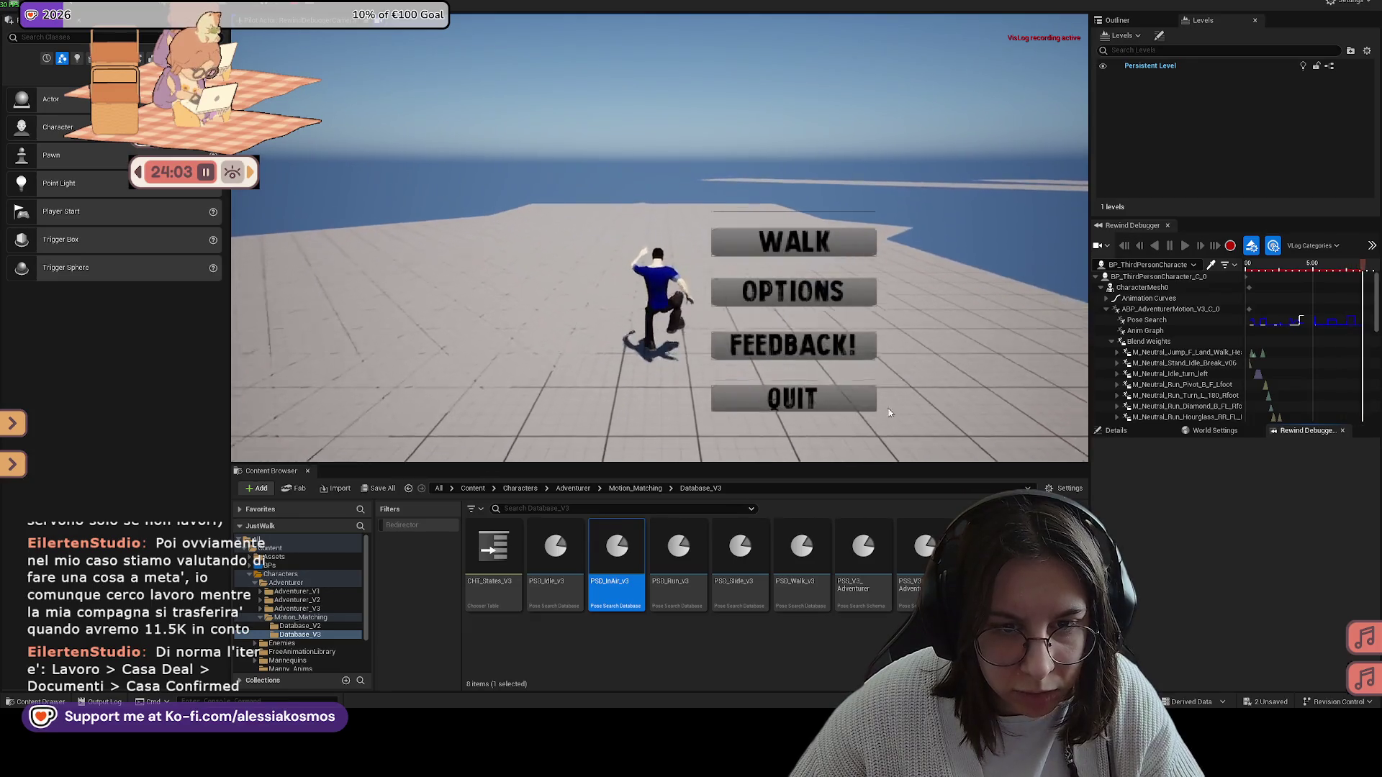
pyautogui.click(782, 400)
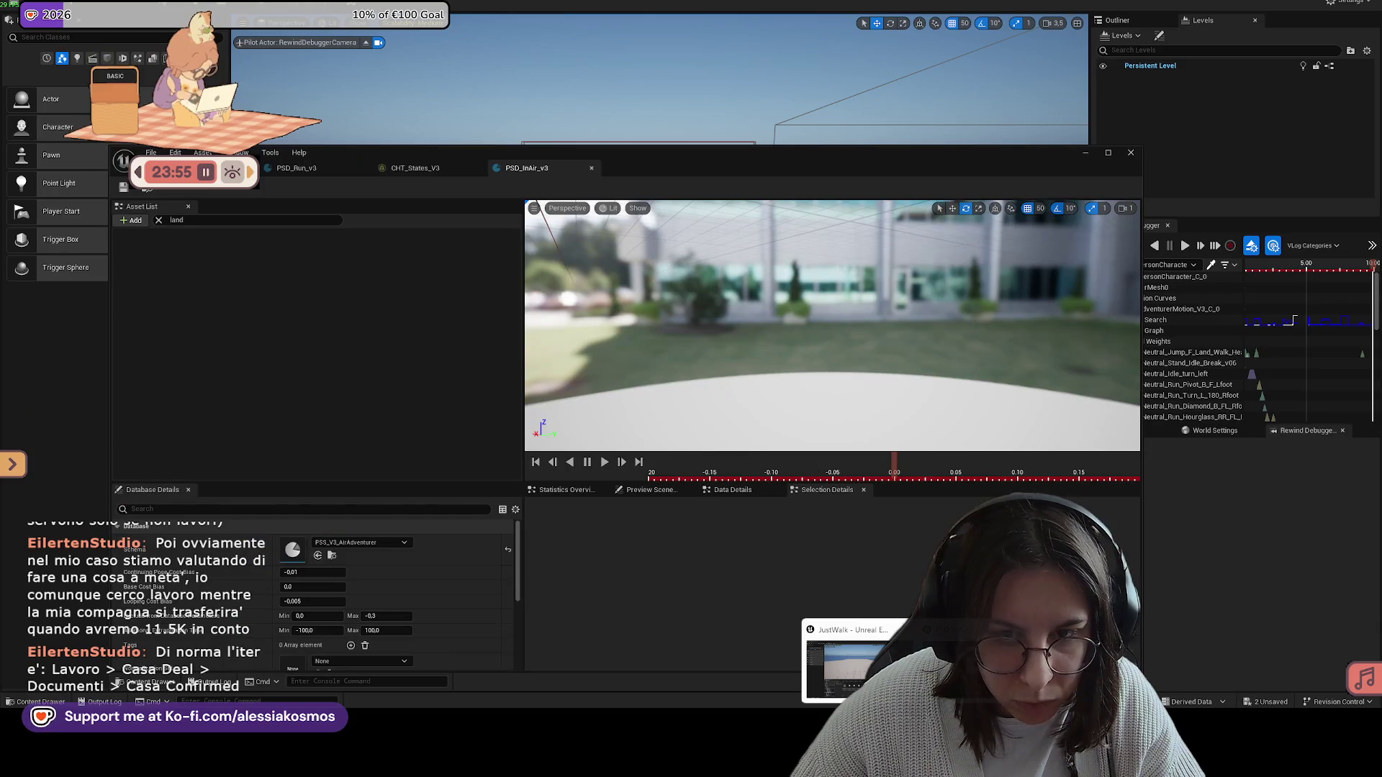
pyautogui.click(1106, 126)
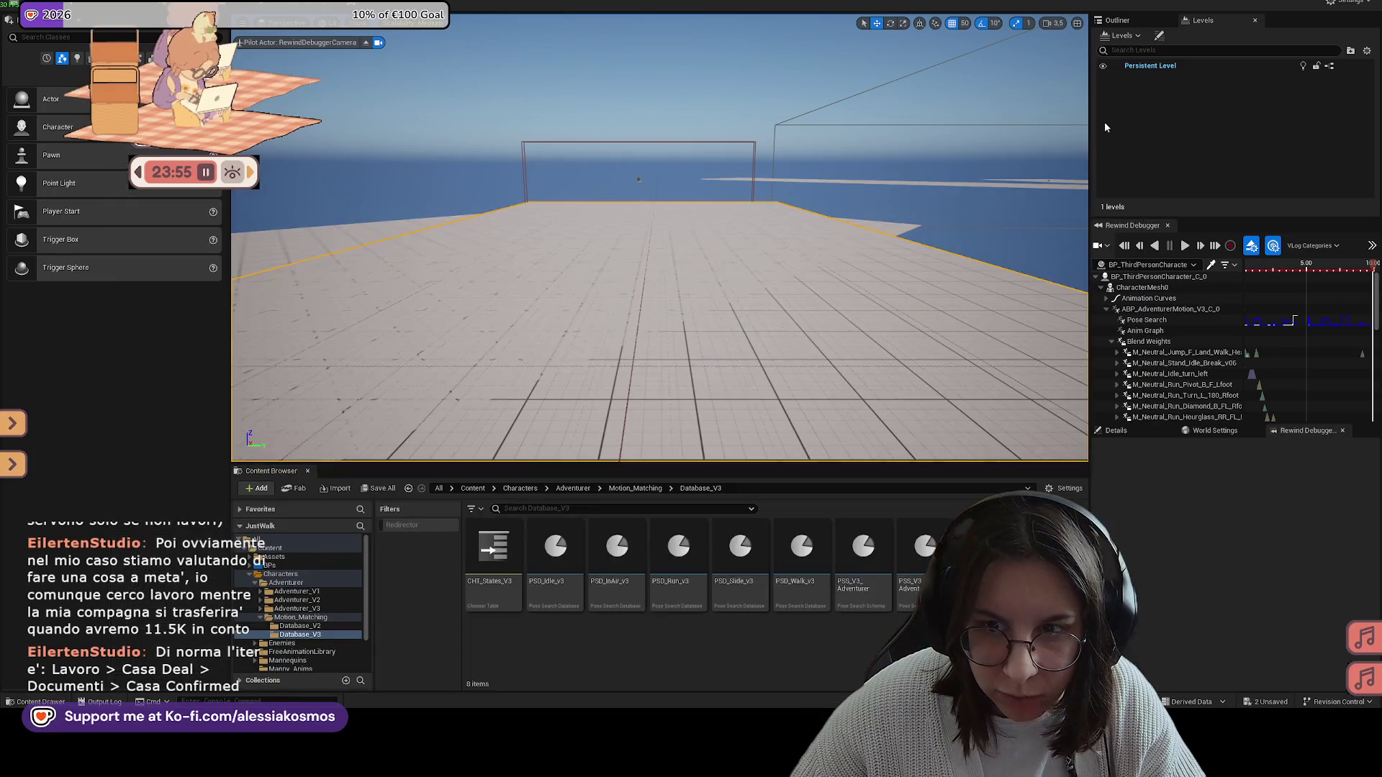
# Step: Search Content for 'third', open BP_ThirdPersonCharacter, and select its Character Movement component
pyautogui.click(473, 488)
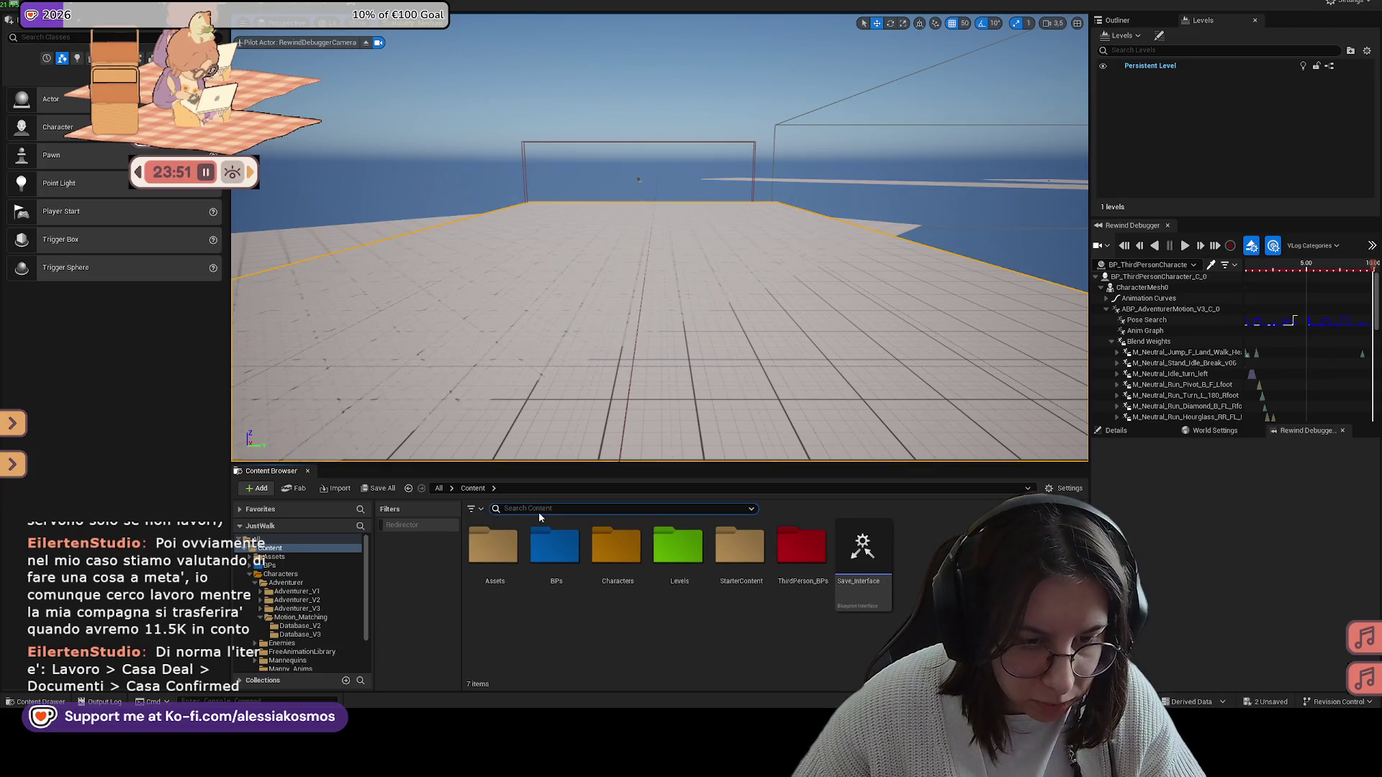
pyautogui.write('third')
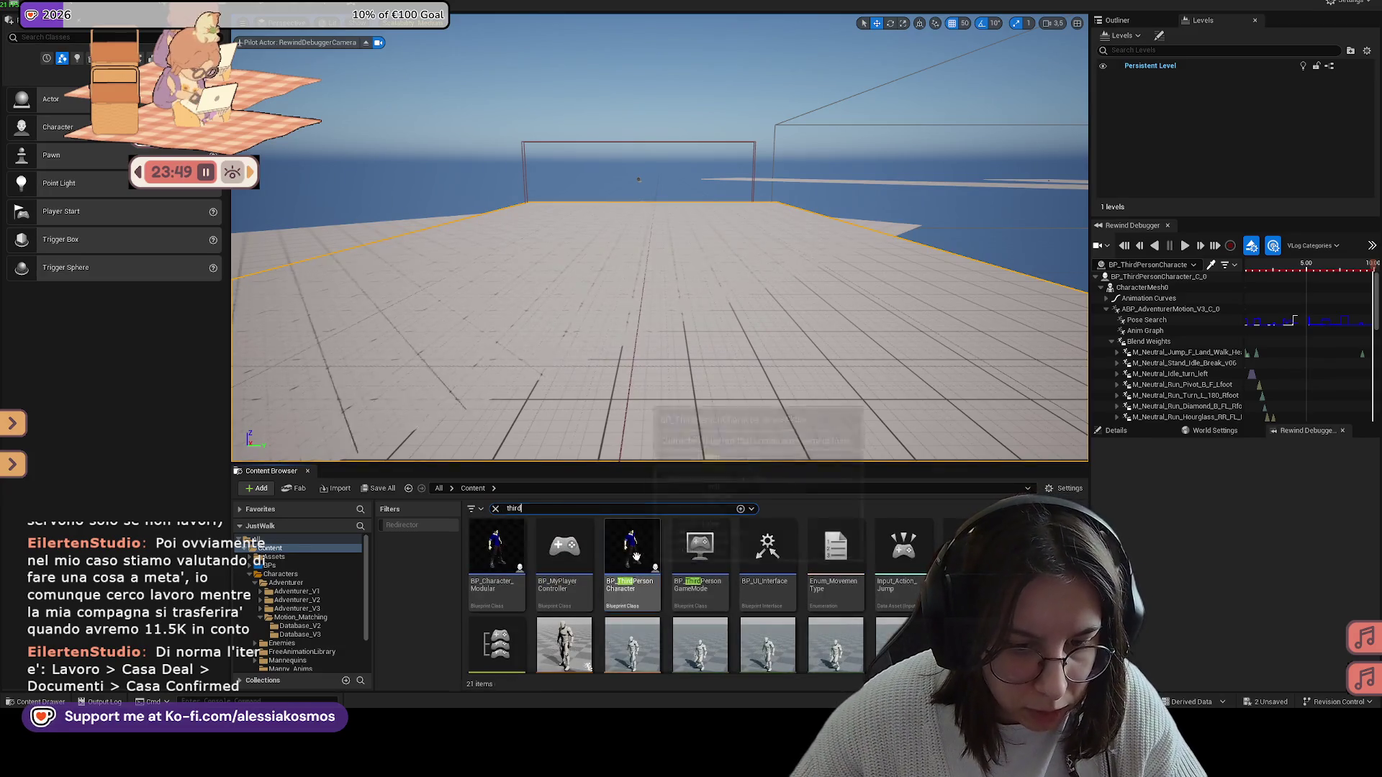
pyautogui.doubleClick(637, 556)
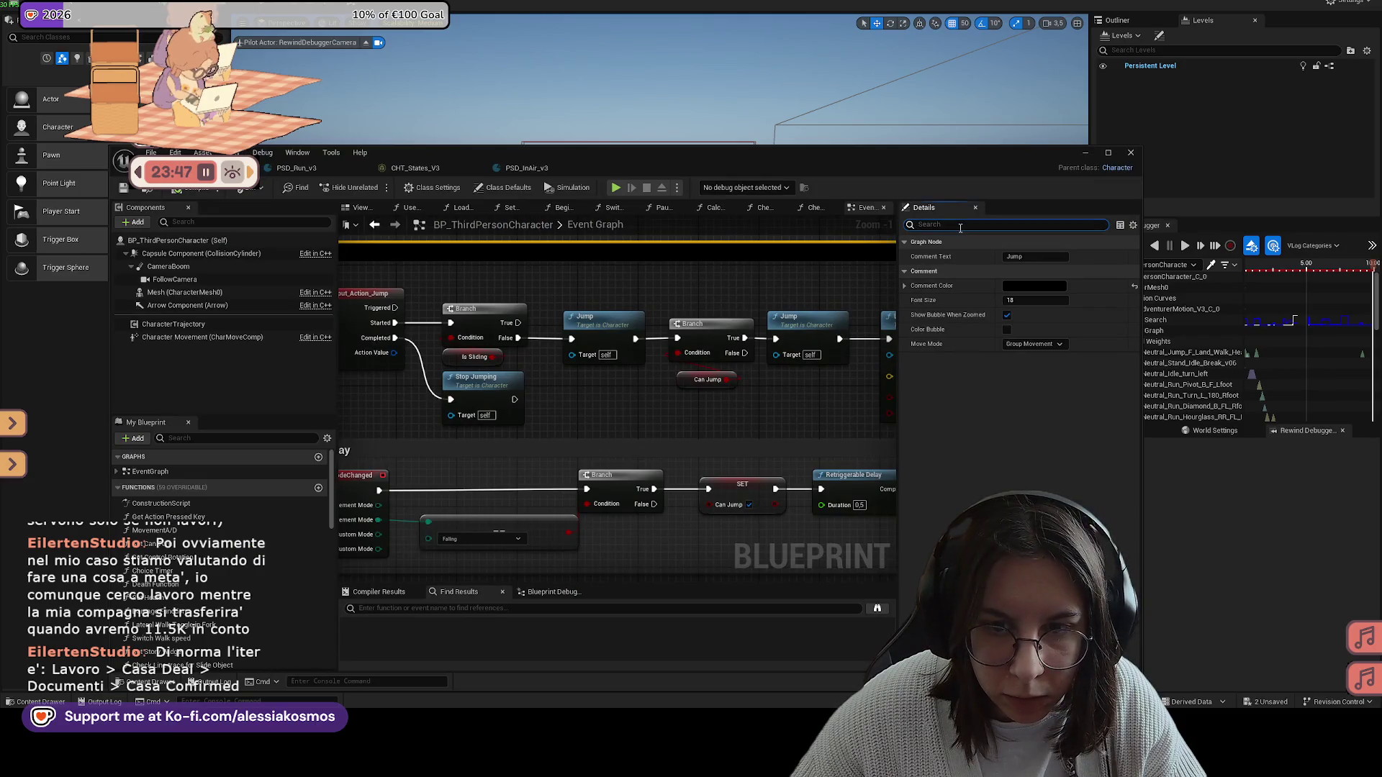
pyautogui.write('Mmp')
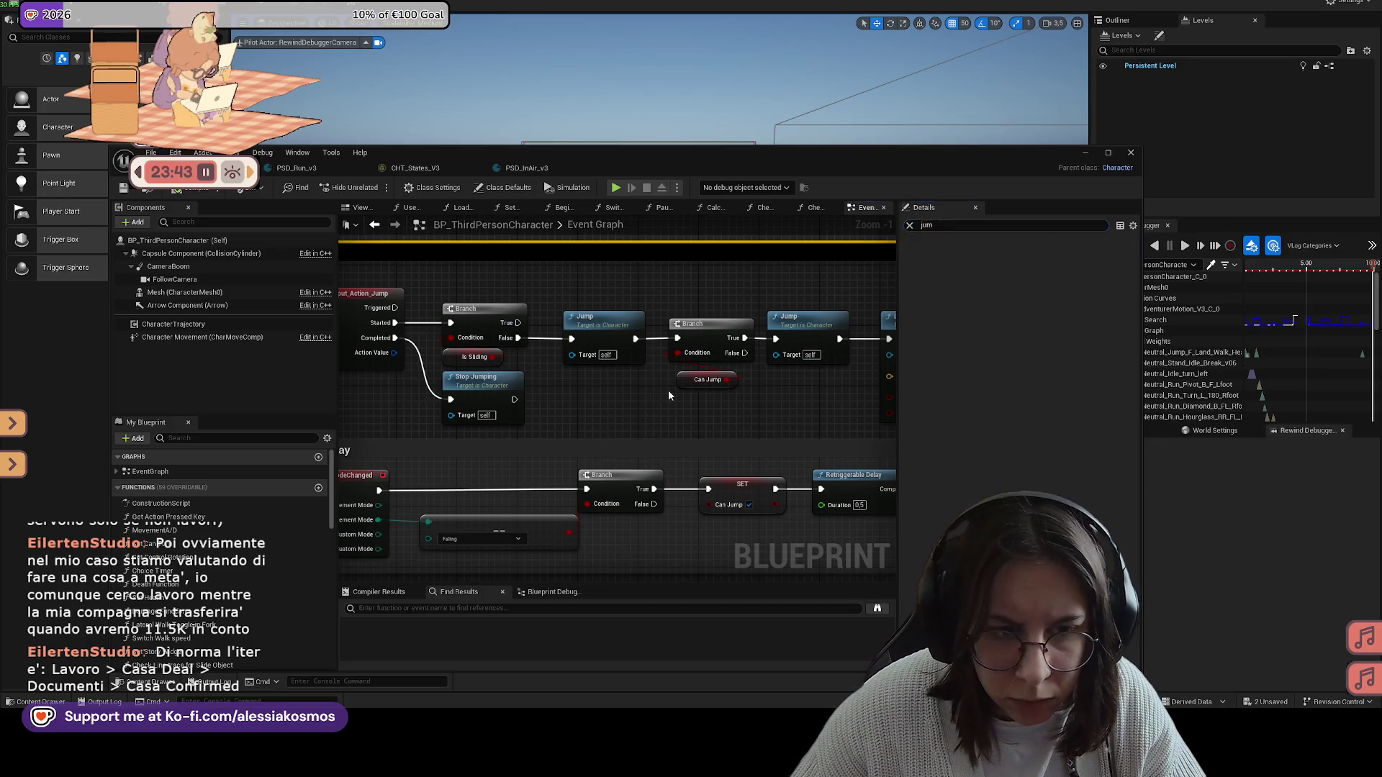
pyautogui.scroll(-2, 668, 396)
pyautogui.click(405, 355)
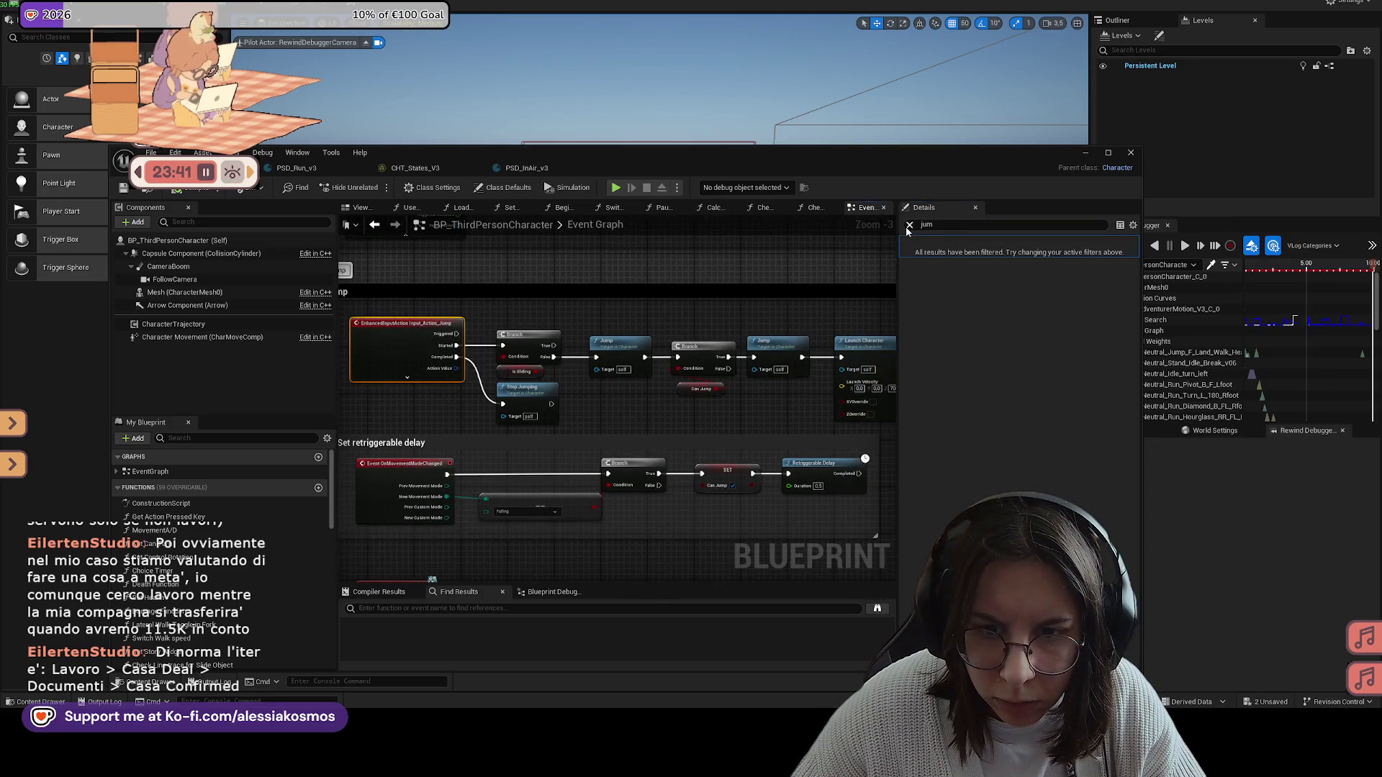
pyautogui.click(514, 364)
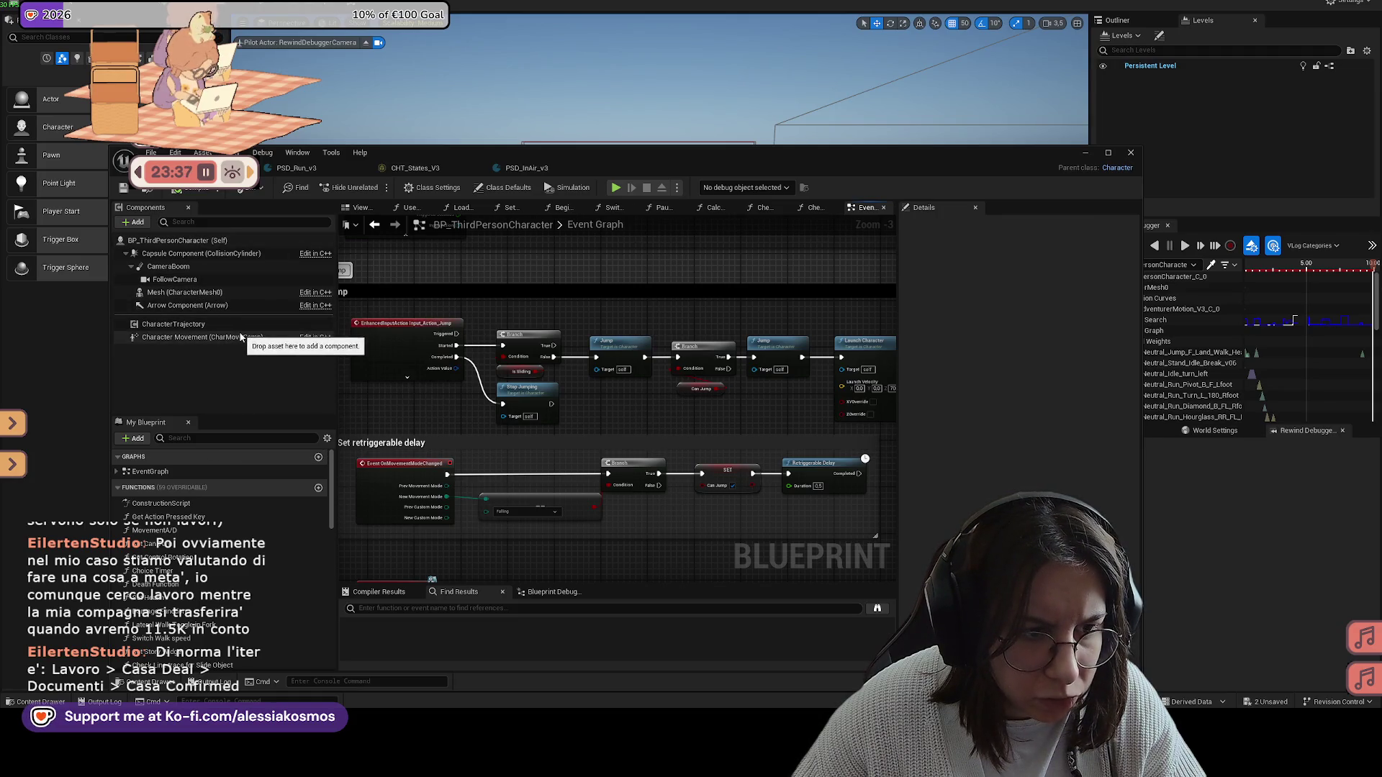
pyautogui.click(241, 337)
# Step: Raise Jump Z Velocity from 420 to 520 cm/s (5,2 m/s)
pyautogui.click(1015, 219)
pyautogui.write('jump')
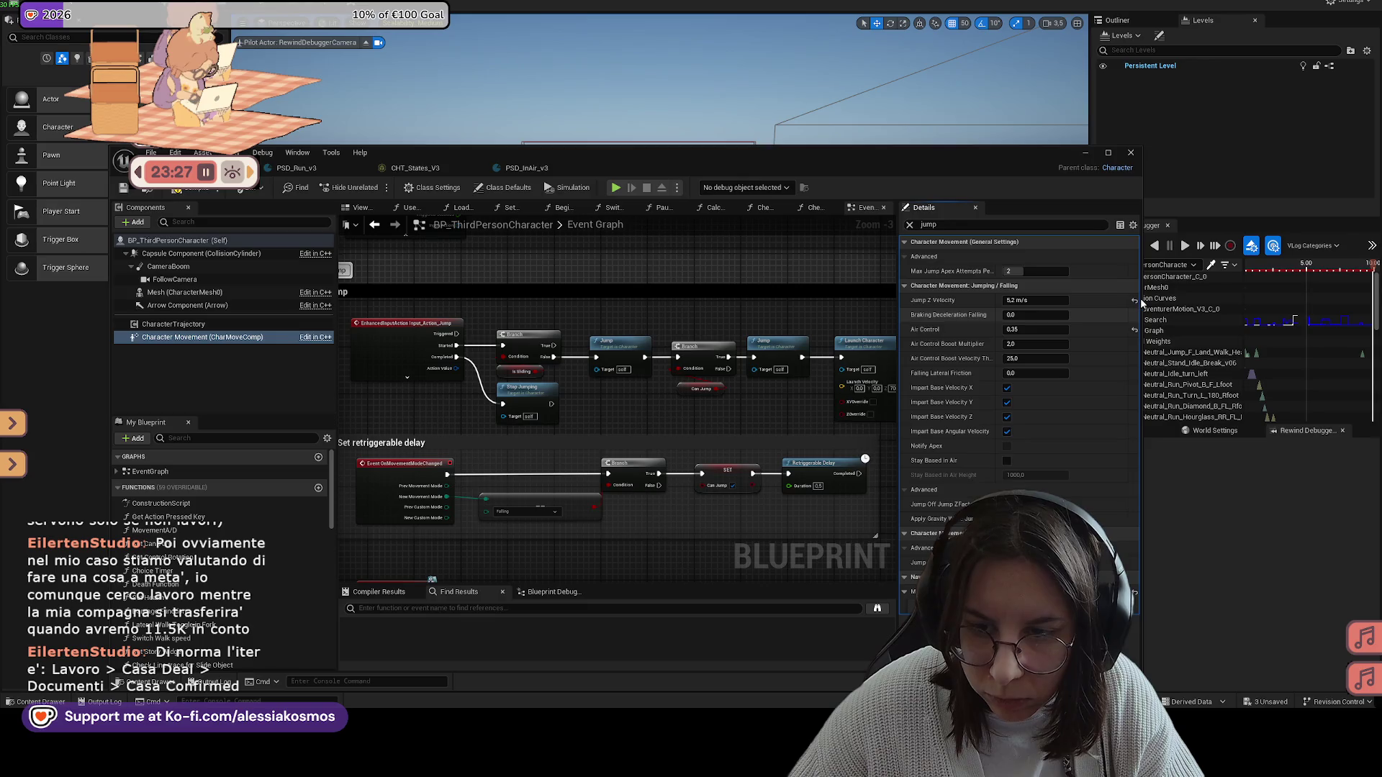
pyautogui.hotkey('ctrl', 'z')
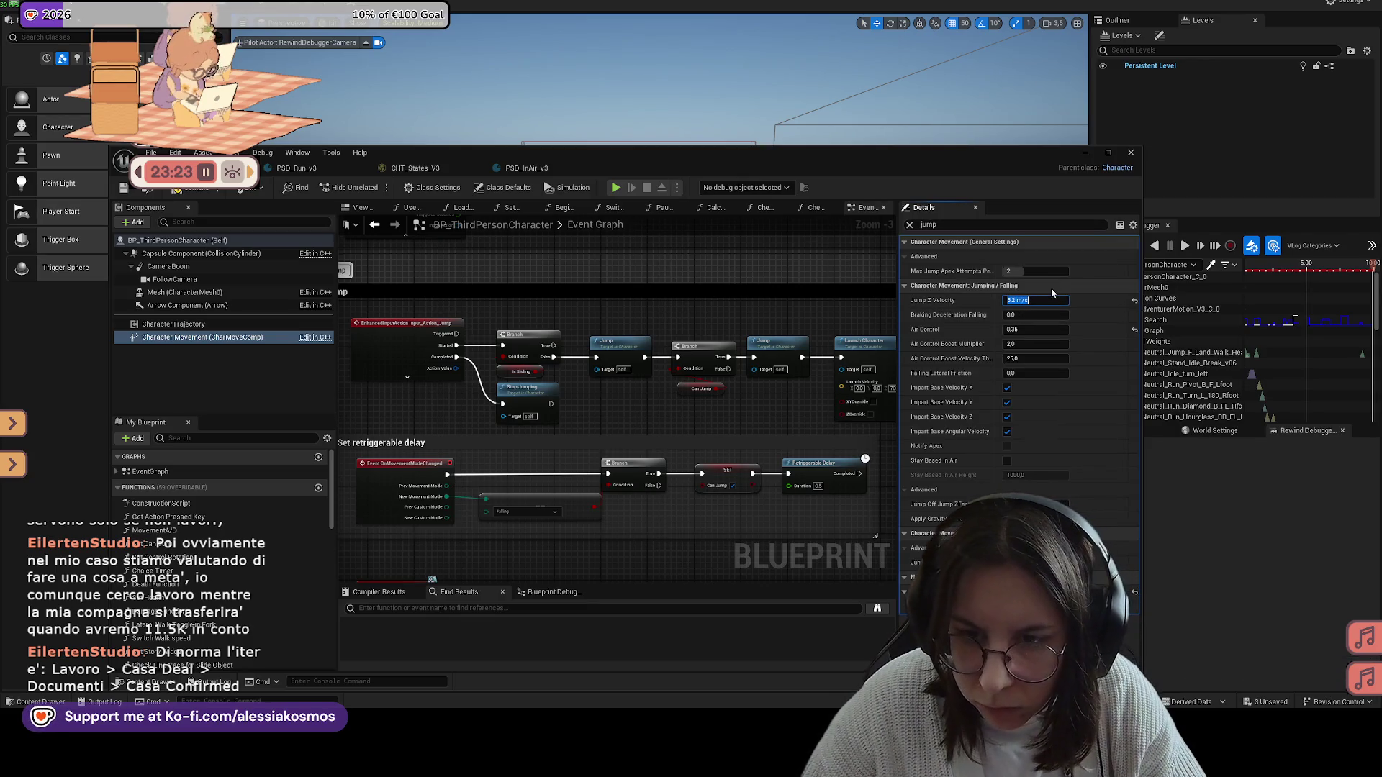
pyautogui.click(912, 300)
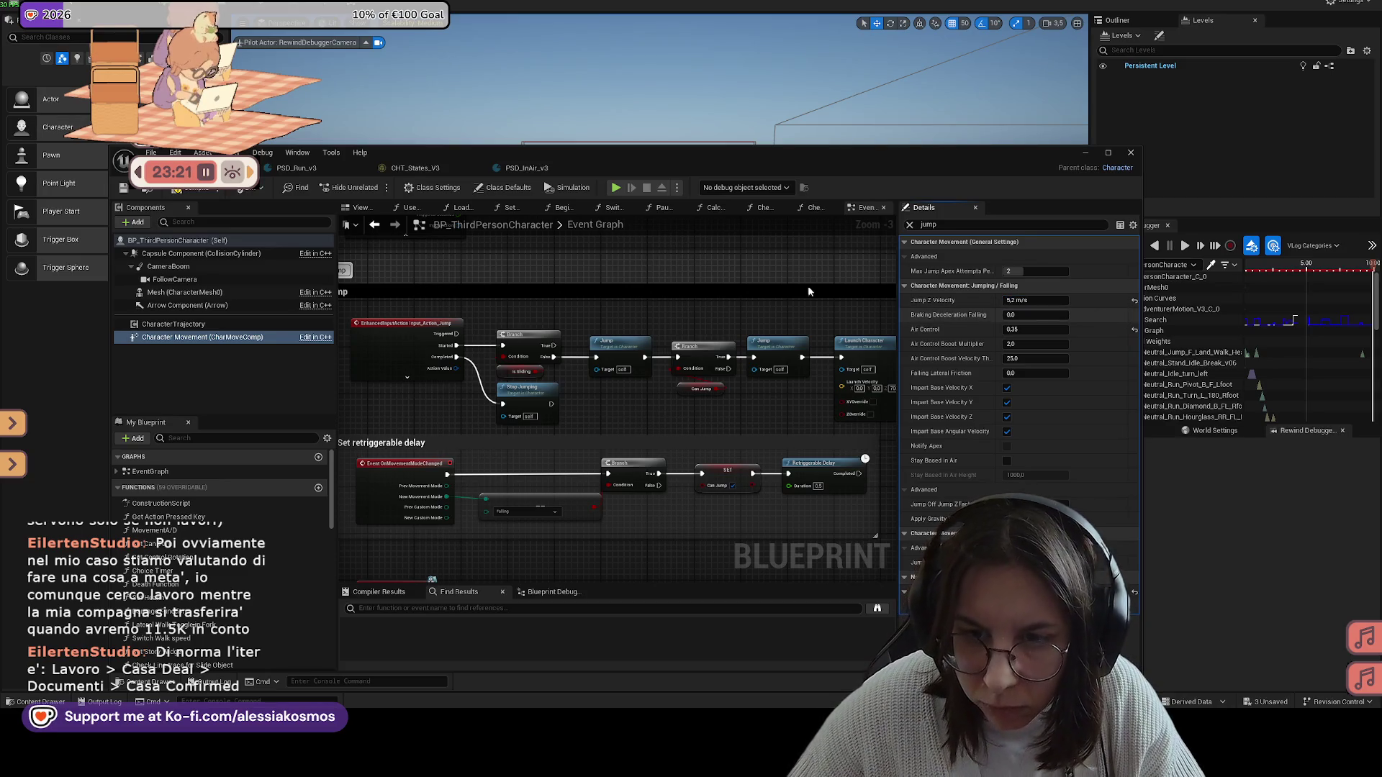
pyautogui.click(120, 189)
# Step: Play the level, jump with the higher velocity and run forward, then quit
pyautogui.moveTo(615, 155); pyautogui.dragTo(573, 357)
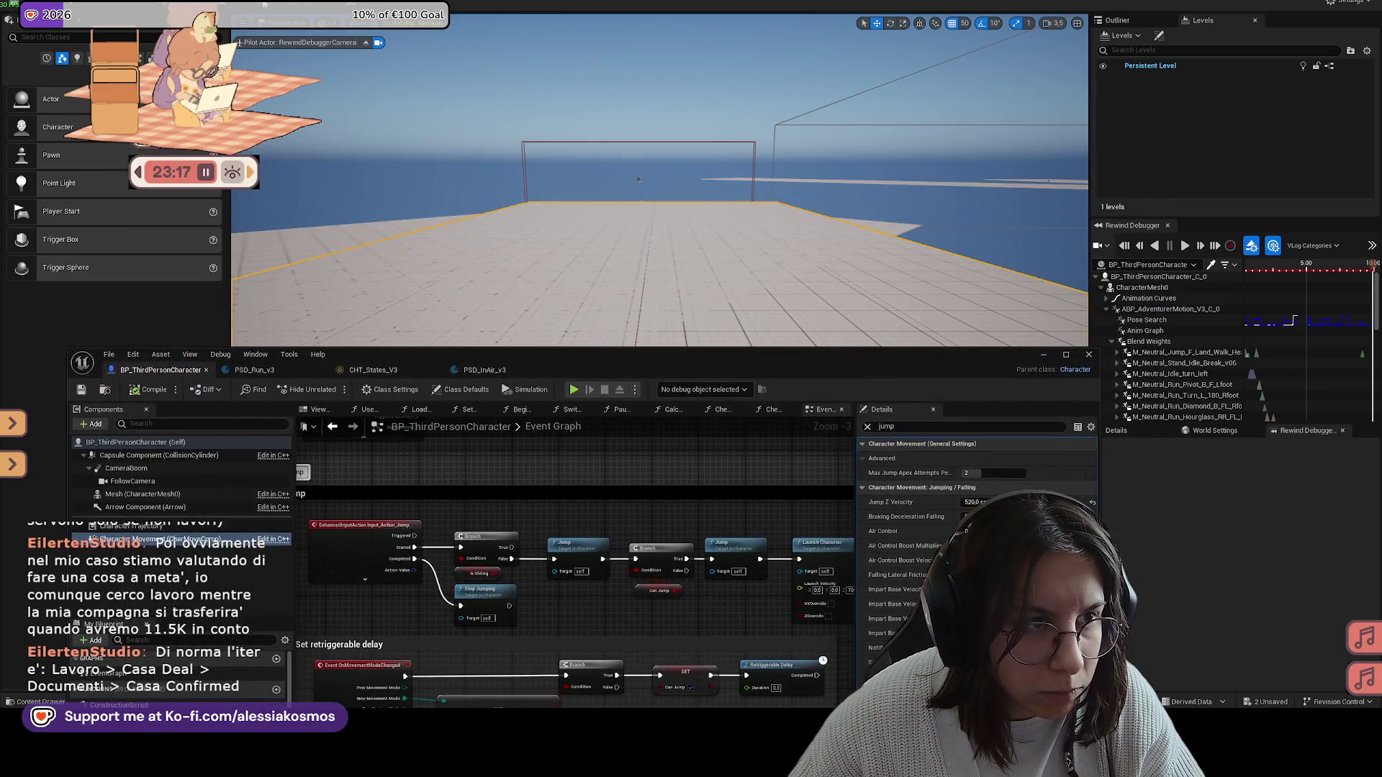
pyautogui.hotkey('alt', 'p')
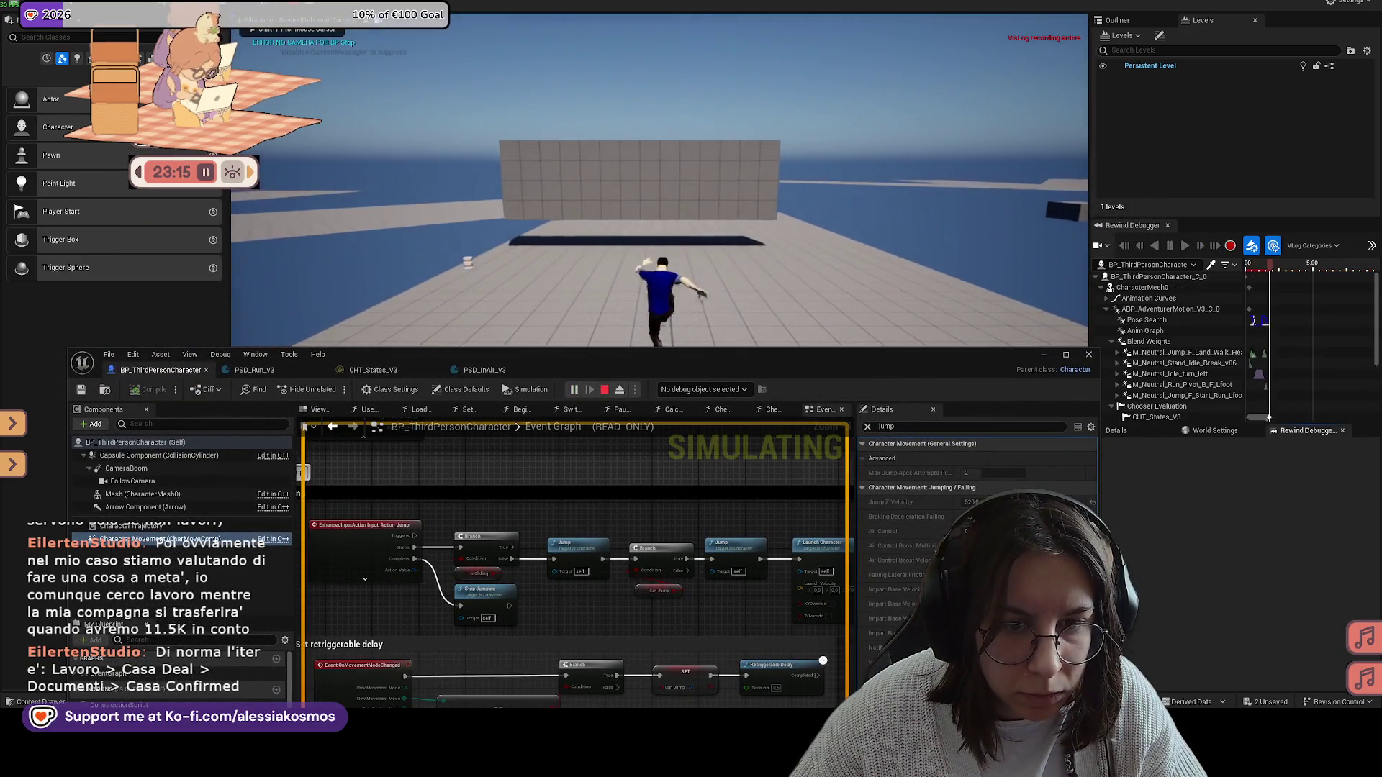
pyautogui.press('space')
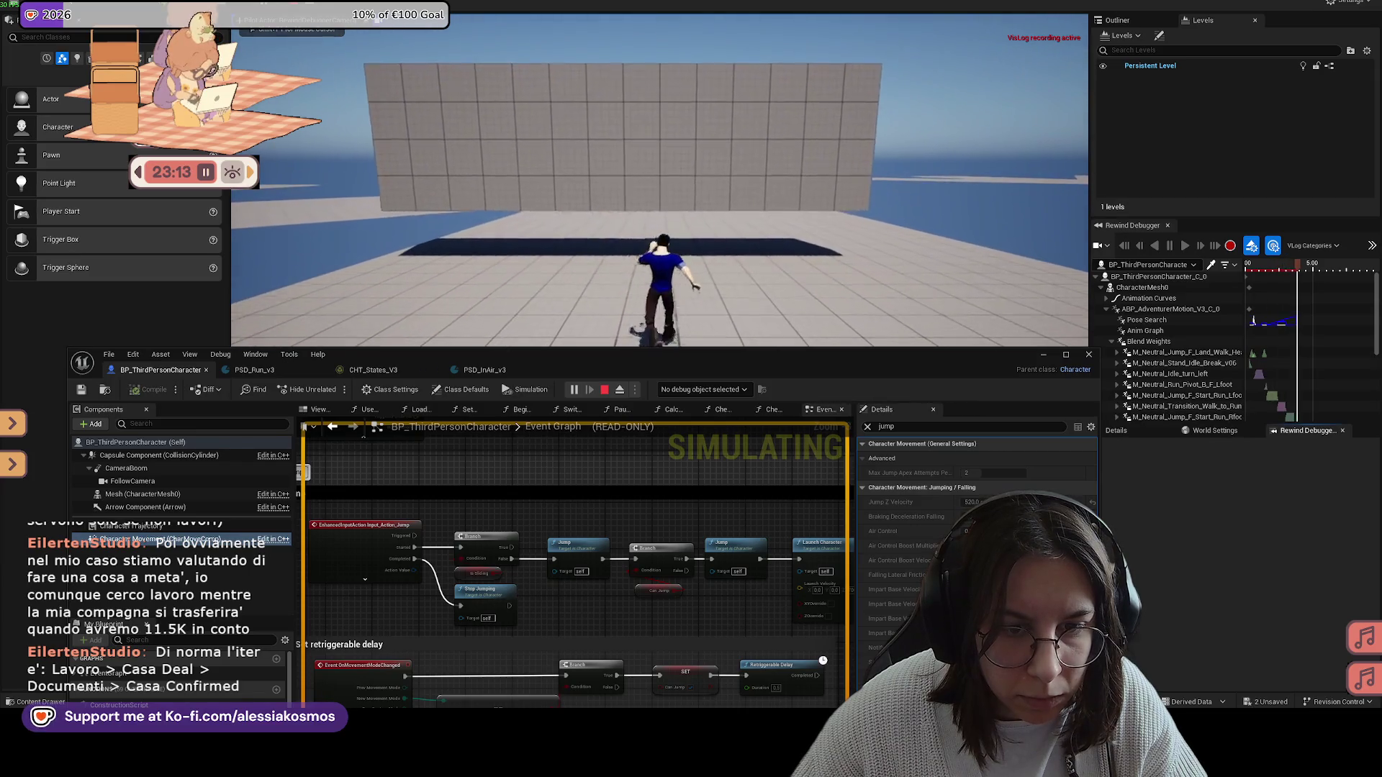
pyautogui.press('w')
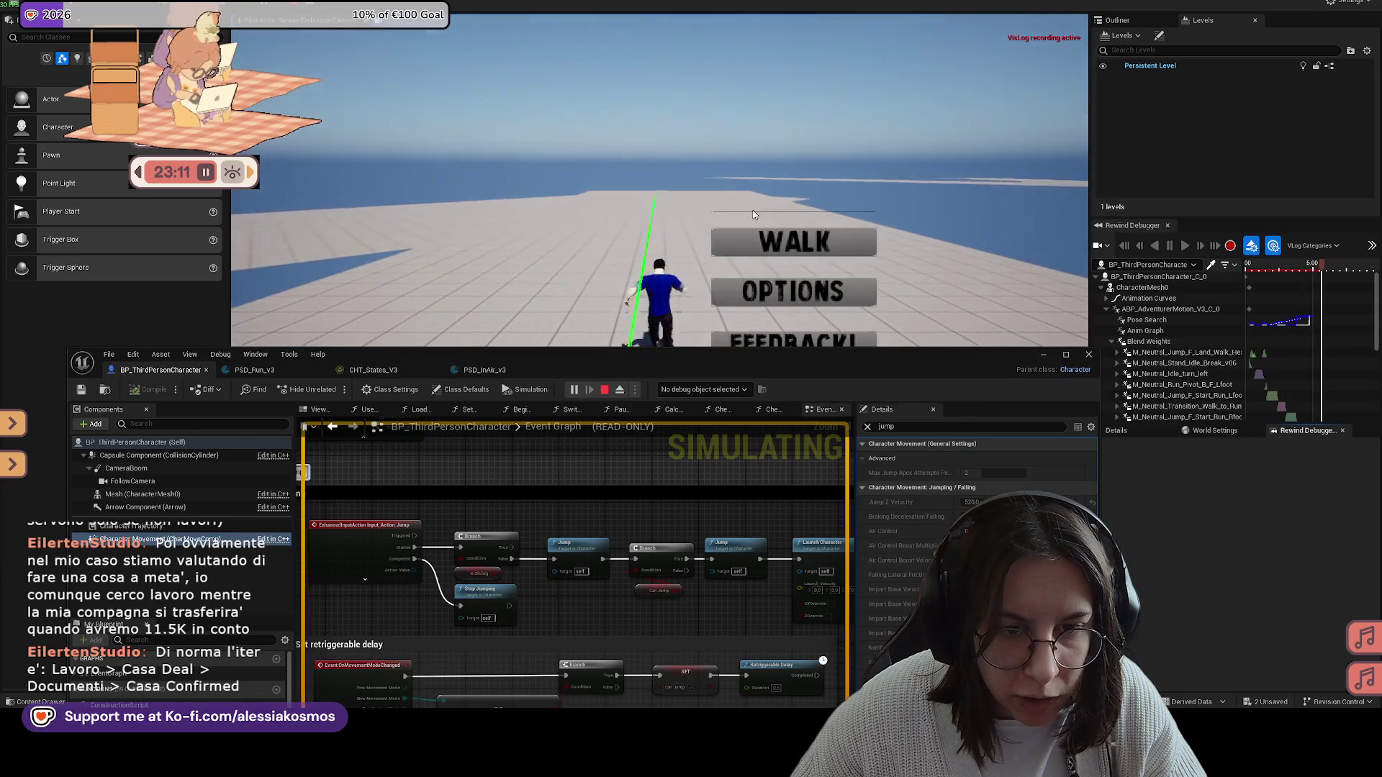
pyautogui.moveTo(977, 356); pyautogui.dragTo(1022, 505)
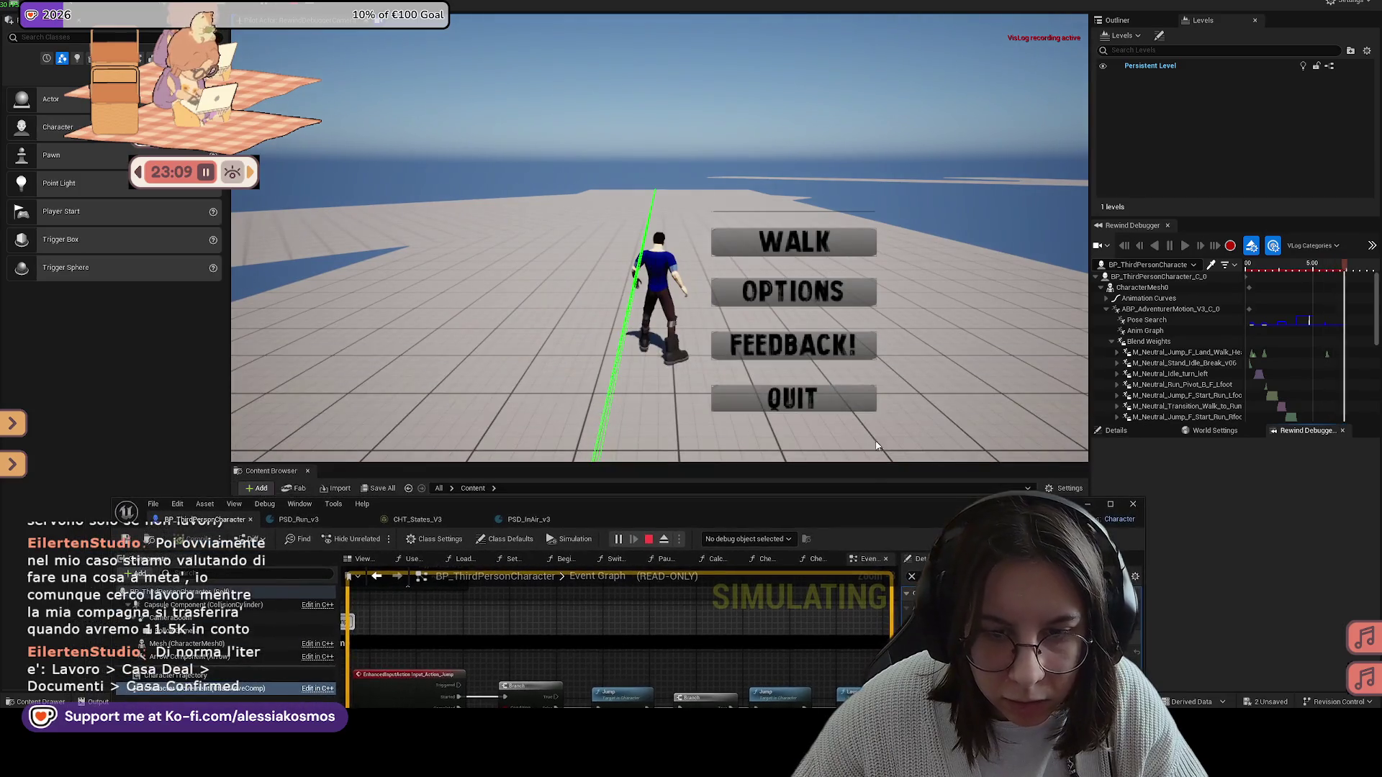
pyautogui.click(793, 395)
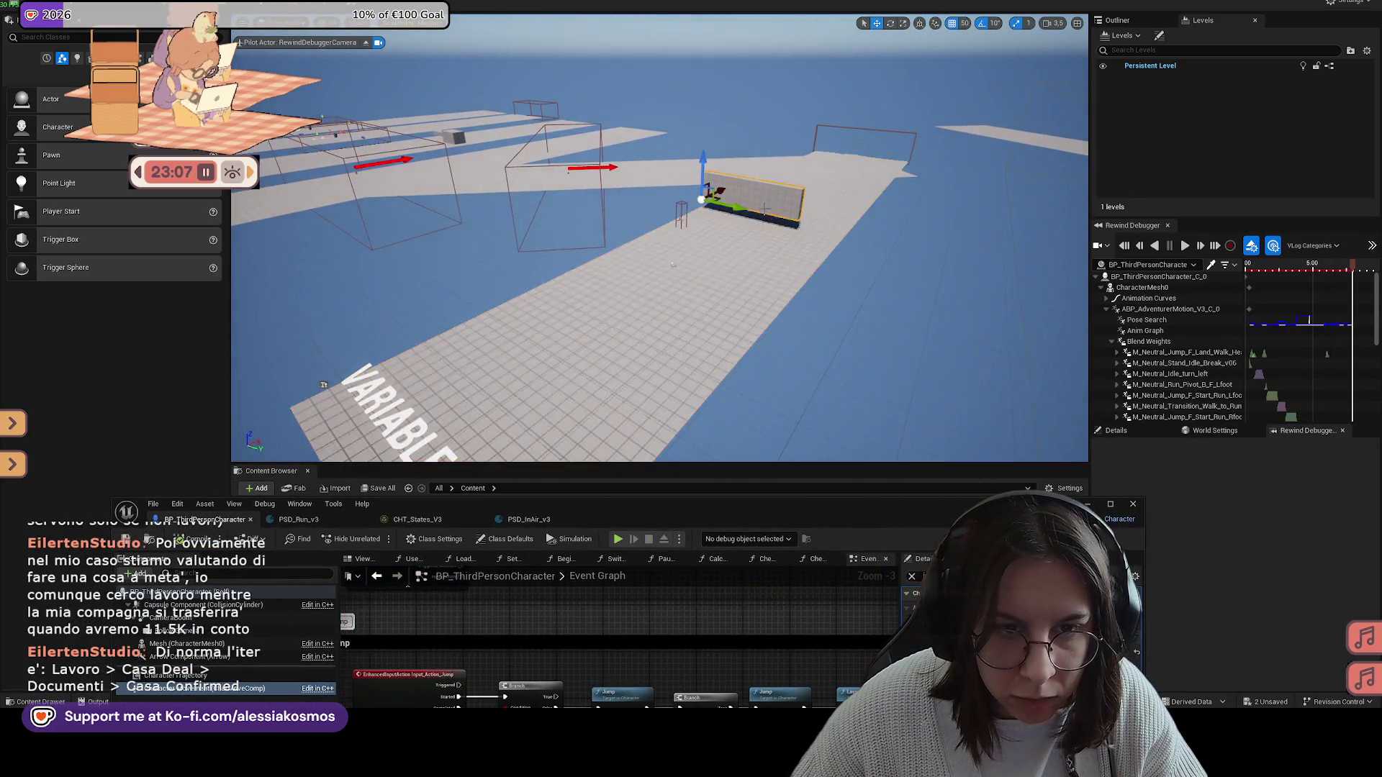
# Step: Alt-drag a copy of the wall to its left and briefly play-test it
pyautogui.moveTo(951, 262); pyautogui.dragTo(667, 255)
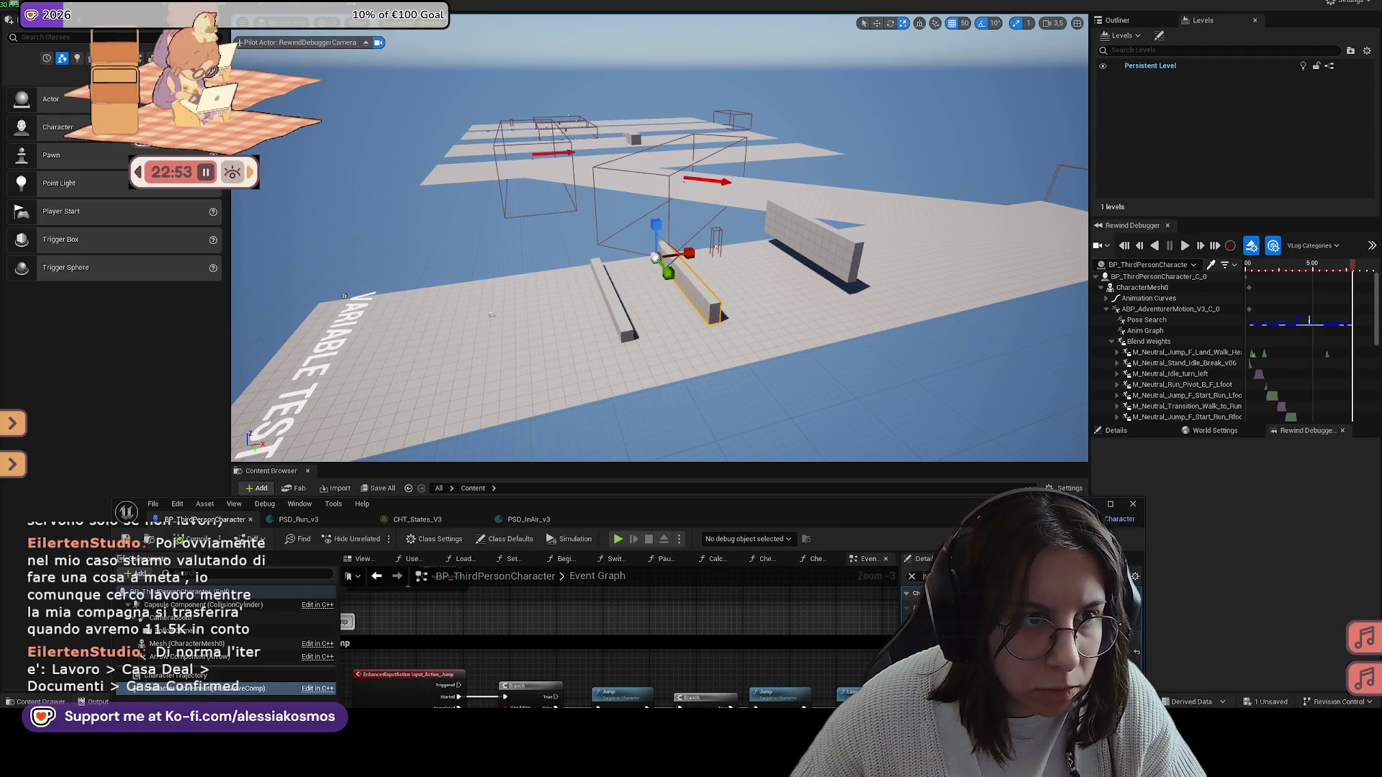
pyautogui.hotkey('alt', 'p')
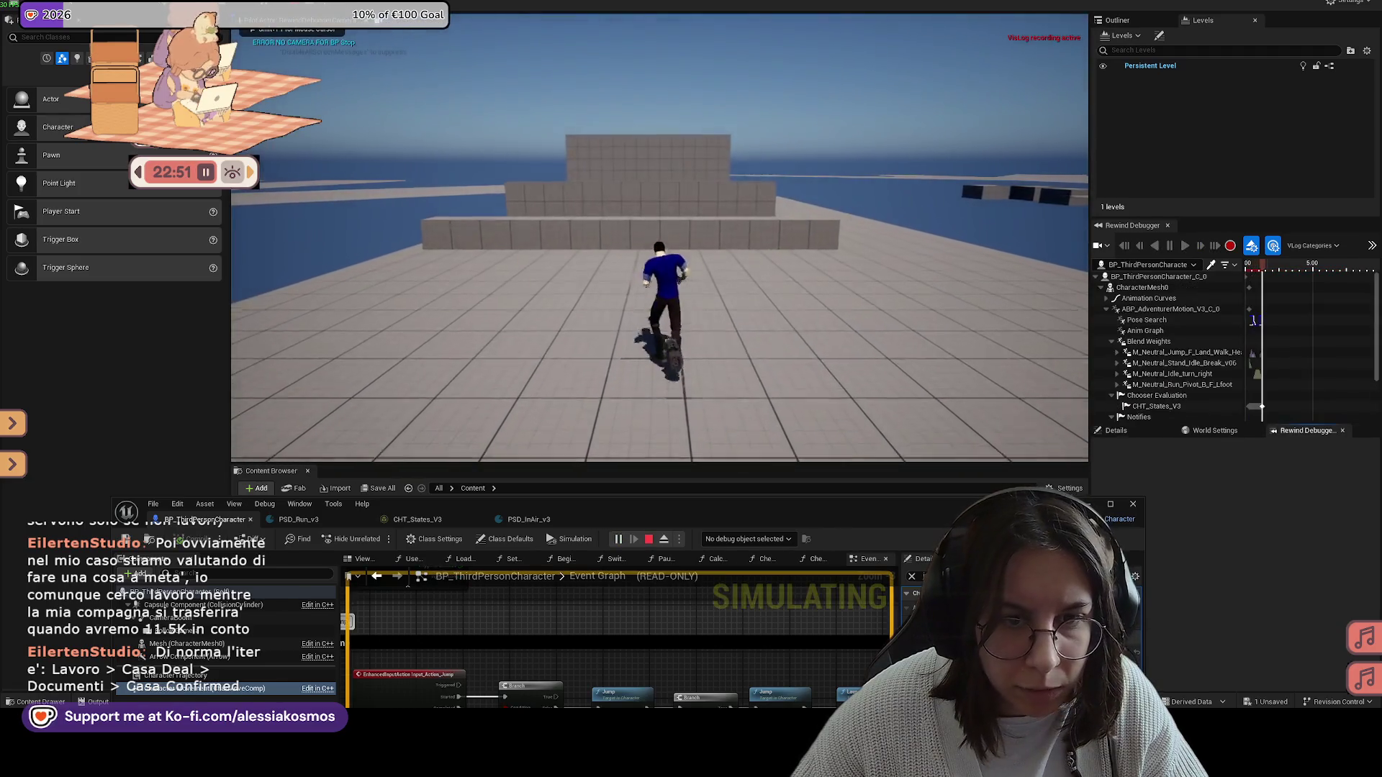
pyautogui.press('Escape')
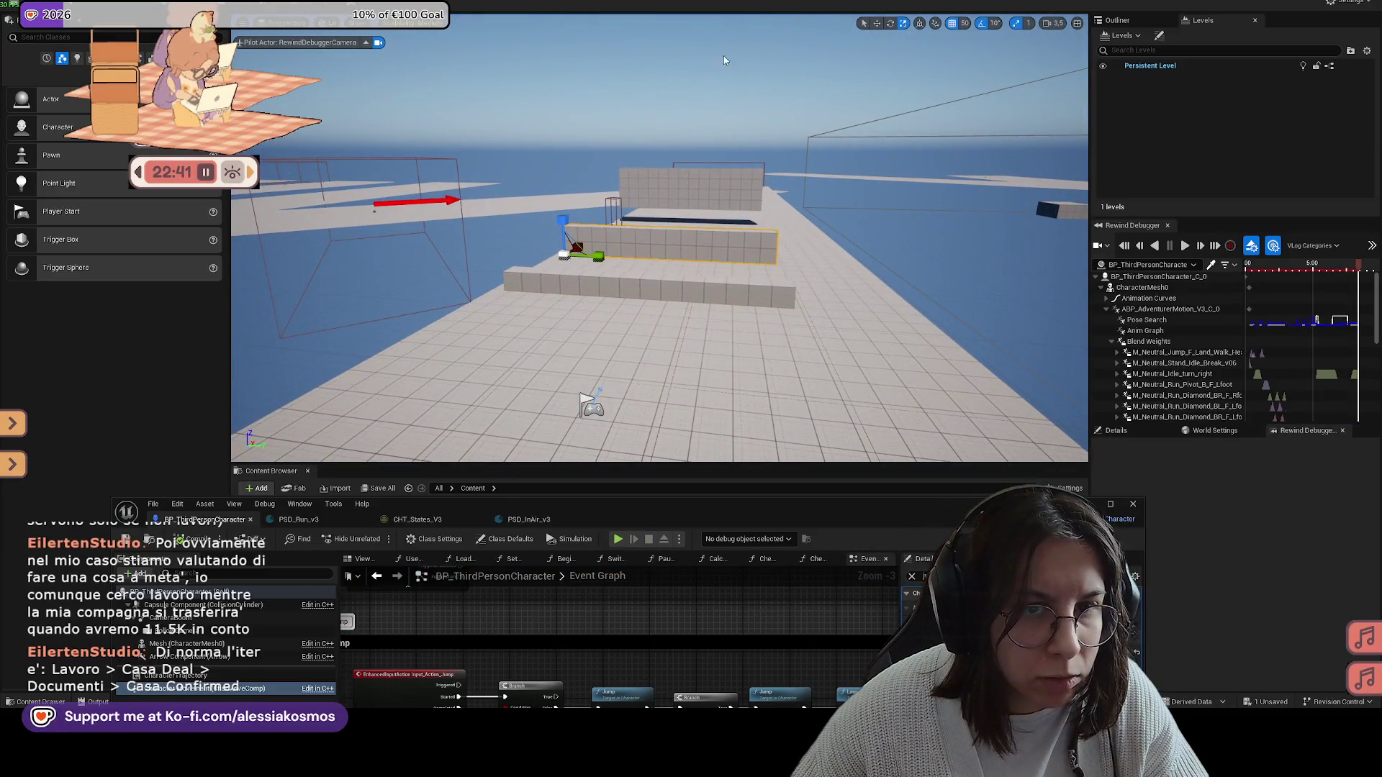
# Step: Set scale snapping to 0,5 and start a new Play In Editor session
pyautogui.click(965, 24)
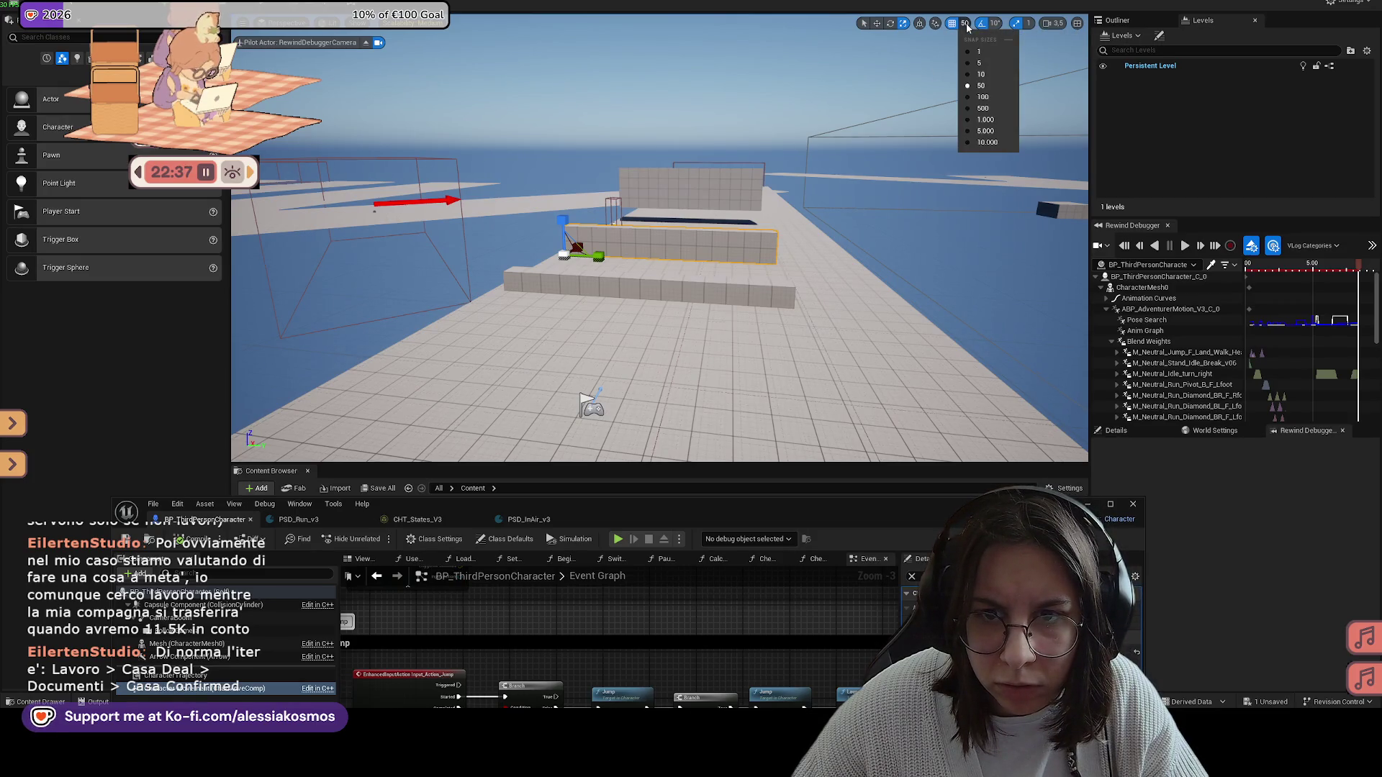
pyautogui.click(1028, 24)
pyautogui.click(1045, 75)
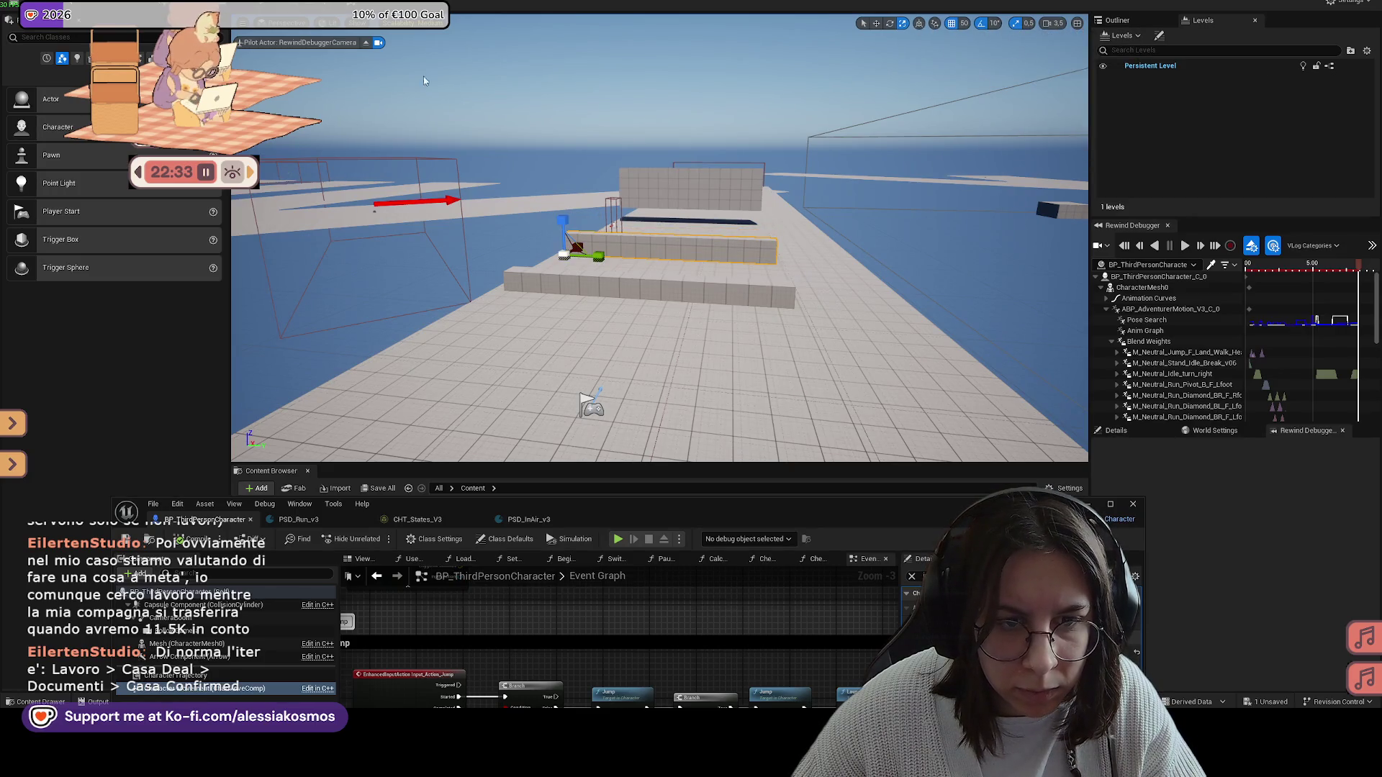
pyautogui.hotkey('alt', 'p')
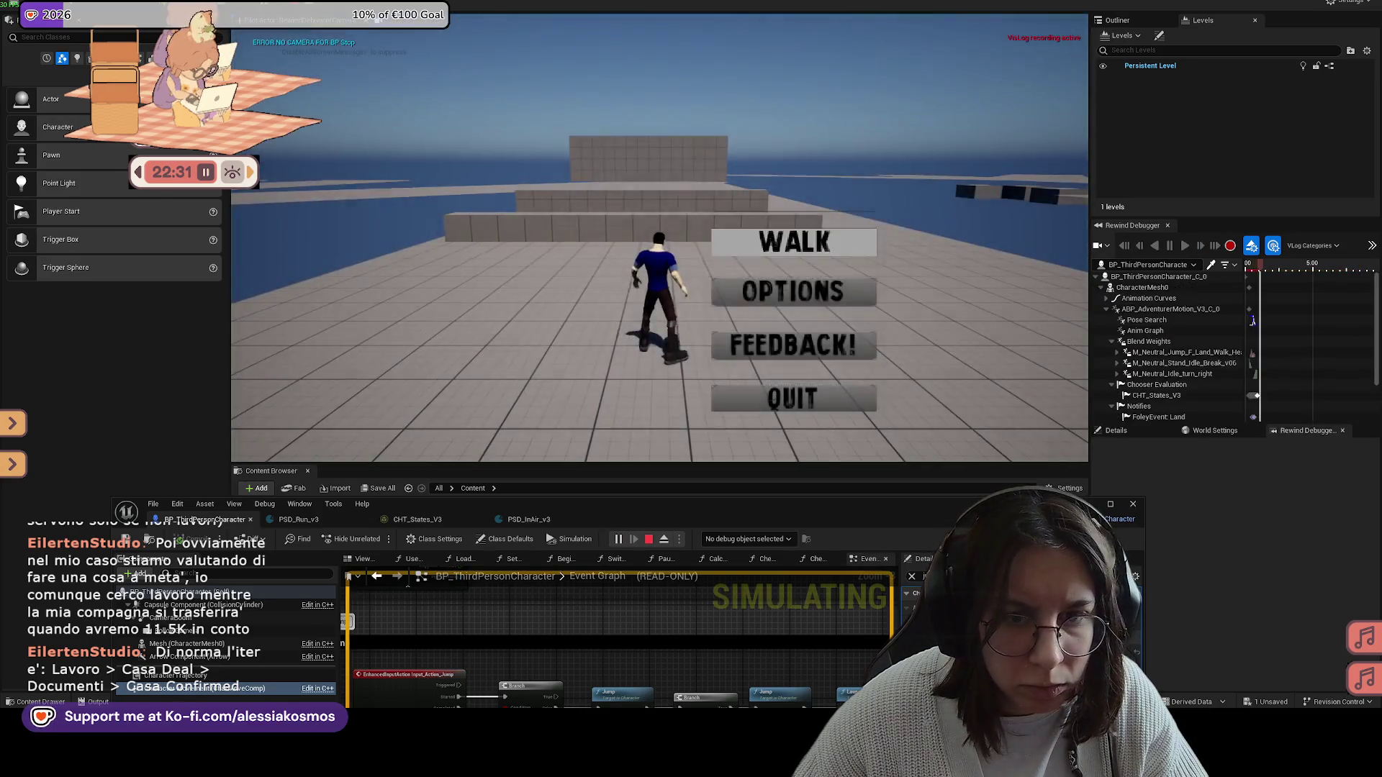
# Step: Run and jump the character onto the raised ledge, then quit the game from the Tab menu
pyautogui.press('space')
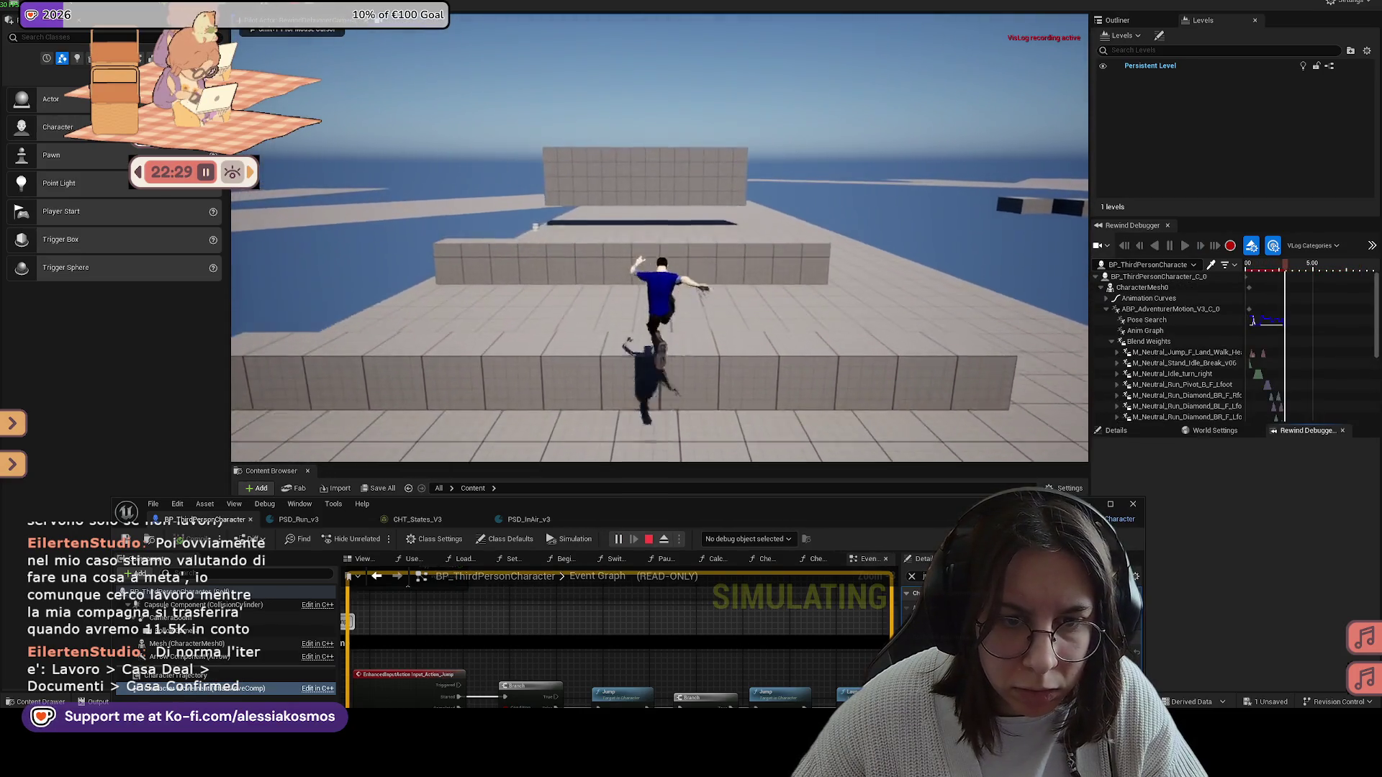
pyautogui.press('w')
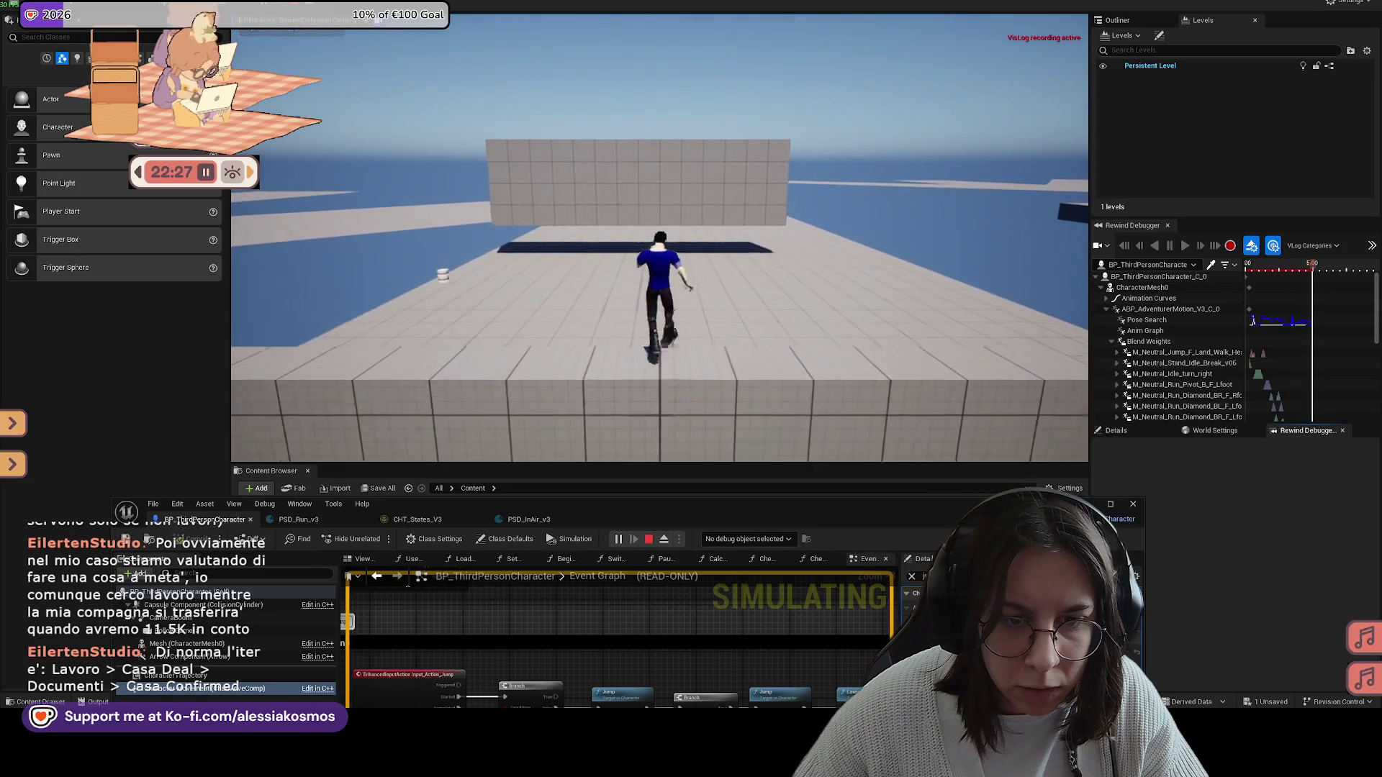
pyautogui.press('Tab')
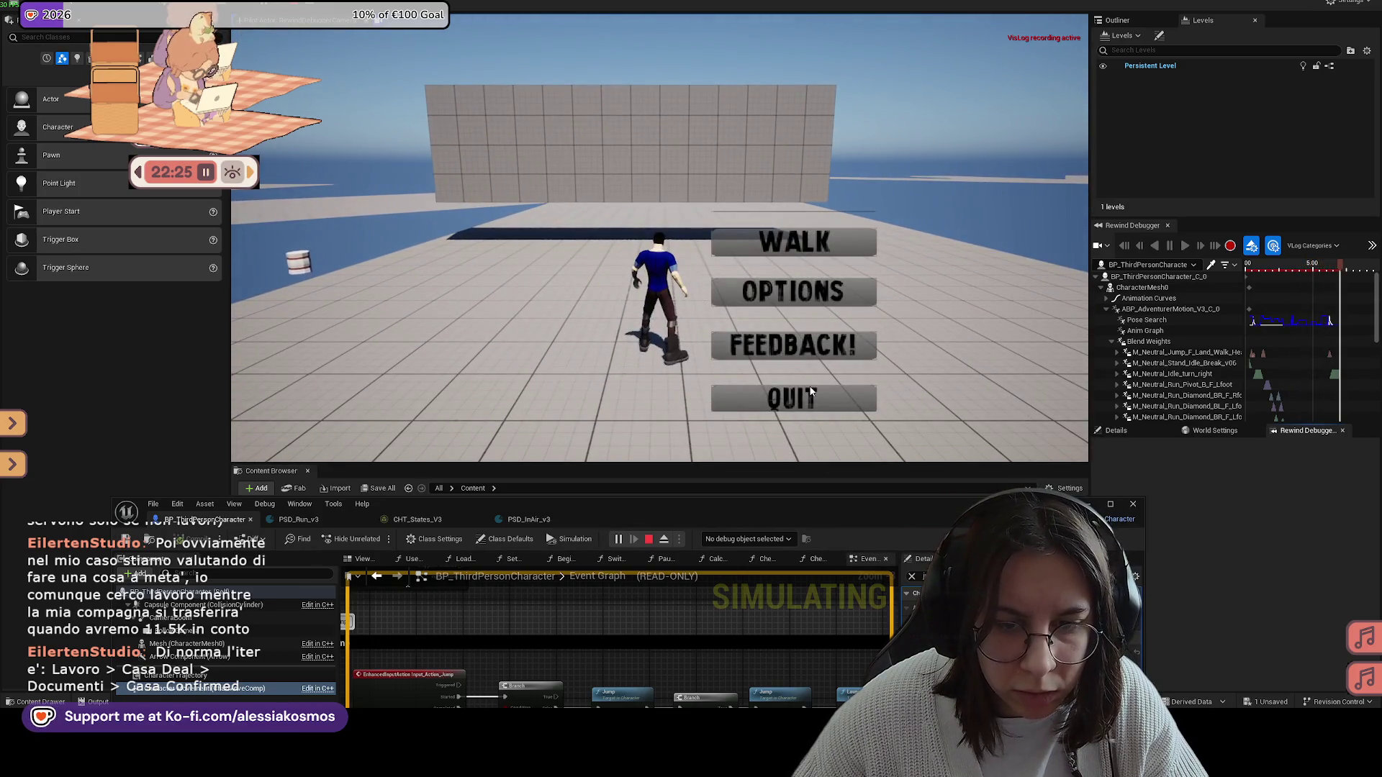
pyautogui.click(811, 392)
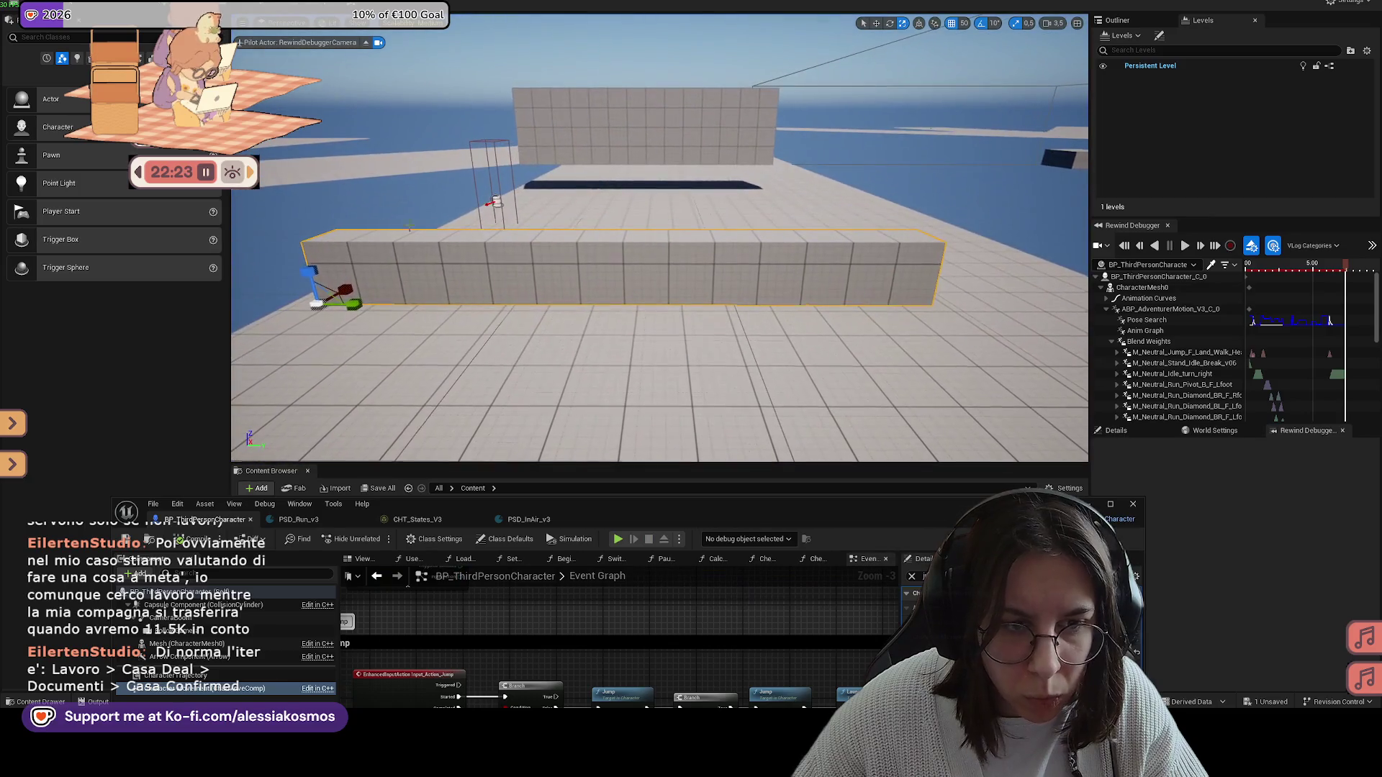
# Step: Replay the level, jumping repeatedly against the ledge wall, then quit from the pause menu
pyautogui.hotkey('alt', 'p')
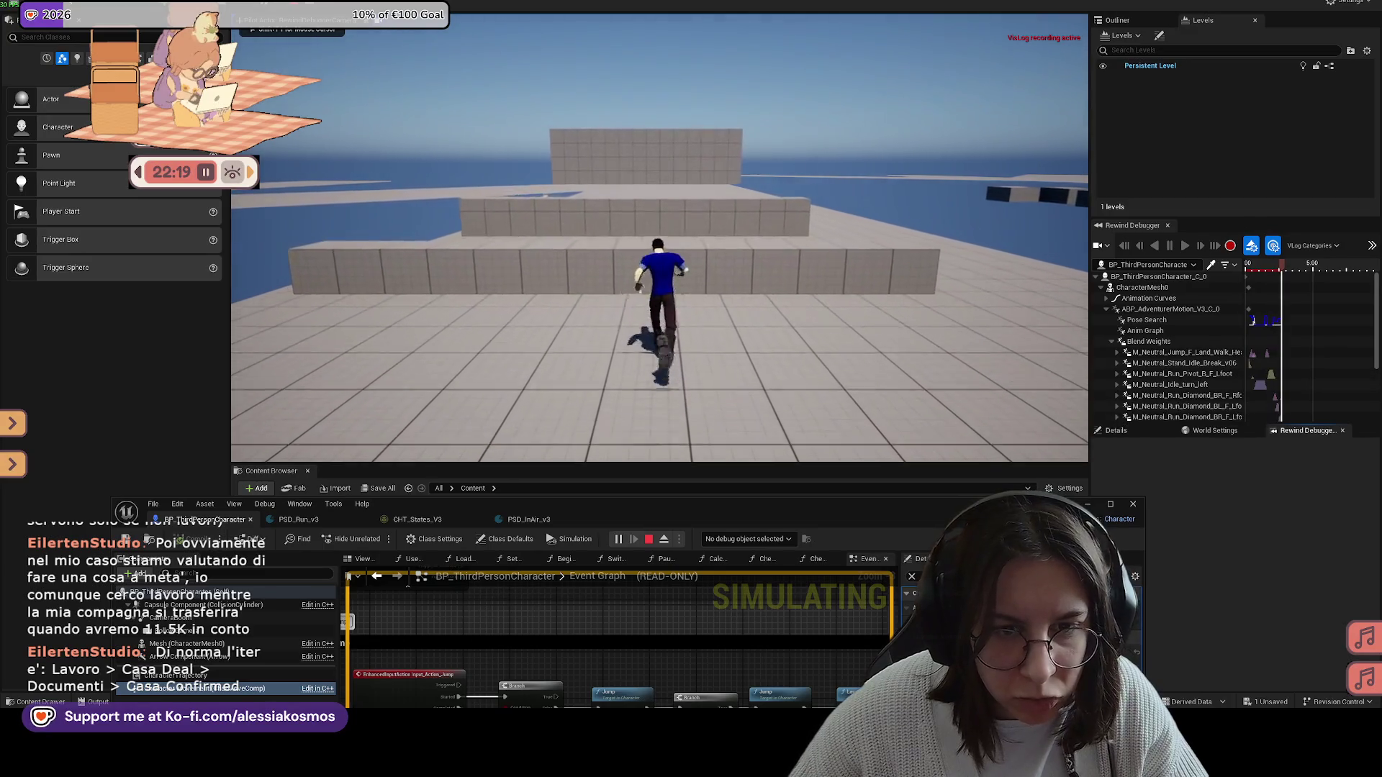
pyautogui.press('space')
pyautogui.press('w')
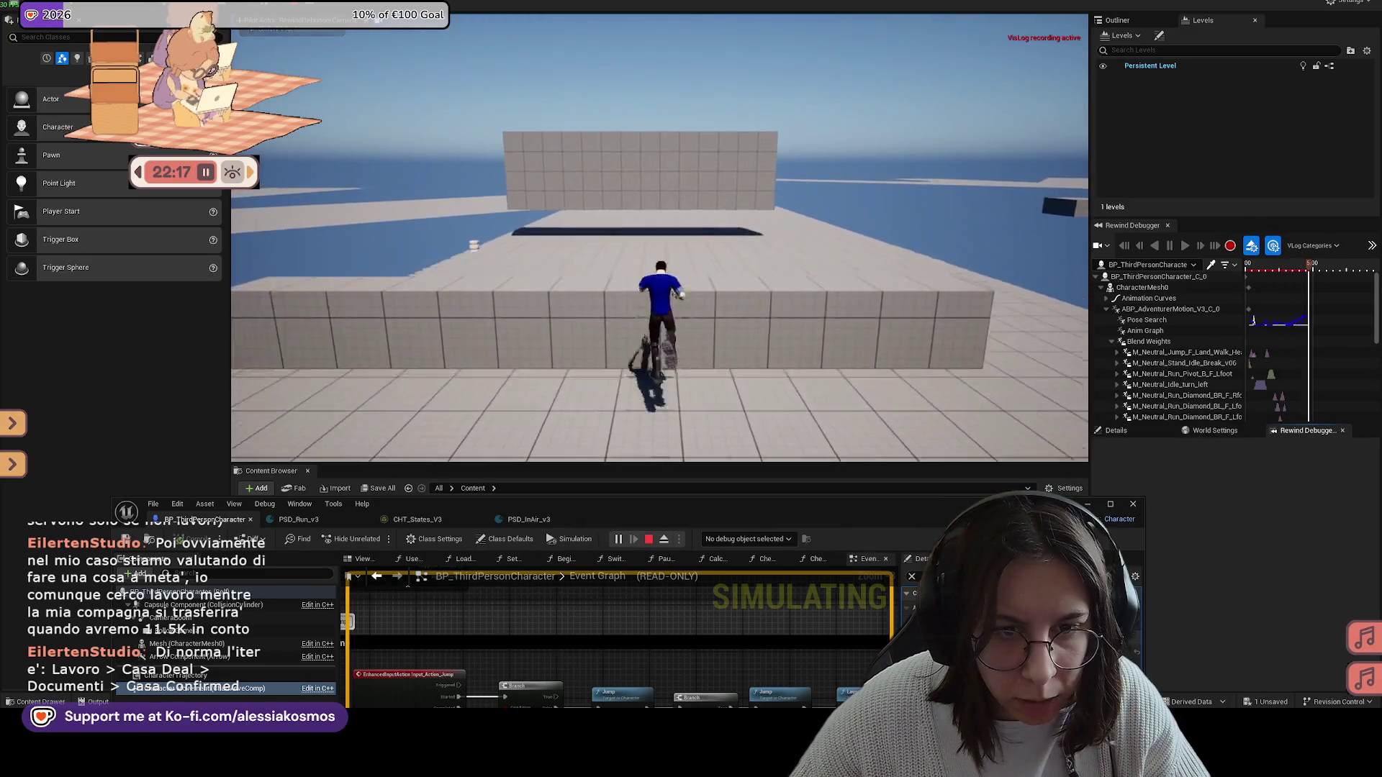
pyautogui.press('space')
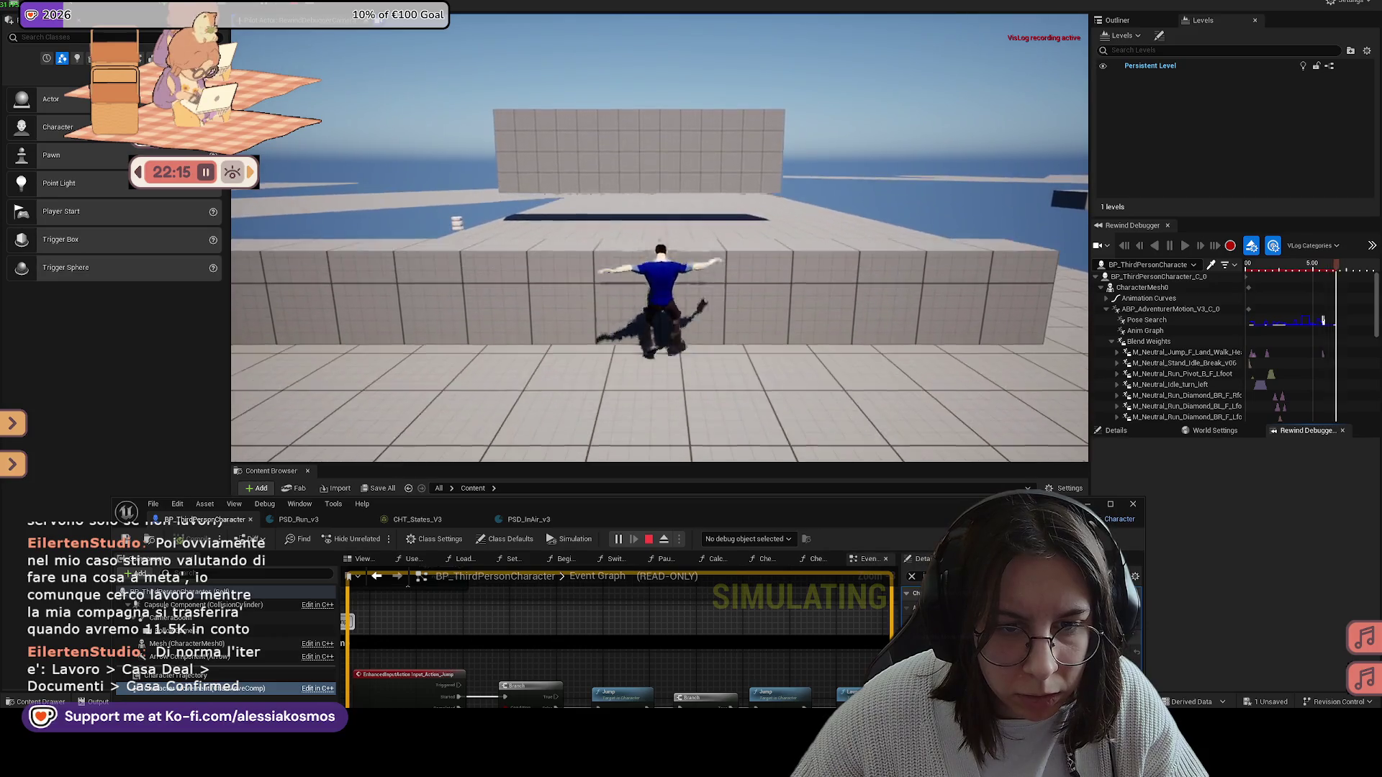
pyautogui.press('space')
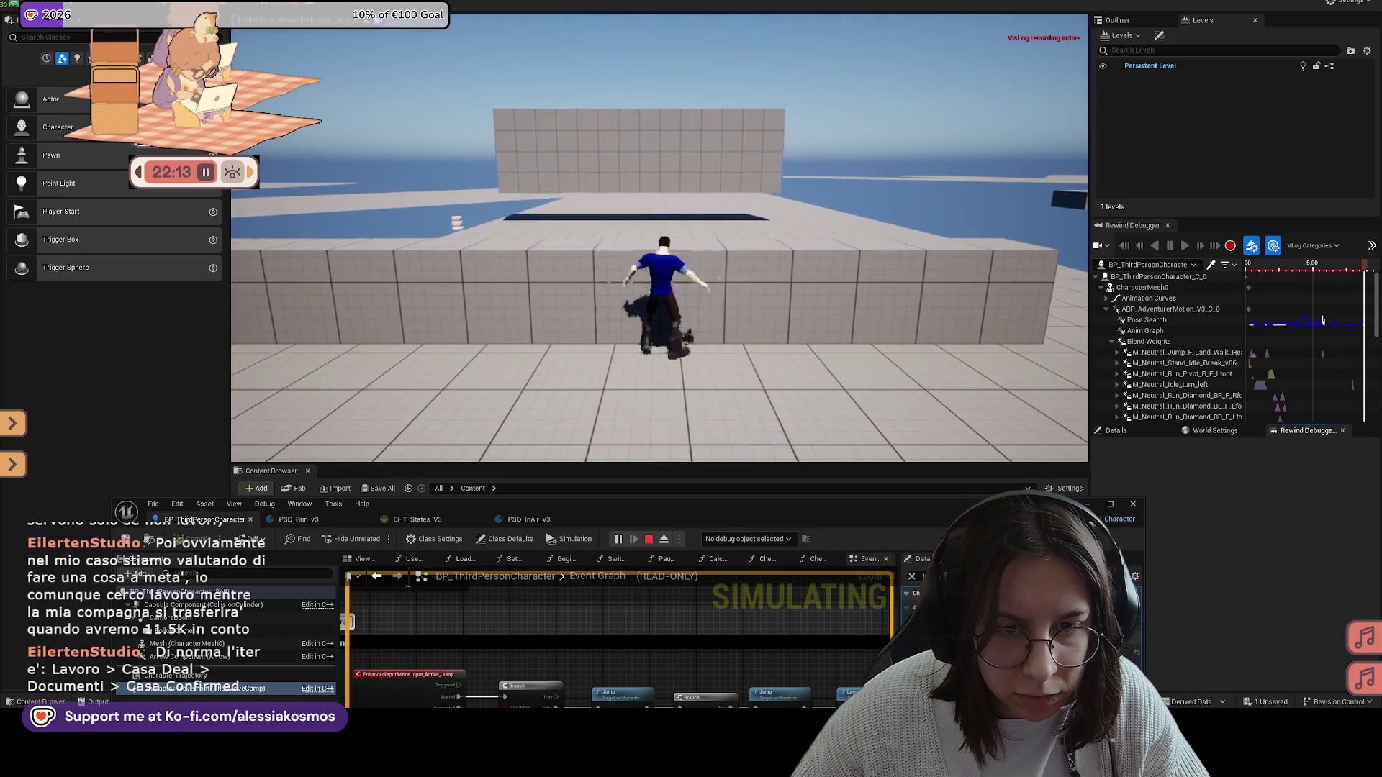
pyautogui.press('Escape')
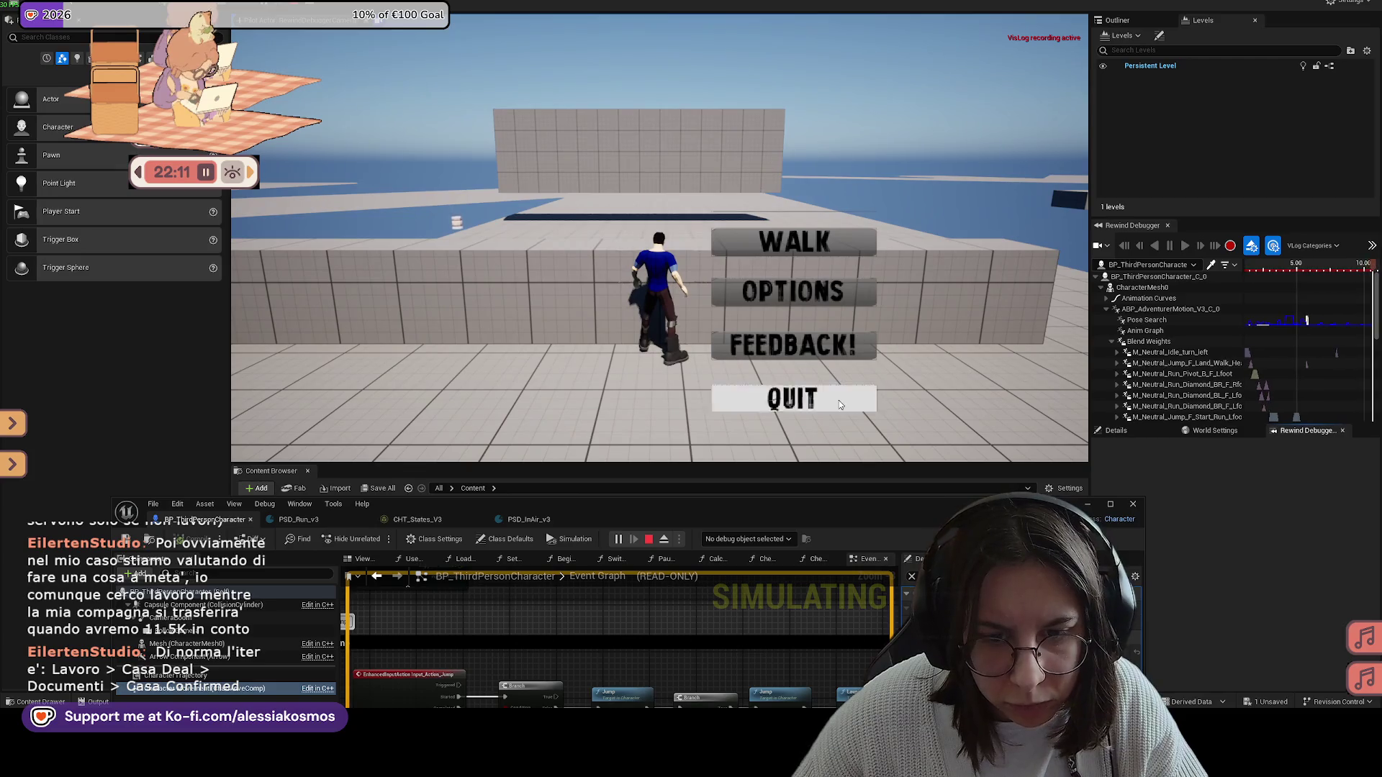
pyautogui.click(840, 401)
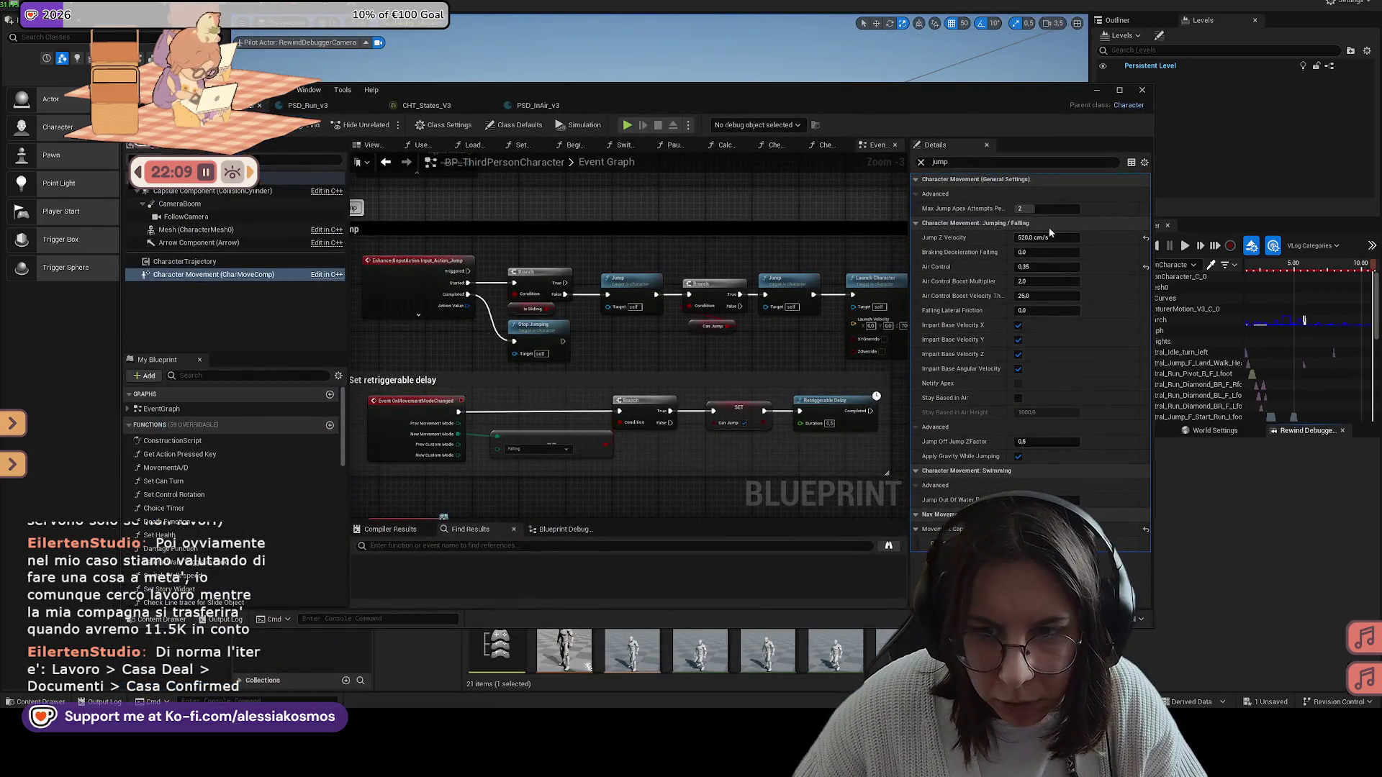
# Step: Move aside and close the character Blueprint editor, then frame the selected ledge wall with F
pyautogui.moveTo(601, 99); pyautogui.dragTo(747, 102)
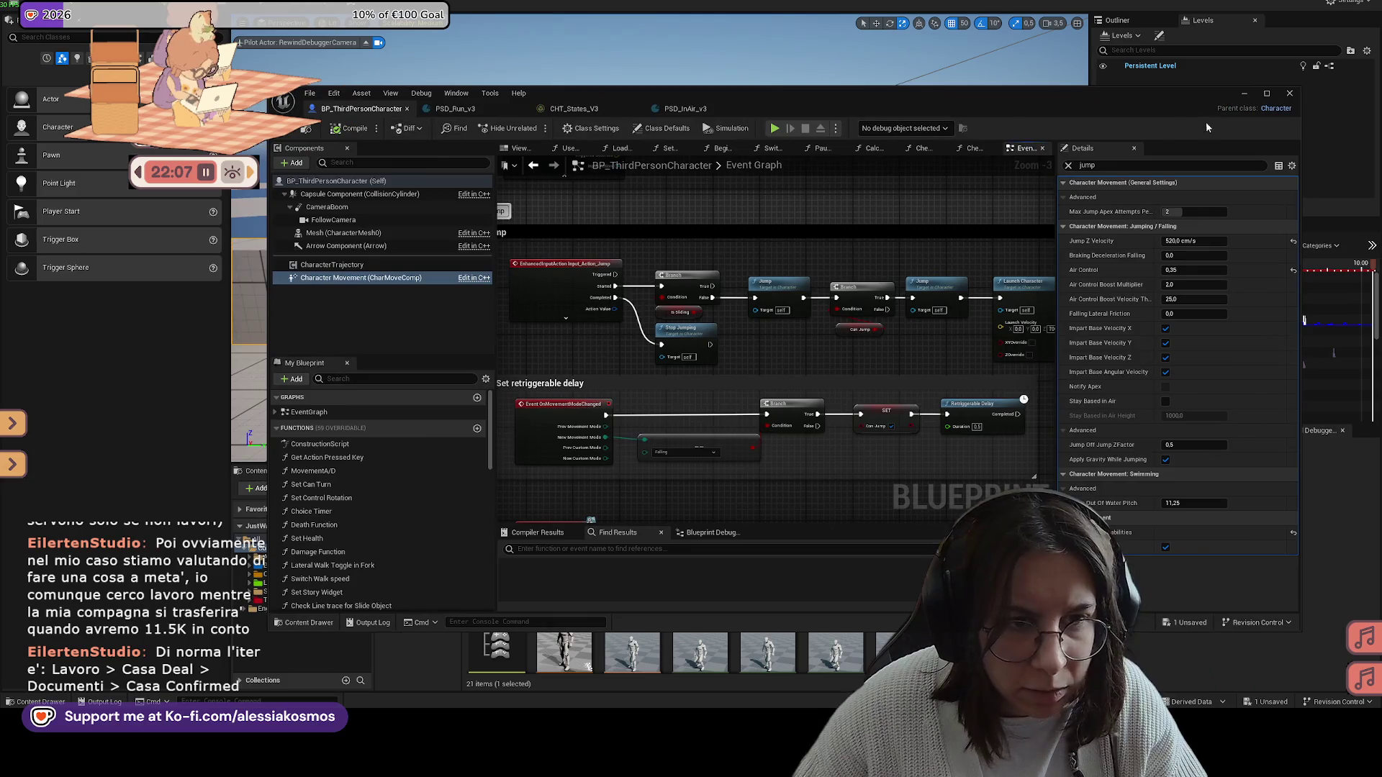
pyautogui.click(1289, 92)
pyautogui.press('f')
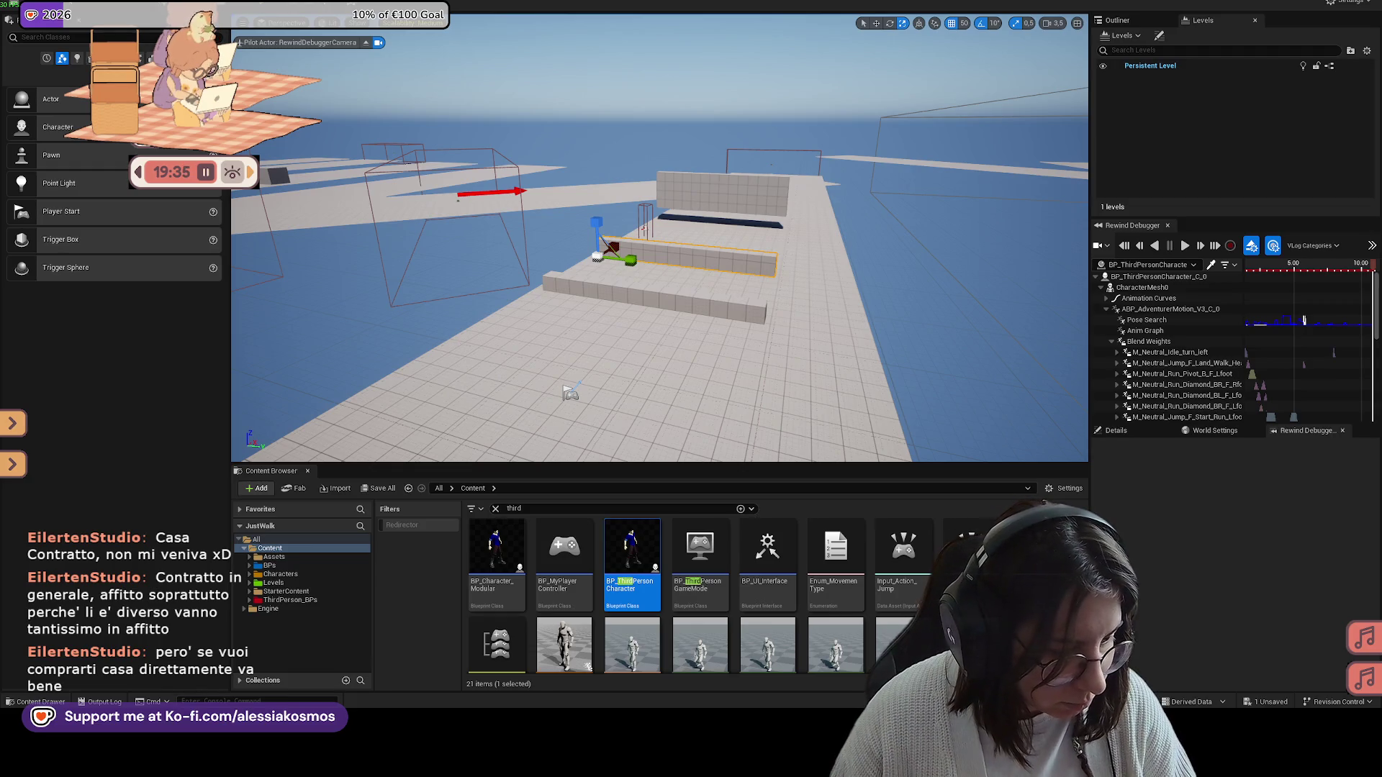
# Step: Play-test with the WALK option, quit from the menu, and widen the Rewind Debugger panel
pyautogui.press('Right')
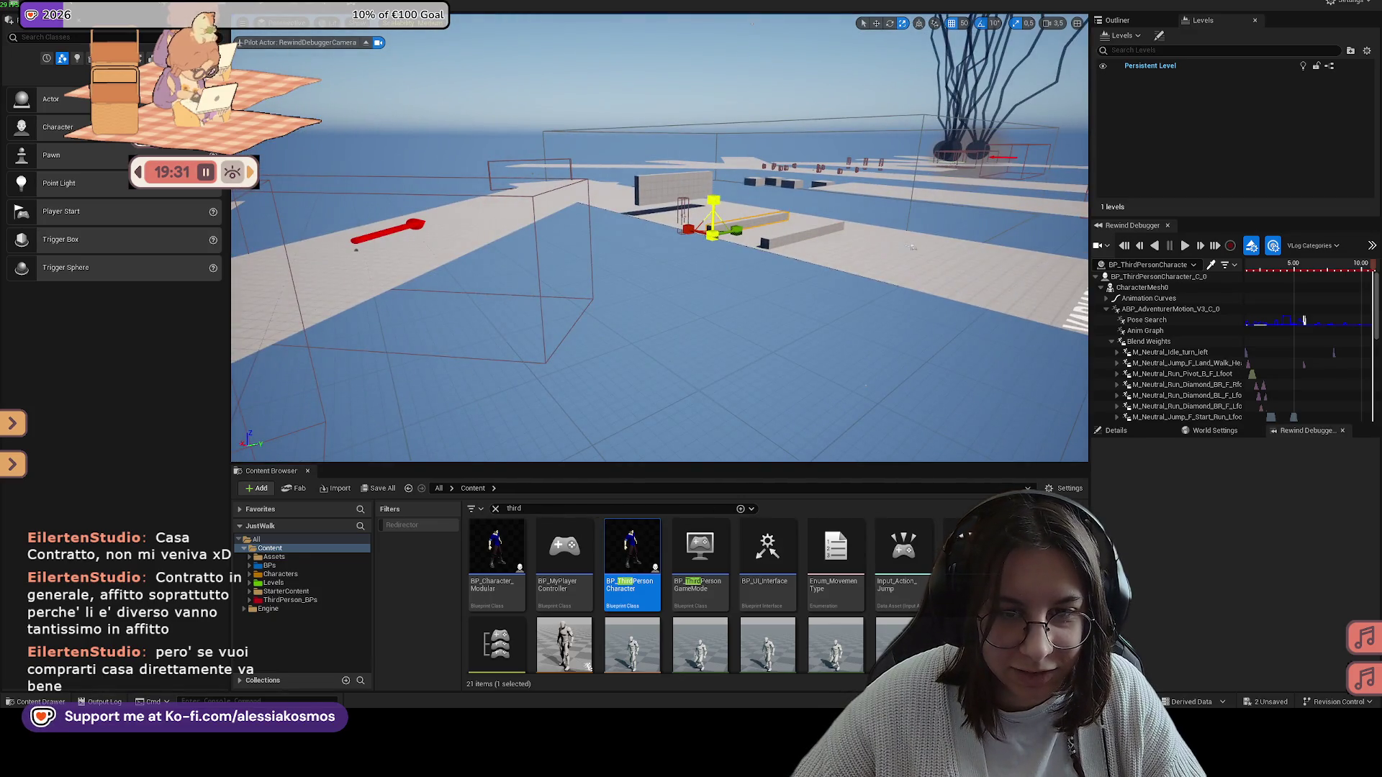
pyautogui.press('Right')
pyautogui.hotkey('alt', 'p')
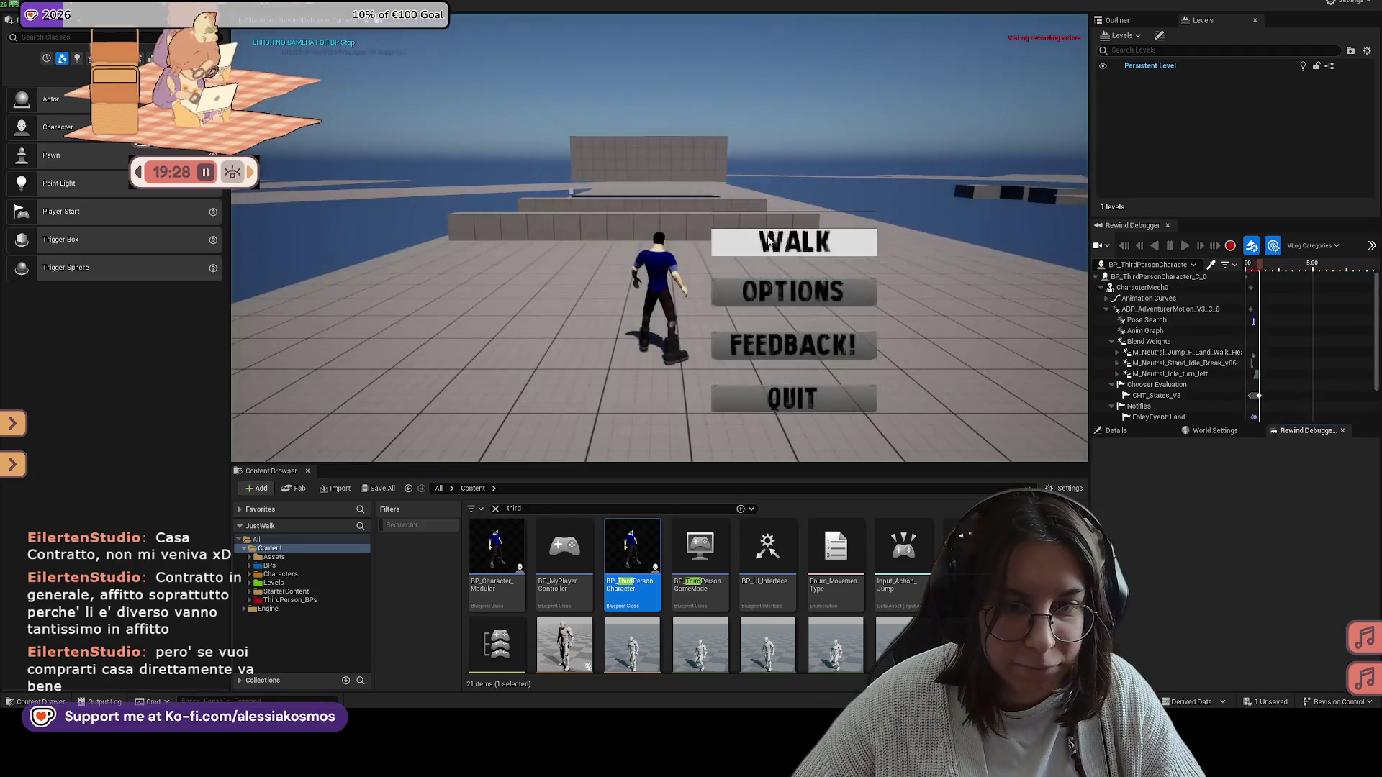
pyautogui.click(769, 243)
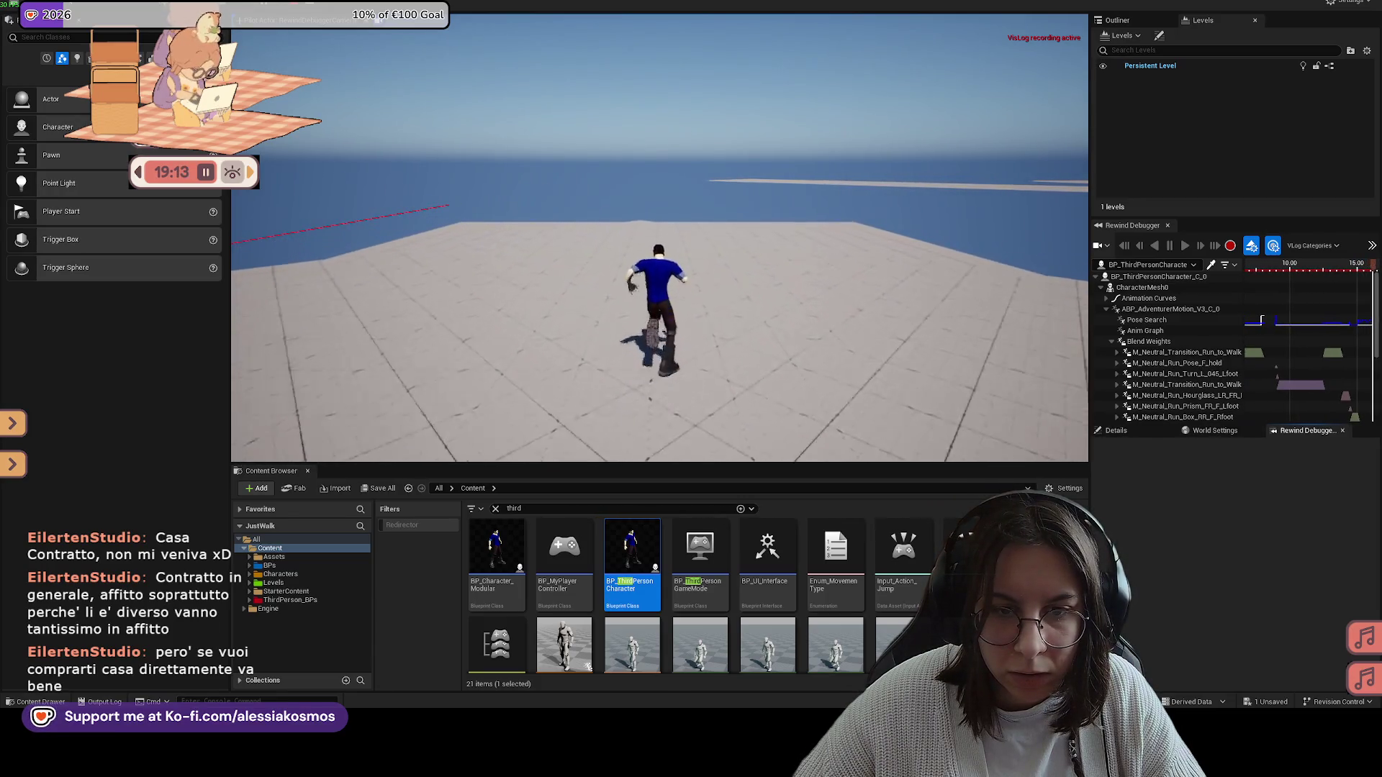
pyautogui.press('Tab')
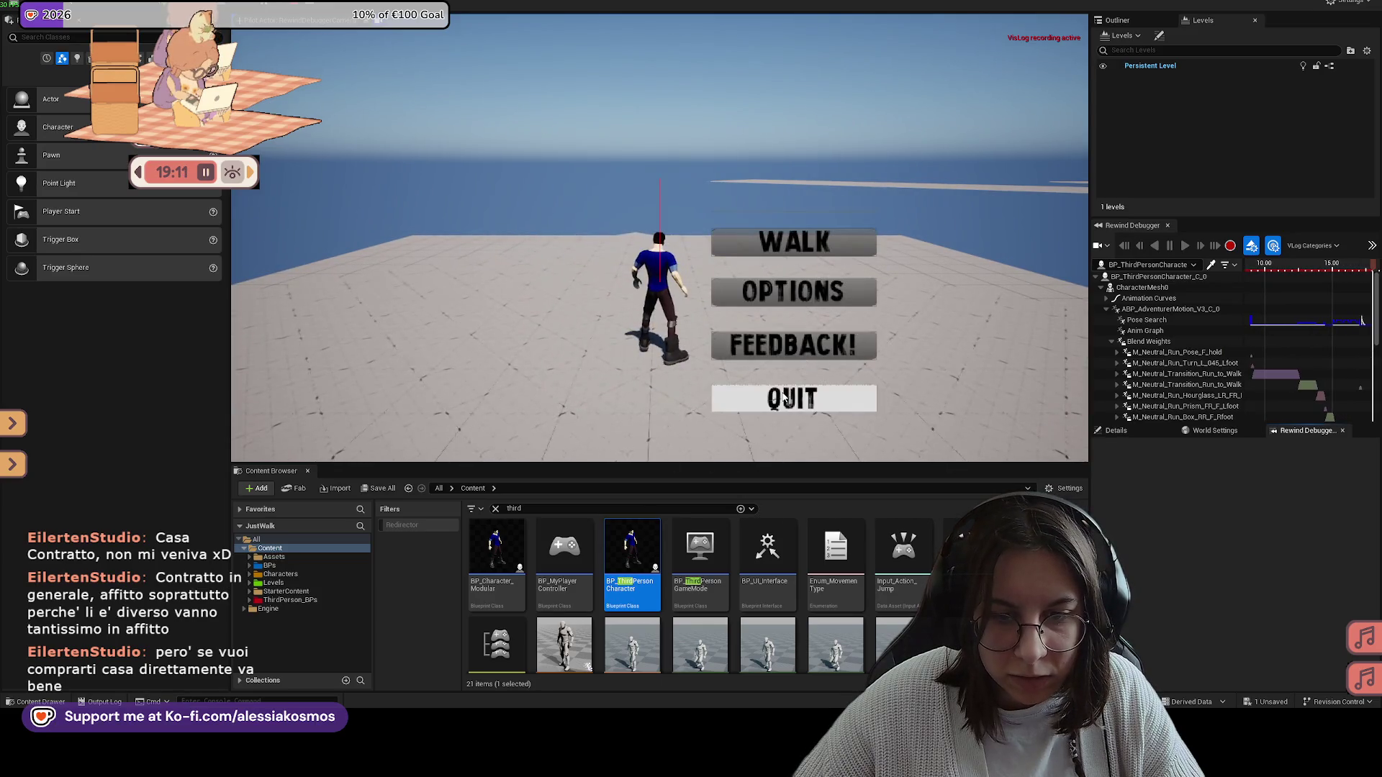
pyautogui.click(806, 398)
pyautogui.moveTo(1089, 374); pyautogui.dragTo(844, 382)
pyautogui.moveTo(1012, 374)
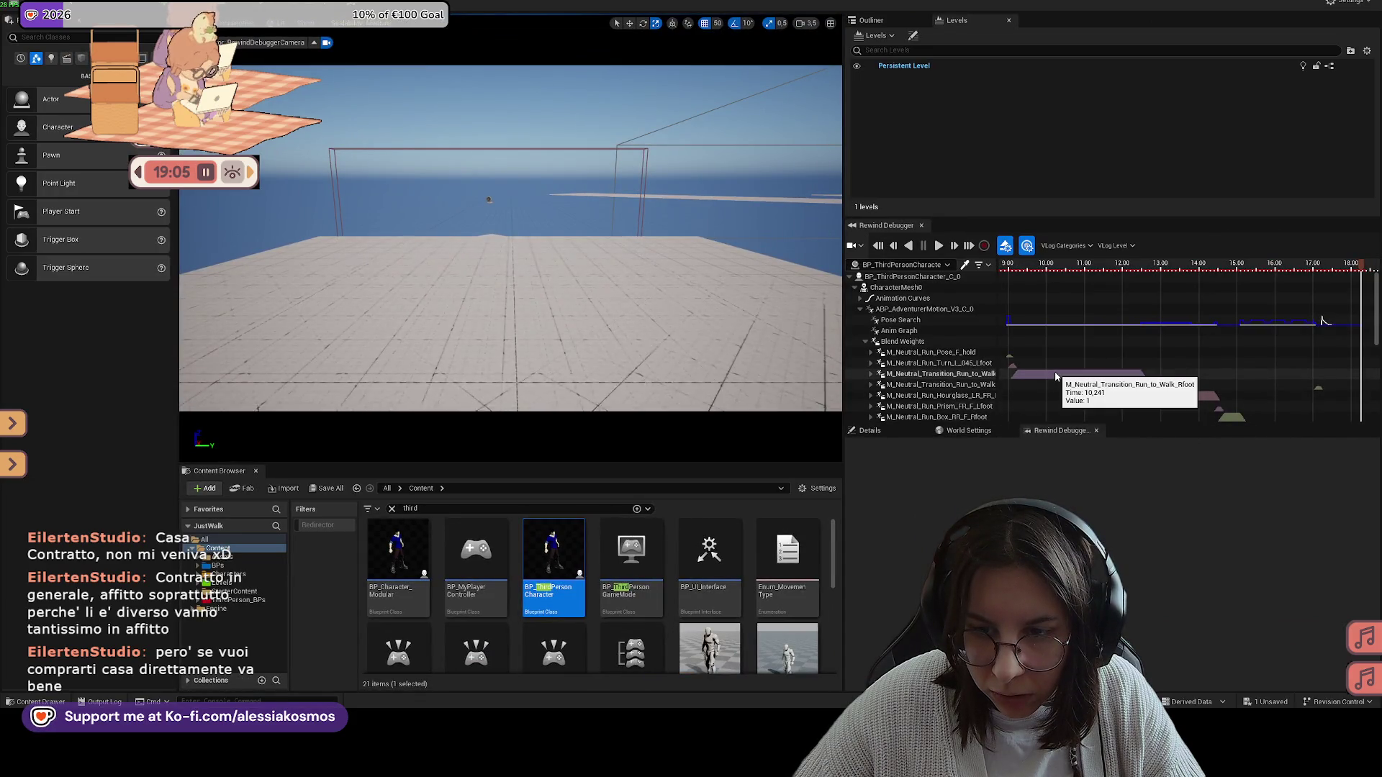
pyautogui.scroll(-4, 964, 373)
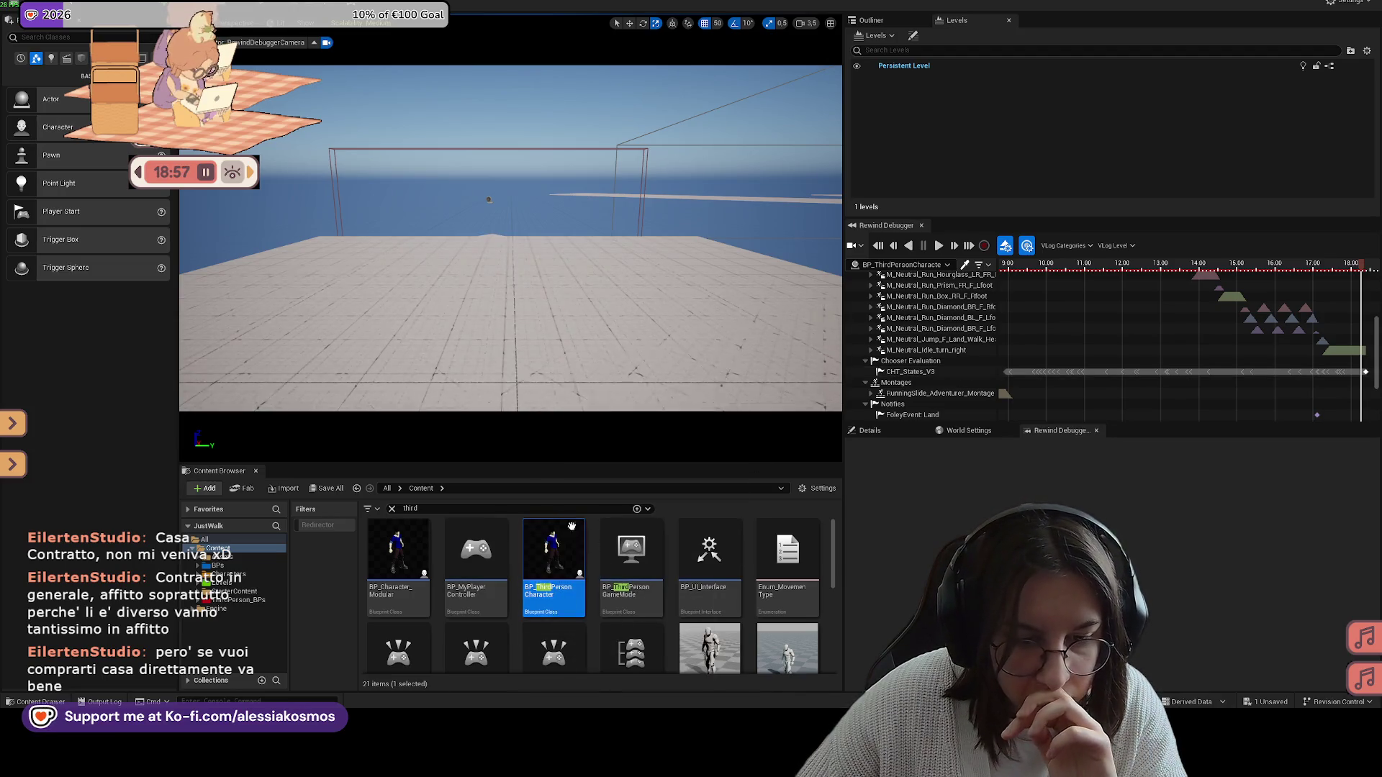
pyautogui.doubleClick(410, 507)
# Step: Search the Content Browser and open the CHT_States_V3 chooser table
pyautogui.write('ch')
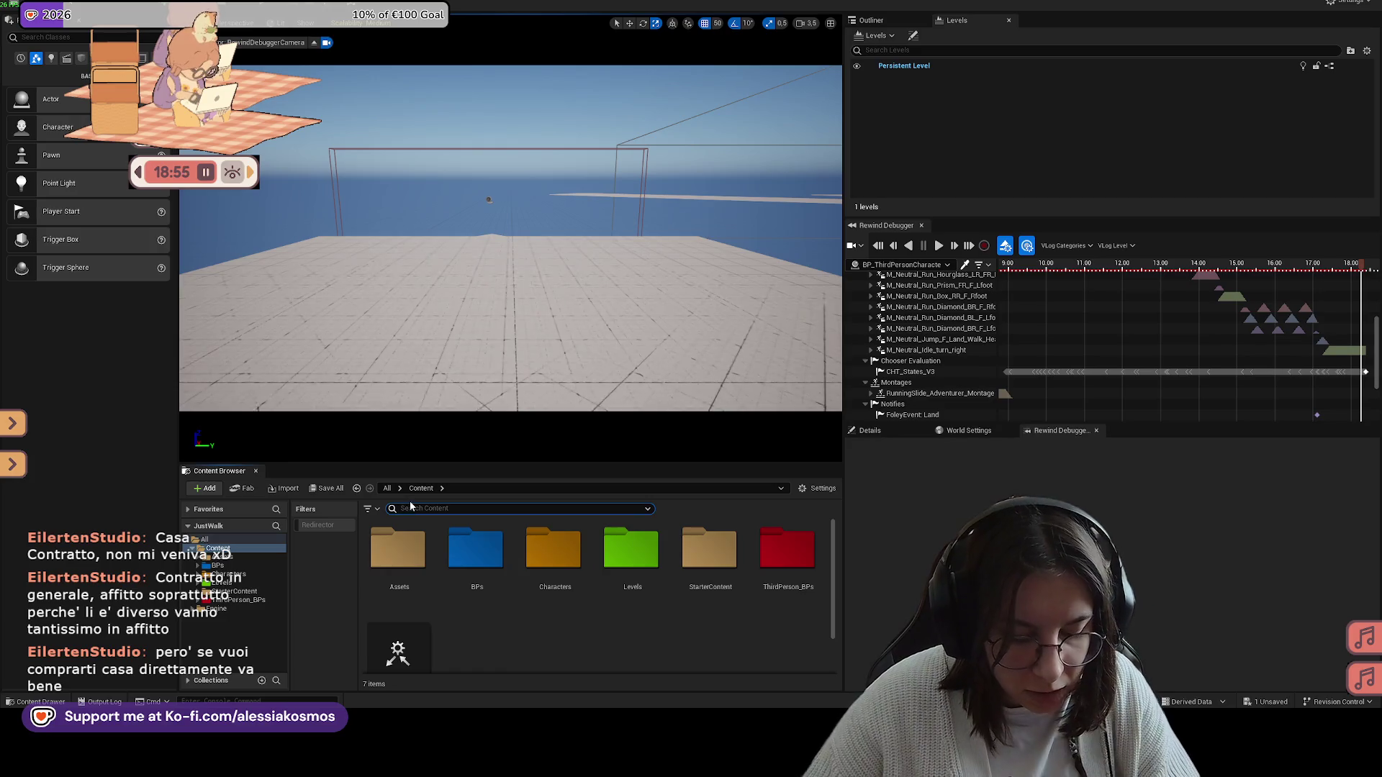
pyautogui.press('BackSpace')
pyautogui.press('BackSpace')
pyautogui.write('motion')
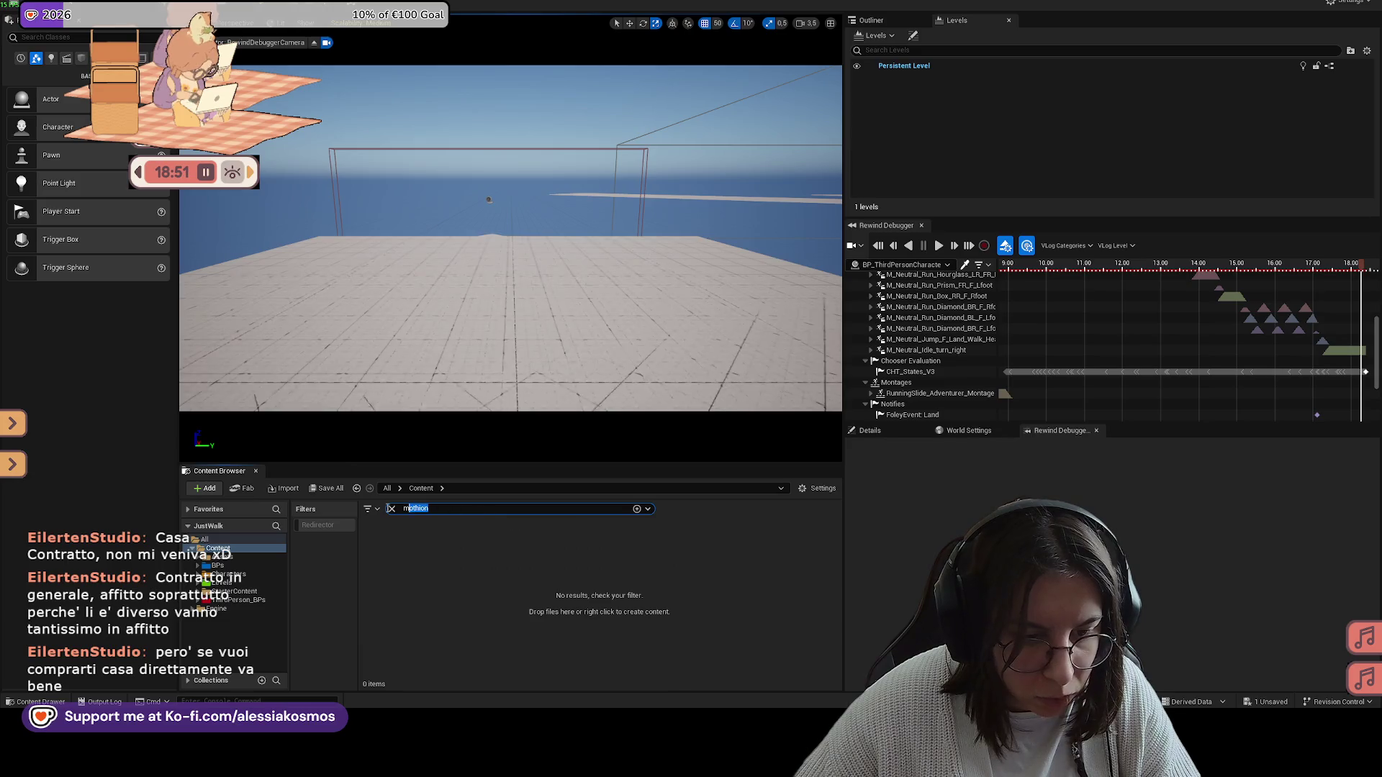
pyautogui.hotkey('ctrl', 'a')
pyautogui.press('BackSpace')
pyautogui.click(377, 510)
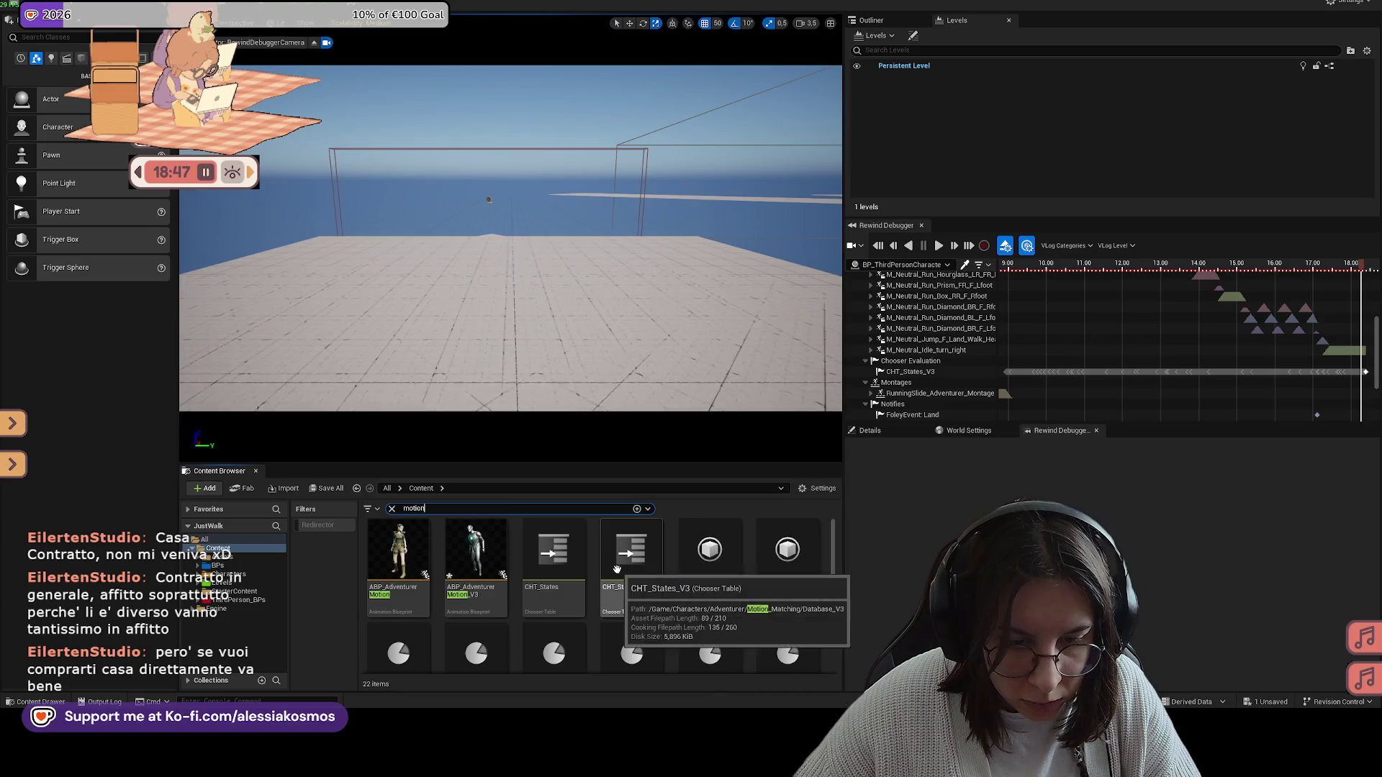
pyautogui.doubleClick(631, 555)
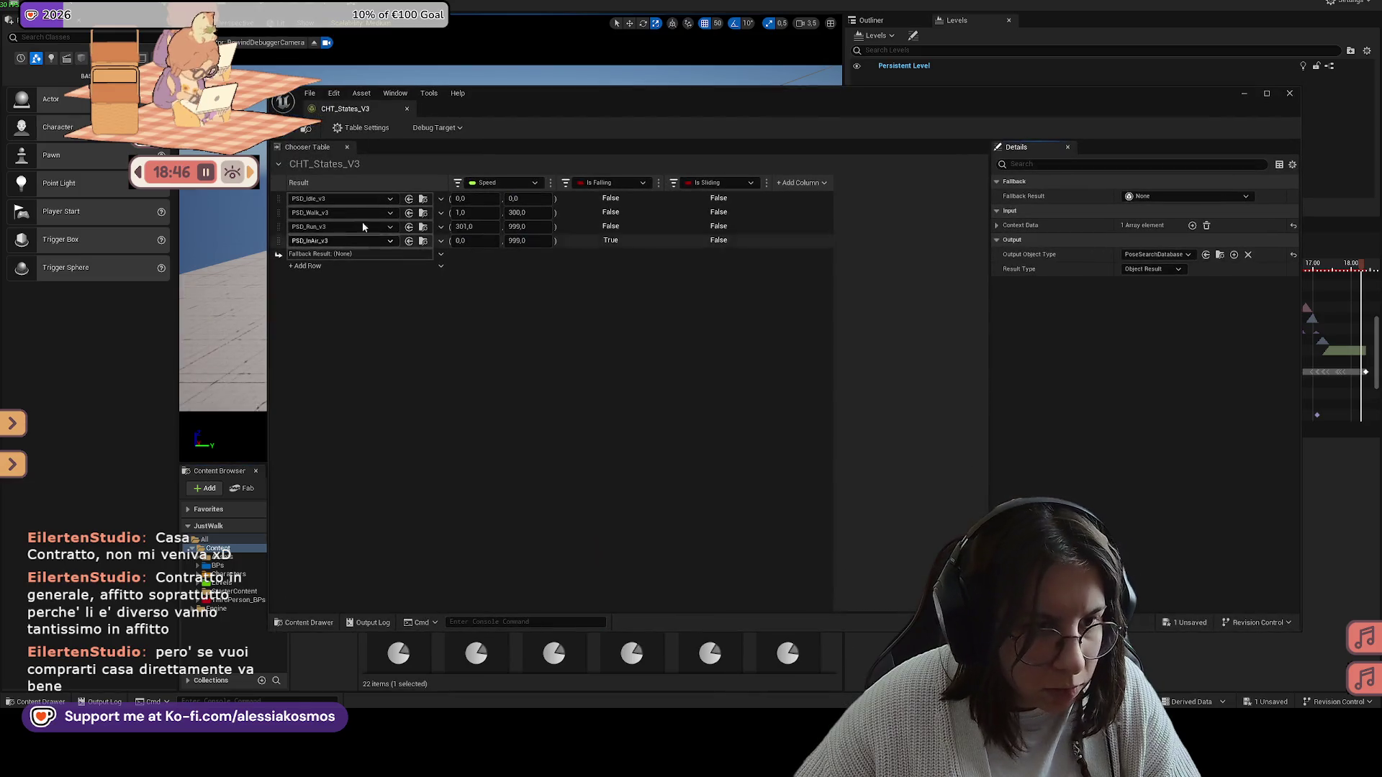
# Step: Browse to PSD_Walk_v3's Database_V3 folder, minimize the chooser, and open PSD_Run_v3
pyautogui.click(423, 214)
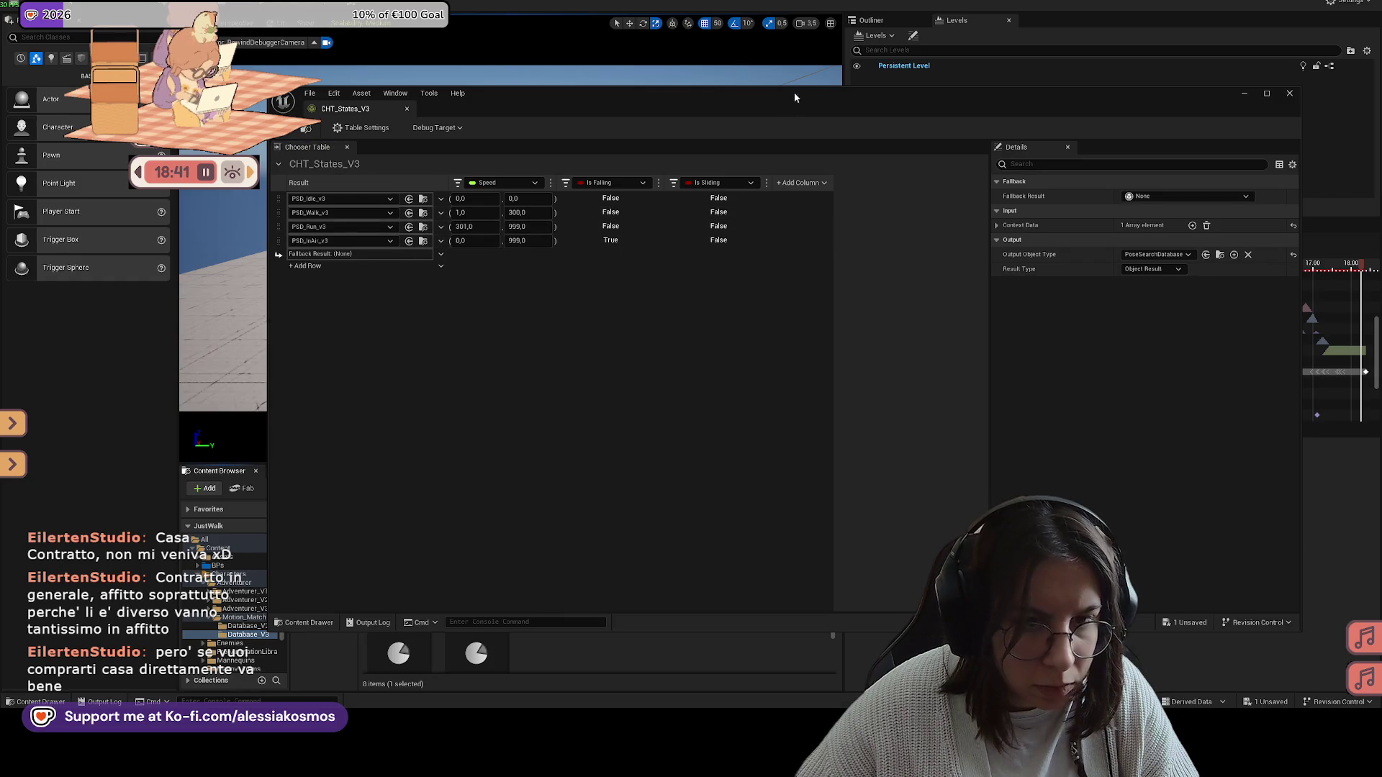
pyautogui.click(1244, 93)
pyautogui.doubleClick(631, 568)
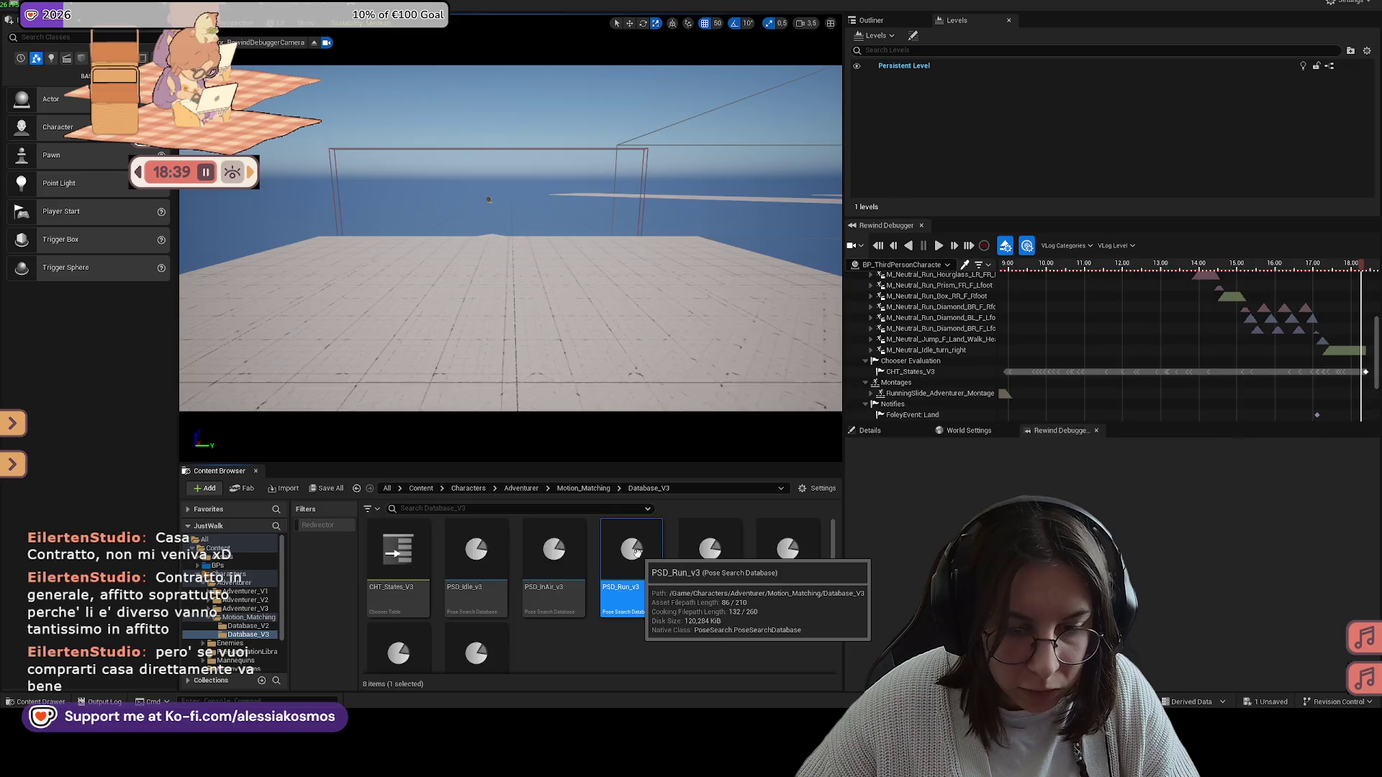
# Step: Filter PSD_Run_v3's Asset List by 'wa' and preview the four walk/run transition animations
pyautogui.write('wal')
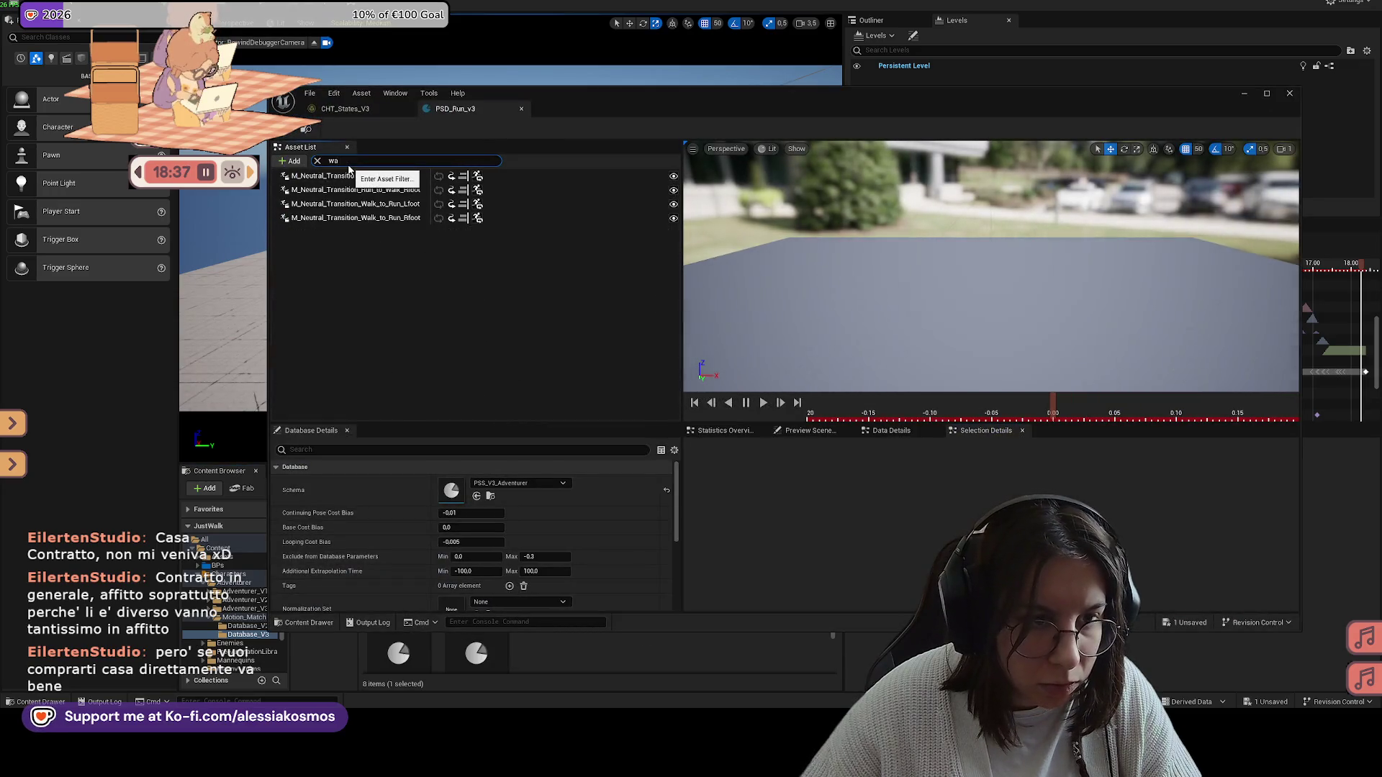
pyautogui.click(379, 207)
pyautogui.doubleClick(381, 205)
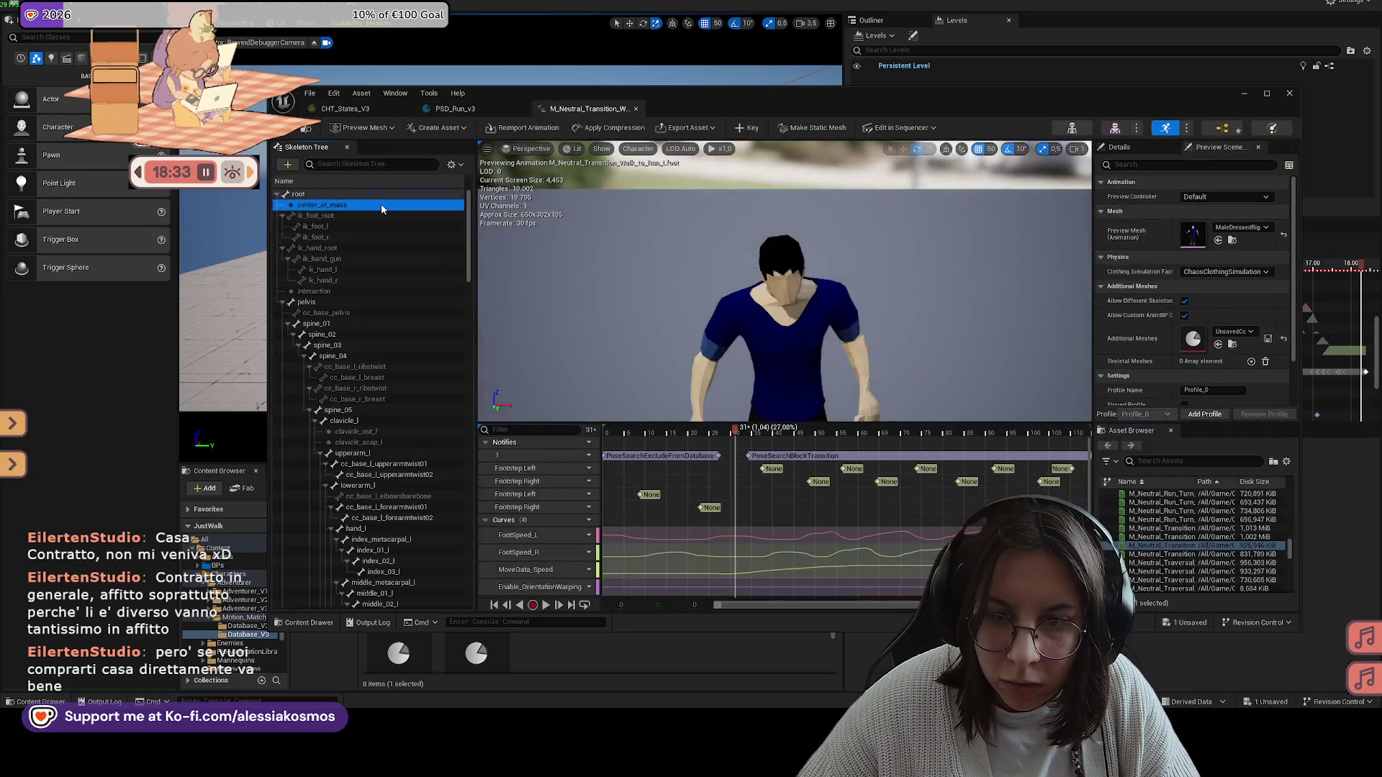
pyautogui.click(632, 111)
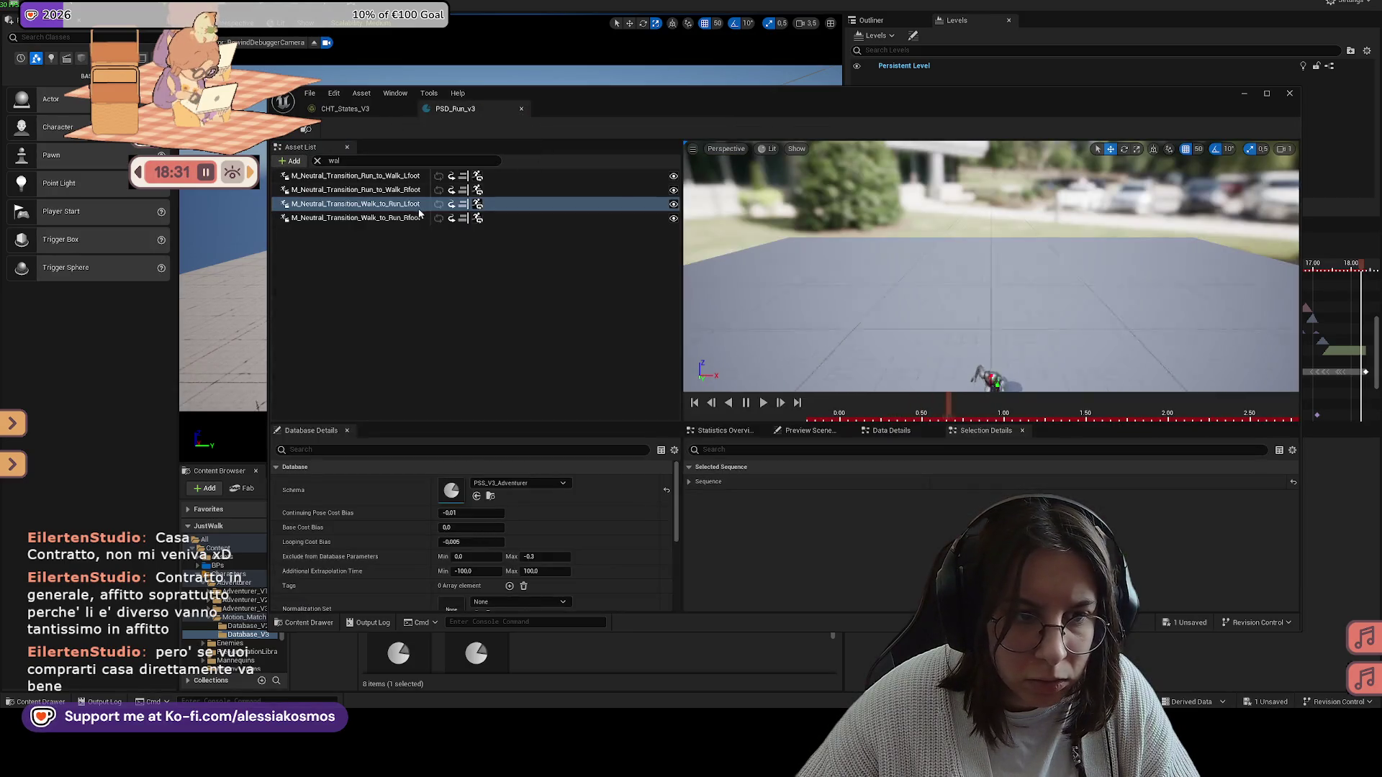
pyautogui.click(394, 208)
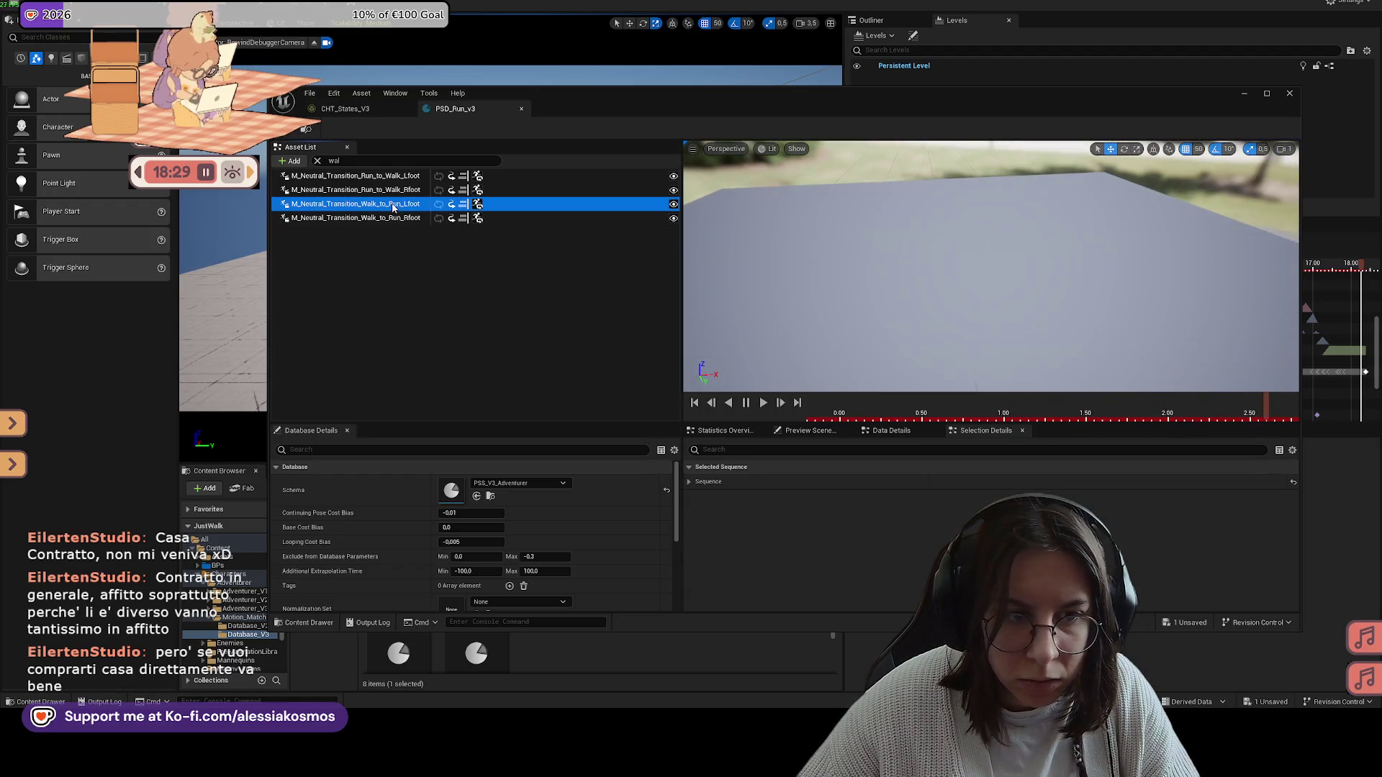
pyautogui.click(395, 207)
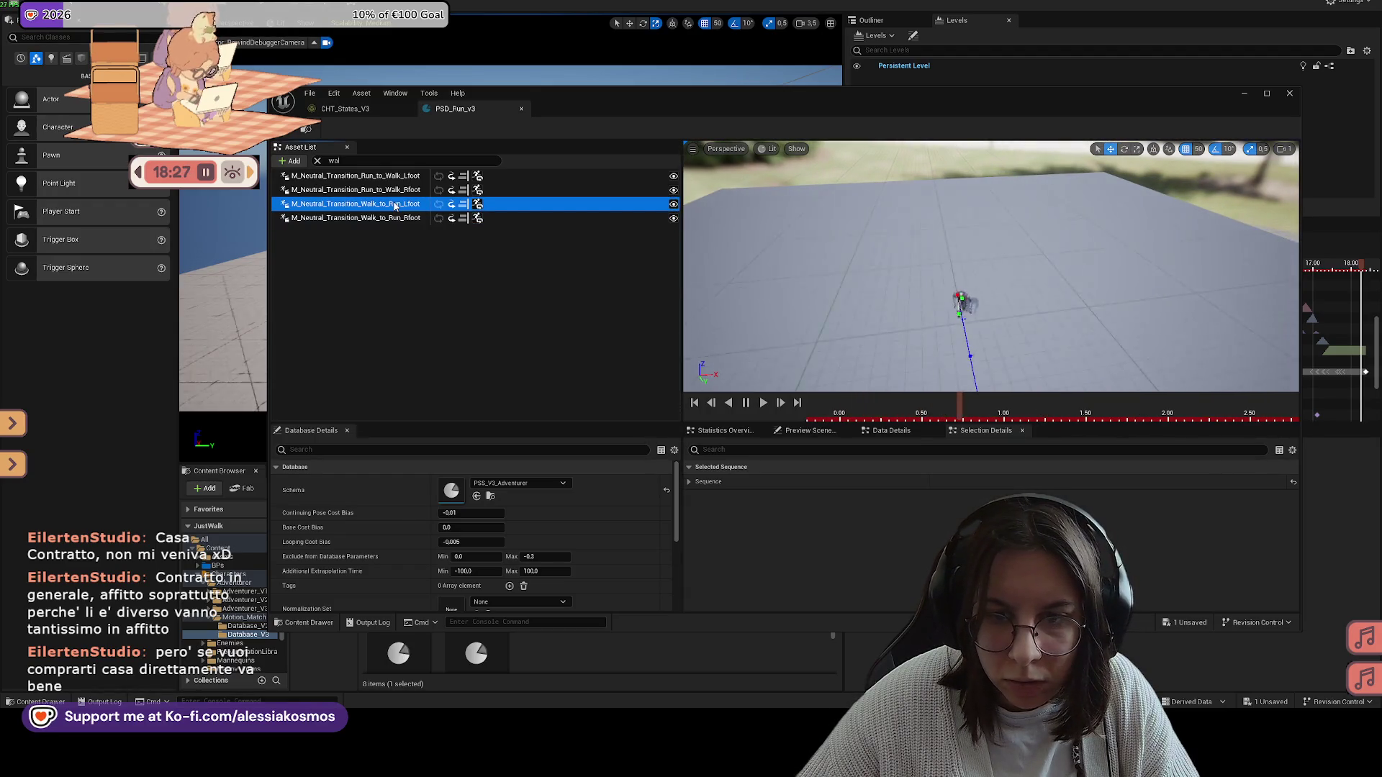
pyautogui.click(385, 218)
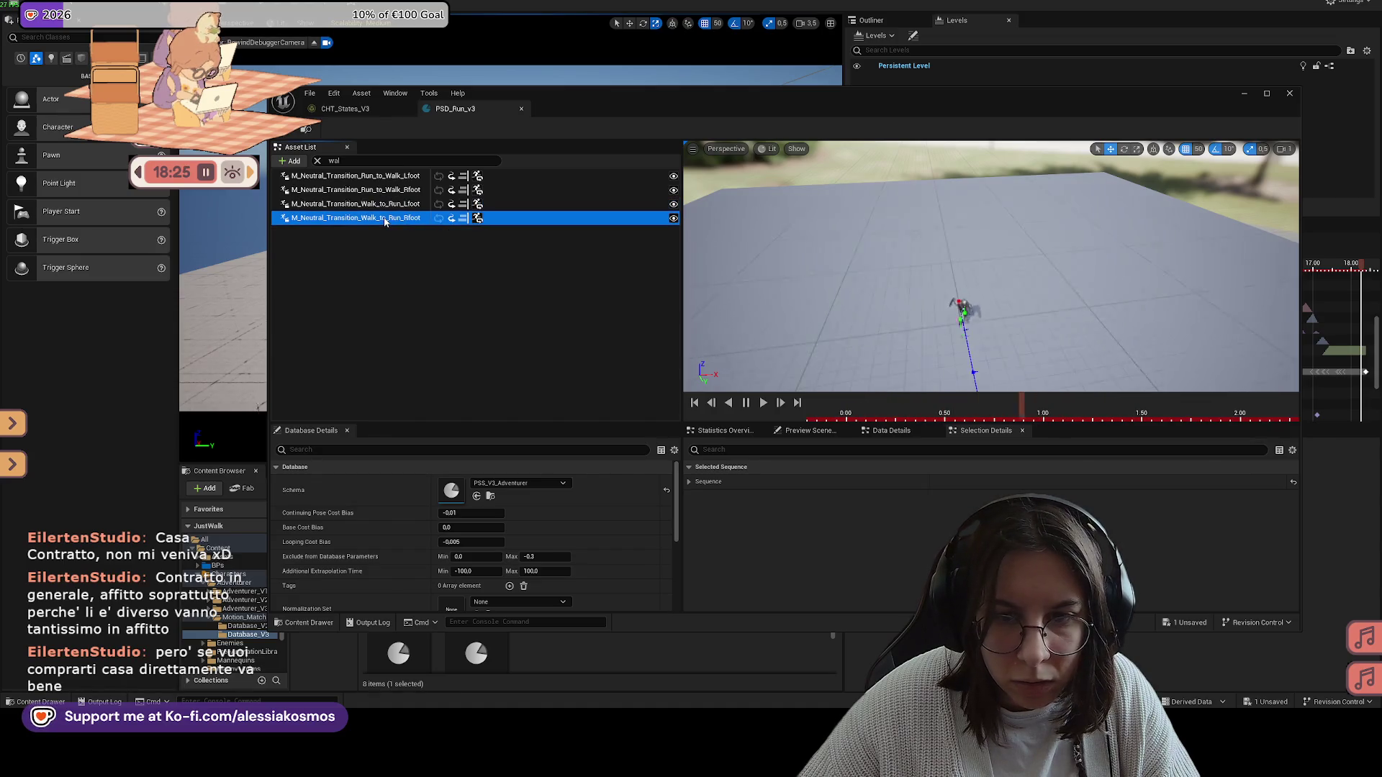
pyautogui.click(385, 206)
pyautogui.click(387, 191)
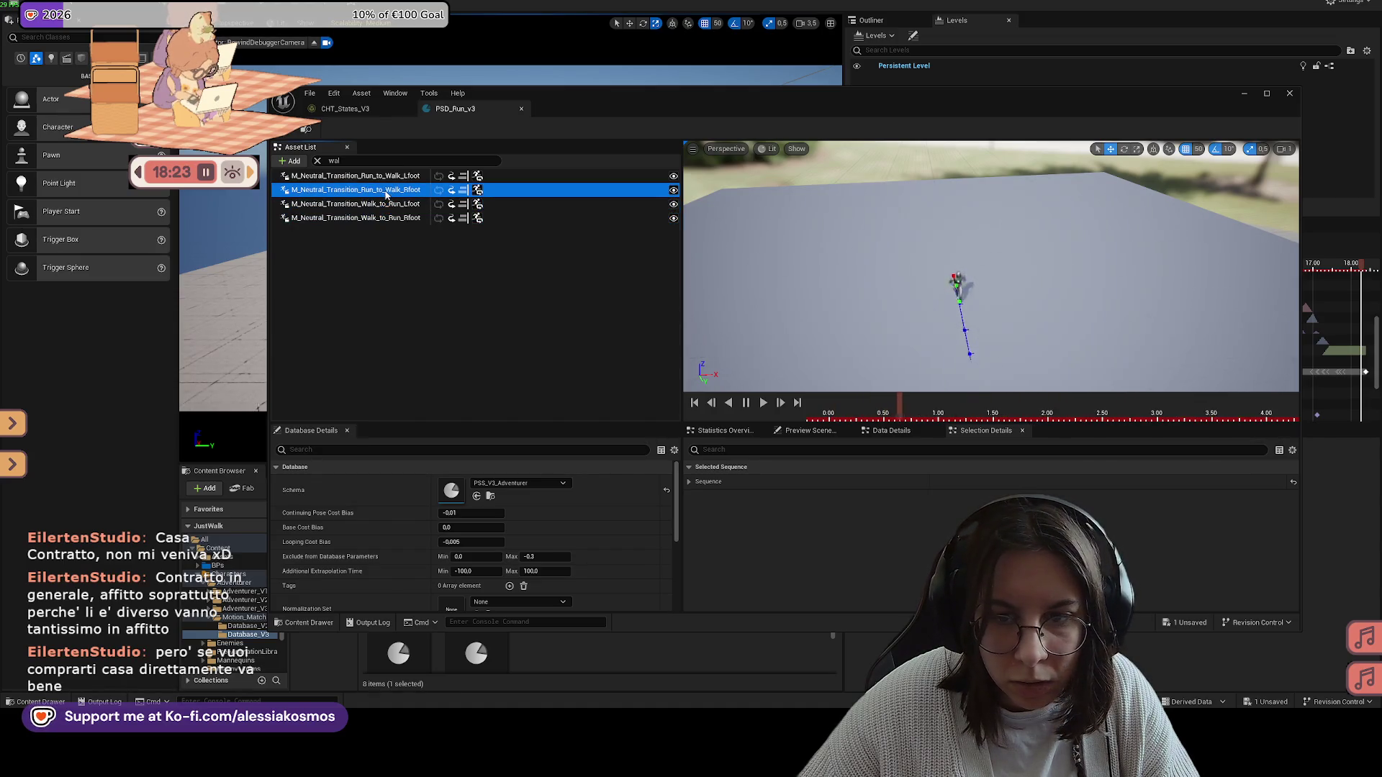
pyautogui.click(395, 177)
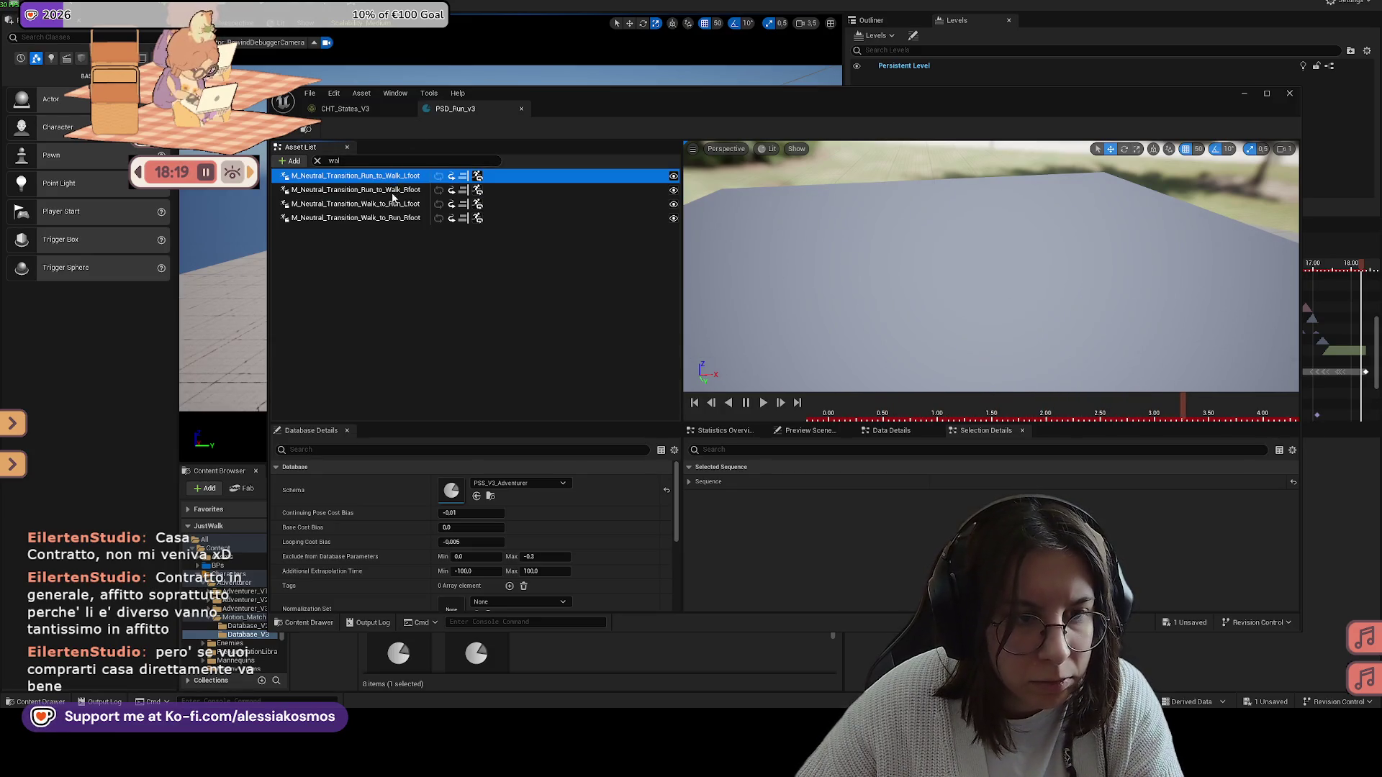
# Step: Delete the four M_Neutral_Transition entries, save PSD_Run_v3 with Ctrl+S, and close its editor
pyautogui.press('Delete')
pyautogui.click(365, 175)
pyautogui.hotkey('ctrl', 'a')
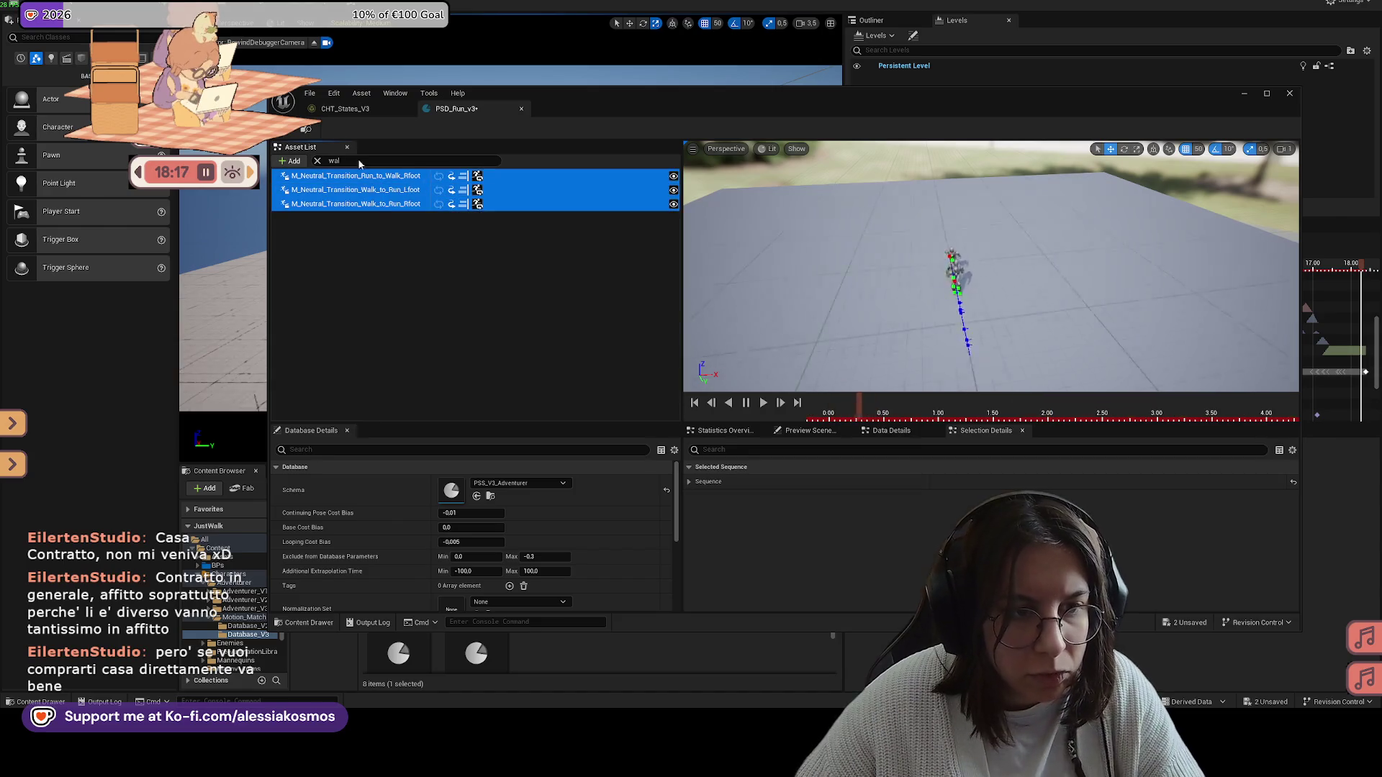
pyautogui.press('Delete')
pyautogui.hotkey('ctrl', 's')
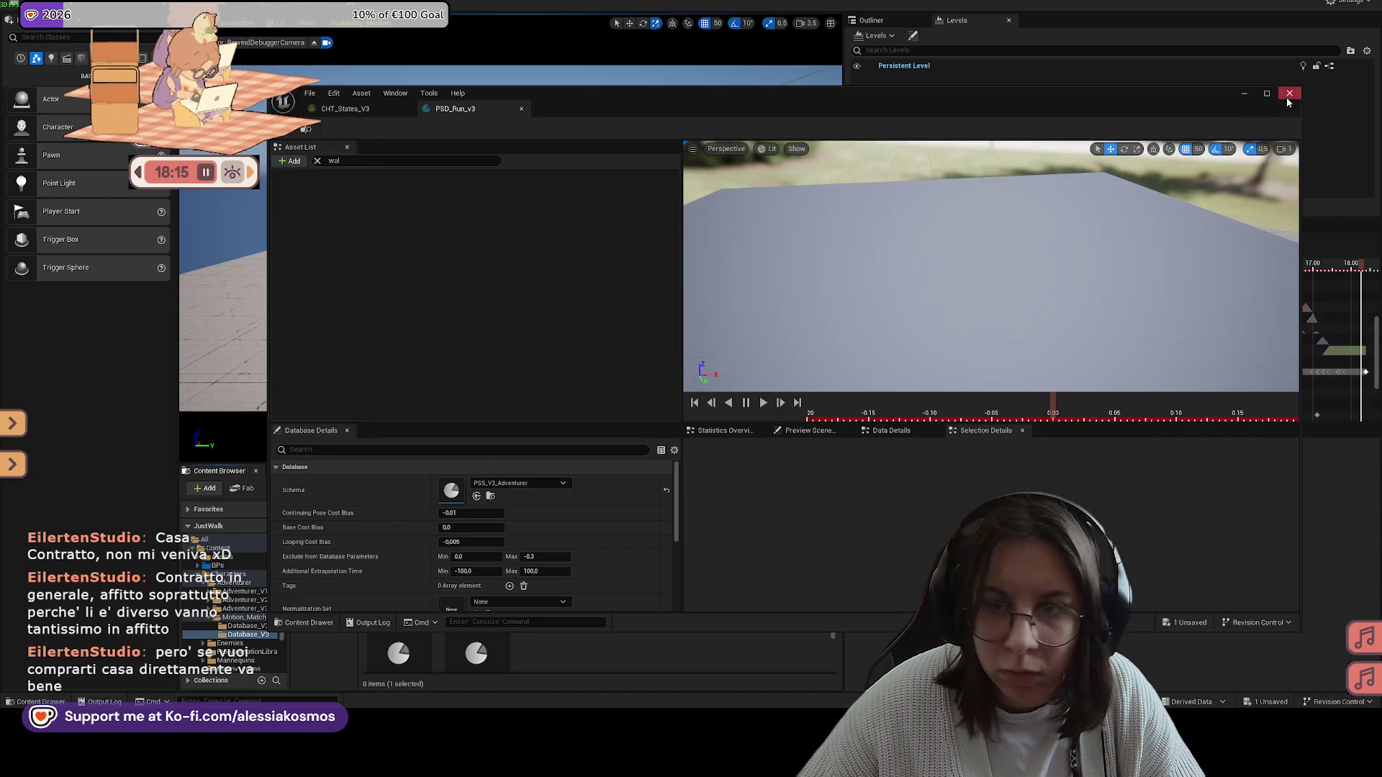
pyautogui.click(1289, 95)
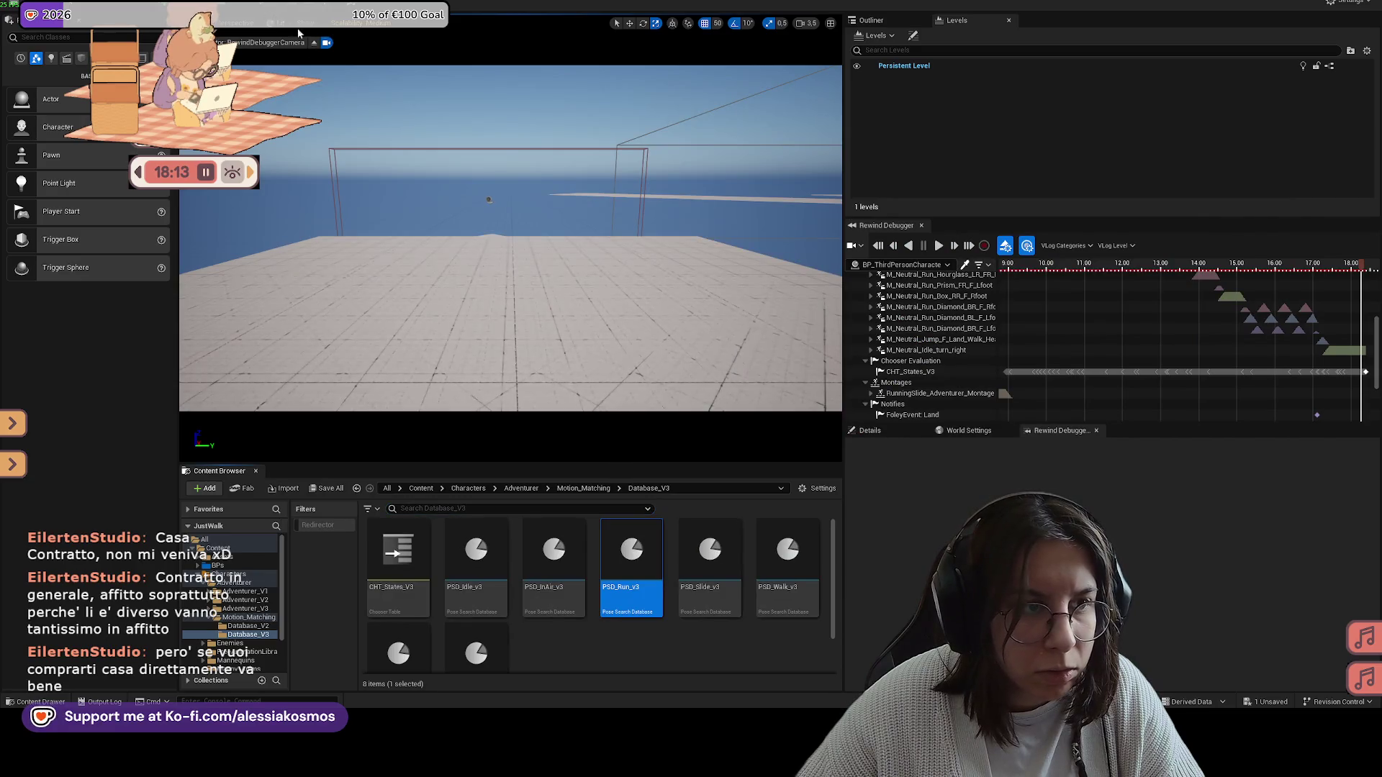
# Step: Play-test running and jumping onto the steps, quit the game, and return to the Content root
pyautogui.hotkey('alt', 'p')
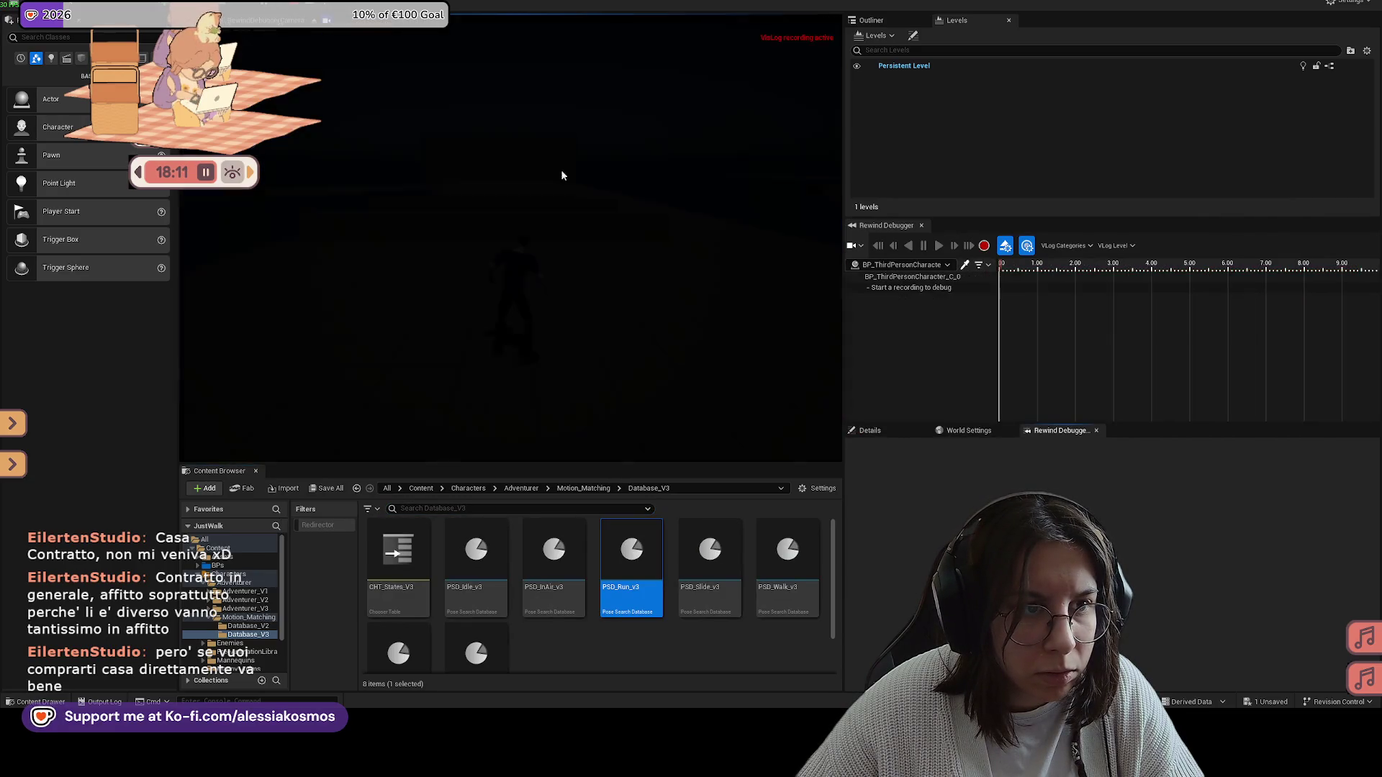
pyautogui.click(645, 238)
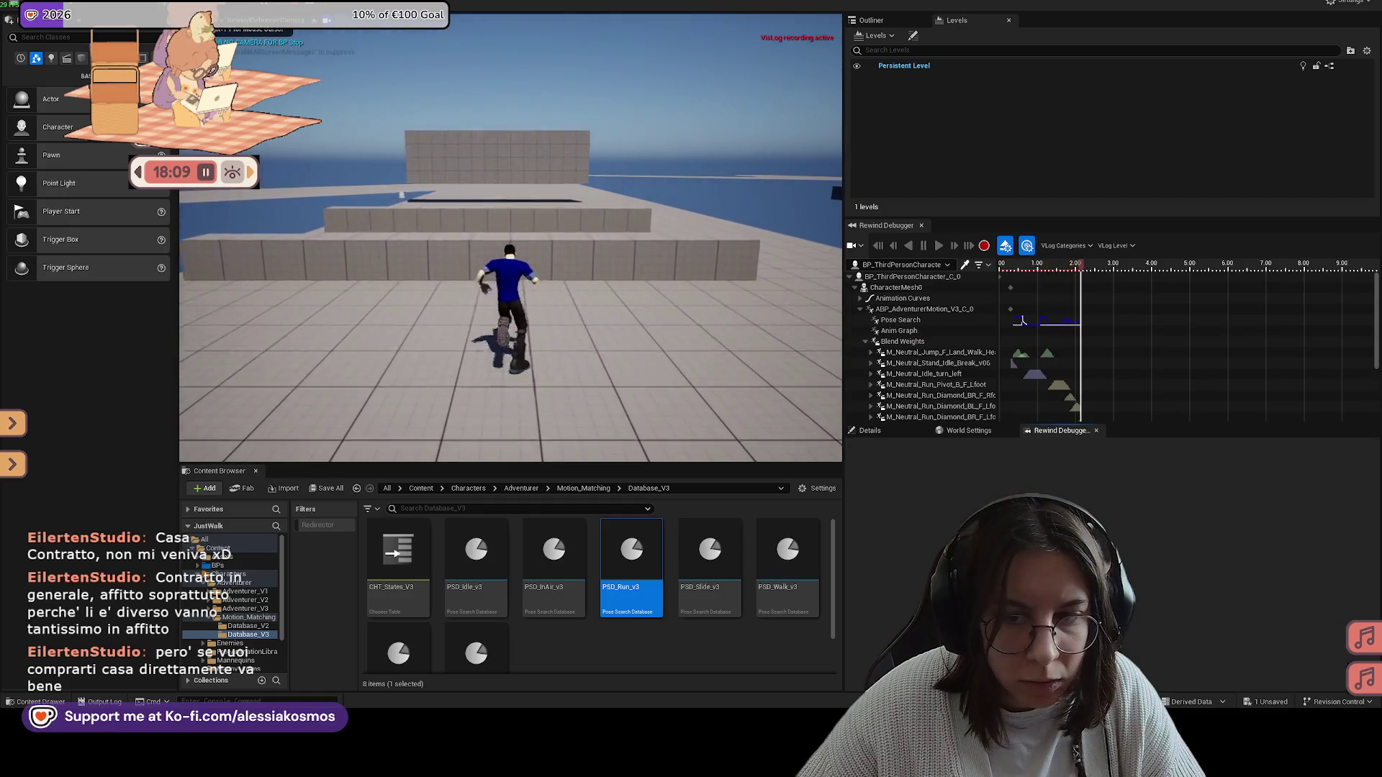
pyautogui.press('space')
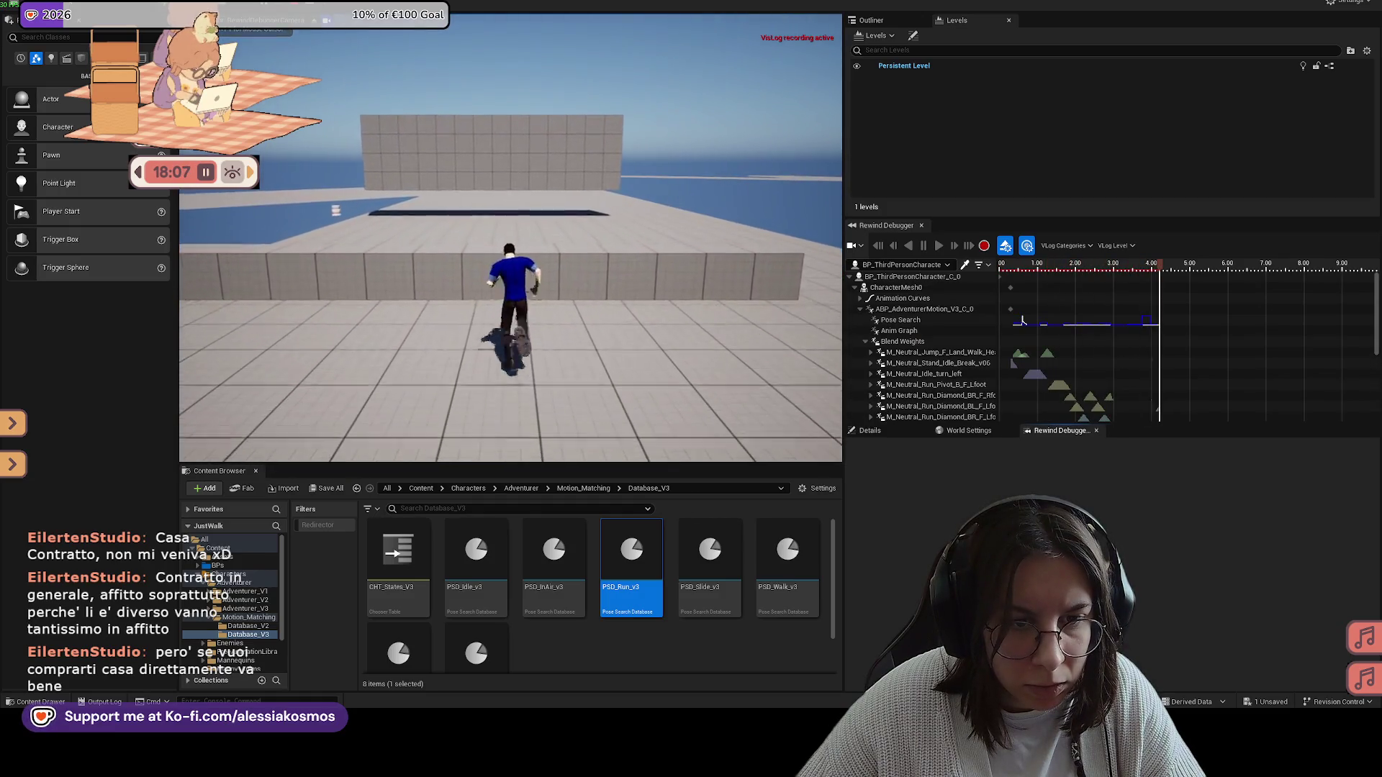
pyautogui.press('space')
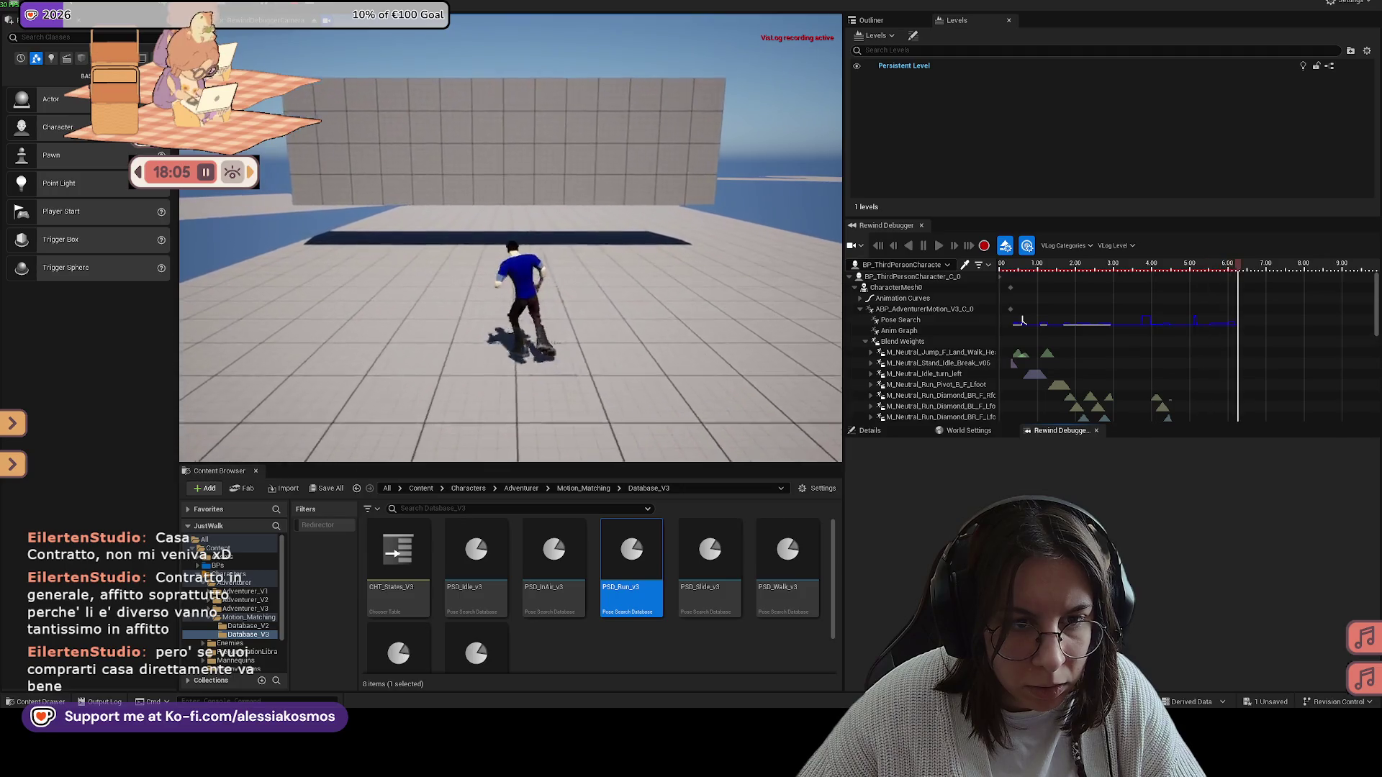
pyautogui.press('space')
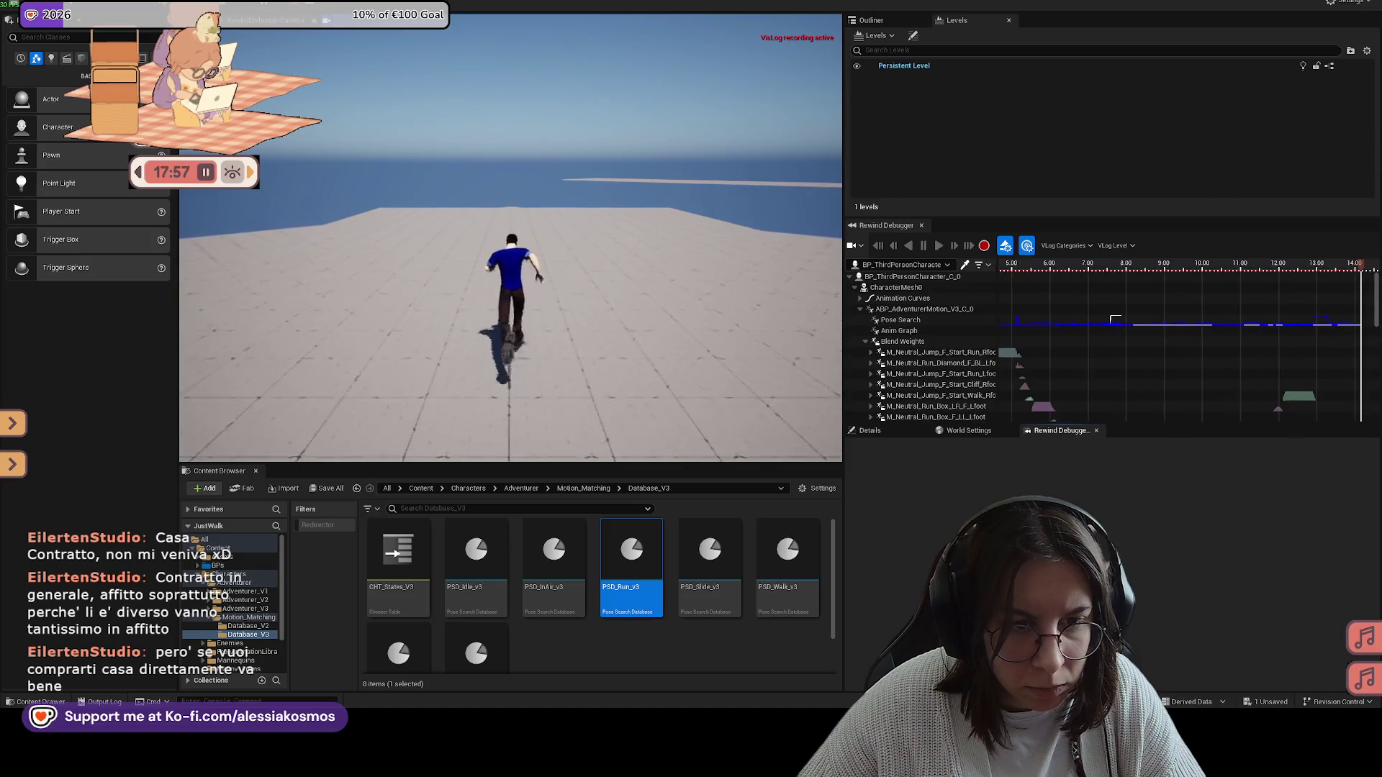
pyautogui.press('Escape')
pyautogui.click(769, 412)
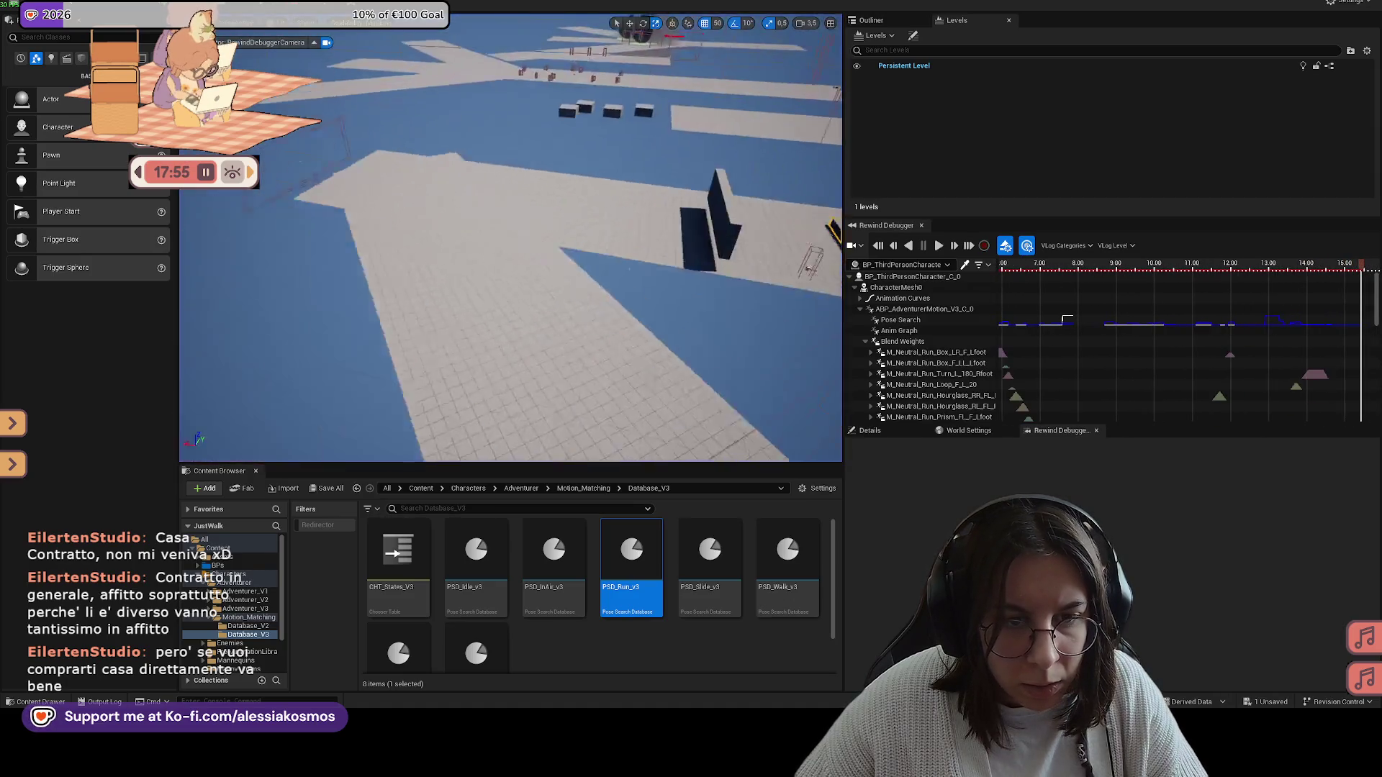
pyautogui.click(421, 488)
pyautogui.click(439, 508)
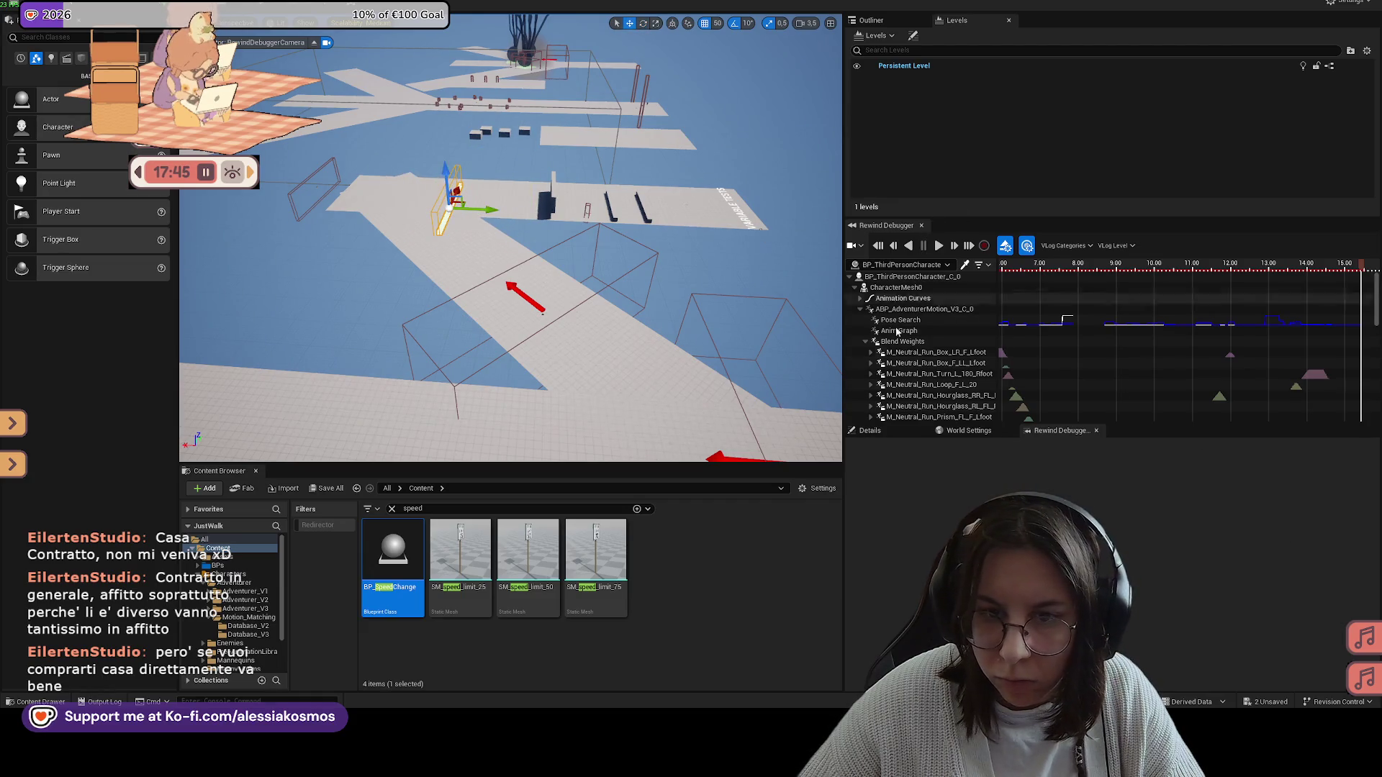
# Step: Set BP_SpeedChange's Movement Type to Walk, then play-test running forward and open the game menu
pyautogui.click(871, 431)
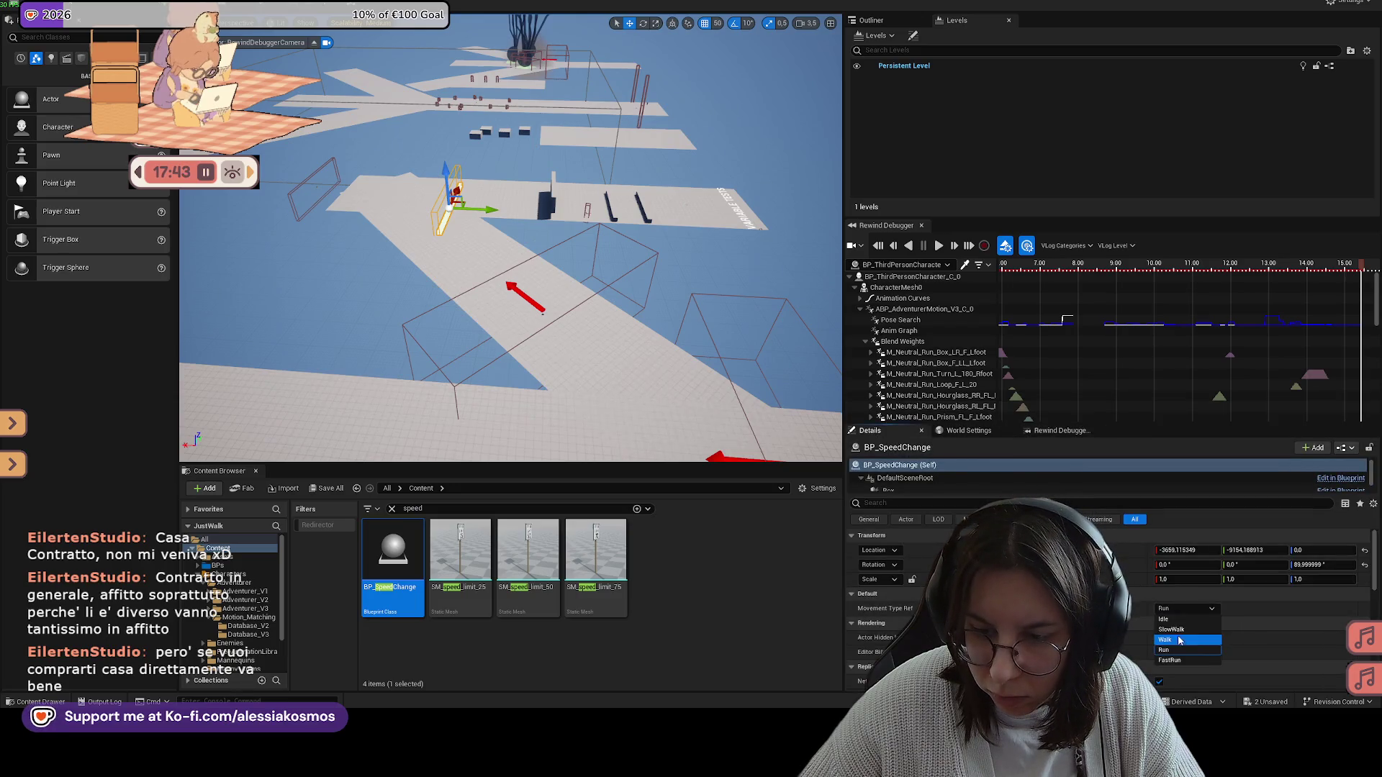
pyautogui.hotkey('alt', 'p')
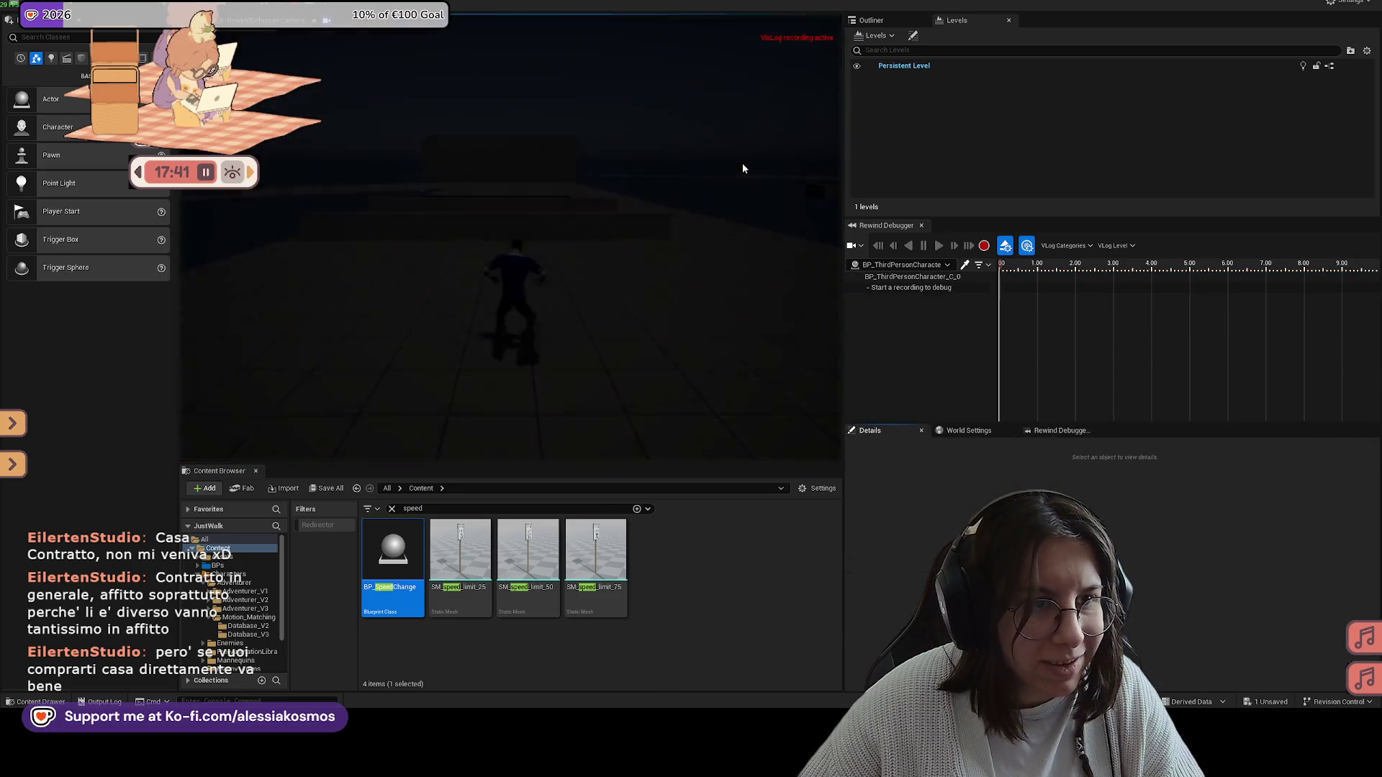
pyautogui.press('w')
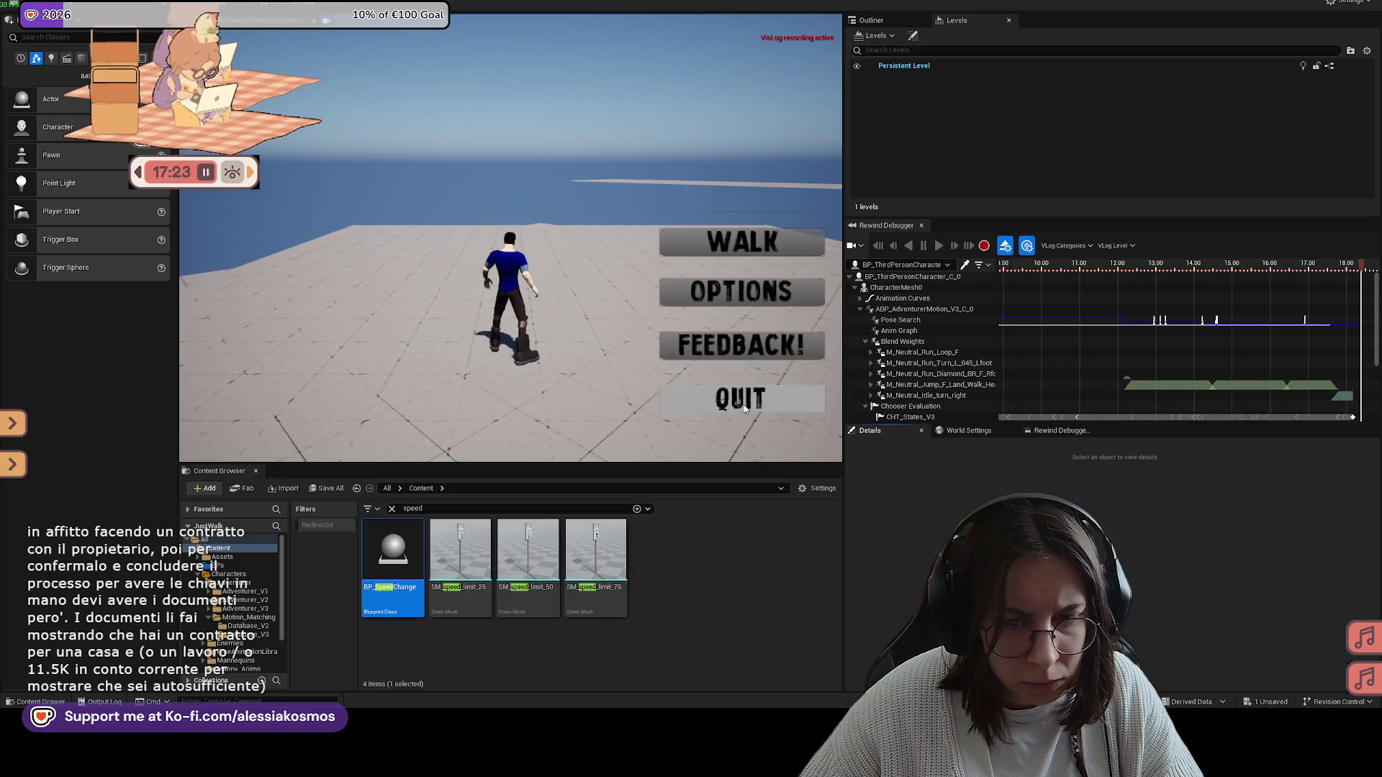
pyautogui.press('Escape')
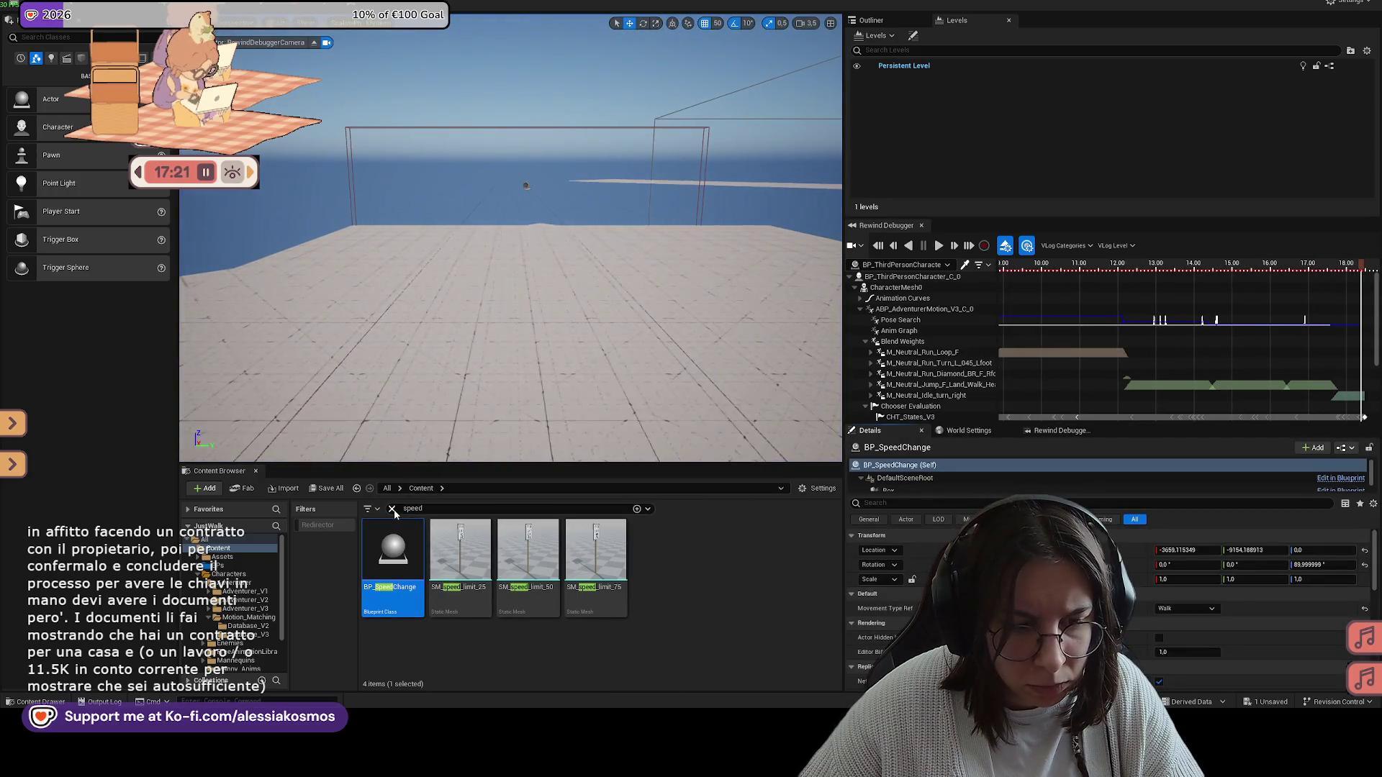
# Step: Clear the speed search and open PSD_Walk_v3 through the CHT_States_V3 chooser table
pyautogui.click(393, 509)
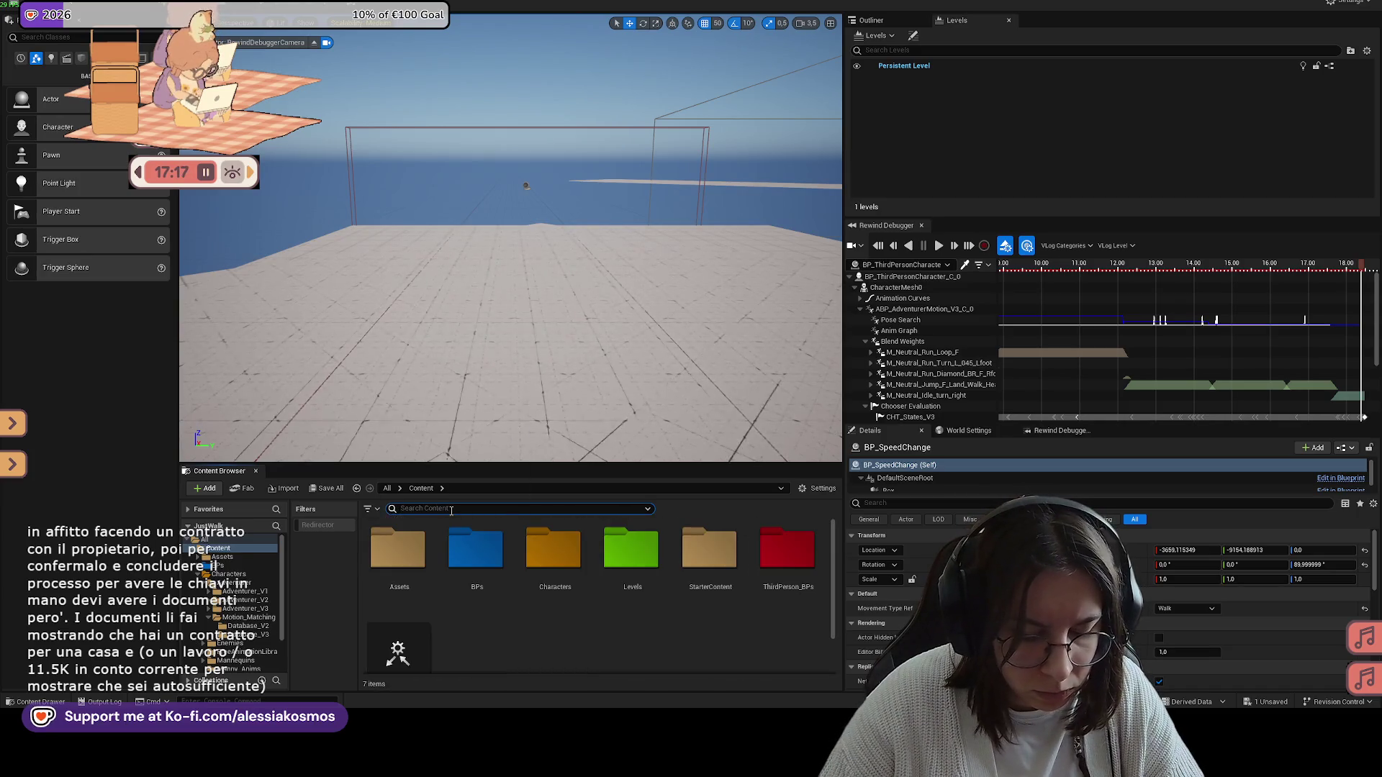
pyautogui.write('motion')
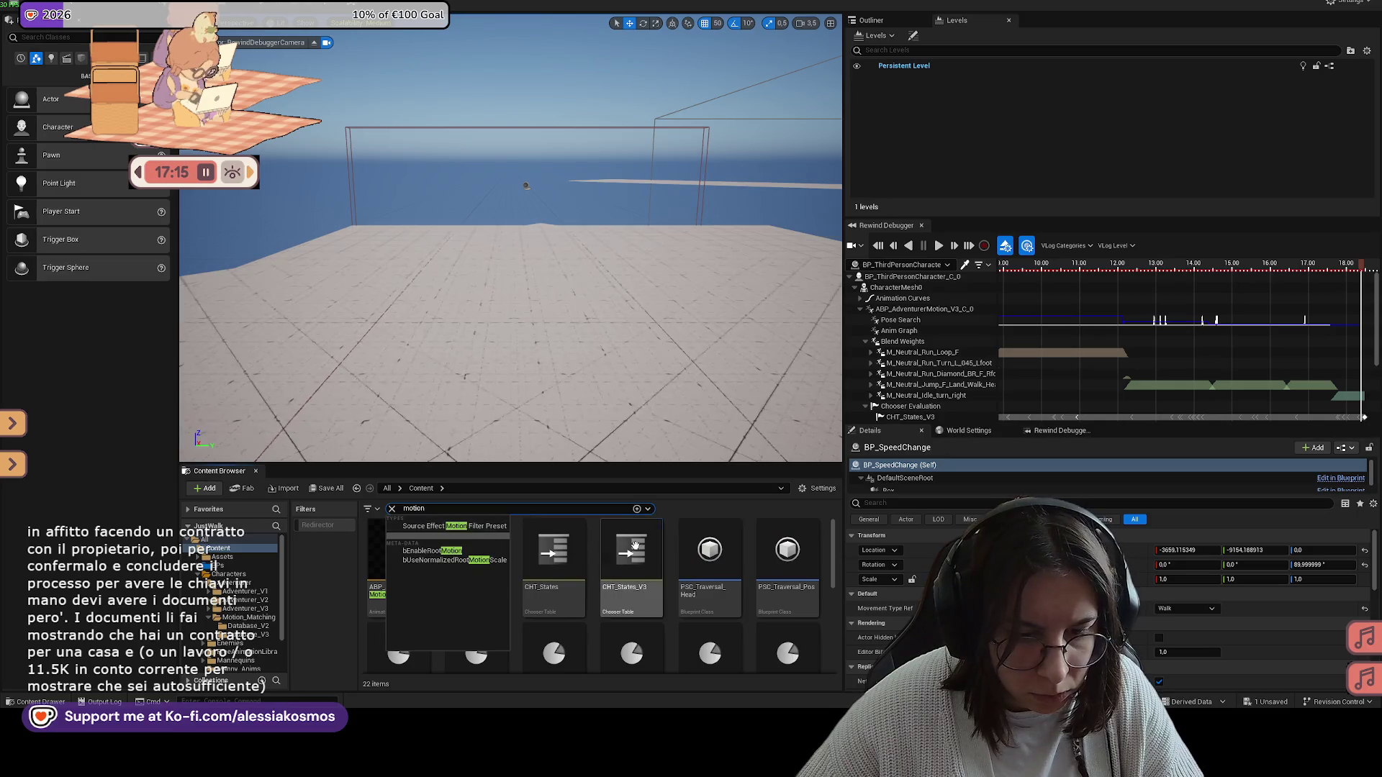
pyautogui.doubleClick(635, 544)
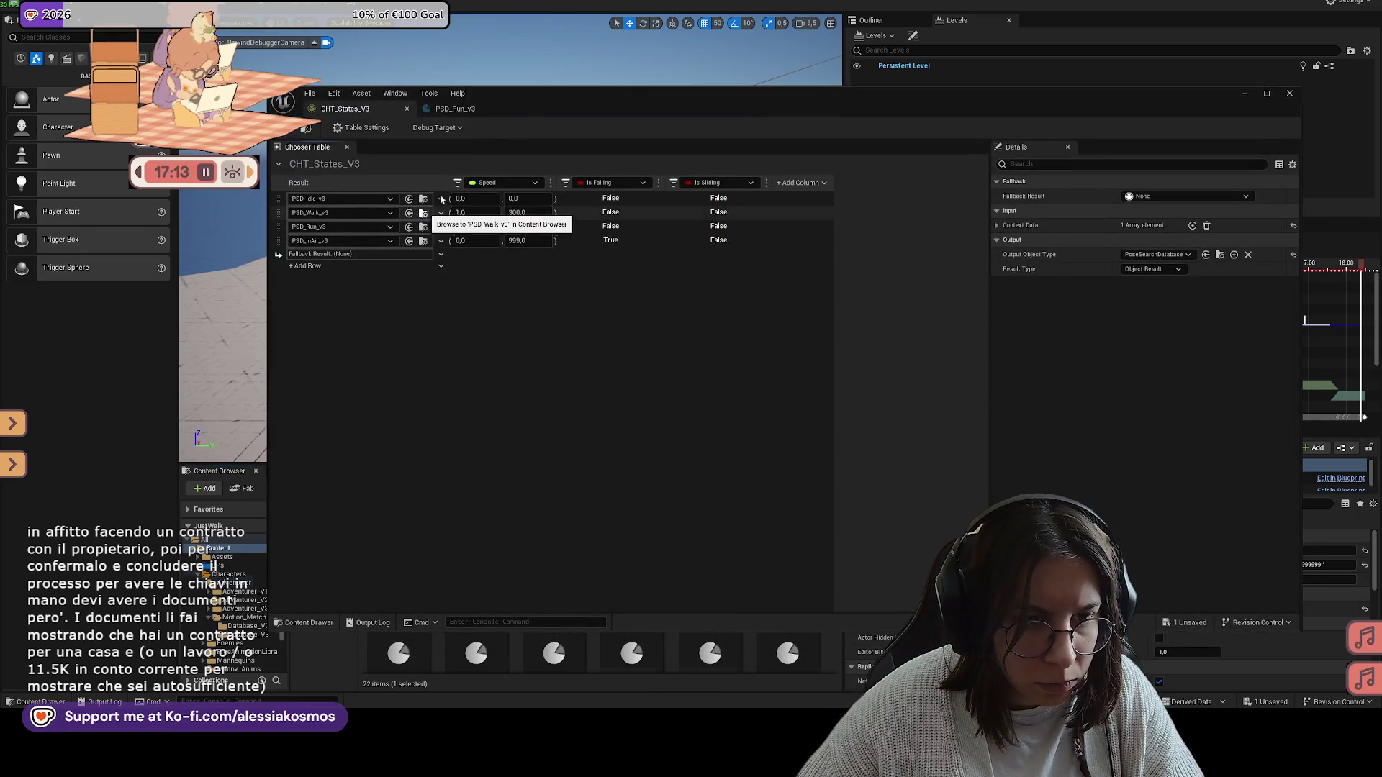
pyautogui.click(424, 212)
pyautogui.doubleClick(787, 569)
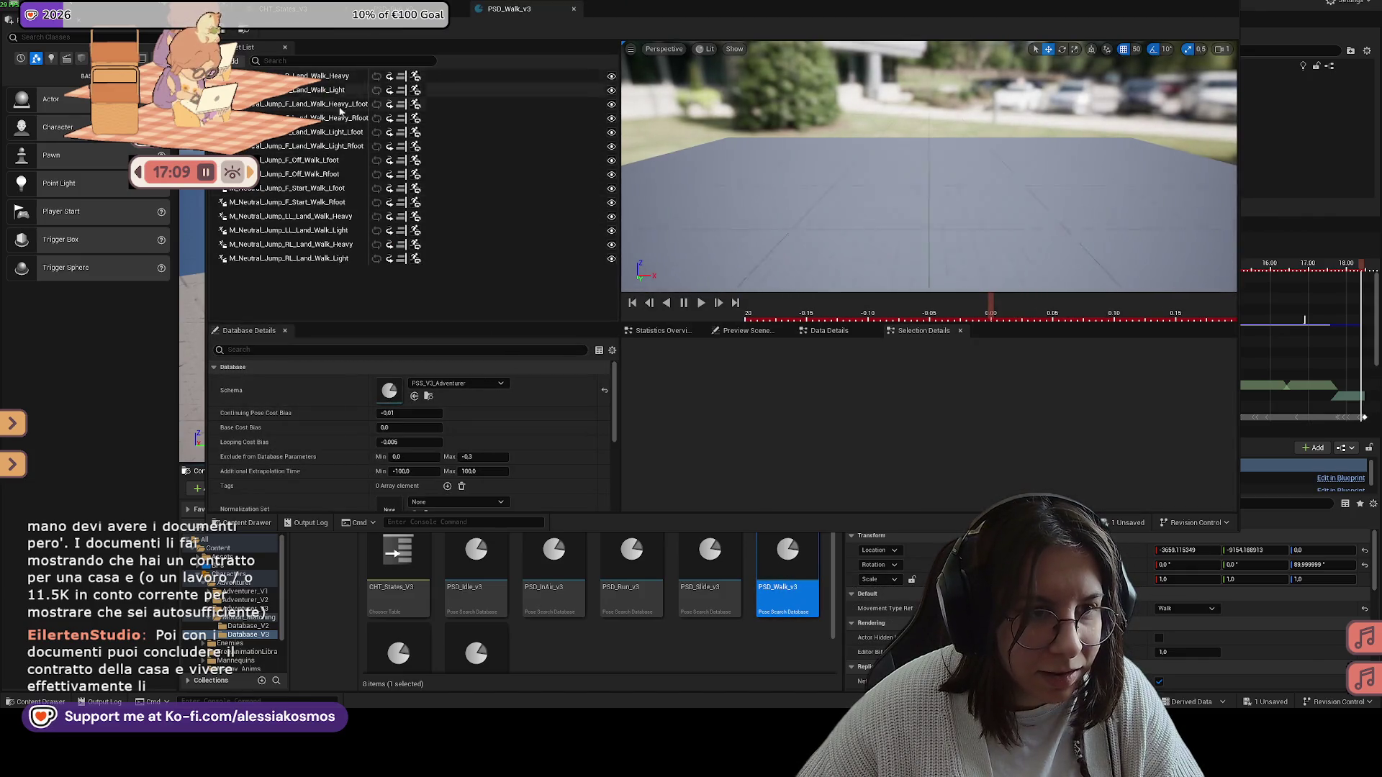
# Step: Delete the Jump Land_Walk animations (Heavy, Light, LL and RL variants) from PSD_Walk_v3
pyautogui.click(324, 215)
pyautogui.keyDown('shift'); pyautogui.click(319, 231); pyautogui.keyUp('shift')
pyautogui.keyDown('shift'); pyautogui.click(315, 259); pyautogui.keyUp('shift')
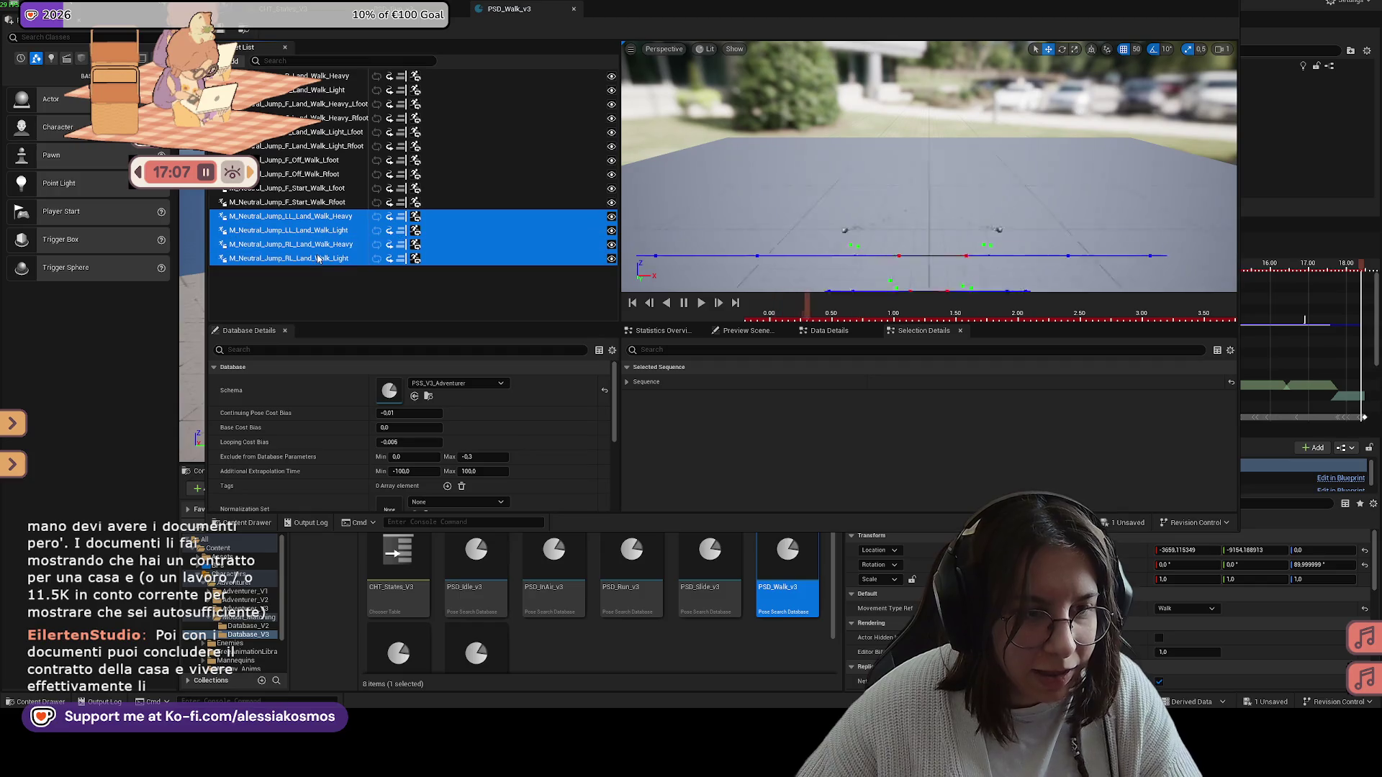
pyautogui.press('Delete')
pyautogui.click(333, 147)
pyautogui.keyDown('shift'); pyautogui.click(336, 104); pyautogui.keyUp('shift')
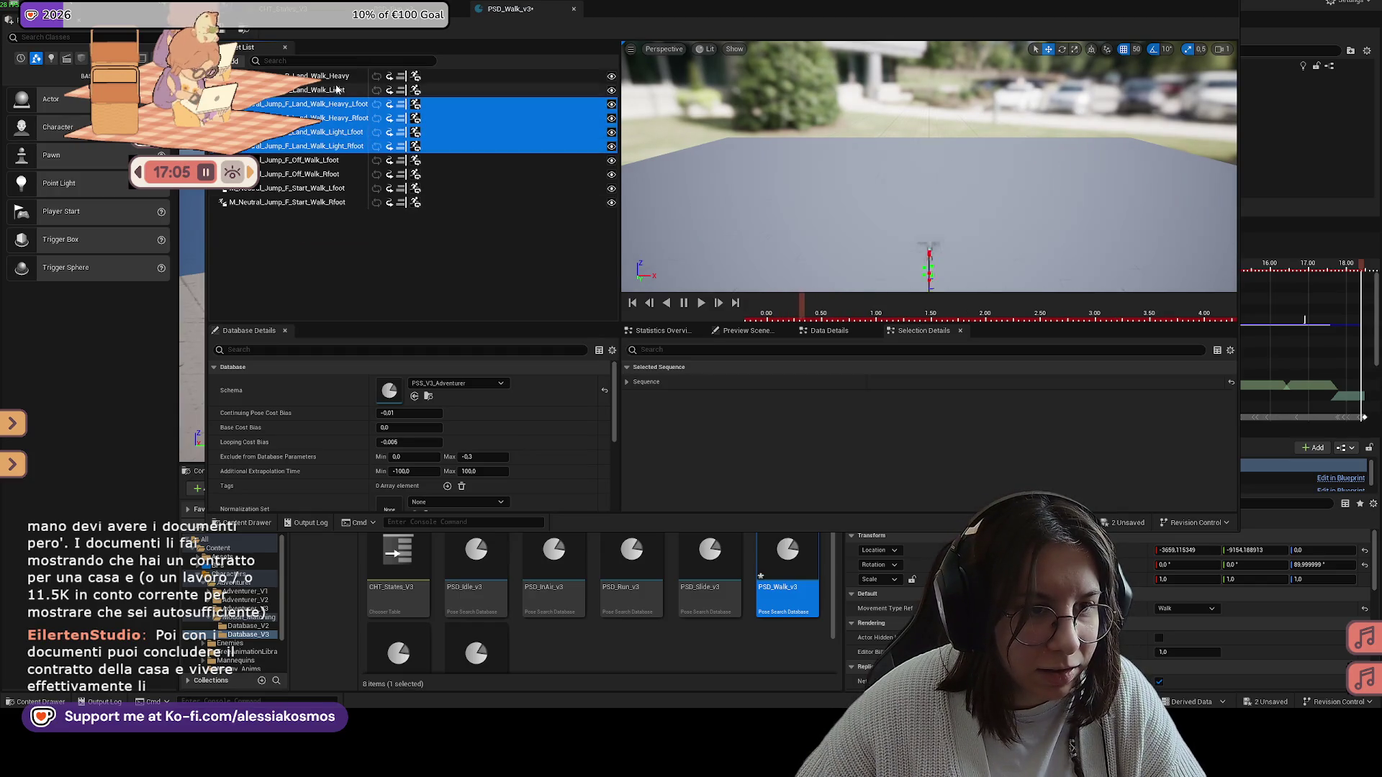
pyautogui.keyDown('shift'); pyautogui.click(336, 81); pyautogui.keyUp('shift')
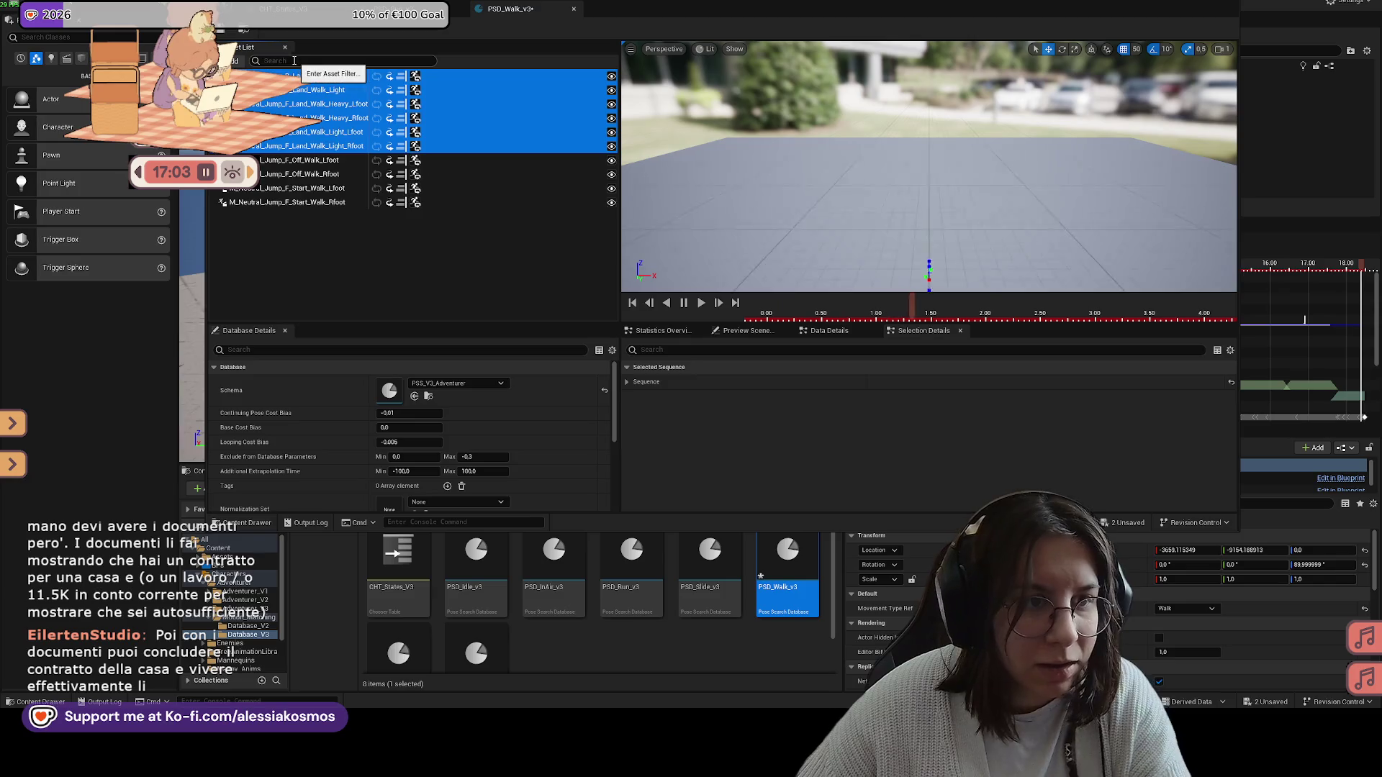
pyautogui.press('Delete')
# Step: Clear the walk filter from PSD_Run_v3's Asset List and minimize the database editor
pyautogui.doubleClick(688, 34)
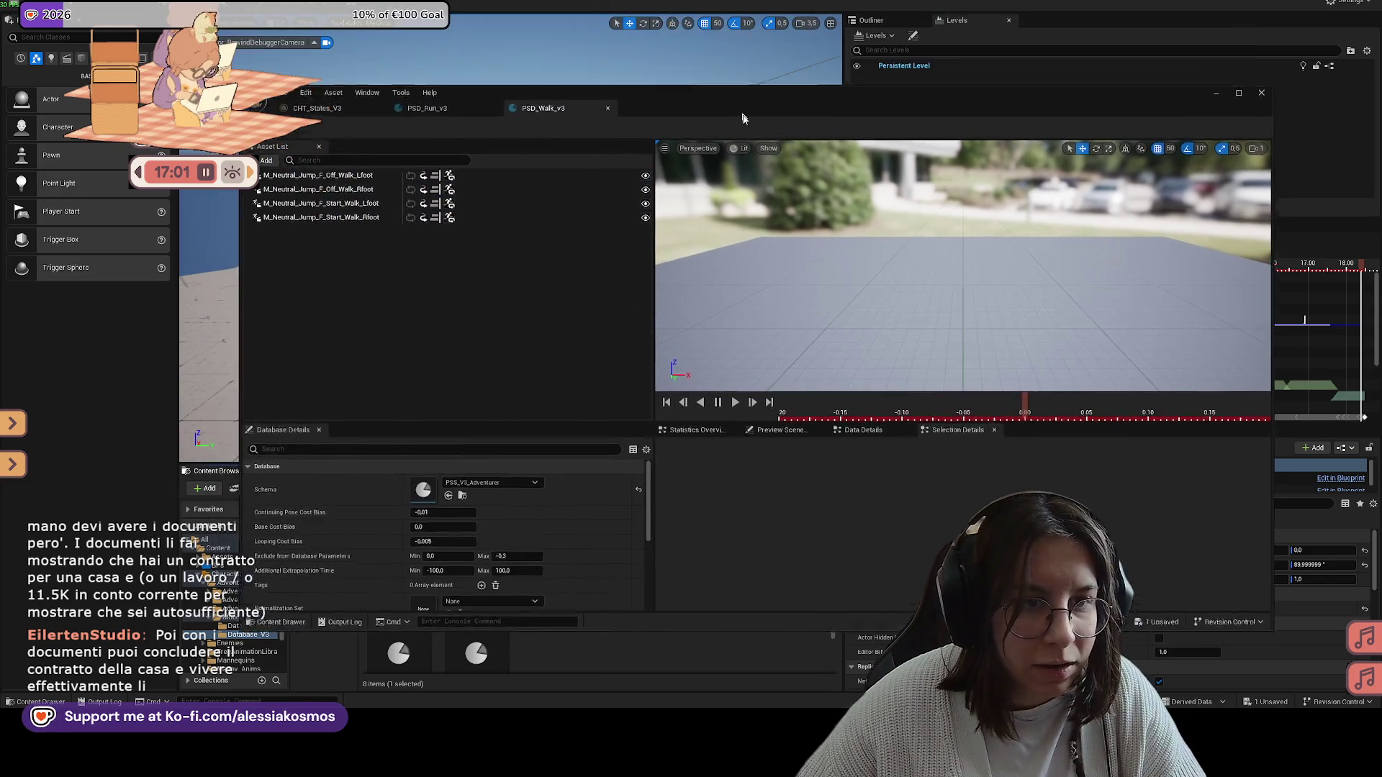
pyautogui.click(436, 167)
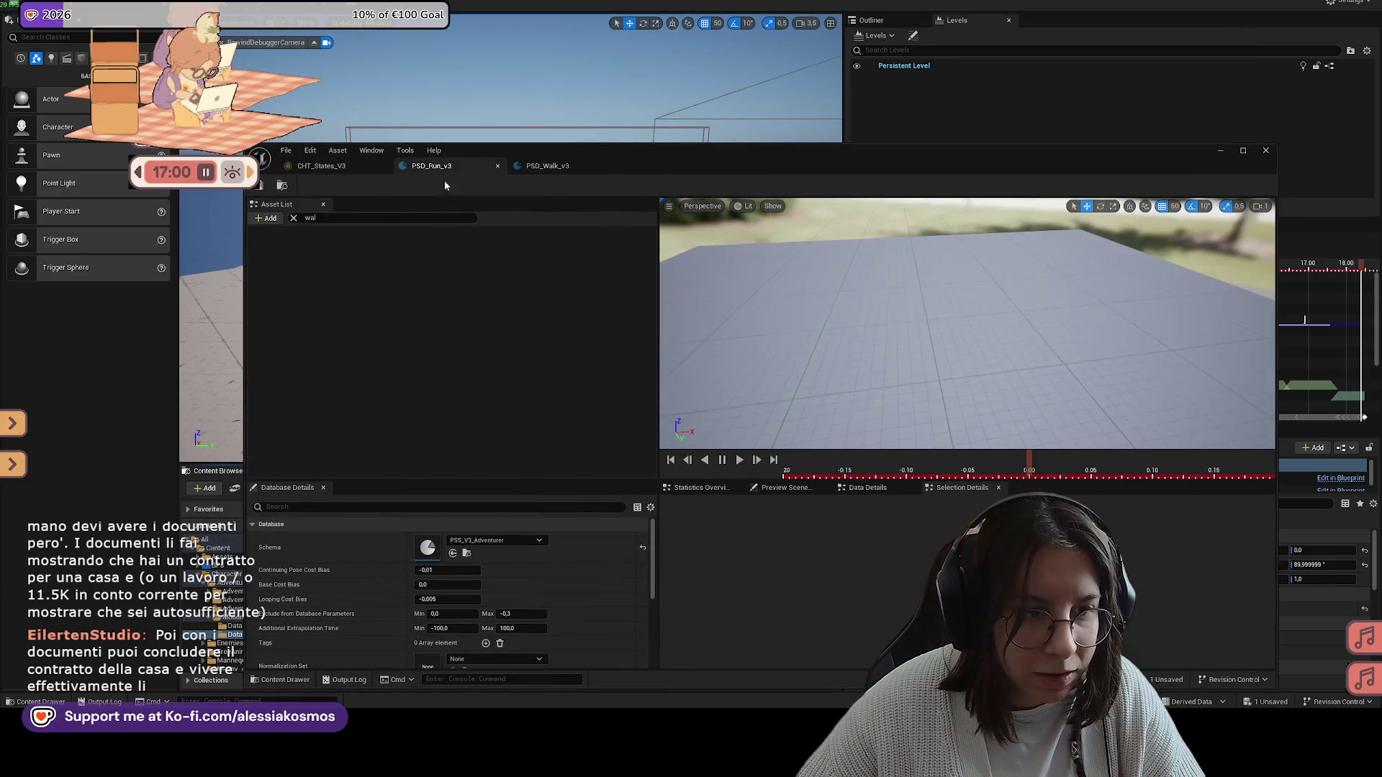
pyautogui.click(293, 219)
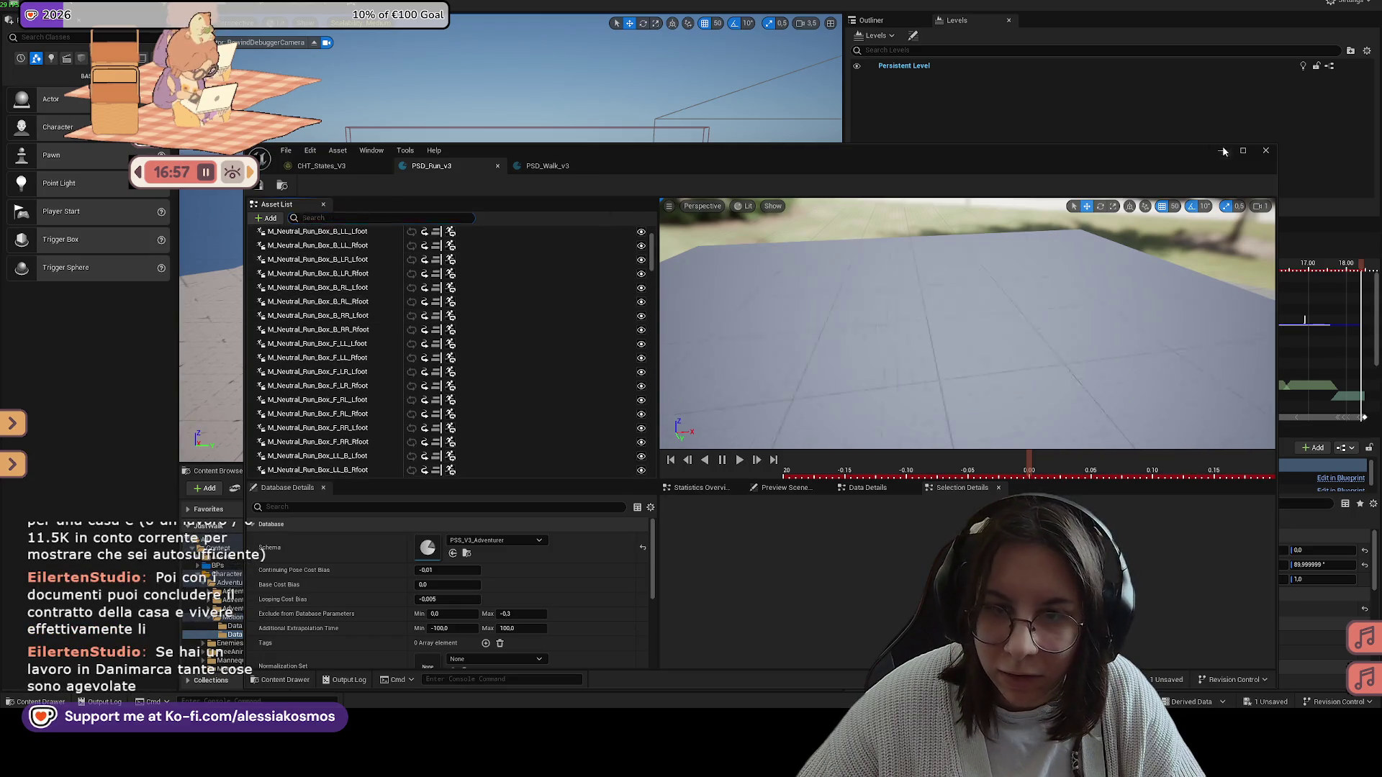
pyautogui.click(1222, 151)
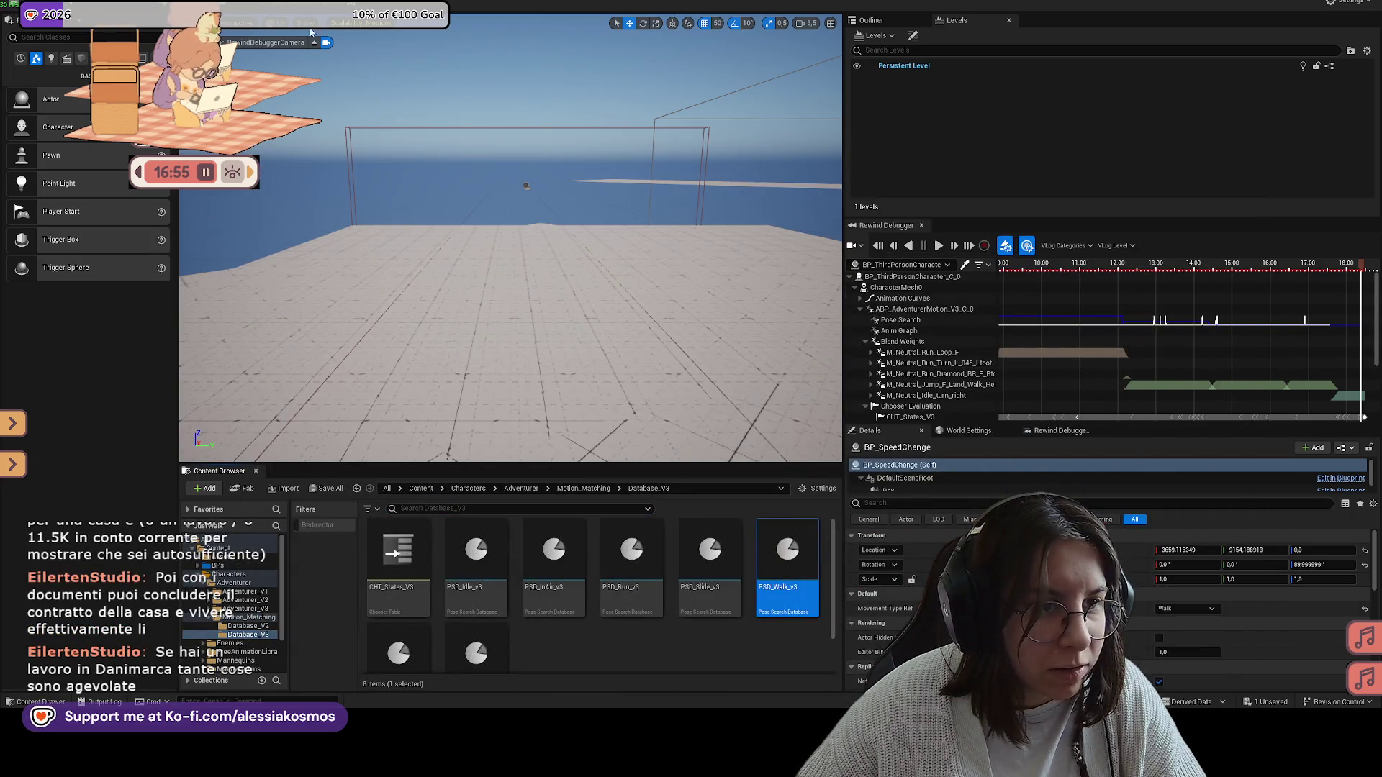
# Step: Play-test the level, running the character around the platforms with W and D, then open the game menu
pyautogui.hotkey('alt', 'p')
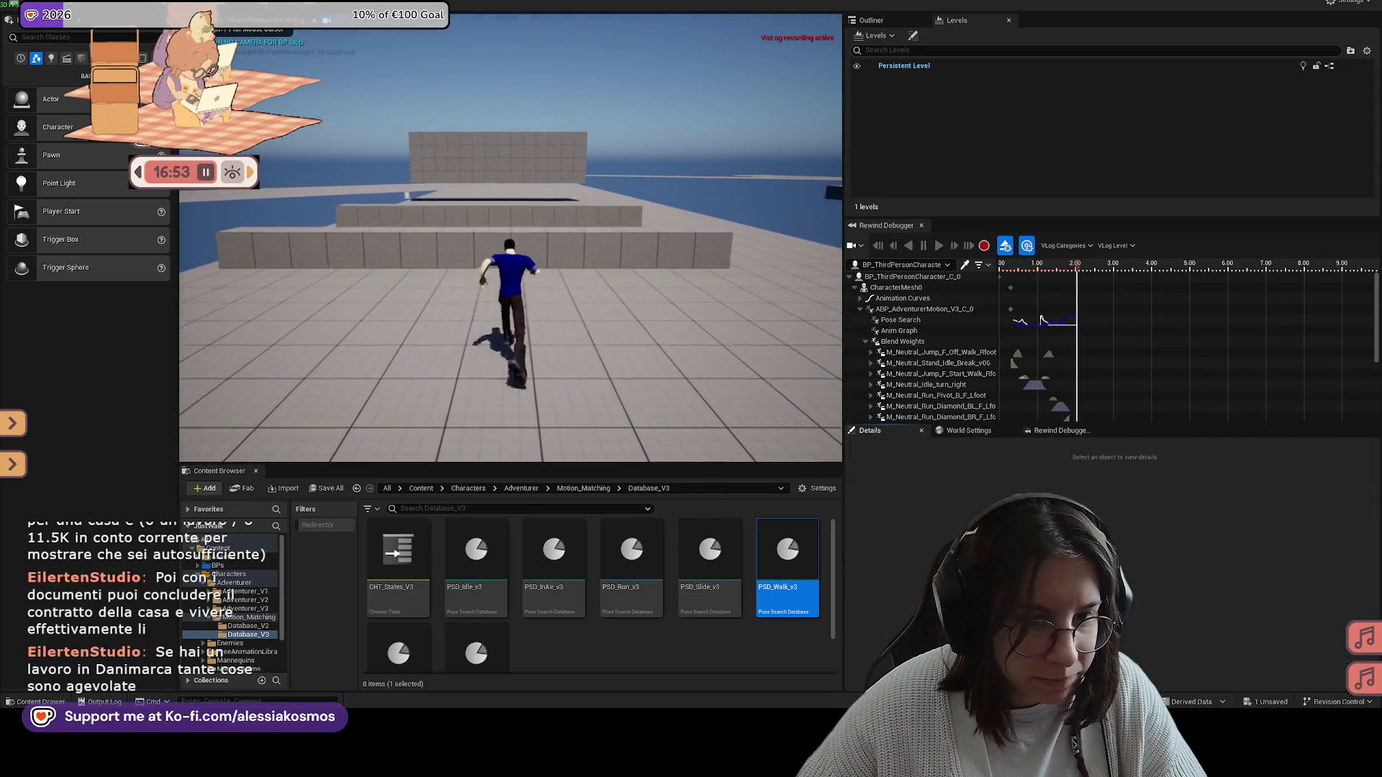
pyautogui.press('w')
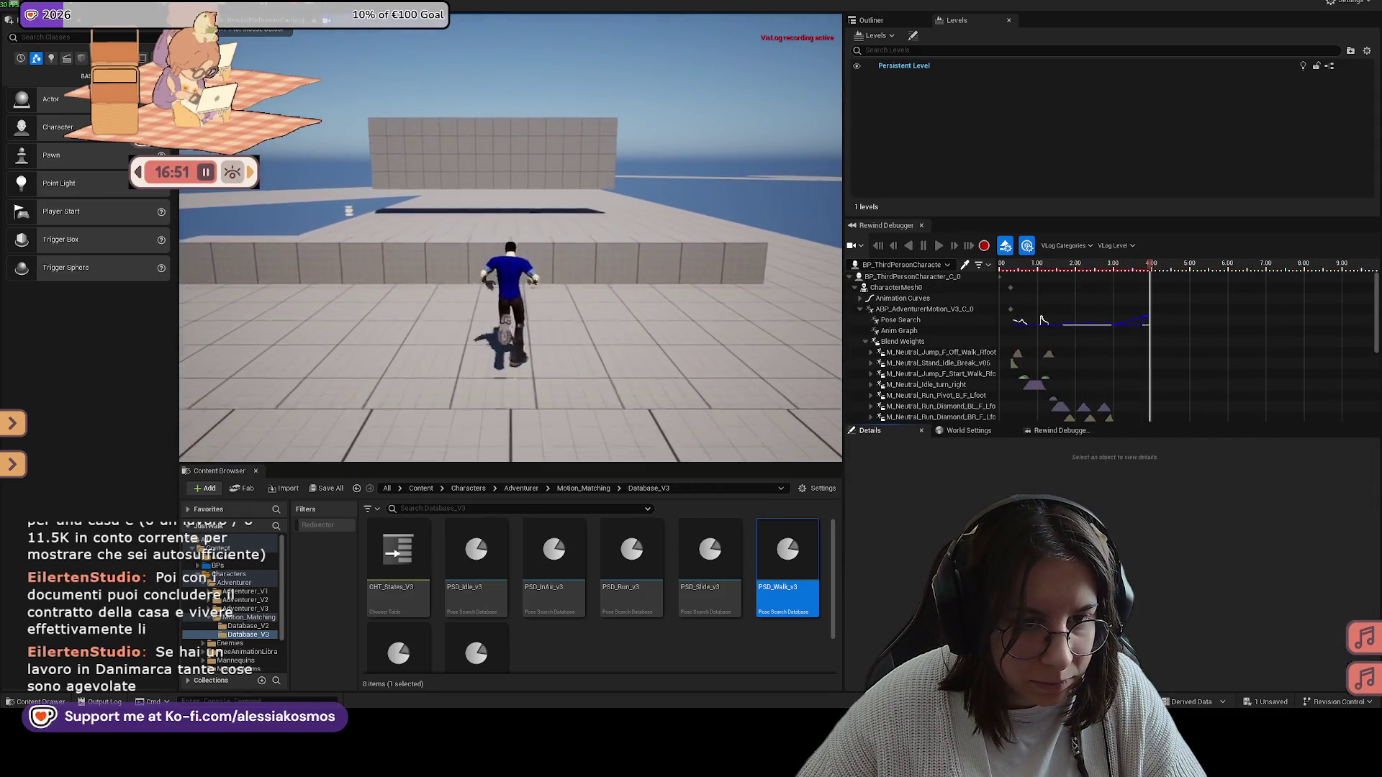
pyautogui.press('d')
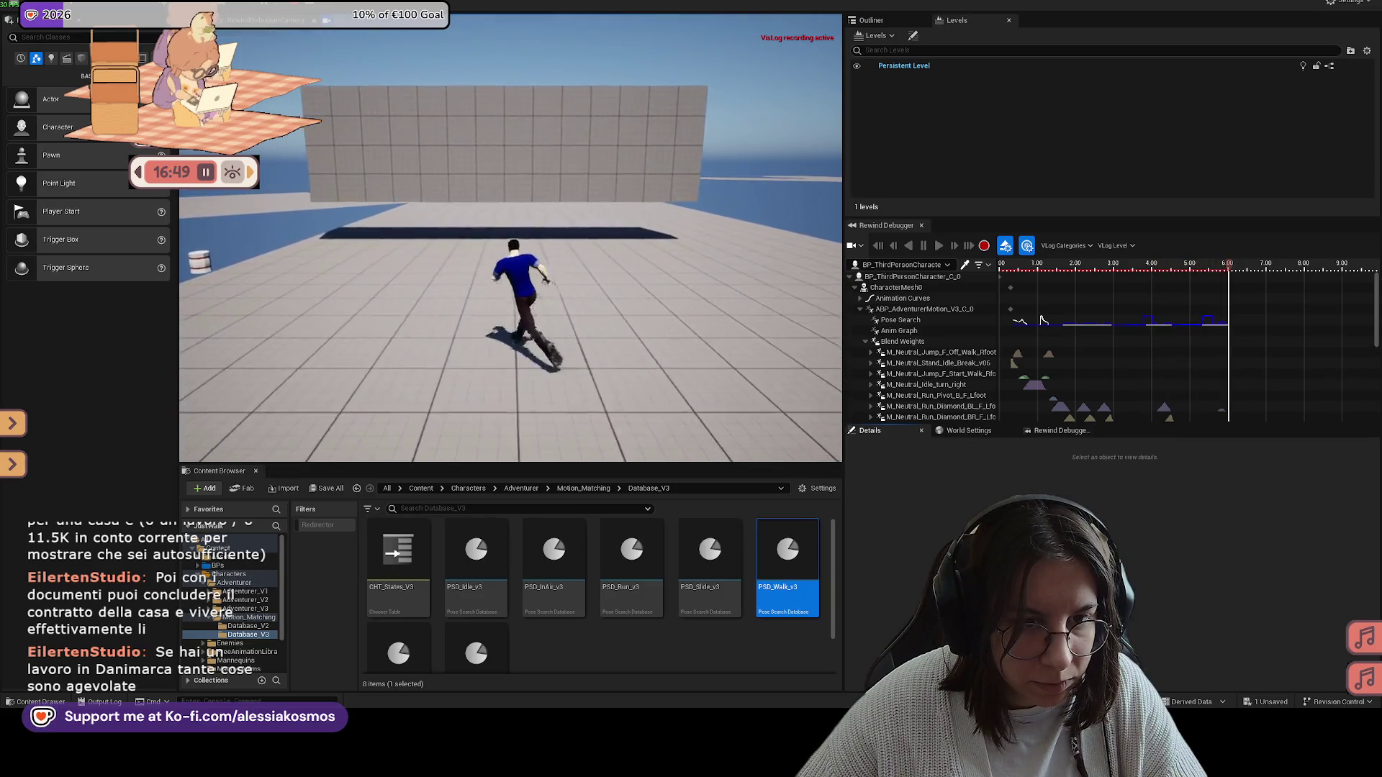
pyautogui.press('w')
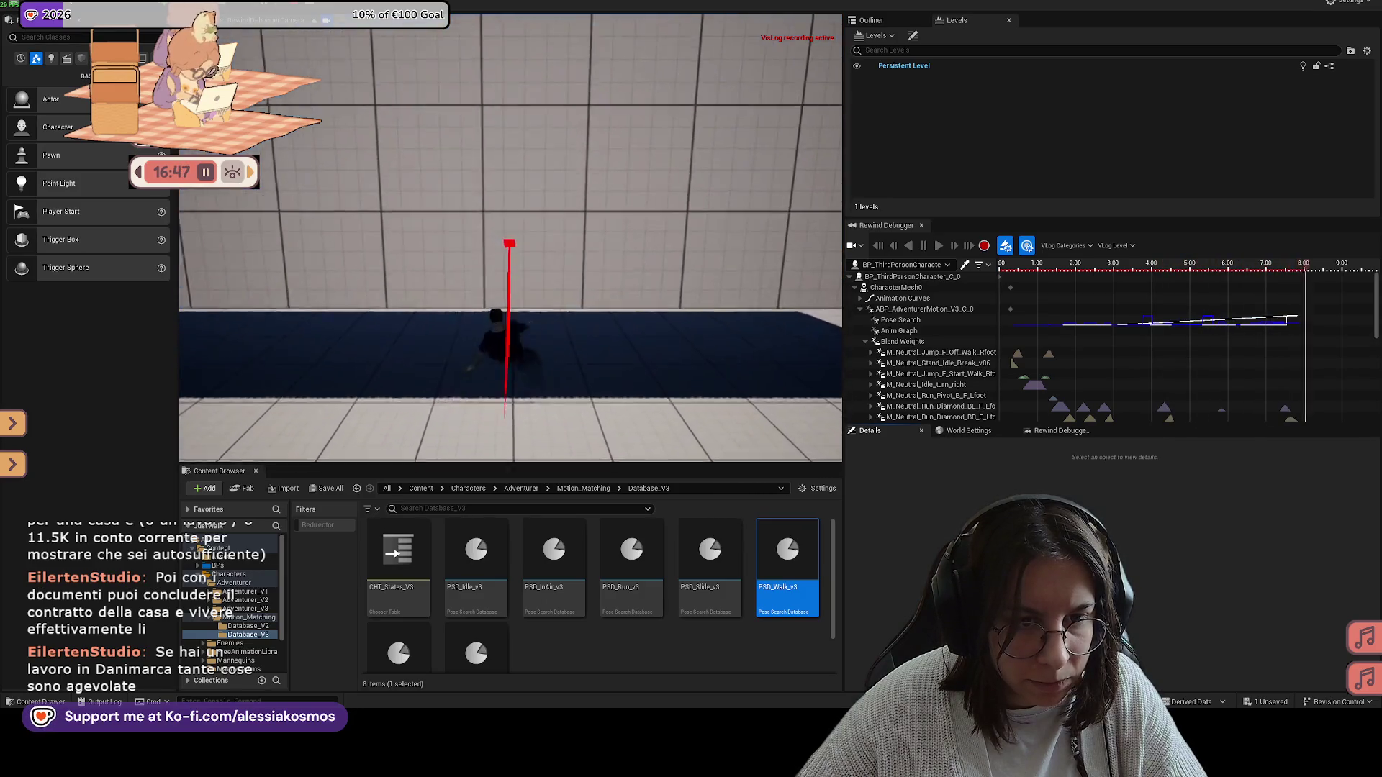
pyautogui.press('w')
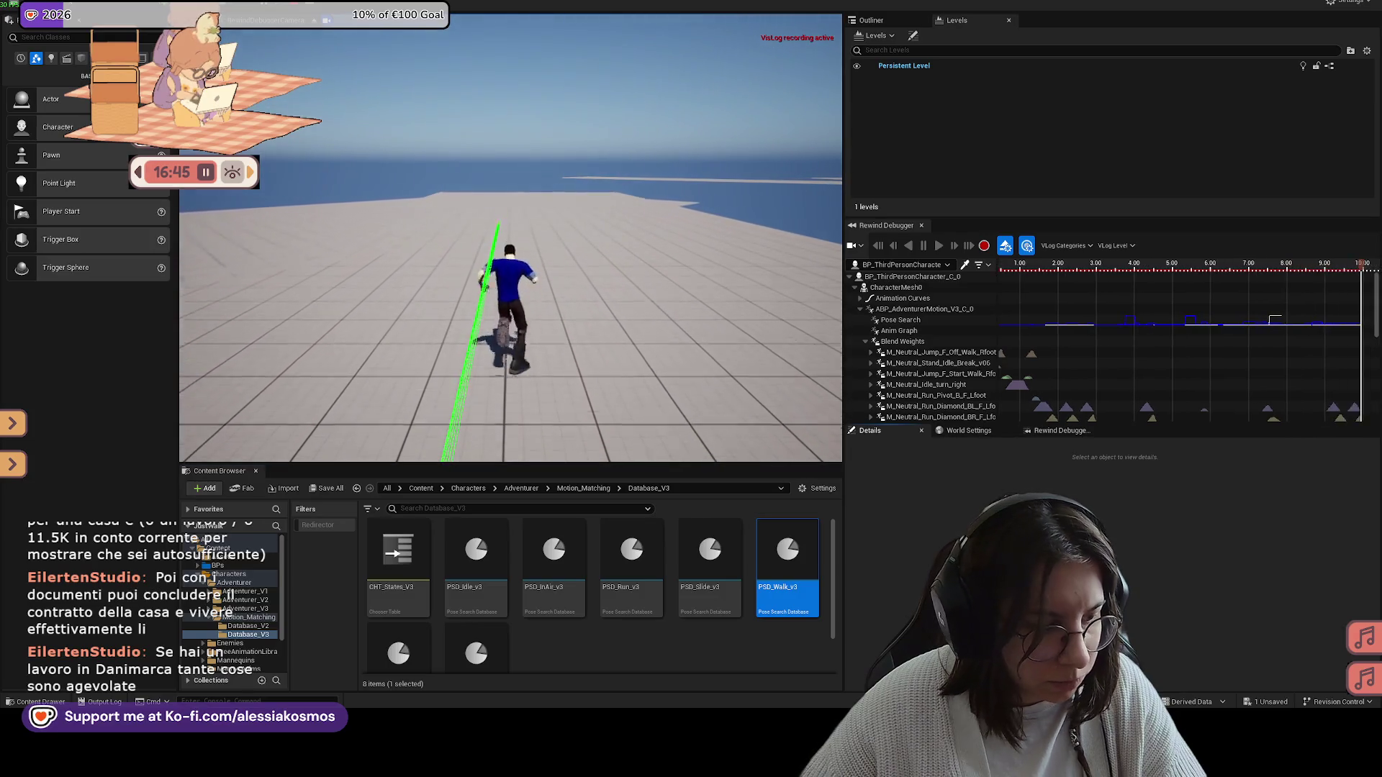
pyautogui.press('w')
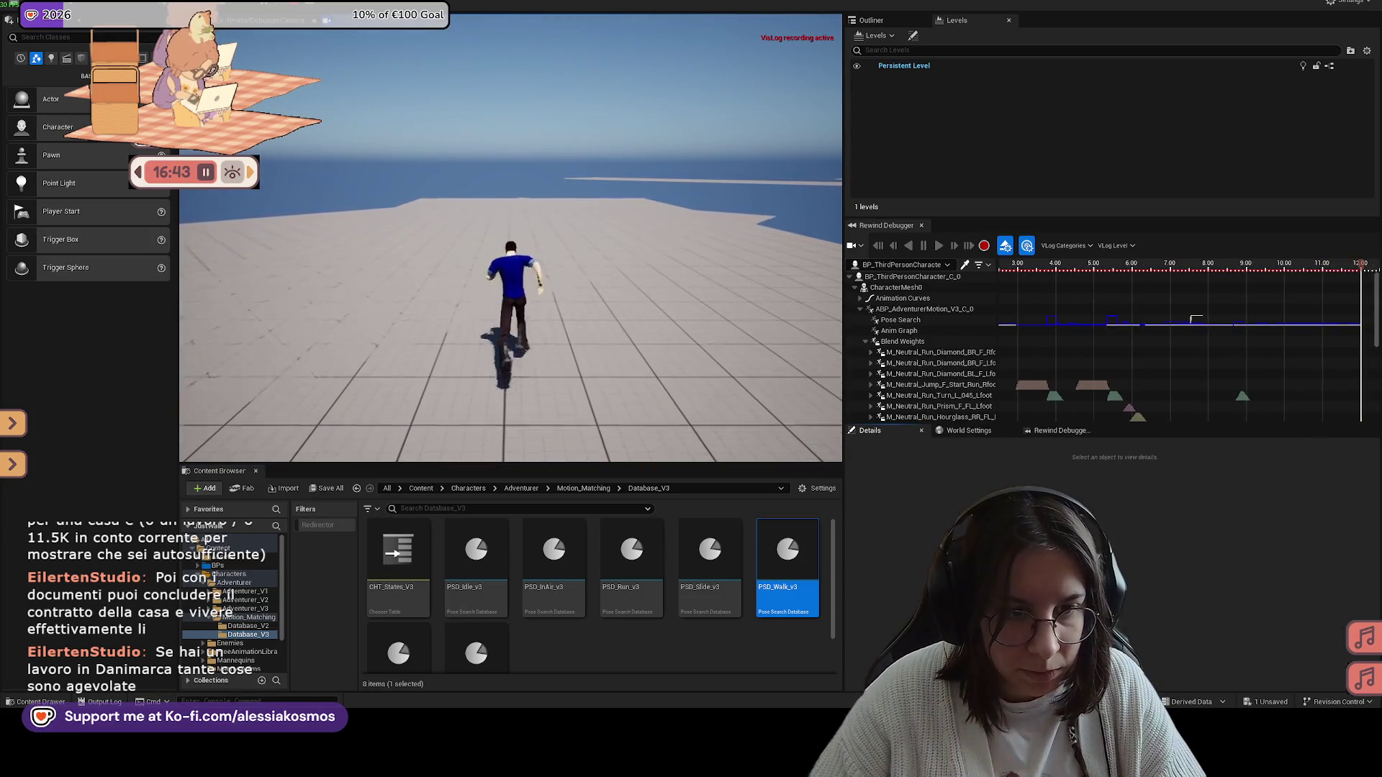
pyautogui.press('w')
pyautogui.press('w')
pyautogui.press('w')
pyautogui.press('w')
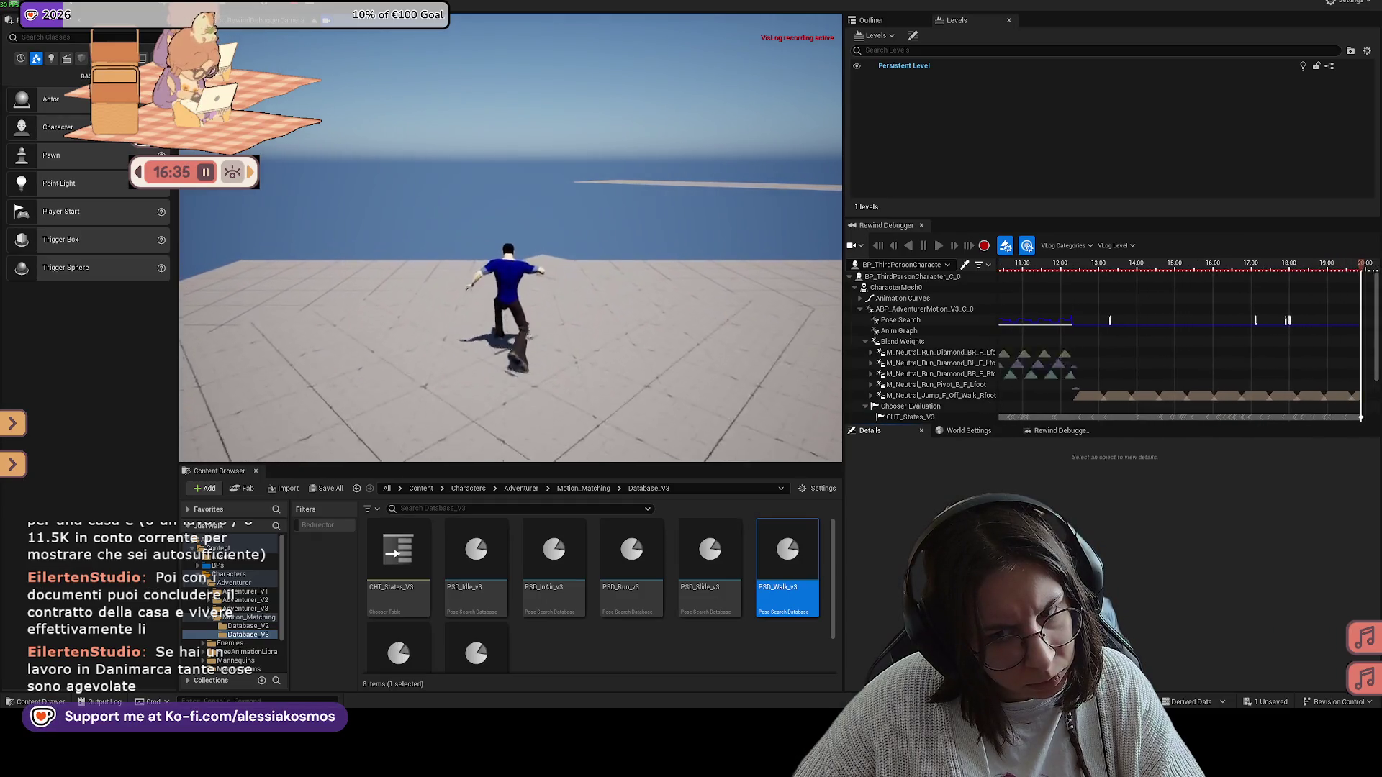
pyautogui.press('Escape')
pyautogui.press('super')
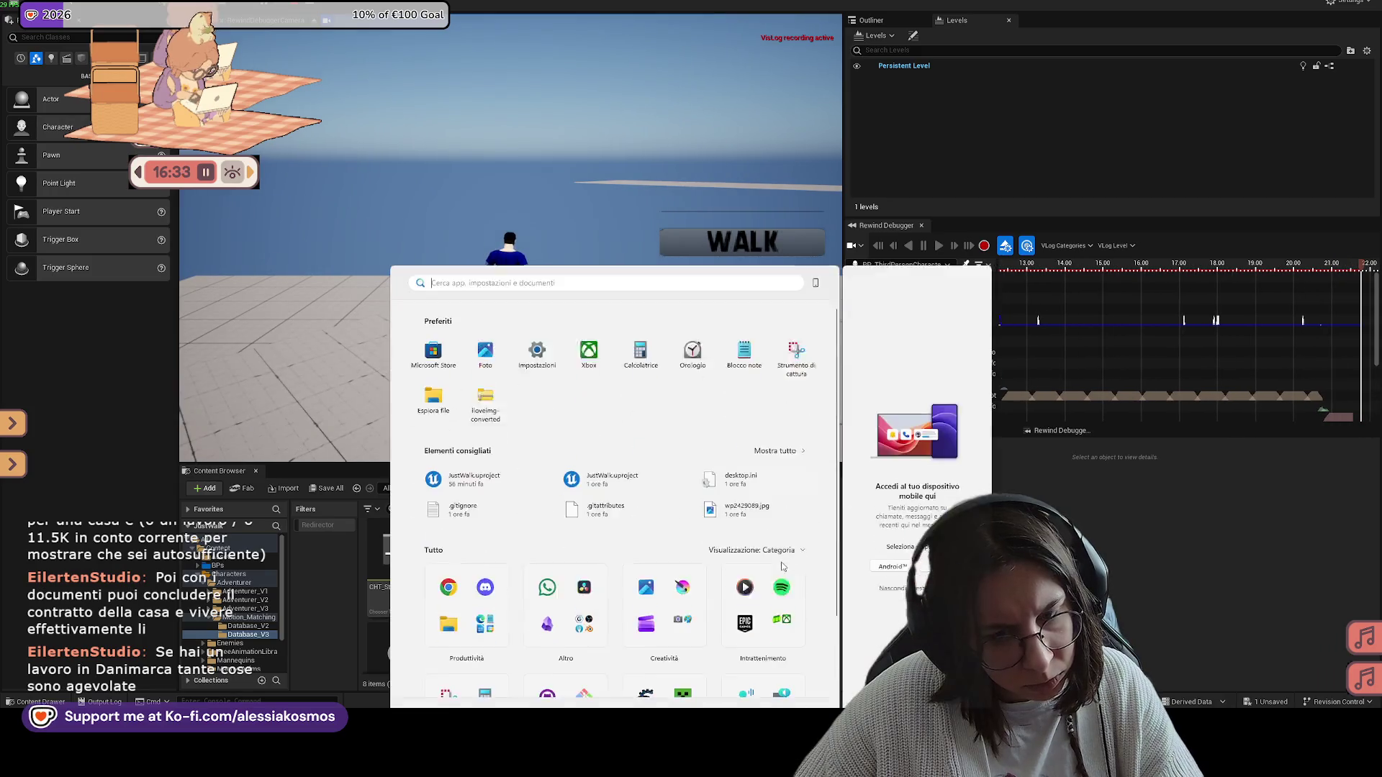
# Step: Preview the four Jump_F Off_Walk and Start_Walk animations in PSD_Walk_v3, then return to the Characters folder
pyautogui.press('Escape')
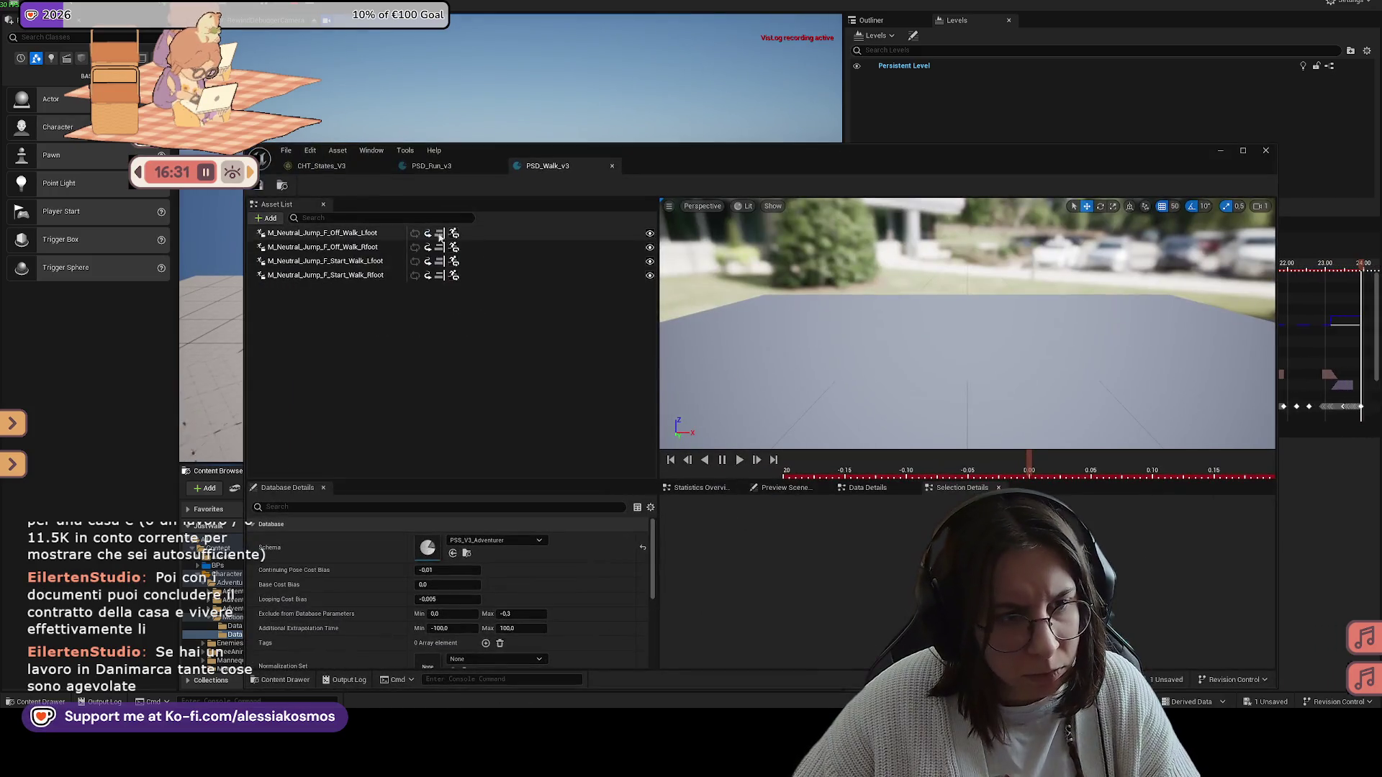
pyautogui.click(332, 235)
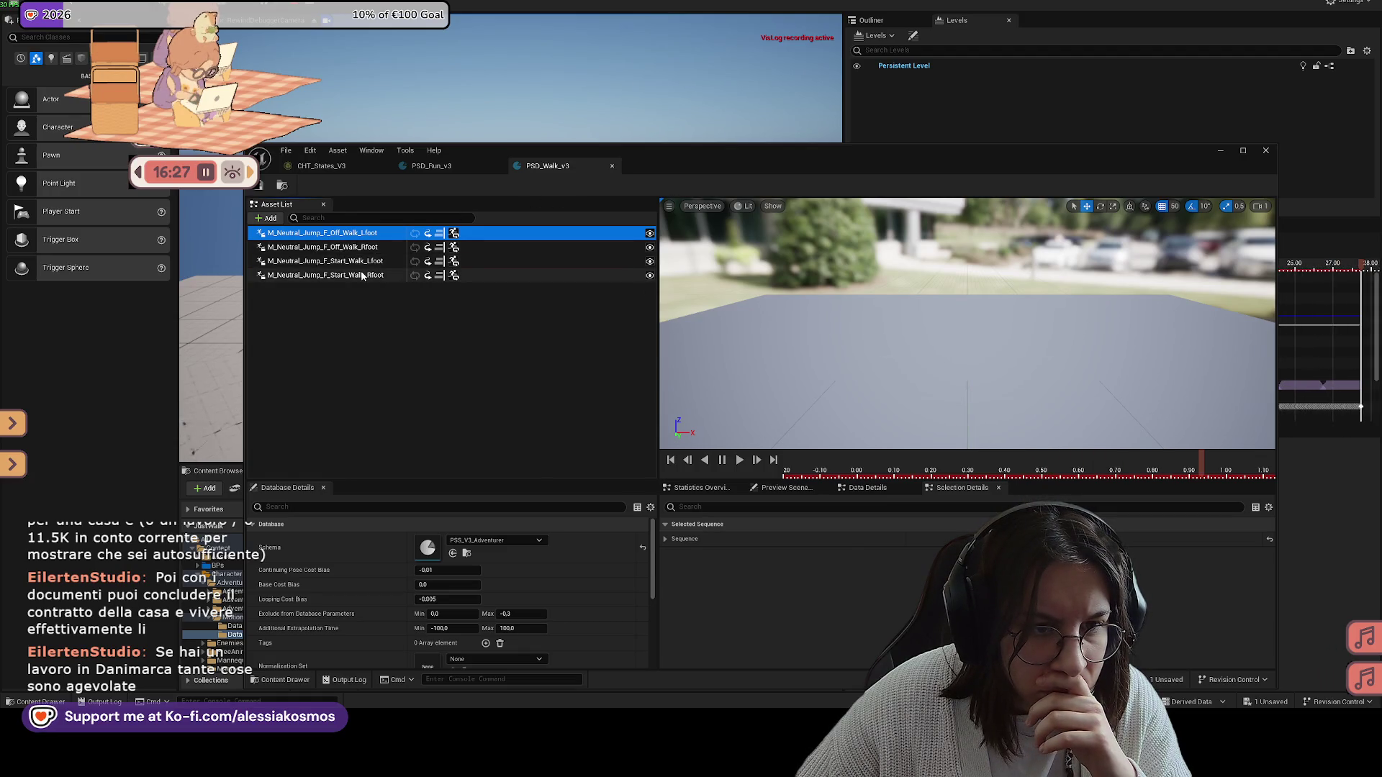
pyautogui.click(352, 248)
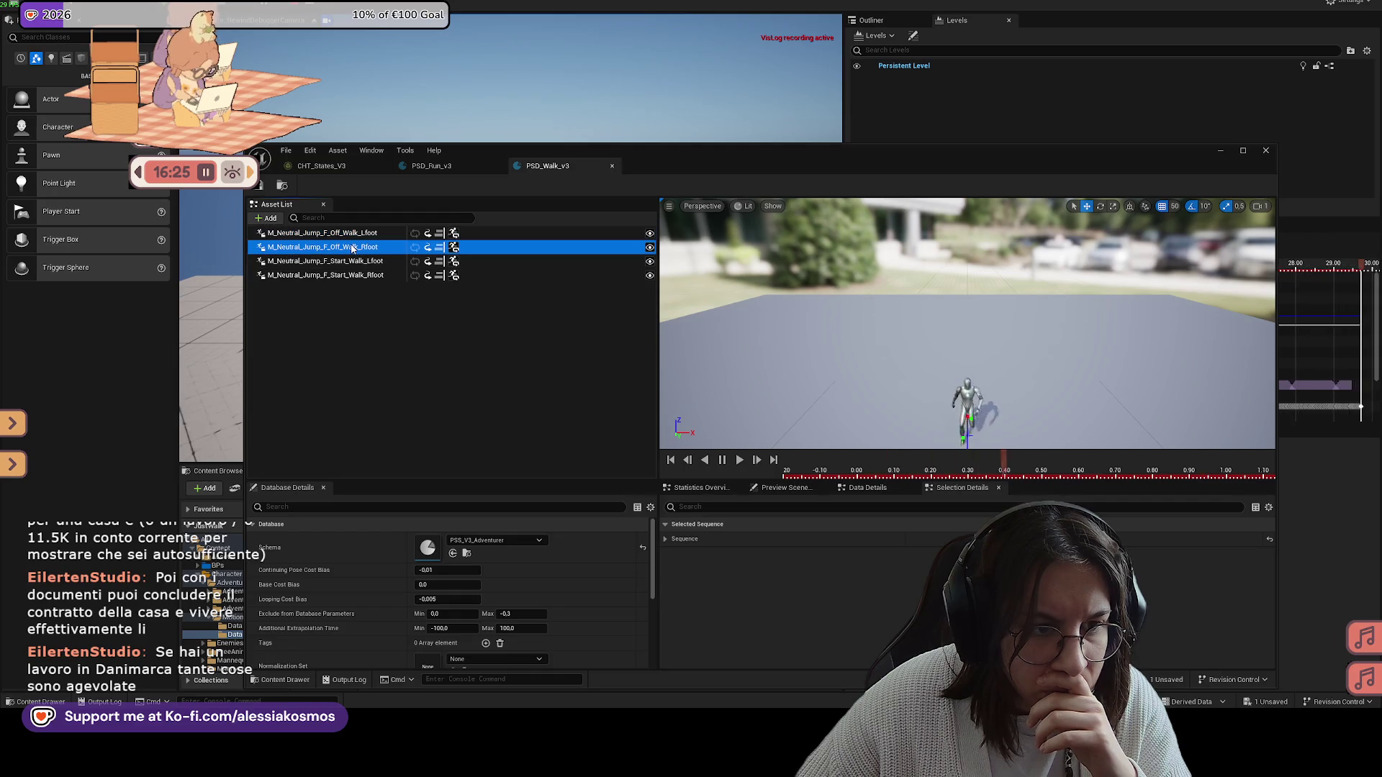
pyautogui.click(340, 264)
pyautogui.moveTo(658, 185)
pyautogui.mouseDown()
pyautogui.moveTo(667, 128)
pyautogui.moveTo(611, 40)
pyautogui.moveTo(755, 27)
pyautogui.mouseUp()
pyautogui.click(312, 160)
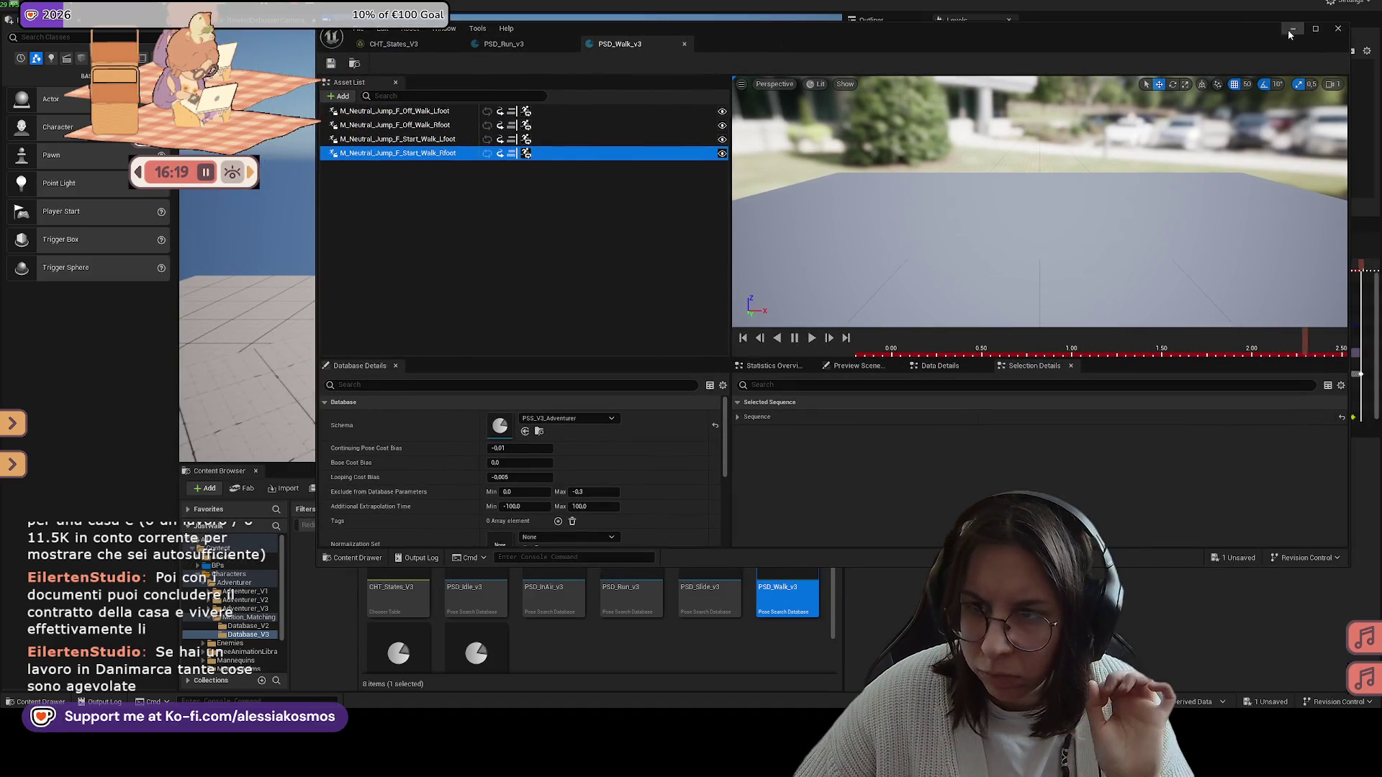
pyautogui.click(1291, 30)
pyautogui.click(471, 492)
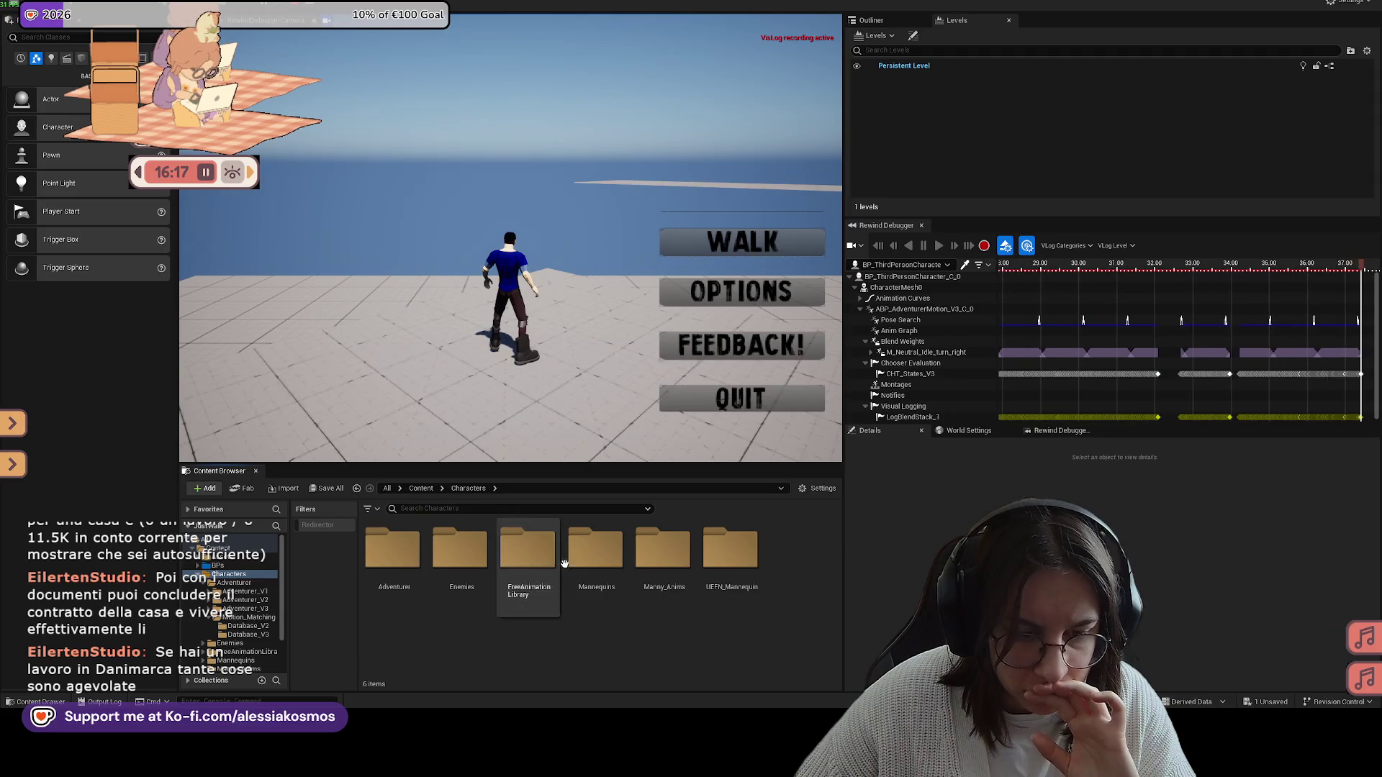
# Step: Browse into Adventurer_V3's V3_Male_Anims Walk_Run folder and filter it for walk animations
pyautogui.doubleClick(402, 556)
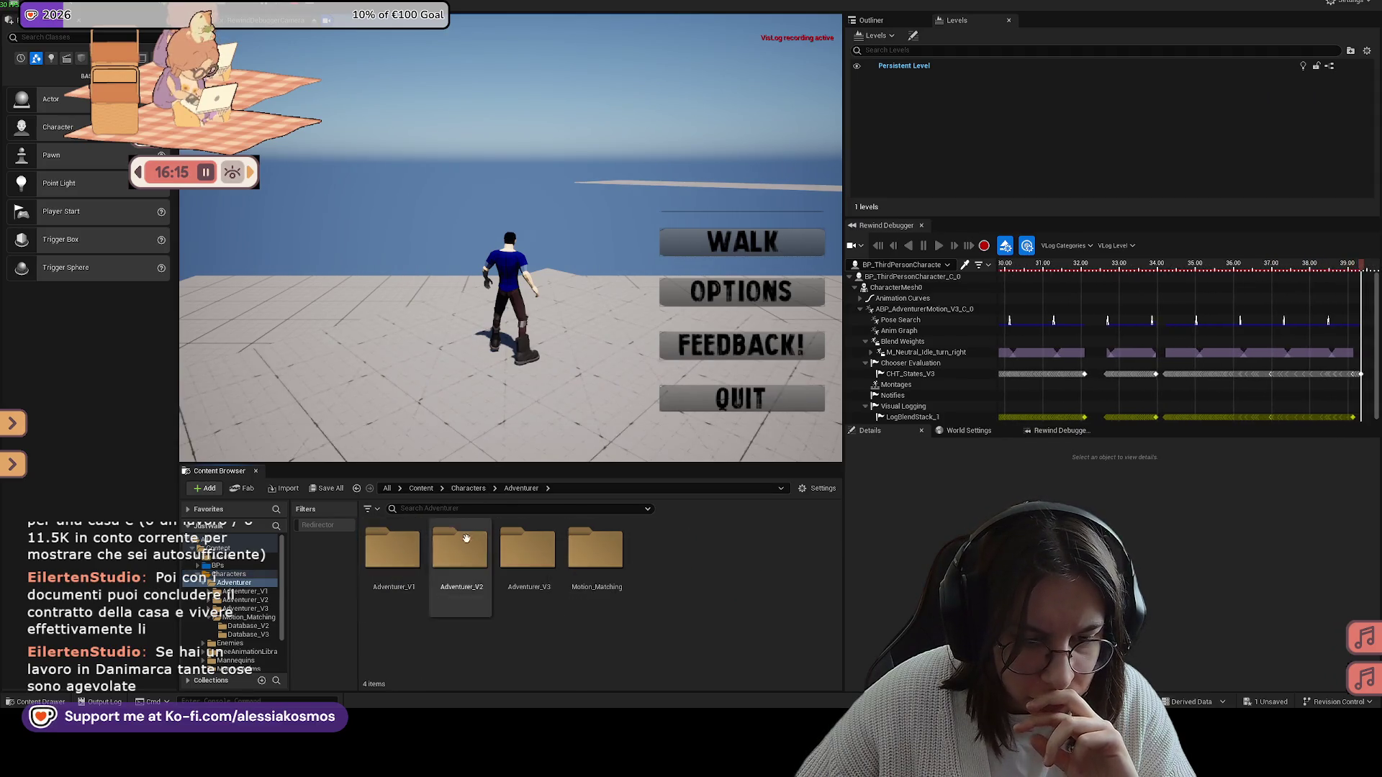
pyautogui.doubleClick(528, 554)
pyautogui.click(475, 549)
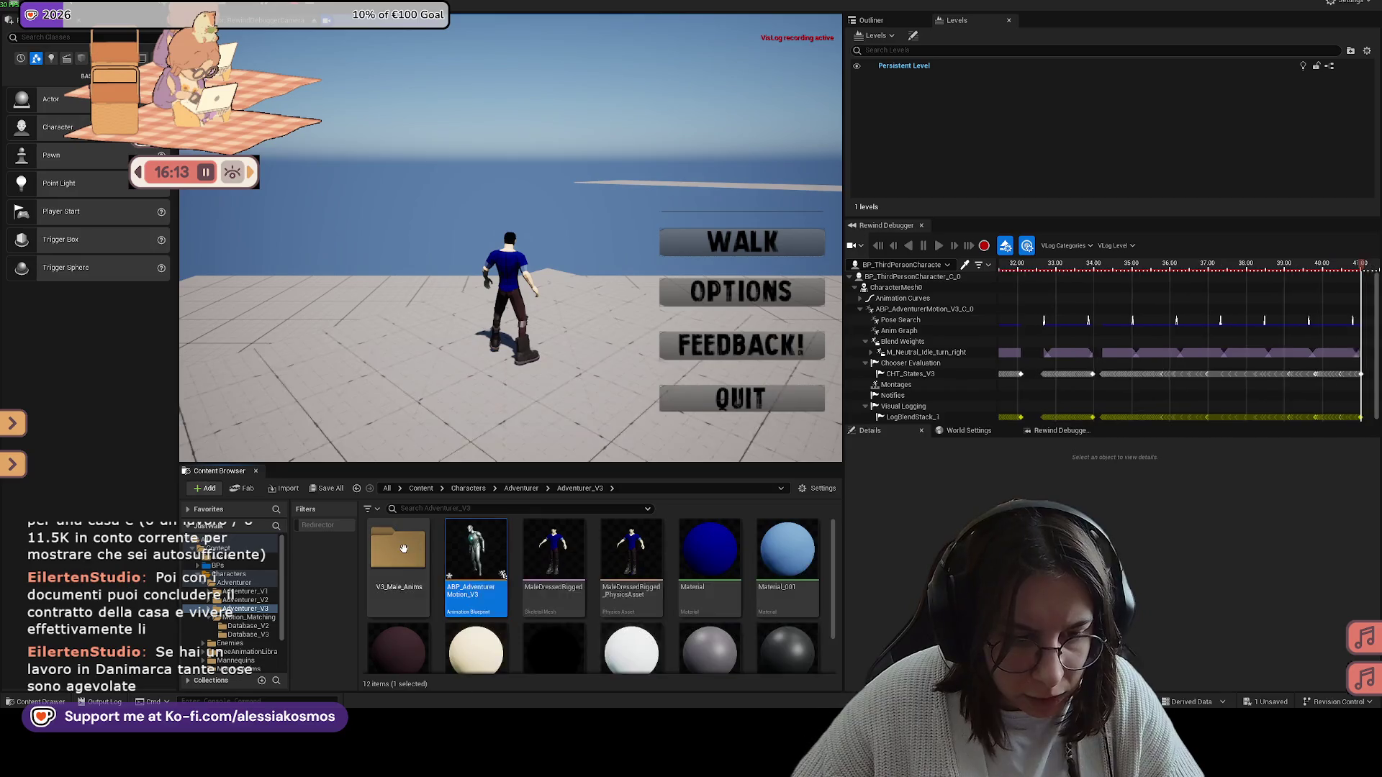
pyautogui.doubleClick(398, 551)
pyautogui.doubleClick(540, 551)
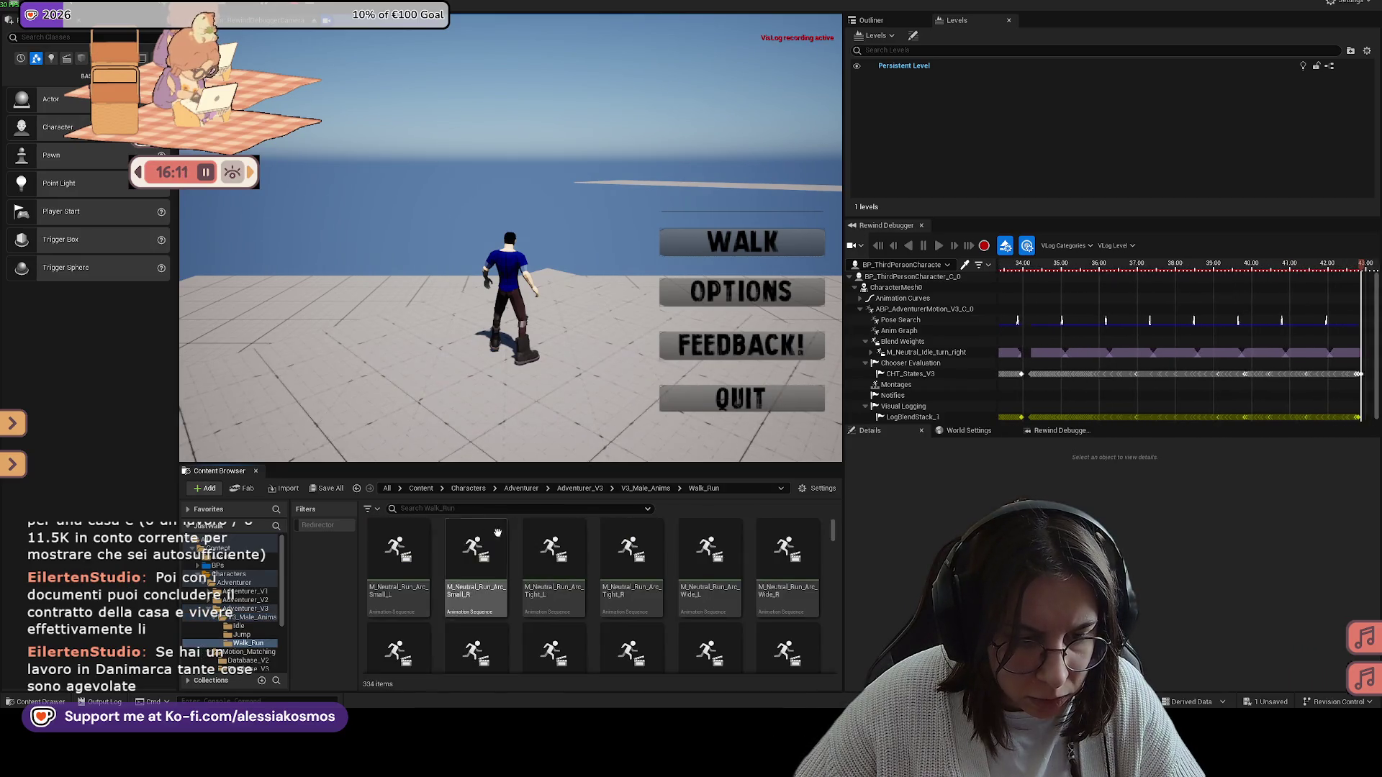
pyautogui.write('walk')
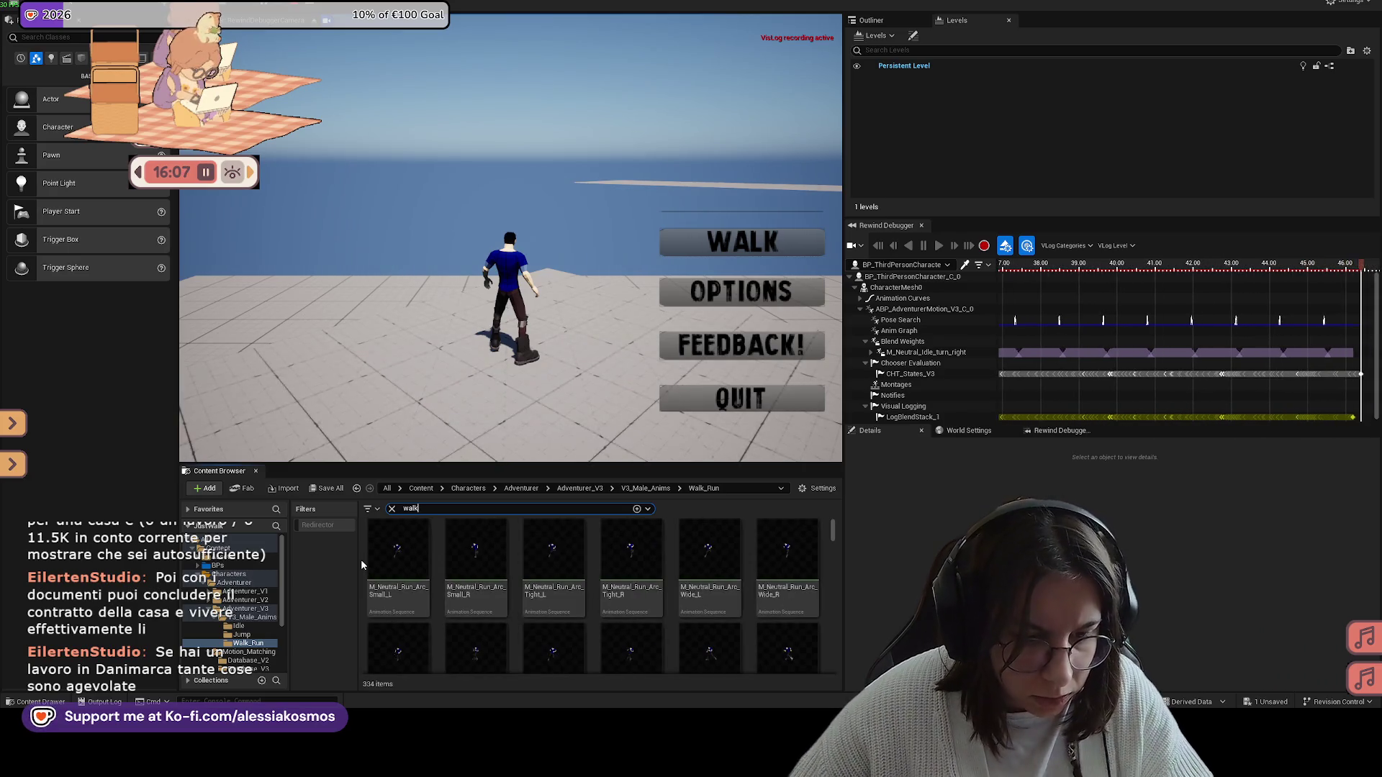
pyautogui.scroll(-3, 807, 607)
pyautogui.scroll(-1, 812, 593)
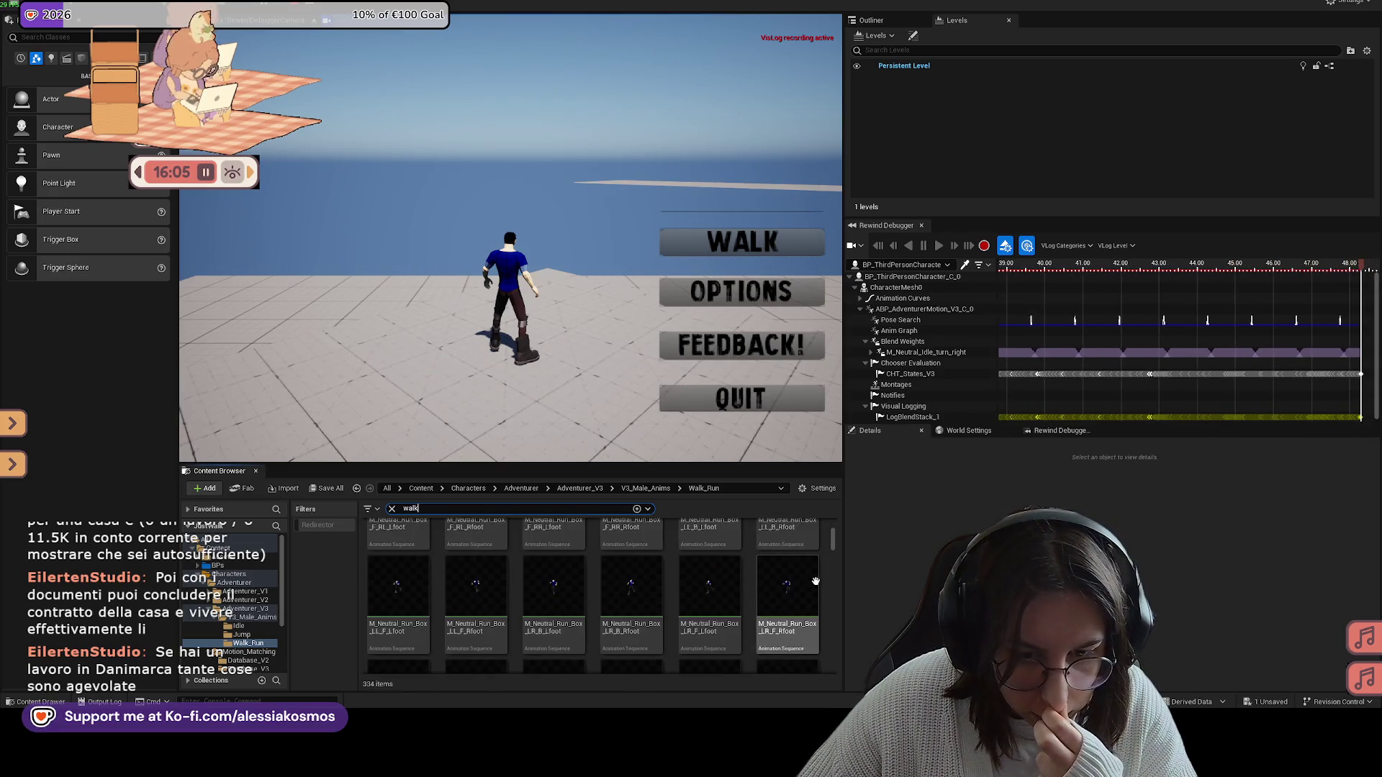
pyautogui.moveTo(833, 549); pyautogui.dragTo(832, 580)
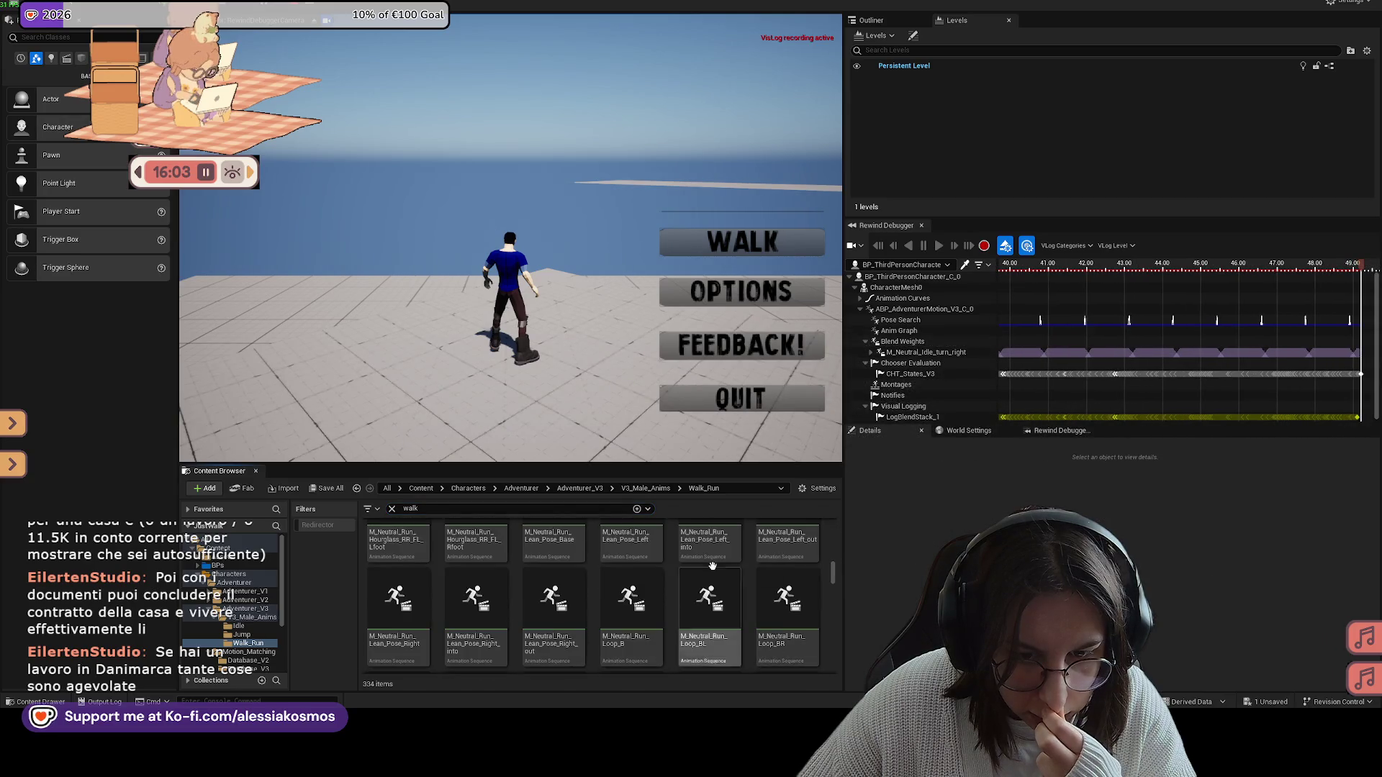
pyautogui.scroll(-1, 460, 564)
pyautogui.scroll(10, 792, 583)
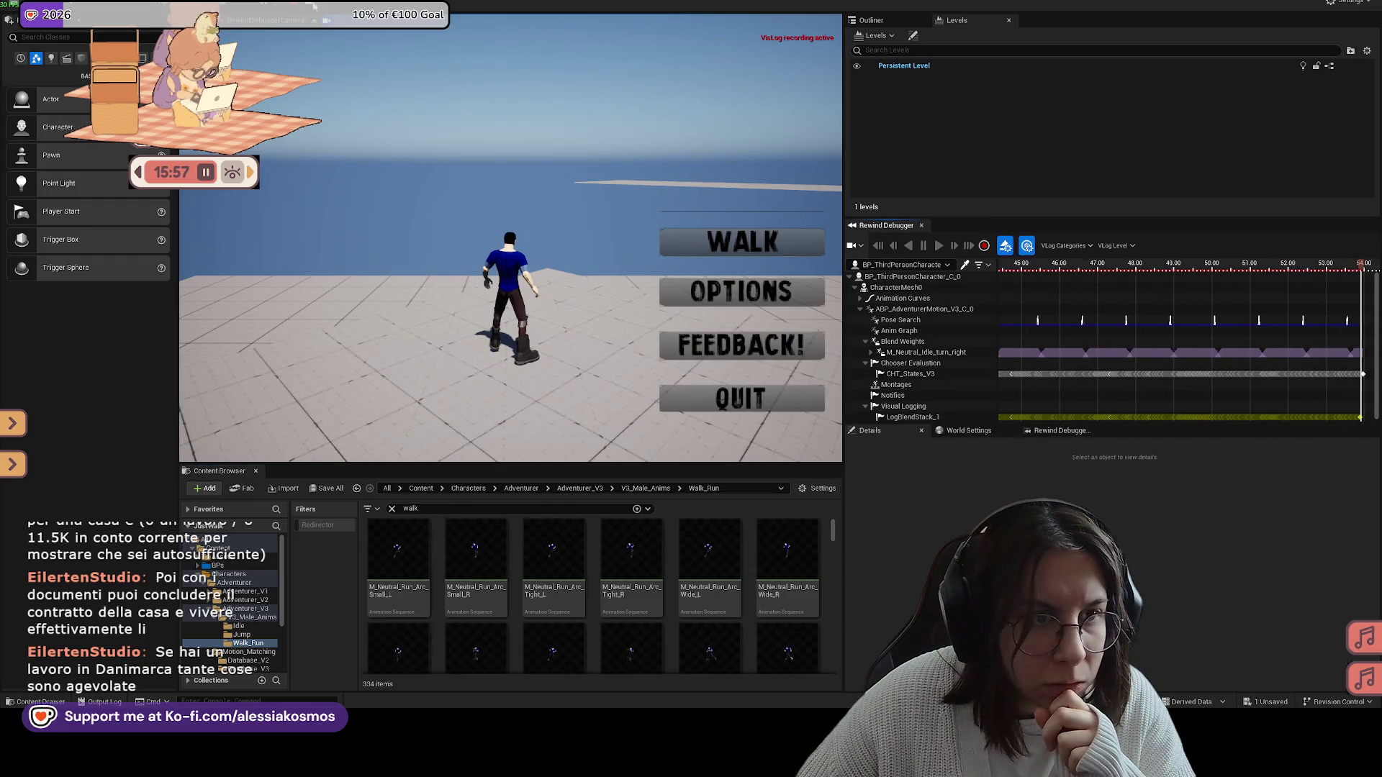
# Step: Select BP_SpeedChange in the level, widen the viewport, and browse to the Adventurer_V1 folder
pyautogui.click(521, 195)
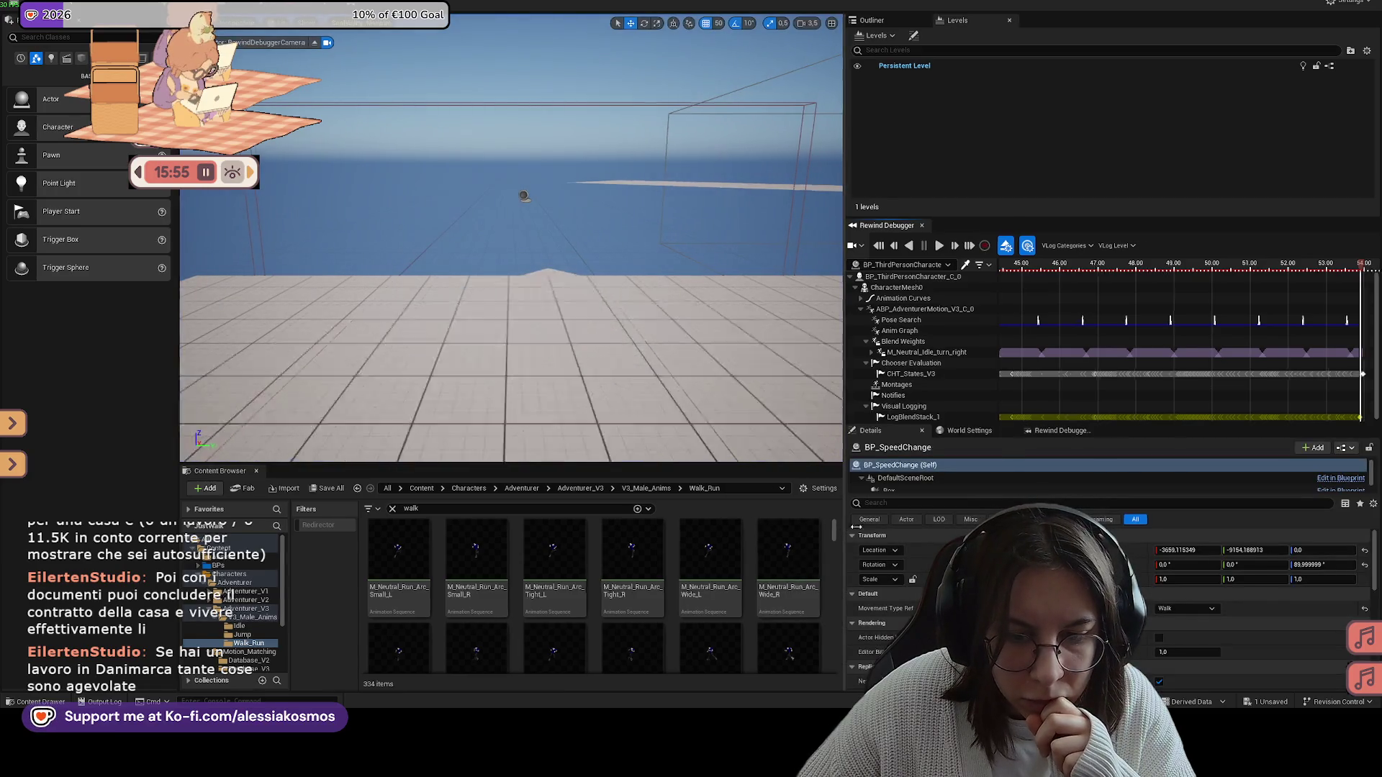
pyautogui.moveTo(847, 527); pyautogui.dragTo(872, 496)
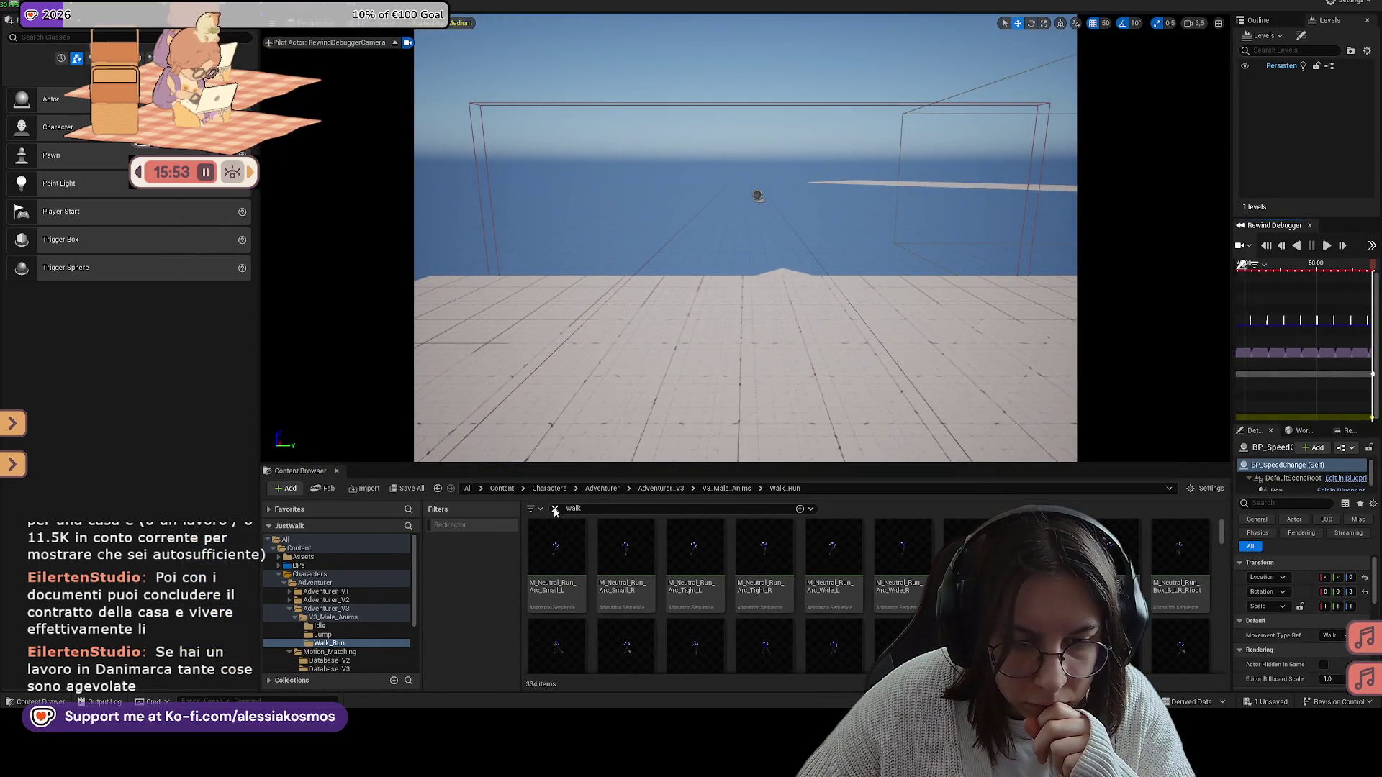
pyautogui.click(655, 490)
pyautogui.doubleClick(555, 547)
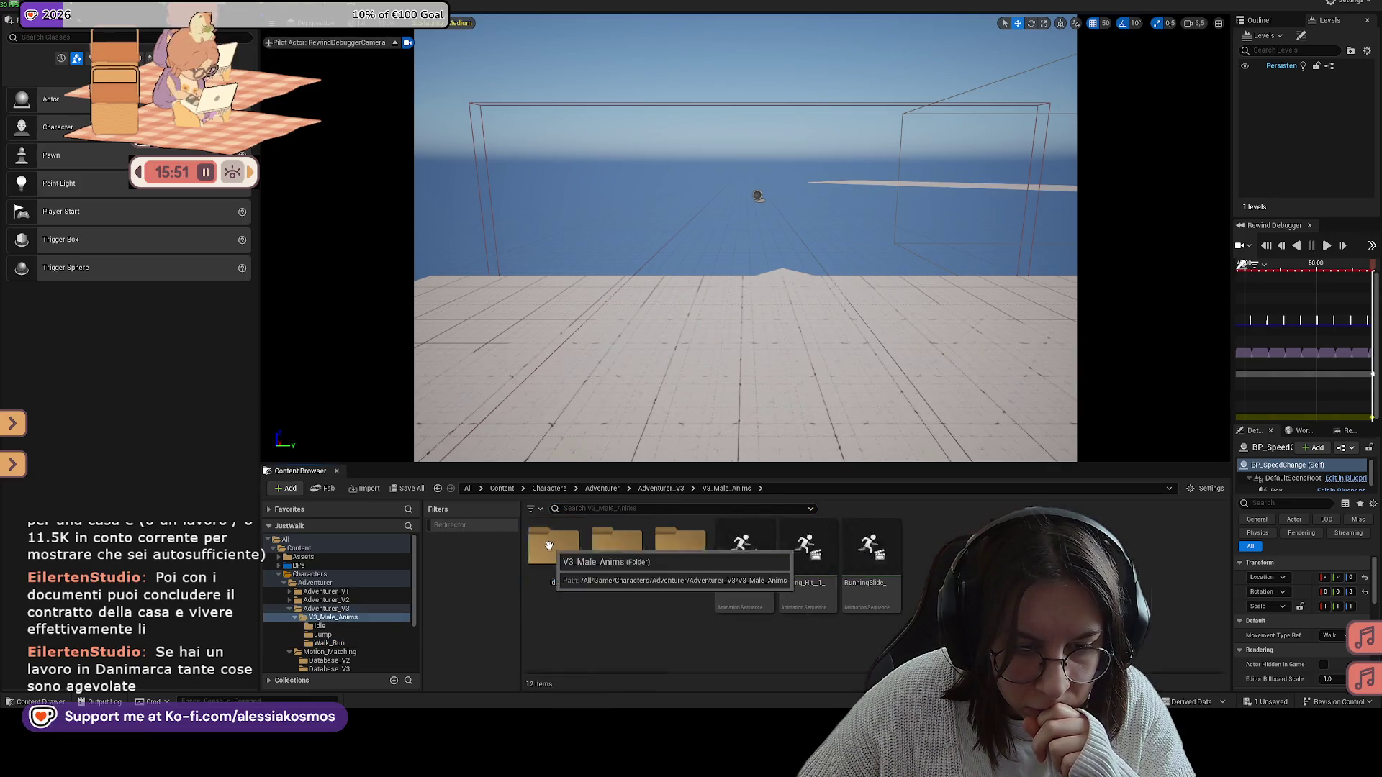
pyautogui.click(601, 489)
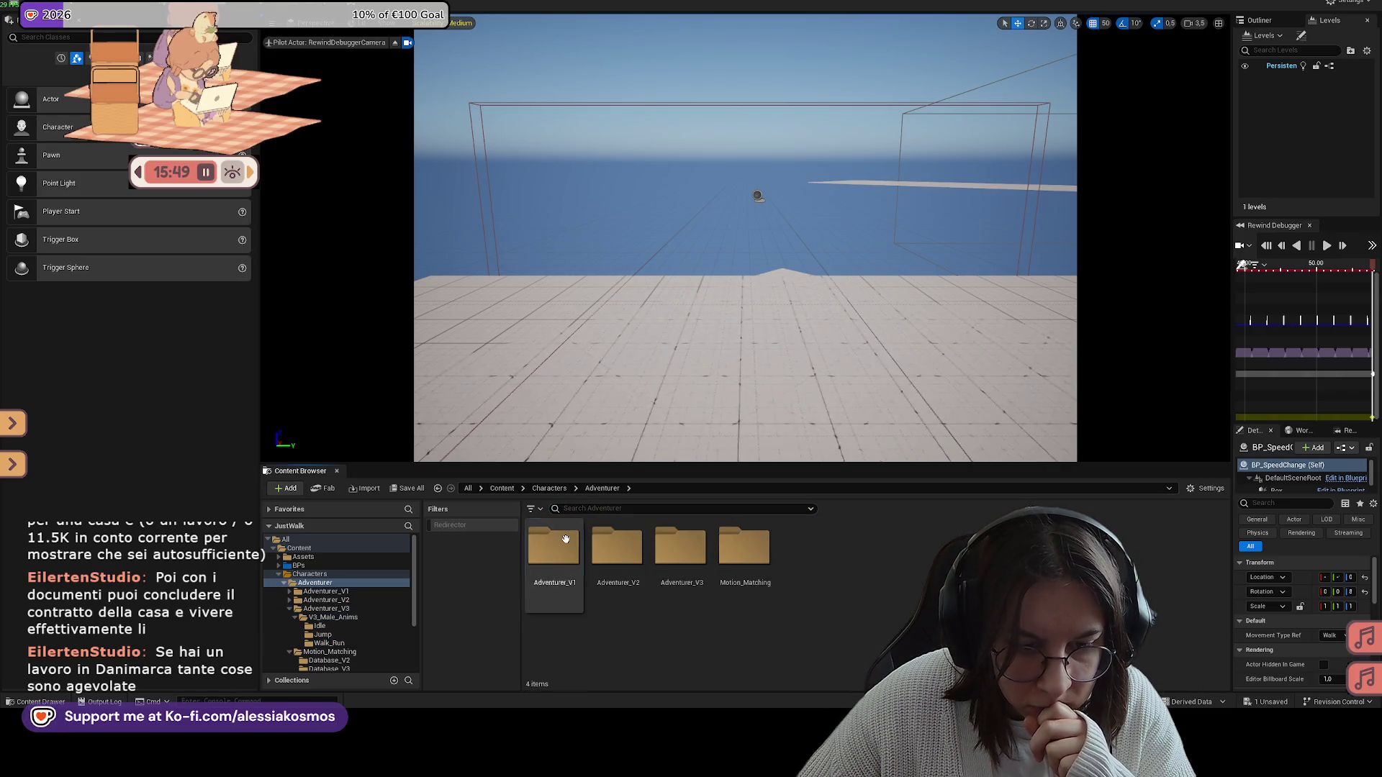
pyautogui.doubleClick(553, 545)
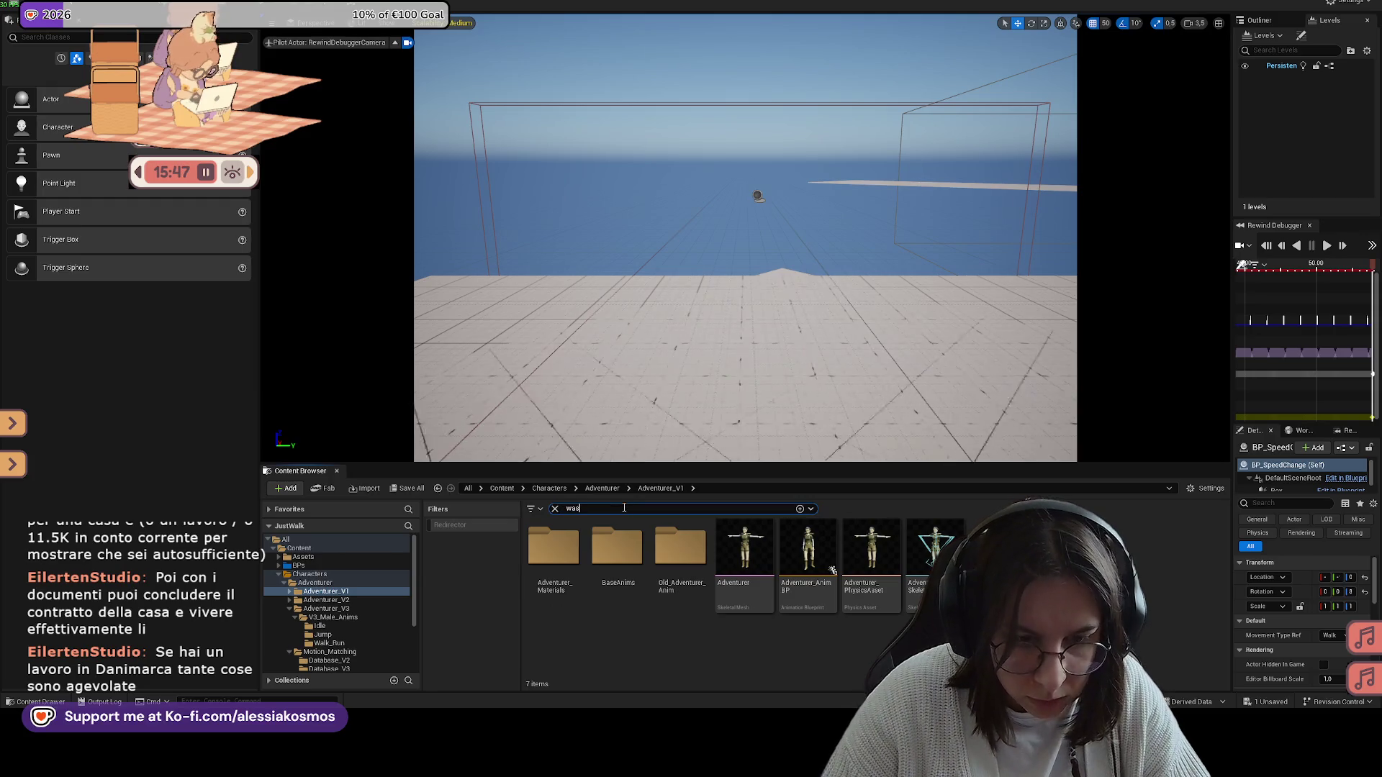
# Step: Search all of Content for 'walk' and bring up actions for the Hurdle walk montage
pyautogui.press('BackSpace')
pyautogui.write('lk')
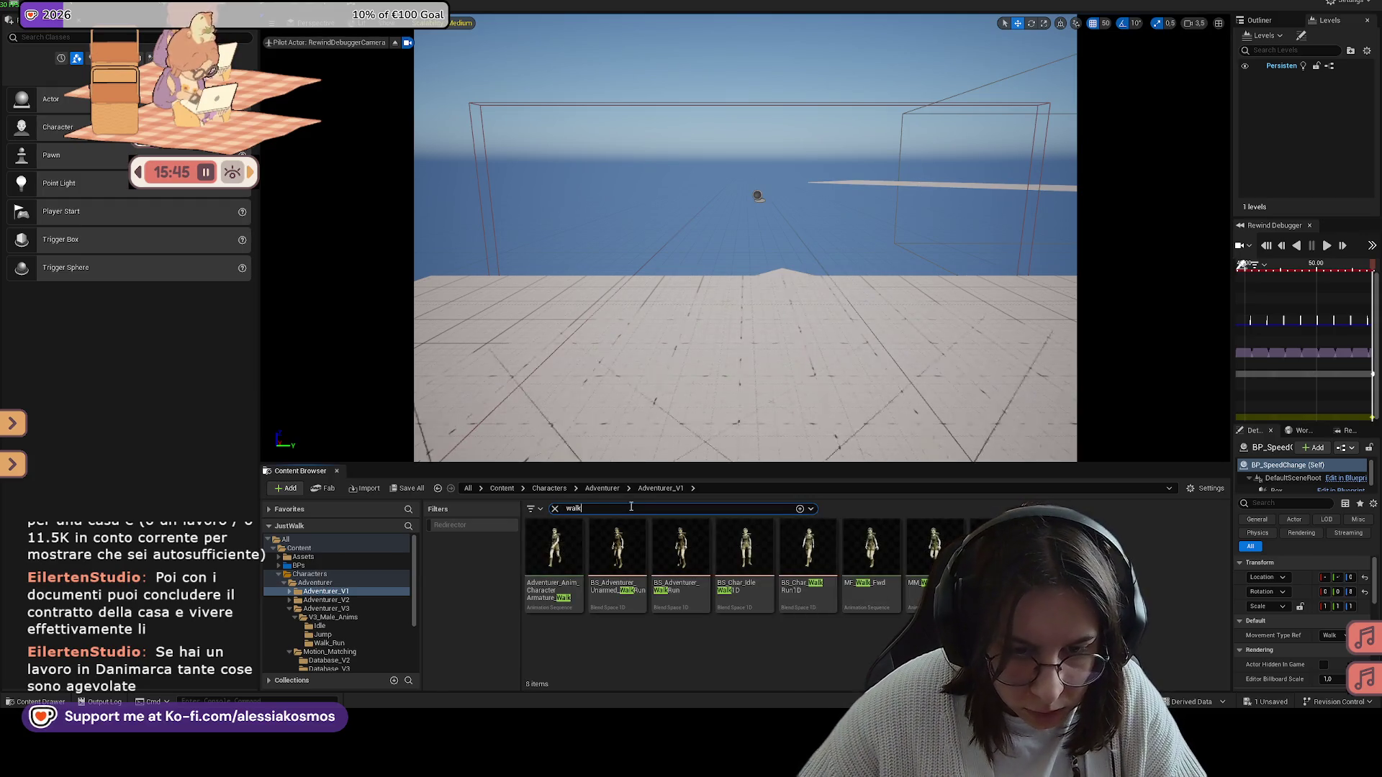
pyautogui.click(549, 489)
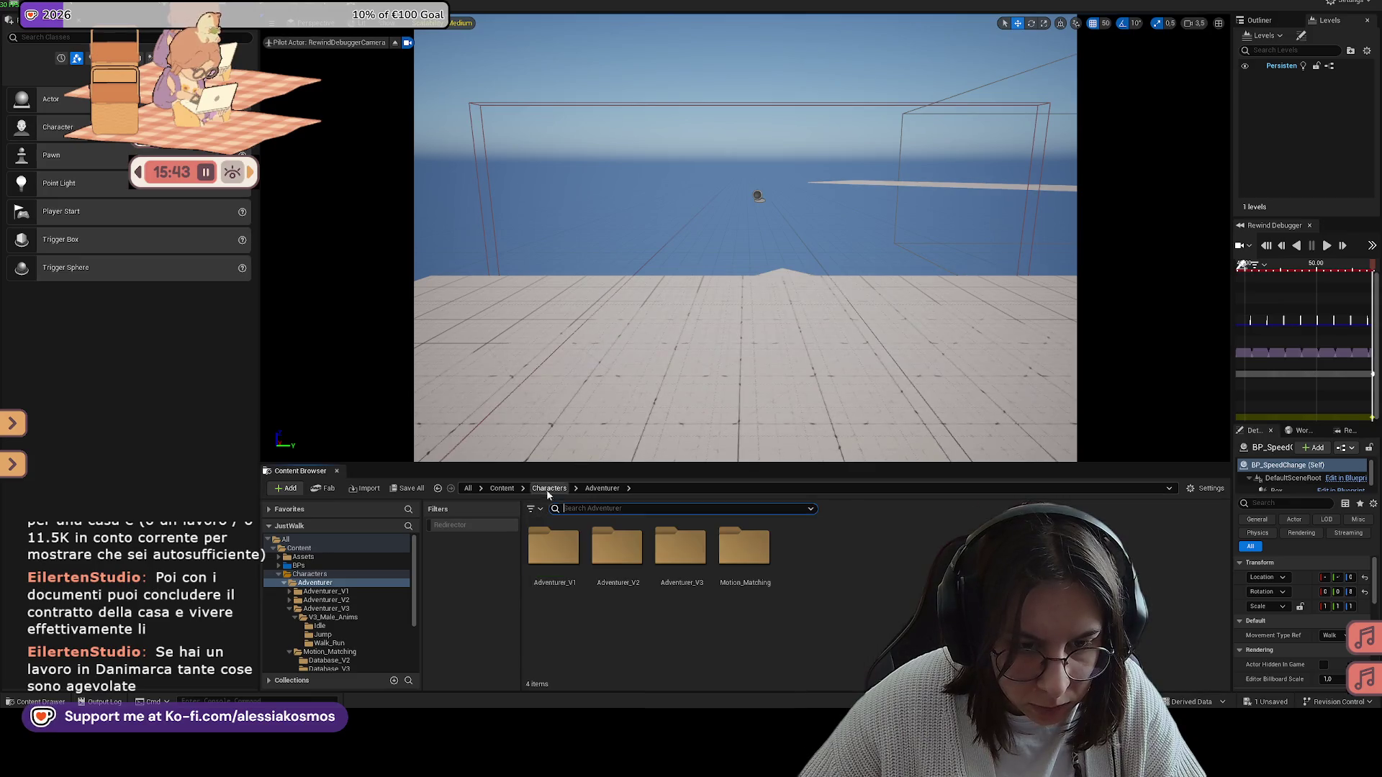
pyautogui.click(502, 489)
pyautogui.write('alk')
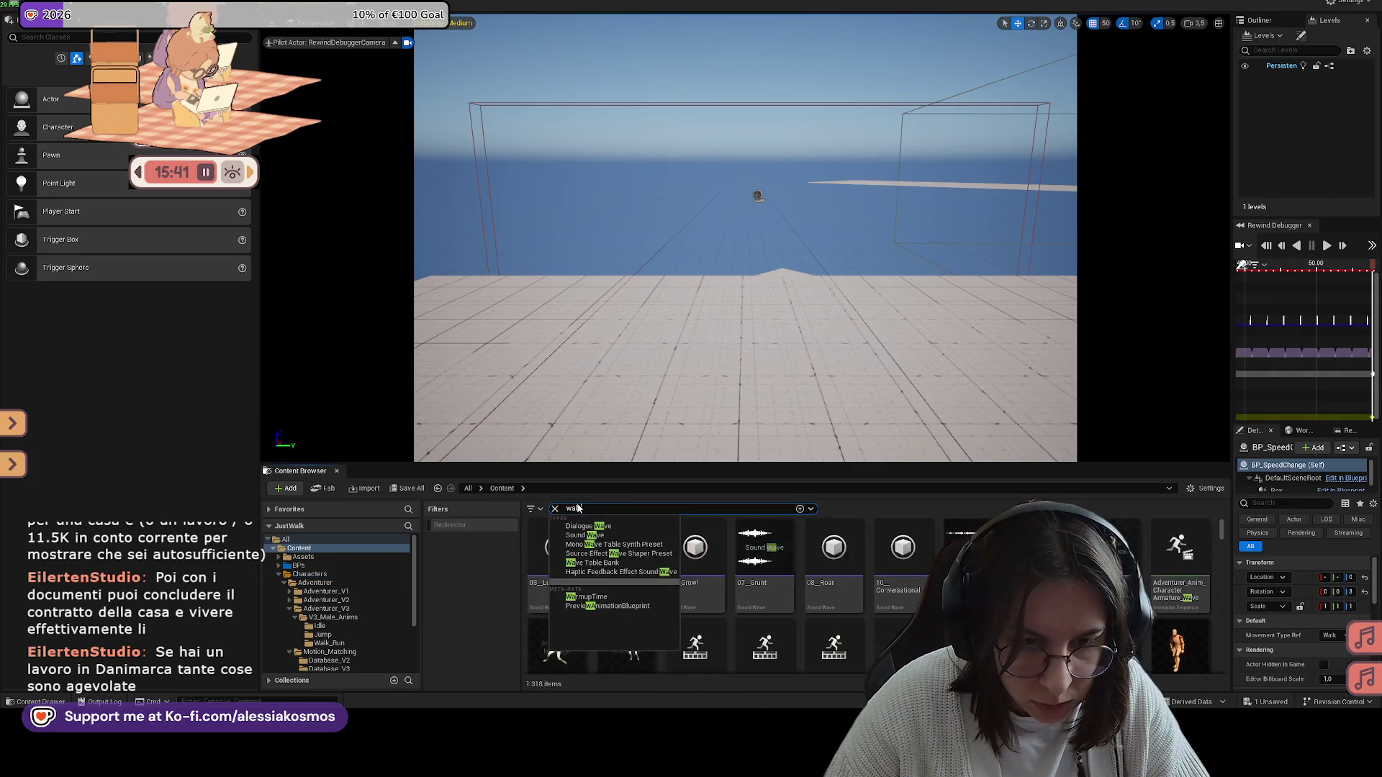
pyautogui.click(608, 543)
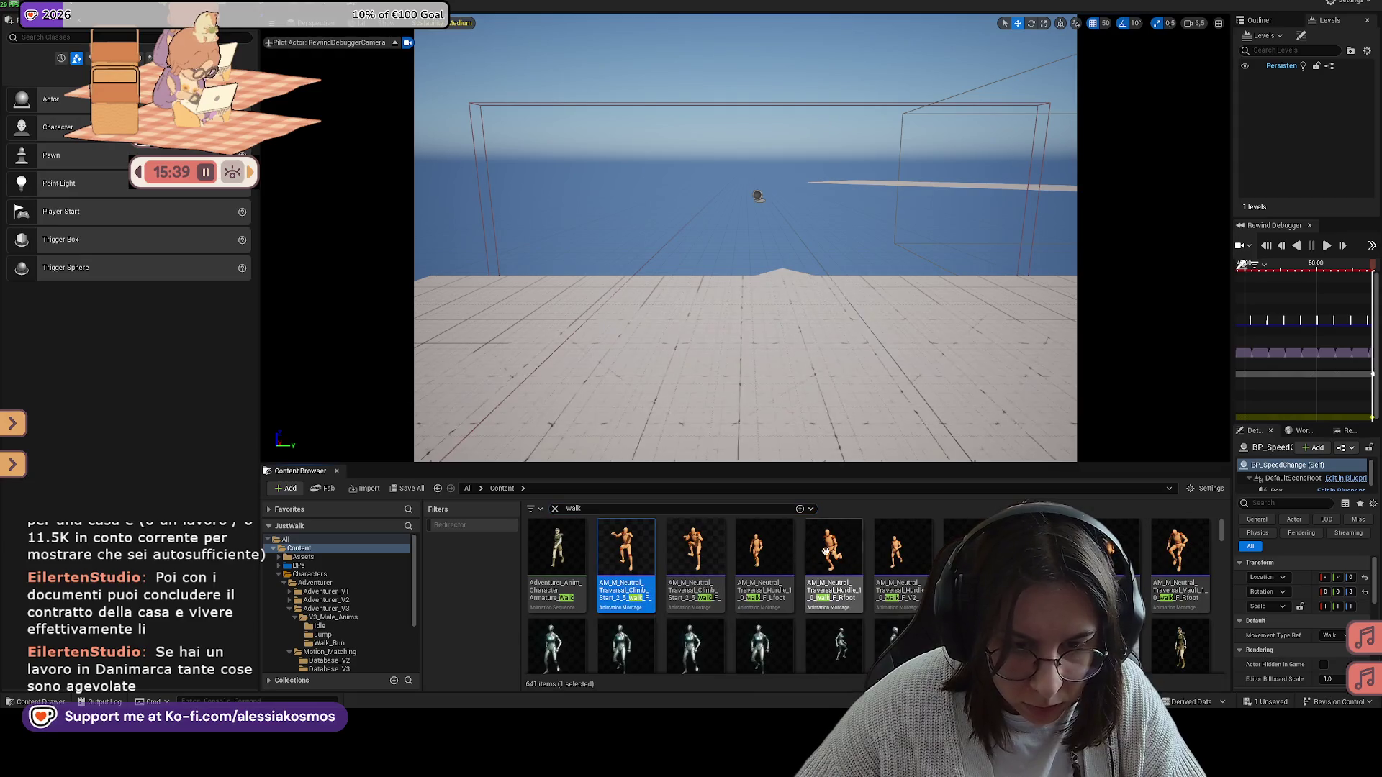
pyautogui.click(773, 550)
pyautogui.rightClick(774, 550)
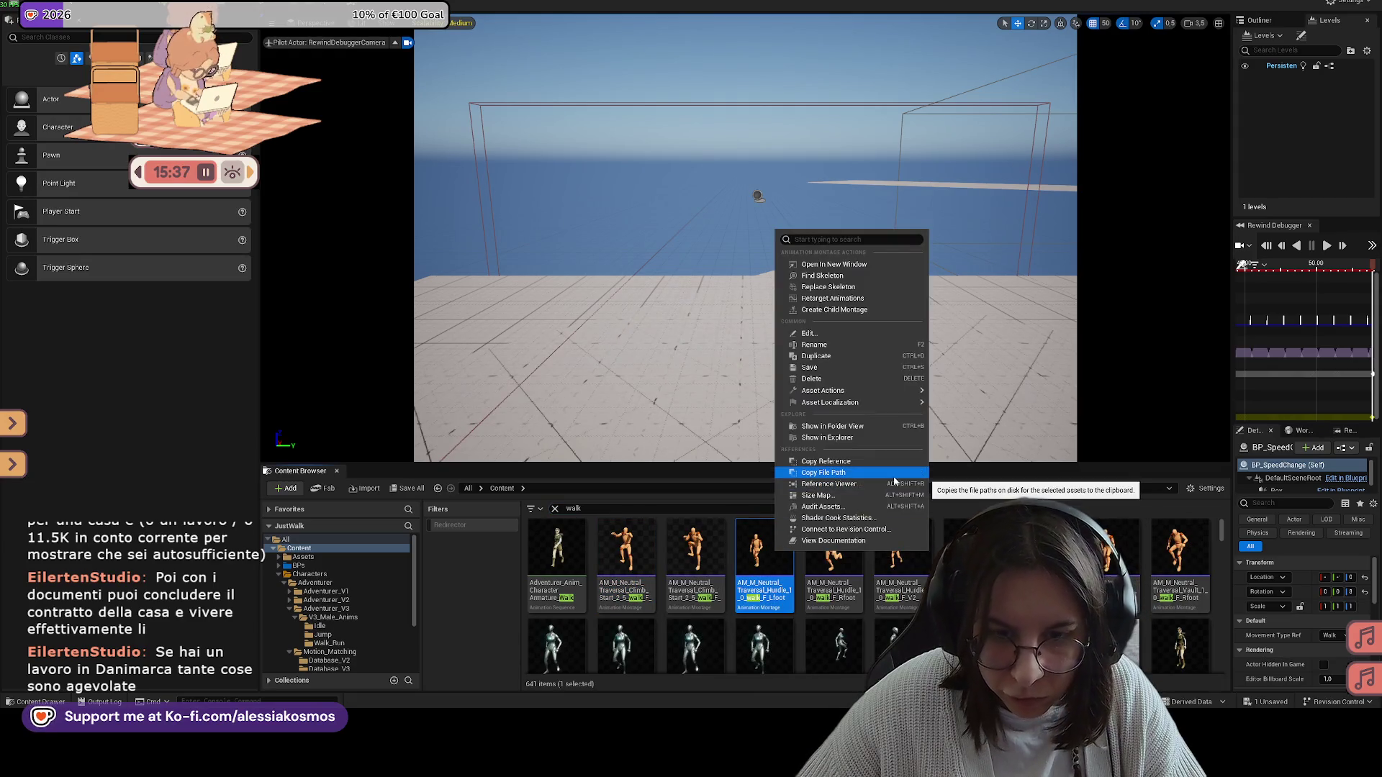
# Step: Open Retarget Animations and pick MaleDressedRigged as the target skeletal mesh
pyautogui.click(832, 298)
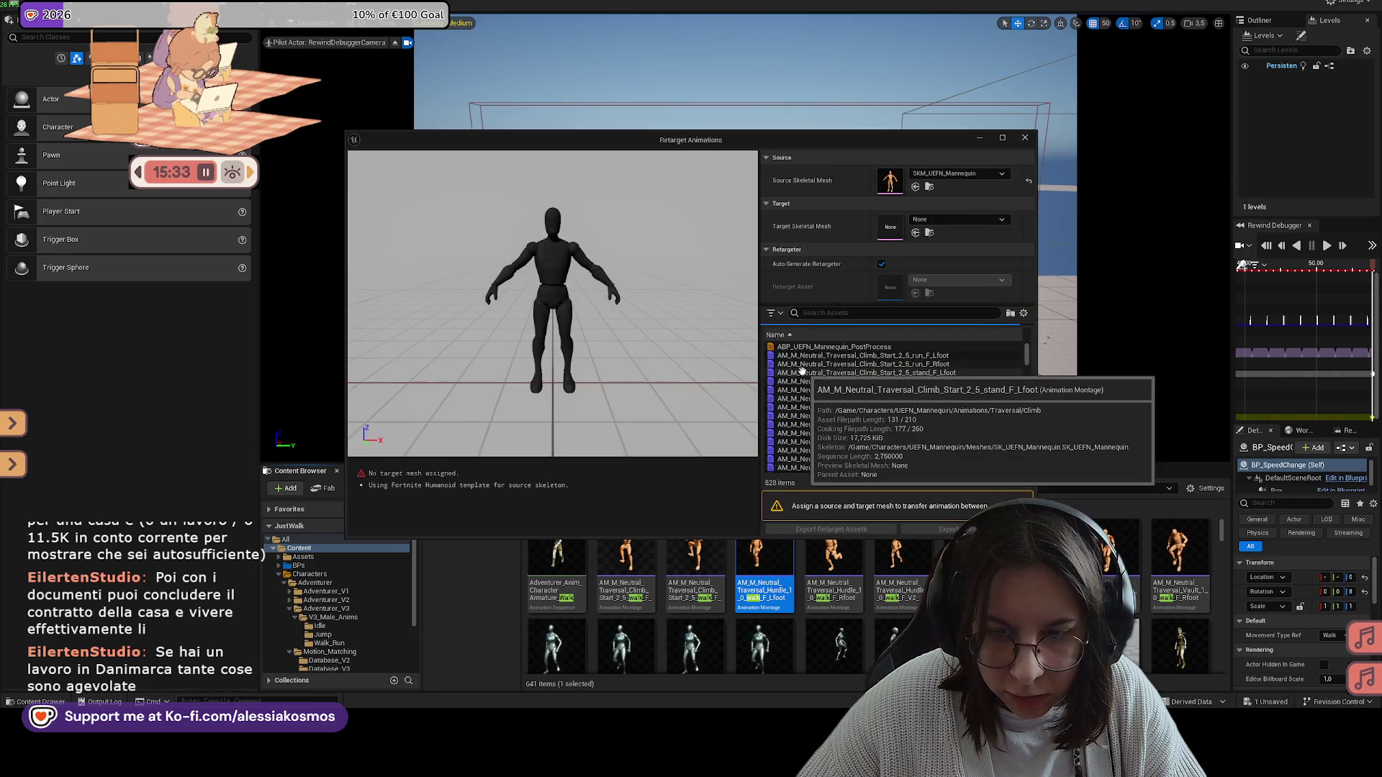
pyautogui.click(928, 222)
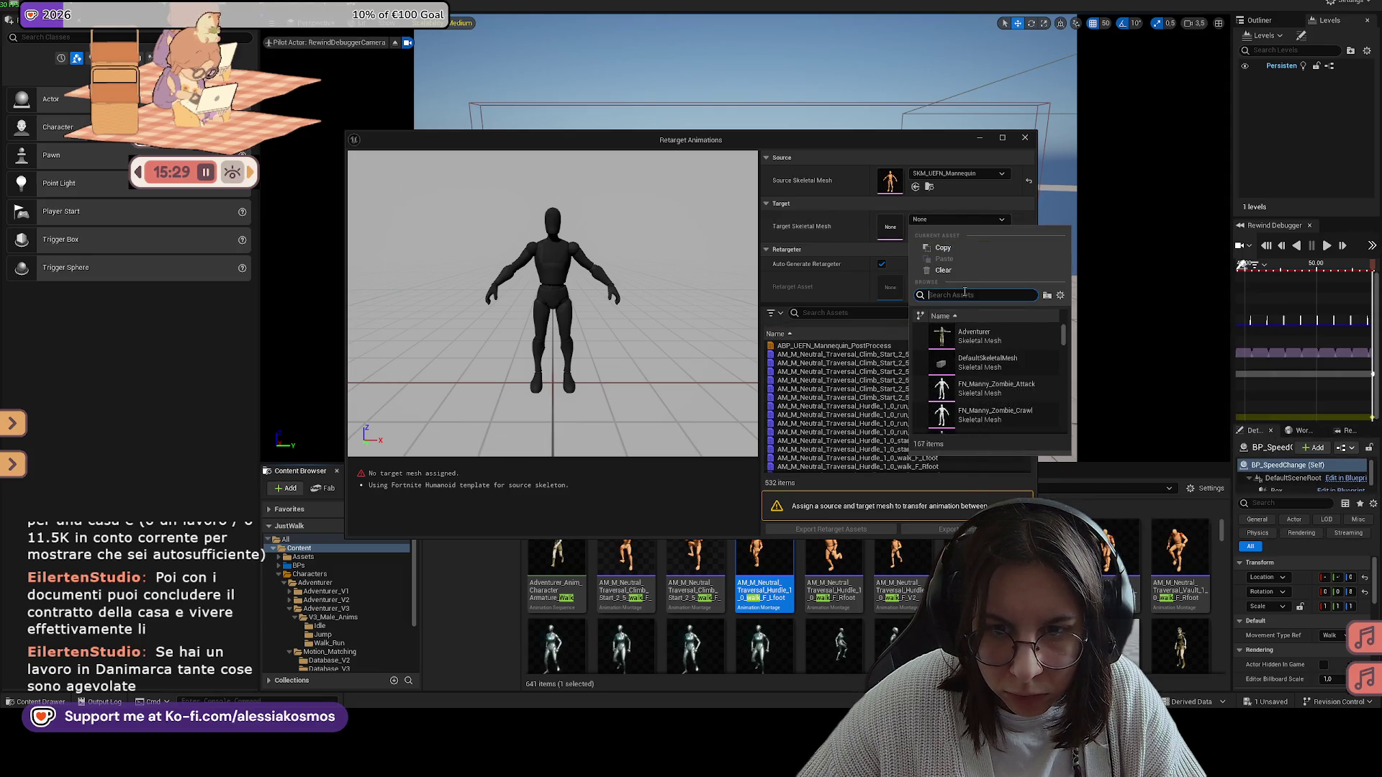
pyautogui.write('skmnn')
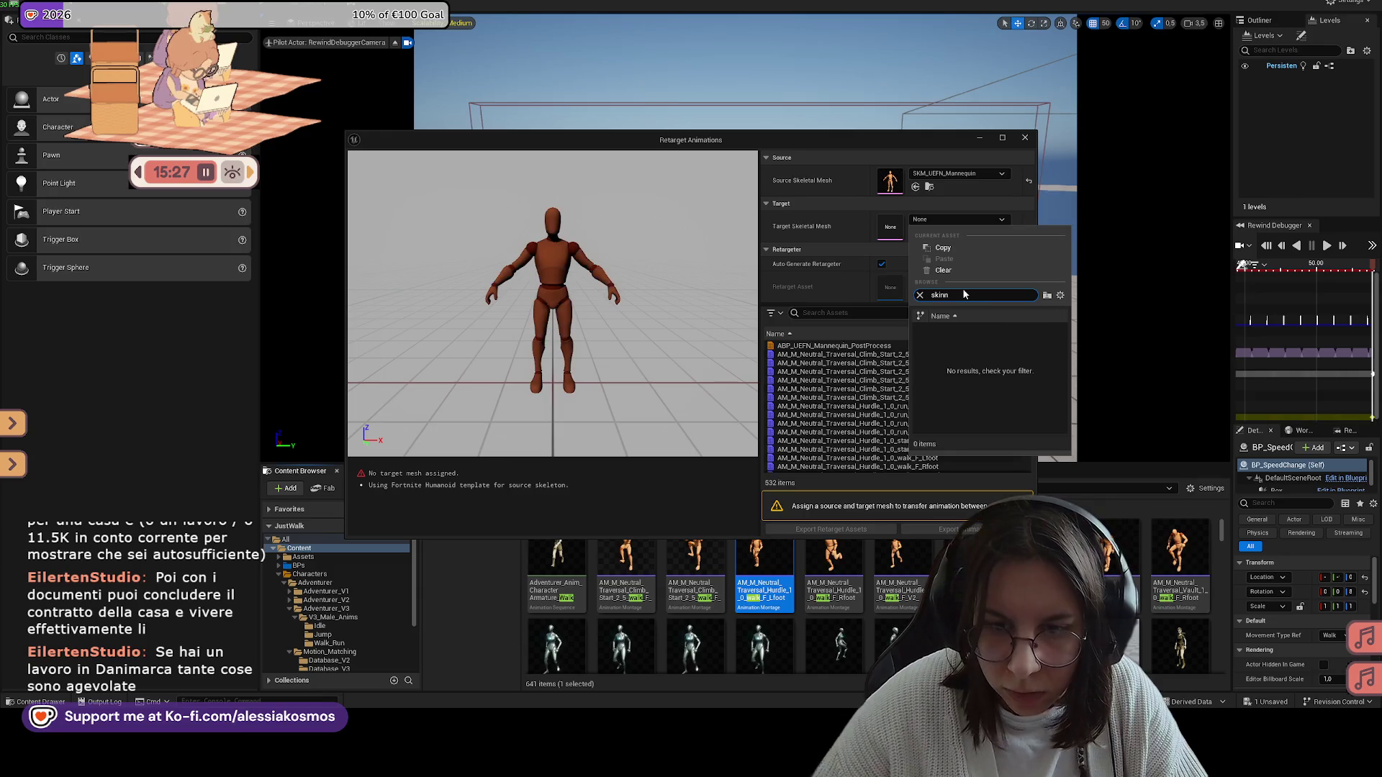
pyautogui.press('BackSpace')
pyautogui.press('BackSpace')
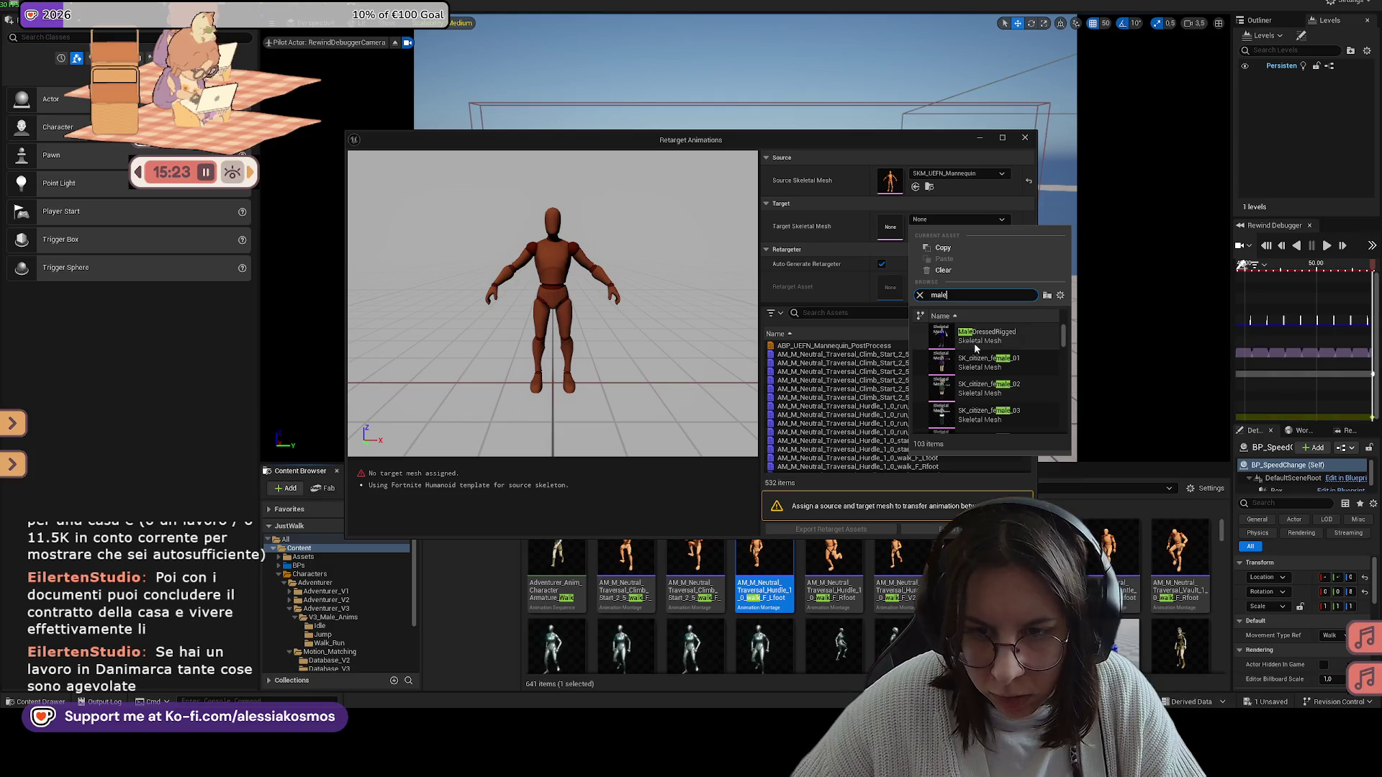
pyautogui.click(975, 338)
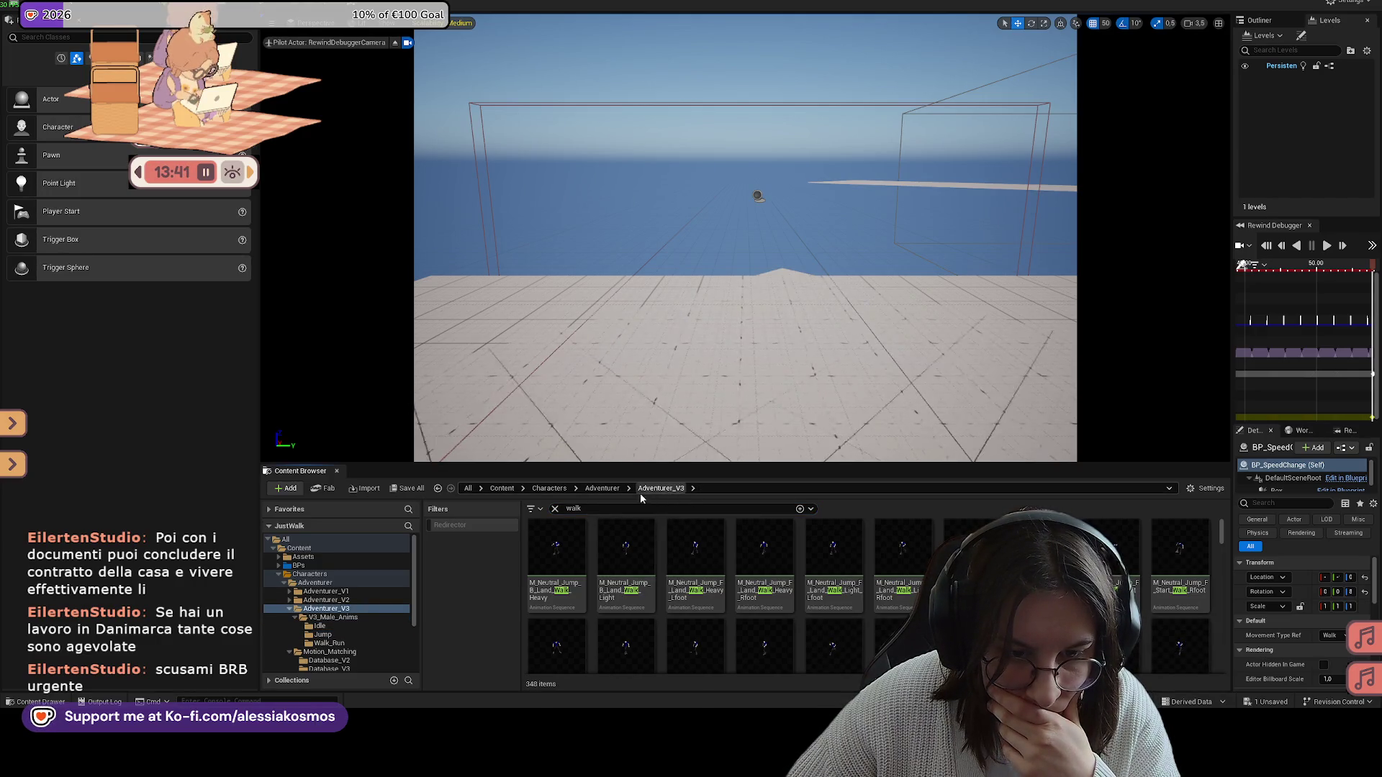
# Step: Clear the search, return to the Content folder, and bring up actions for the Hurdle Rfoot montage
pyautogui.scroll(-5, 771, 624)
pyautogui.scroll(-5, 771, 625)
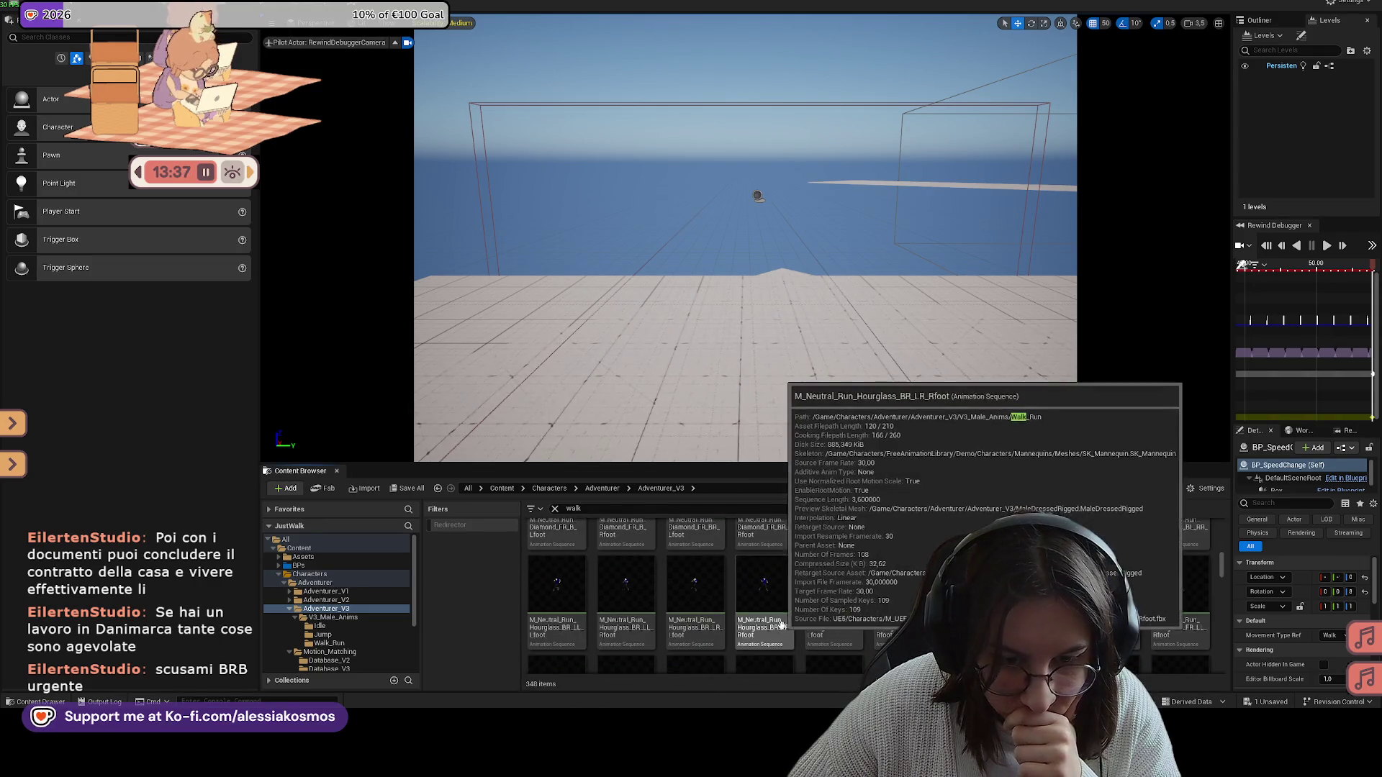
pyautogui.click(555, 508)
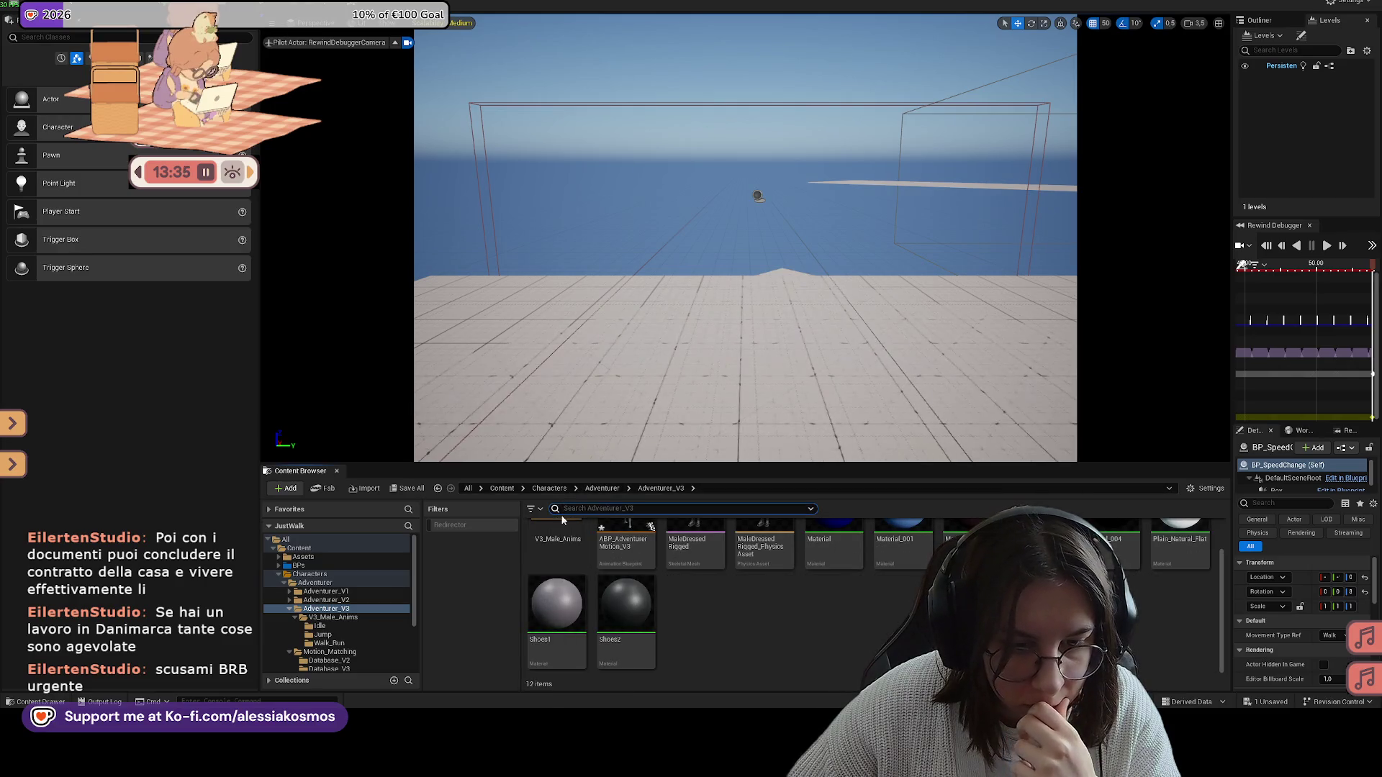
pyautogui.hotkey('alt', 'Left')
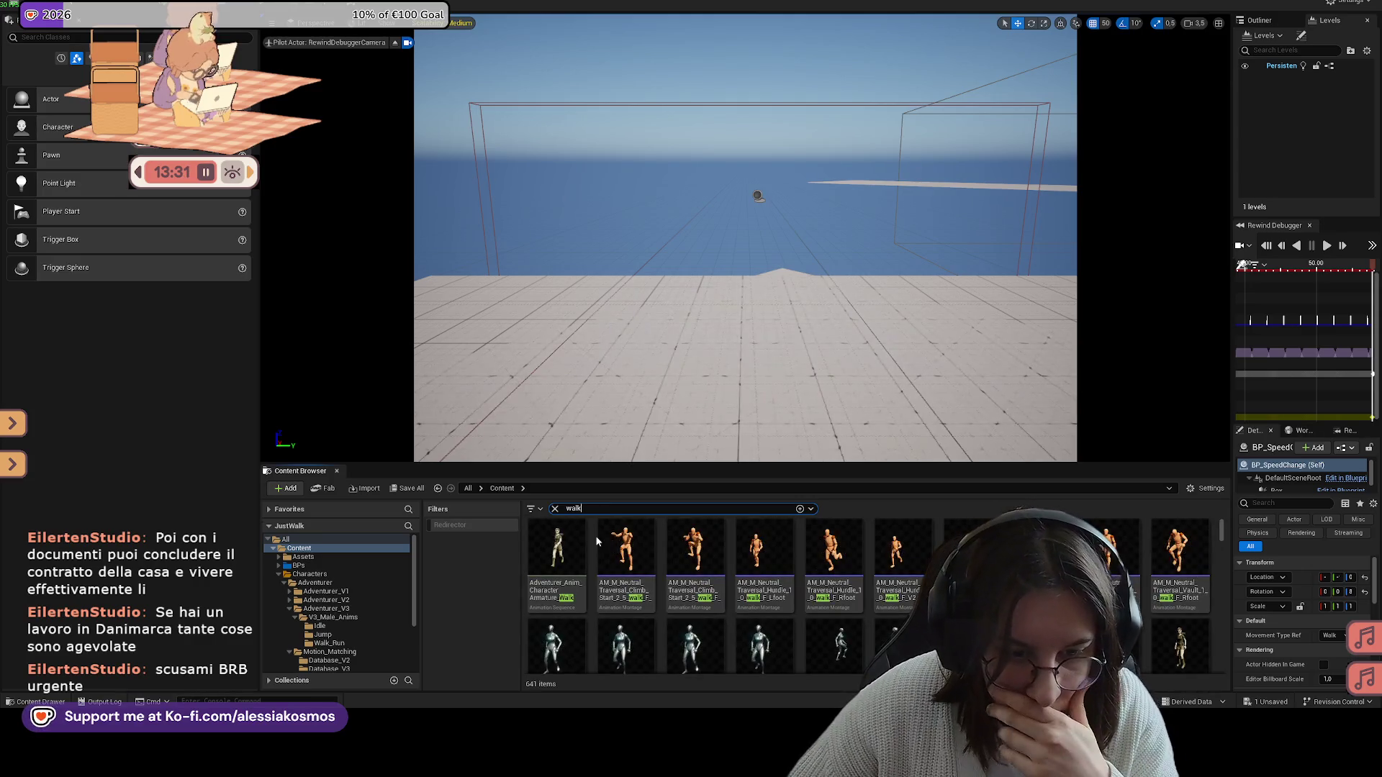
pyautogui.rightClick(860, 548)
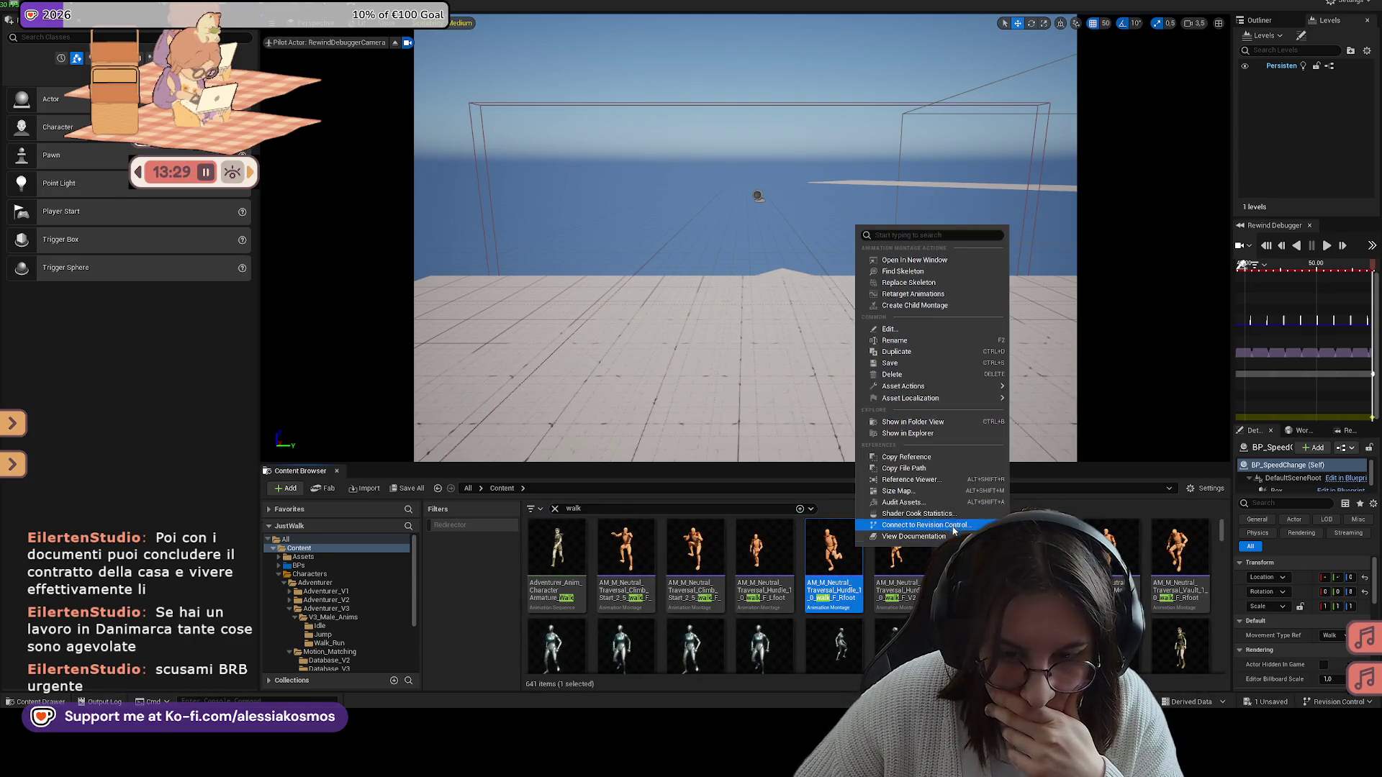
# Step: Retarget onto MaleDressedRigged and filter the source animation list by 'walk'
pyautogui.click(922, 295)
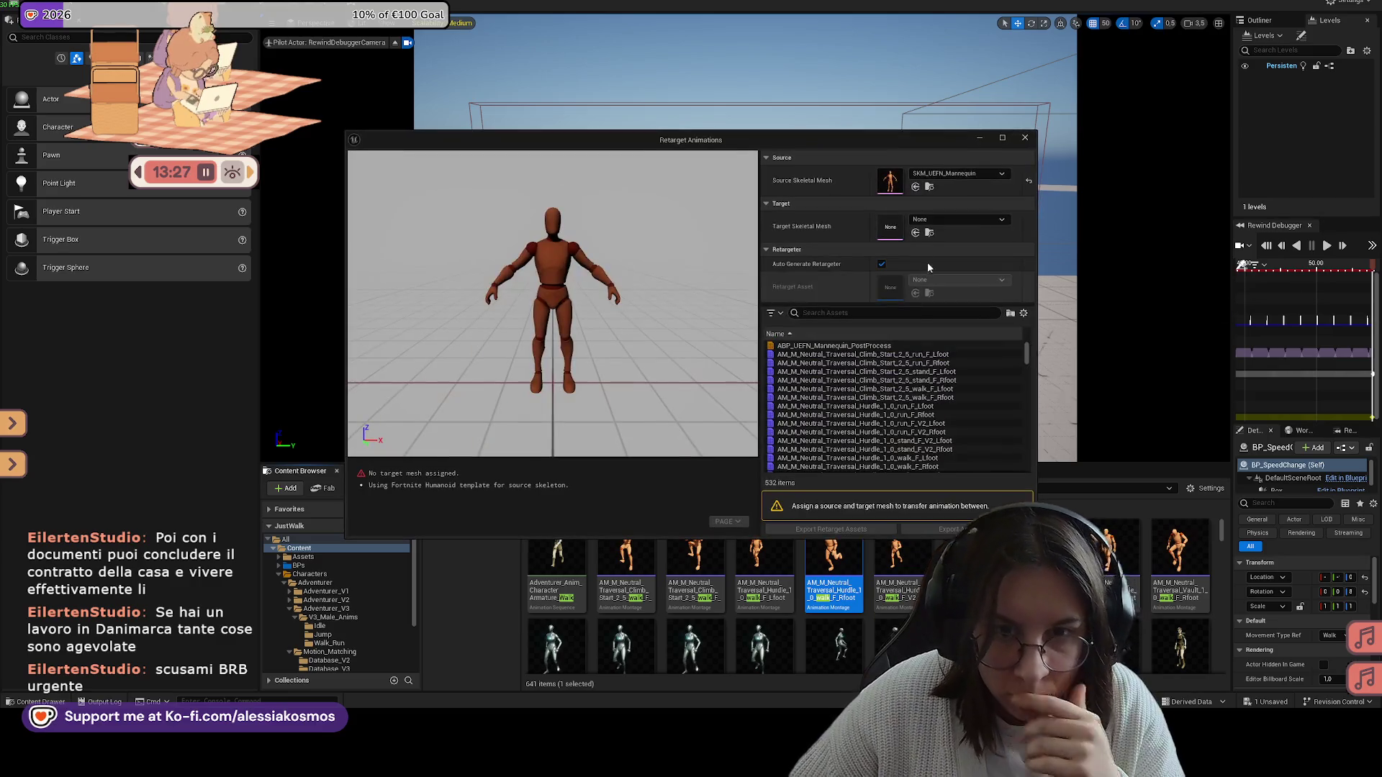
pyautogui.click(935, 219)
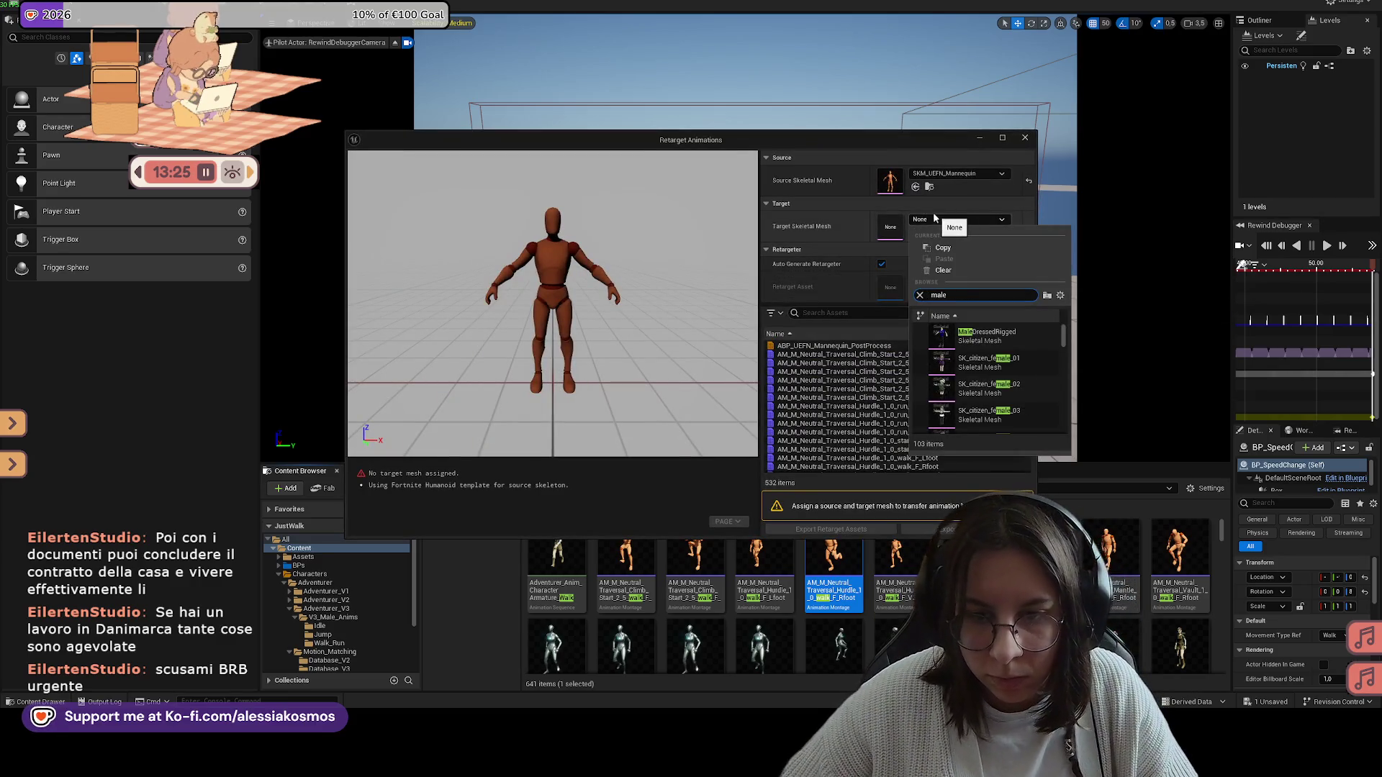
pyautogui.click(983, 334)
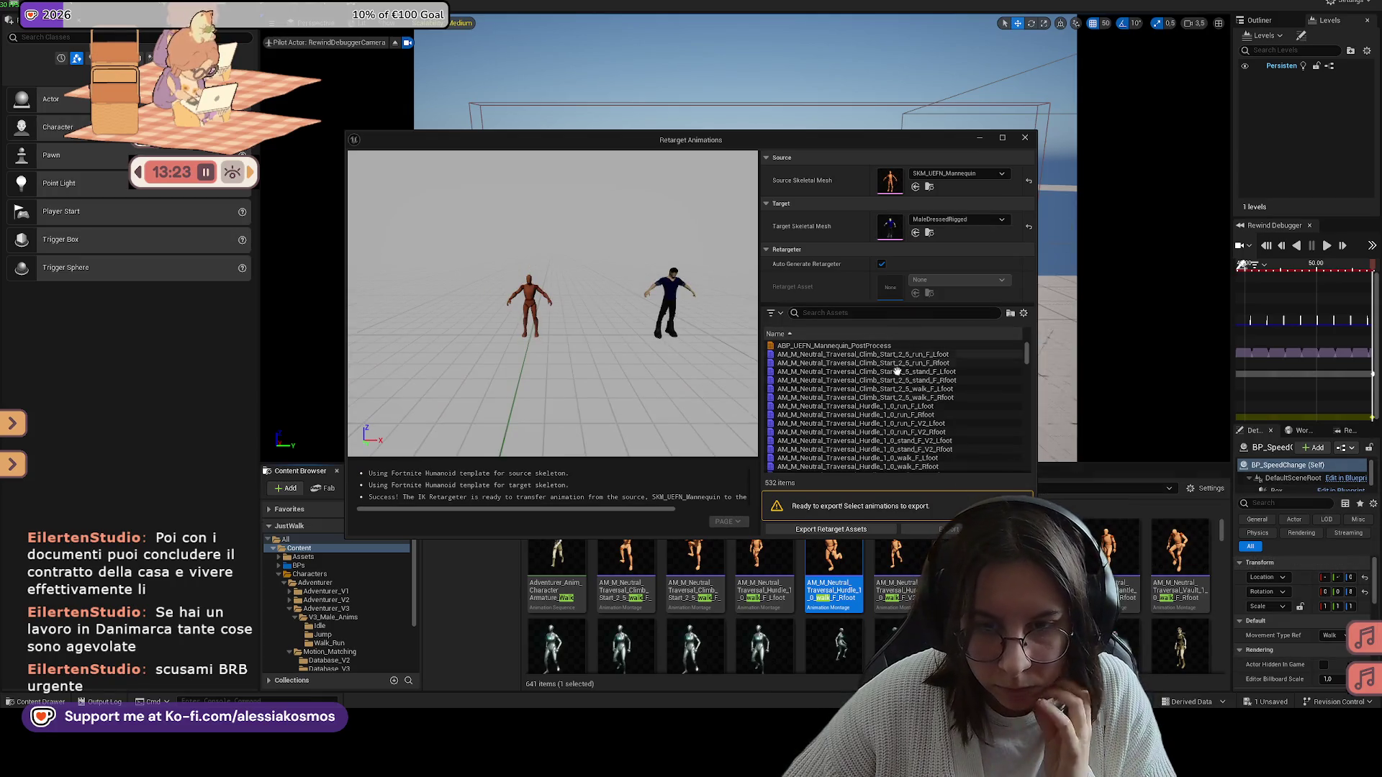
pyautogui.scroll(-2, 894, 352)
pyautogui.click(882, 314)
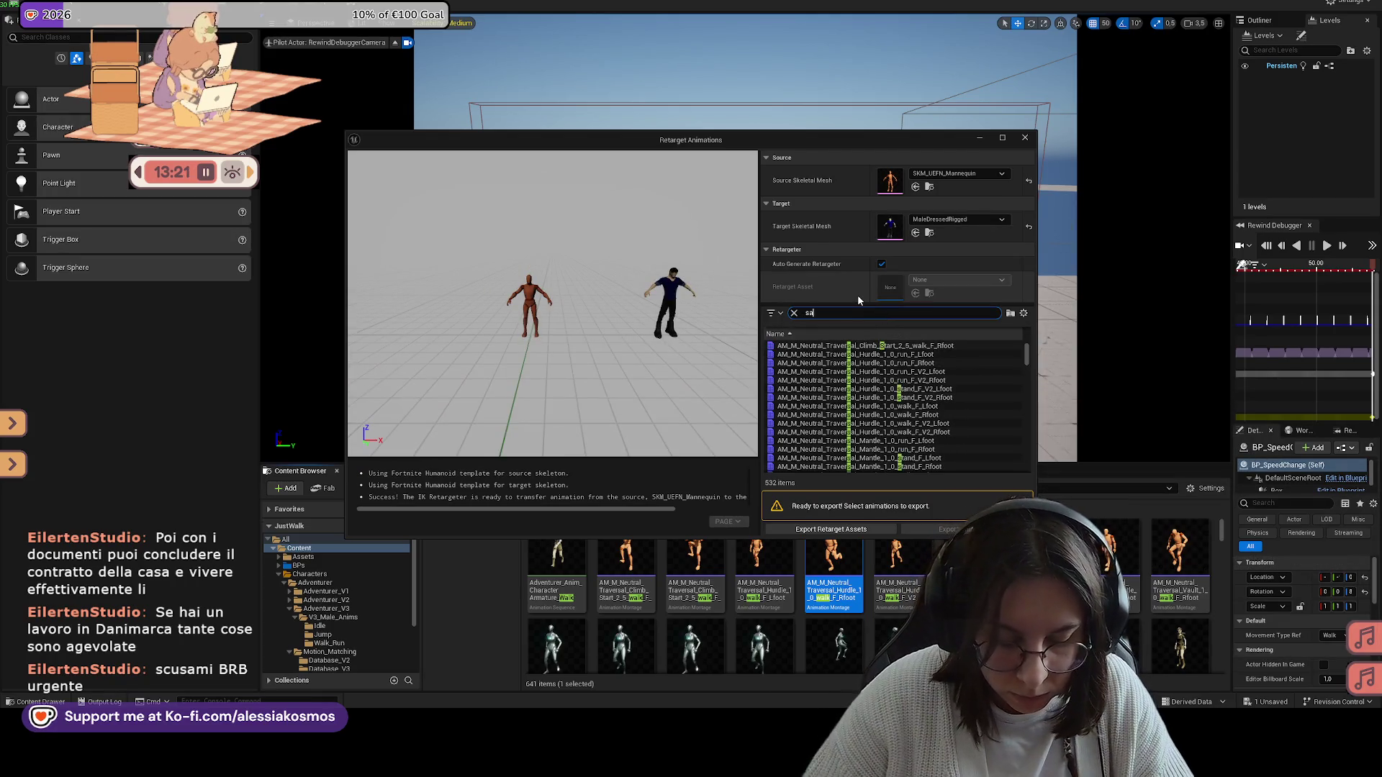
pyautogui.write('walk')
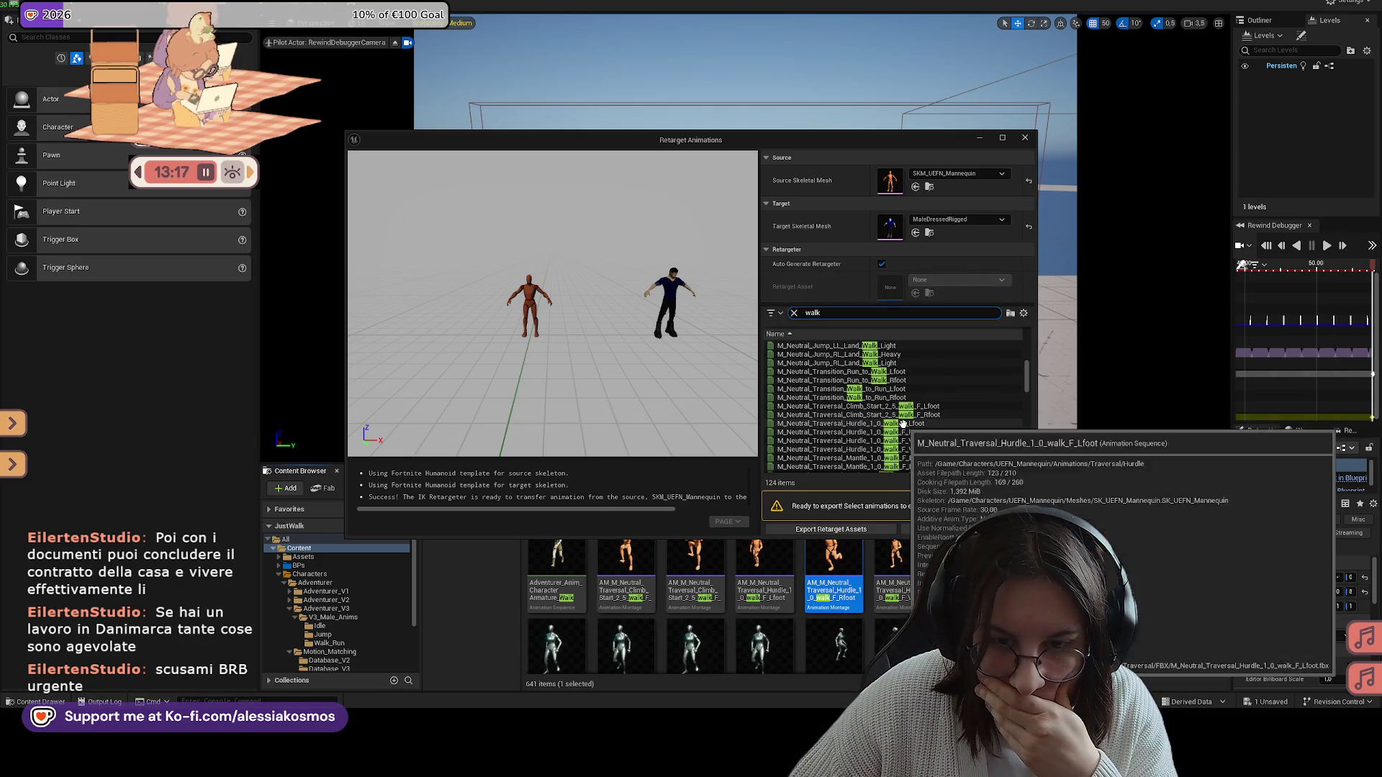
# Step: Preview the Walk_Arc, Walk_Stop and Walk_Reface_Start animations in the source list
pyautogui.scroll(-3, 899, 417)
pyautogui.click(874, 398)
pyautogui.scroll(-15, 878, 468)
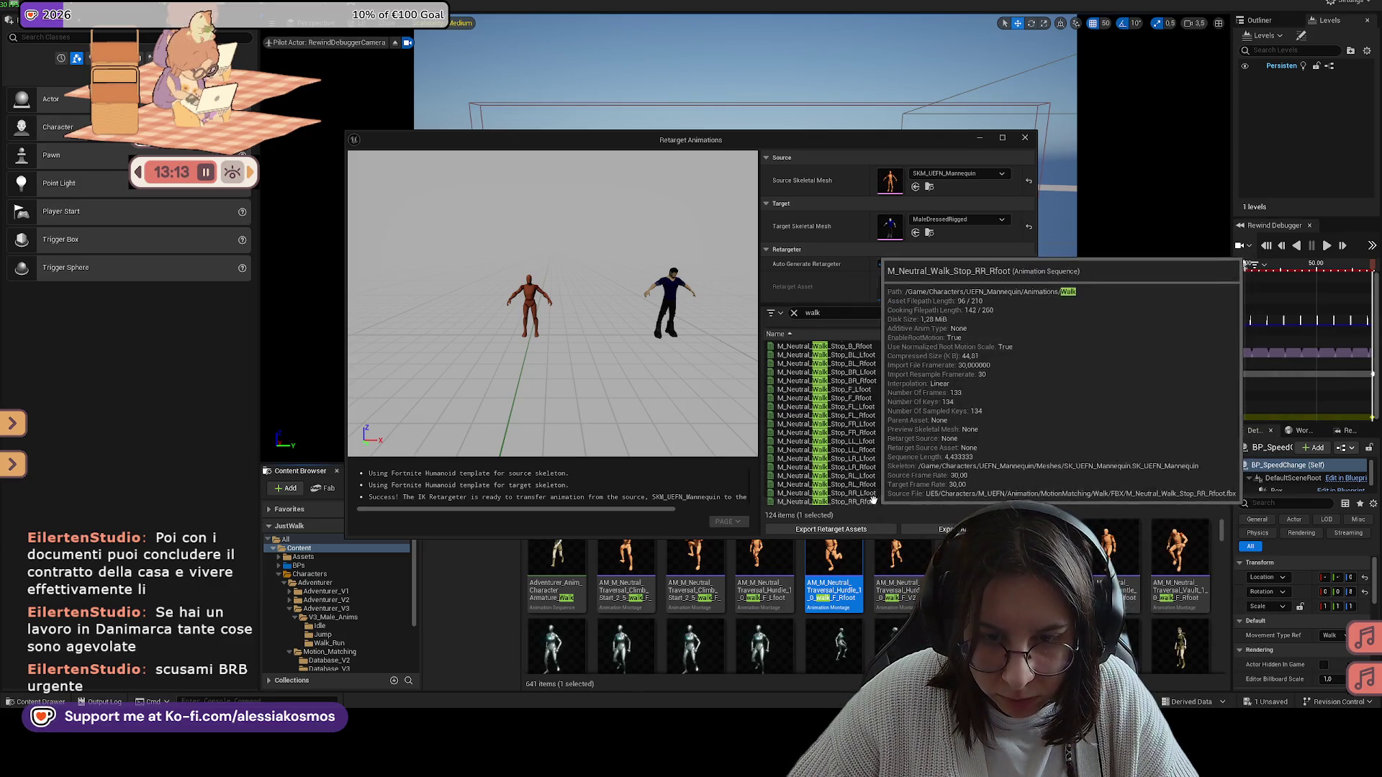
pyautogui.keyDown('shift'); pyautogui.click(880, 500); pyautogui.keyUp('shift')
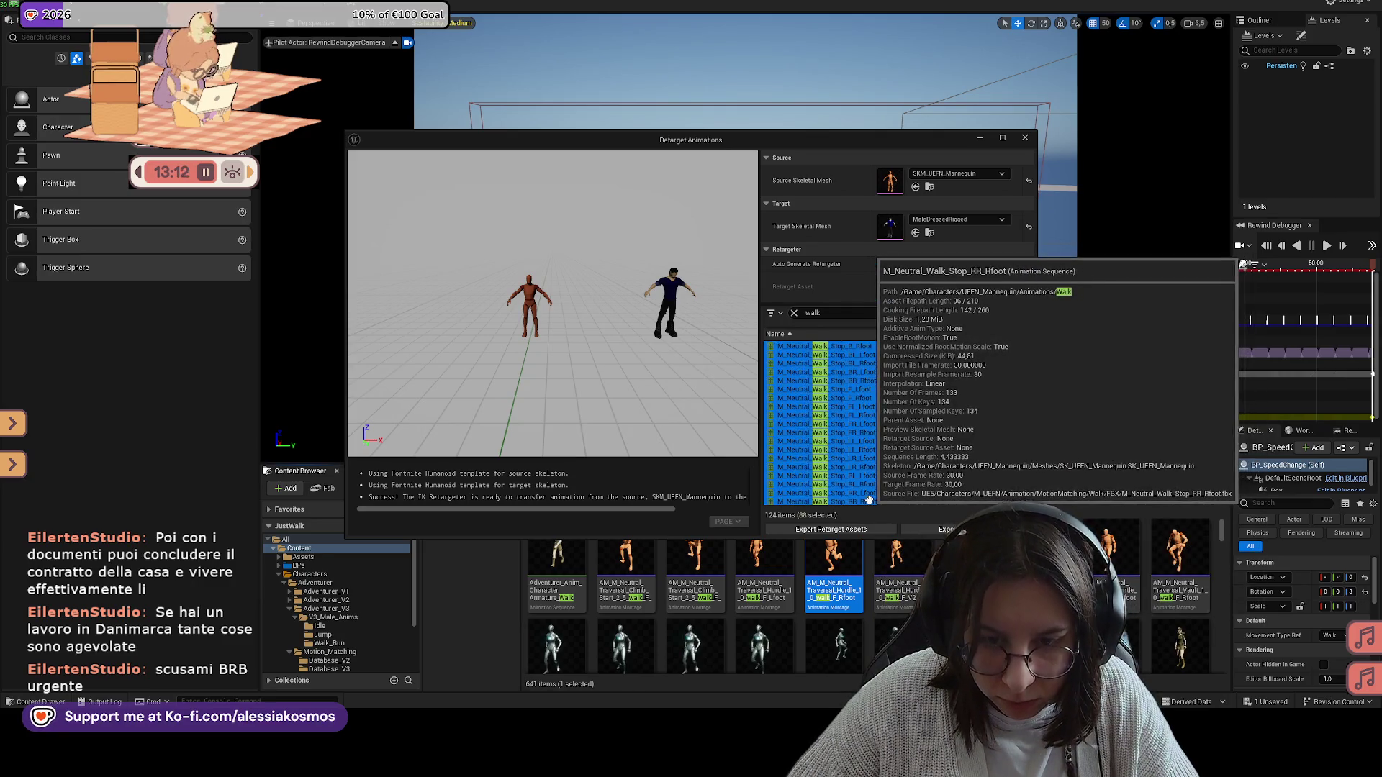
pyautogui.click(841, 450)
pyautogui.scroll(10, 875, 439)
pyautogui.scroll(2, 882, 387)
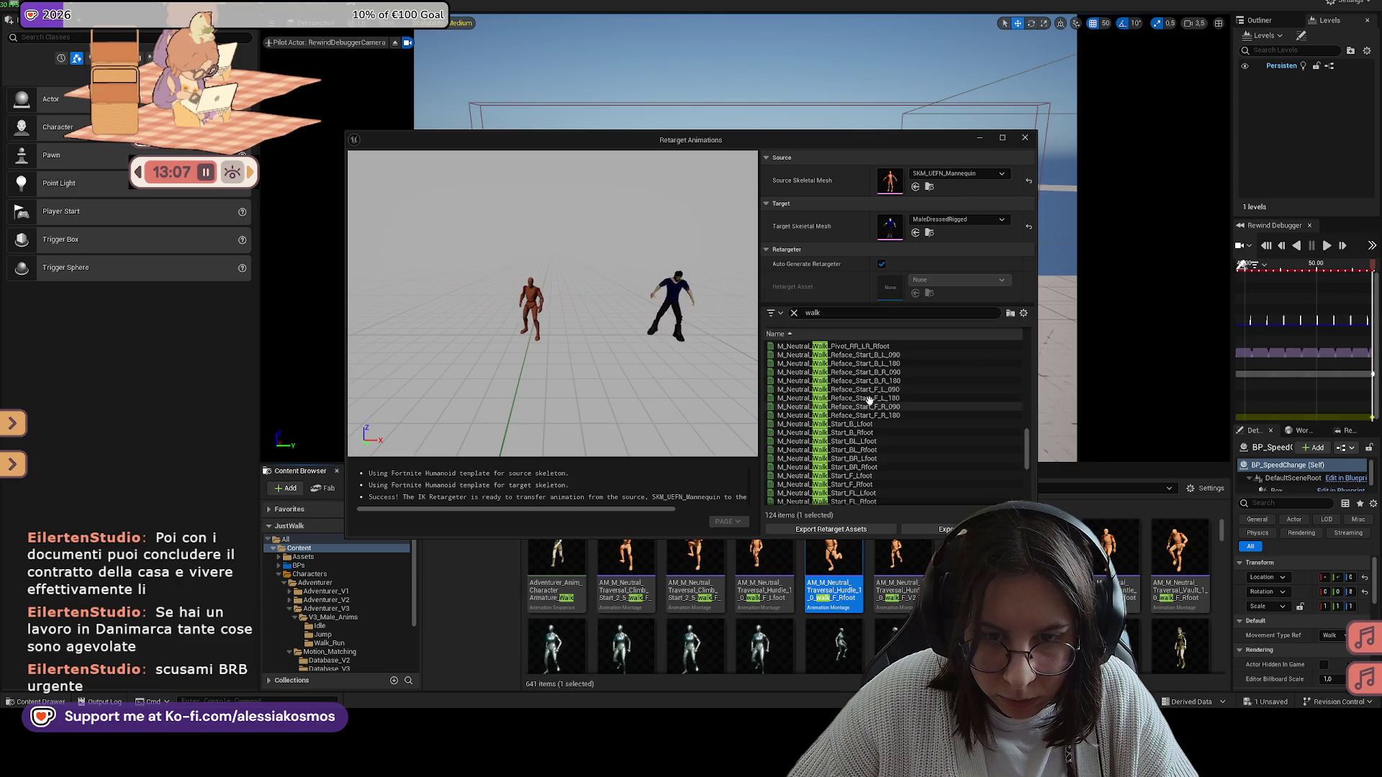
pyautogui.click(879, 381)
pyautogui.scroll(2, 864, 375)
pyautogui.scroll(1, 864, 375)
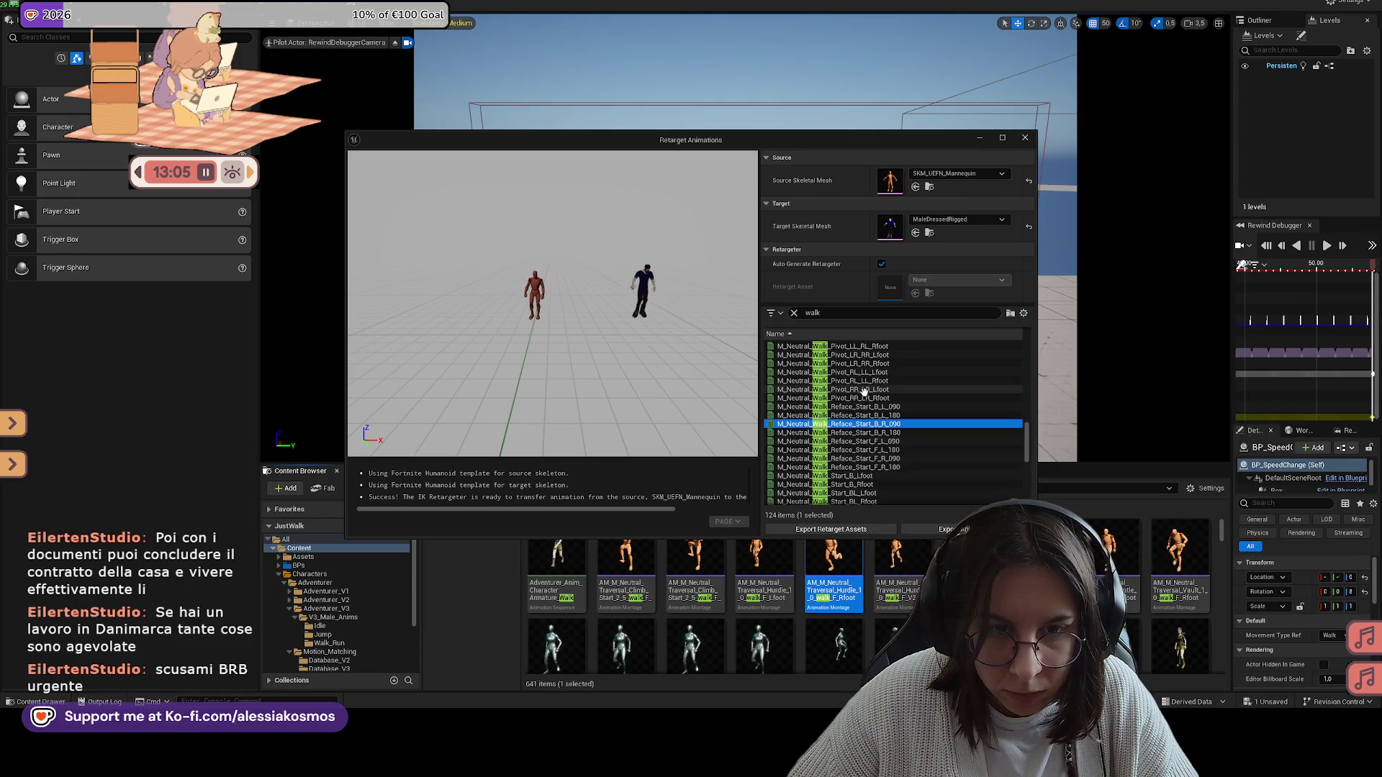
pyautogui.click(864, 406)
# Step: Preview Walk_Reface_Start_F_L_180, then select the range of 40 walk animations and export them
pyautogui.scroll(-3, 862, 443)
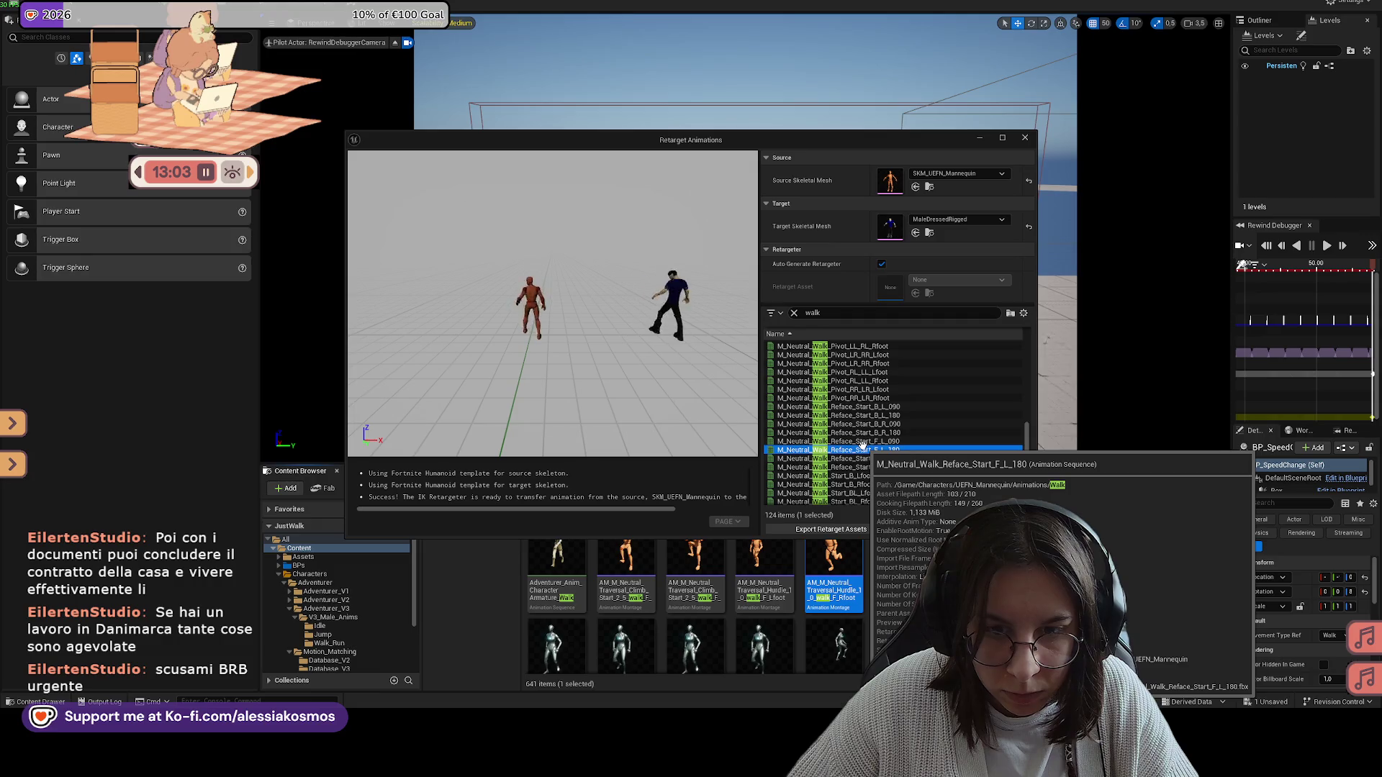
pyautogui.click(875, 398)
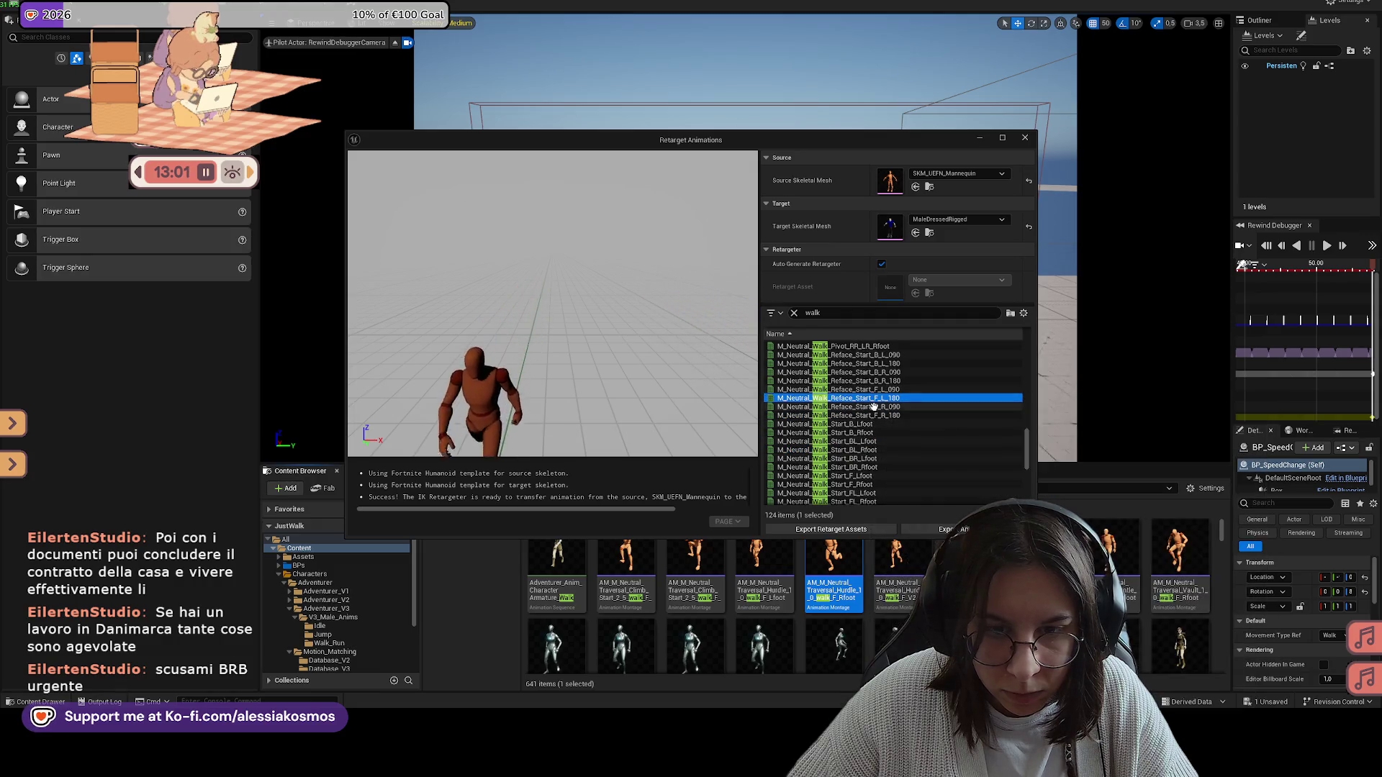
pyautogui.scroll(-6, 899, 425)
pyautogui.scroll(-7, 928, 450)
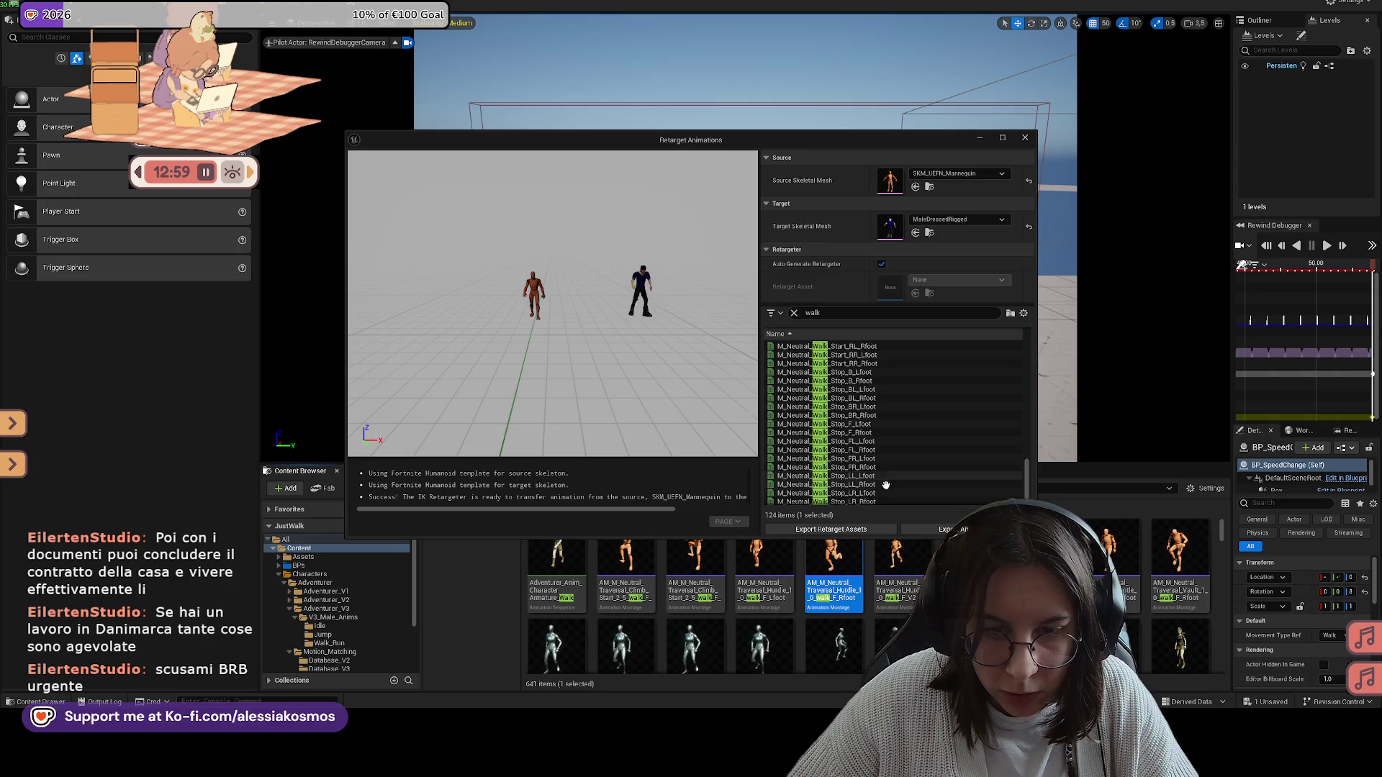
pyautogui.keyDown('shift'); pyautogui.click(856, 501); pyautogui.keyUp('shift')
pyautogui.click(831, 529)
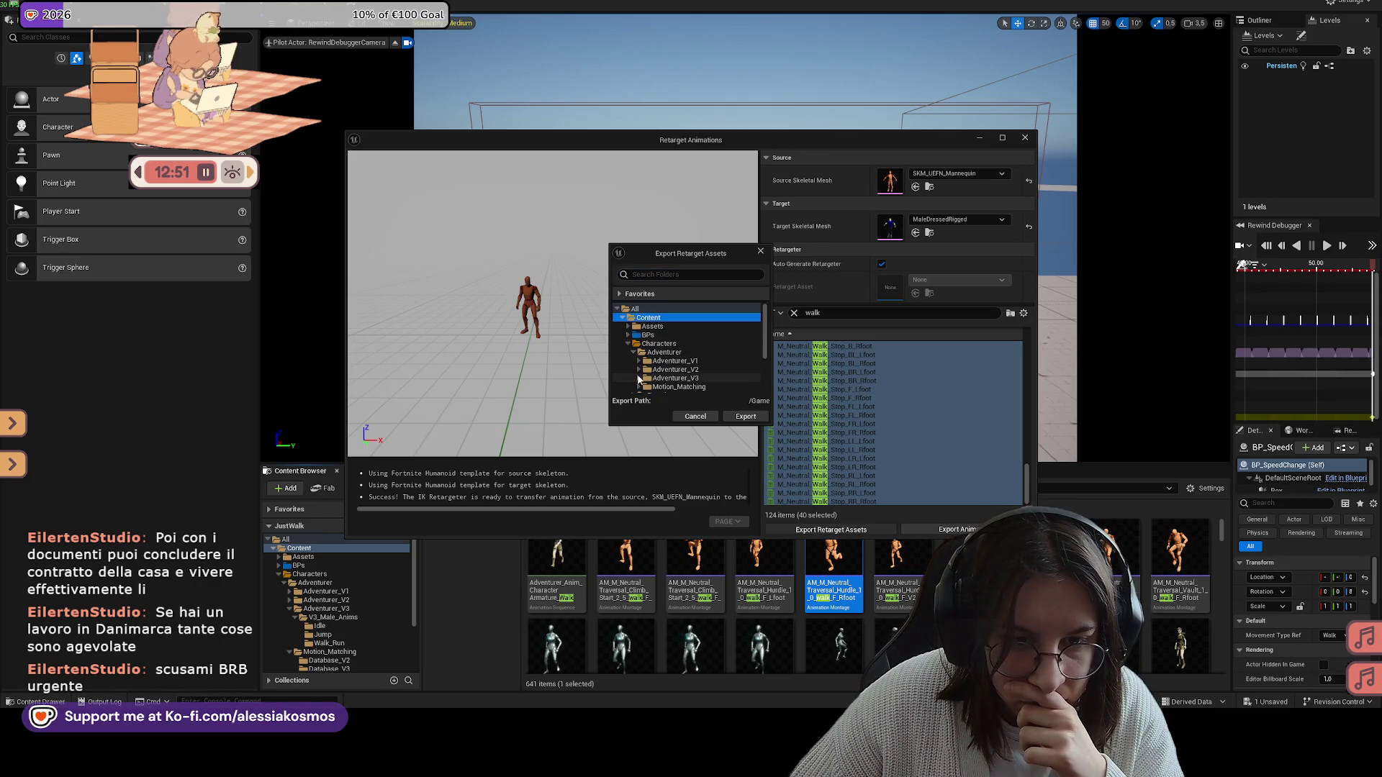
# Step: Create a new Walk folder under Adventurer_V3's Walk_Run and export the retargeted animations there
pyautogui.click(638, 378)
pyautogui.scroll(-1, 667, 367)
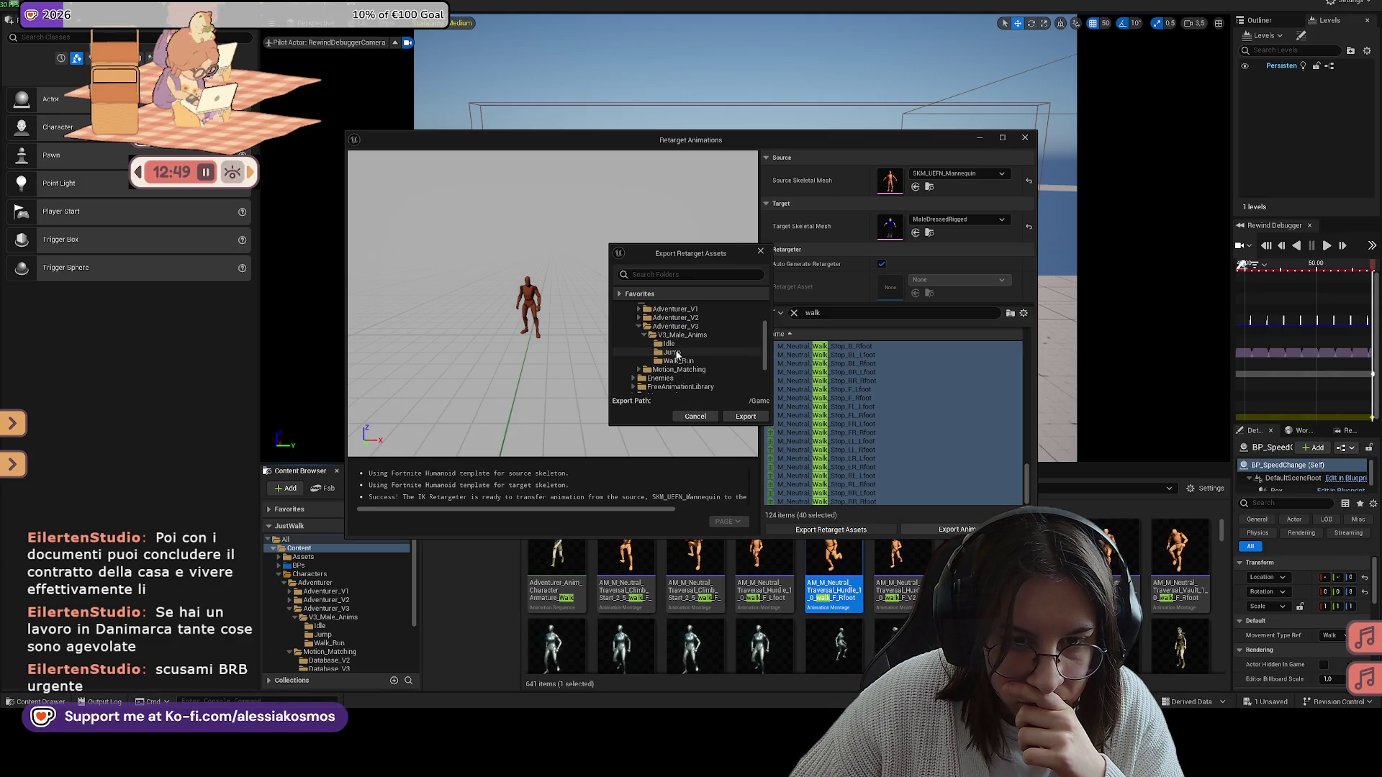
pyautogui.click(677, 360)
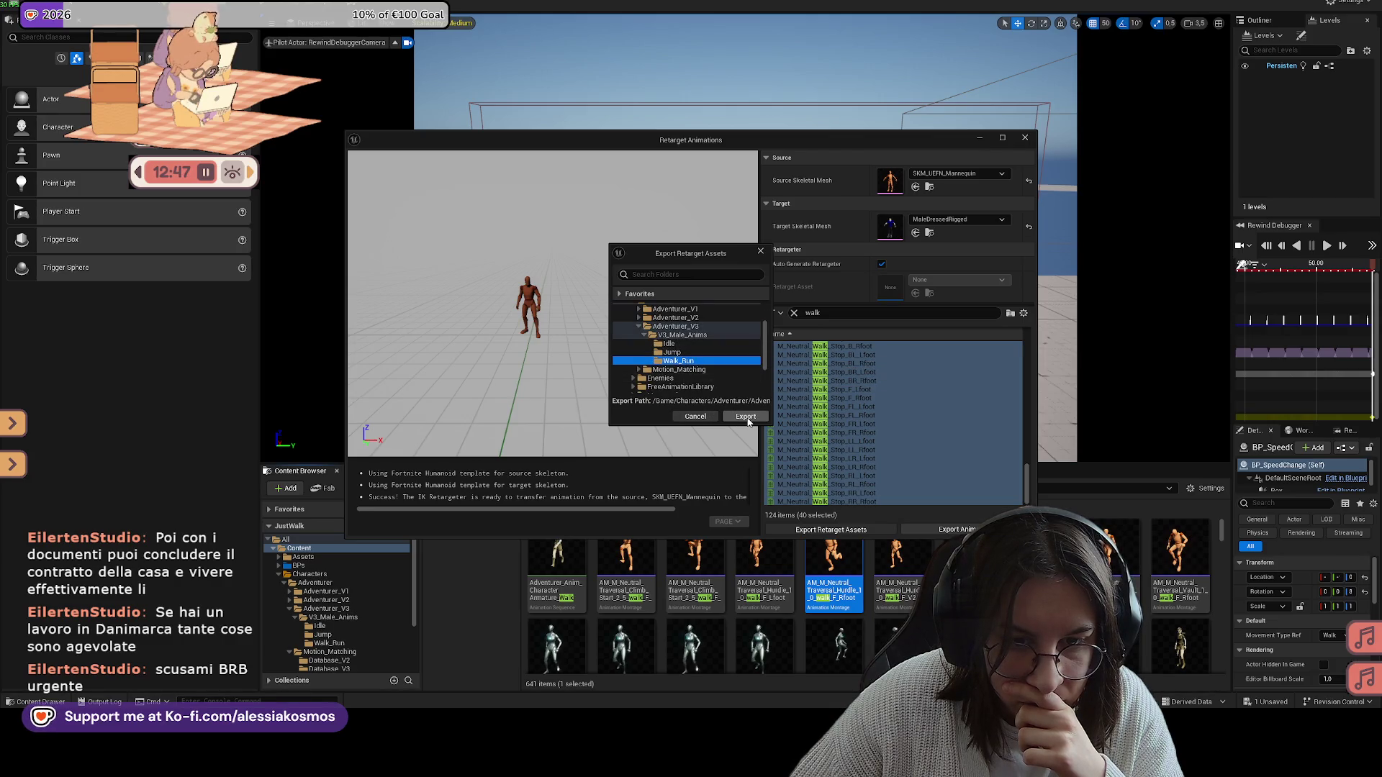
pyautogui.click(701, 365)
pyautogui.write('Wa')
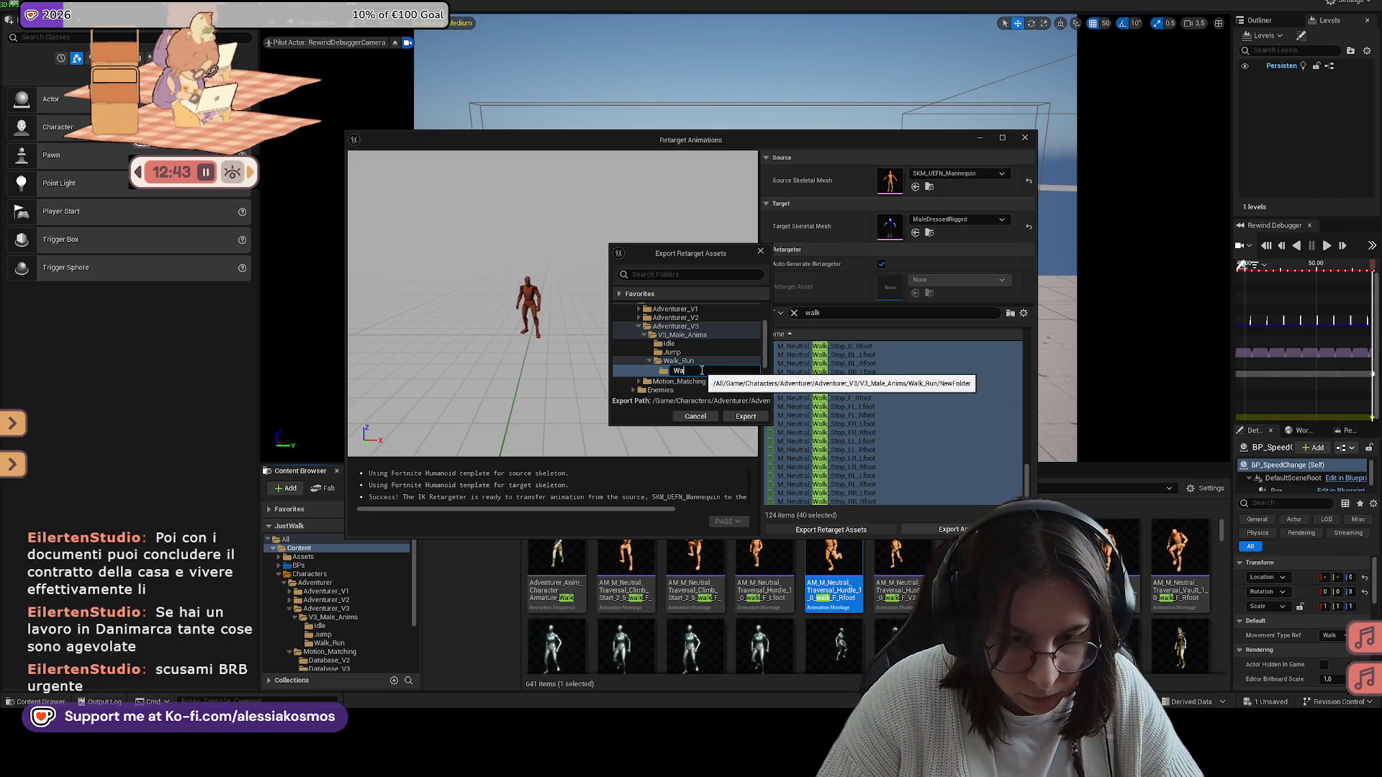
pyautogui.write('lk')
pyautogui.press('Return')
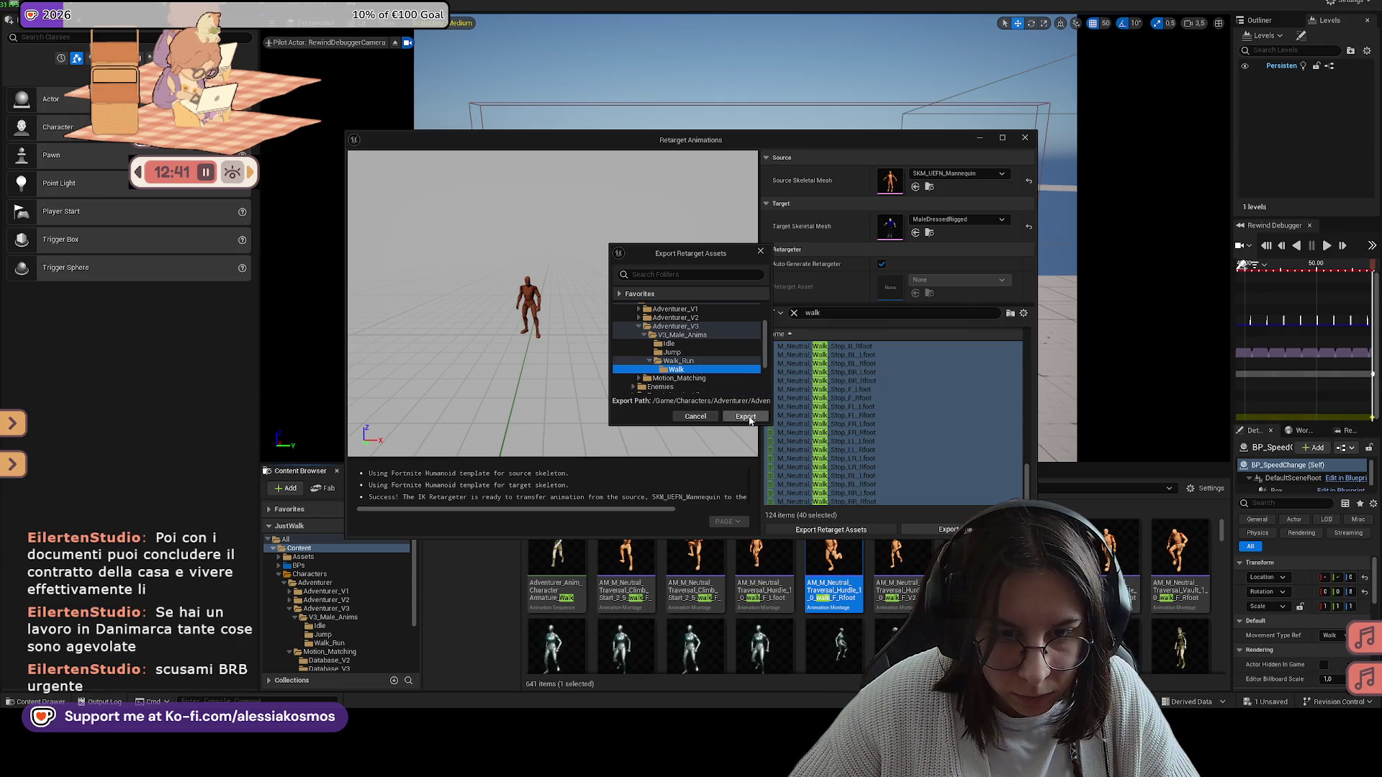
pyautogui.click(746, 417)
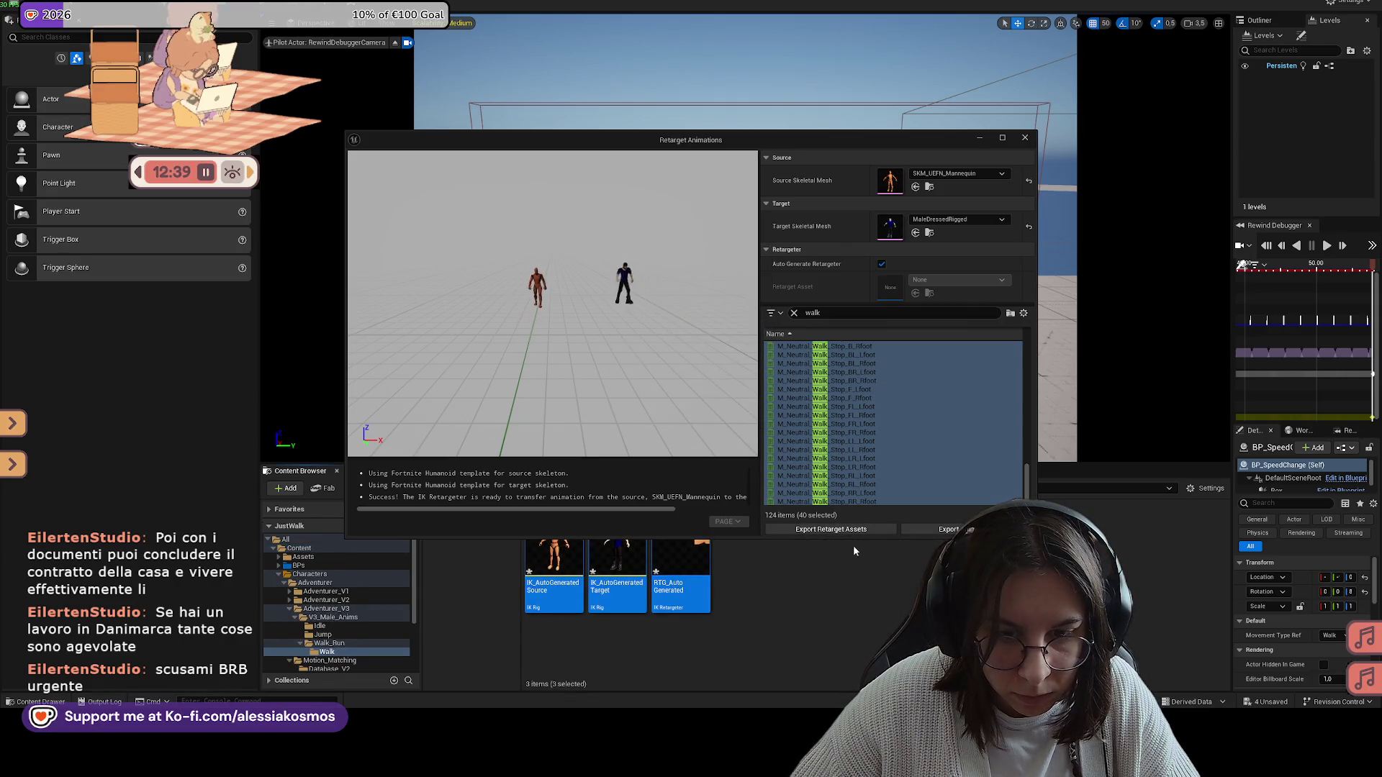
# Step: Close the retarget window and delete the three auto-generated assets from the Walk folder
pyautogui.click(807, 585)
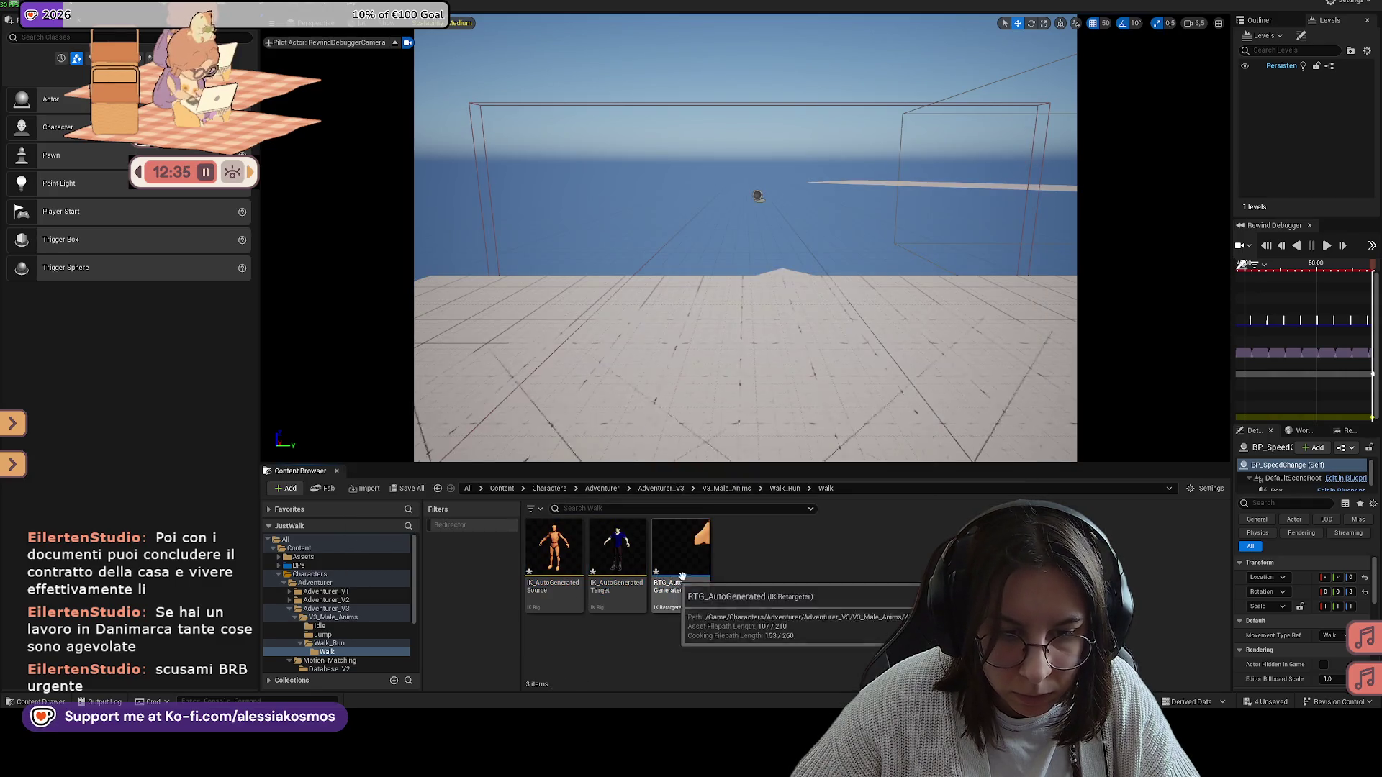
pyautogui.click(785, 489)
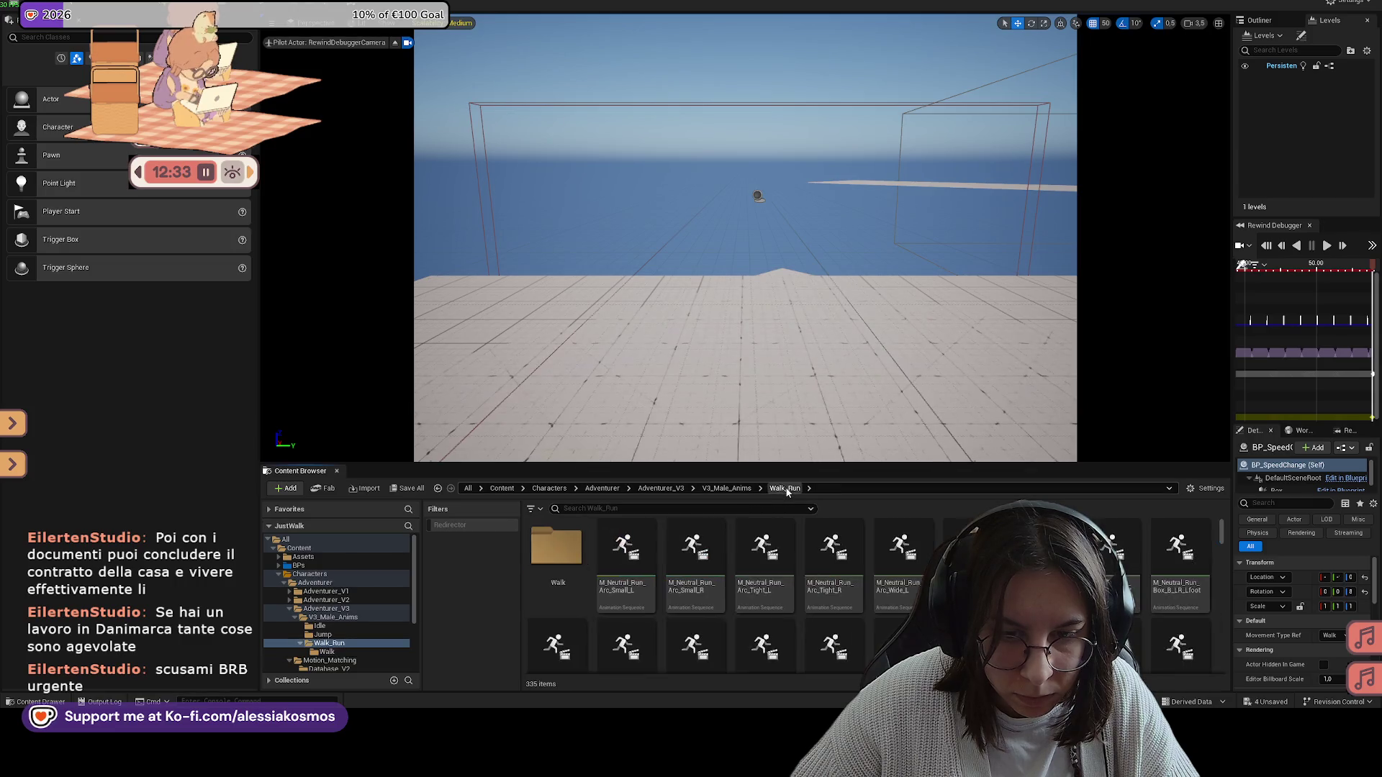
pyautogui.click(558, 551)
pyautogui.doubleClick(557, 551)
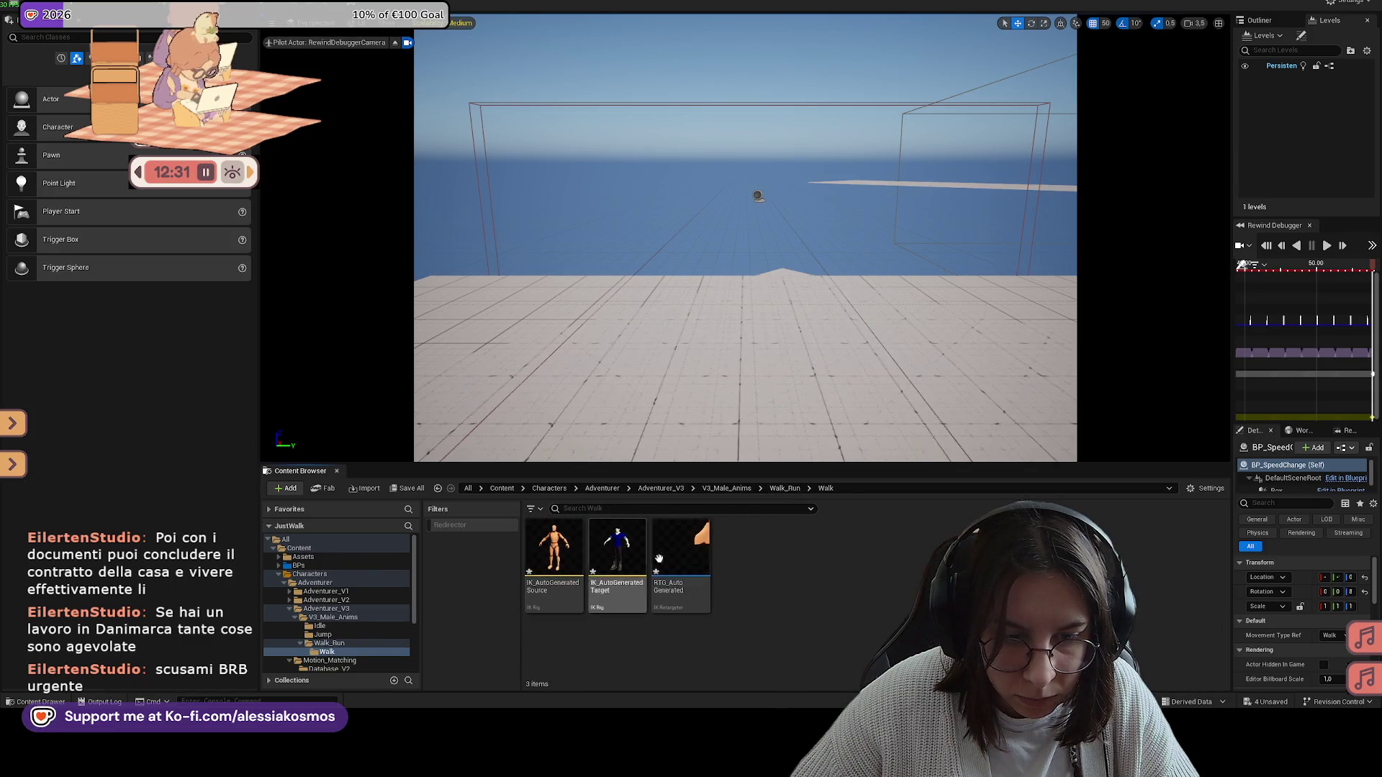
pyautogui.click(554, 551)
pyautogui.keyDown('shift'); pyautogui.click(681, 562); pyautogui.keyUp('shift')
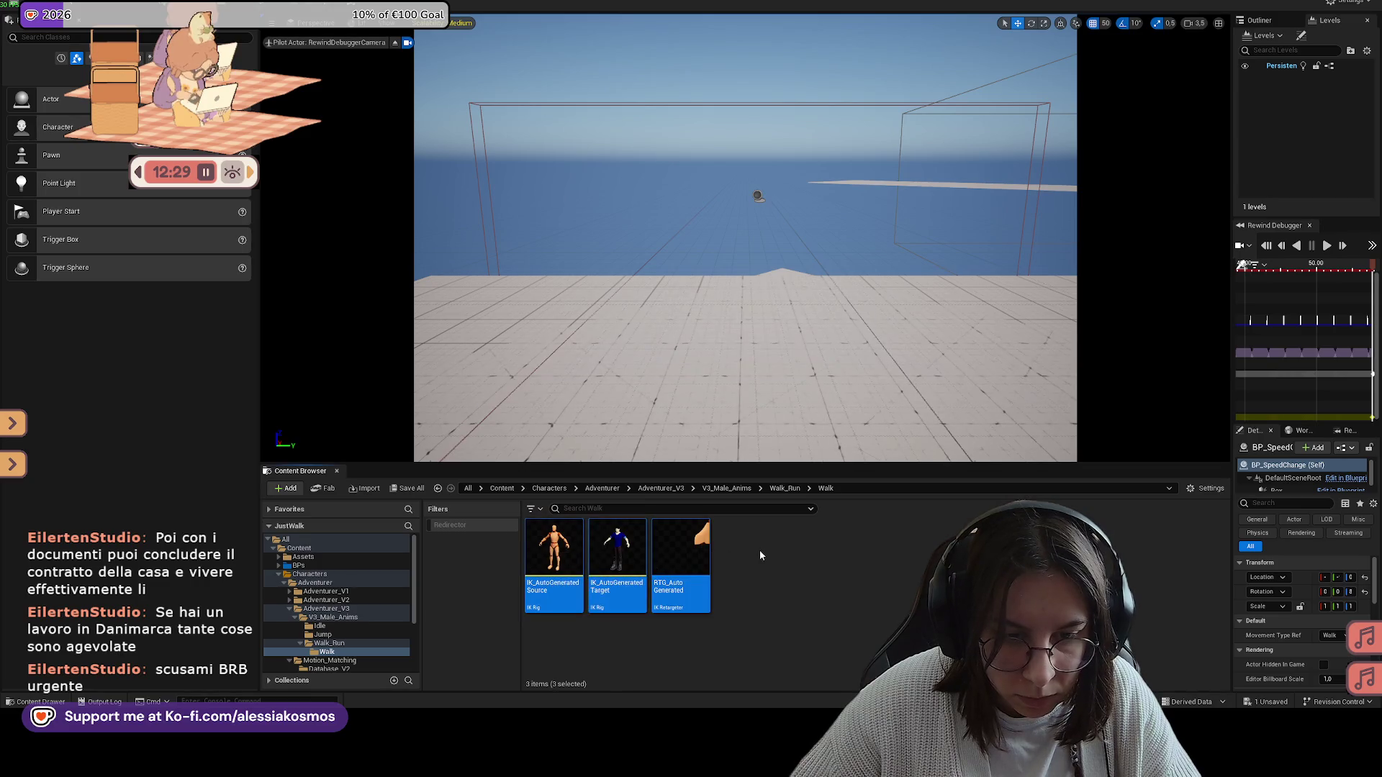
pyautogui.rightClick(678, 559)
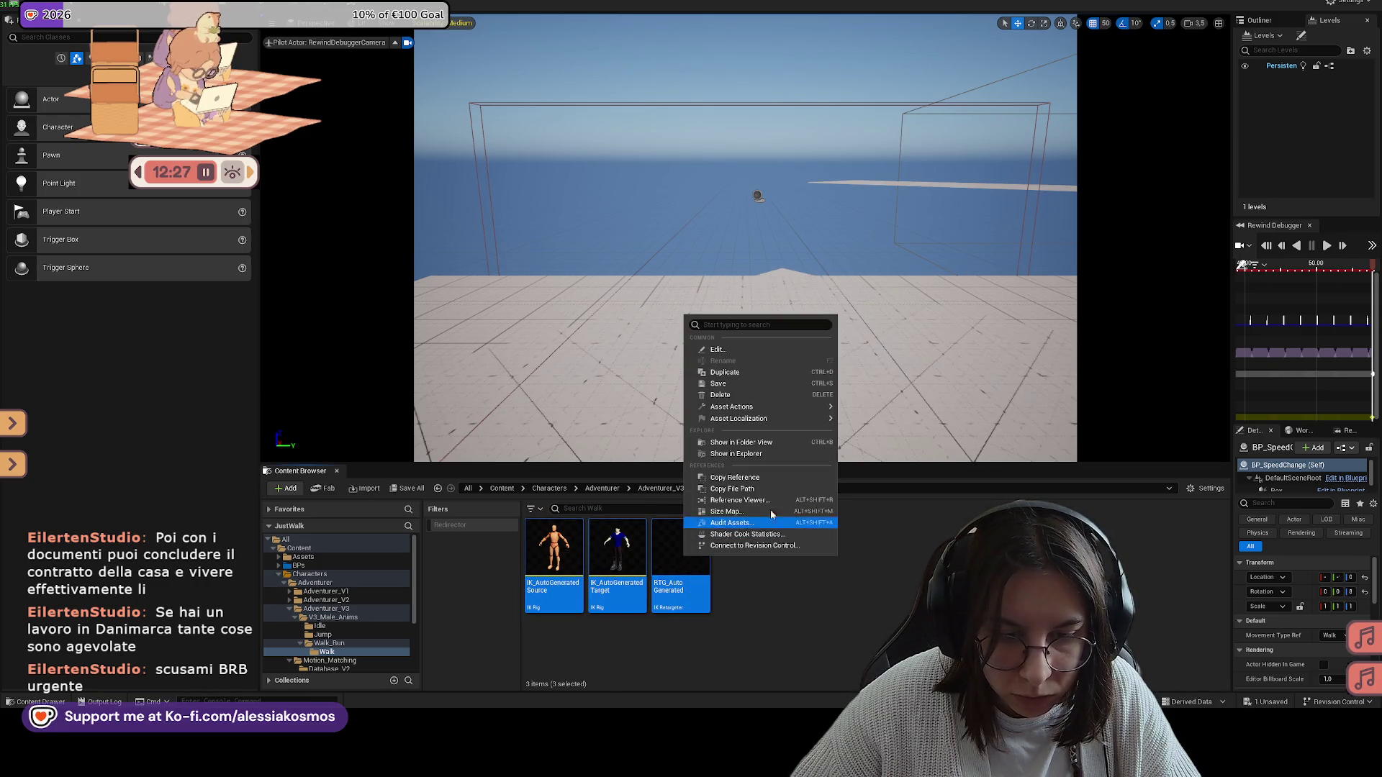
pyautogui.click(745, 395)
pyautogui.click(681, 511)
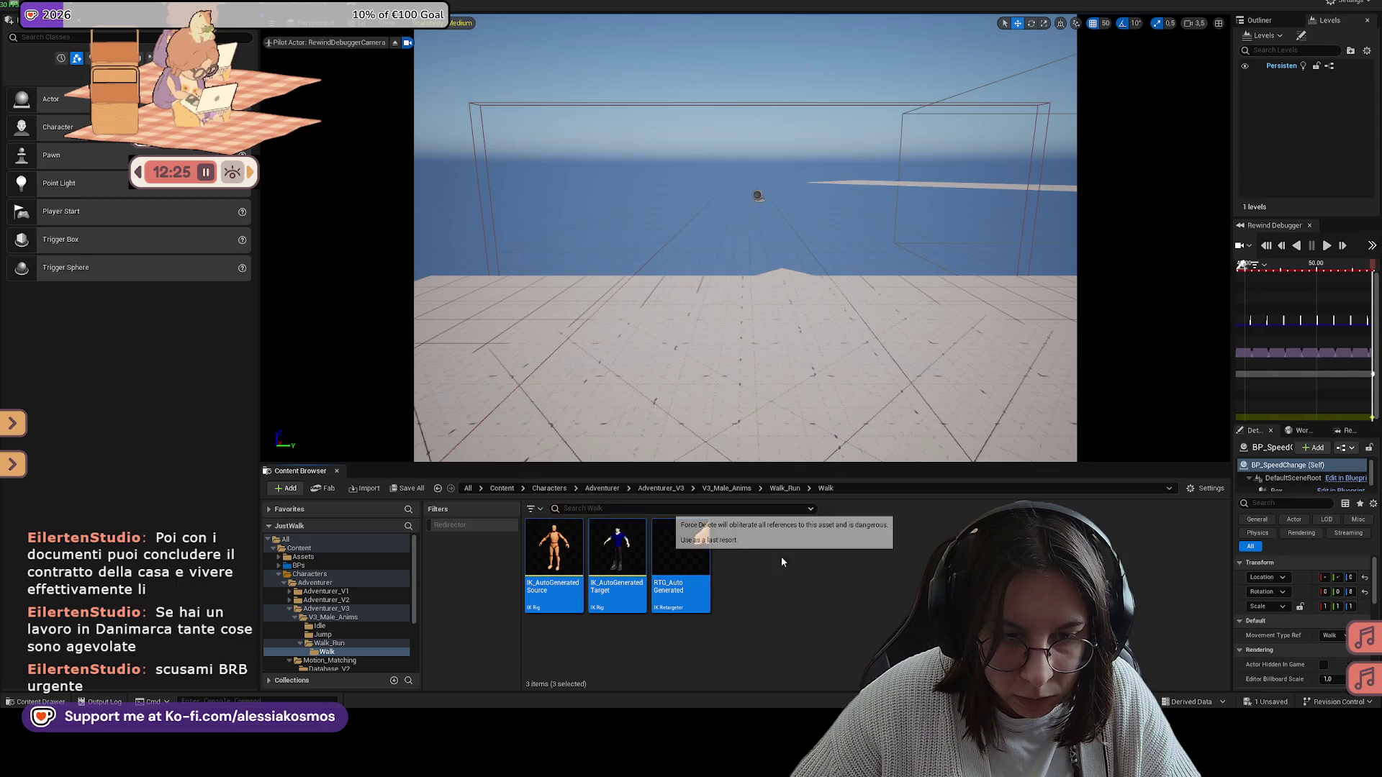
# Step: Go back up to the top-level Content folder and search for 'walk'
pyautogui.click(784, 489)
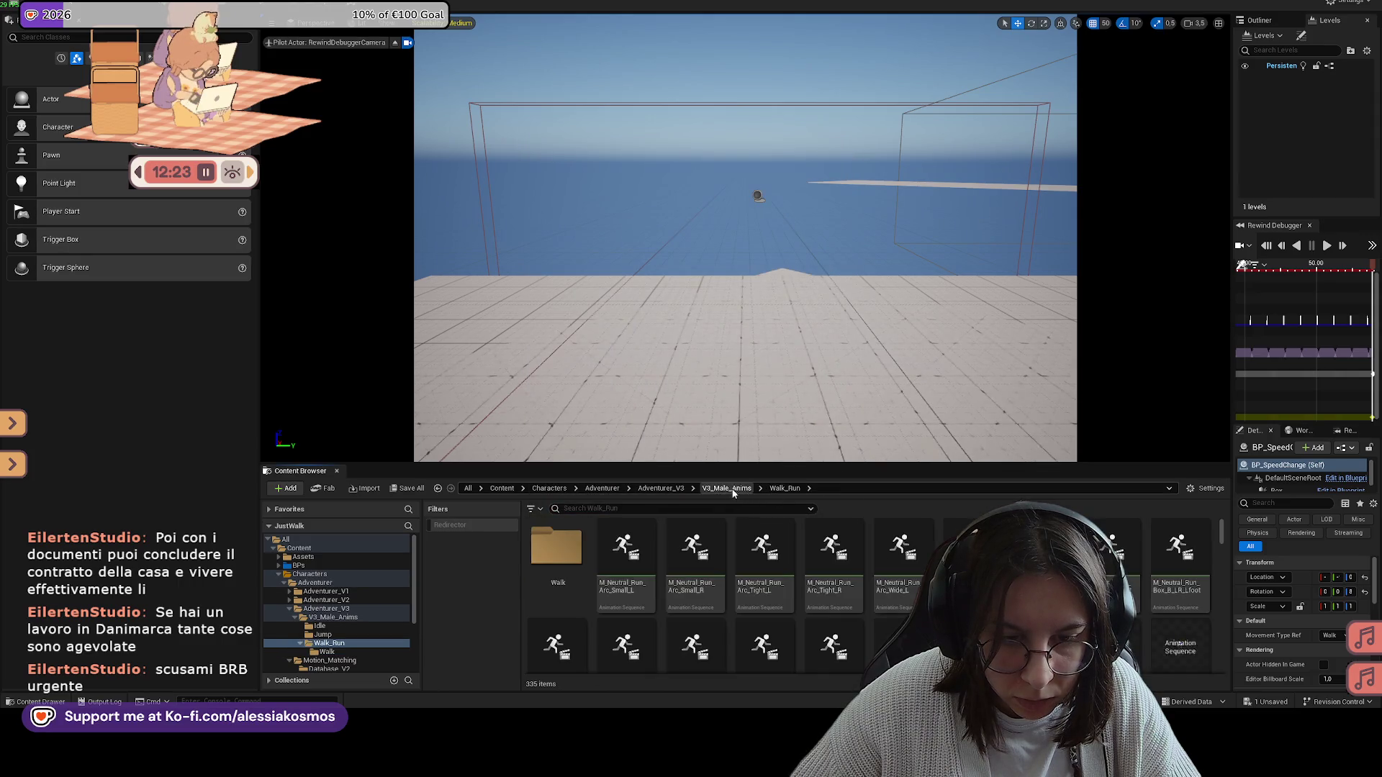
pyautogui.doubleClick(583, 540)
pyautogui.click(600, 488)
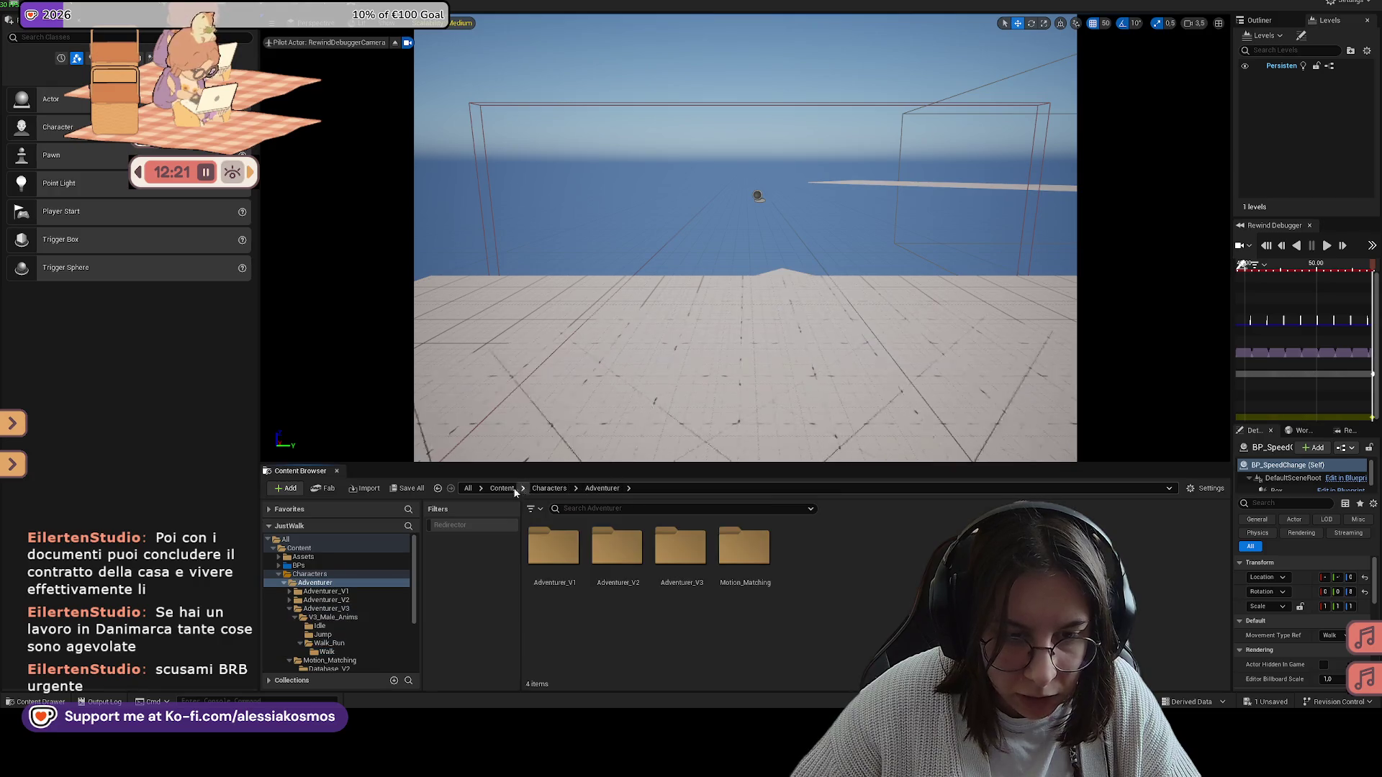
pyautogui.click(502, 488)
pyautogui.click(586, 508)
pyautogui.write('walk')
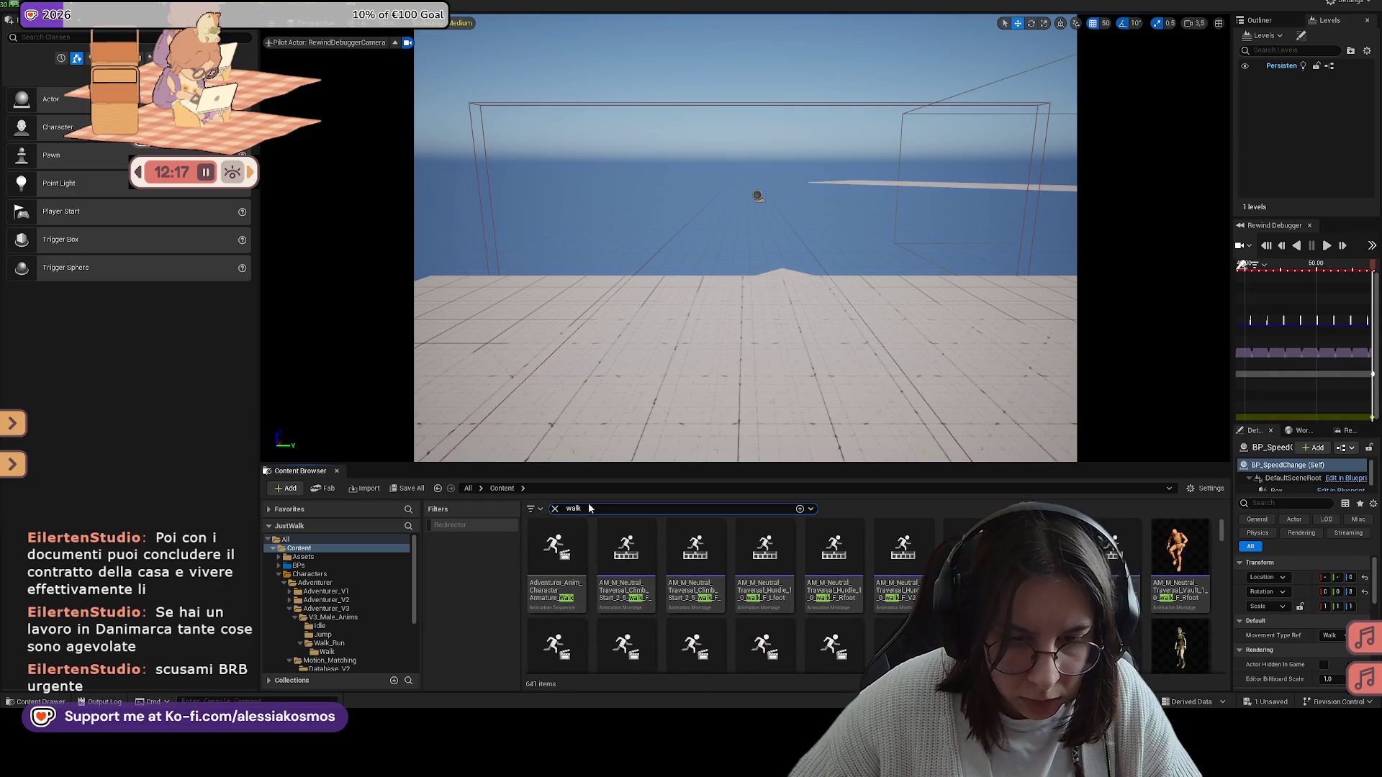
# Step: Open Retarget Animations on a walk montage with MaleDressedRigged as the target mesh
pyautogui.rightClick(840, 560)
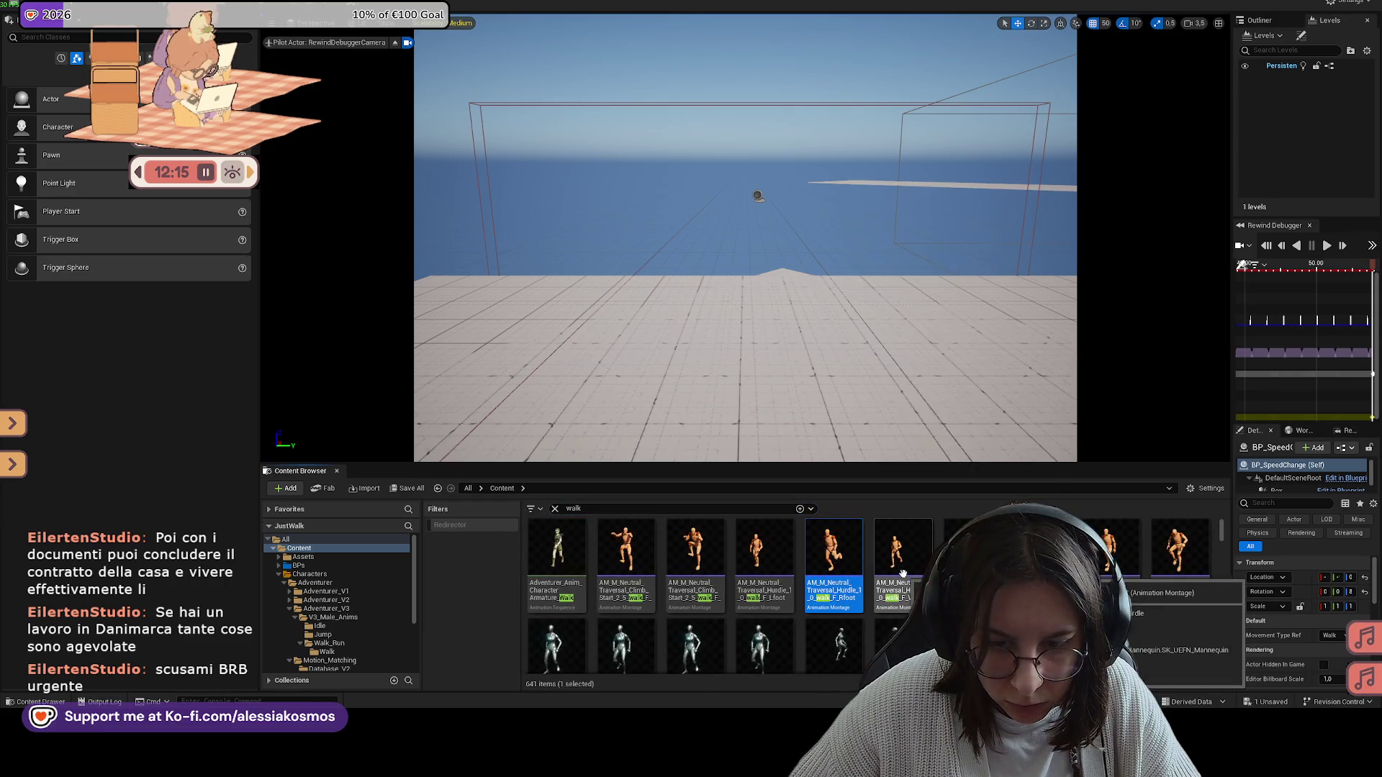
pyautogui.rightClick(855, 569)
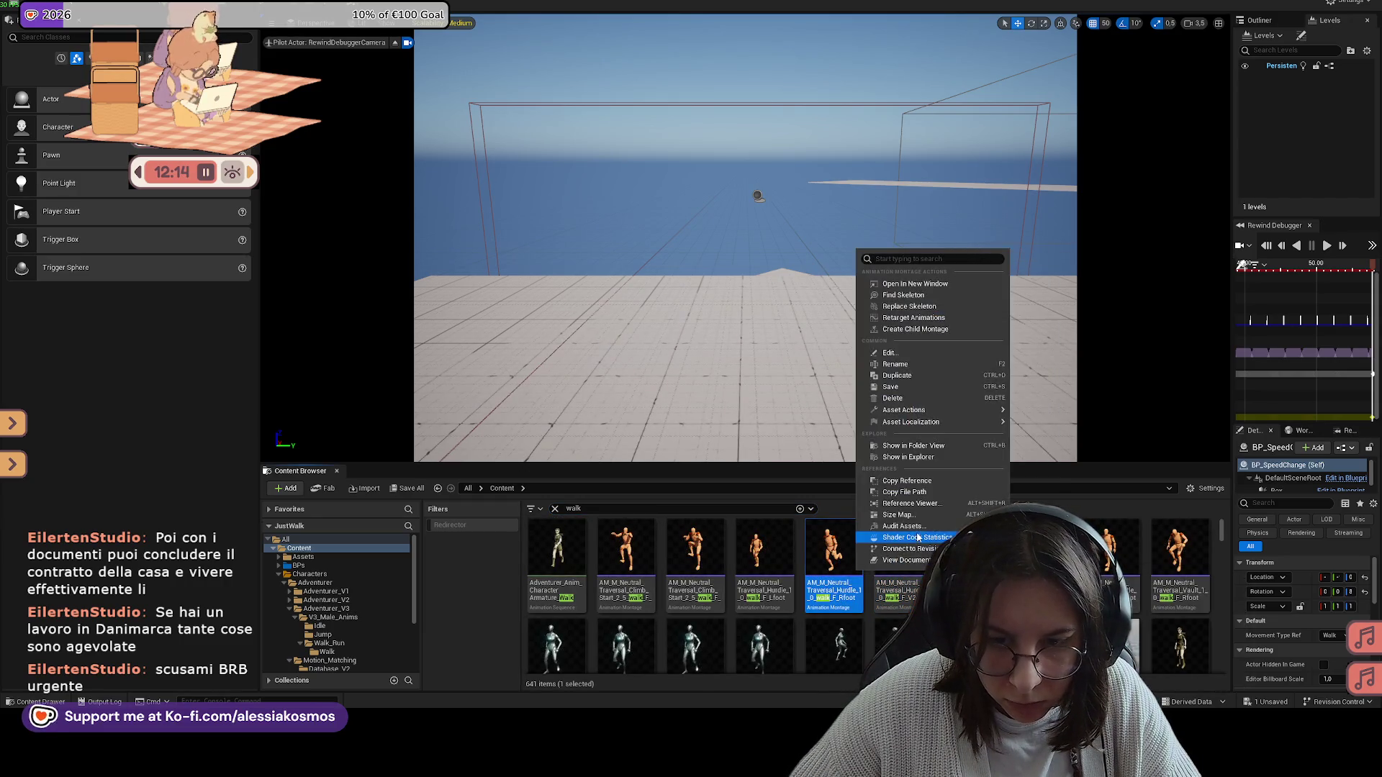
pyautogui.click(917, 318)
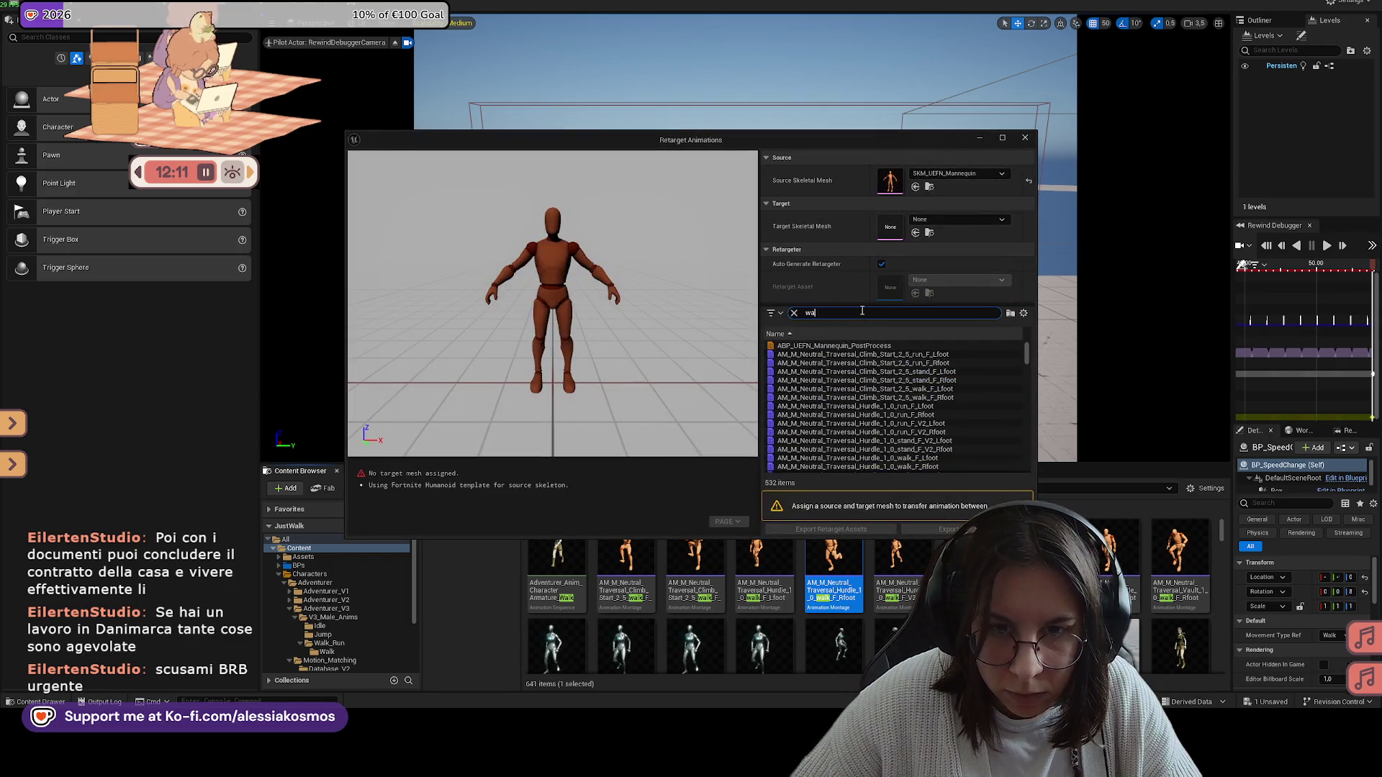
pyautogui.write('l')
pyautogui.scroll(-3, 853, 415)
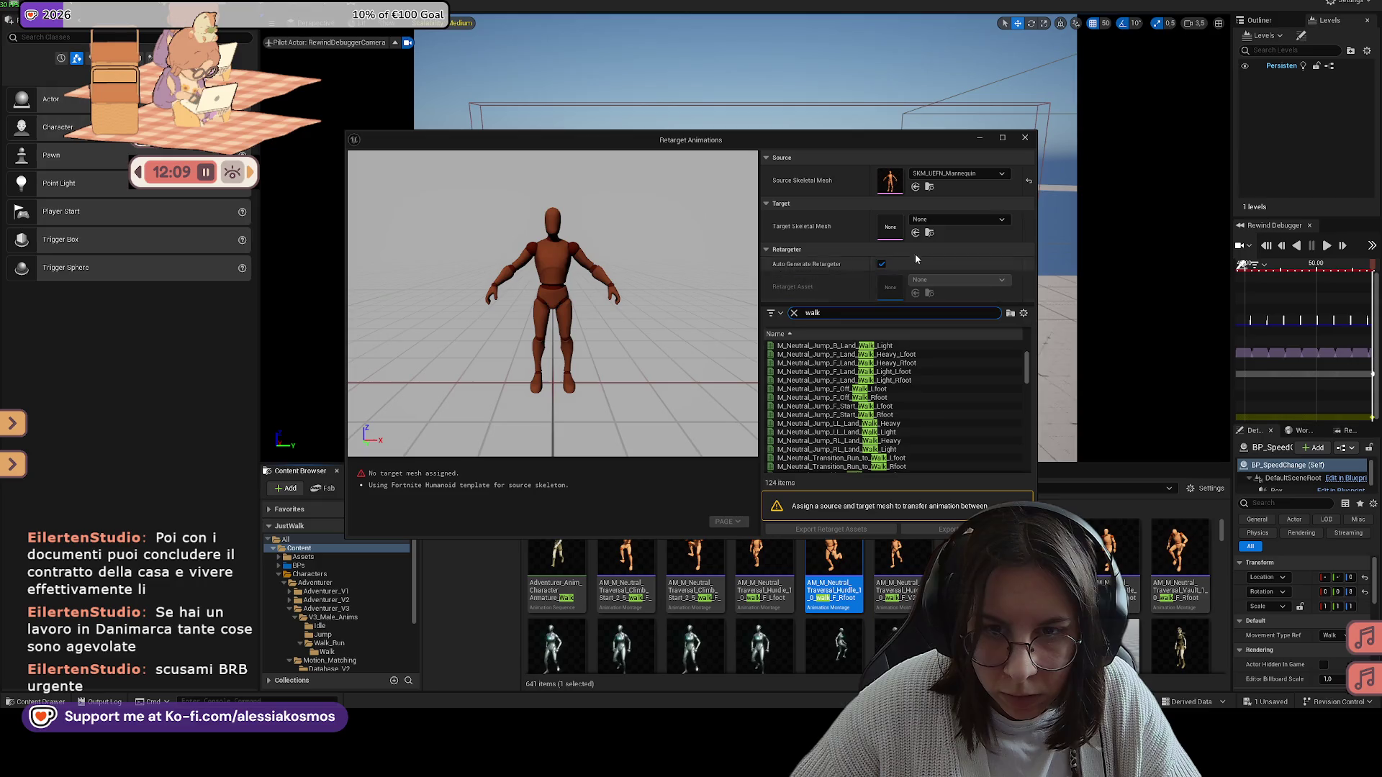
pyautogui.click(932, 219)
pyautogui.write('male')
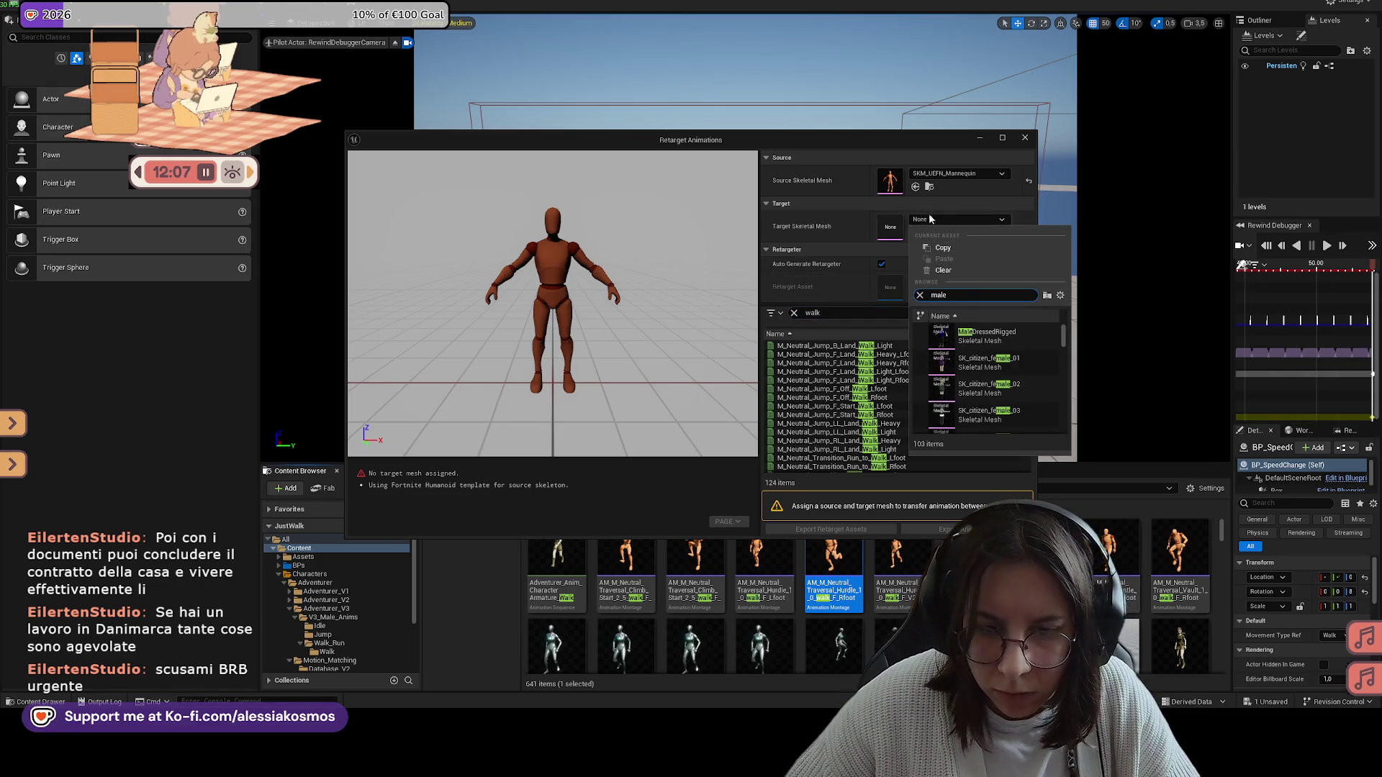
pyautogui.click(988, 336)
# Step: Turn off the auto-generated retargeter, preview the Walk_Arc_F_Small animations, and use RTG_Mannequin
pyautogui.click(881, 263)
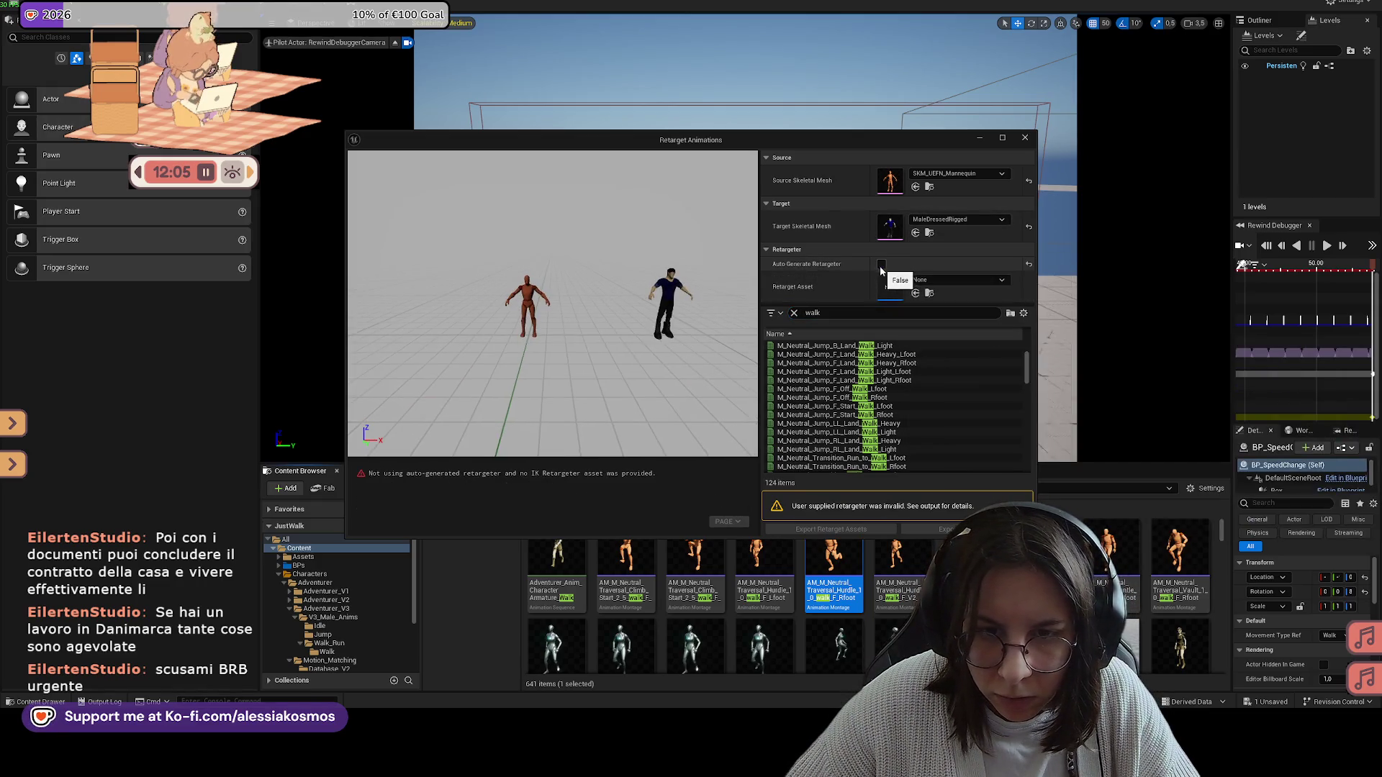
pyautogui.scroll(-10, 850, 415)
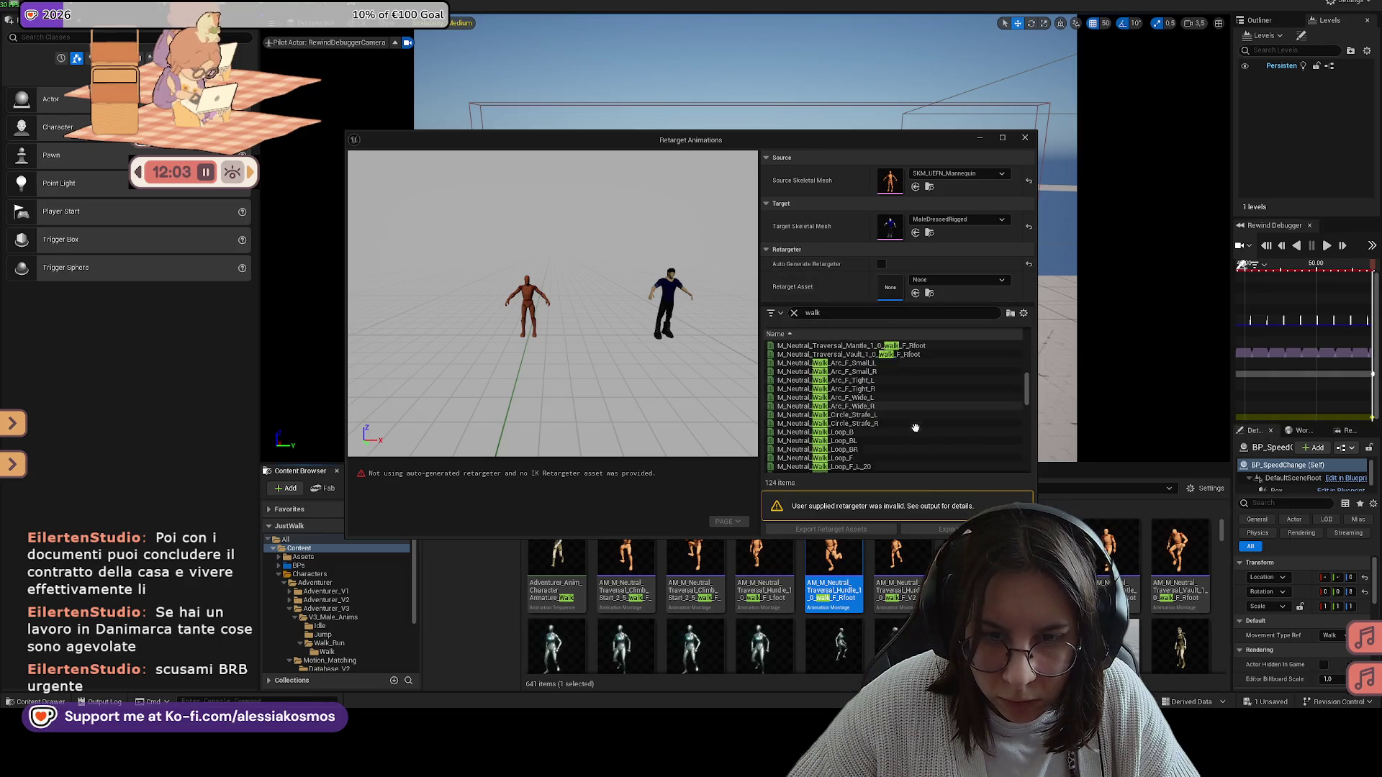
pyautogui.click(858, 371)
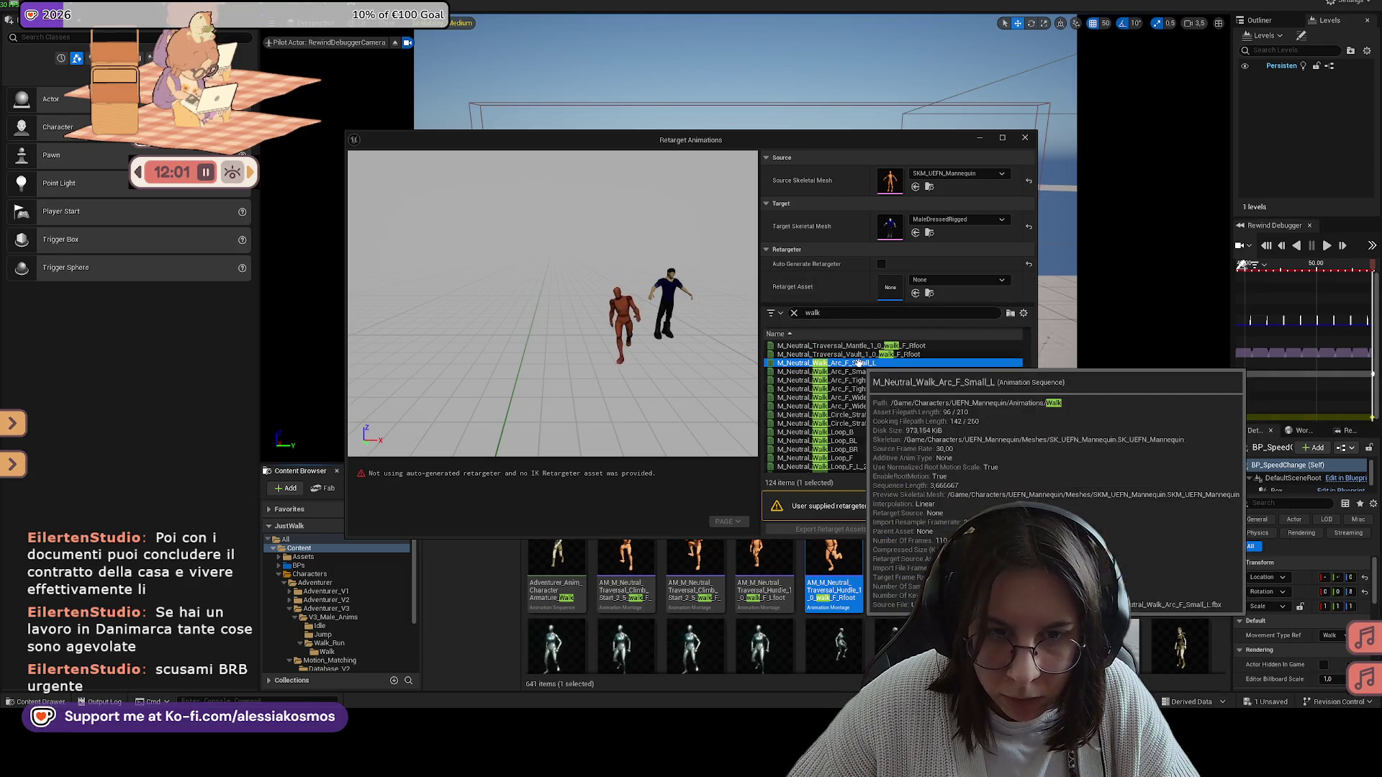
pyautogui.click(856, 363)
pyautogui.click(881, 264)
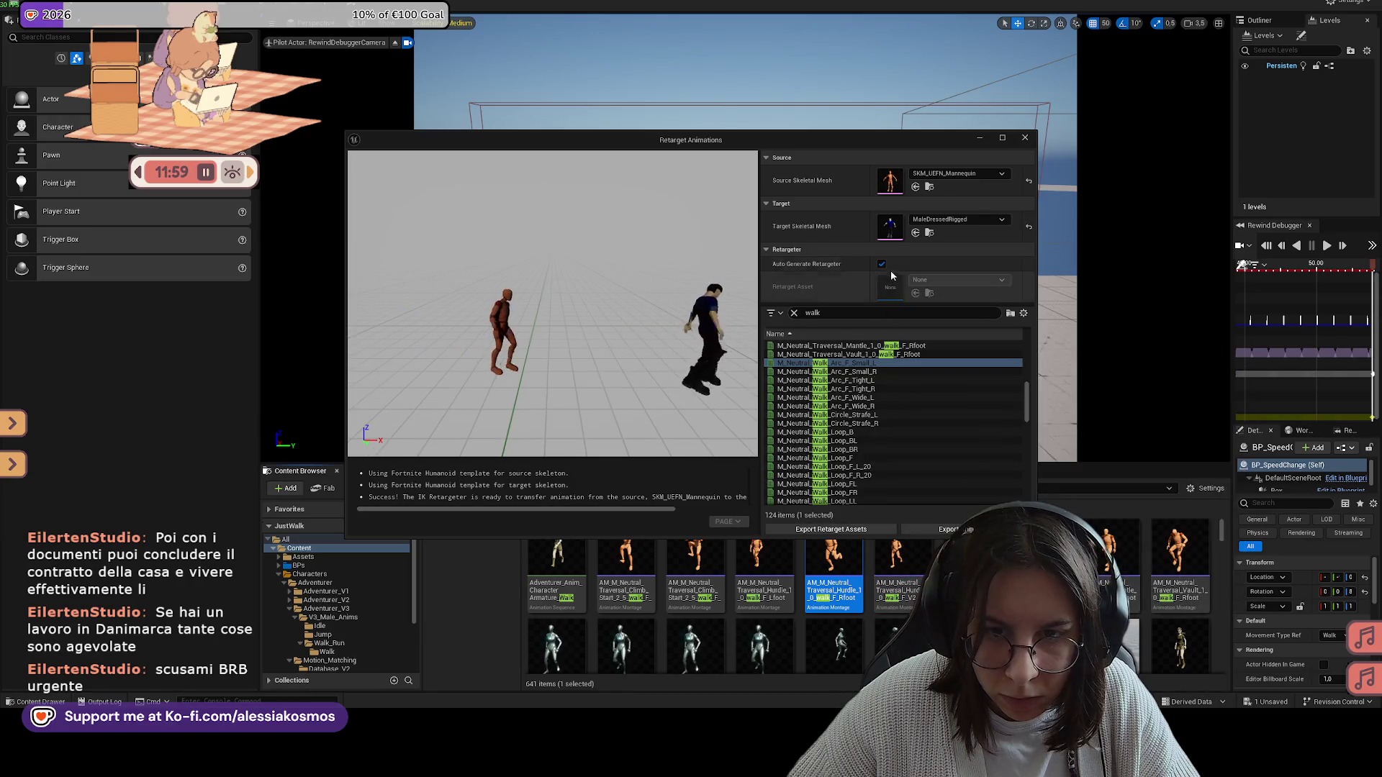
pyautogui.click(882, 264)
pyautogui.click(939, 280)
pyautogui.click(999, 420)
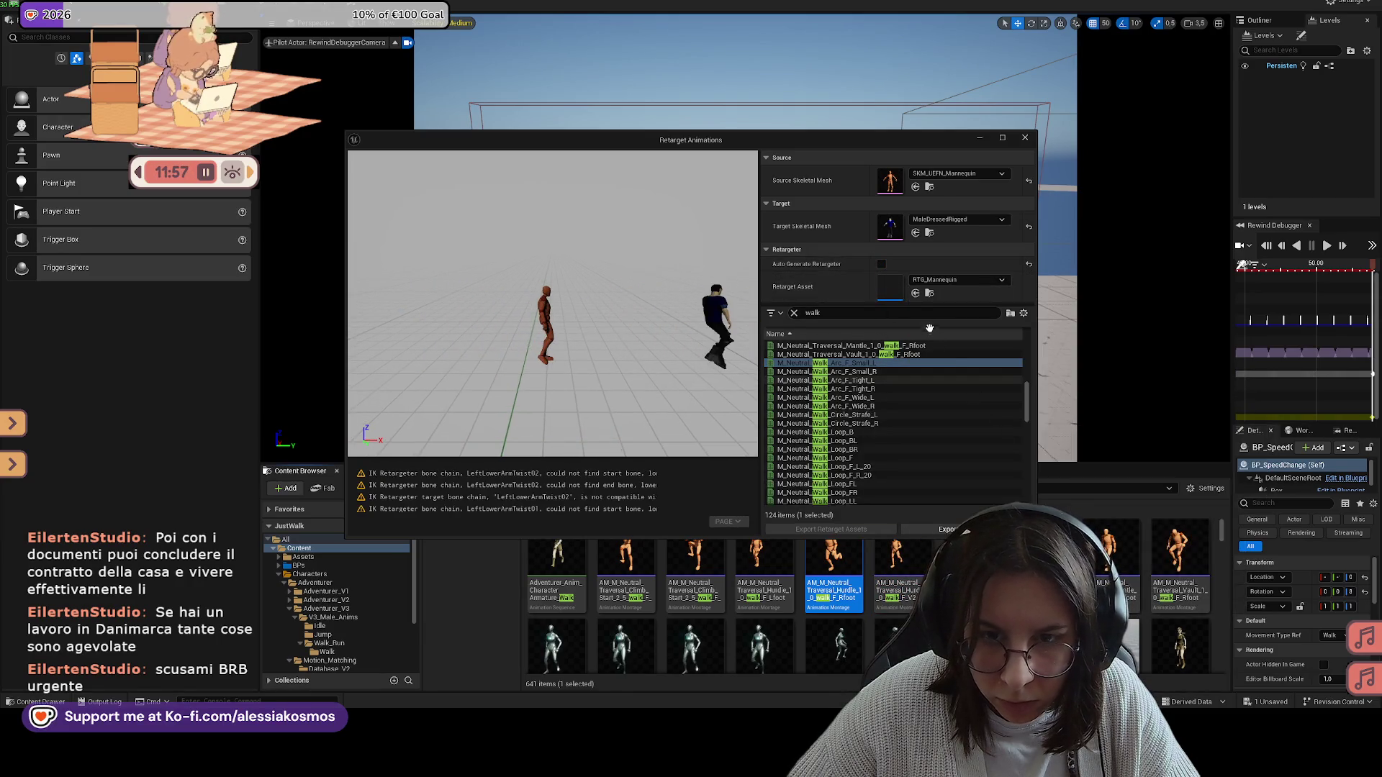
# Step: Switch the retargeter to RTG_UE5Manny_UE4Manny
pyautogui.doubleClick(855, 389)
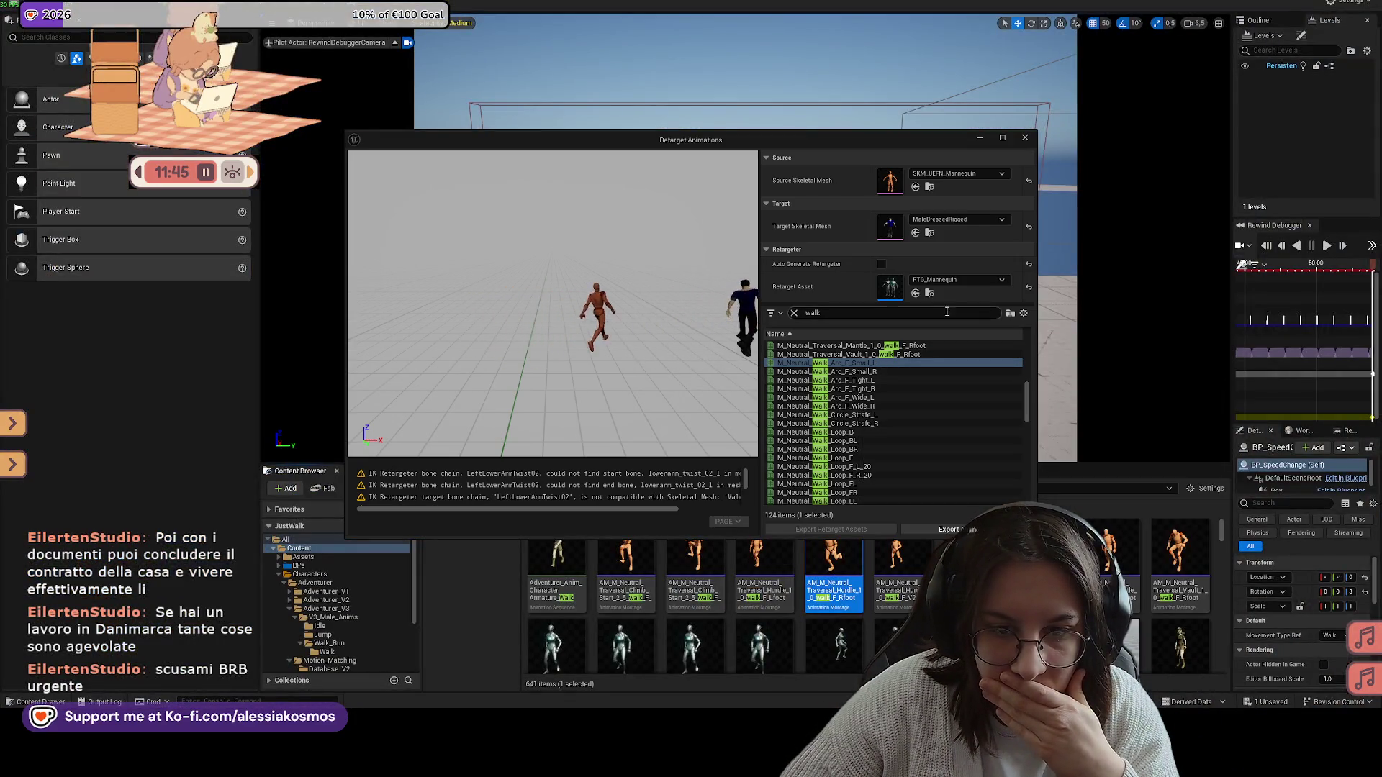
pyautogui.click(952, 282)
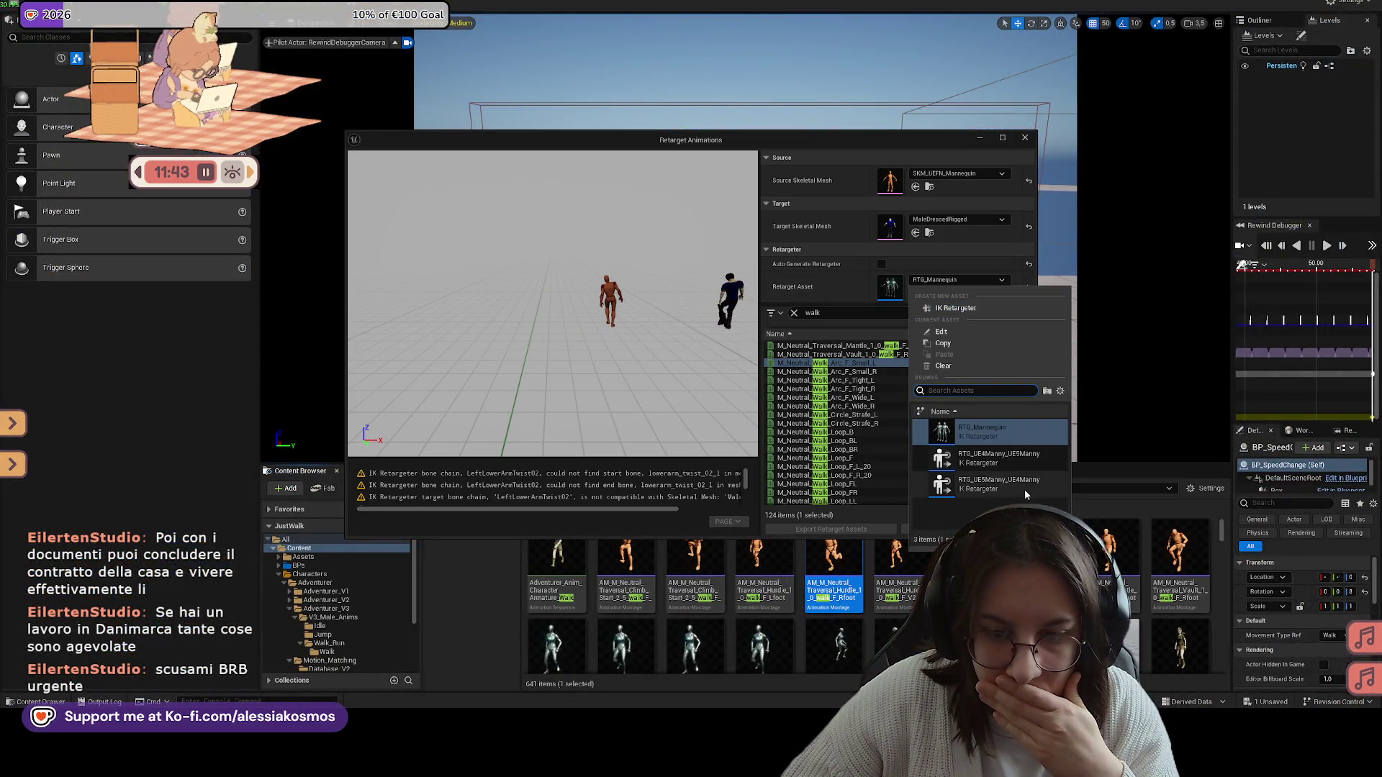
pyautogui.click(1005, 484)
pyautogui.click(950, 529)
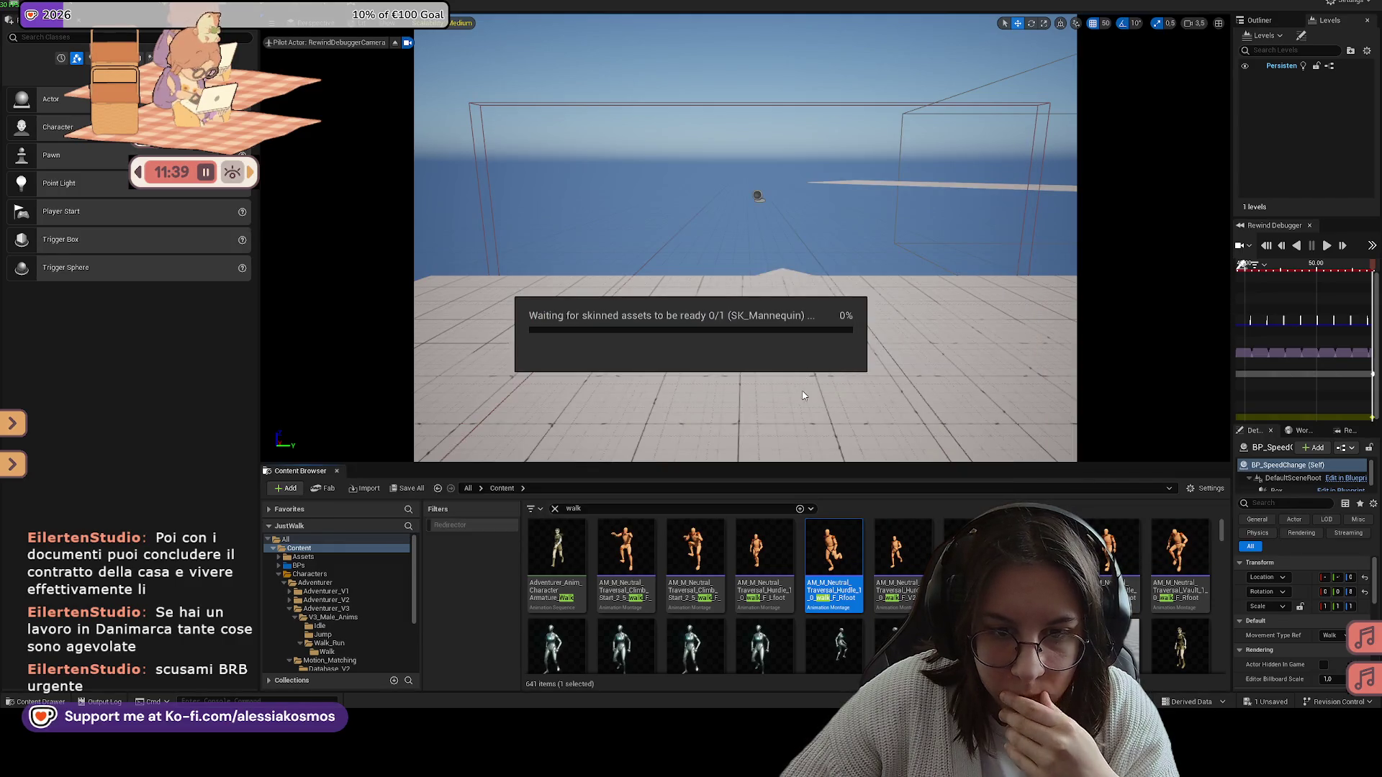
pyautogui.moveTo(928, 763)
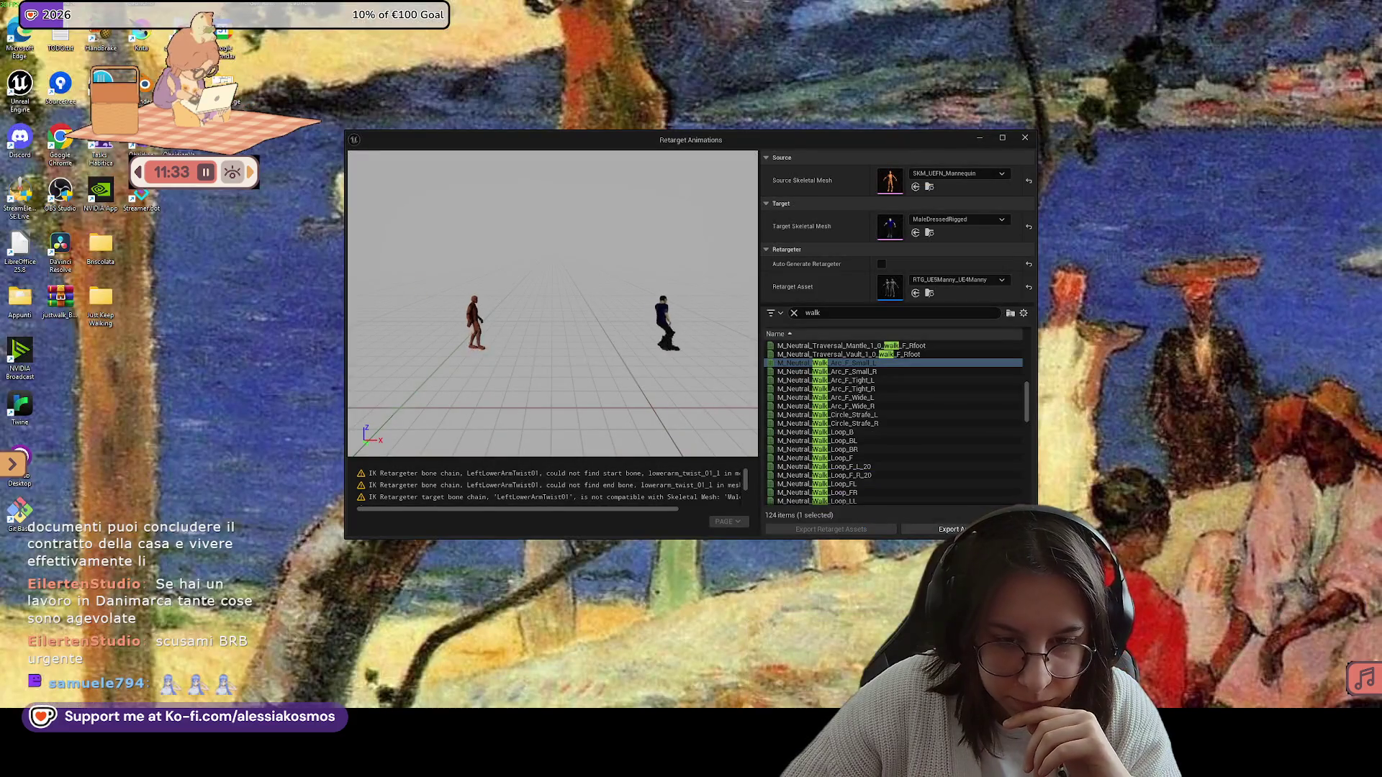
pyautogui.click(986, 666)
pyautogui.click(910, 279)
pyautogui.click(896, 274)
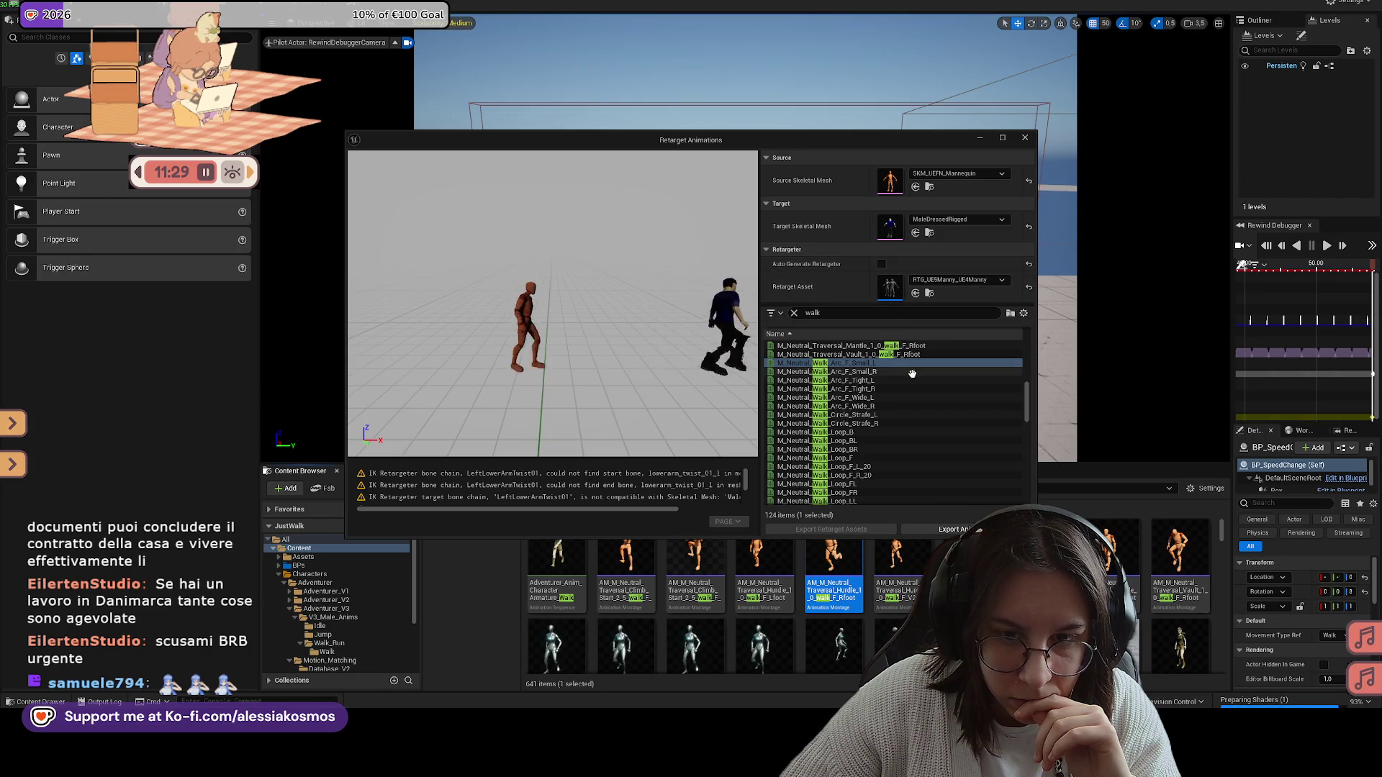
# Step: Re-enable the auto-generated retargeter and select a range of walk animations
pyautogui.click(882, 265)
pyautogui.click(837, 361)
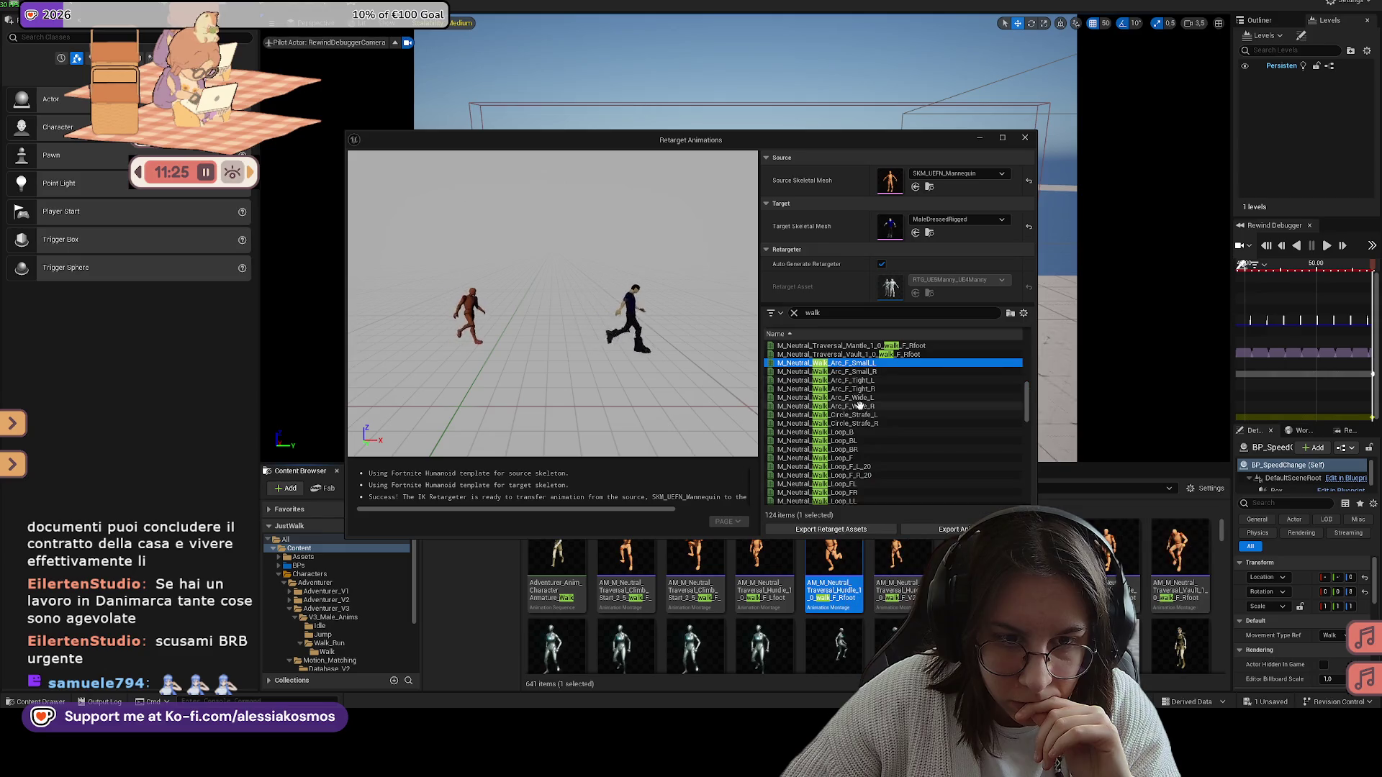
pyautogui.scroll(-4, 958, 424)
pyautogui.moveTo(1029, 412); pyautogui.dragTo(1017, 493)
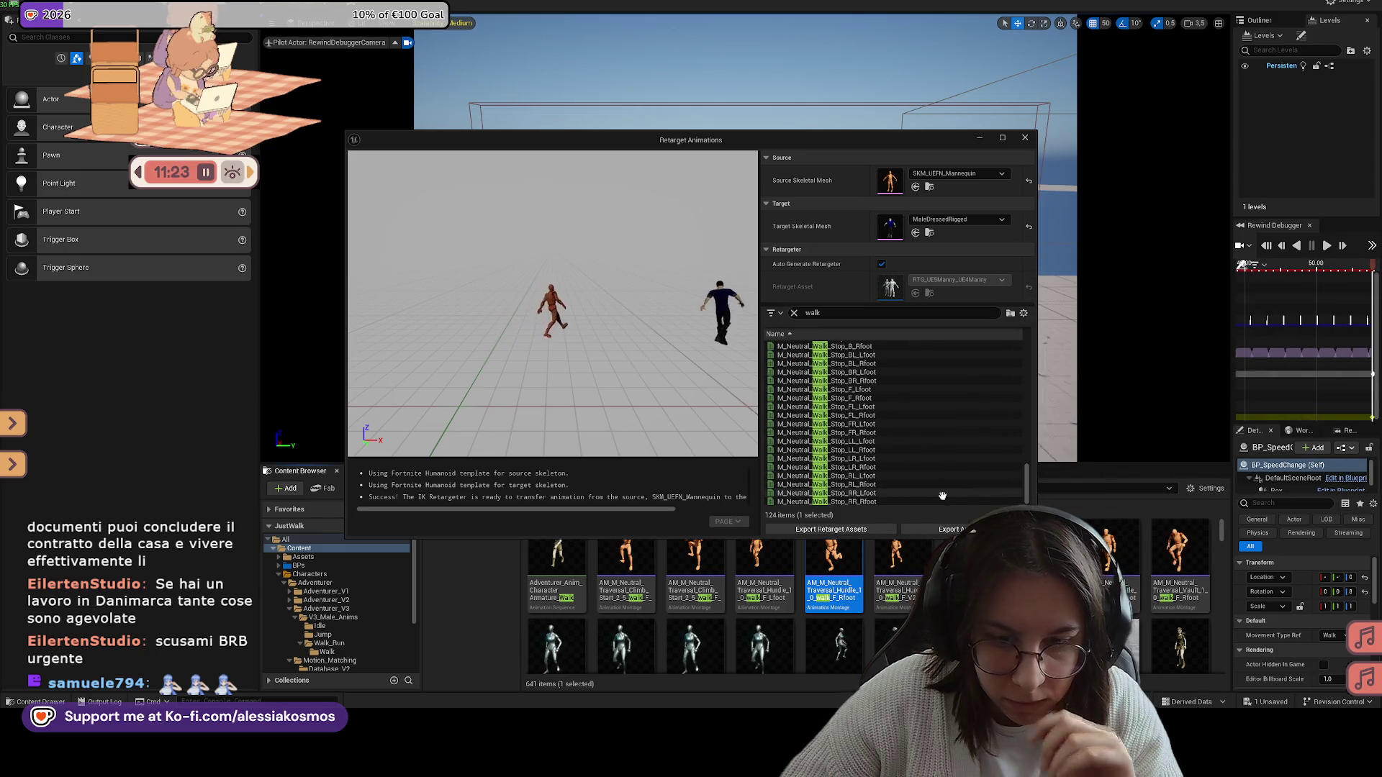
# Step: Adjust the selection and preview the Walk_Pivot_LL_RL_Lfoot and Walk_Reface_Start_F_L_180 animations
pyautogui.keyDown('shift'); pyautogui.click(858, 503); pyautogui.keyUp('shift')
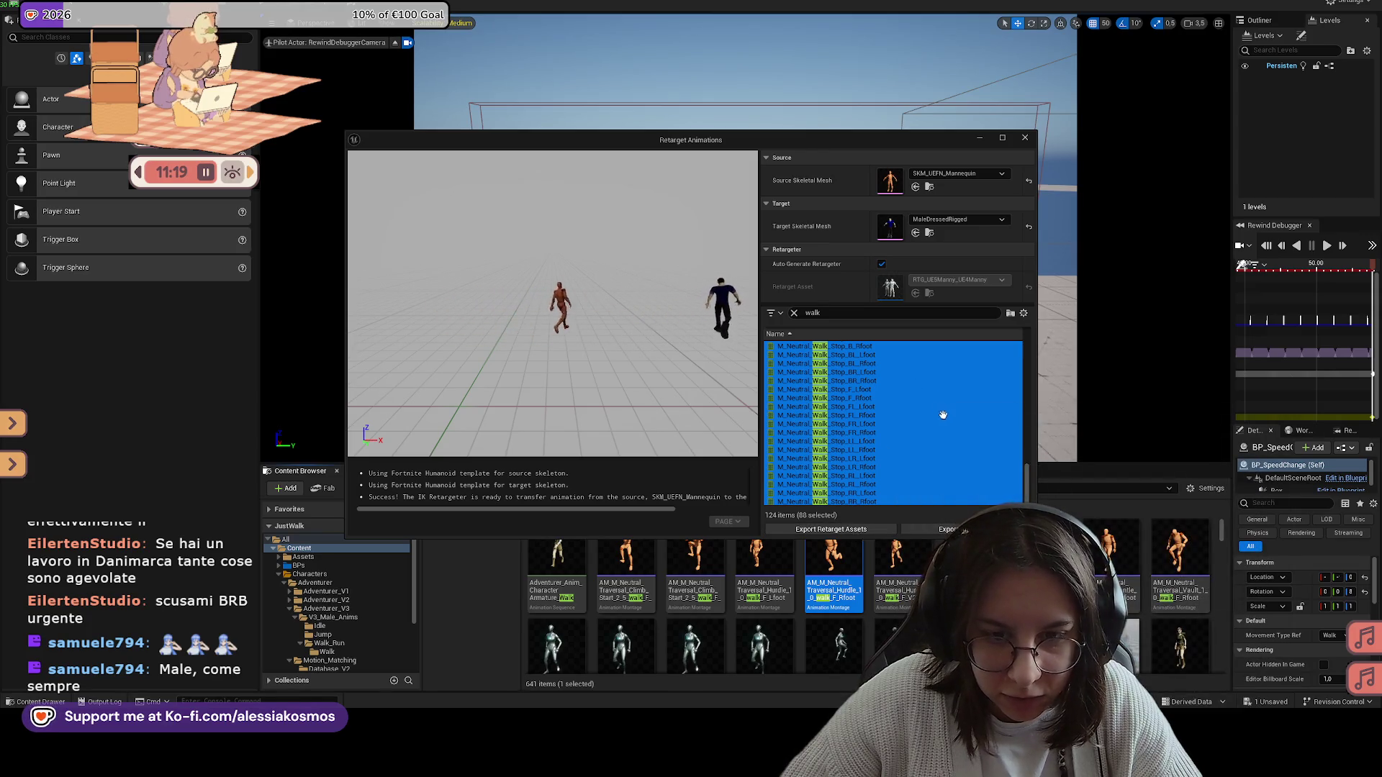
pyautogui.scroll(10, 929, 400)
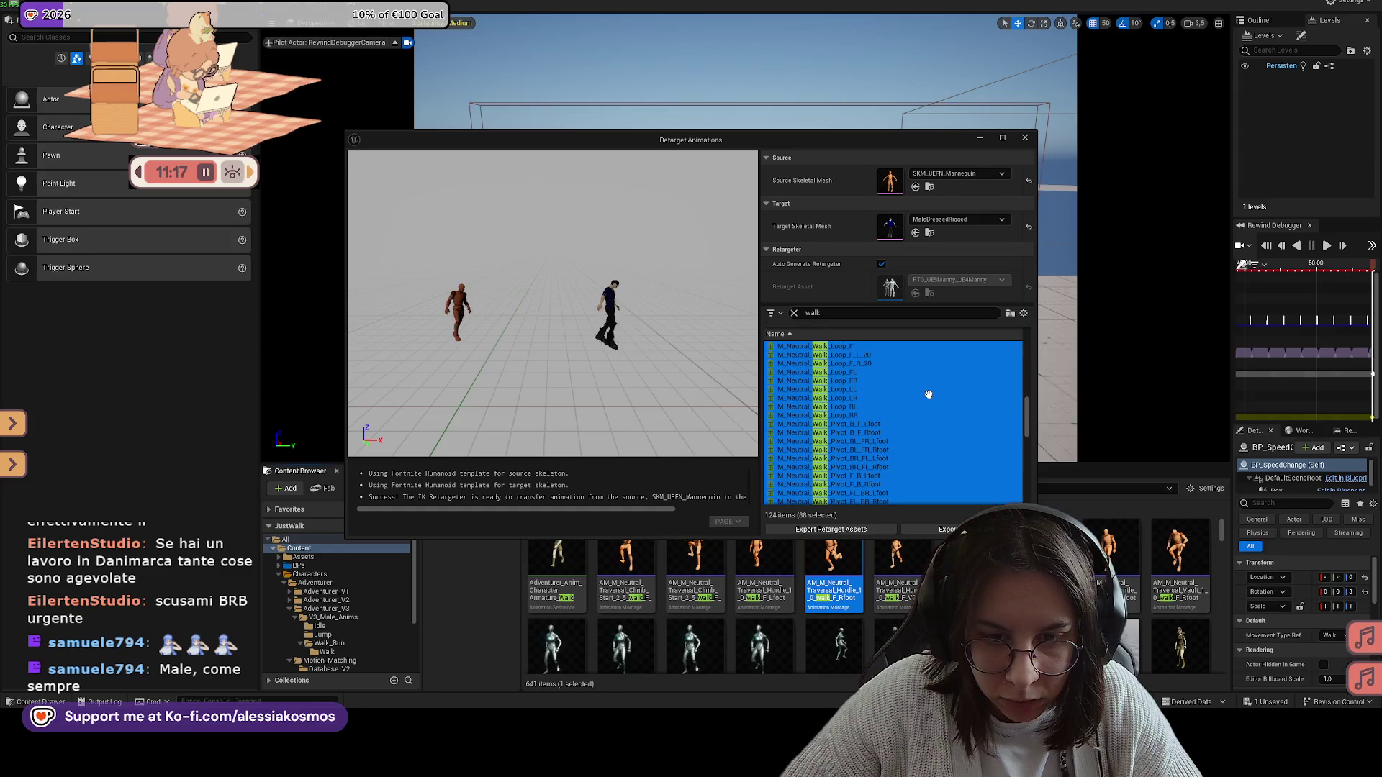
pyautogui.click(878, 392)
pyautogui.scroll(-4, 881, 432)
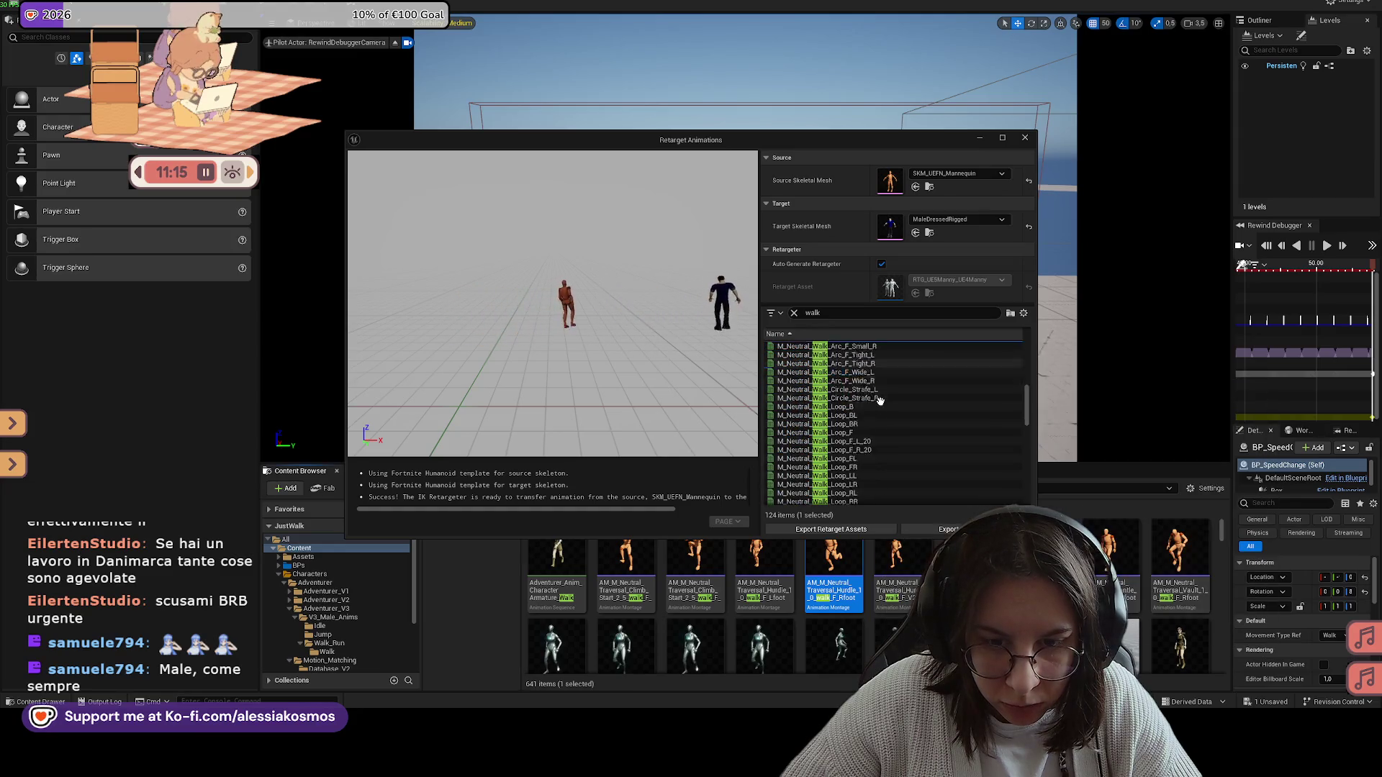
pyautogui.scroll(-3, 883, 446)
pyautogui.click(878, 442)
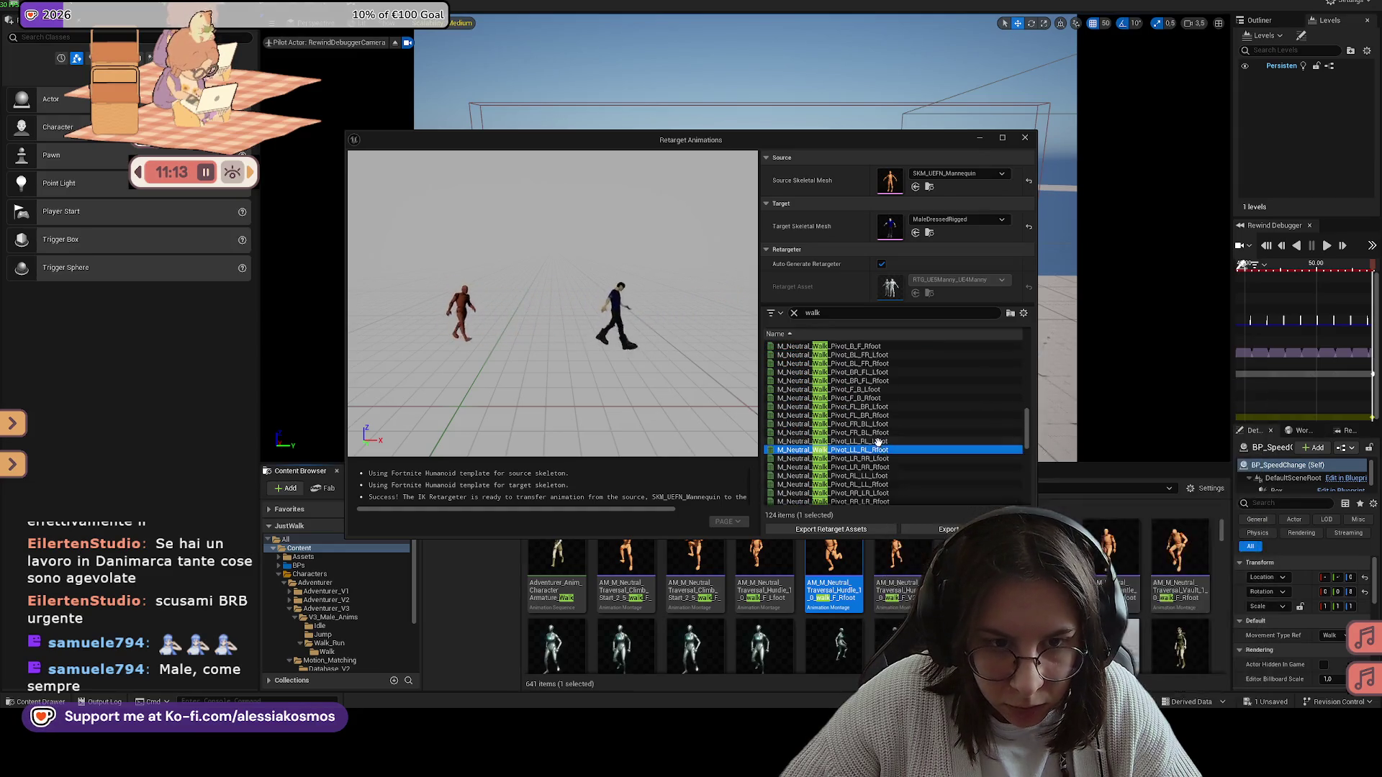
pyautogui.scroll(-5, 878, 442)
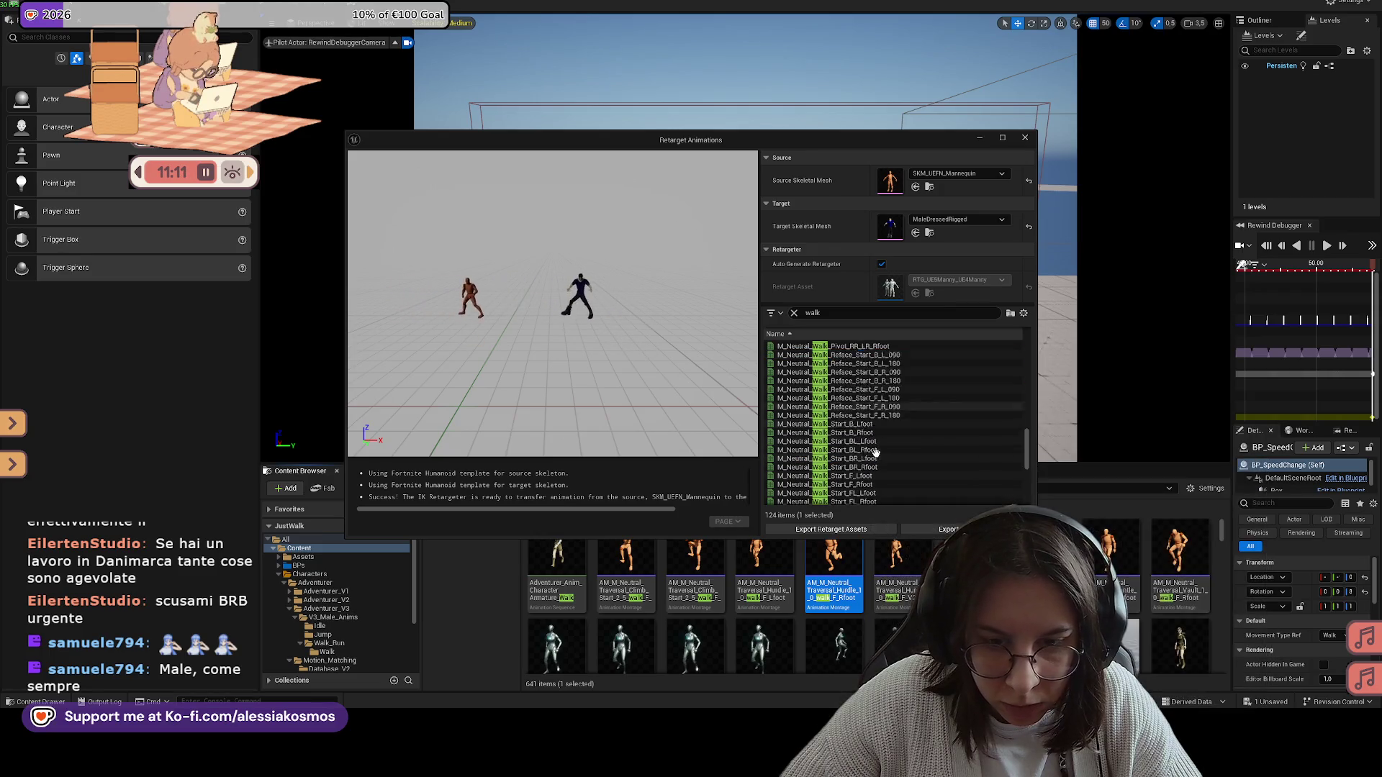
pyautogui.scroll(2, 885, 367)
pyautogui.click(874, 381)
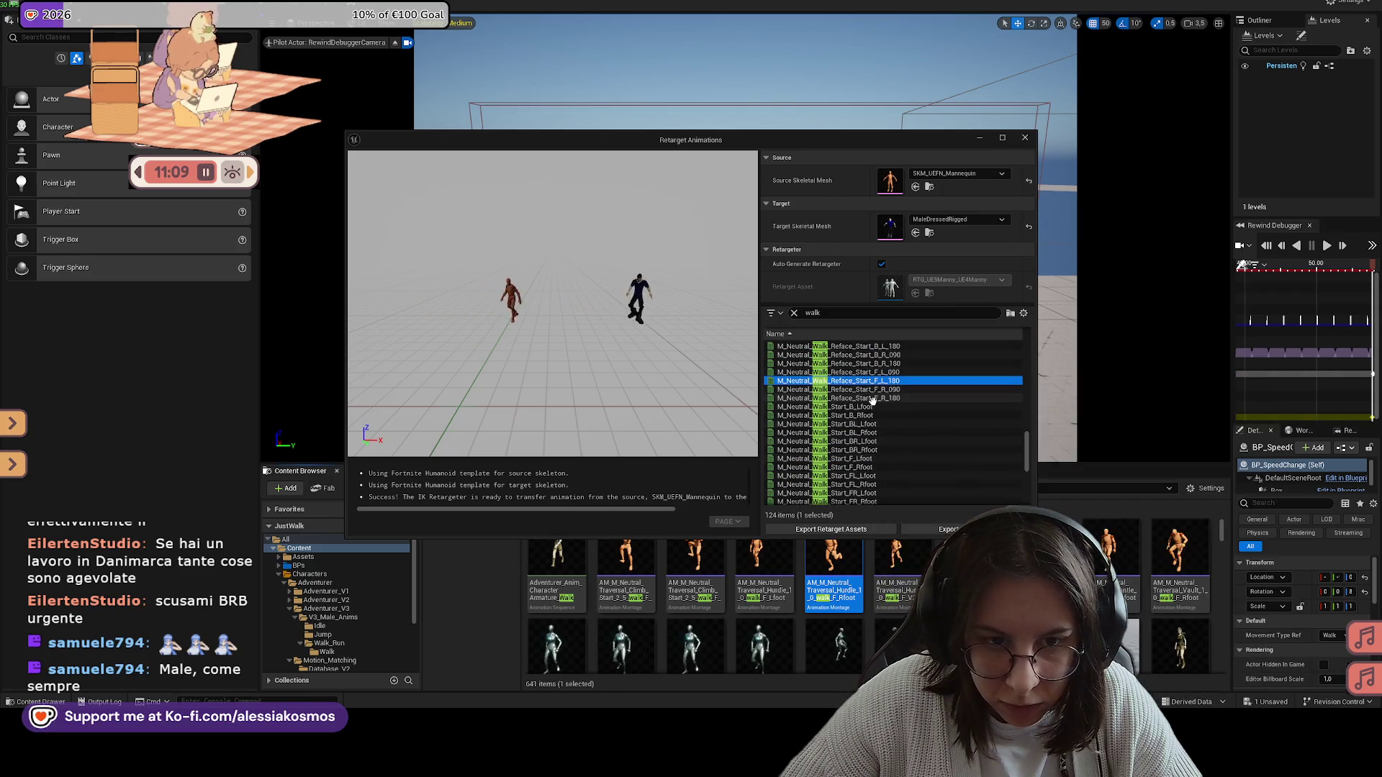
pyautogui.scroll(3, 872, 396)
pyautogui.scroll(-6, 878, 446)
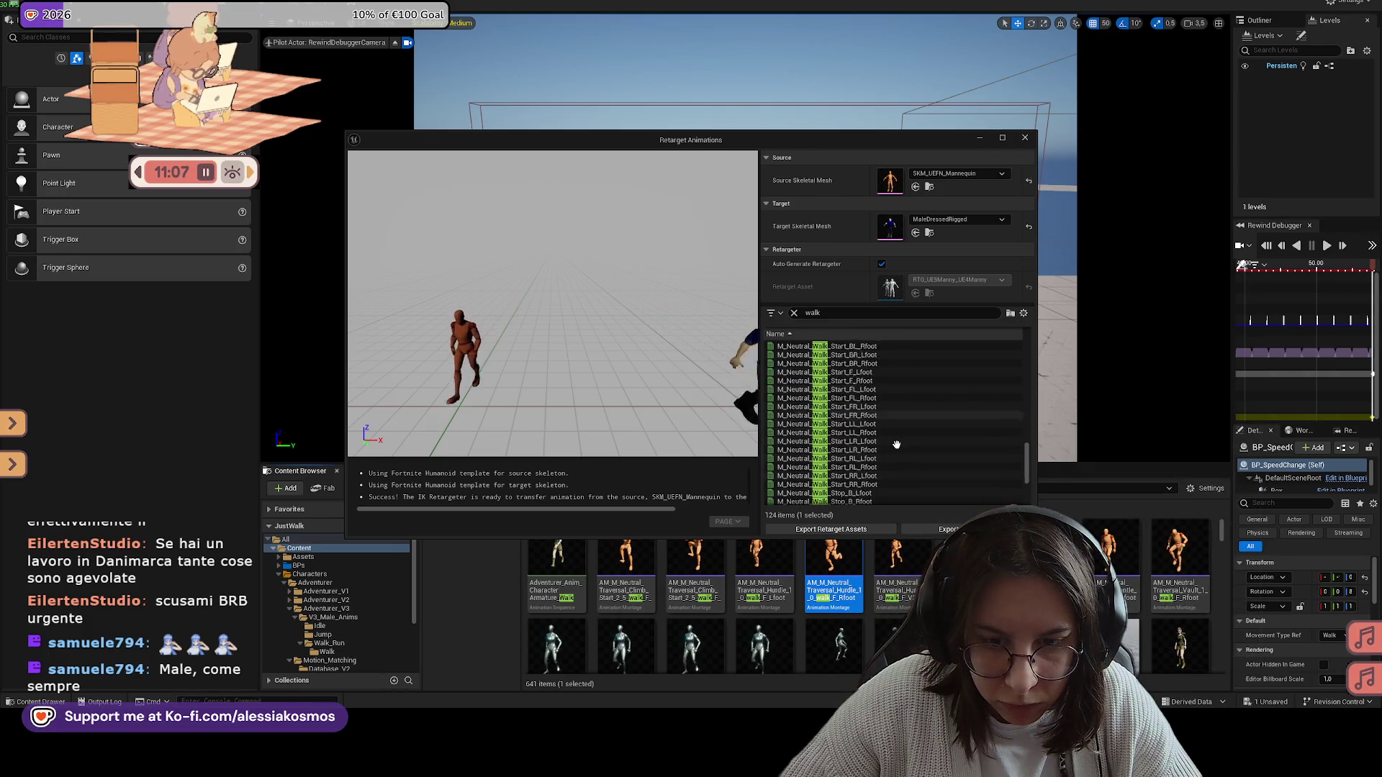
pyautogui.moveTo(1026, 464); pyautogui.dragTo(1024, 373)
# Step: Select Transition_Run_to_Walk_Lfoot through the end and export them into the Walk folder
pyautogui.keyDown('shift'); pyautogui.click(857, 437); pyautogui.keyUp('shift')
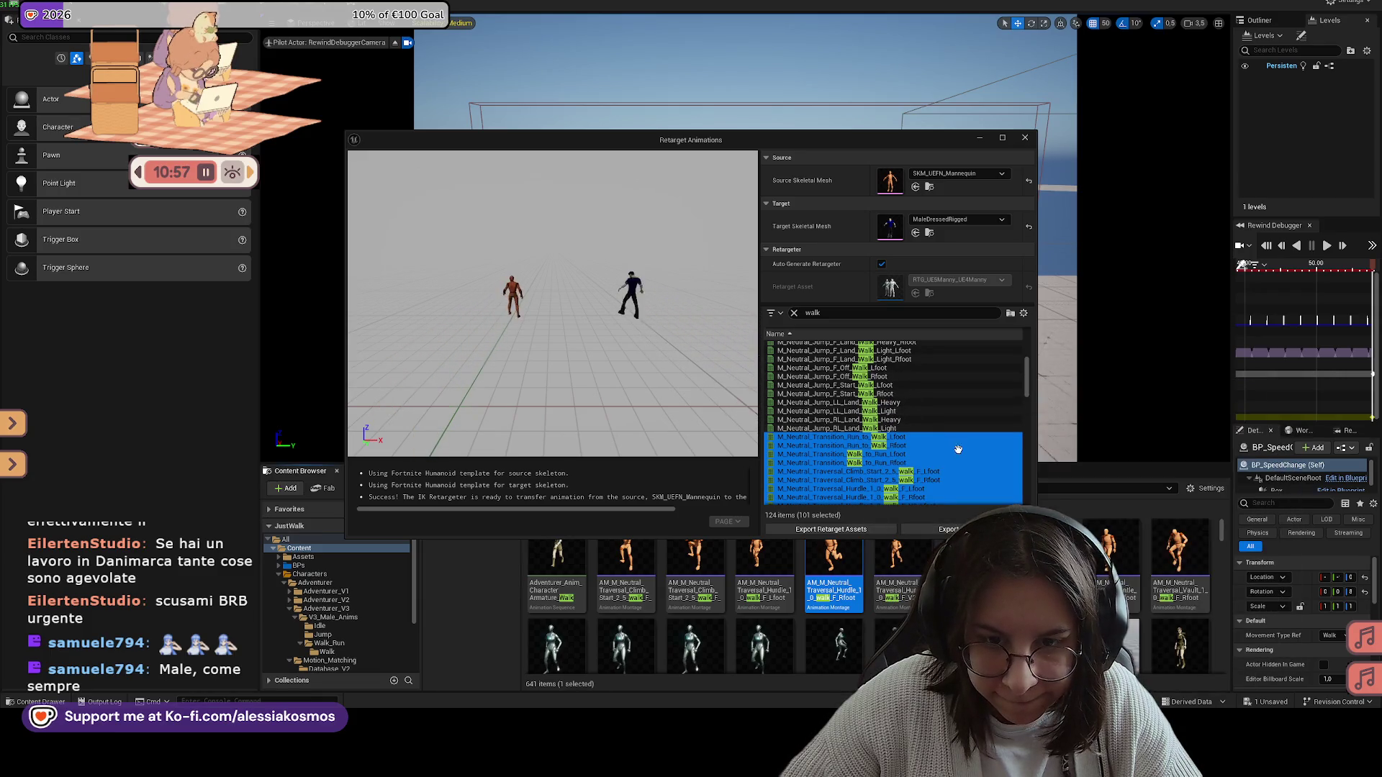
pyautogui.scroll(-2, 921, 490)
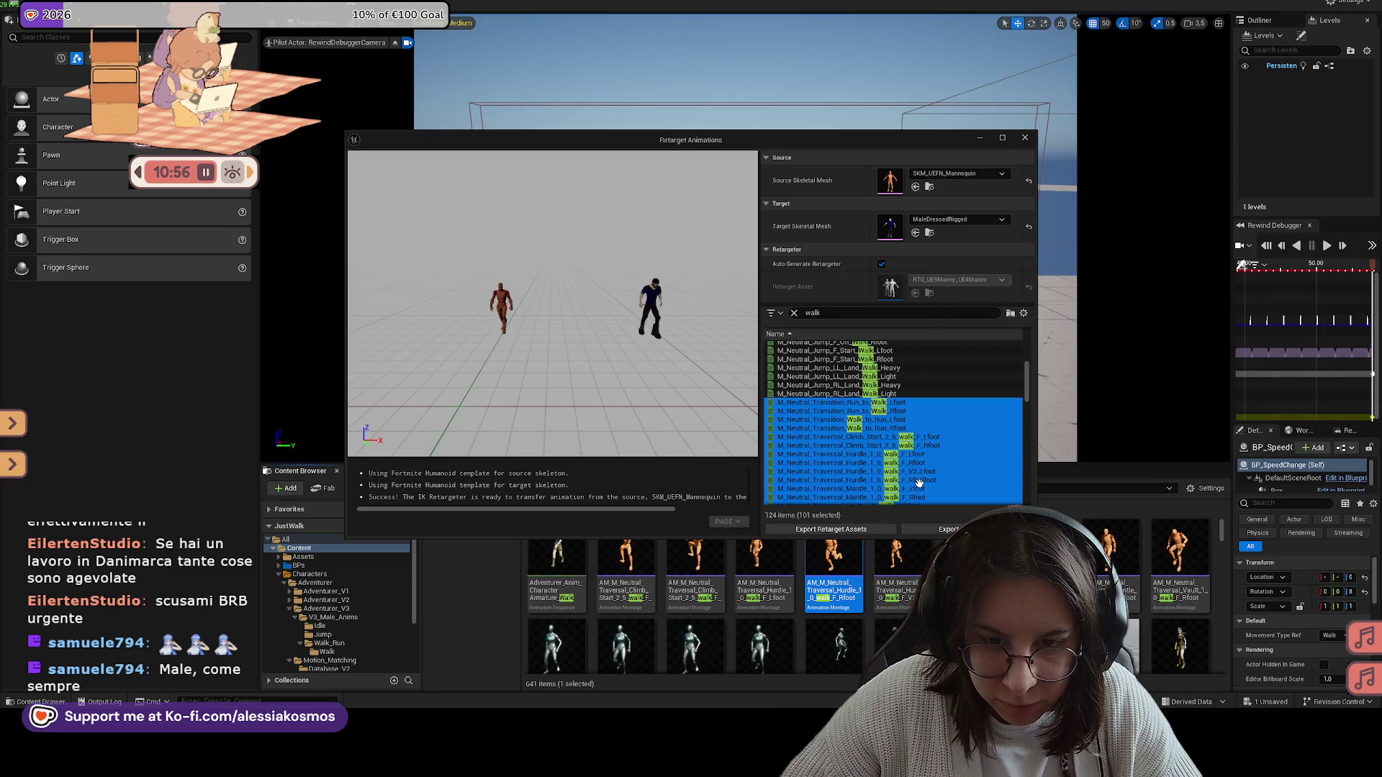
pyautogui.click(951, 529)
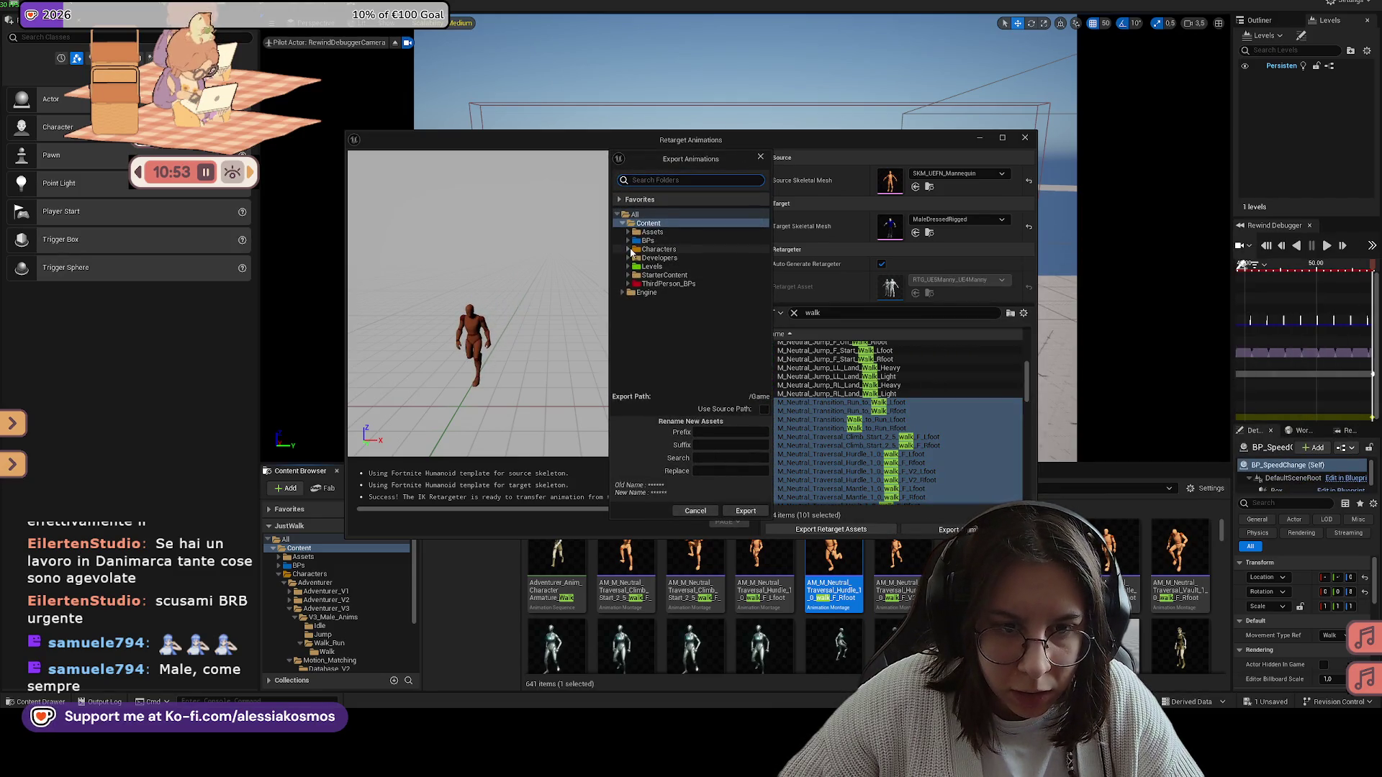
pyautogui.click(628, 250)
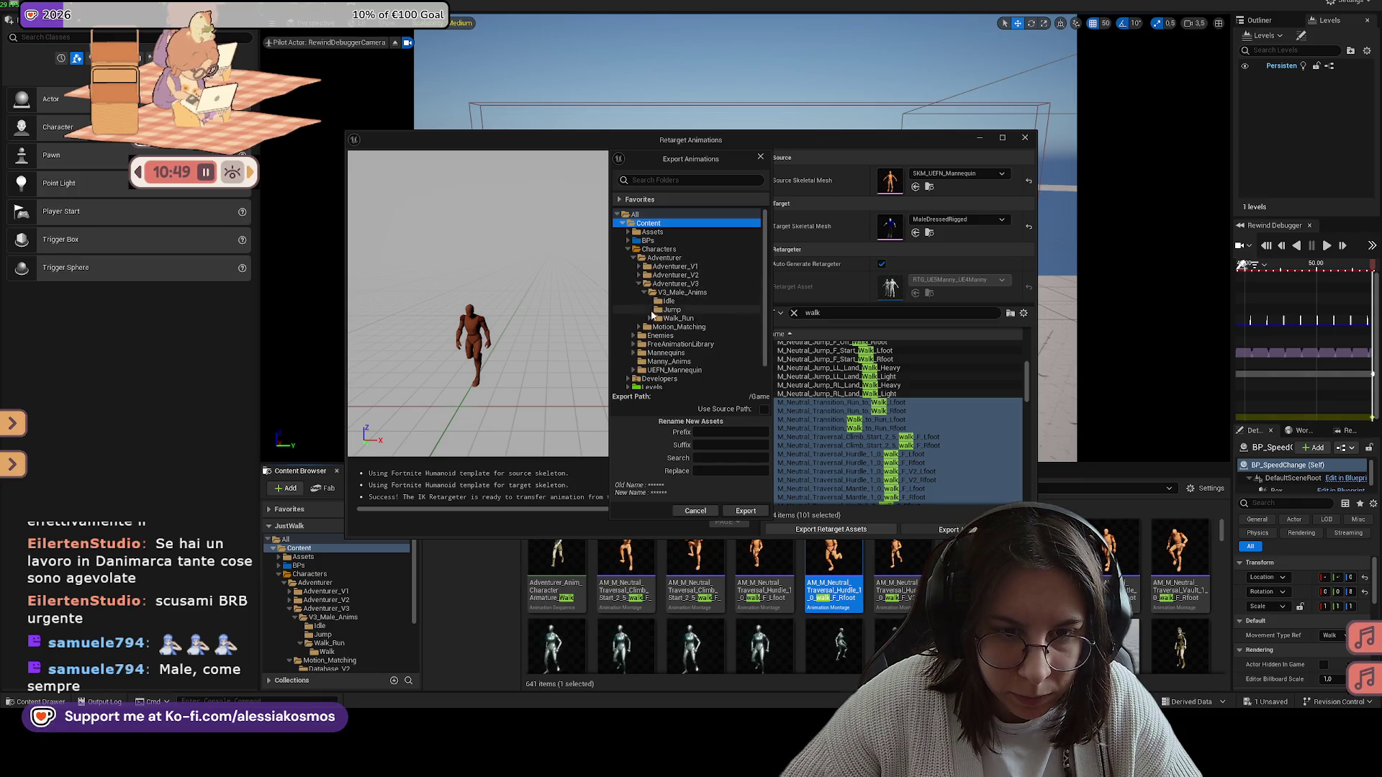
pyautogui.click(696, 328)
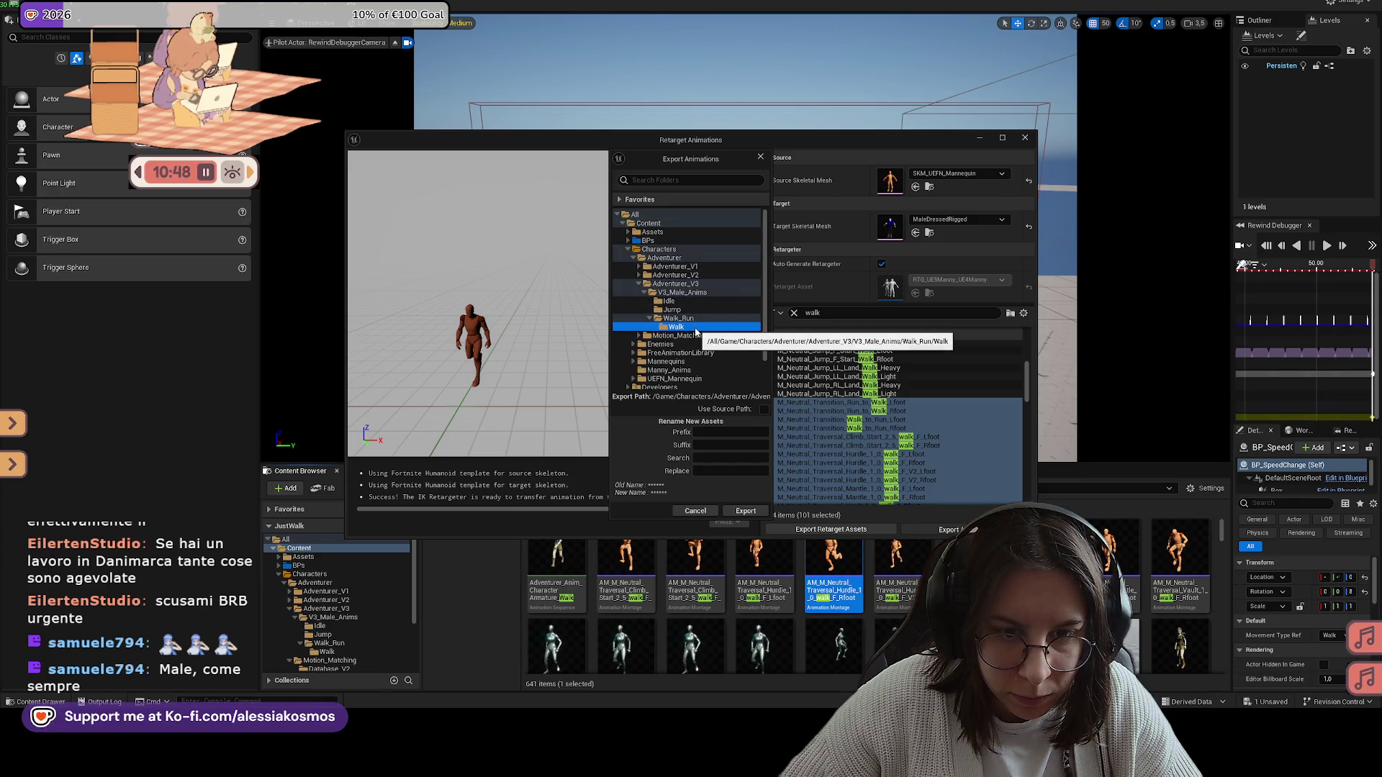
pyautogui.click(744, 511)
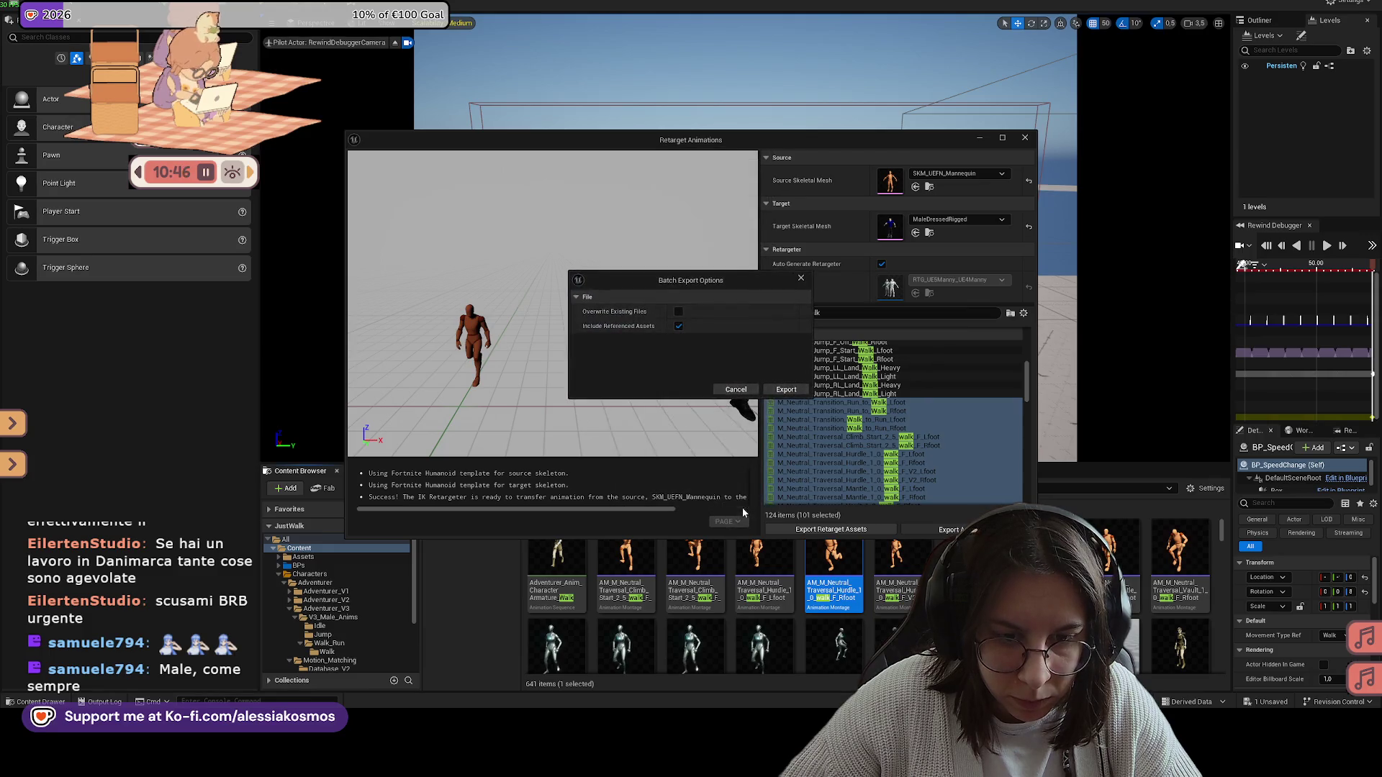
pyautogui.click(785, 390)
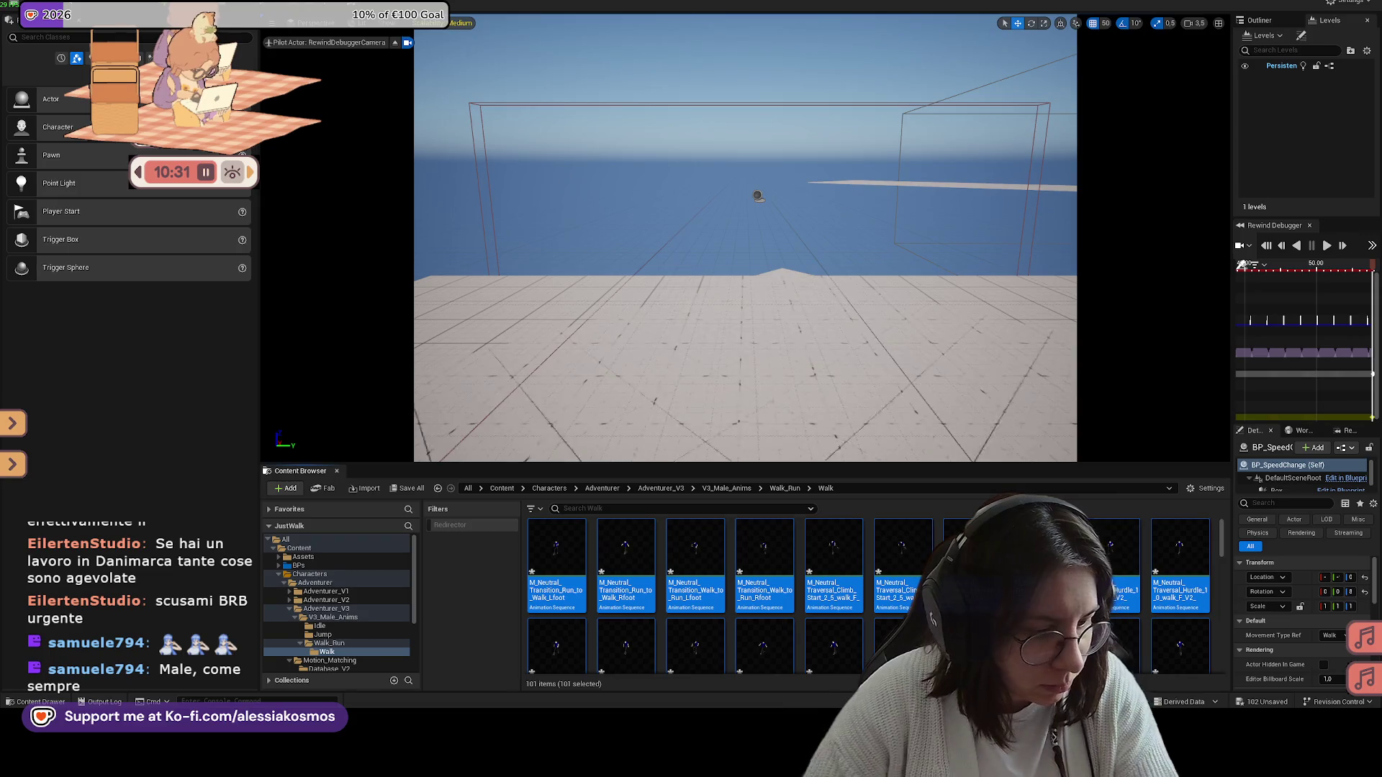
# Step: Select all the exported walk animations in the Walk folder and save them
pyautogui.click(551, 534)
pyautogui.scroll(-10, 575, 575)
pyautogui.hotkey('ctrl', 'a')
pyautogui.hotkey('ctrl', 's')
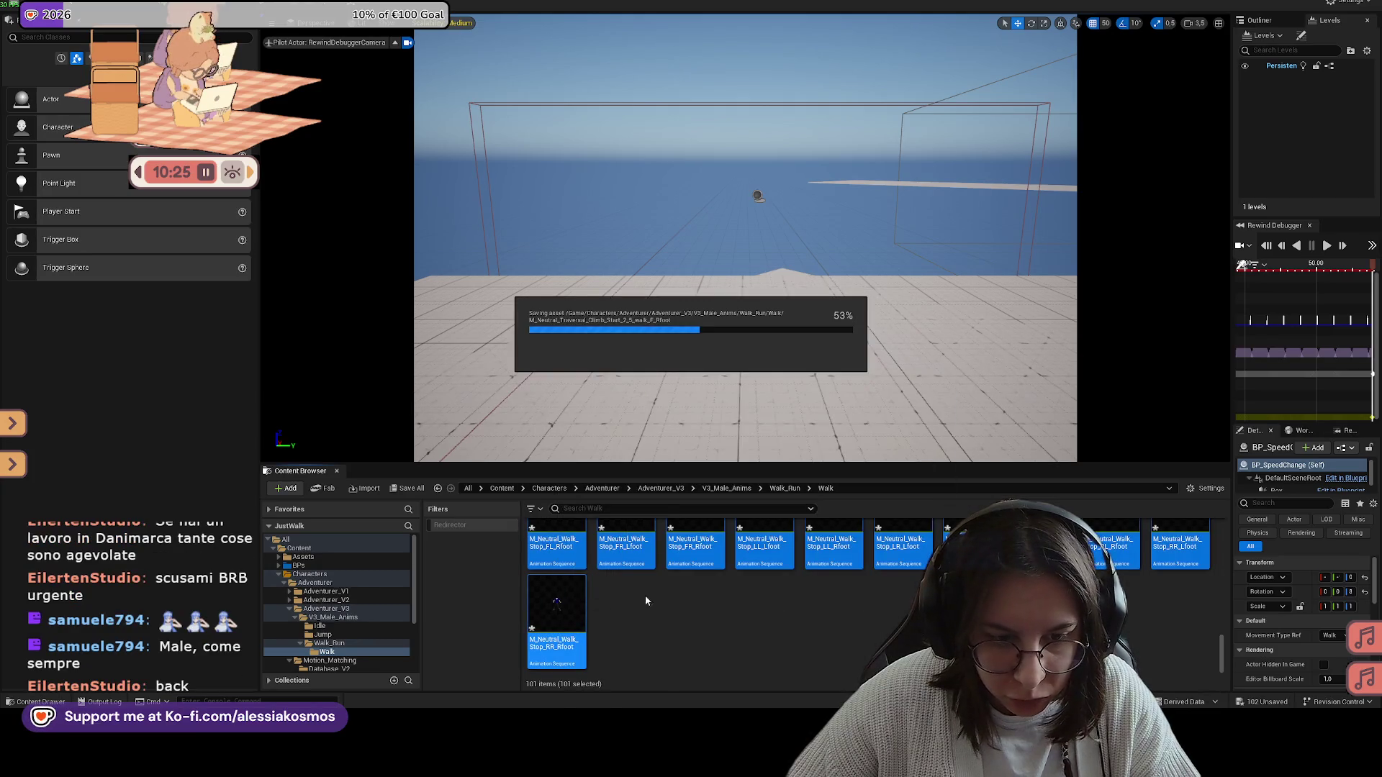
# Step: Return to the top-level Content folder, search for 'walk', then clear the search
pyautogui.click(787, 489)
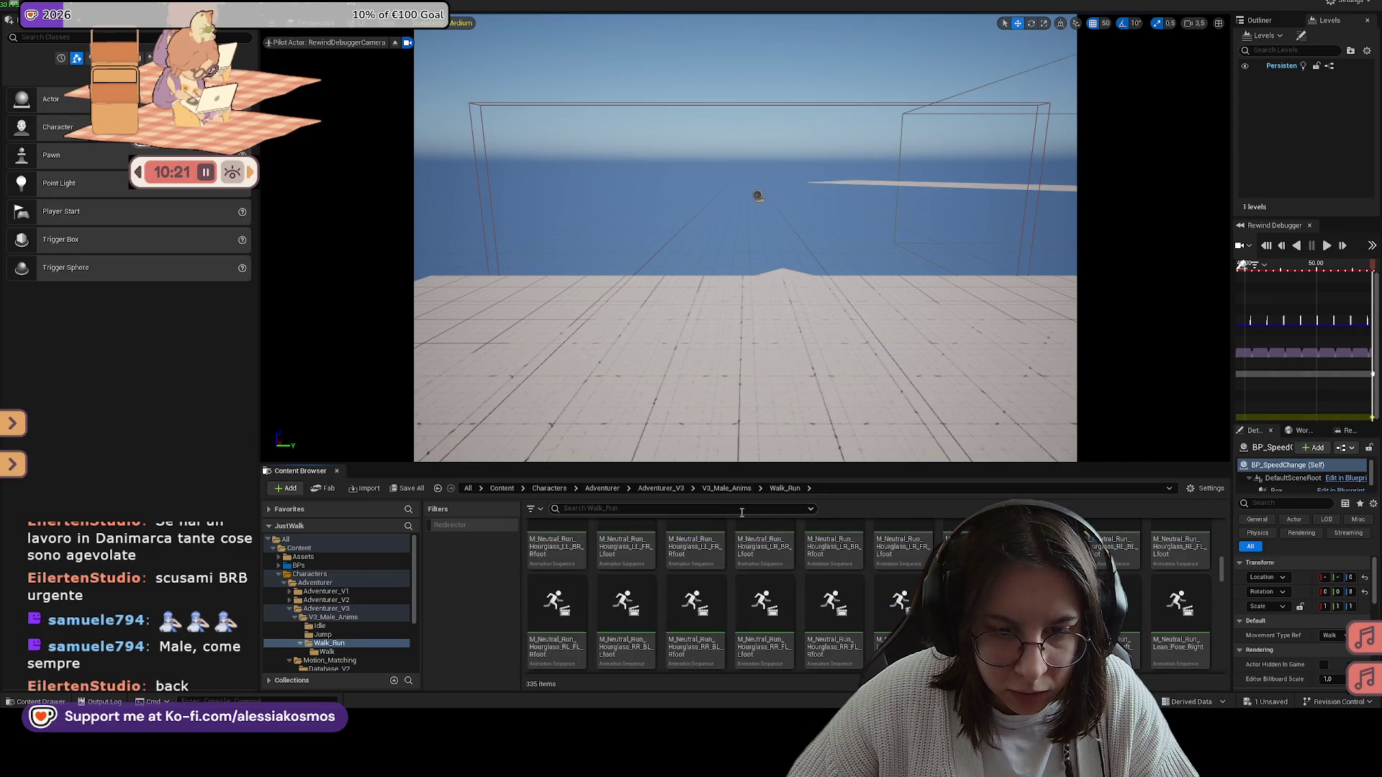
pyautogui.click(660, 487)
pyautogui.click(602, 488)
pyautogui.click(501, 488)
pyautogui.click(581, 506)
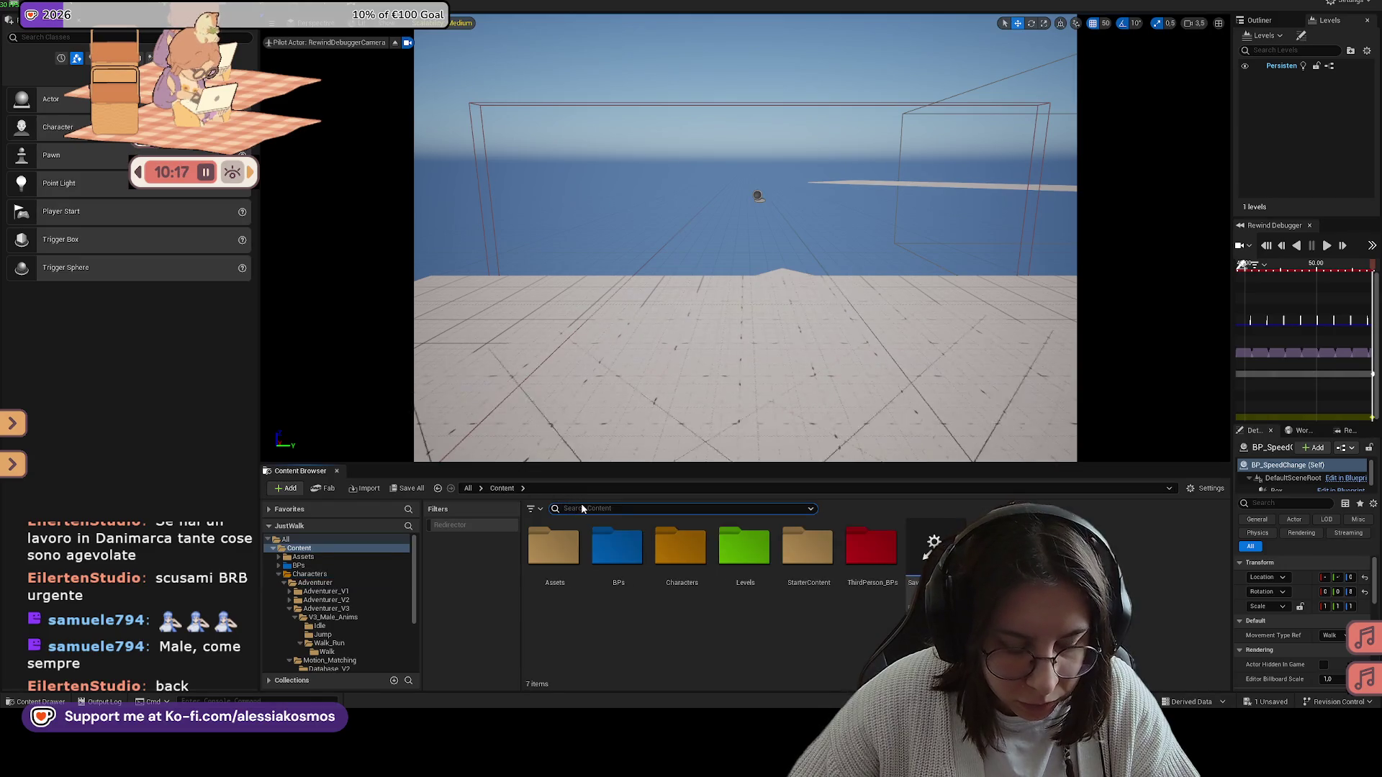
pyautogui.write('walk')
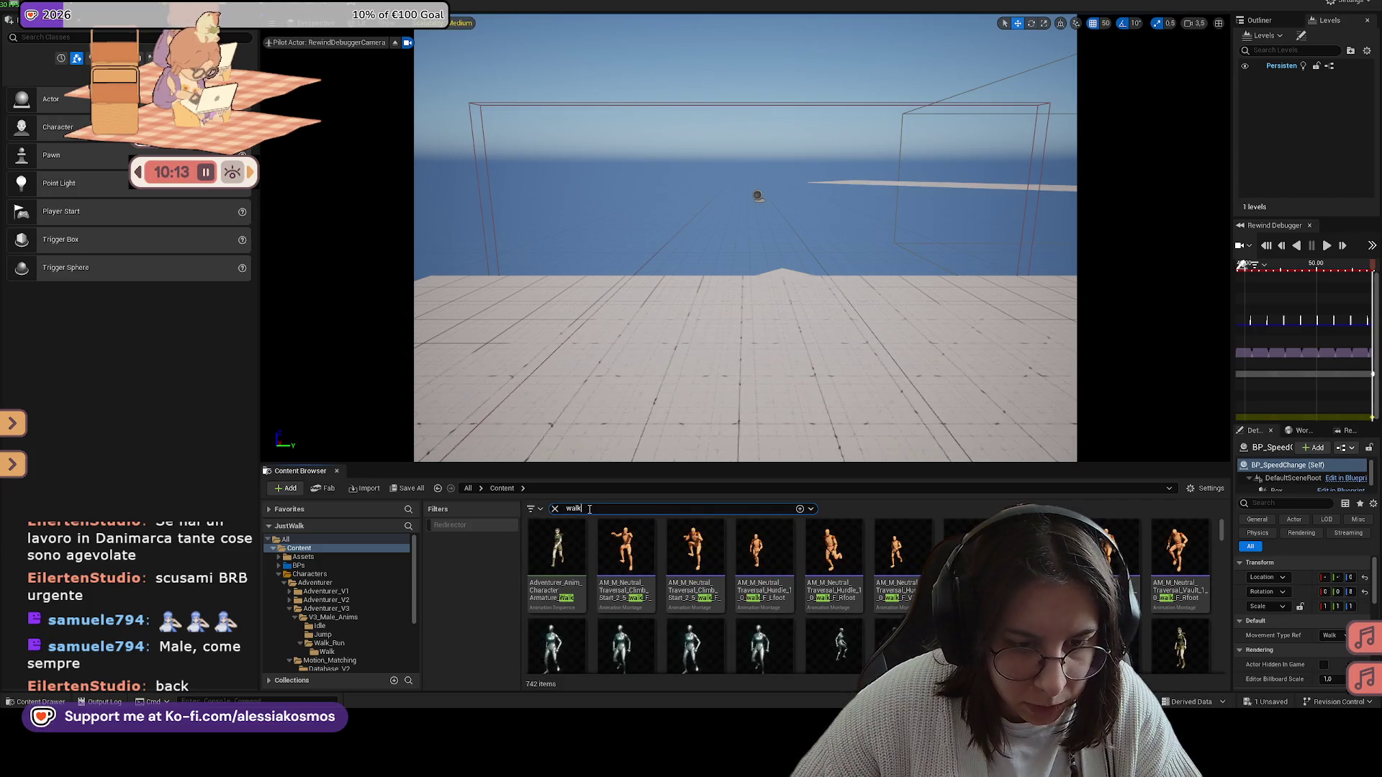
pyautogui.press('BackSpace')
pyautogui.press('BackSpace')
pyautogui.press('BackSpace')
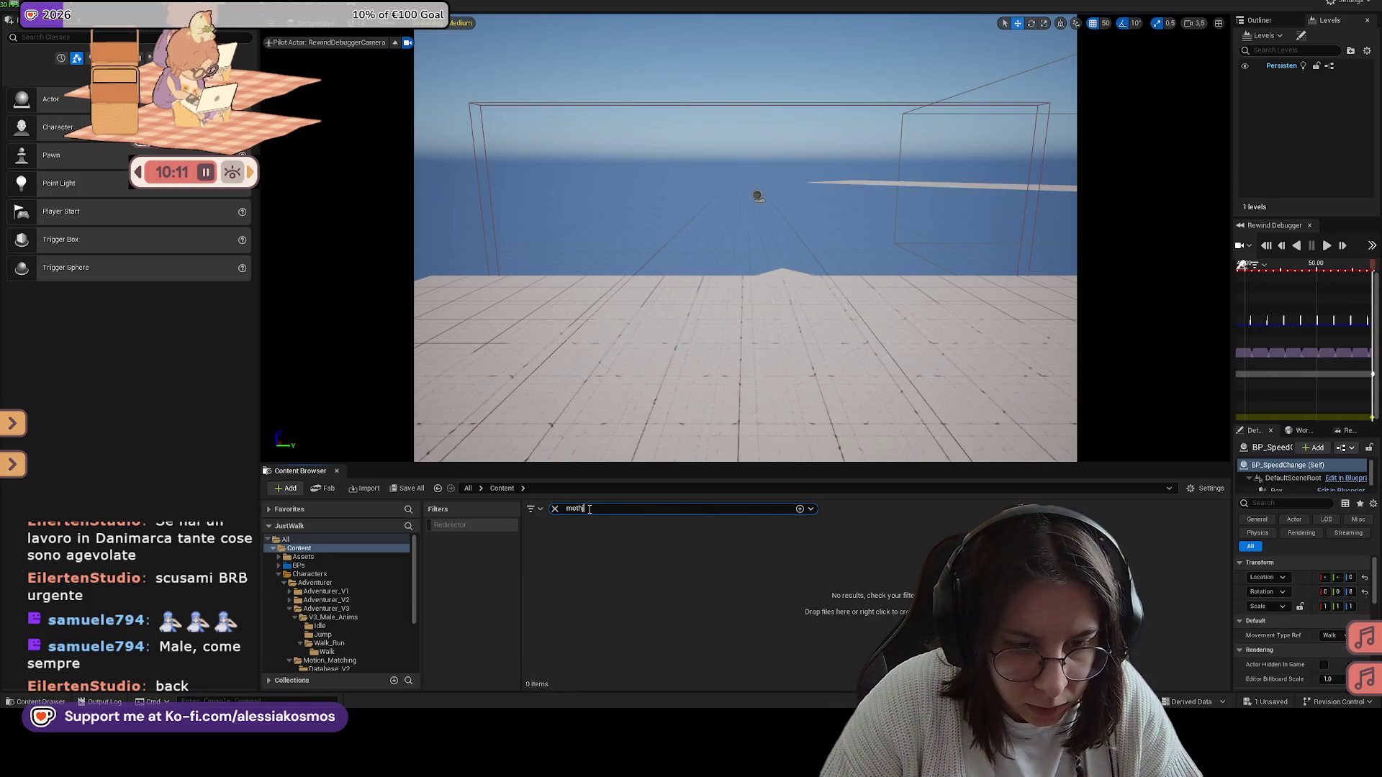
# Step: Open the PSD_Walk_v3 pose search database, found through the CHT_States_V3 chooser table
pyautogui.write('n')
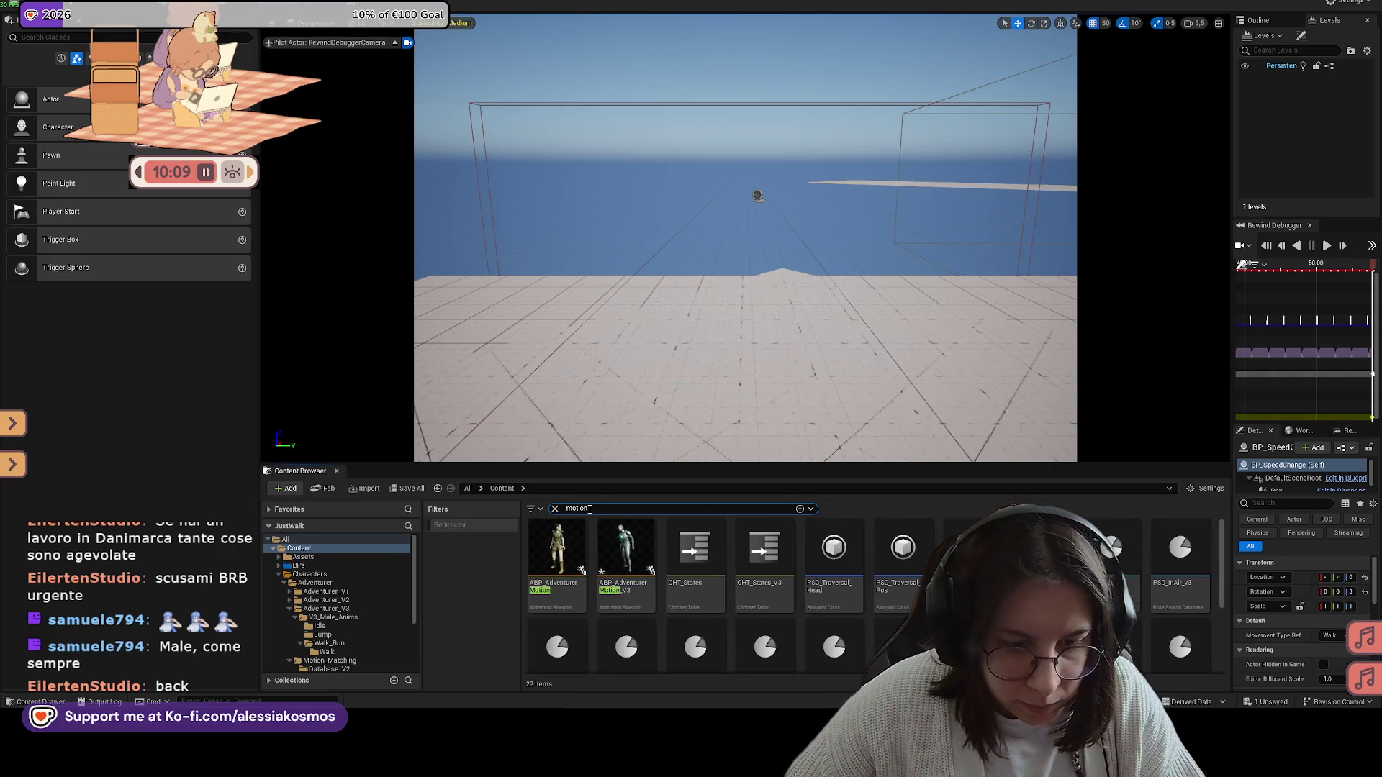
pyautogui.doubleClick(761, 570)
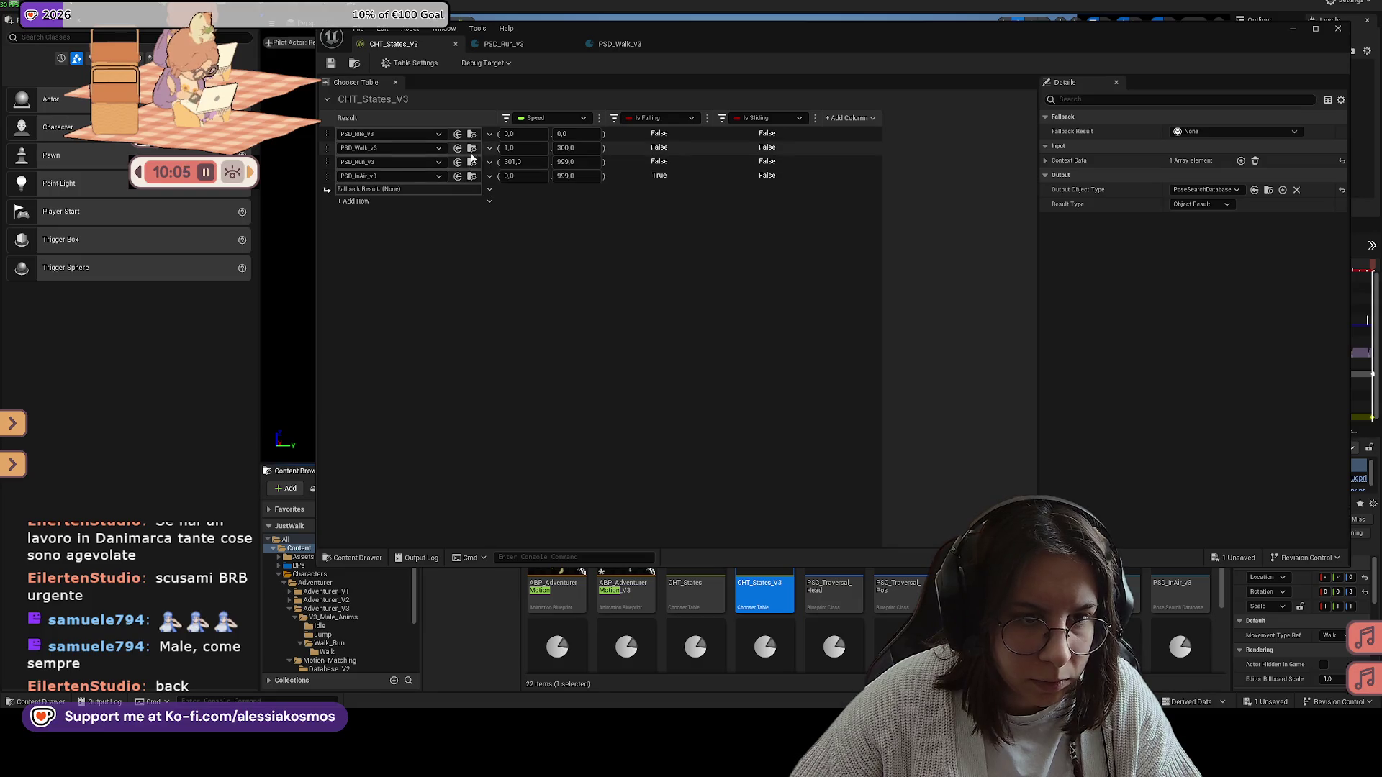
pyautogui.click(472, 147)
pyautogui.click(1294, 35)
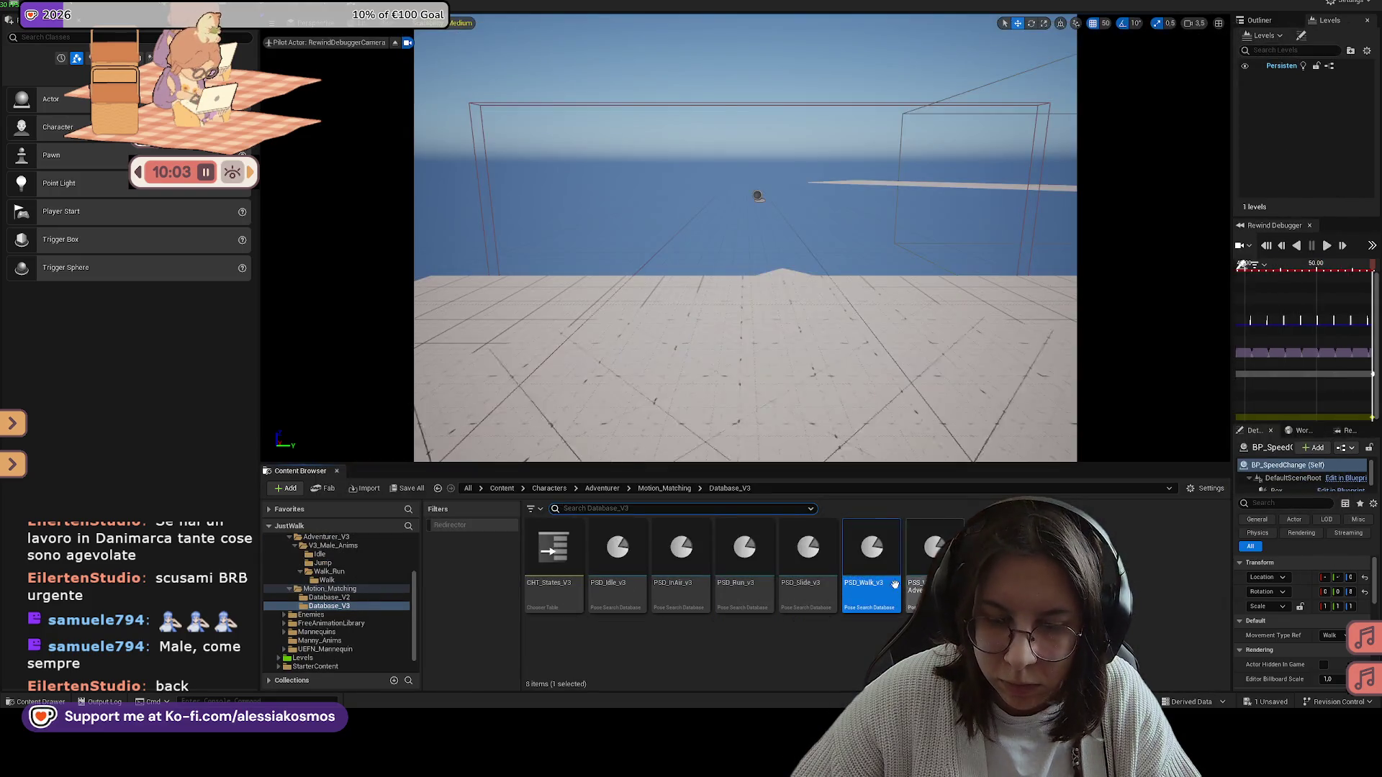
pyautogui.doubleClick(871, 590)
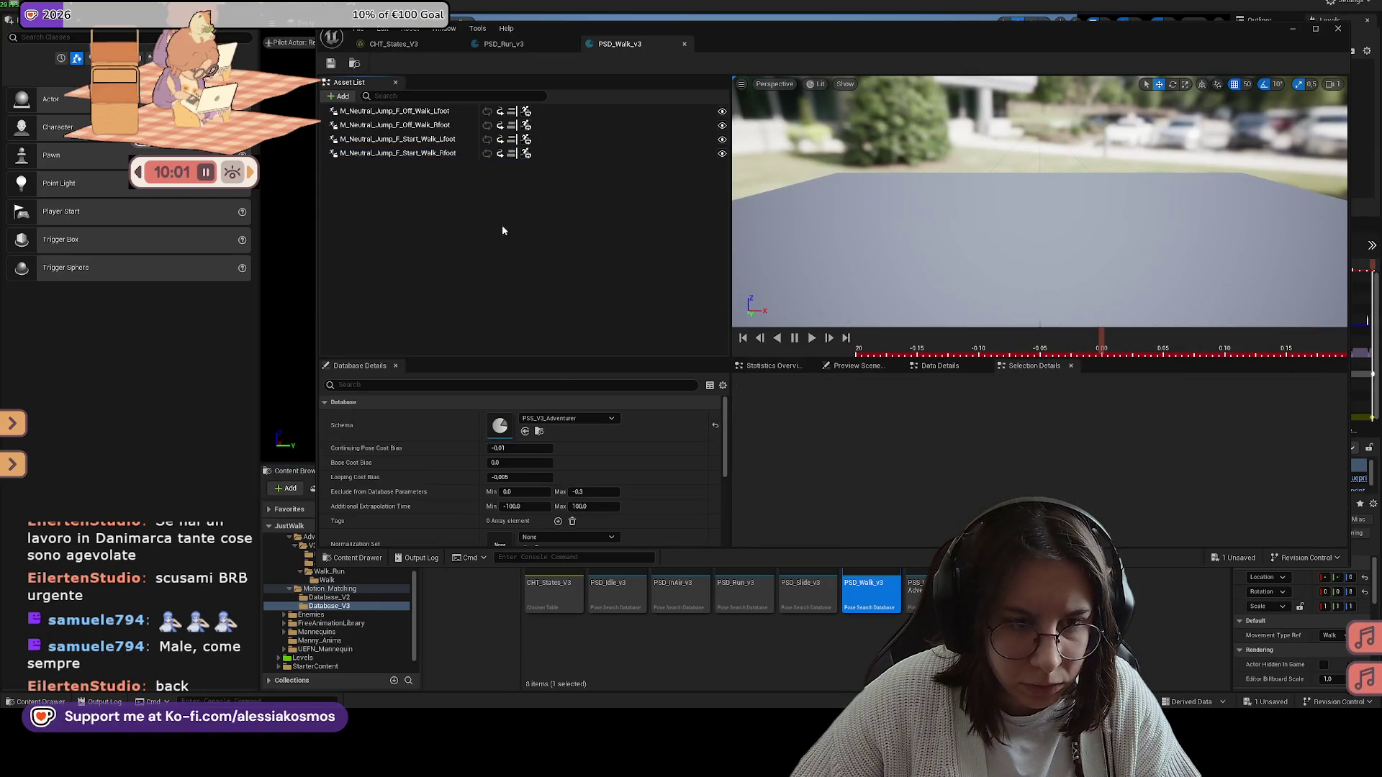
# Step: Remove the four old jump animations from the PSD_Walk_v3 Asset List
pyautogui.click(419, 154)
pyautogui.keyDown('shift'); pyautogui.click(431, 113); pyautogui.keyUp('shift')
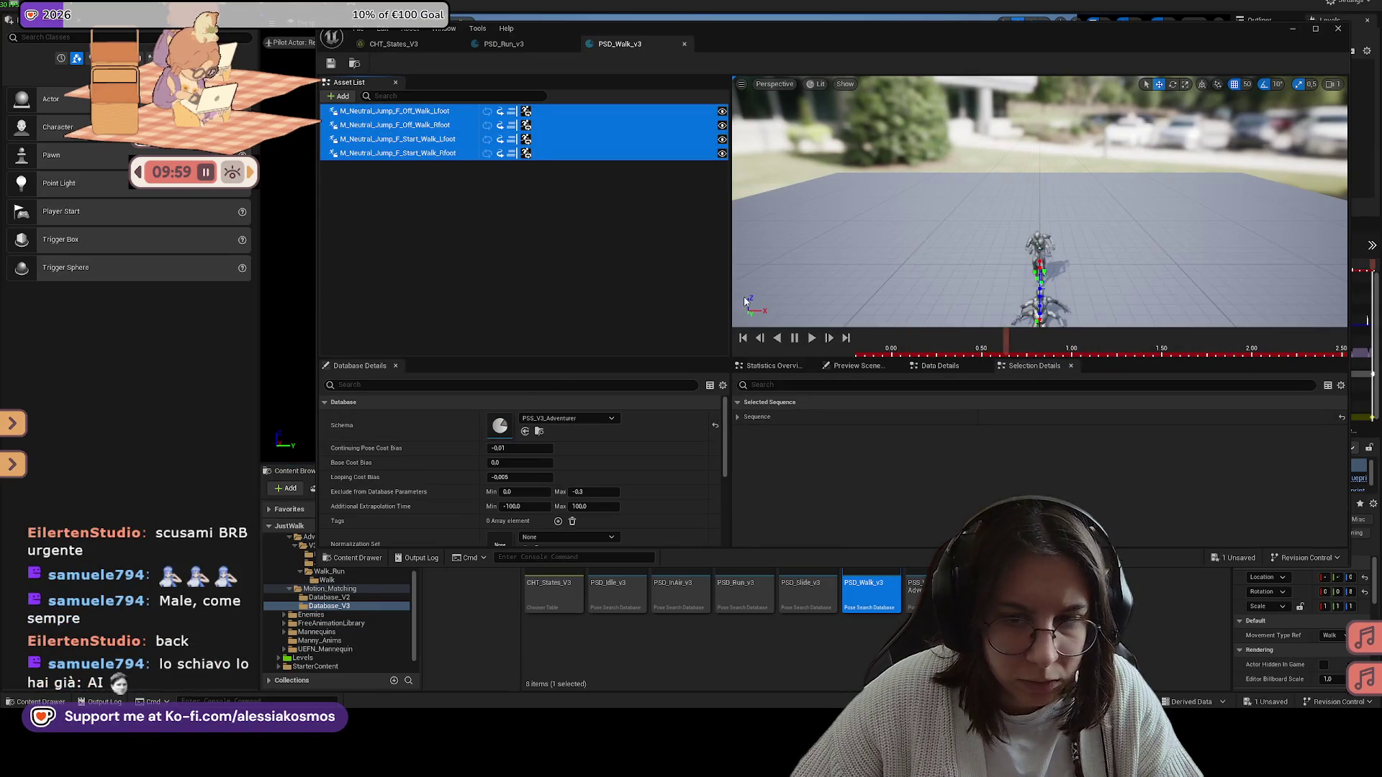
pyautogui.press('Delete')
# Step: Browse to the Adventurer_V3/V3_Male_Anims/Walk_Run/Walk folder in the Content Browser
pyautogui.moveTo(853, 66)
pyautogui.mouseDown()
pyautogui.moveTo(762, 22)
pyautogui.moveTo(607, 60)
pyautogui.moveTo(737, 53)
pyautogui.moveTo(706, 18)
pyautogui.mouseUp()
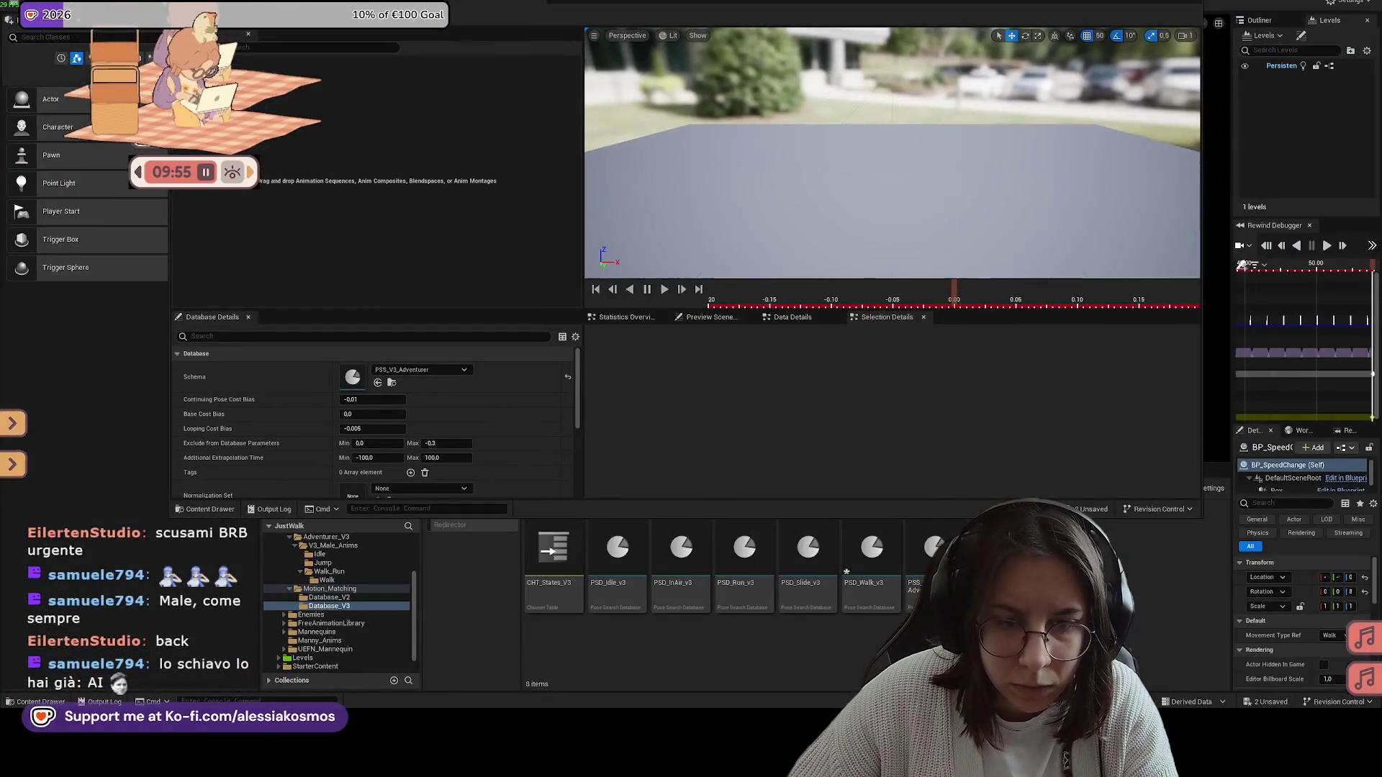
pyautogui.moveTo(806, 82); pyautogui.dragTo(806, 14)
pyautogui.click(655, 489)
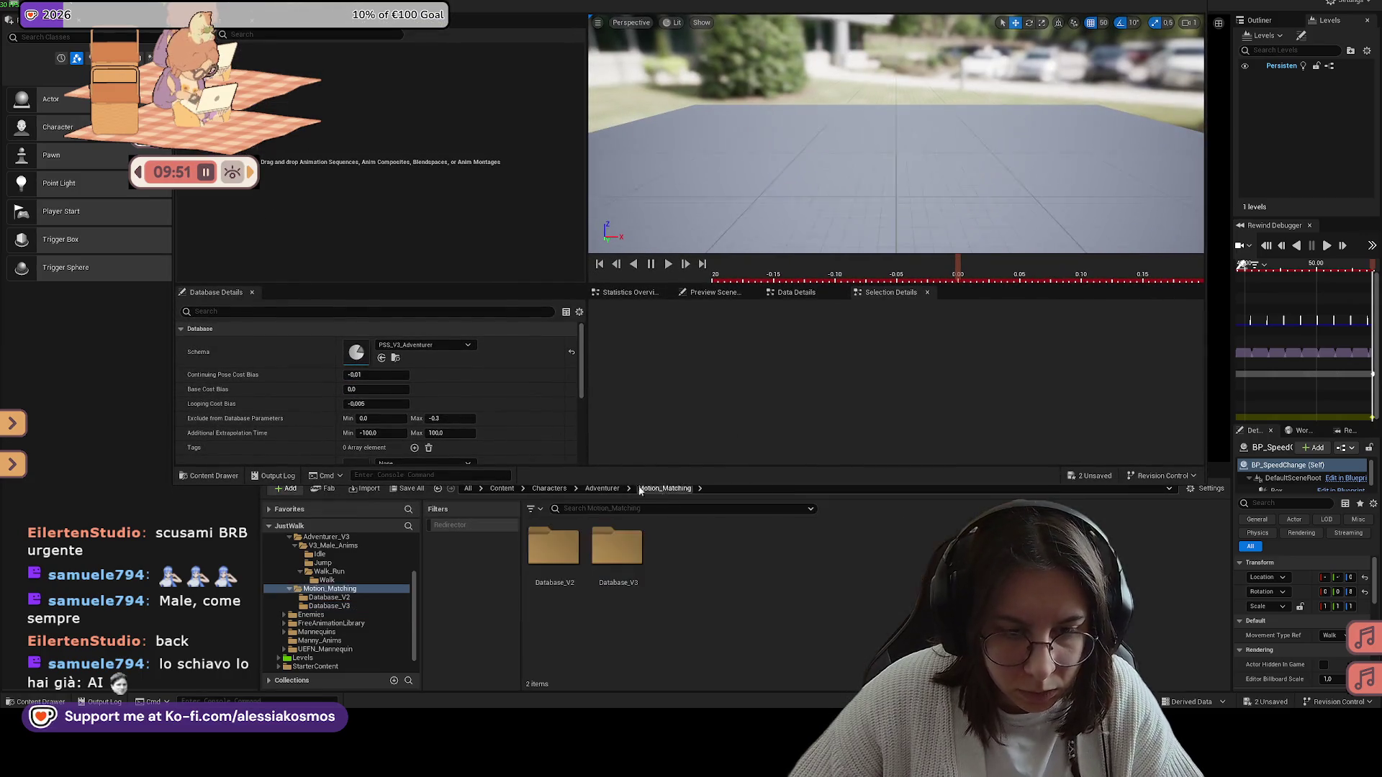
pyautogui.click(603, 489)
pyautogui.doubleClick(689, 547)
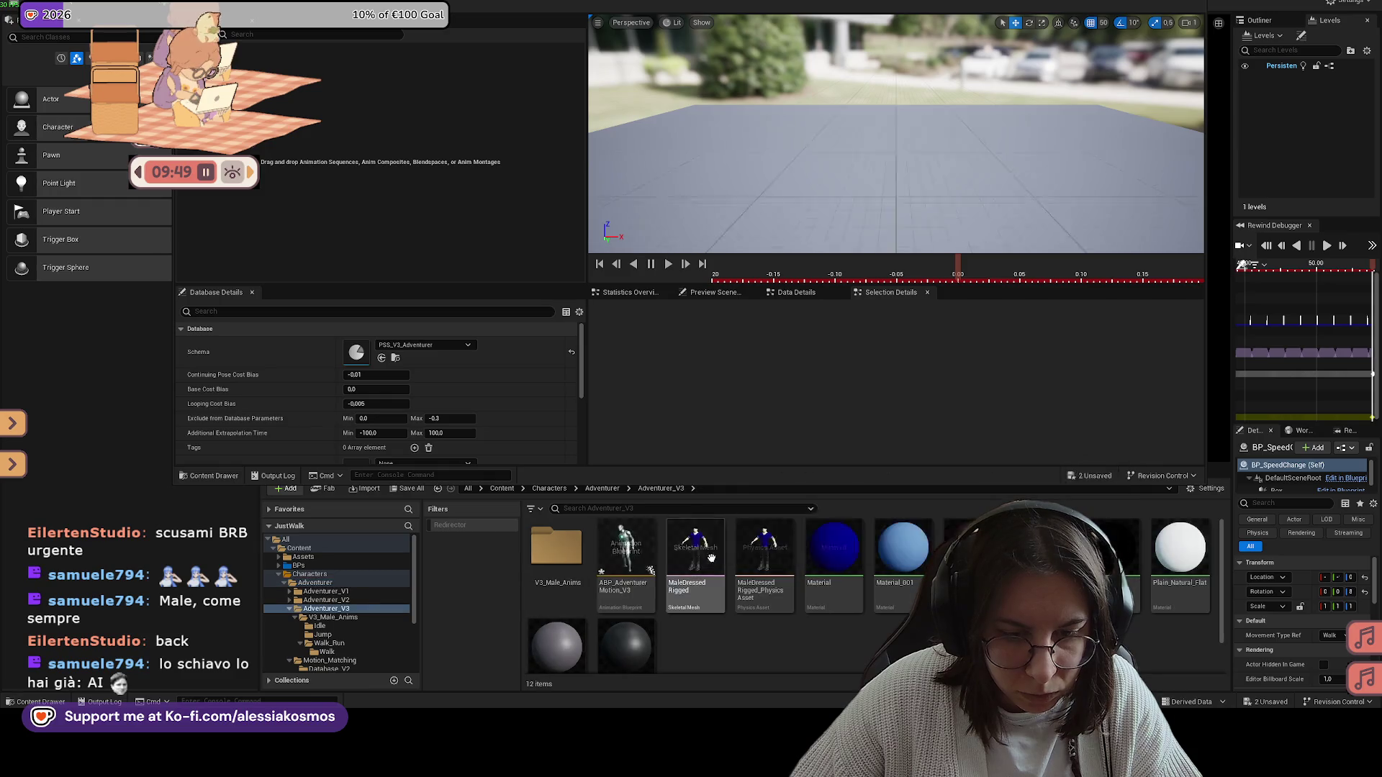
pyautogui.doubleClick(557, 547)
pyautogui.doubleClick(694, 547)
pyautogui.click(559, 550)
pyautogui.doubleClick(561, 551)
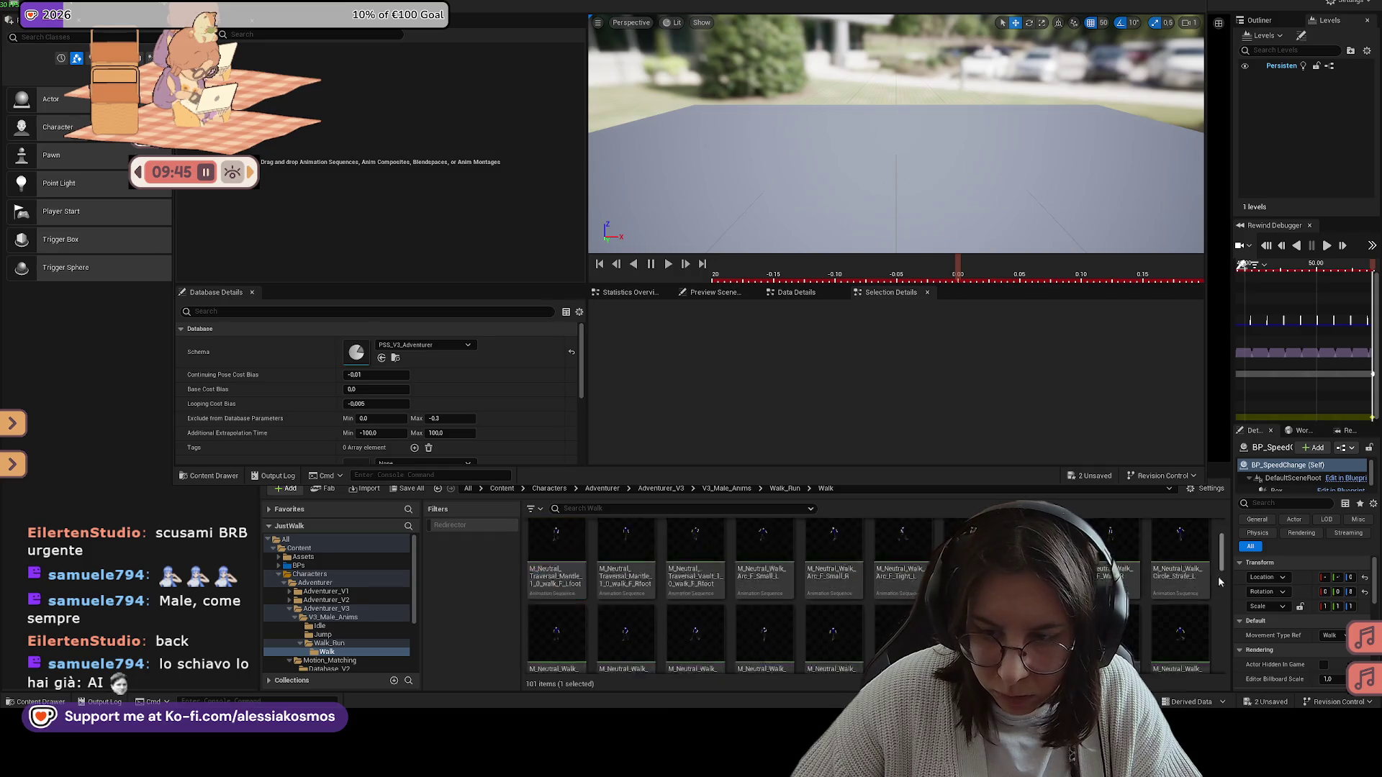
# Step: Add all 101 walk animations to the Asset List and preview M_Neutral_Transition_Run_to_Walk_Rfoot
pyautogui.hotkey('ctrl', 'a')
pyautogui.moveTo(544, 549); pyautogui.dragTo(431, 160)
pyautogui.doubleClick(288, 64)
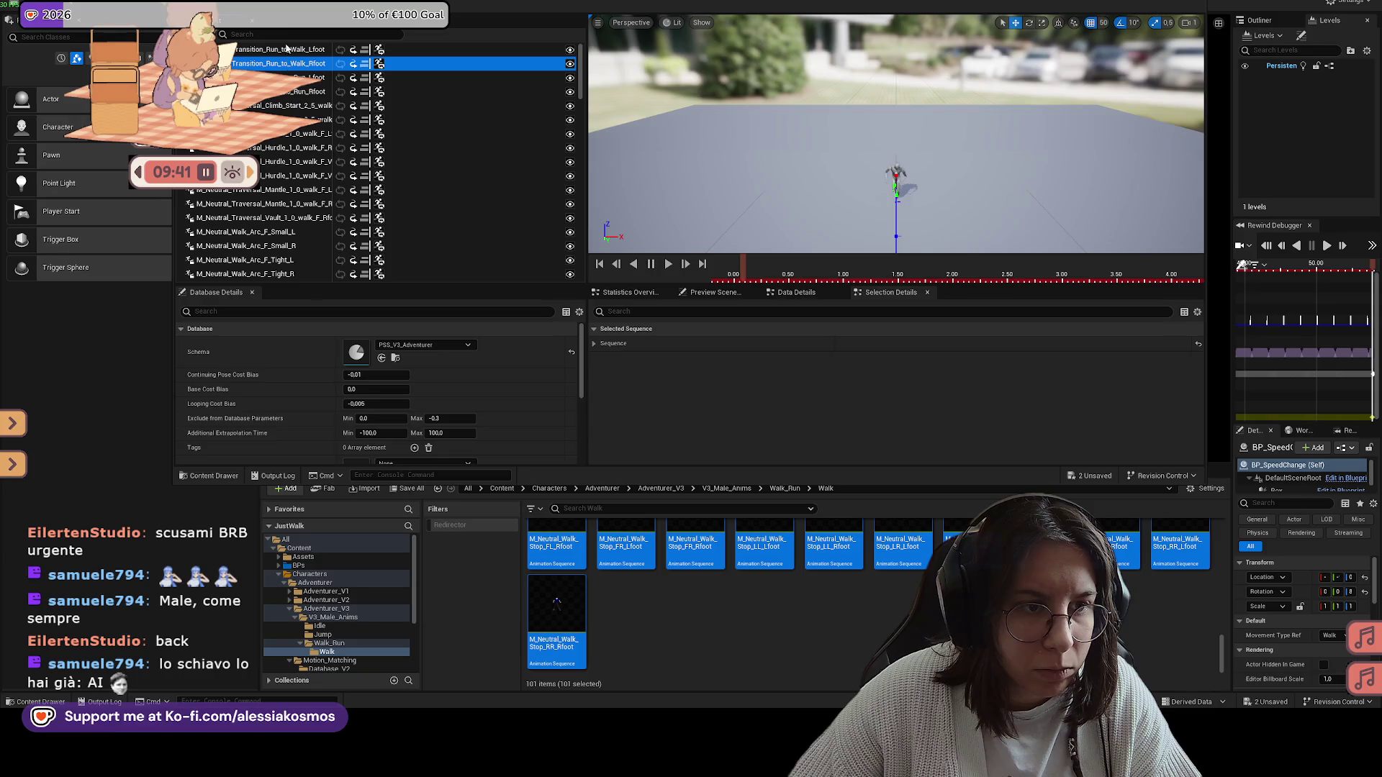